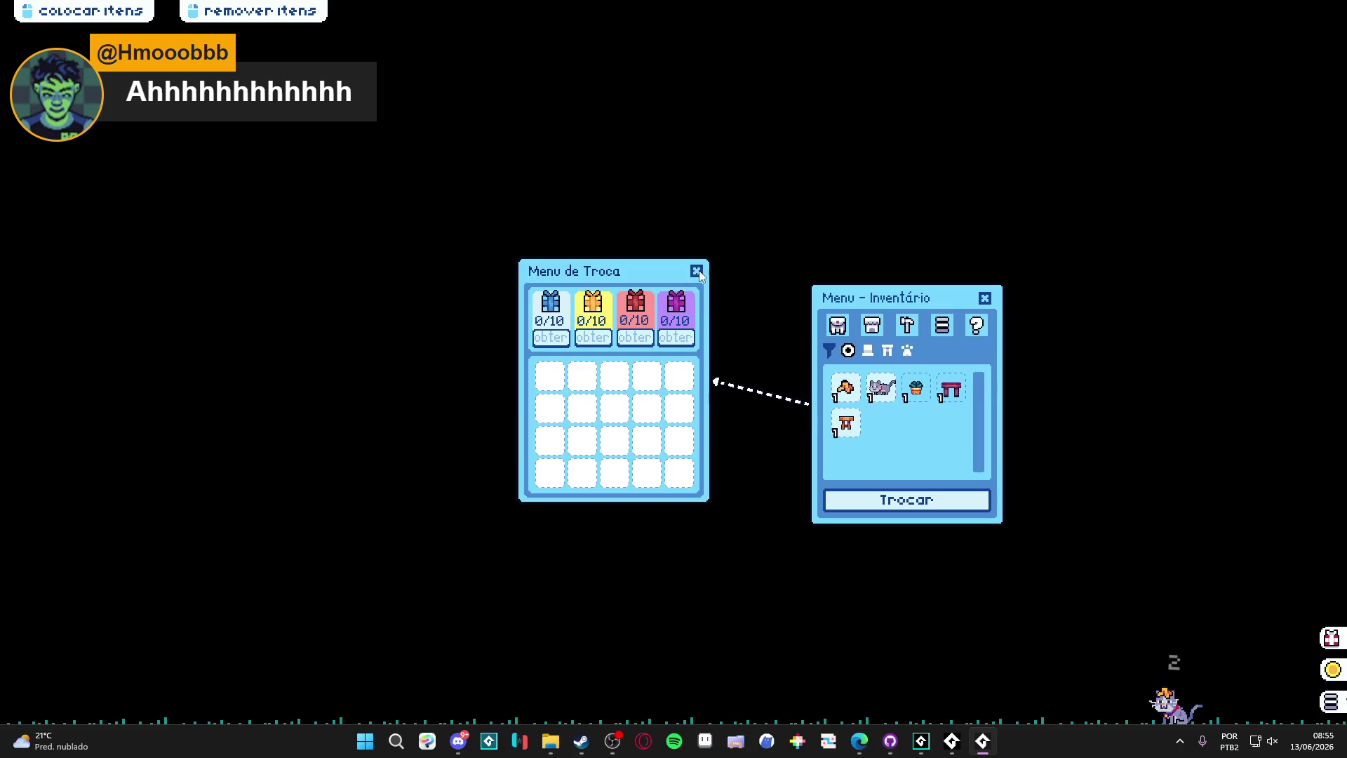
Step: Reset the inventory filter, close both menus with Escape, and close the pet window from the taskbar
{"action": "left_click", "coordinate": [868, 350]}
{"action": "left_click", "coordinate": [829, 351]}
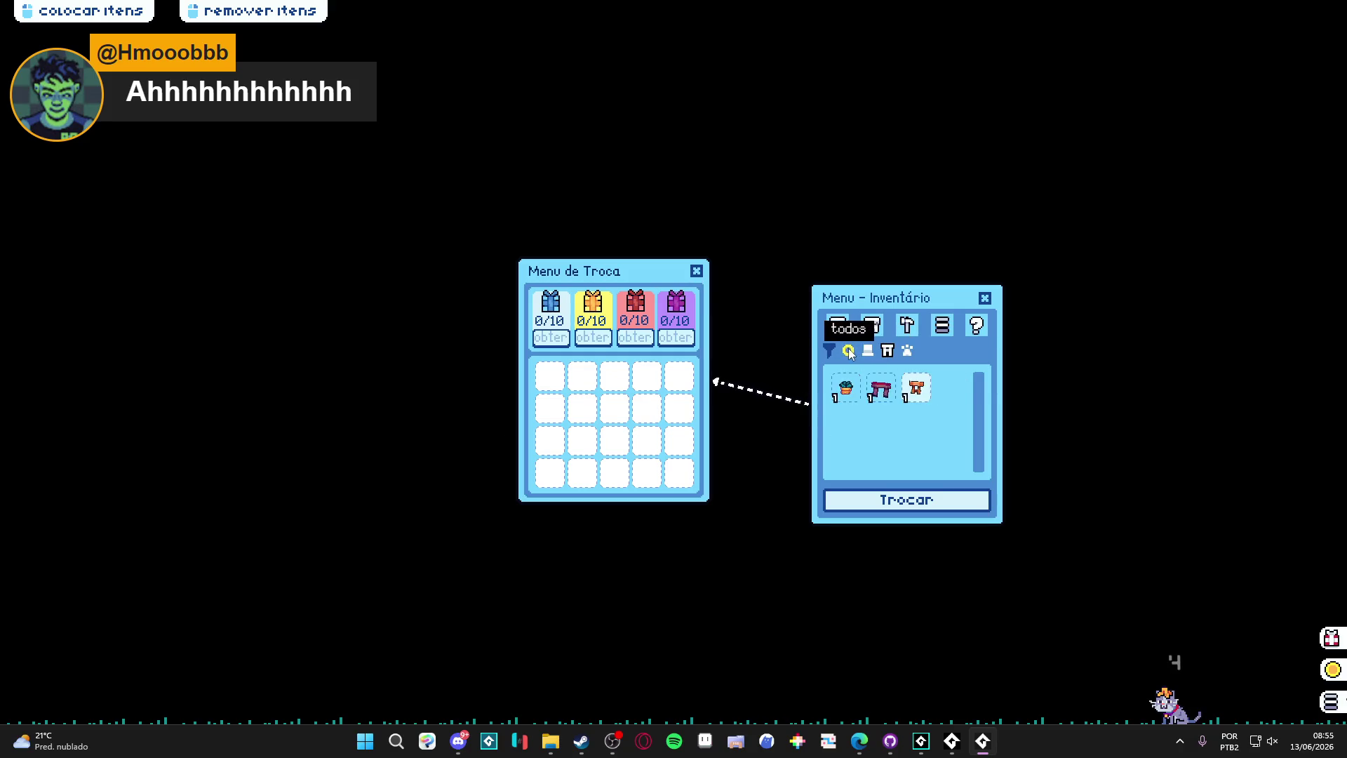
{"action": "key", "text": "Escape"}
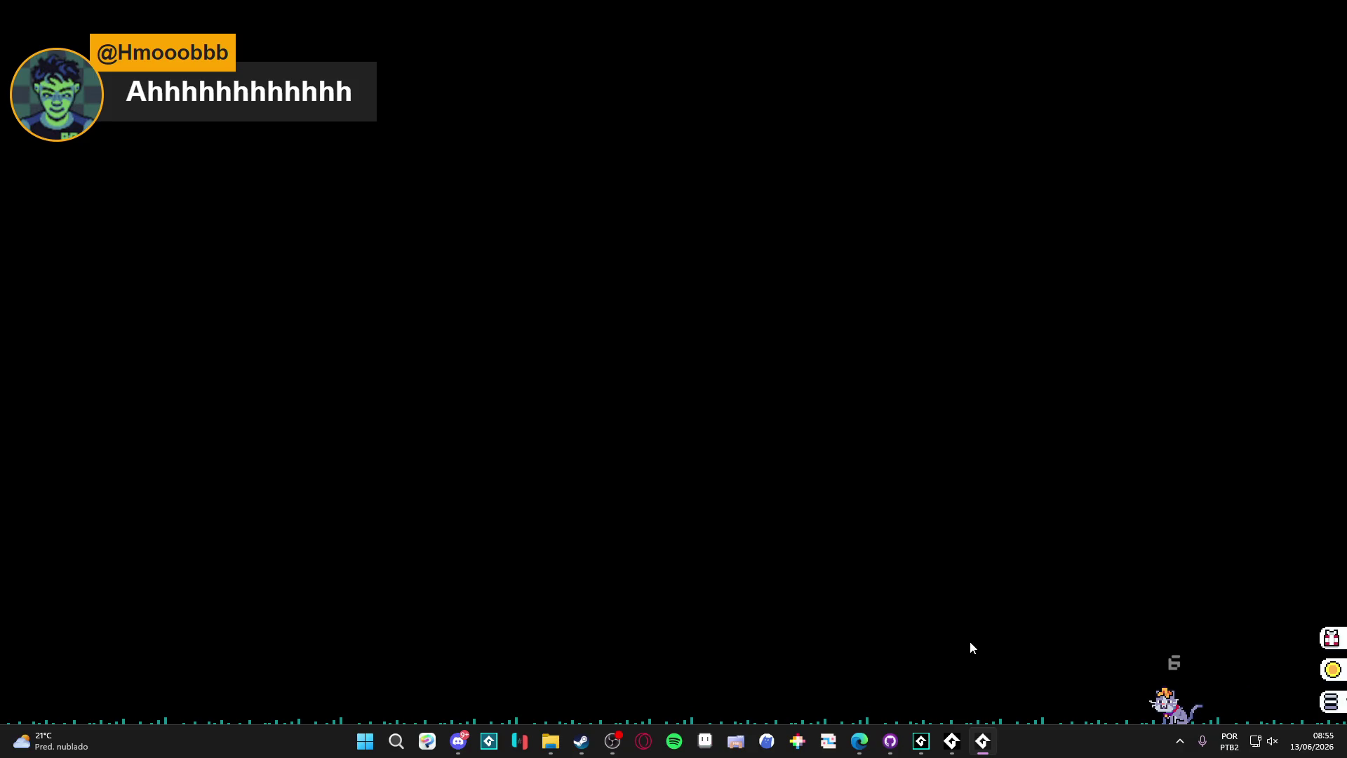
{"action": "right_click", "coordinate": [983, 741]}
{"action": "left_click", "coordinate": [969, 704]}
Step: Place the caret in the room creation code and rebuild and run desktop_pet with F5
{"action": "left_click", "coordinate": [716, 437]}
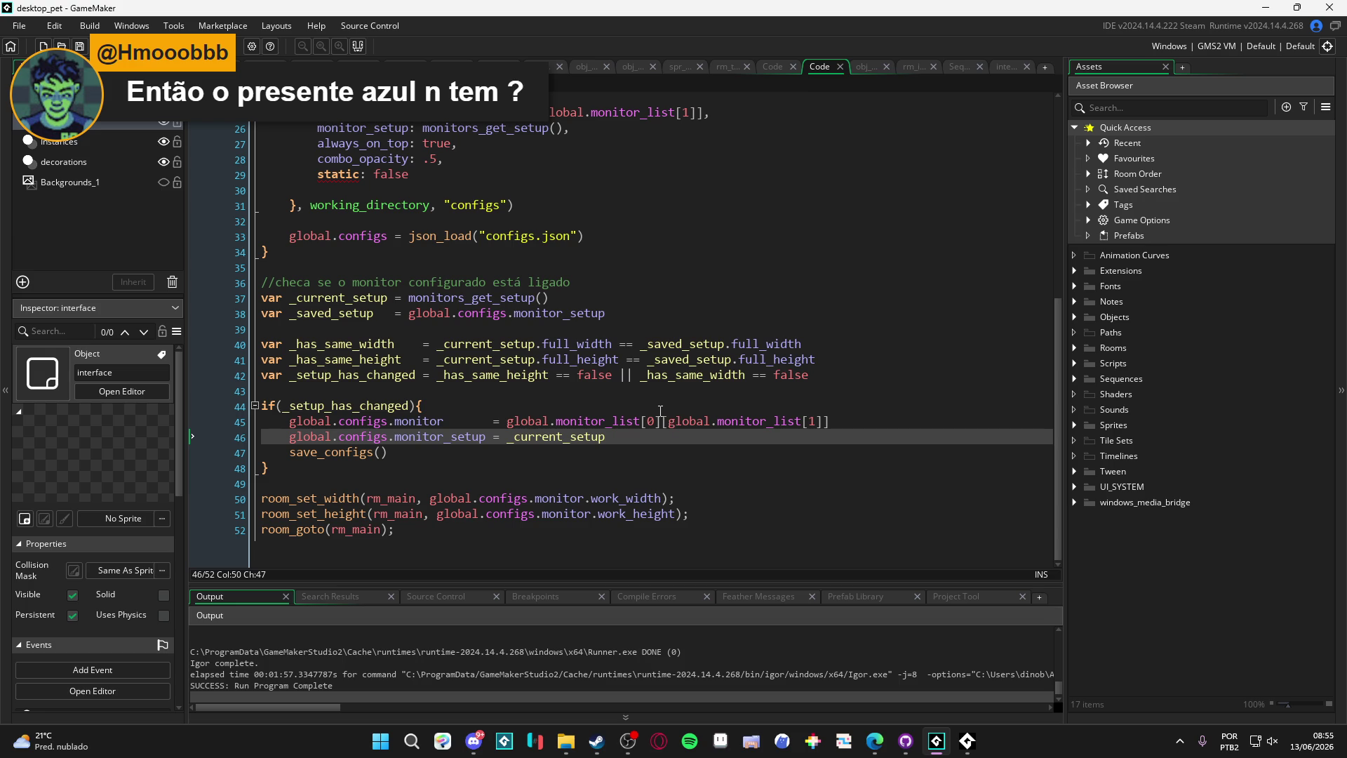
{"action": "left_click", "coordinate": [632, 387]}
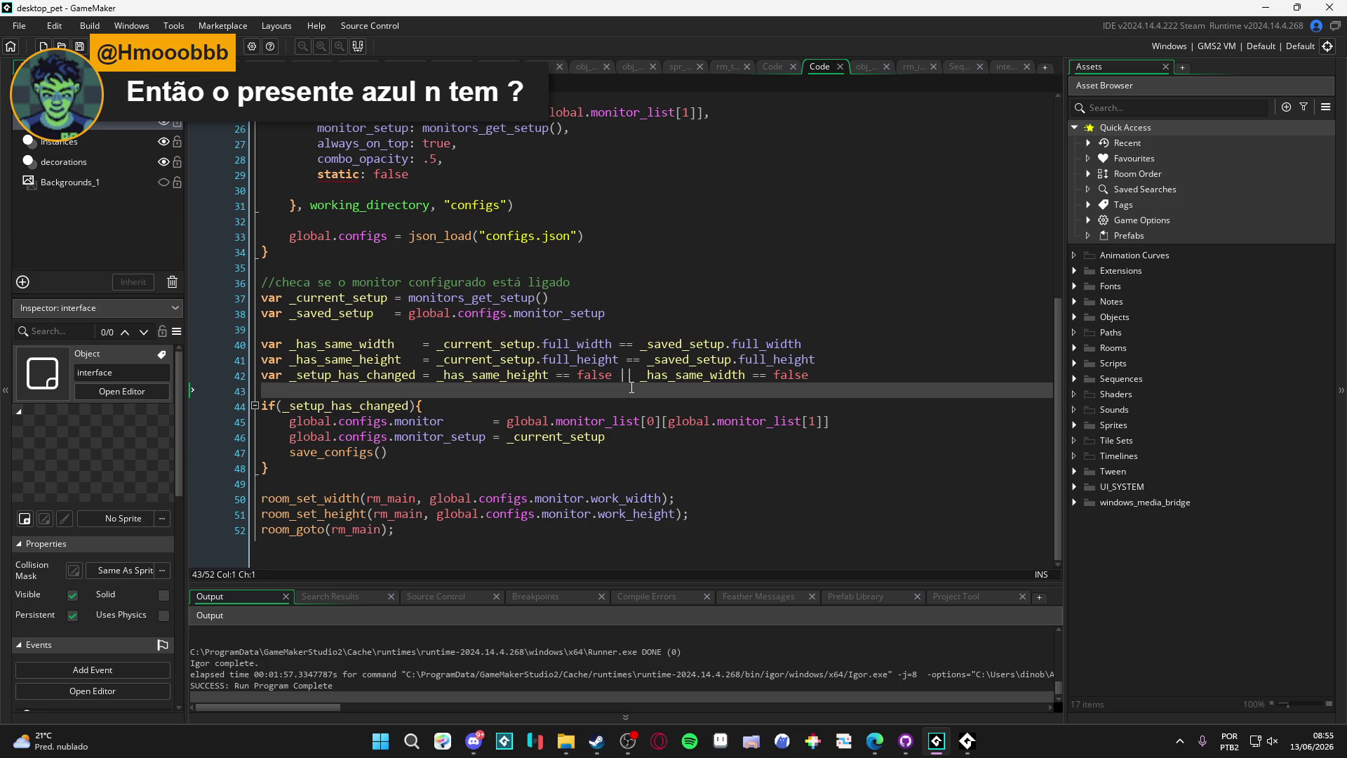
{"action": "key", "text": "F5"}
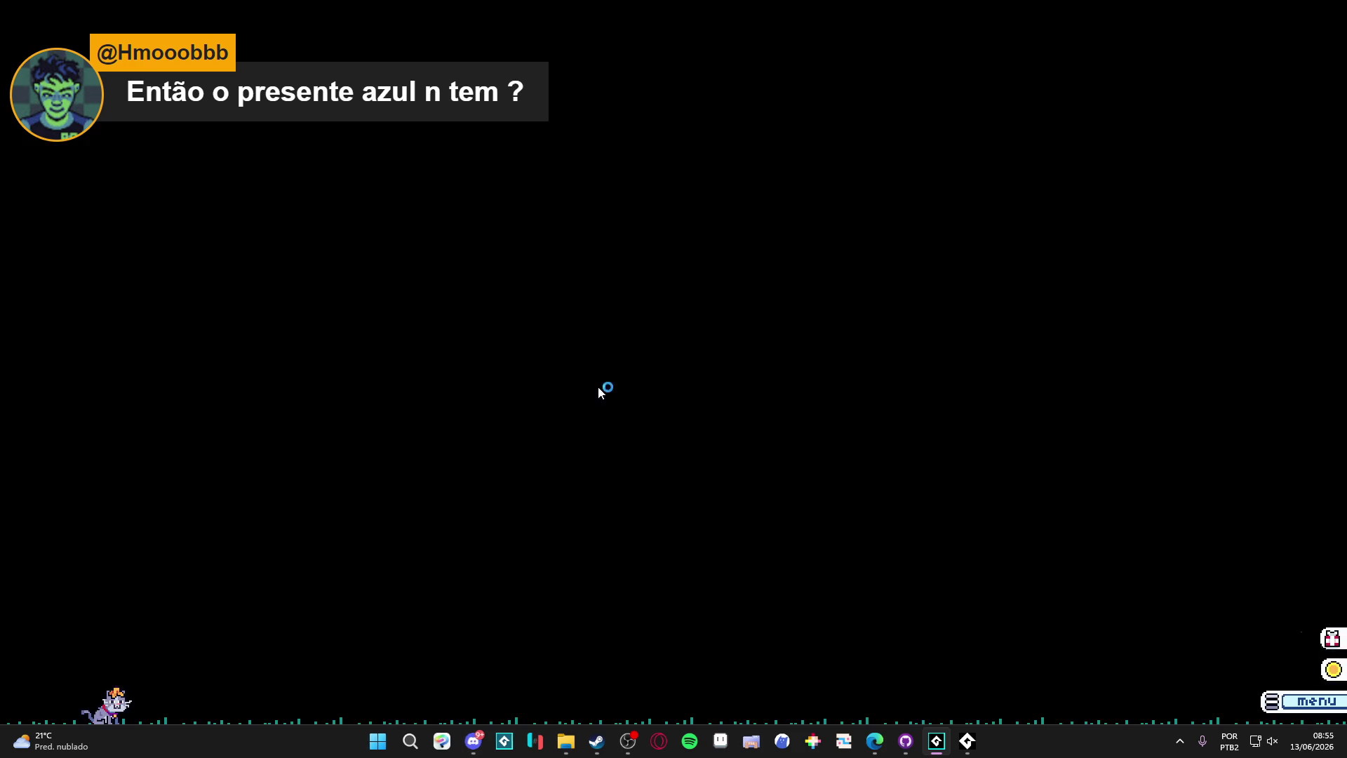
Step: Open the inventory and move the table and orange item into the trade slots and back, twice
{"action": "left_click", "coordinate": [840, 326]}
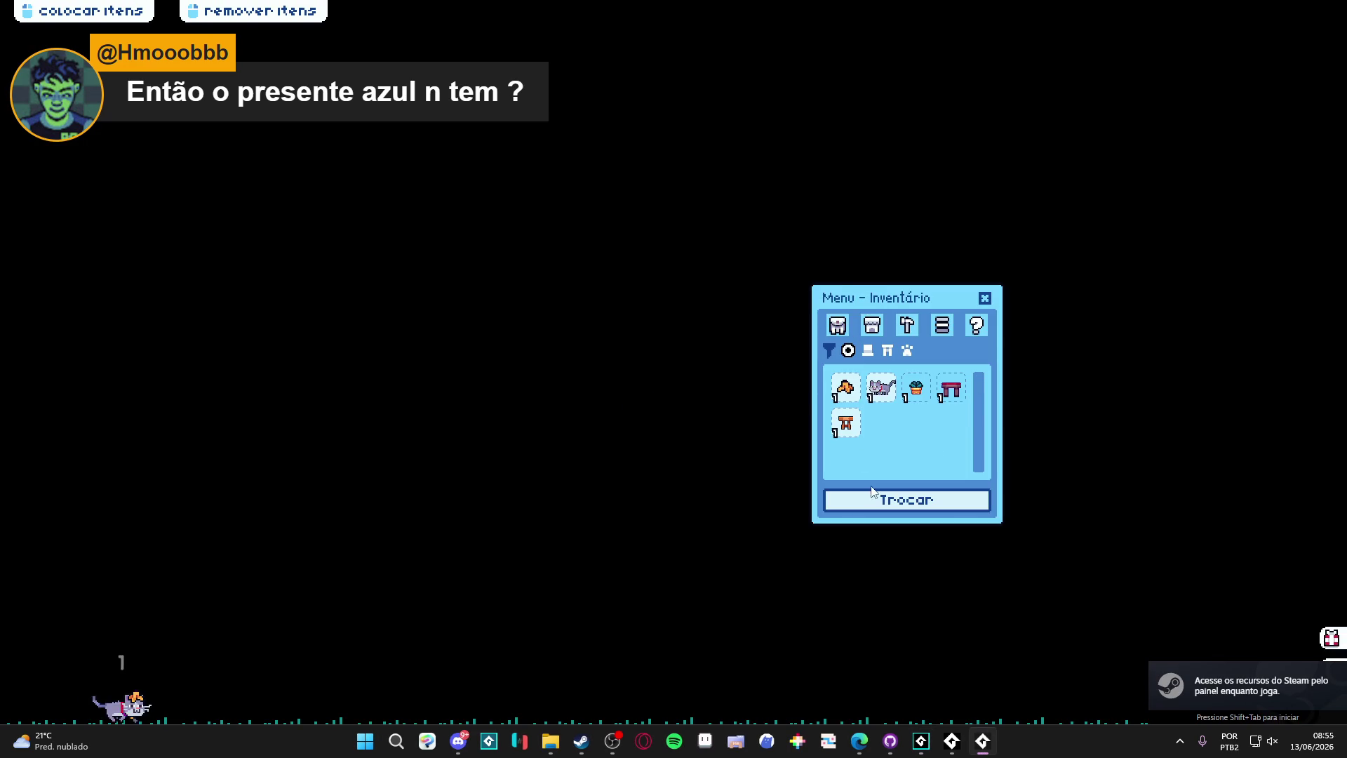
{"action": "left_click", "coordinate": [849, 421]}
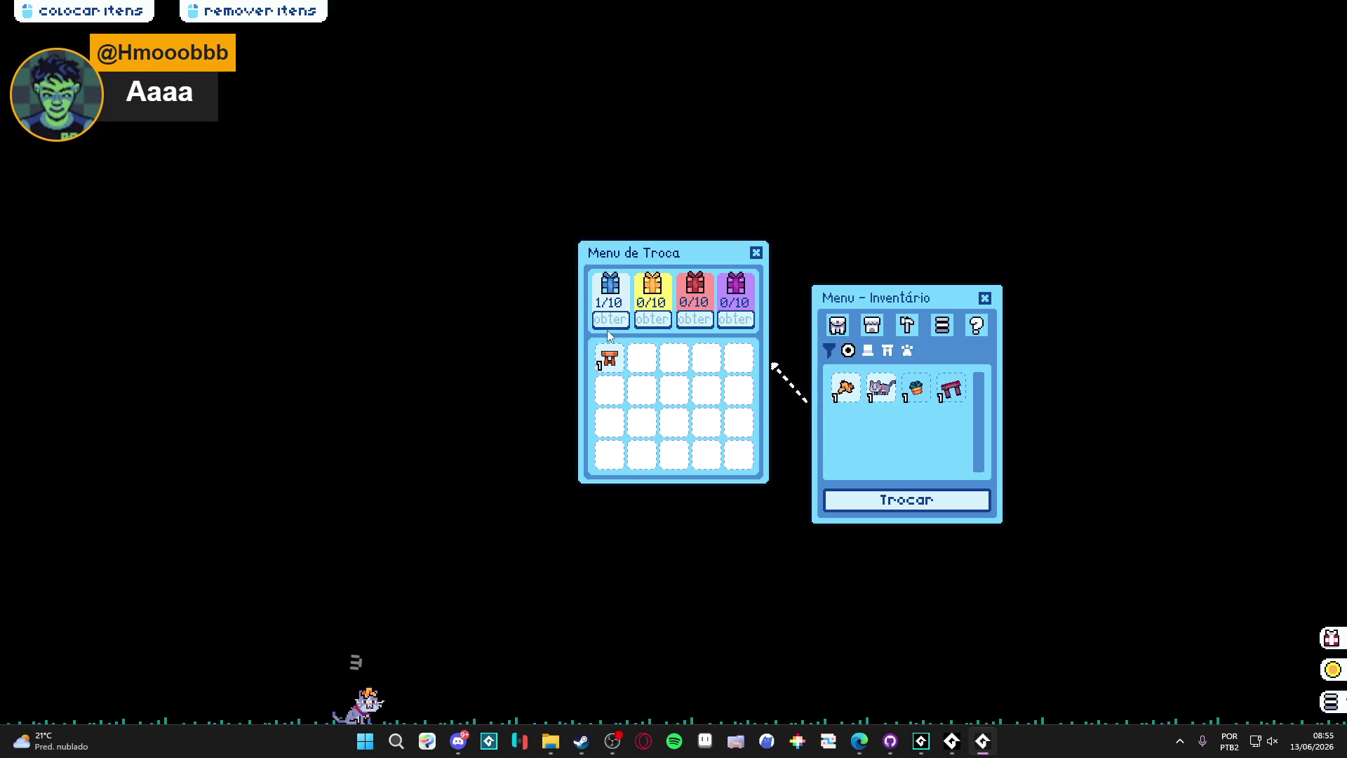
{"action": "left_click", "coordinate": [846, 388]}
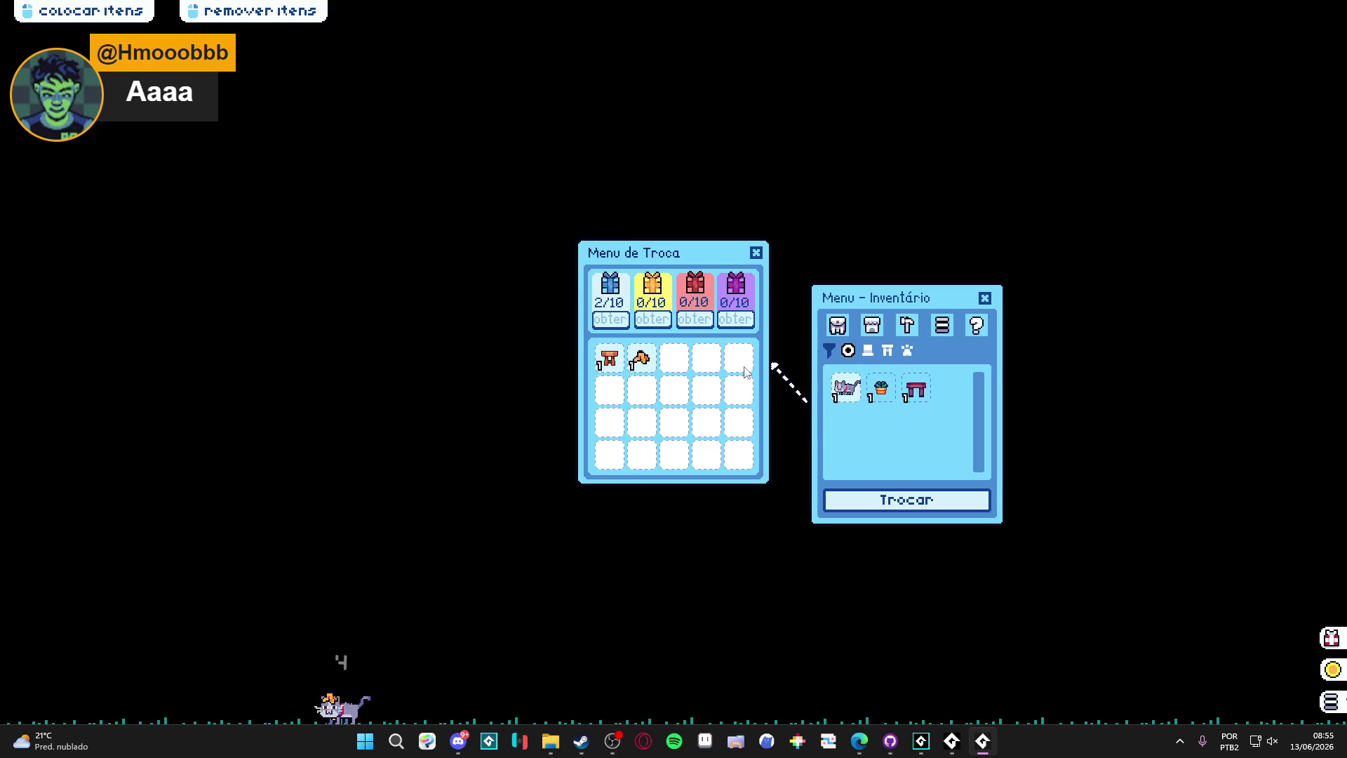
{"action": "left_click", "coordinate": [641, 359]}
{"action": "left_click", "coordinate": [610, 359]}
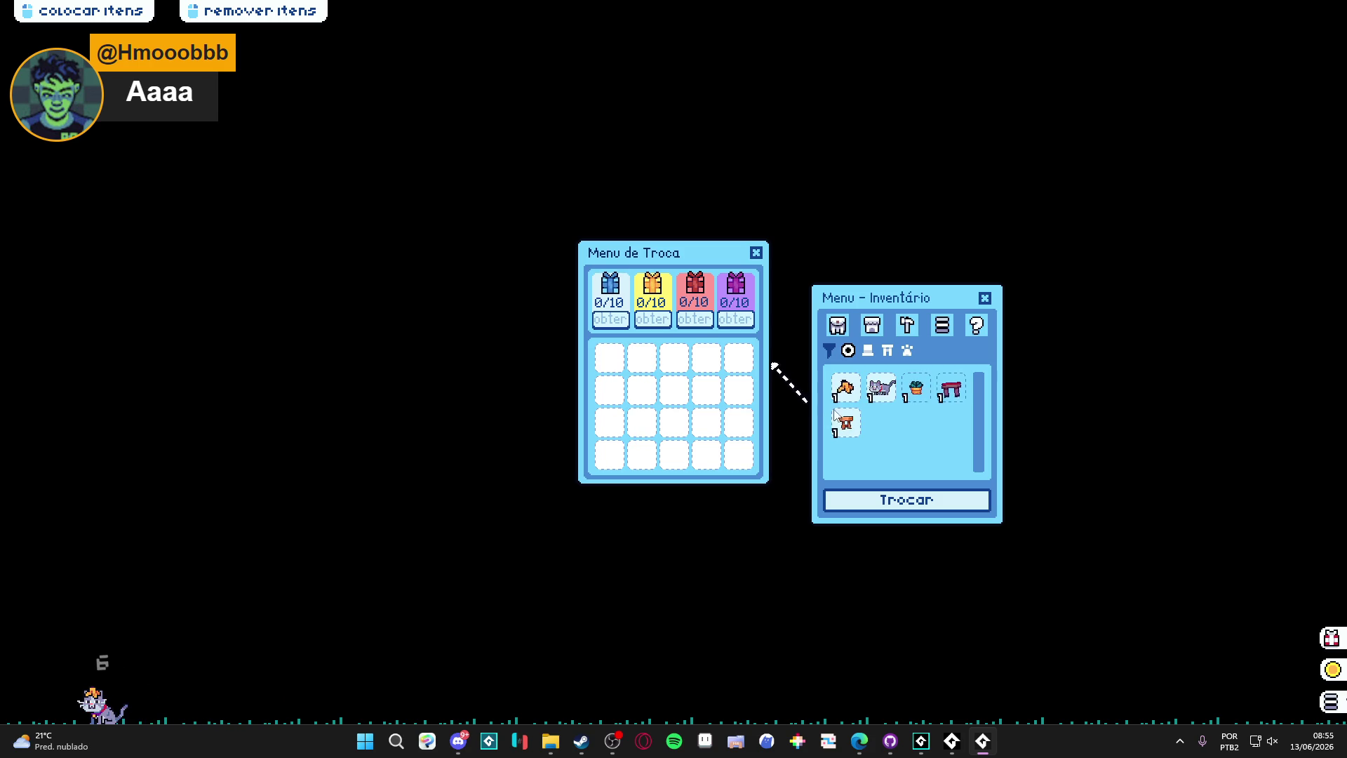
{"action": "left_click", "coordinate": [842, 421]}
{"action": "left_click", "coordinate": [843, 389]}
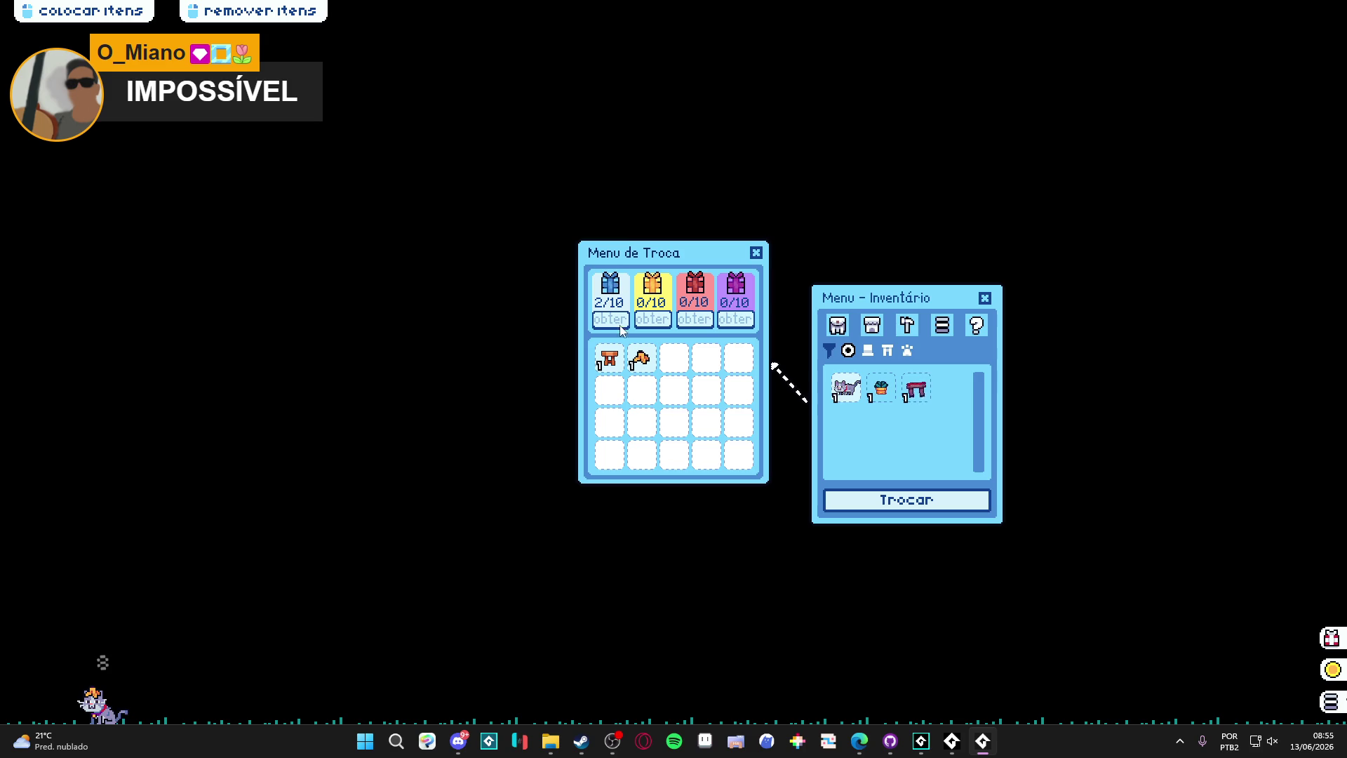
{"action": "left_click", "coordinate": [641, 360]}
{"action": "left_click", "coordinate": [615, 360]}
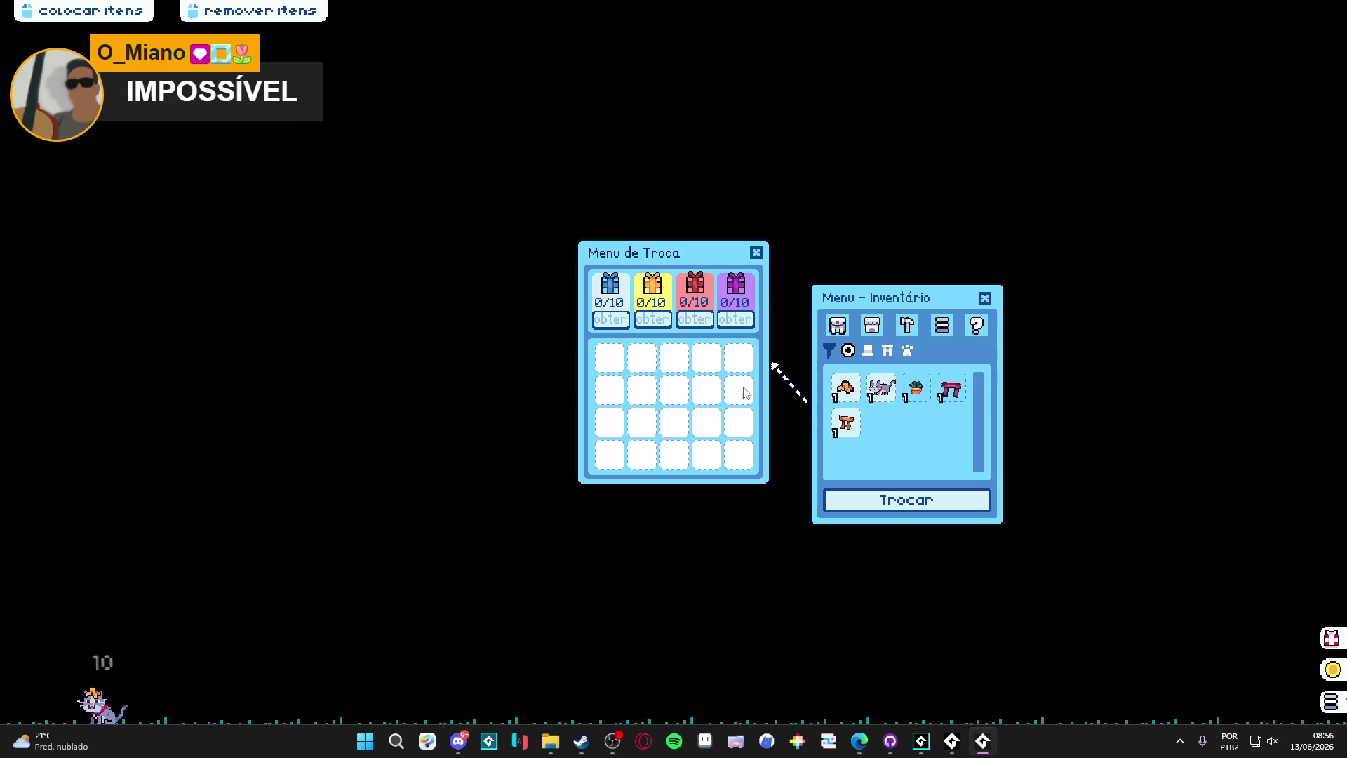
Step: Try the red table, orange item, stool and cat in the trade slots, returning each pair
{"action": "left_click", "coordinate": [845, 424]}
{"action": "left_click", "coordinate": [844, 390]}
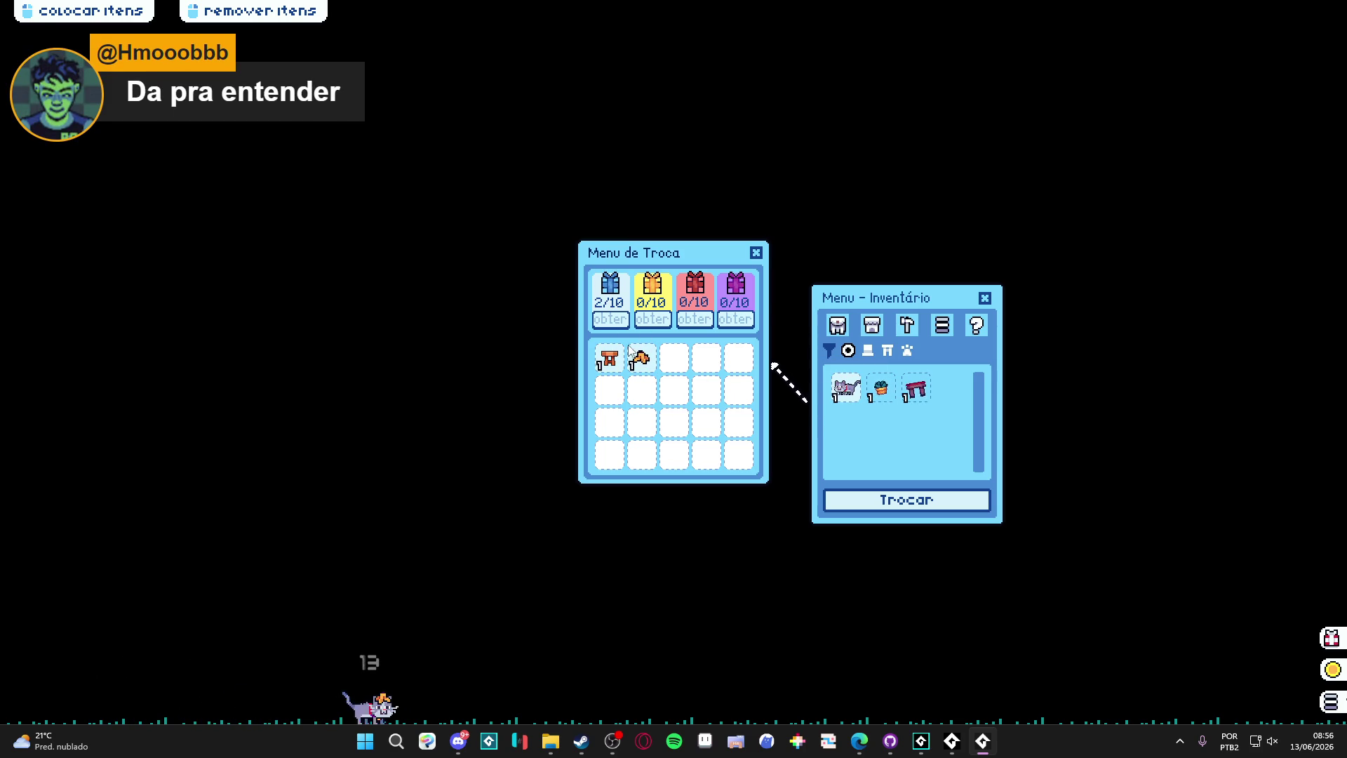
{"action": "left_click", "coordinate": [640, 359]}
{"action": "left_click", "coordinate": [609, 359]}
{"action": "left_click", "coordinate": [846, 423]}
{"action": "left_click", "coordinate": [881, 388]}
{"action": "left_click", "coordinate": [640, 360]}
{"action": "left_click", "coordinate": [609, 359]}
Step: Trade and return the stool and orange item, then close the trade and inventory menus
{"action": "left_click", "coordinate": [846, 423]}
{"action": "left_click", "coordinate": [845, 388]}
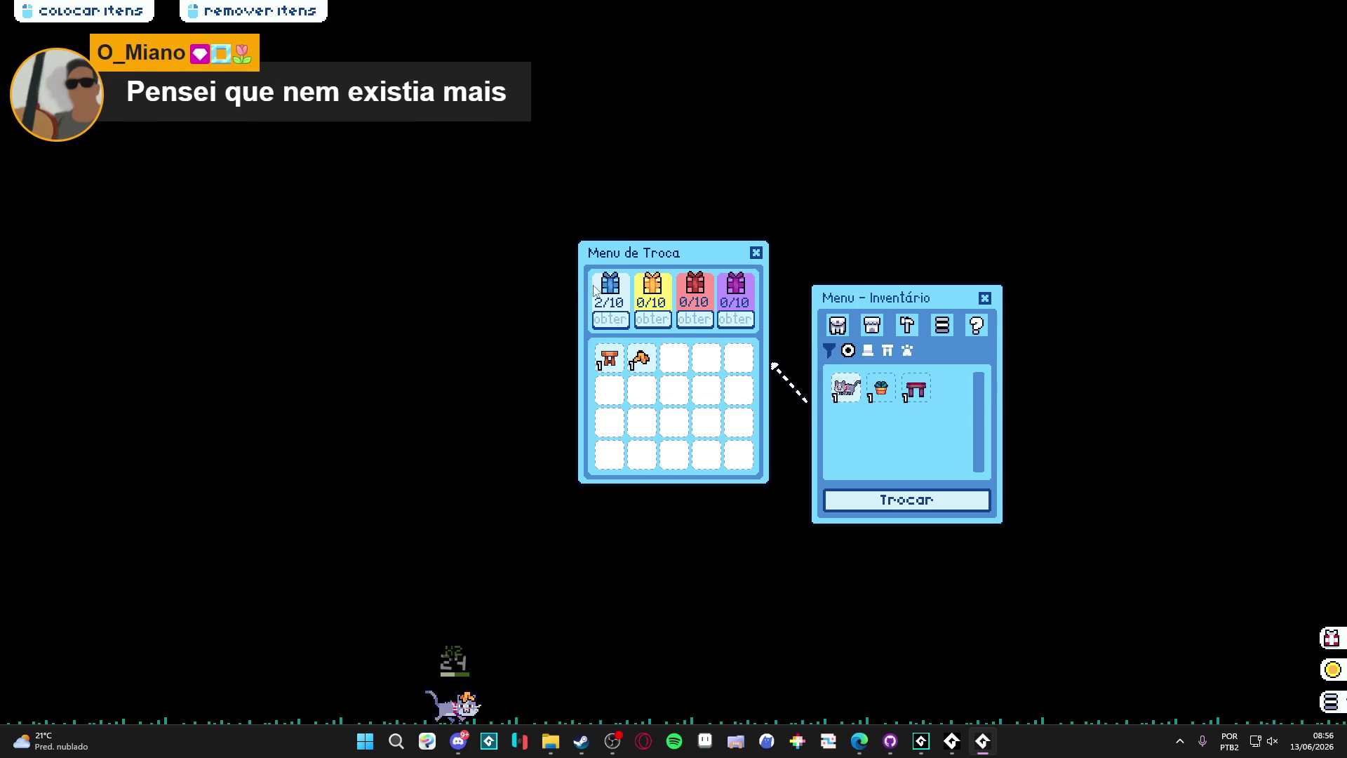
{"action": "left_click", "coordinate": [640, 360]}
{"action": "left_click", "coordinate": [609, 359]}
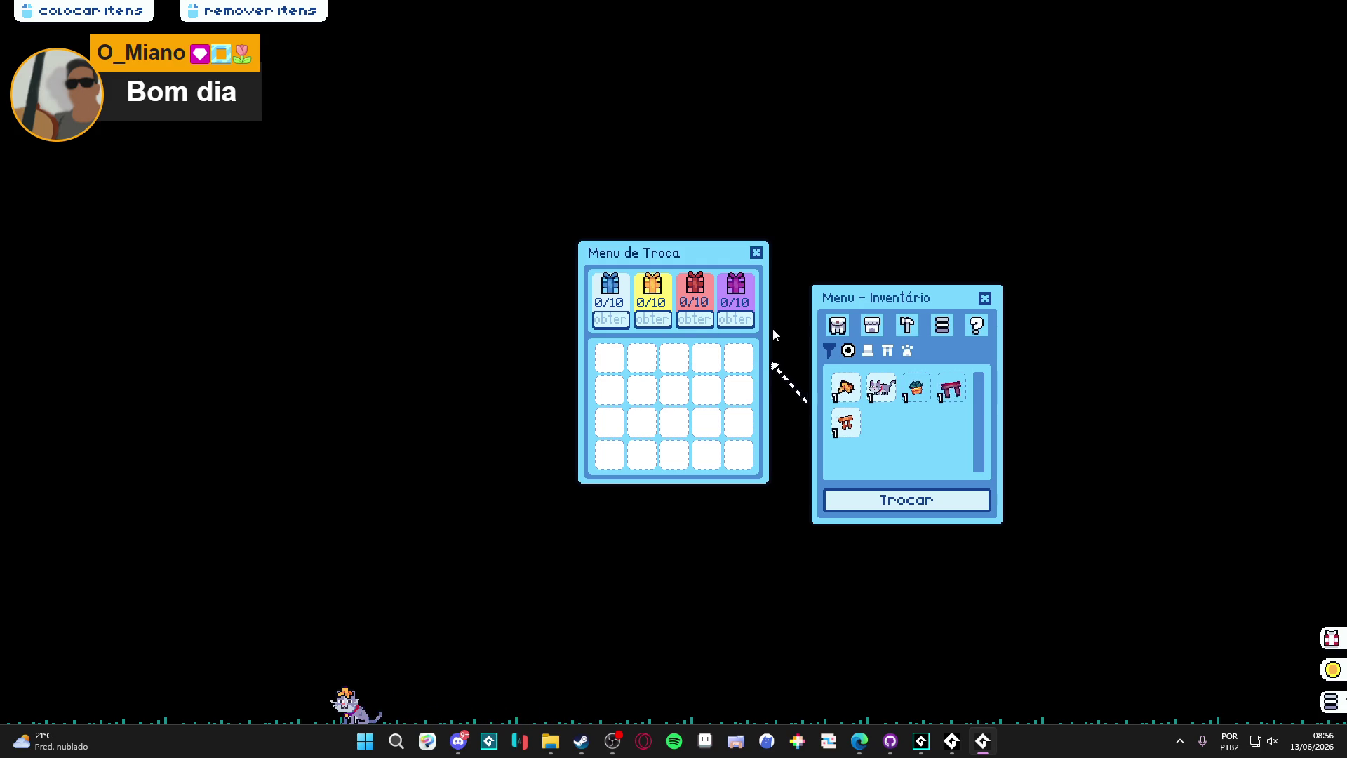
{"action": "left_click", "coordinate": [756, 252]}
{"action": "left_click", "coordinate": [984, 297]}
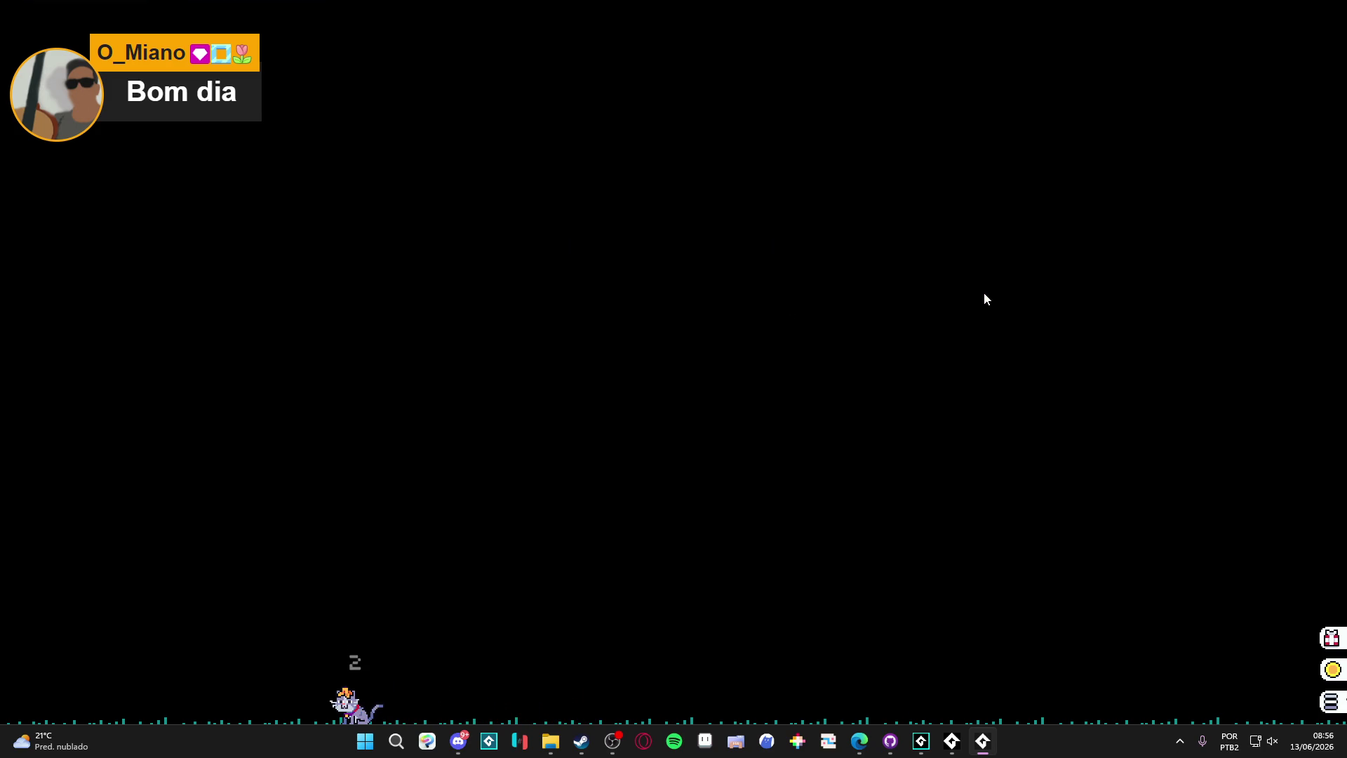
Step: Close the game window from the taskbar and place the caret at the monitor index on line 45
{"action": "right_click", "coordinate": [983, 741]}
{"action": "left_click", "coordinate": [939, 702]}
{"action": "left_click", "coordinate": [814, 422]}
{"action": "left_click", "coordinate": [812, 420]}
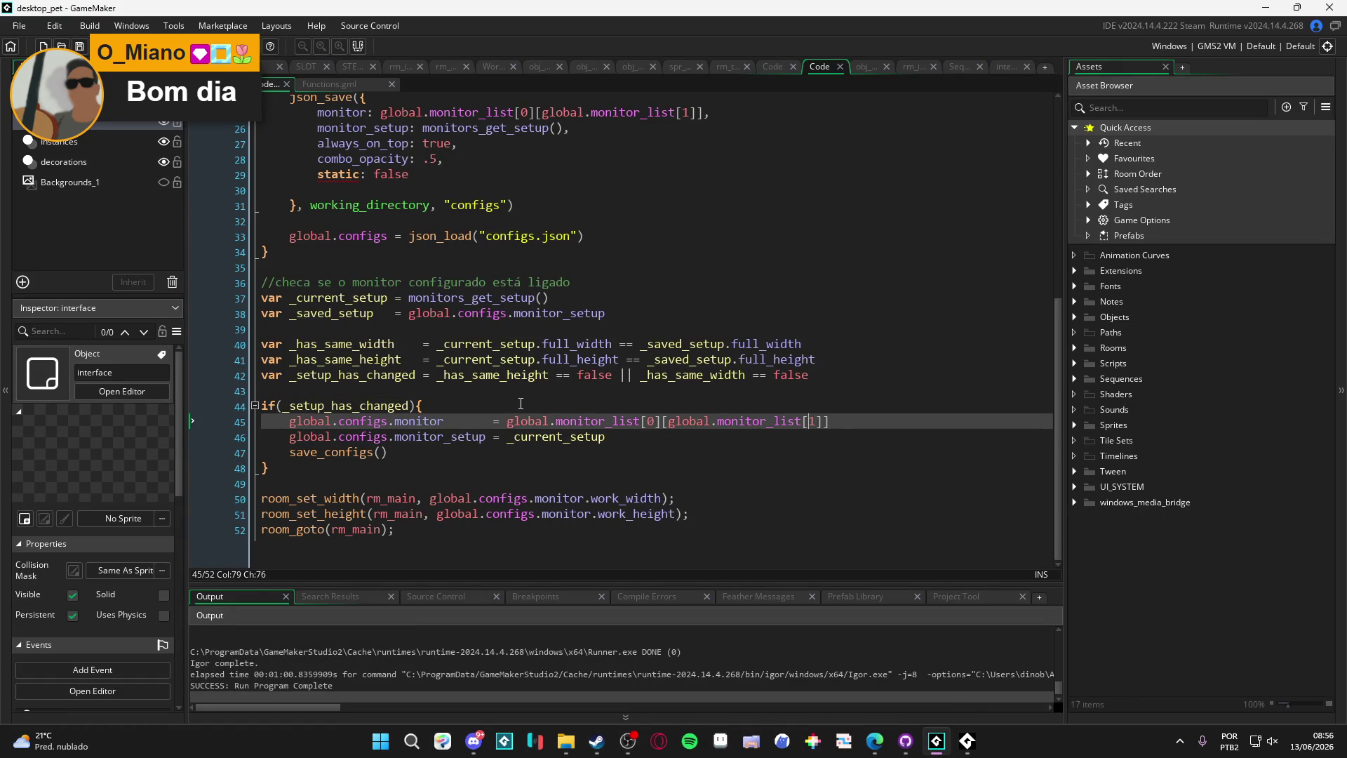
Step: Narrow and re-widen the Assets panel, then move the caret to lines 47–48
{"action": "mouse_move", "coordinate": [1066, 343]}
{"action": "left_mouse_down"}
{"action": "mouse_move", "coordinate": [1131, 345]}
{"action": "mouse_move", "coordinate": [1113, 349]}
{"action": "left_mouse_up"}
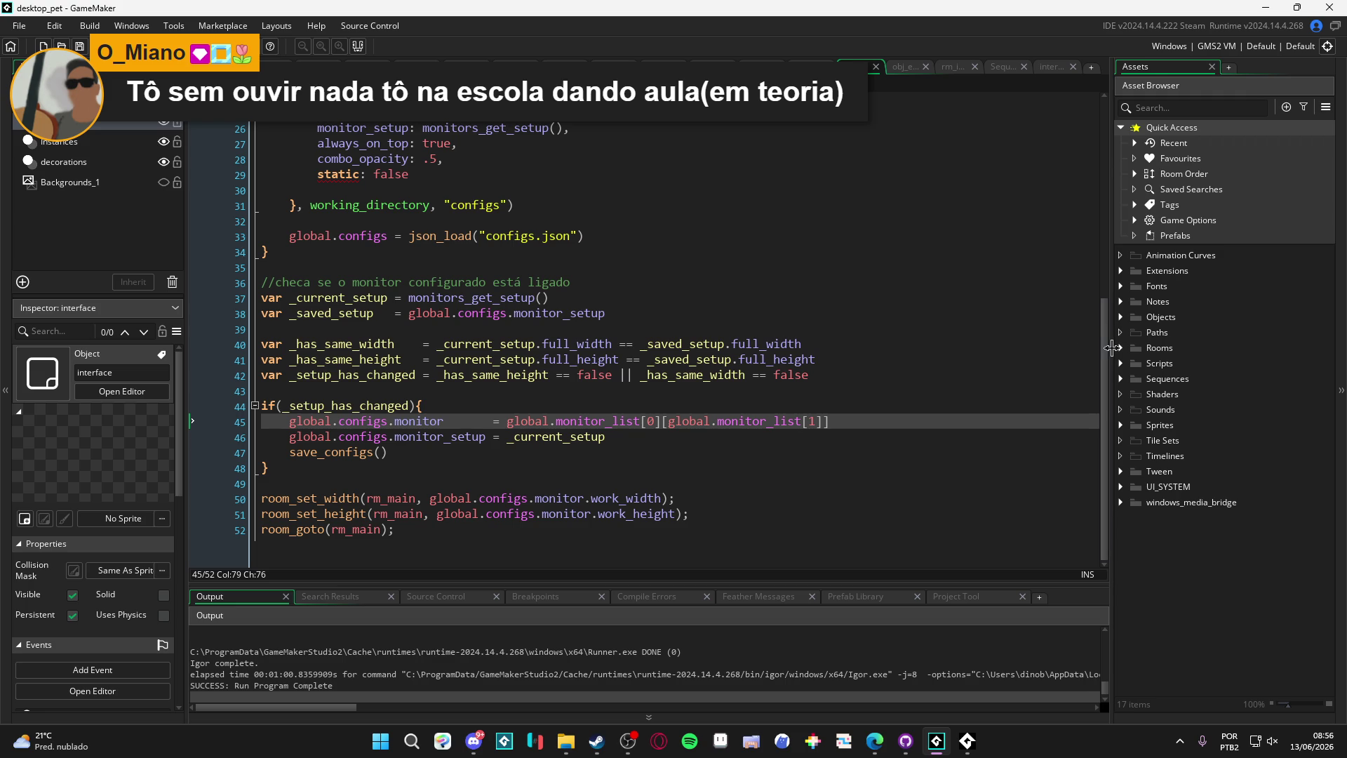
{"action": "left_click_drag", "start_coordinate": [1111, 348], "coordinate": [1057, 340]}
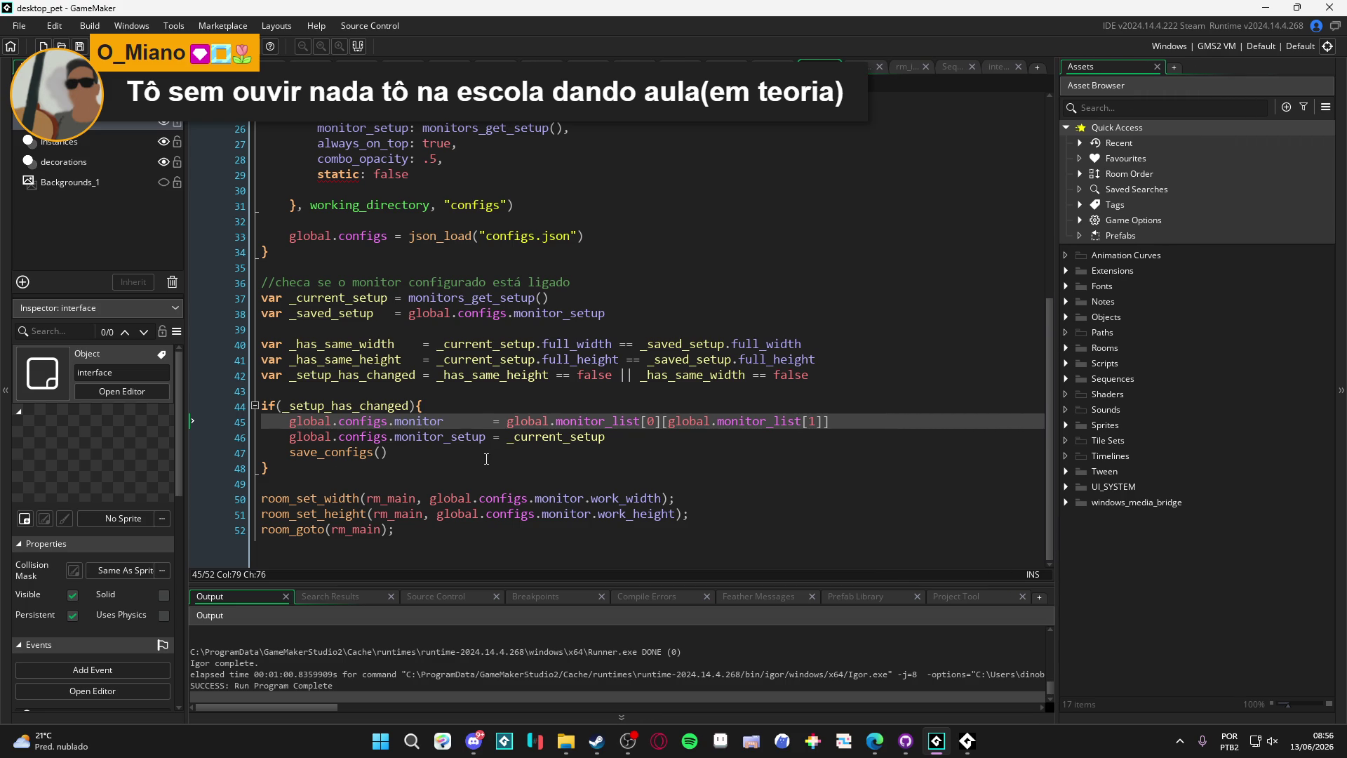
{"action": "left_click", "coordinate": [797, 448]}
{"action": "left_click", "coordinate": [748, 474]}
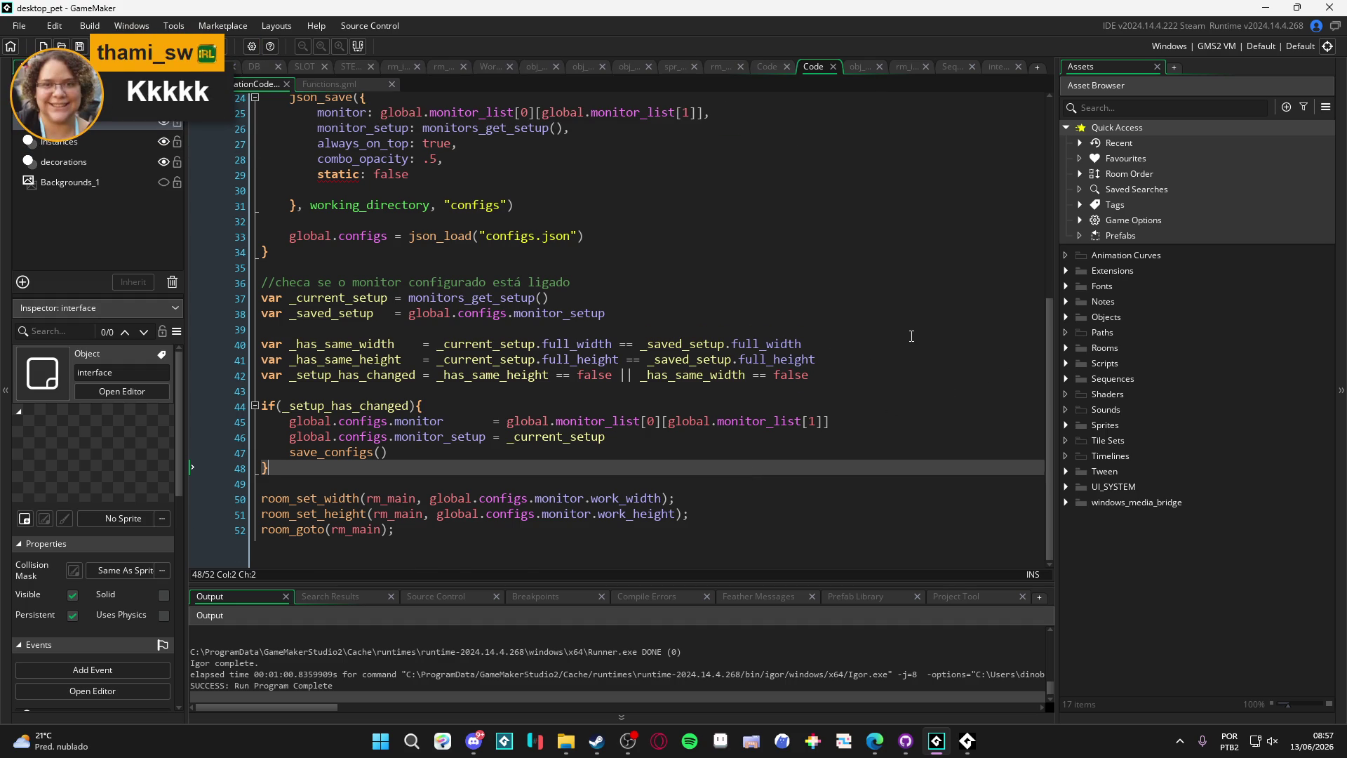
Step: Expand Sprites > interface > exchange and preview spr_exchange_menu_frame and spr_exchange_menu_test
{"action": "scroll", "coordinate": [912, 336], "scroll_direction": "up", "scroll_amount": 2}
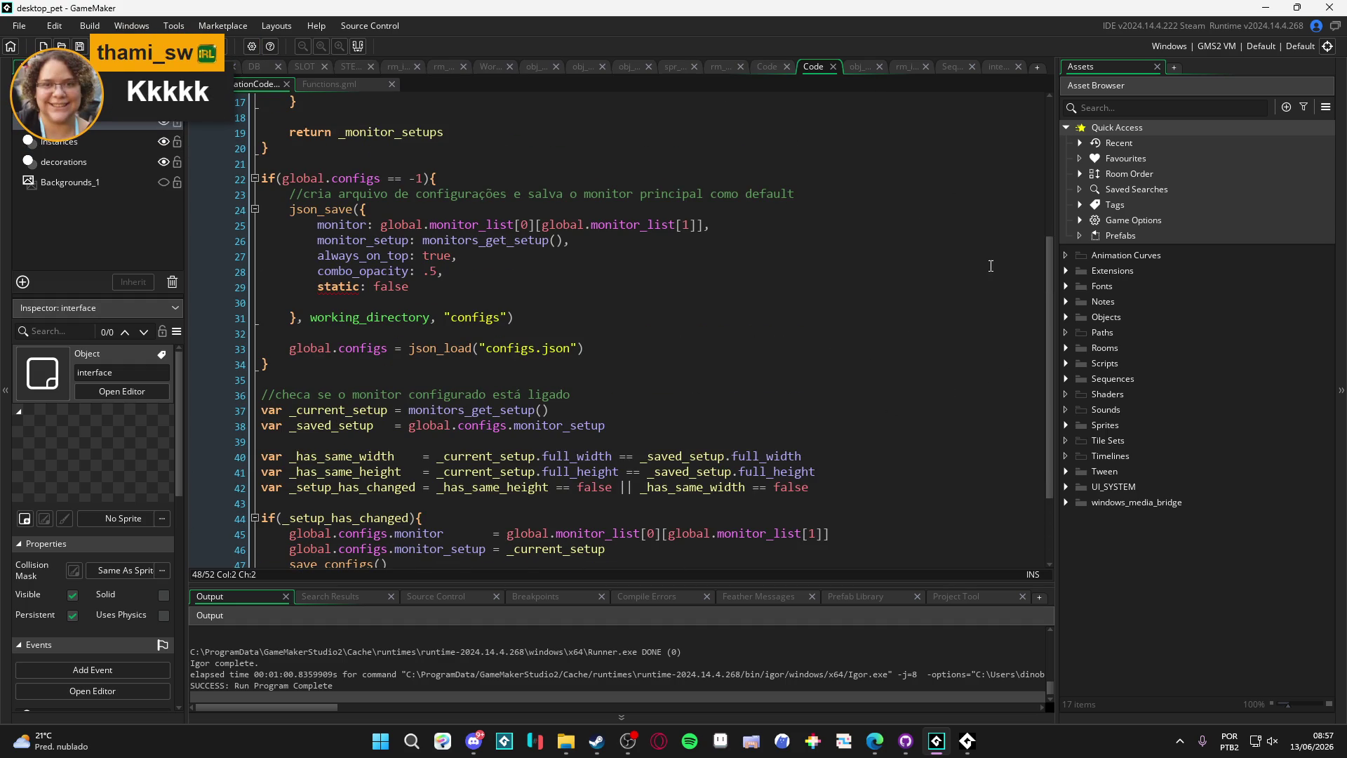
{"action": "scroll", "coordinate": [926, 226], "scroll_direction": "down", "scroll_amount": 2}
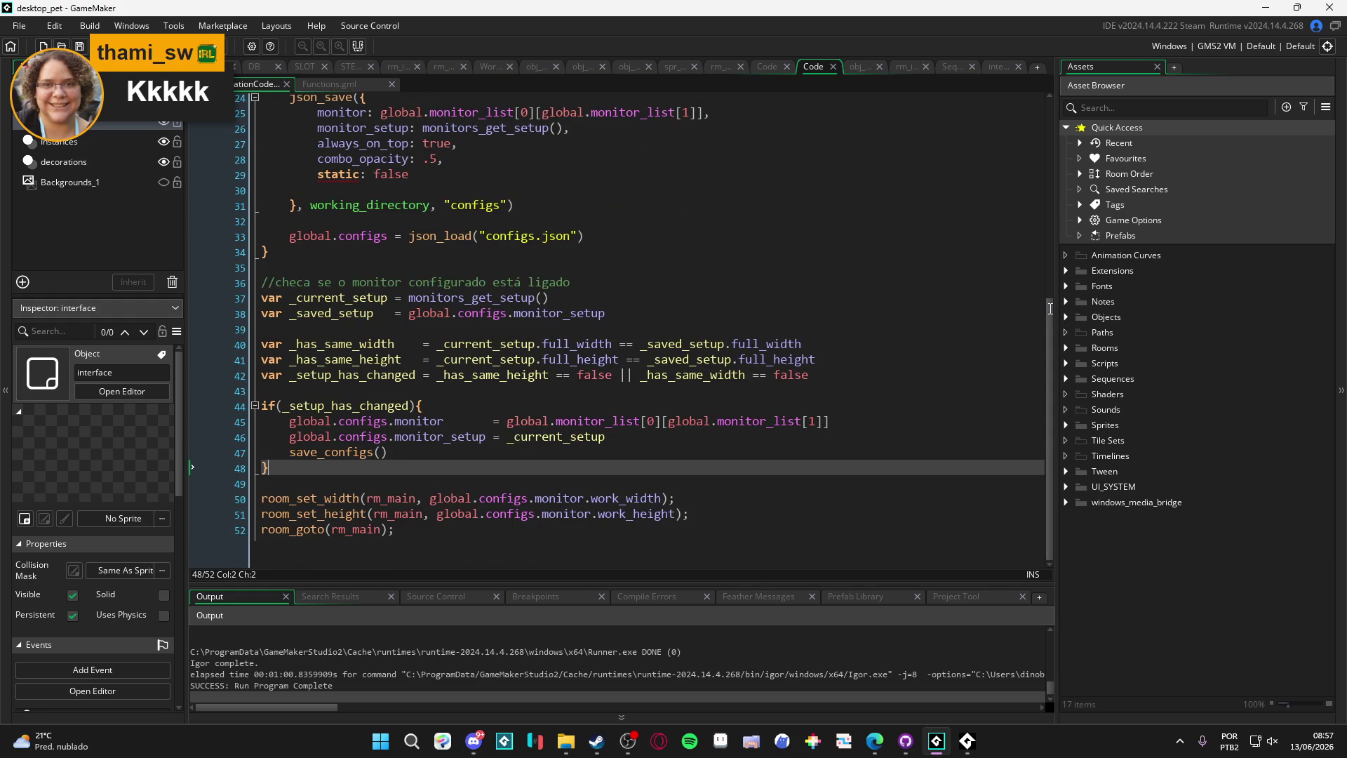
{"action": "left_click", "coordinate": [1065, 426]}
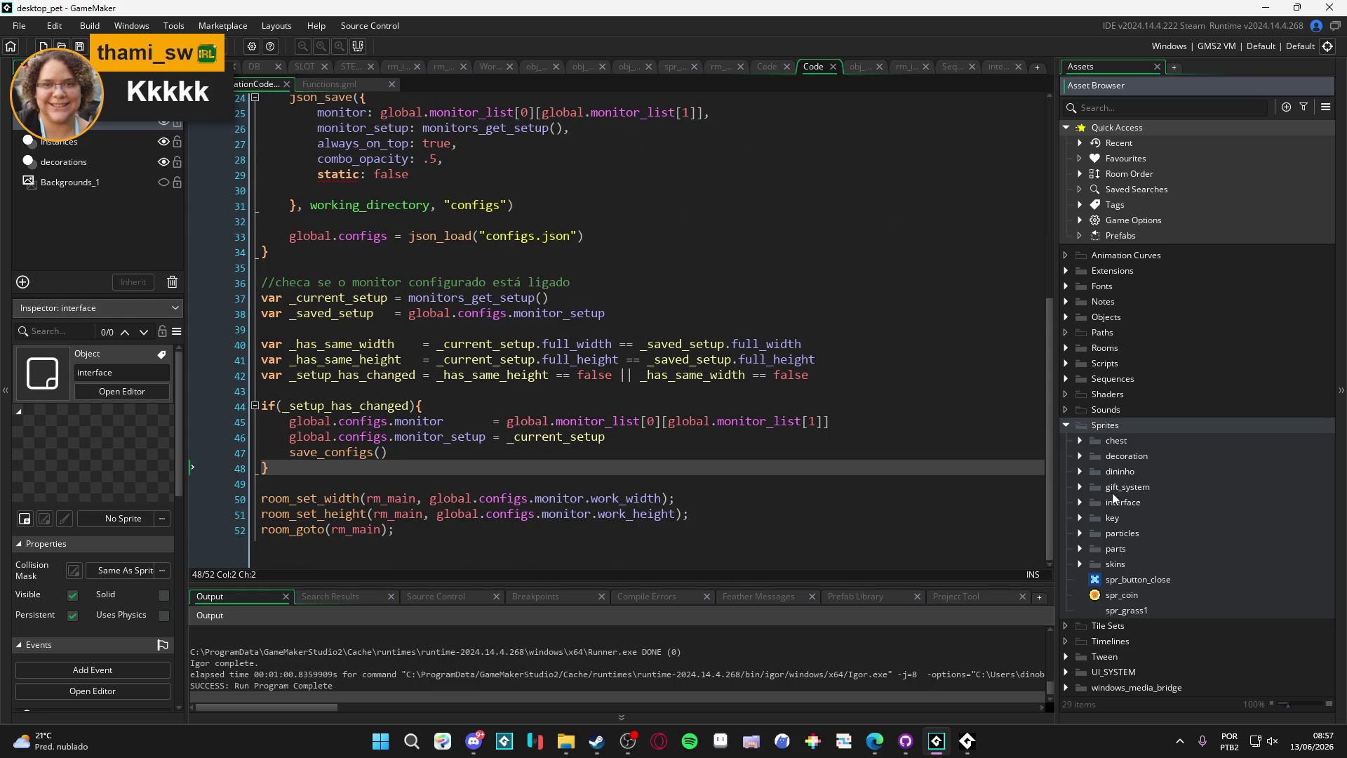
{"action": "left_click", "coordinate": [1079, 504]}
{"action": "scroll", "coordinate": [1101, 540], "scroll_direction": "down", "scroll_amount": 3}
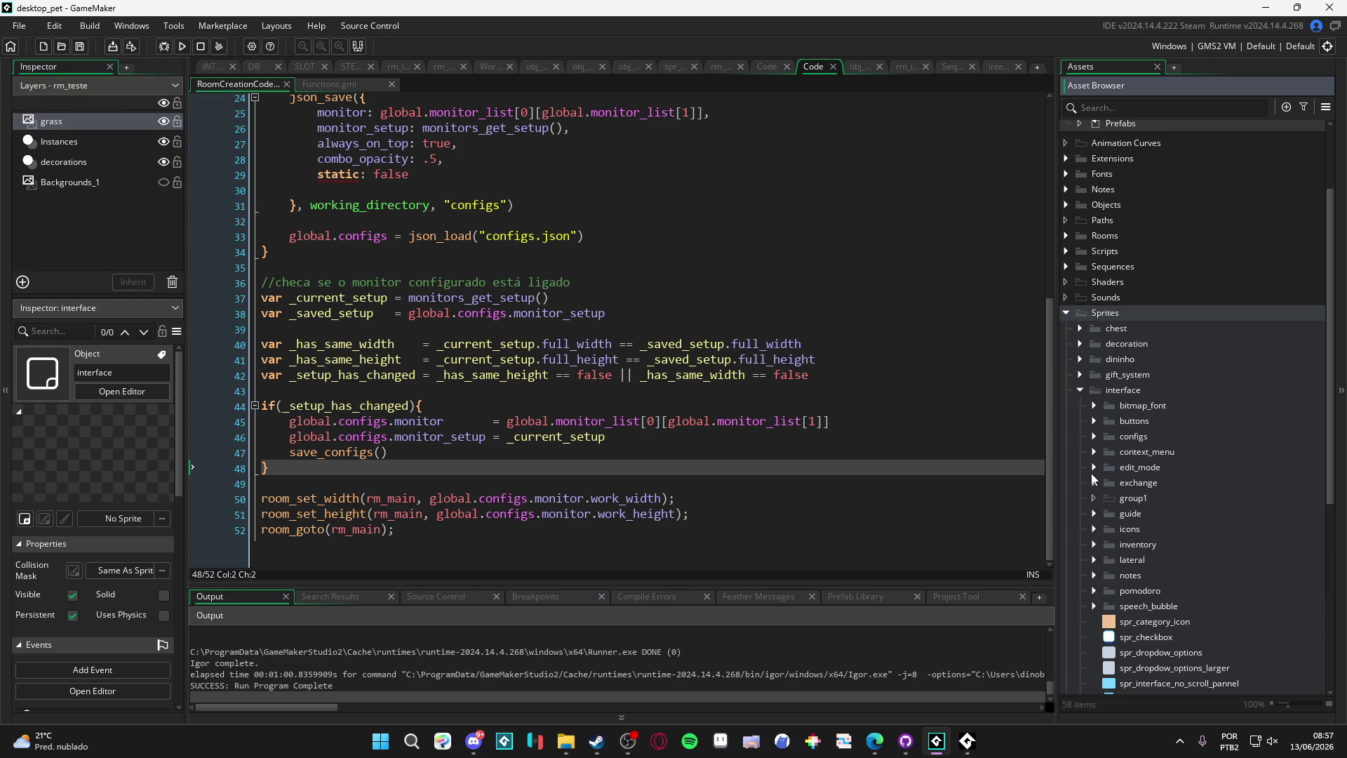
{"action": "left_click", "coordinate": [1094, 437]}
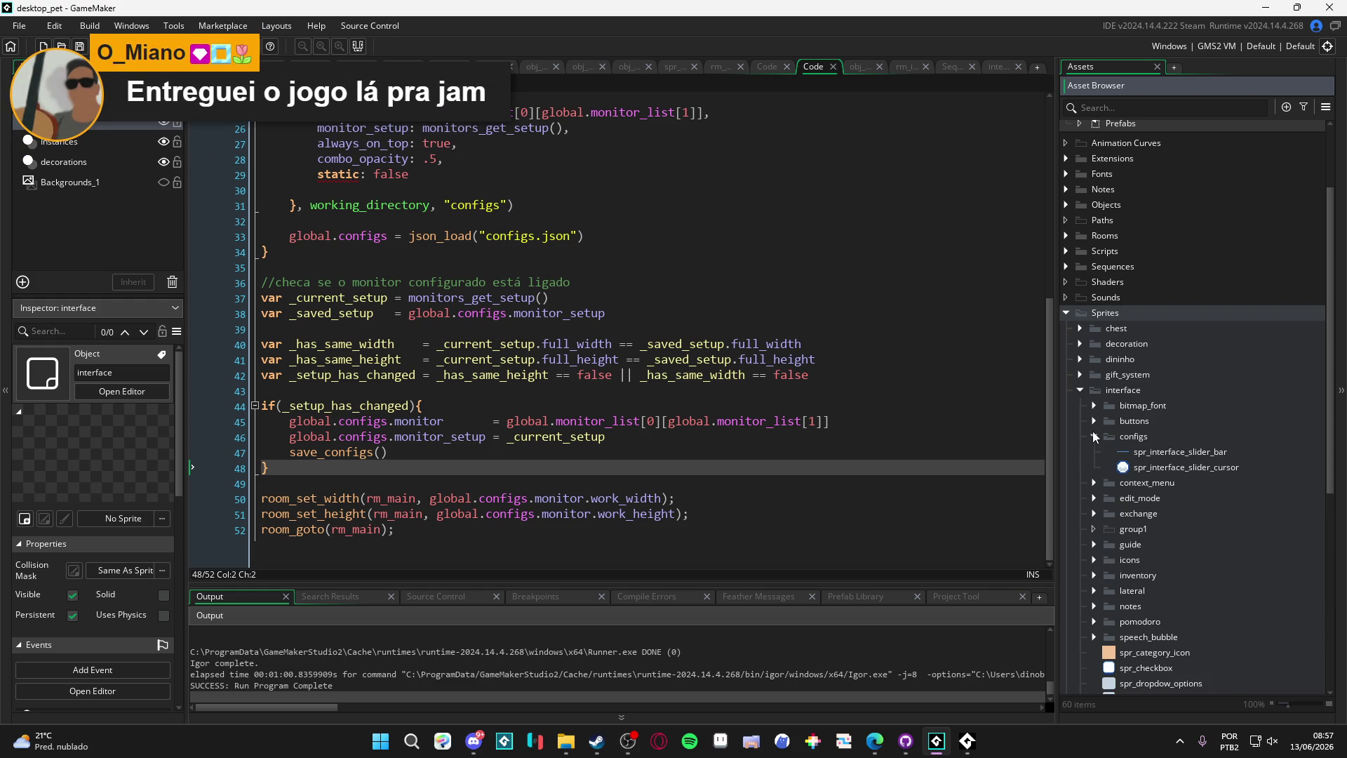
{"action": "left_click", "coordinate": [1093, 437]}
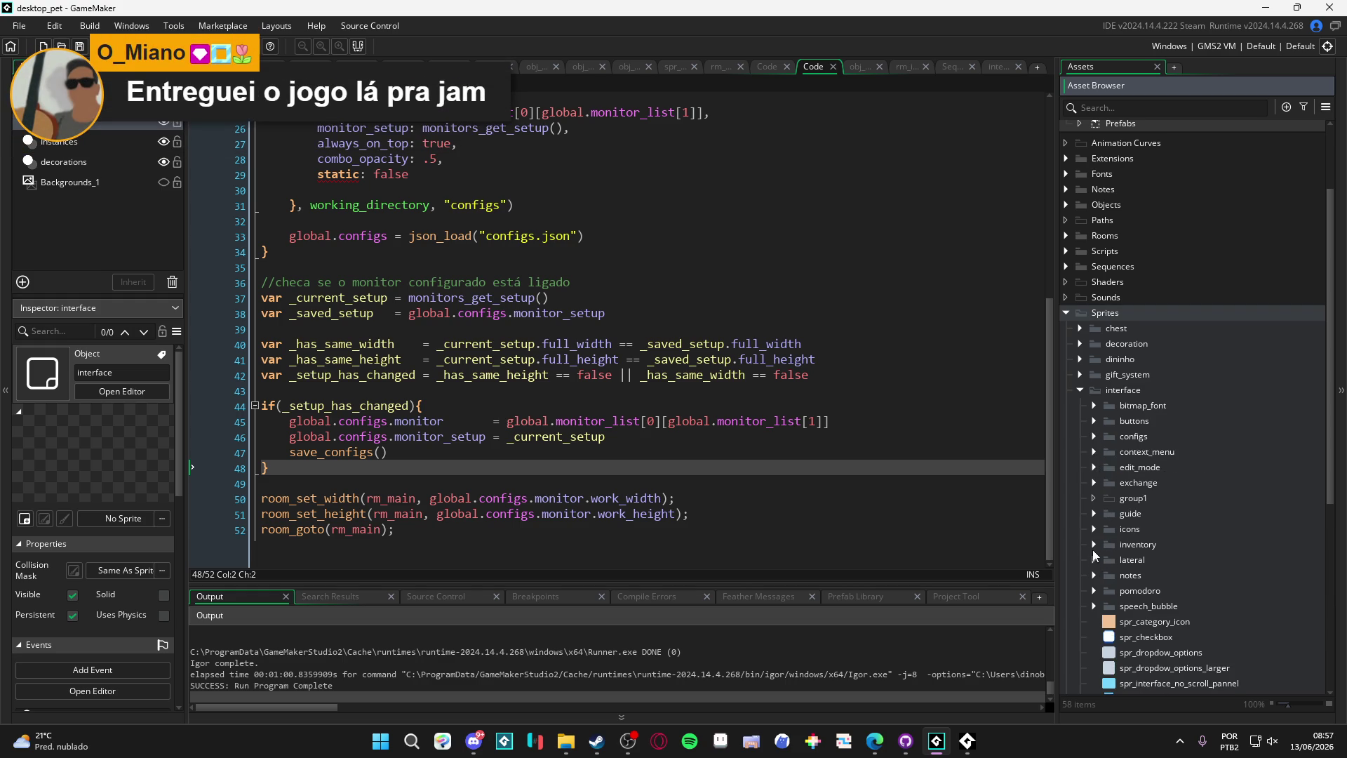
{"action": "left_click", "coordinate": [1099, 484]}
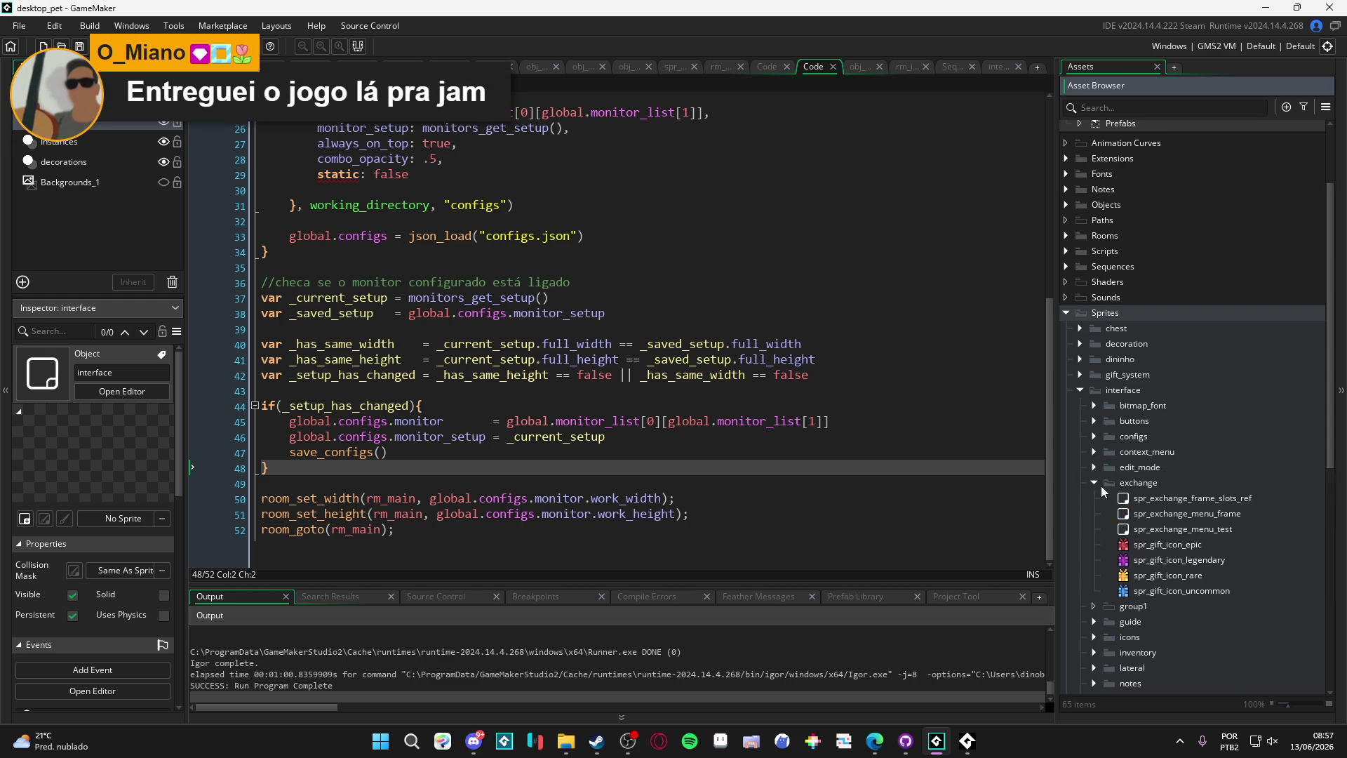
{"action": "left_click", "coordinate": [1162, 512]}
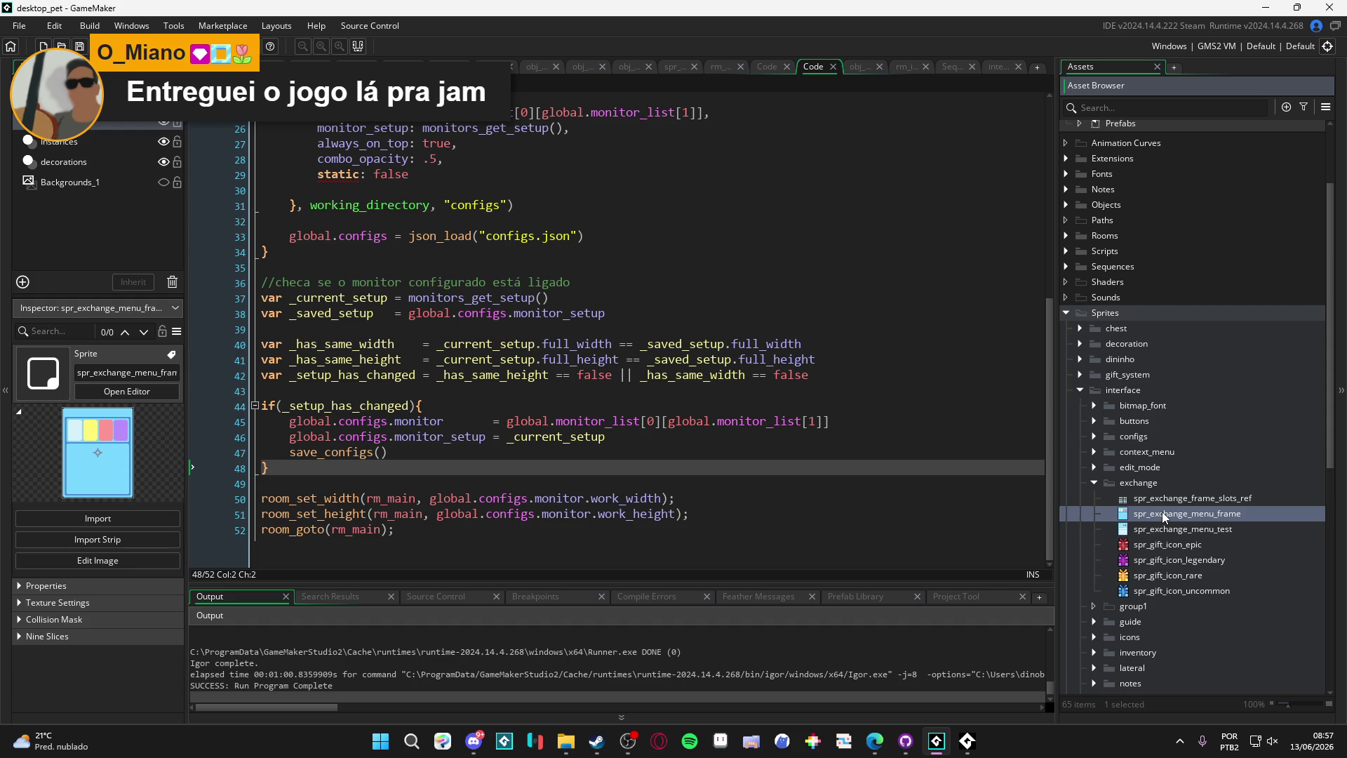
{"action": "left_click", "coordinate": [1162, 511]}
{"action": "left_click", "coordinate": [1165, 530]}
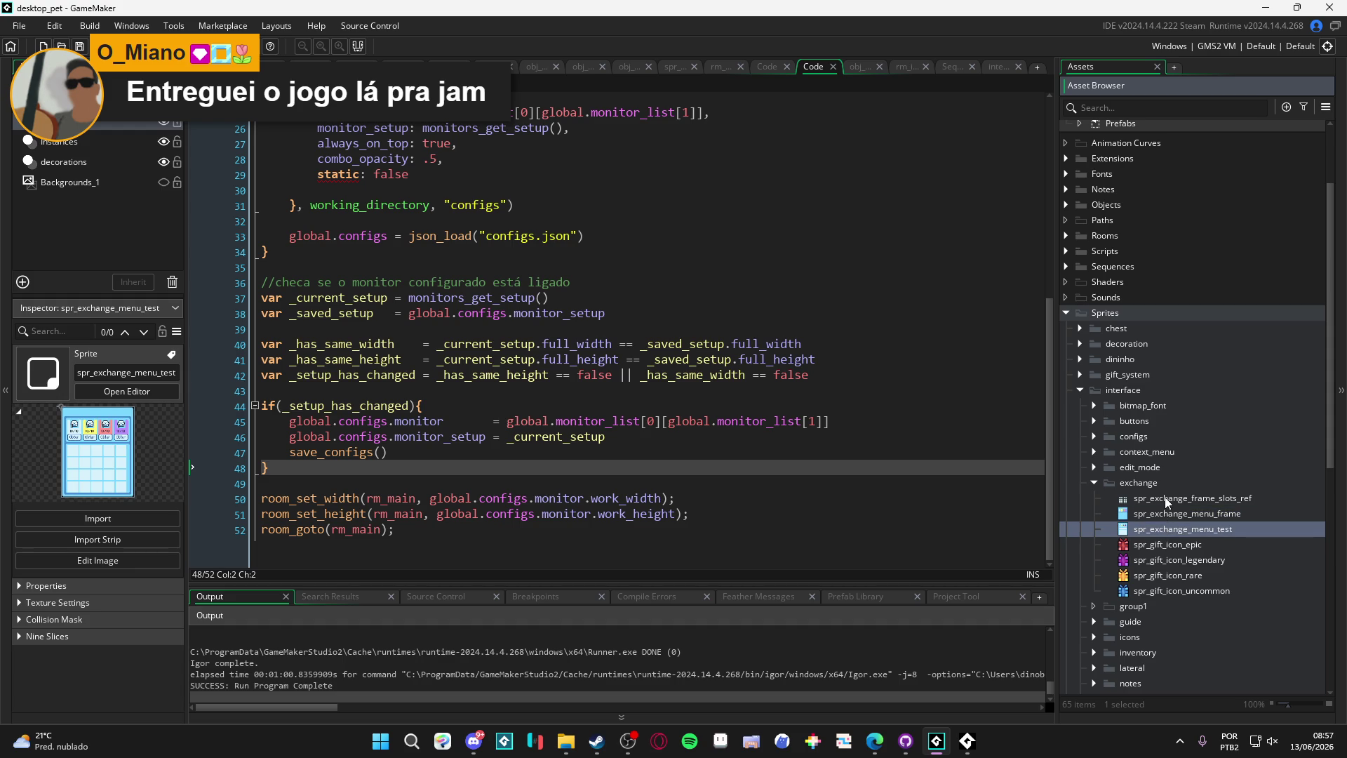
Step: Open spr_exchange_menu_test and spr_exchange_frame_slots_ref in the sprite editor, then return to the code with Ctrl+Tab
{"action": "double_click", "coordinate": [1163, 532]}
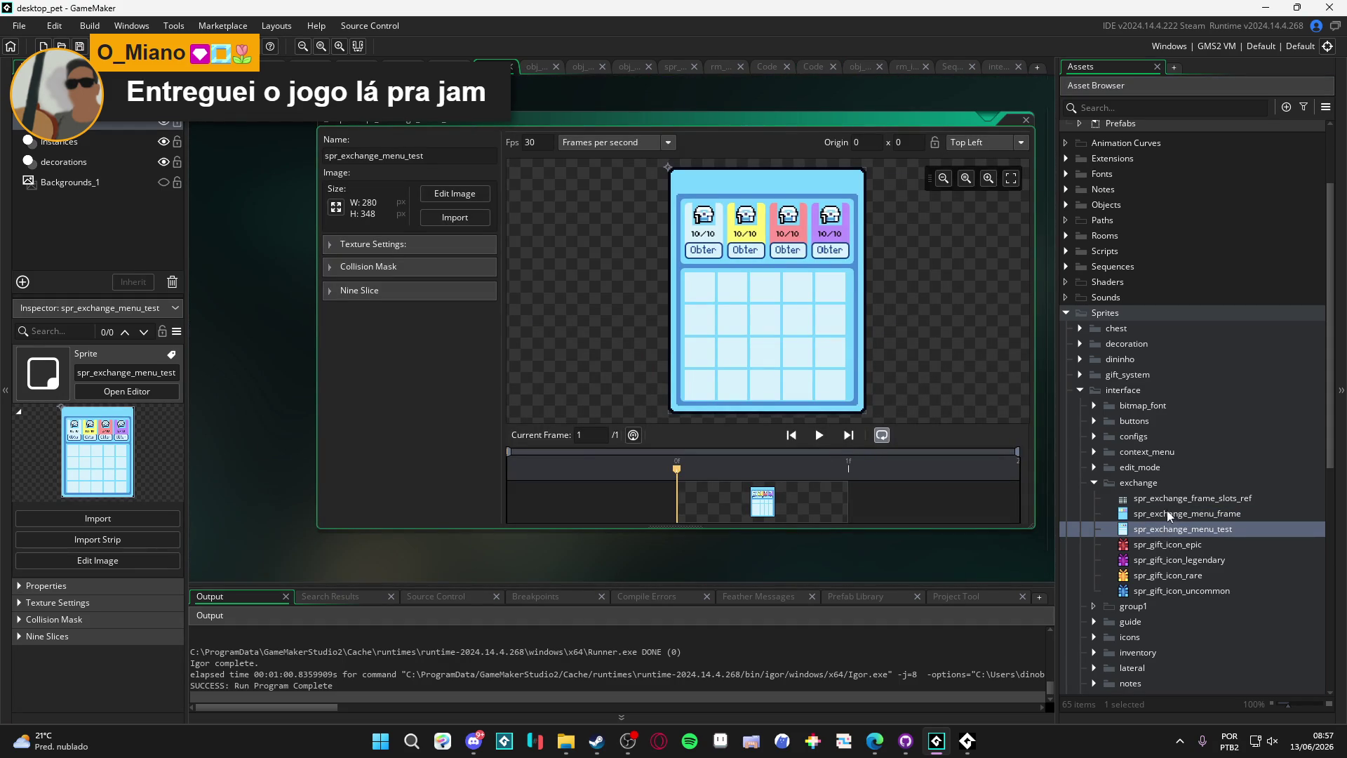
{"action": "double_click", "coordinate": [1163, 497]}
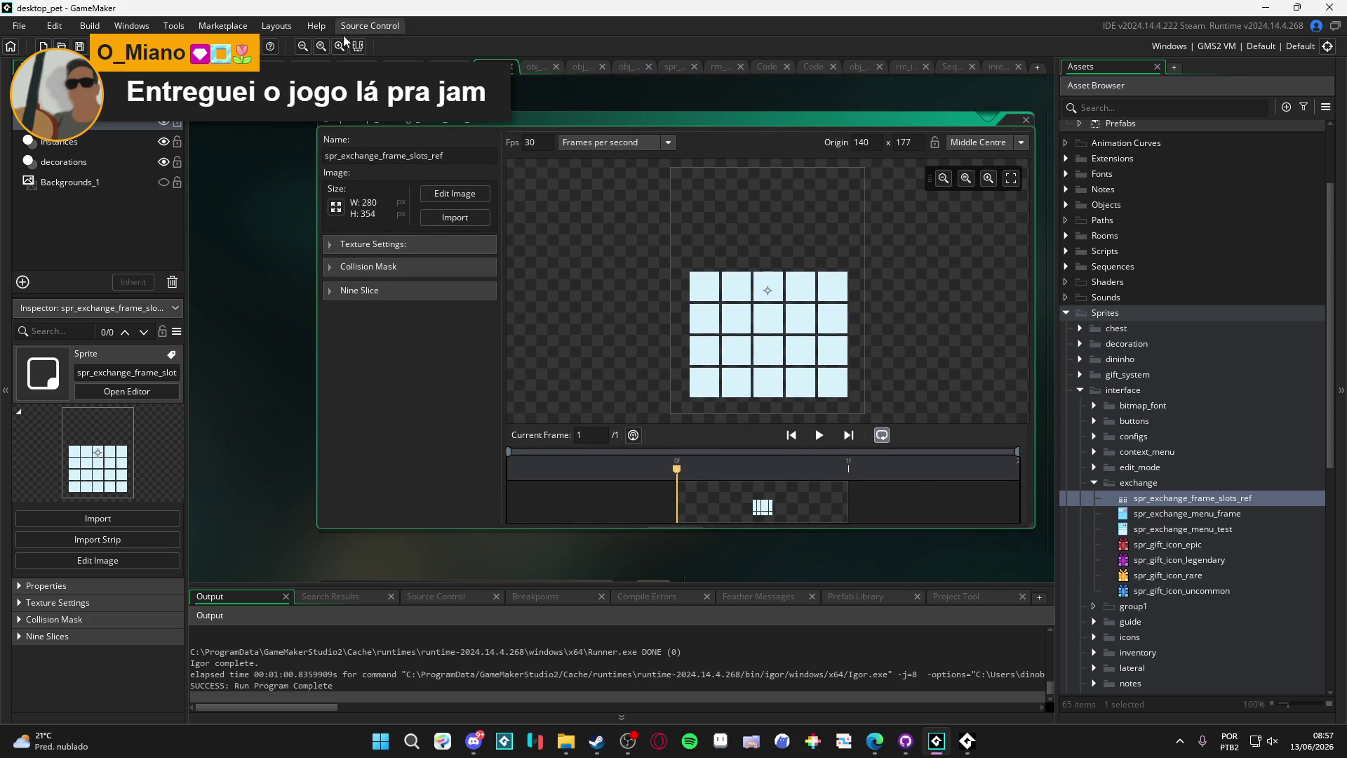
{"action": "key", "text": "ctrl+Tab"}
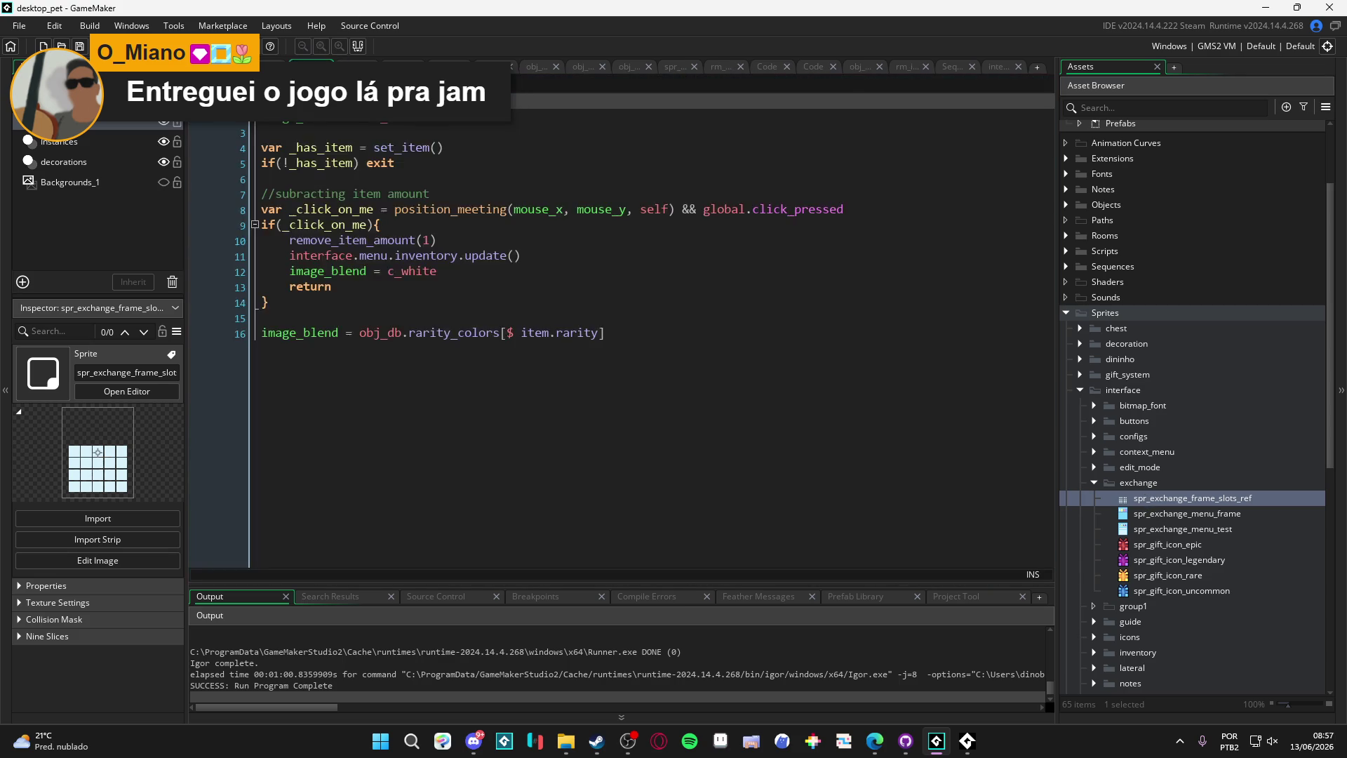
Step: Switch to the window system script and search it for 'exchange'
{"action": "key", "text": "ctrl+Tab"}
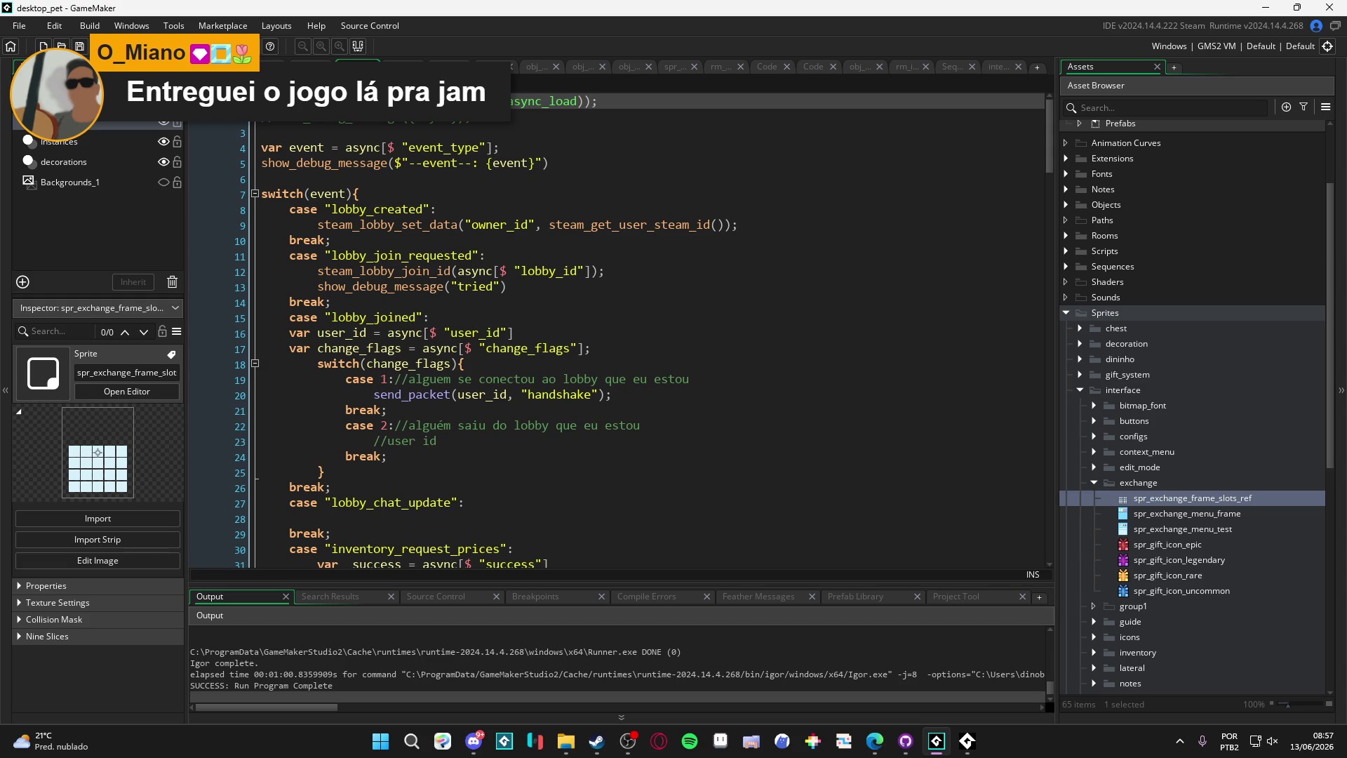
{"action": "key", "text": "ctrl+Tab"}
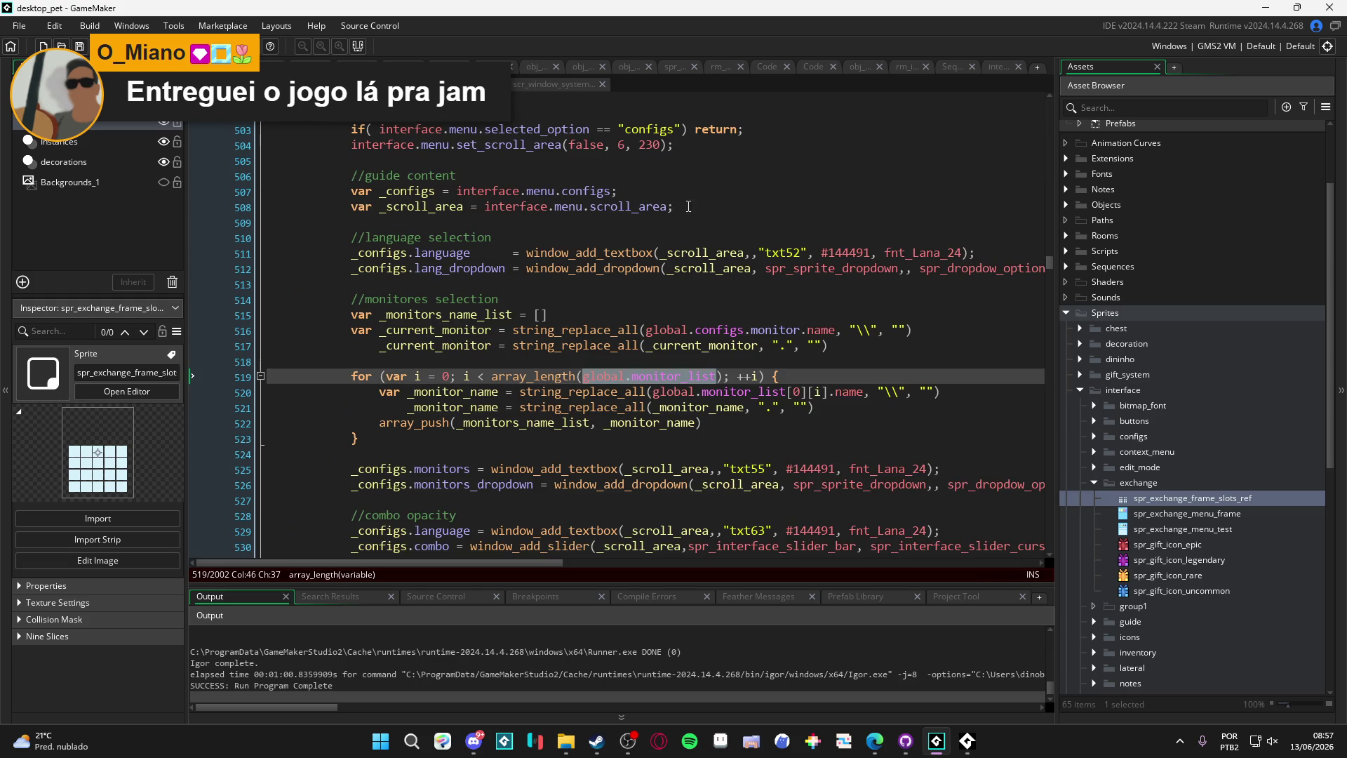
{"action": "left_click", "coordinate": [1047, 115]}
{"action": "scroll", "coordinate": [1047, 115], "scroll_direction": "up", "scroll_amount": 5}
{"action": "key", "text": "ctrl+f"}
{"action": "type", "text": "exchange"}
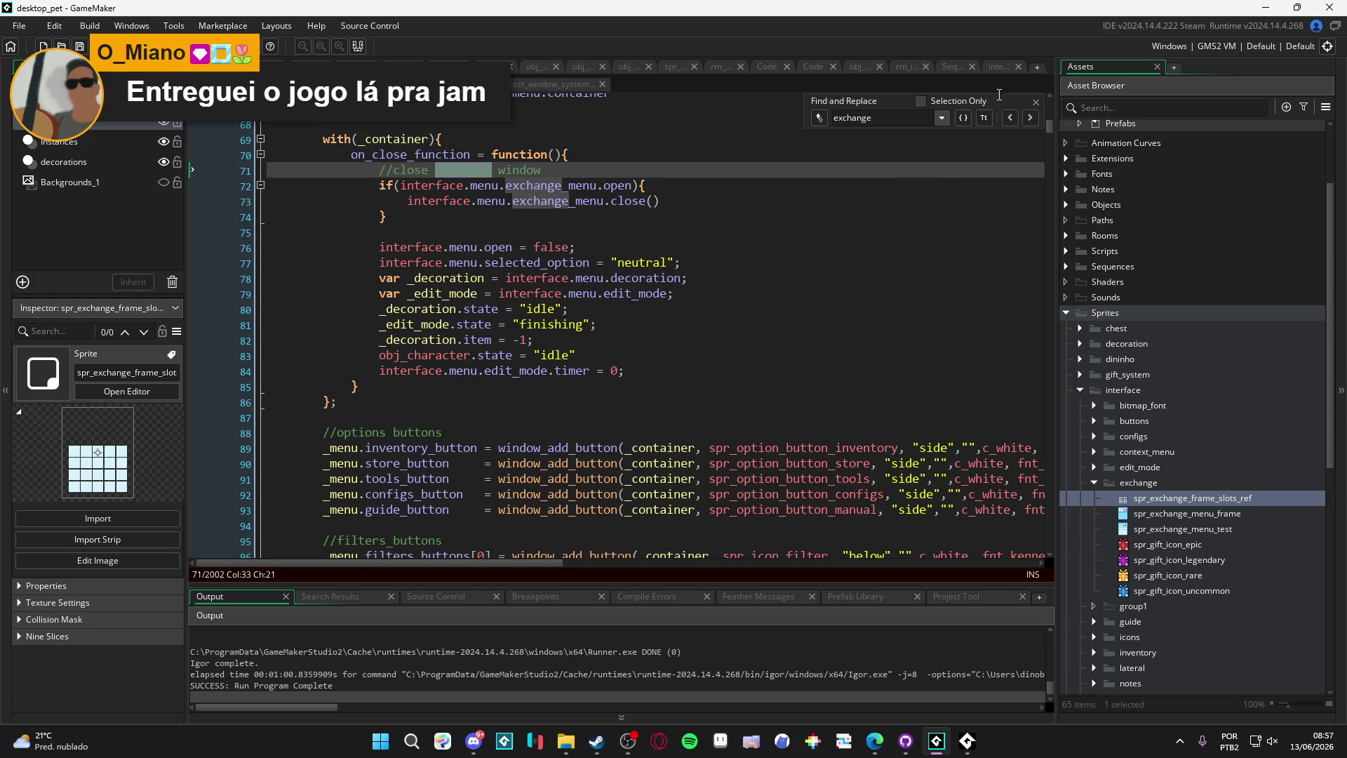
{"action": "left_click", "coordinate": [1034, 103]}
{"action": "mouse_move", "coordinate": [1046, 131]}
{"action": "left_mouse_down"}
{"action": "mouse_move", "coordinate": [1050, 108]}
{"action": "mouse_move", "coordinate": [1034, 374]}
{"action": "mouse_move", "coordinate": [1046, 559]}
{"action": "mouse_move", "coordinate": [1003, 111]}
{"action": "mouse_move", "coordinate": [986, 66]}
{"action": "mouse_move", "coordinate": [1051, 529]}
{"action": "mouse_move", "coordinate": [1006, 78]}
{"action": "left_mouse_up"}
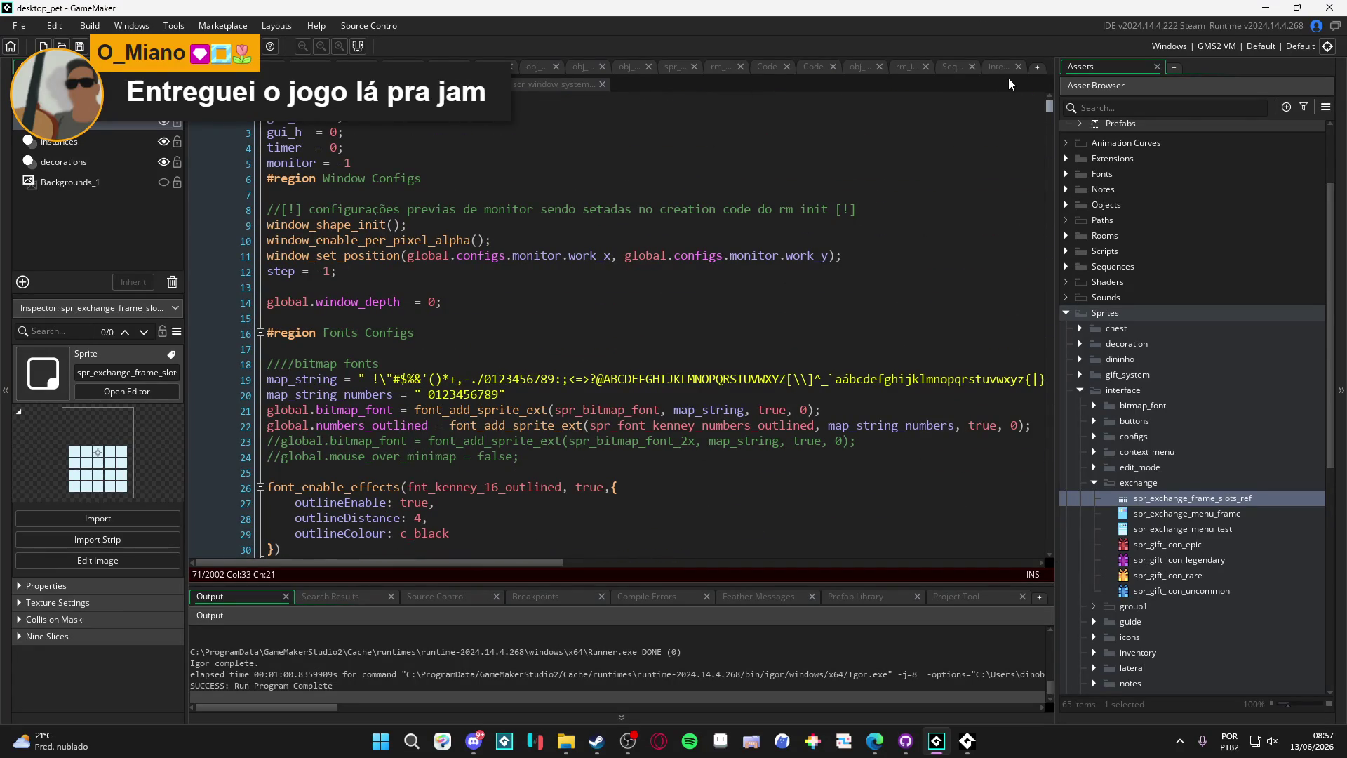
Step: Cycle through the lobby, gift-system and window system scripts and scroll down the window system code
{"action": "left_click", "coordinate": [358, 66]}
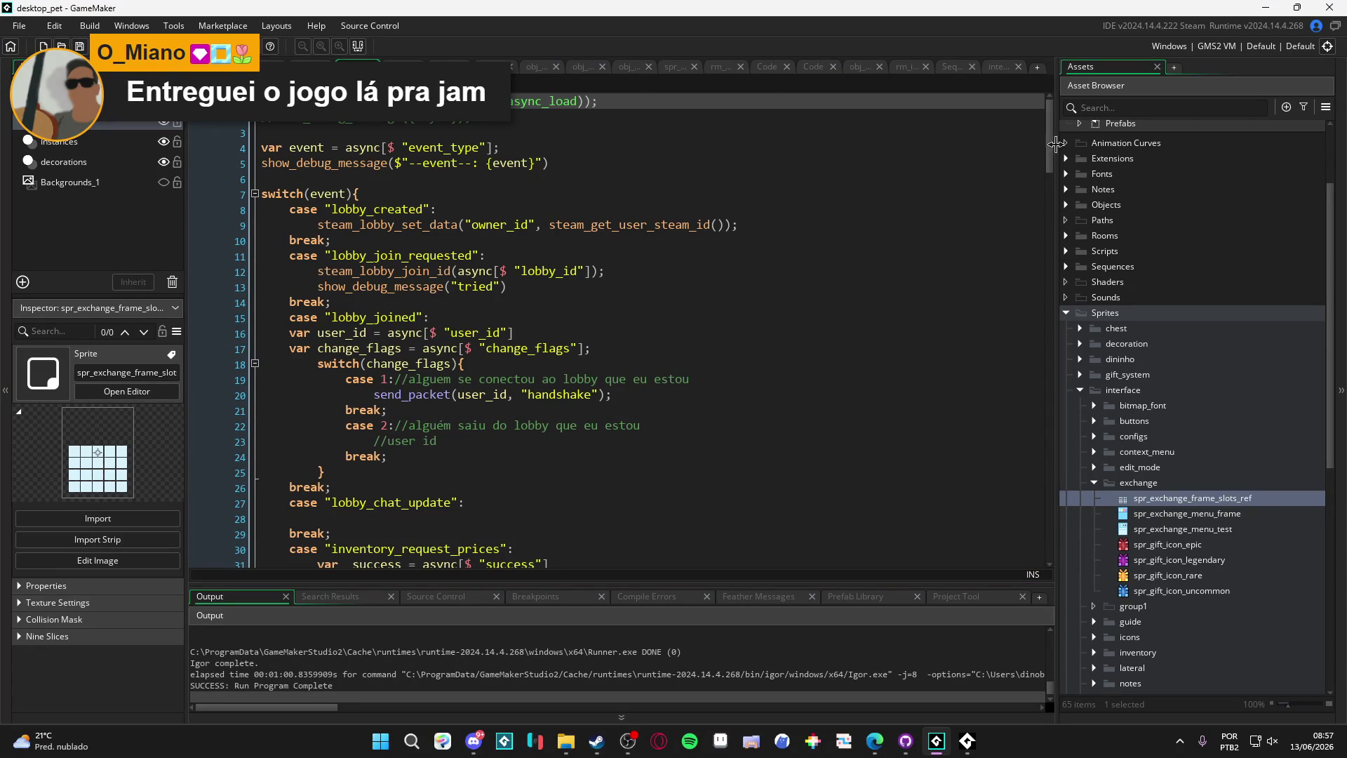
{"action": "key", "text": "ctrl+Tab"}
{"action": "key", "text": "ctrl+Tab"}
{"action": "key", "text": "ctrl+Tab"}
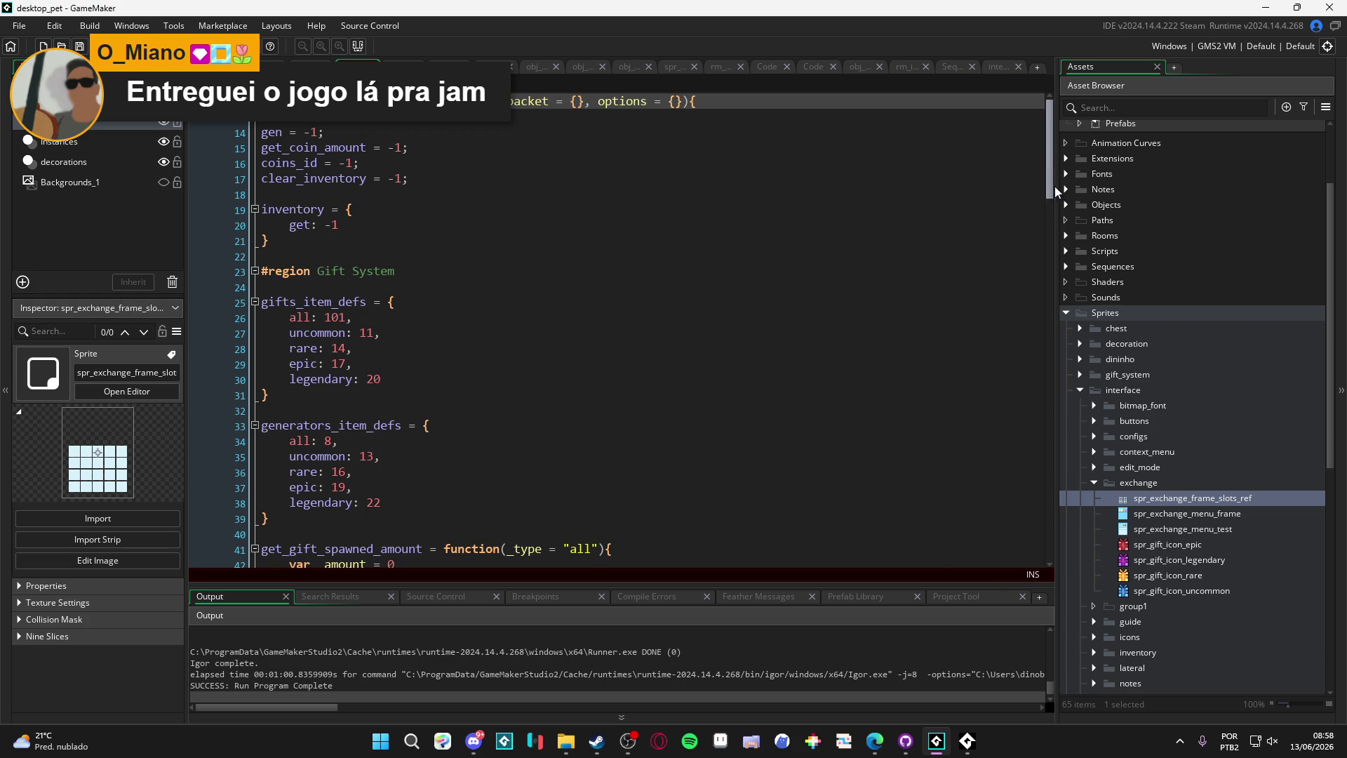
{"action": "key", "text": "ctrl+Tab"}
{"action": "key", "text": "ctrl+Tab"}
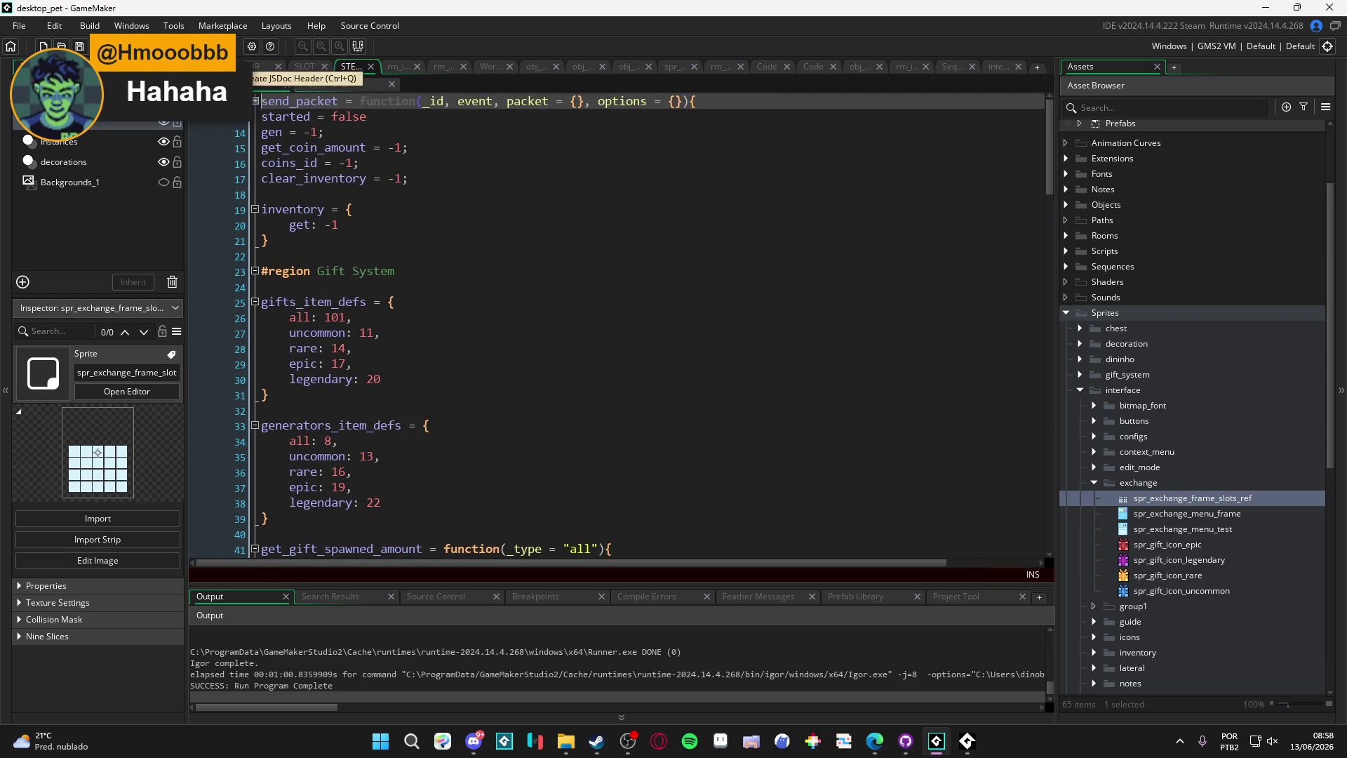
{"action": "key", "text": "ctrl+Tab"}
{"action": "scroll", "coordinate": [944, 165], "scroll_direction": "down", "scroll_amount": 15}
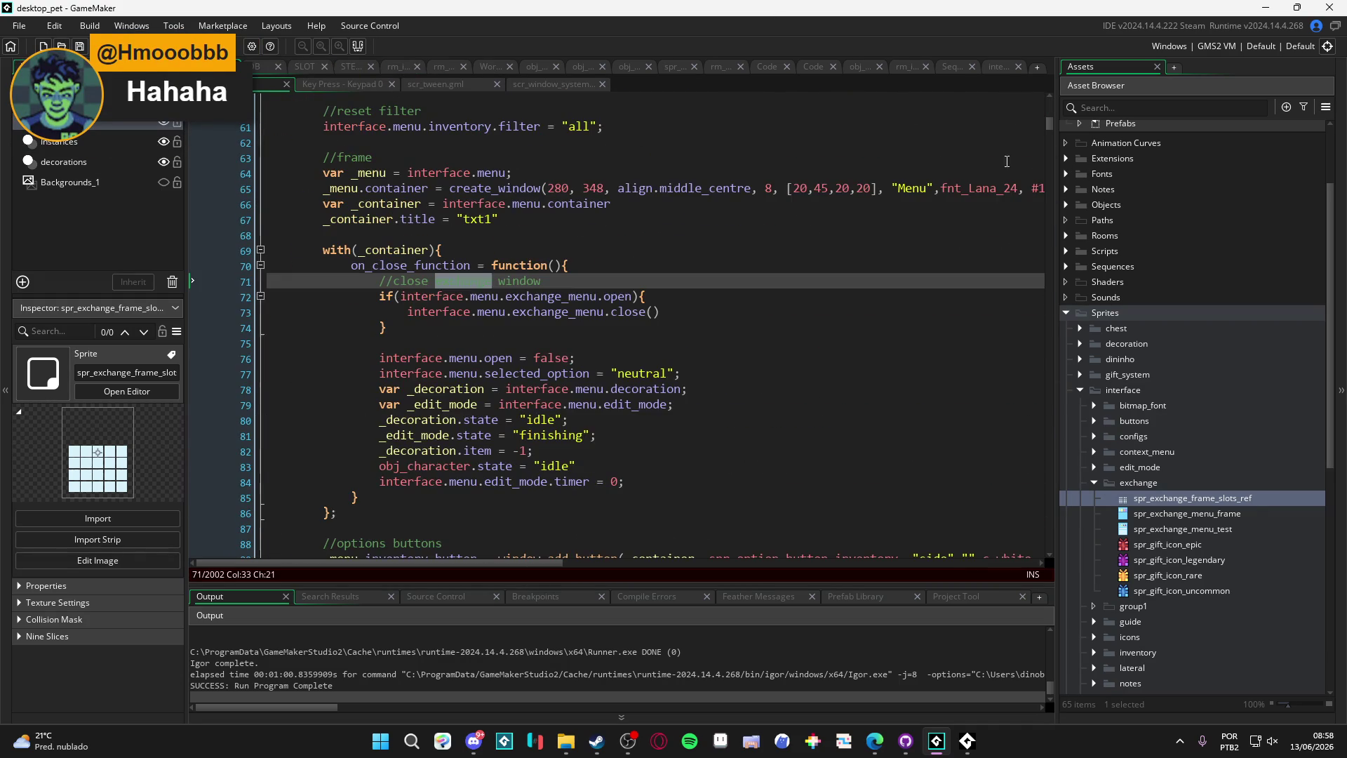
{"action": "left_click_drag", "start_coordinate": [1049, 128], "coordinate": [1059, 117]}
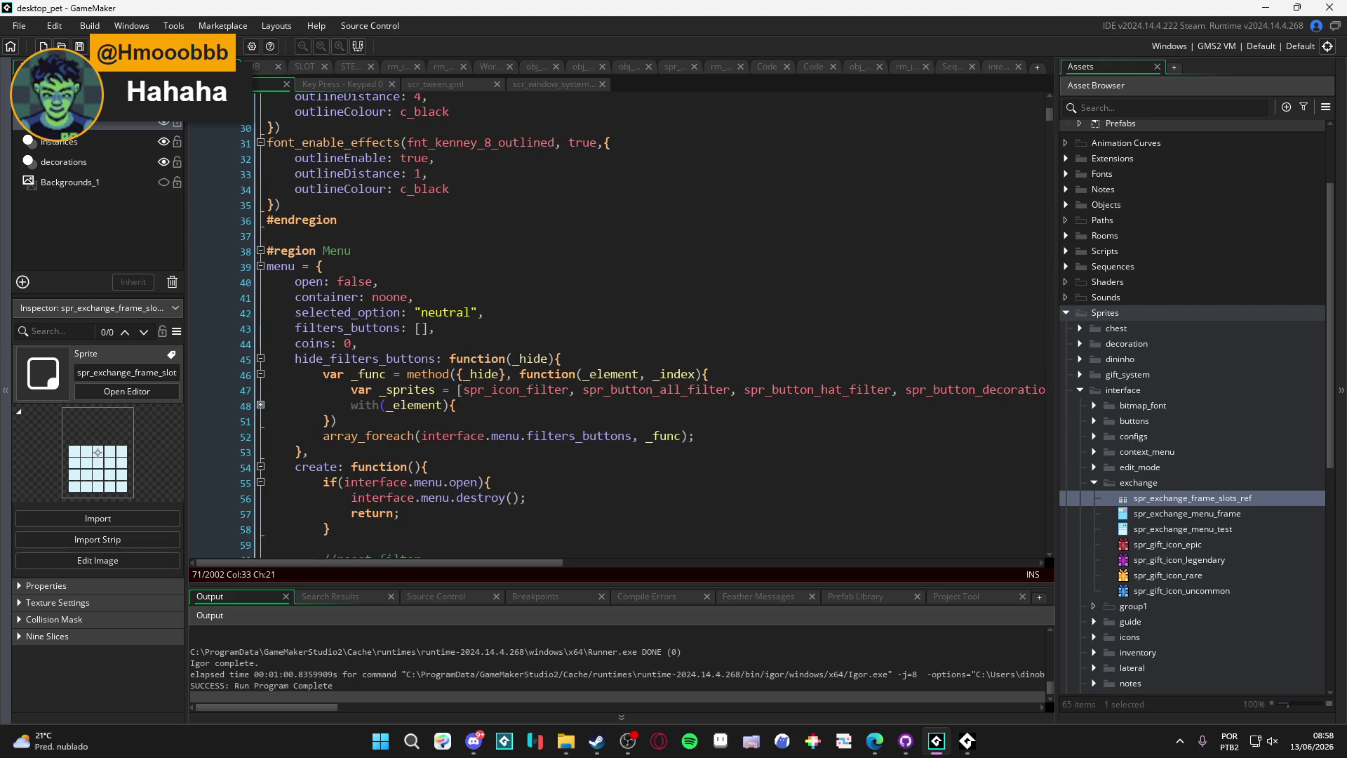
Step: Inspect the menu create function around lines 57–62, where the inventory filter resets to "all"
{"action": "left_click", "coordinate": [652, 312]}
{"action": "scroll", "coordinate": [652, 309], "scroll_direction": "down", "scroll_amount": 6}
{"action": "left_click", "coordinate": [545, 356]}
{"action": "left_click", "coordinate": [807, 227]}
{"action": "left_click", "coordinate": [426, 325]}
{"action": "key", "text": "Up"}
{"action": "left_click", "coordinate": [377, 264]}
{"action": "key", "text": "Down"}
{"action": "key", "text": "Down"}
{"action": "key", "text": "Down"}
{"action": "left_click", "coordinate": [377, 274]}
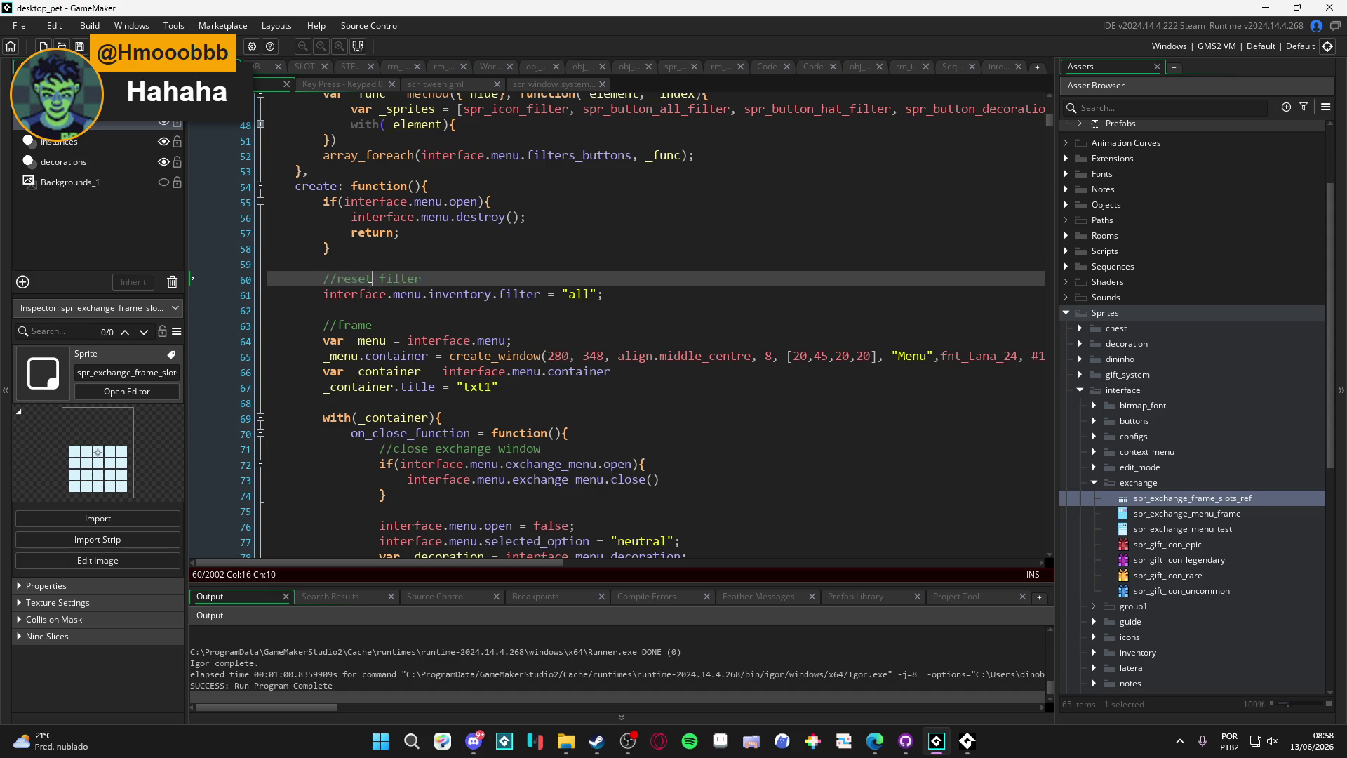
{"action": "left_click", "coordinate": [368, 260]}
{"action": "left_click", "coordinate": [366, 309]}
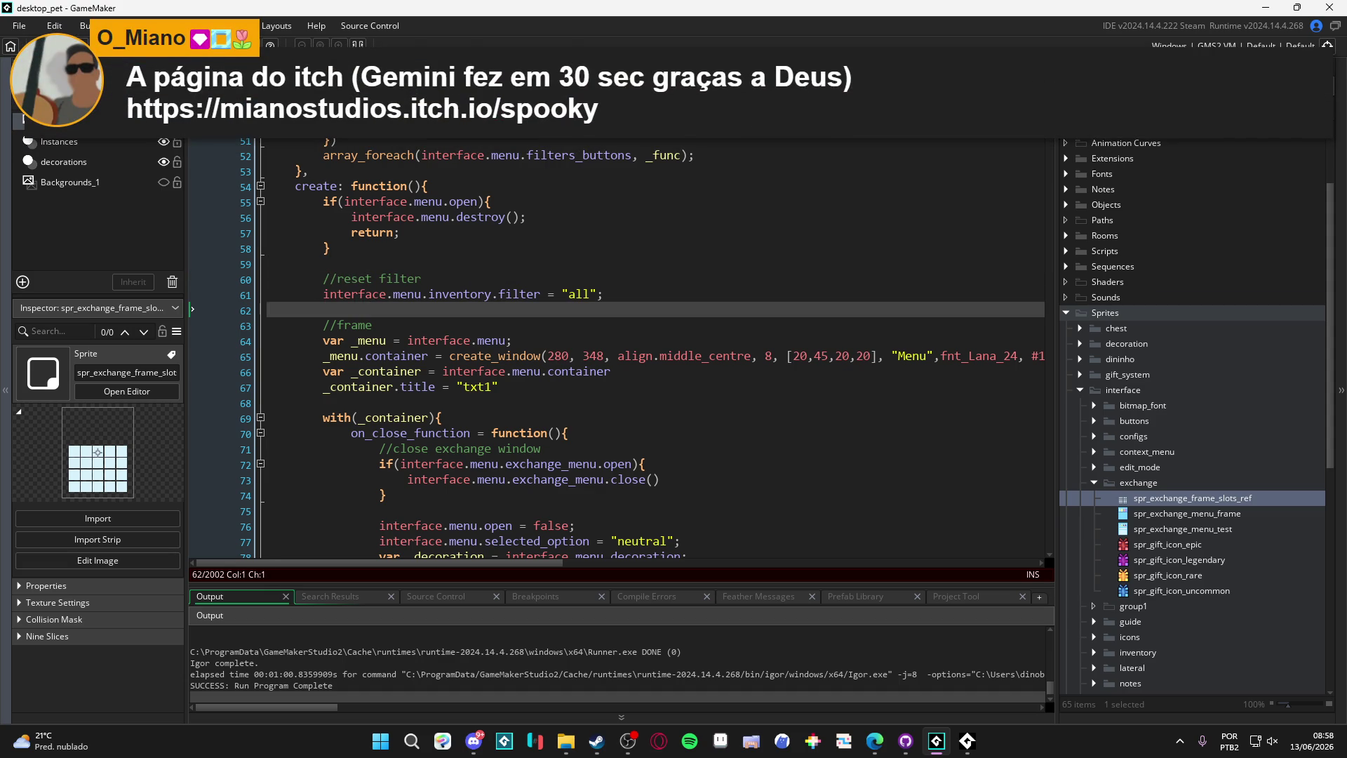
{"action": "key", "text": "alt+Tab"}
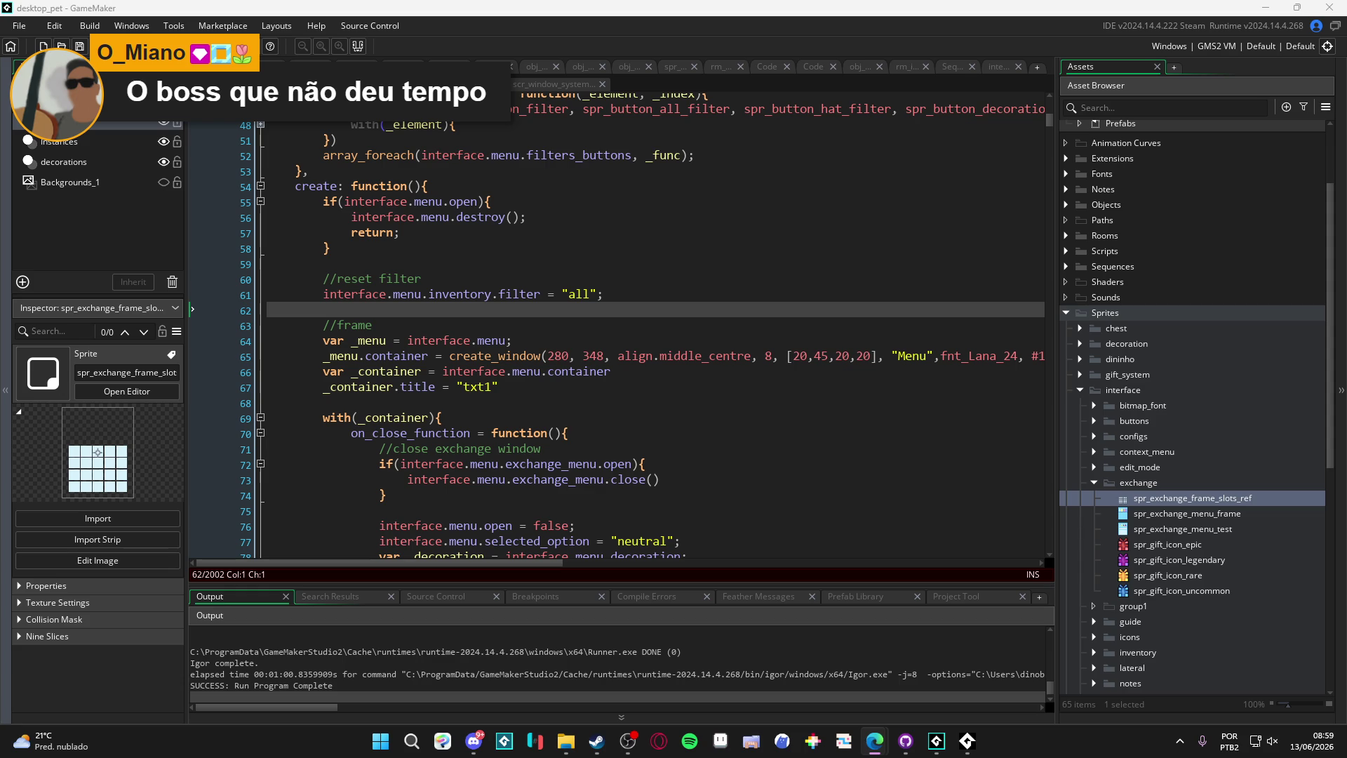
Step: Search the script for 'exchange' and step through matches to the exchange_menu definition at line 246
{"action": "left_click", "coordinate": [588, 325]}
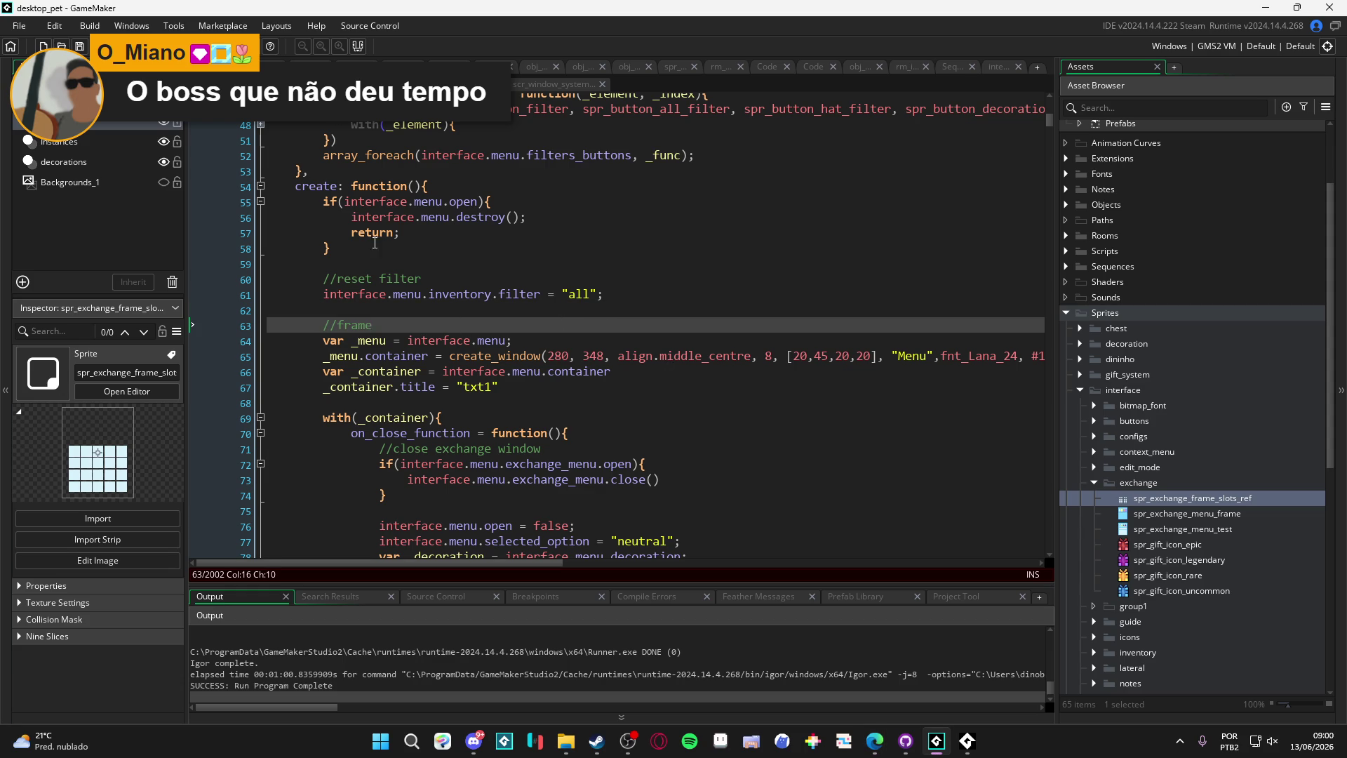
{"action": "scroll", "coordinate": [375, 243], "scroll_direction": "up", "scroll_amount": 2}
{"action": "left_click", "coordinate": [459, 255]}
{"action": "scroll", "coordinate": [459, 256], "scroll_direction": "up", "scroll_amount": 1}
{"action": "key", "text": "ctrl+f"}
{"action": "type", "text": "exchange"}
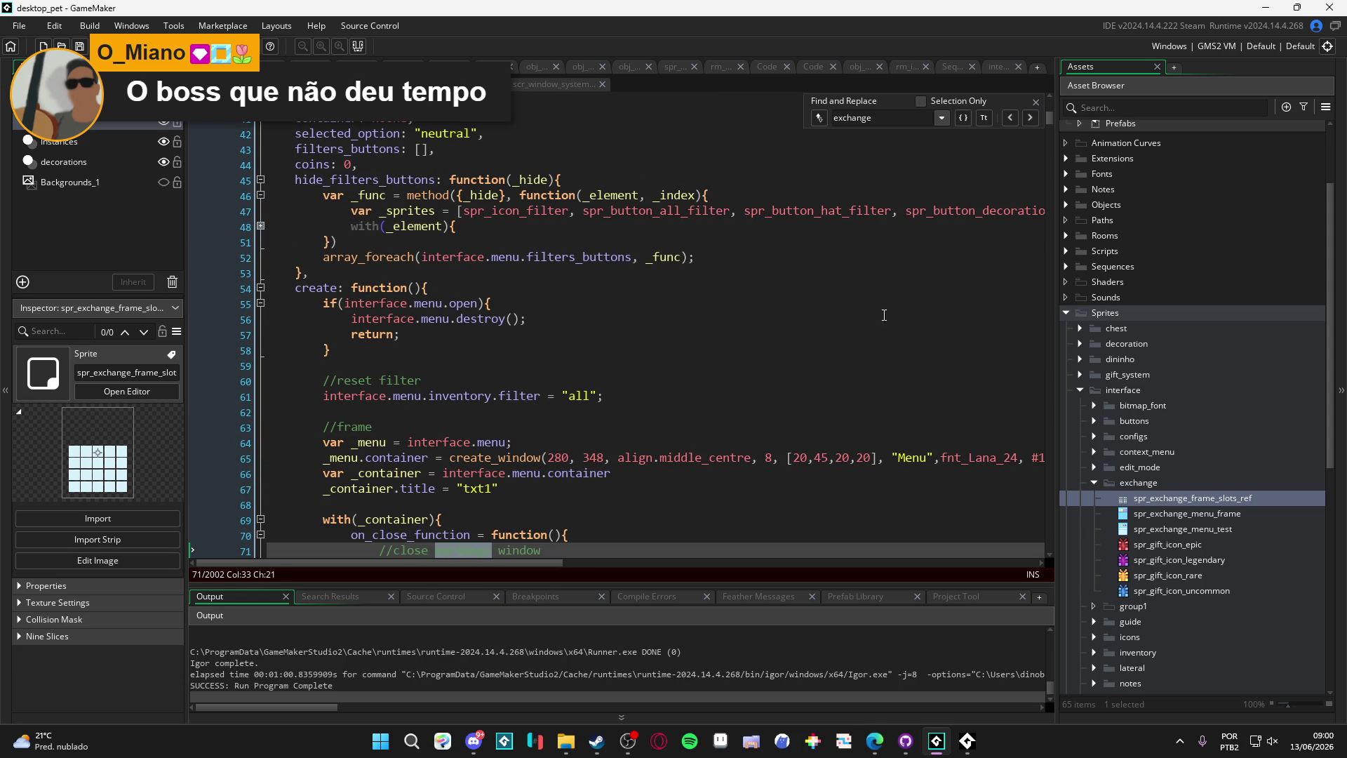
{"action": "left_click", "coordinate": [1029, 120]}
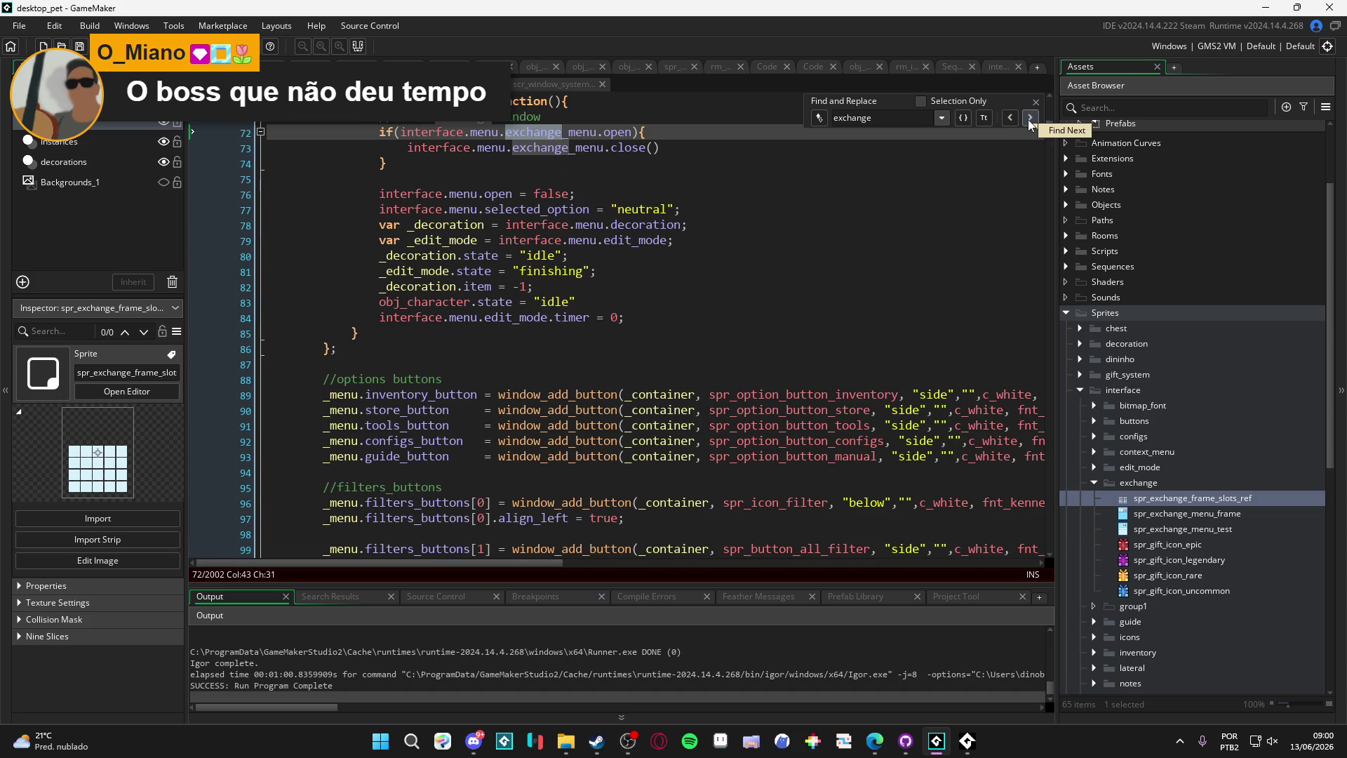
{"action": "left_click", "coordinate": [1029, 119]}
{"action": "left_click", "coordinate": [1029, 119]}
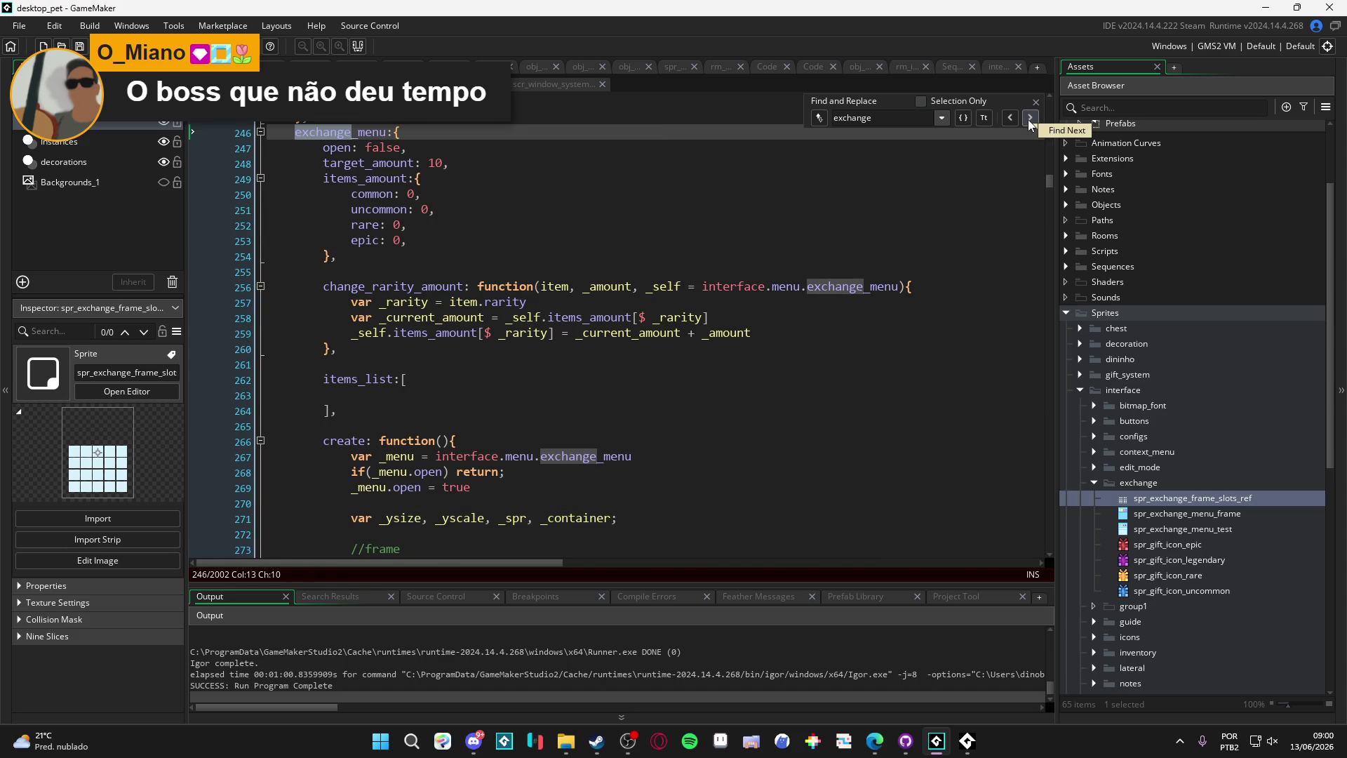
Step: Scroll through exchange_menu's create and close-button functions, then close the search
{"action": "scroll", "coordinate": [571, 209], "scroll_direction": "down", "scroll_amount": 2}
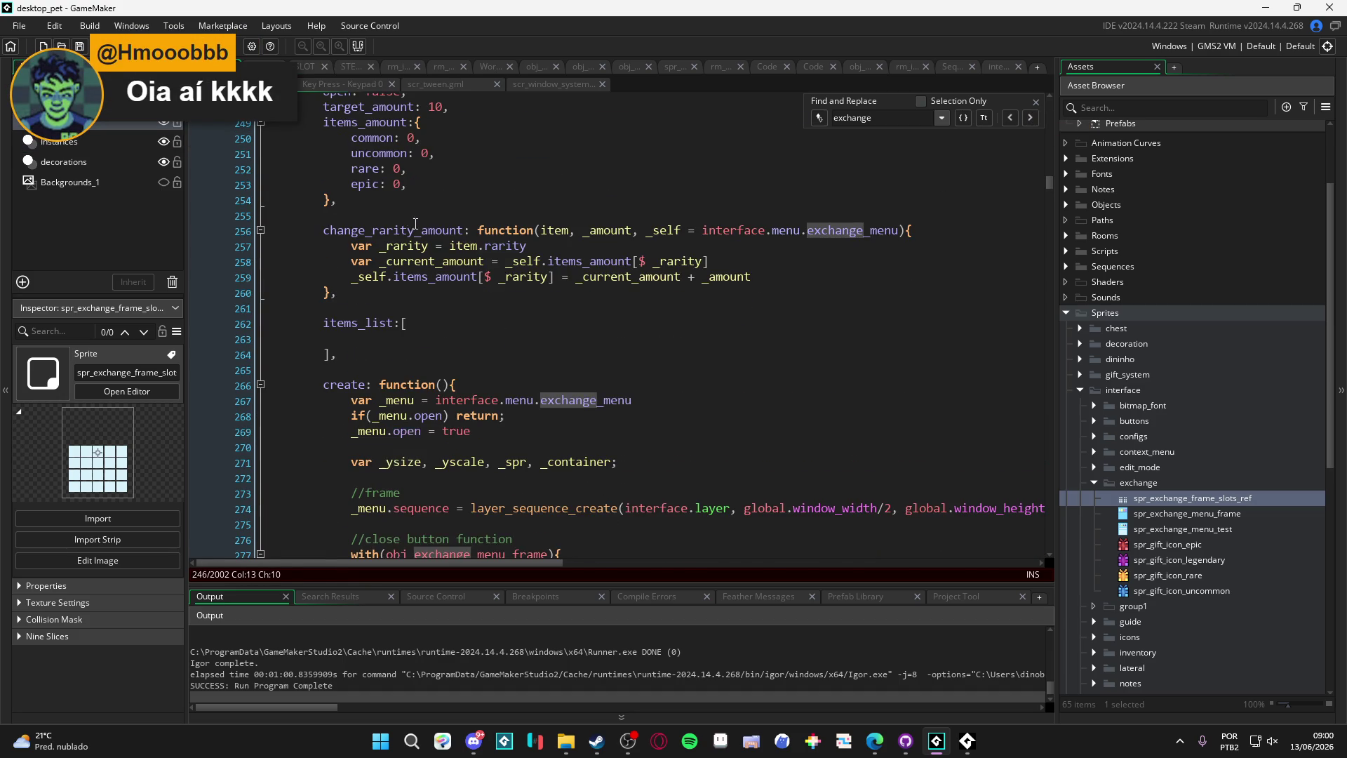
{"action": "scroll", "coordinate": [436, 240], "scroll_direction": "down", "scroll_amount": 6}
{"action": "left_click", "coordinate": [513, 325]}
{"action": "scroll", "coordinate": [513, 324], "scroll_direction": "down", "scroll_amount": 9}
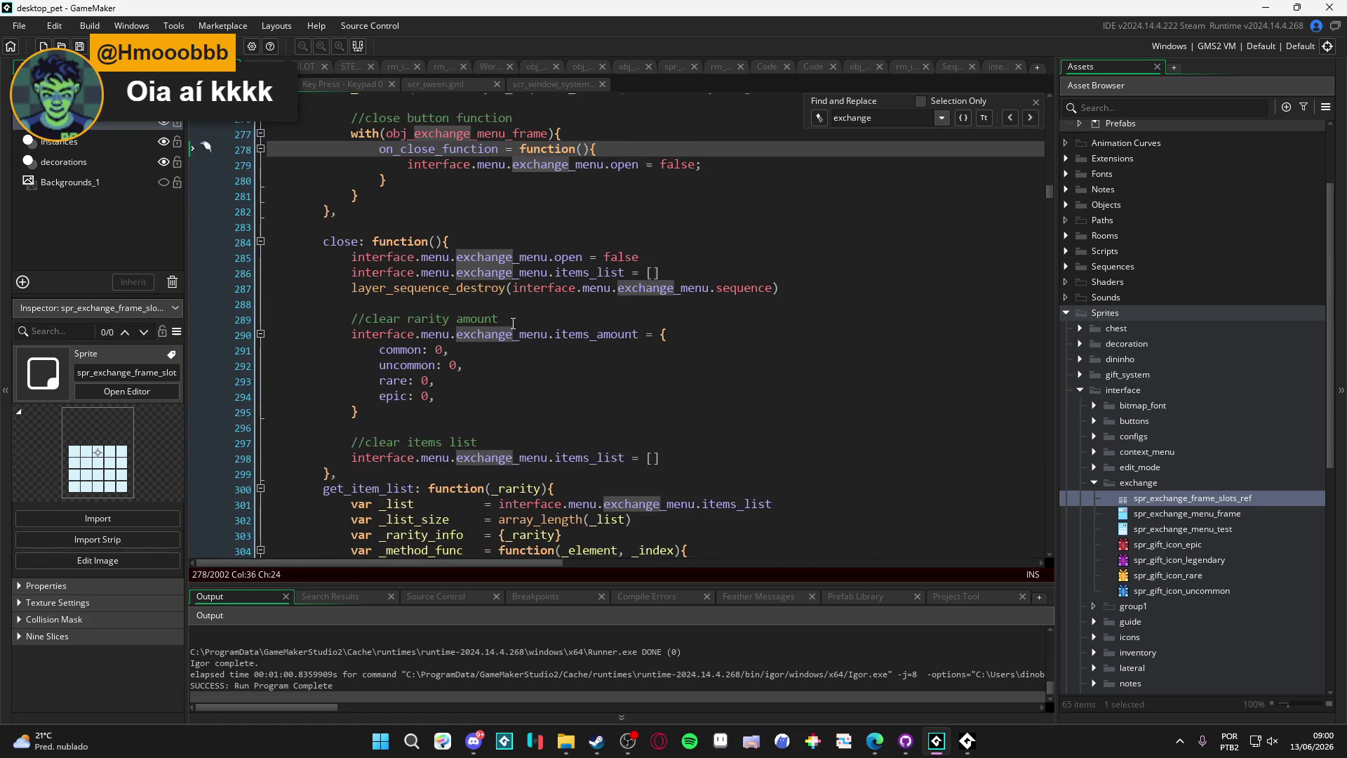
{"action": "scroll", "coordinate": [513, 324], "scroll_direction": "down", "scroll_amount": 2}
{"action": "scroll", "coordinate": [515, 328], "scroll_direction": "up", "scroll_amount": 10}
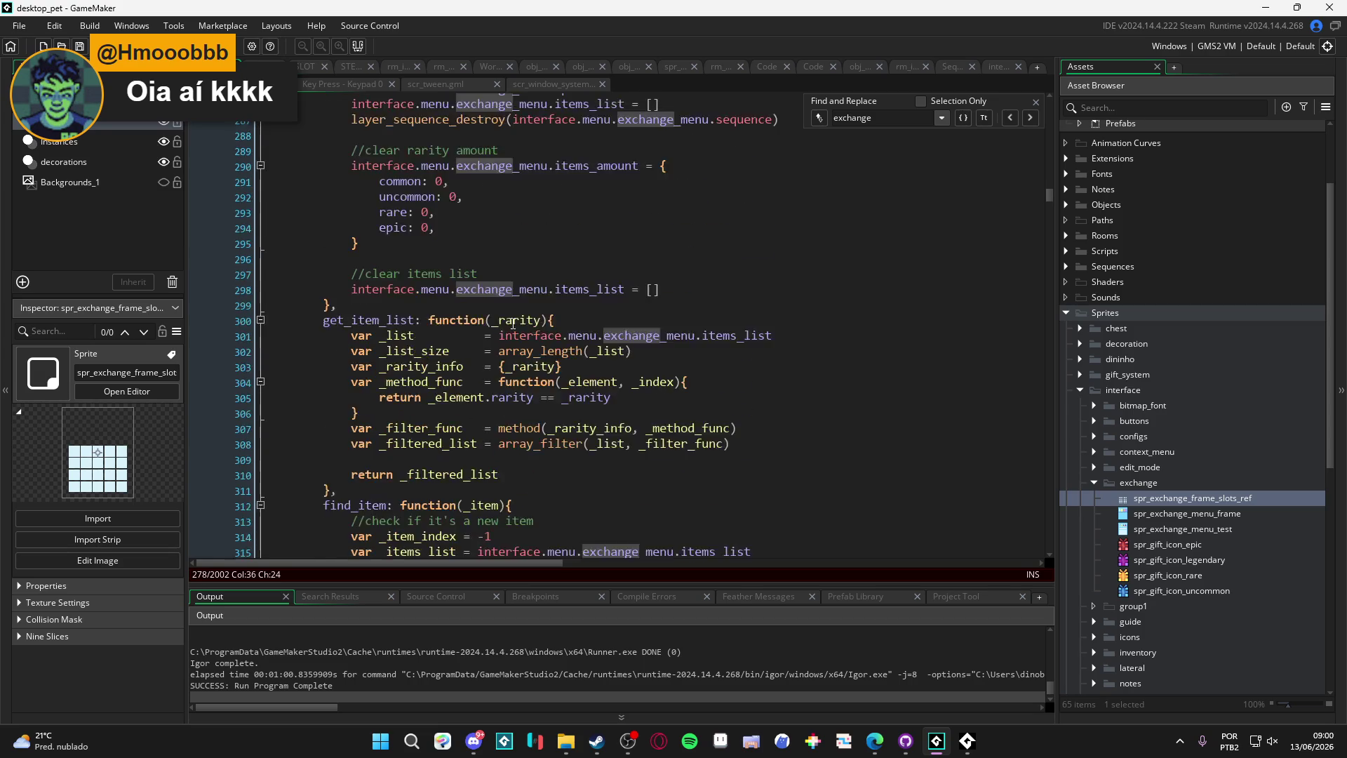
{"action": "left_click", "coordinate": [521, 332]}
{"action": "scroll", "coordinate": [905, 223], "scroll_direction": "up", "scroll_amount": 2}
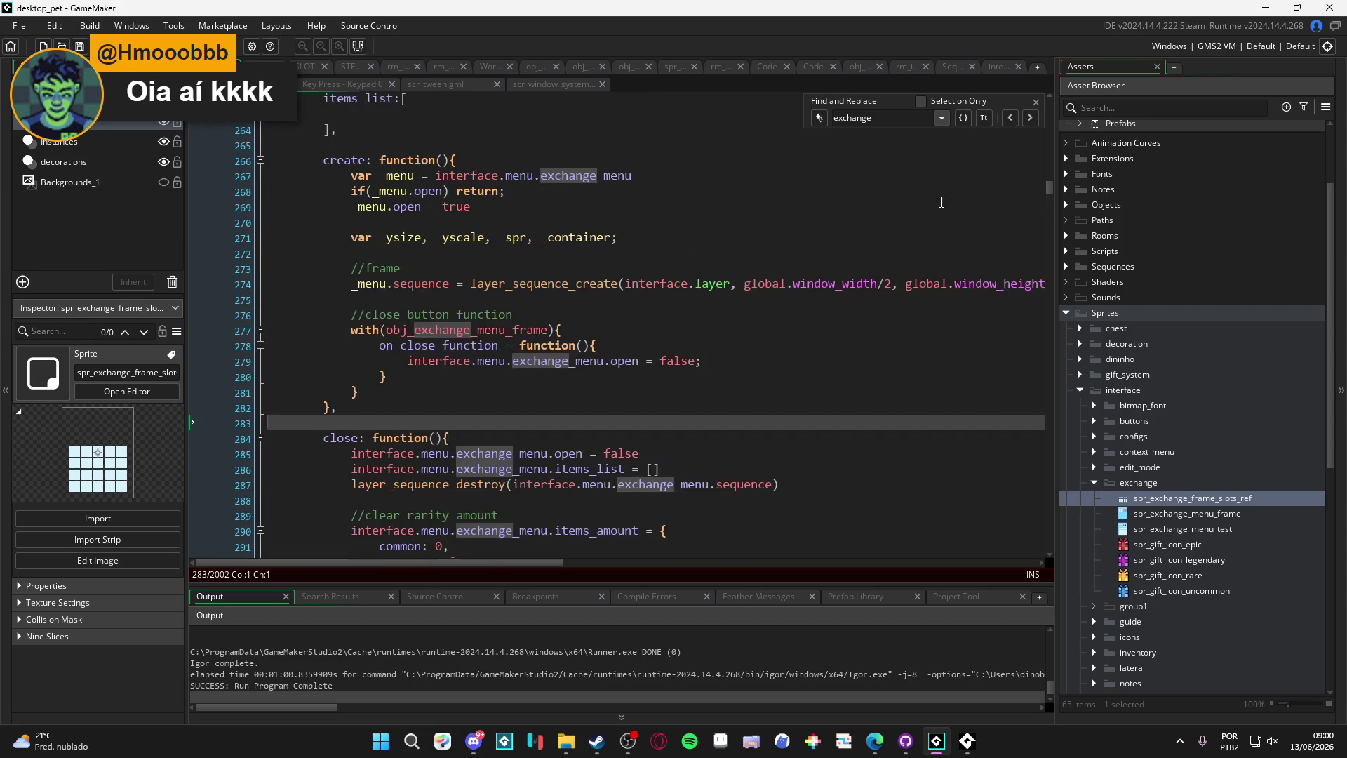
{"action": "left_click", "coordinate": [1036, 102]}
{"action": "scroll", "coordinate": [616, 303], "scroll_direction": "up", "scroll_amount": 2}
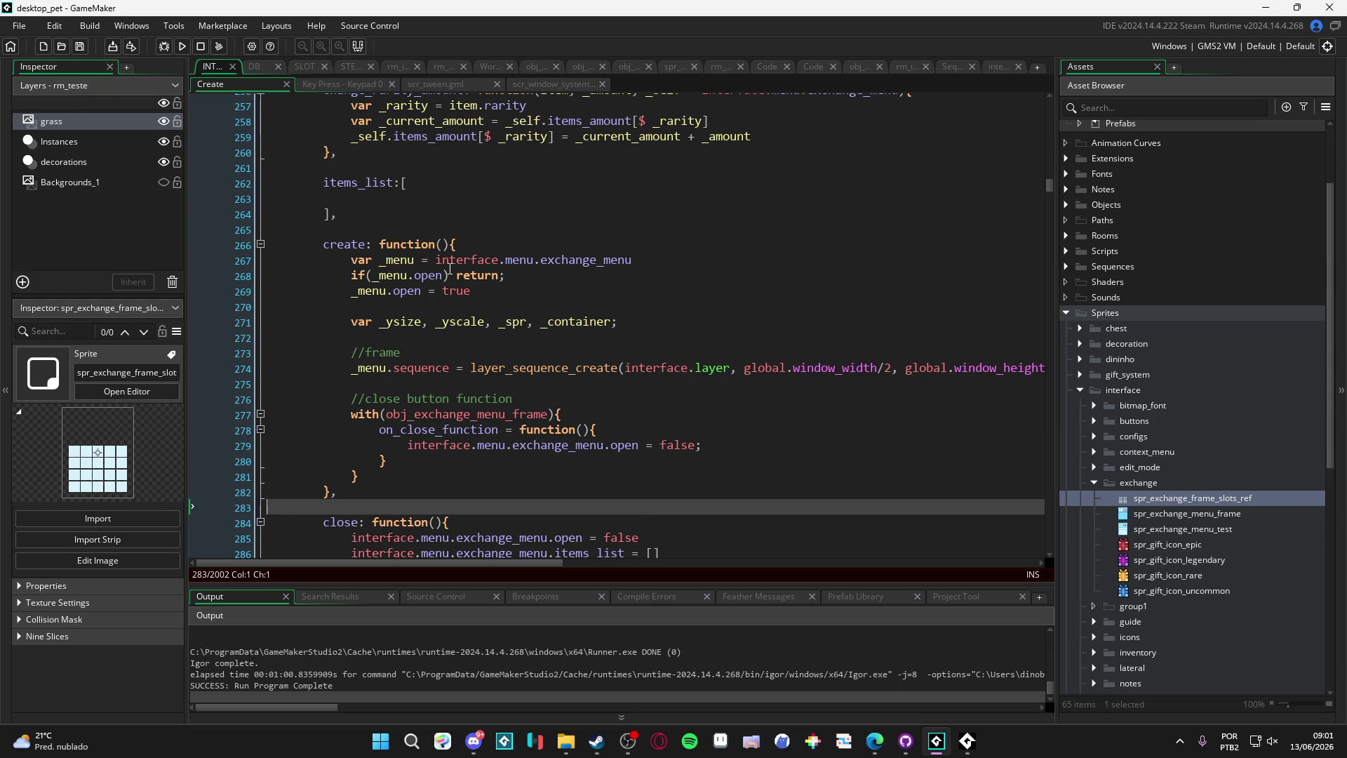
{"action": "scroll", "coordinate": [453, 253], "scroll_direction": "up", "scroll_amount": 9}
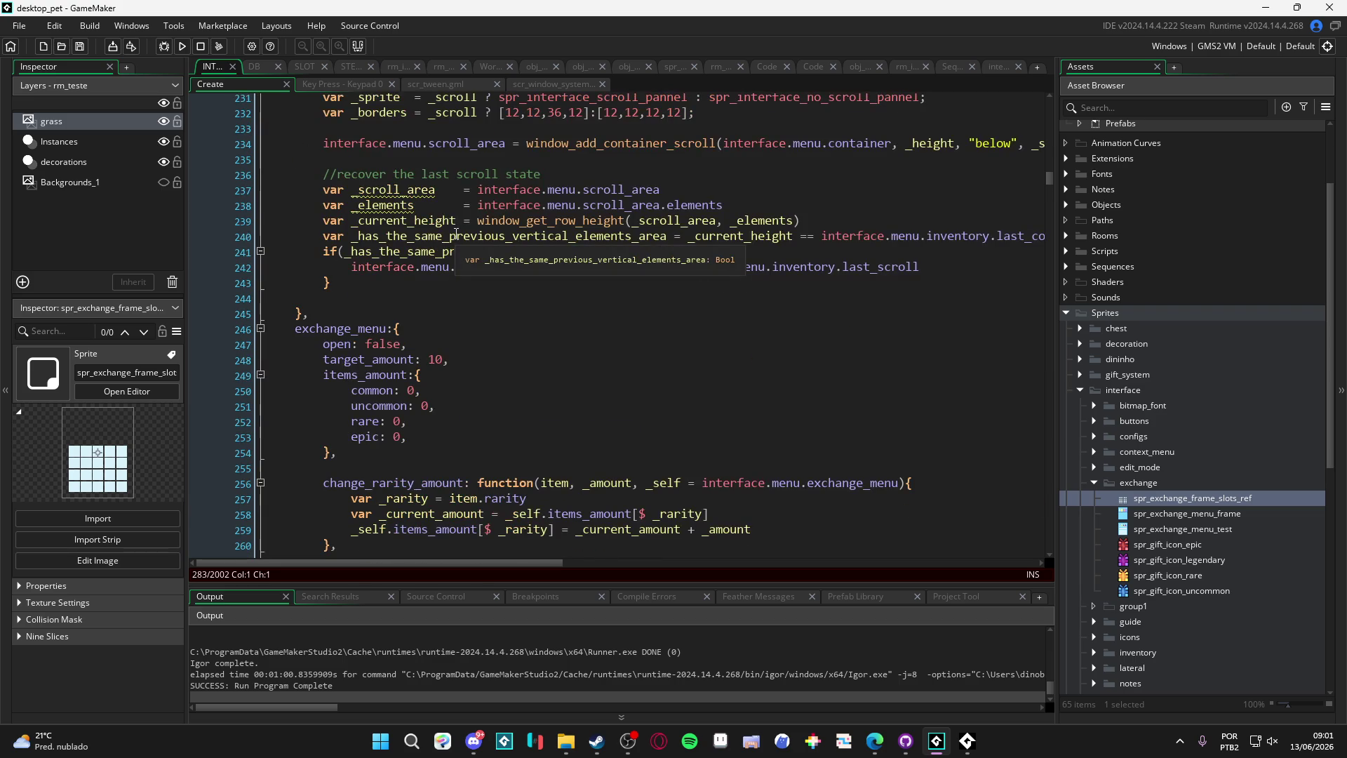
{"action": "scroll", "coordinate": [455, 234], "scroll_direction": "down", "scroll_amount": 10}
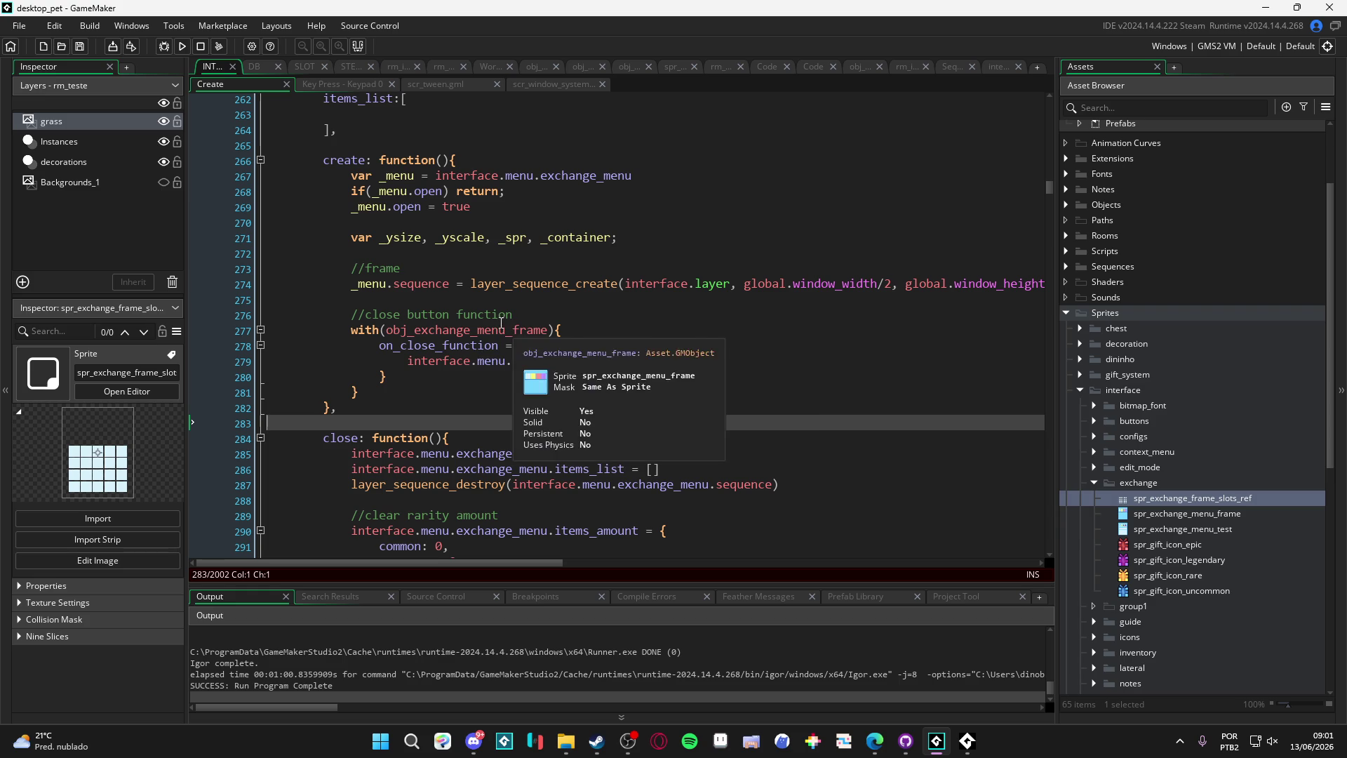
{"action": "mouse_move", "coordinate": [537, 562]}
{"action": "left_mouse_down"}
{"action": "mouse_move", "coordinate": [675, 567]}
{"action": "mouse_move", "coordinate": [580, 575]}
{"action": "mouse_move", "coordinate": [616, 570]}
{"action": "left_mouse_up"}
Step: Open sqn_exchange_menu from the code and toggle the obj_exchange_menu_frame track's visibility, leaving it shown
{"action": "middle_click", "coordinate": [931, 279]}
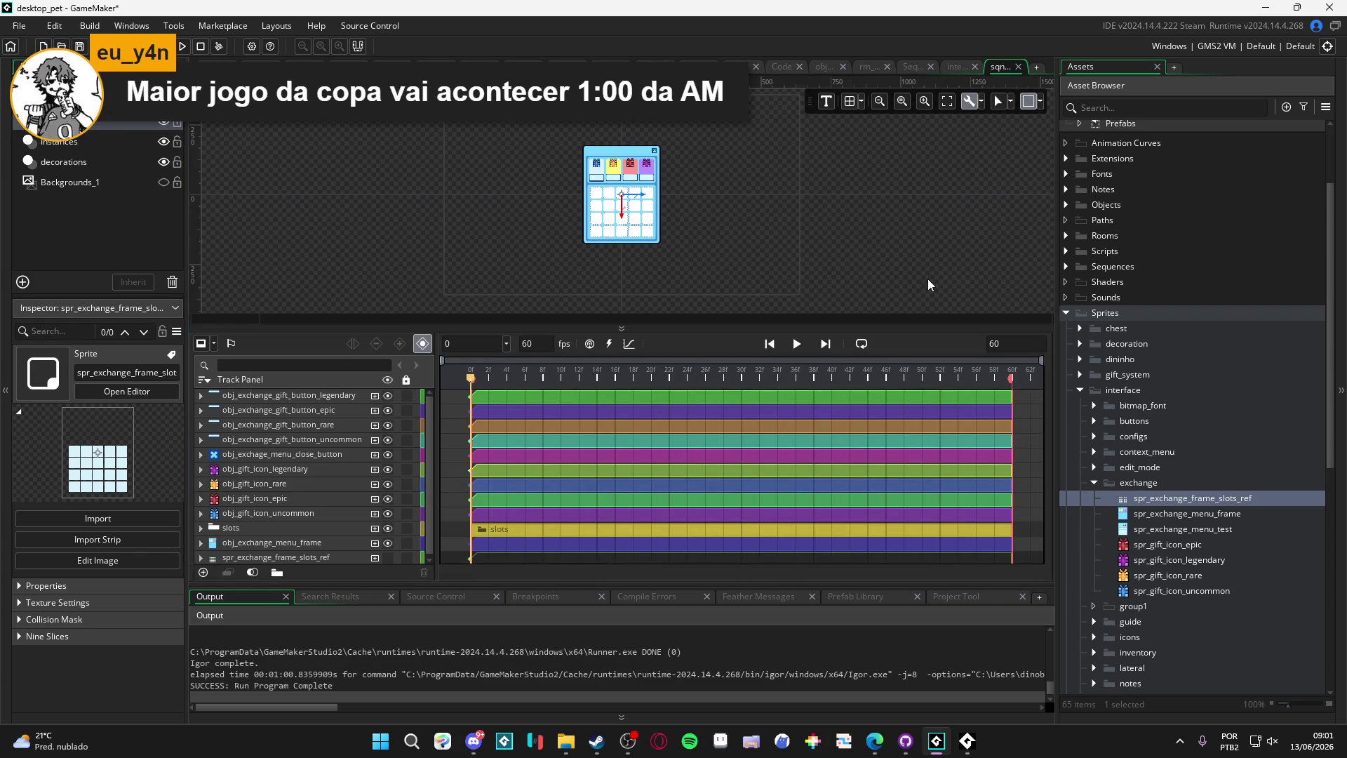
{"action": "scroll", "coordinate": [597, 172], "scroll_direction": "up", "scroll_amount": 6}
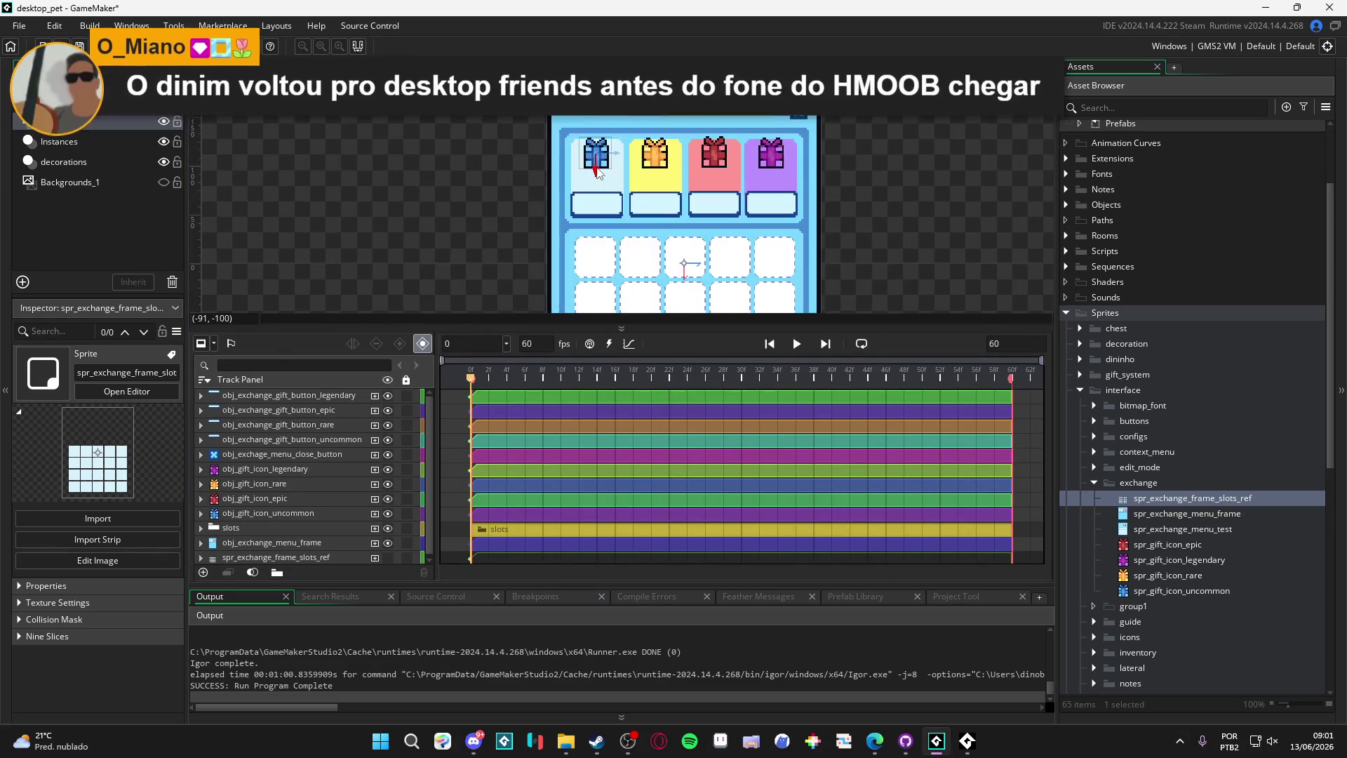
{"action": "left_click", "coordinate": [614, 211]}
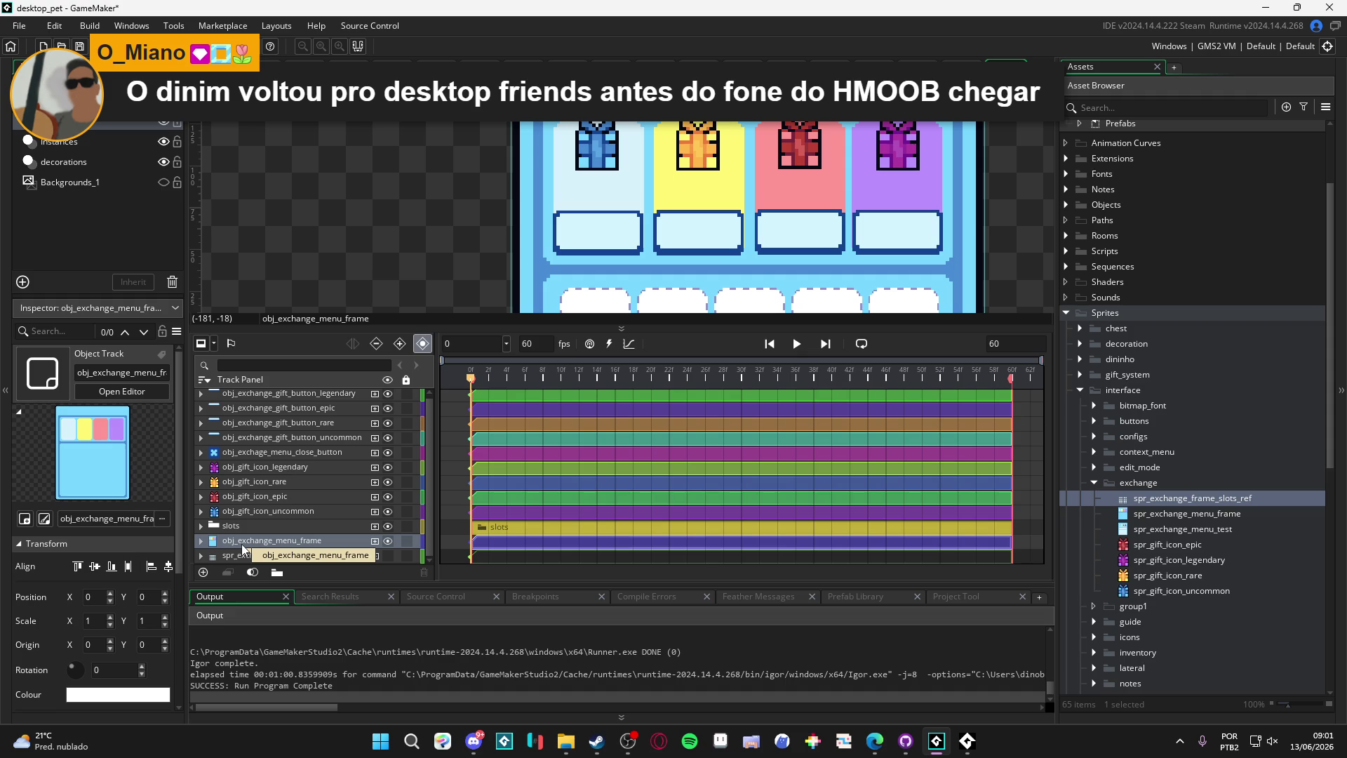
{"action": "left_click", "coordinate": [347, 542]}
{"action": "left_click", "coordinate": [390, 541]}
{"action": "left_click", "coordinate": [390, 541]}
{"action": "left_click", "coordinate": [390, 540]}
{"action": "left_click", "coordinate": [388, 540]}
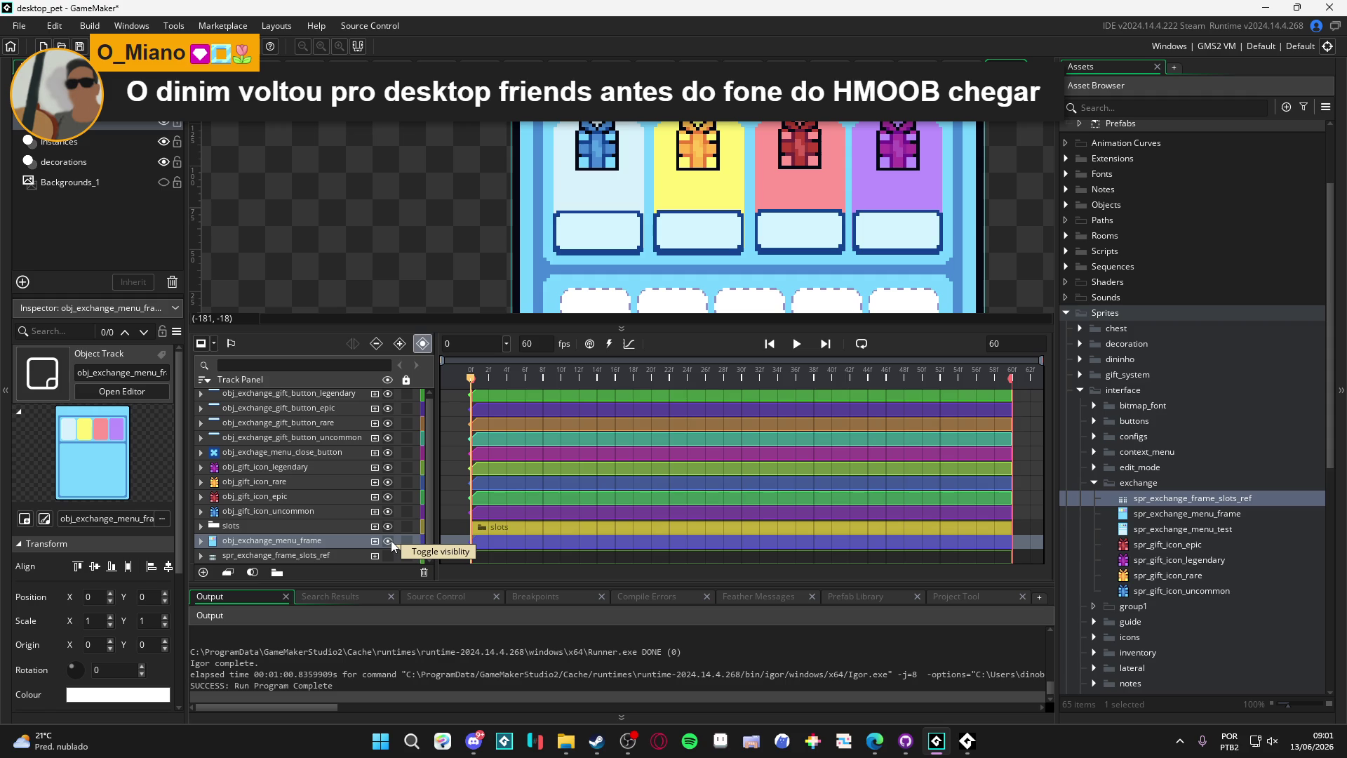
{"action": "left_click", "coordinate": [390, 540]}
{"action": "left_click", "coordinate": [390, 540]}
Step: Open spr_exchange_menu_frame, then open spr_gift_icon_uncommon's image for pixel editing
{"action": "double_click", "coordinate": [1169, 513]}
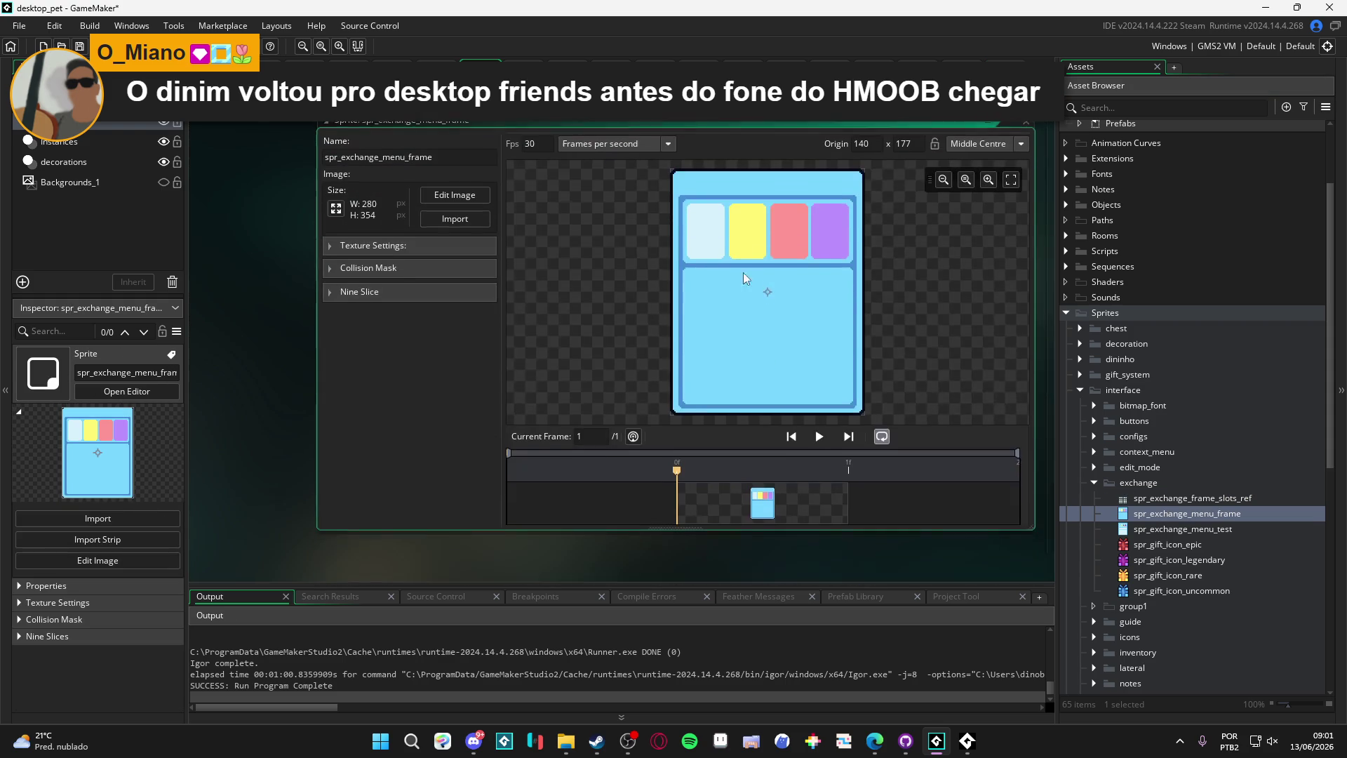
{"action": "scroll", "coordinate": [760, 242], "scroll_direction": "up", "scroll_amount": 1}
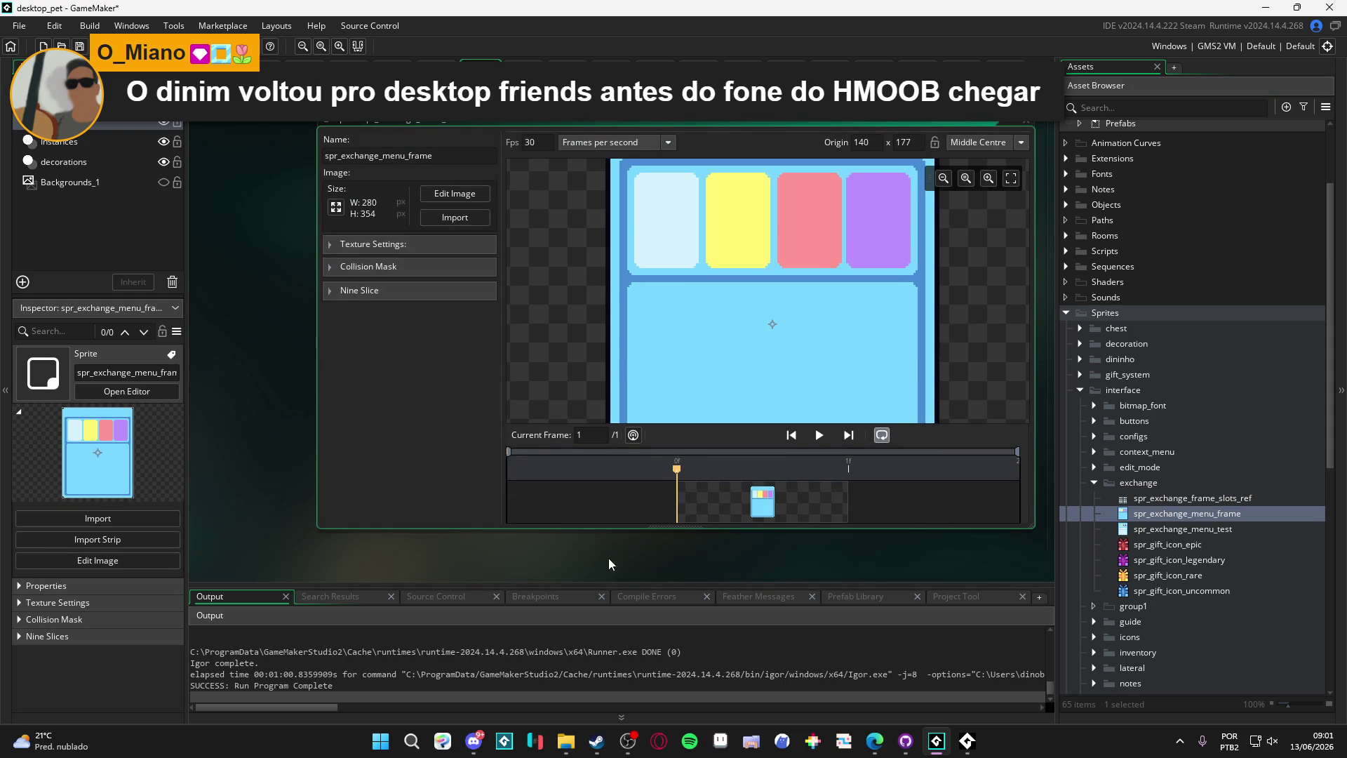
{"action": "scroll", "coordinate": [658, 346], "scroll_direction": "up", "scroll_amount": 2}
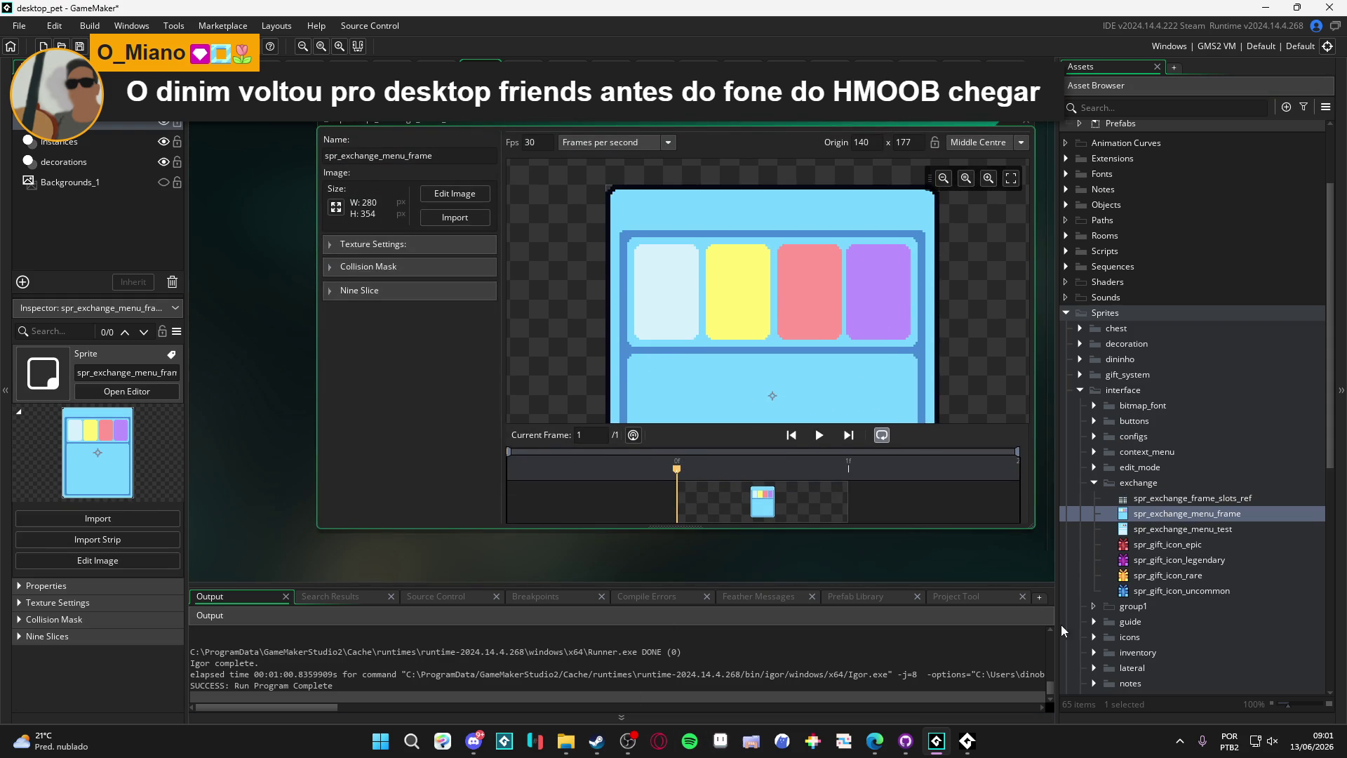
{"action": "double_click", "coordinate": [1166, 591]}
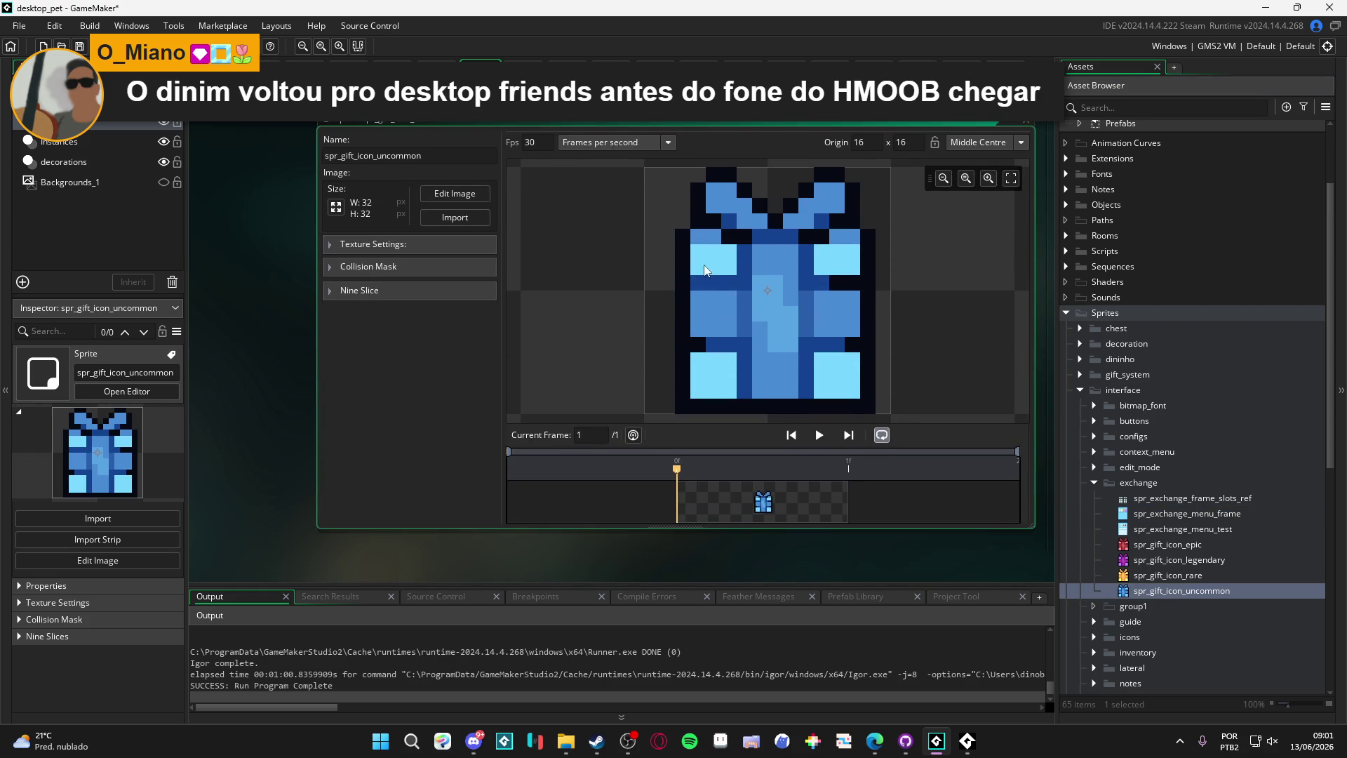
{"action": "left_click", "coordinate": [463, 194]}
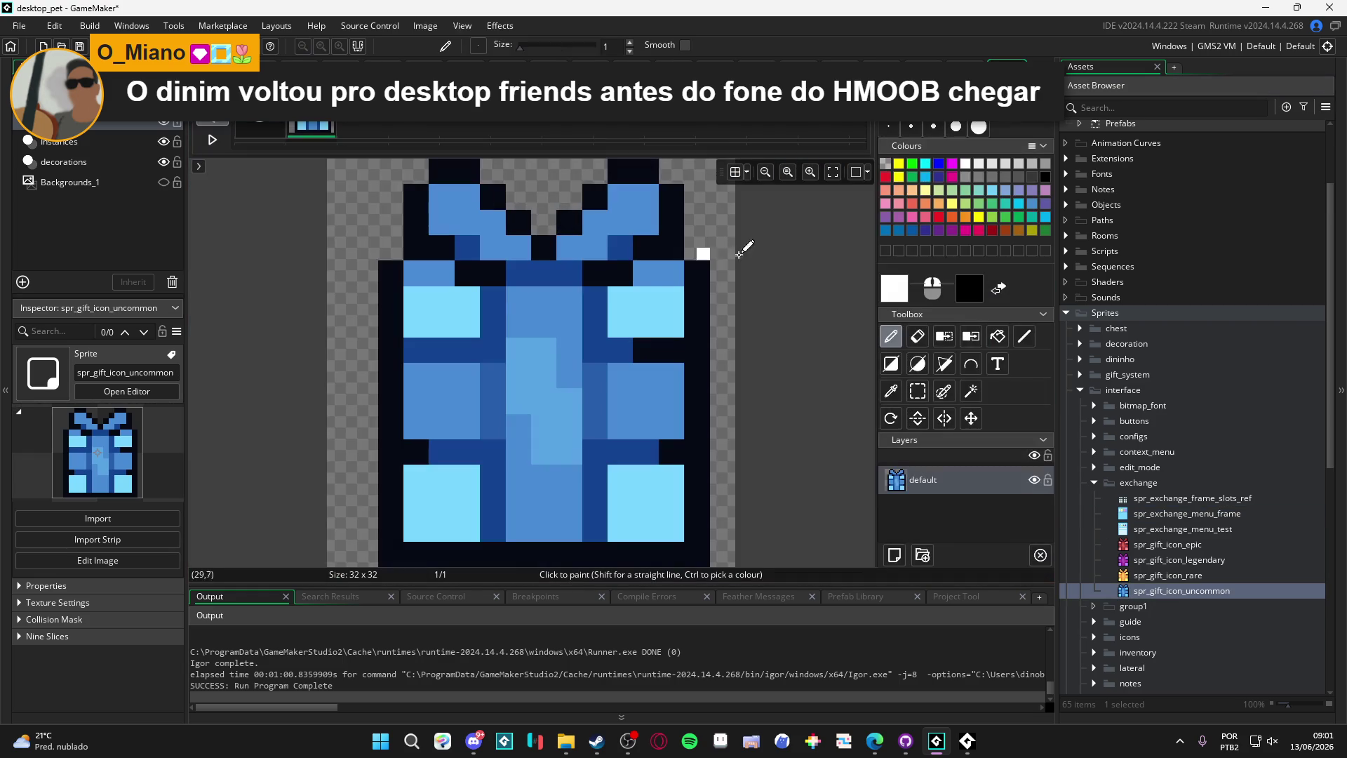
Step: Eyedrop the light cyan 78D7FF as paint colour, confirm it, and reopen spr_exchange_menu_frame
{"action": "left_click", "coordinate": [891, 391]}
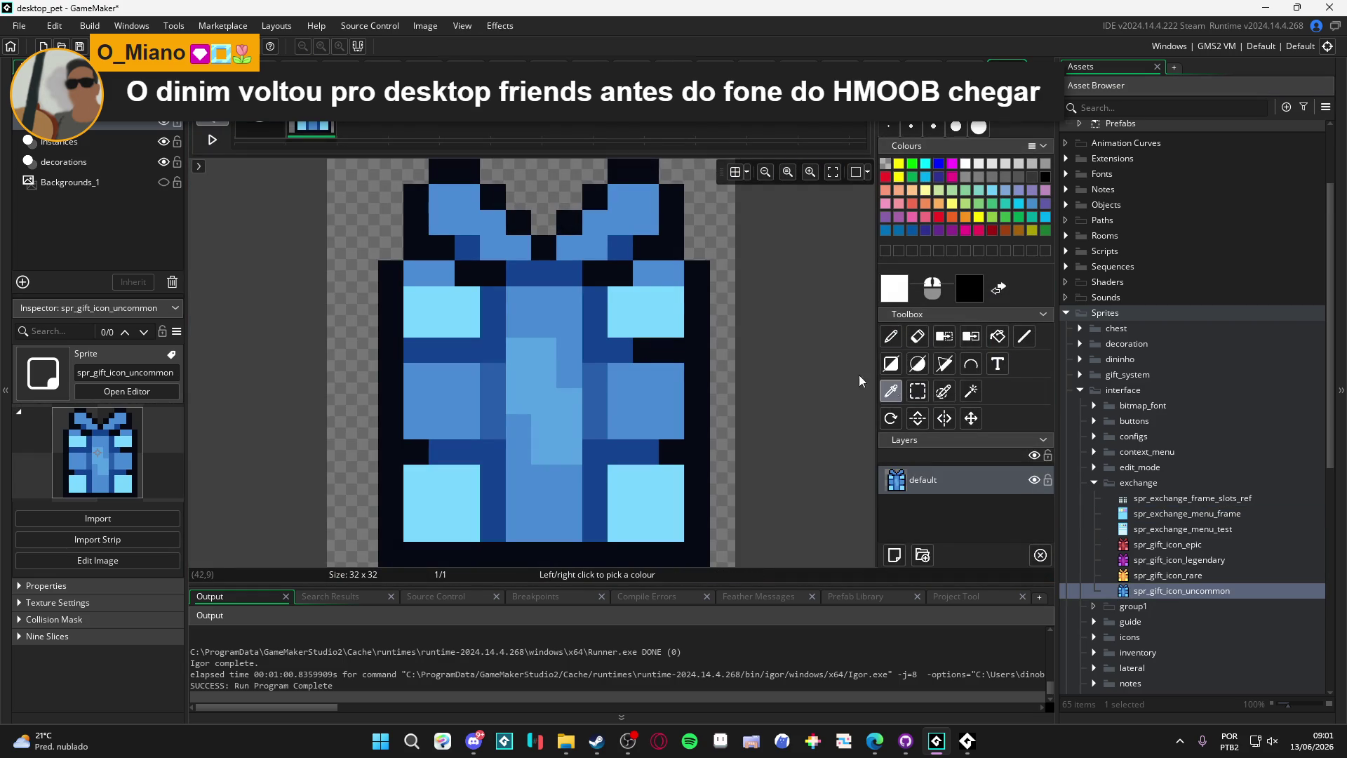
{"action": "left_click", "coordinate": [666, 303]}
{"action": "left_click", "coordinate": [891, 295]}
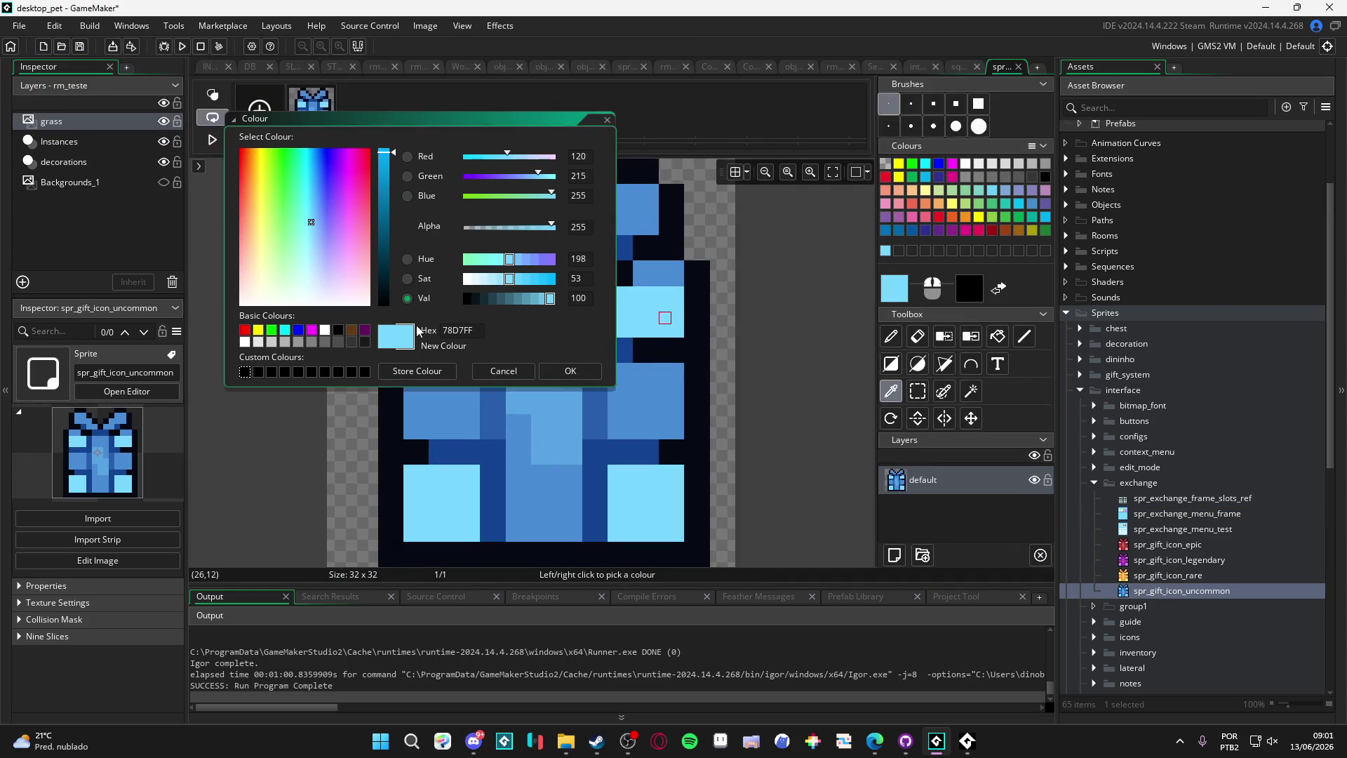
{"action": "left_click", "coordinate": [576, 367]}
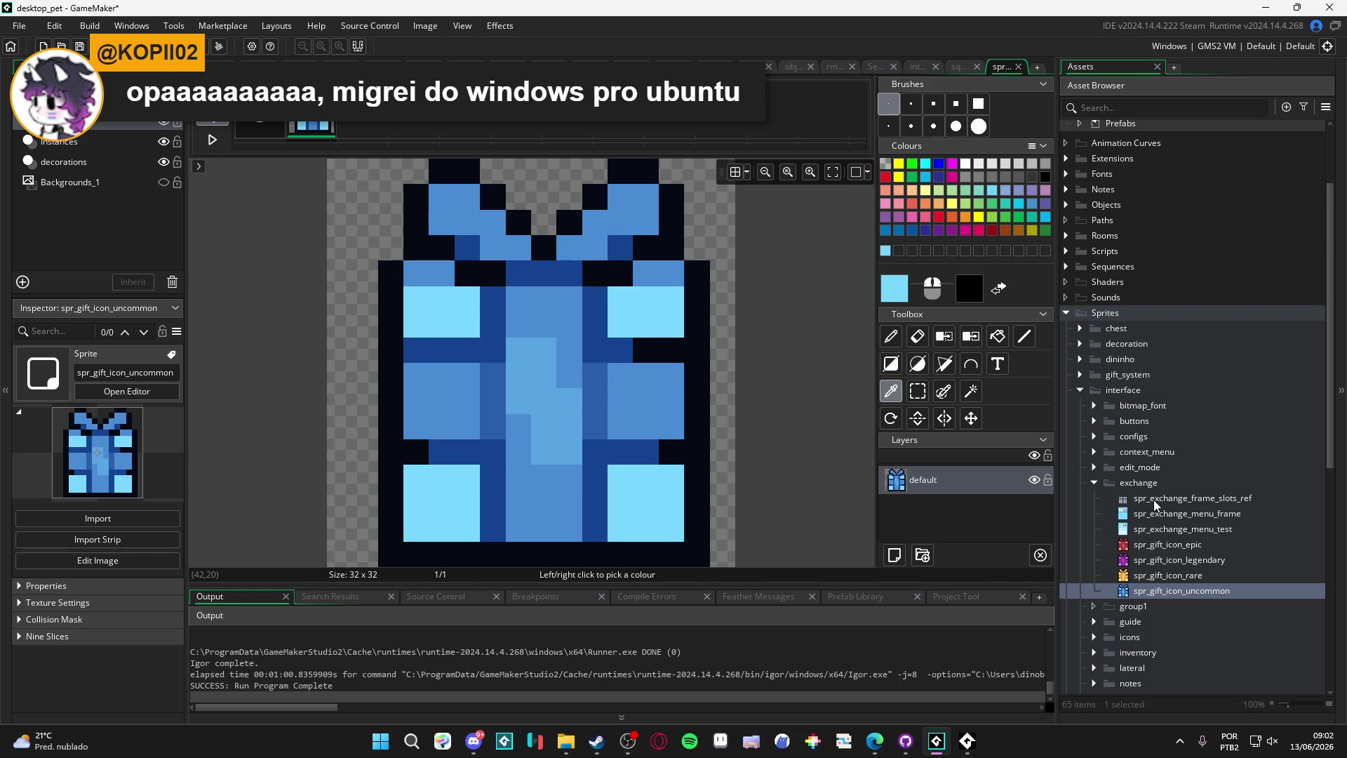
{"action": "double_click", "coordinate": [1158, 513]}
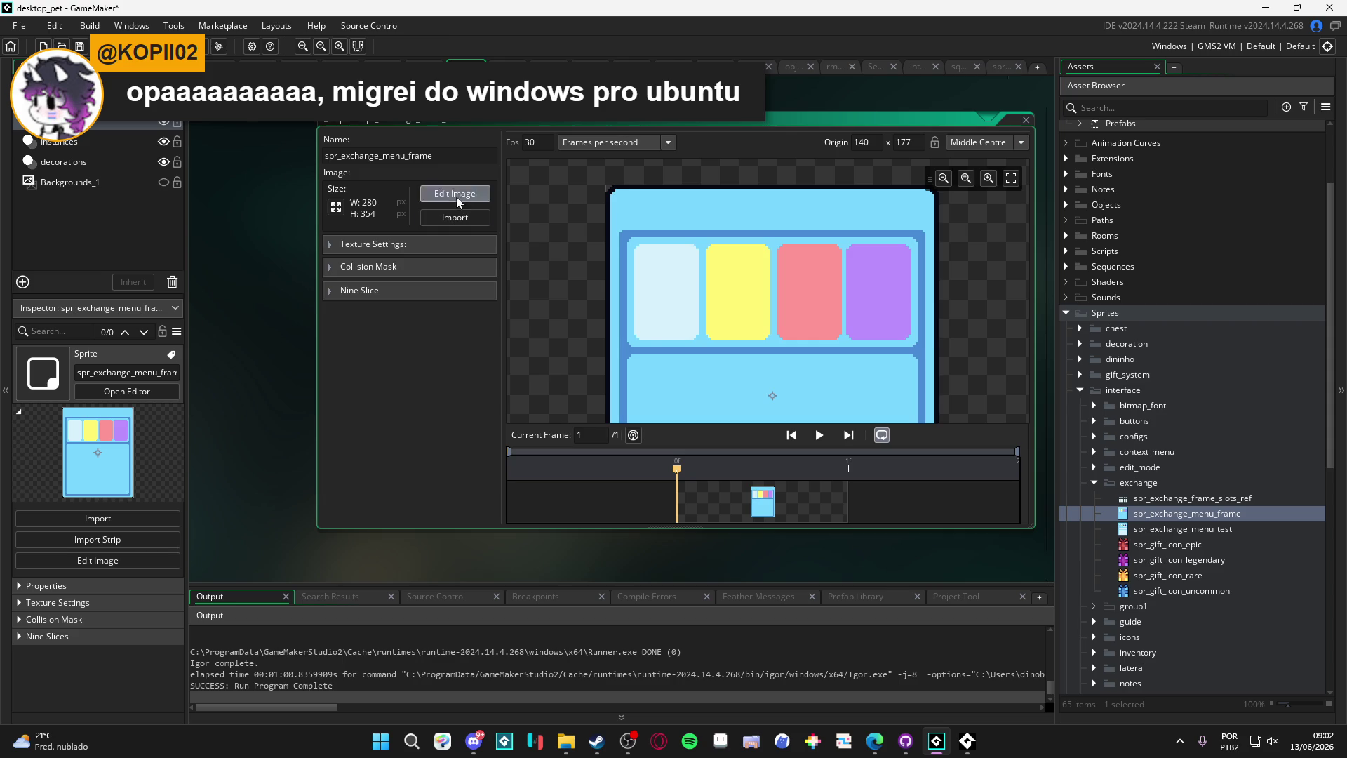
Step: Open the menu frame image for pixel editing and set the paint colour to 78D7FF
{"action": "left_click", "coordinate": [455, 194]}
{"action": "left_click", "coordinate": [904, 291]}
{"action": "double_click", "coordinate": [457, 330]}
{"action": "type", "text": "78D7FF"}
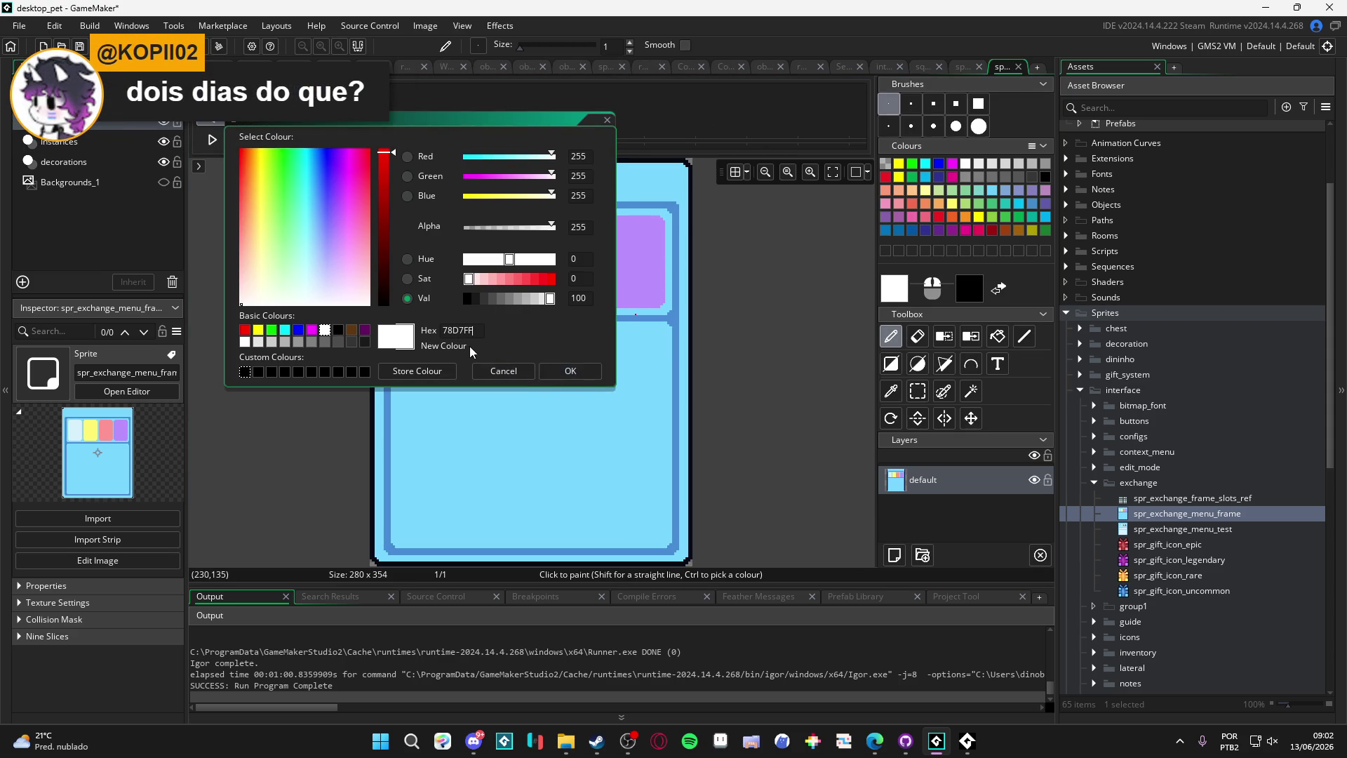
{"action": "left_click", "coordinate": [574, 374]}
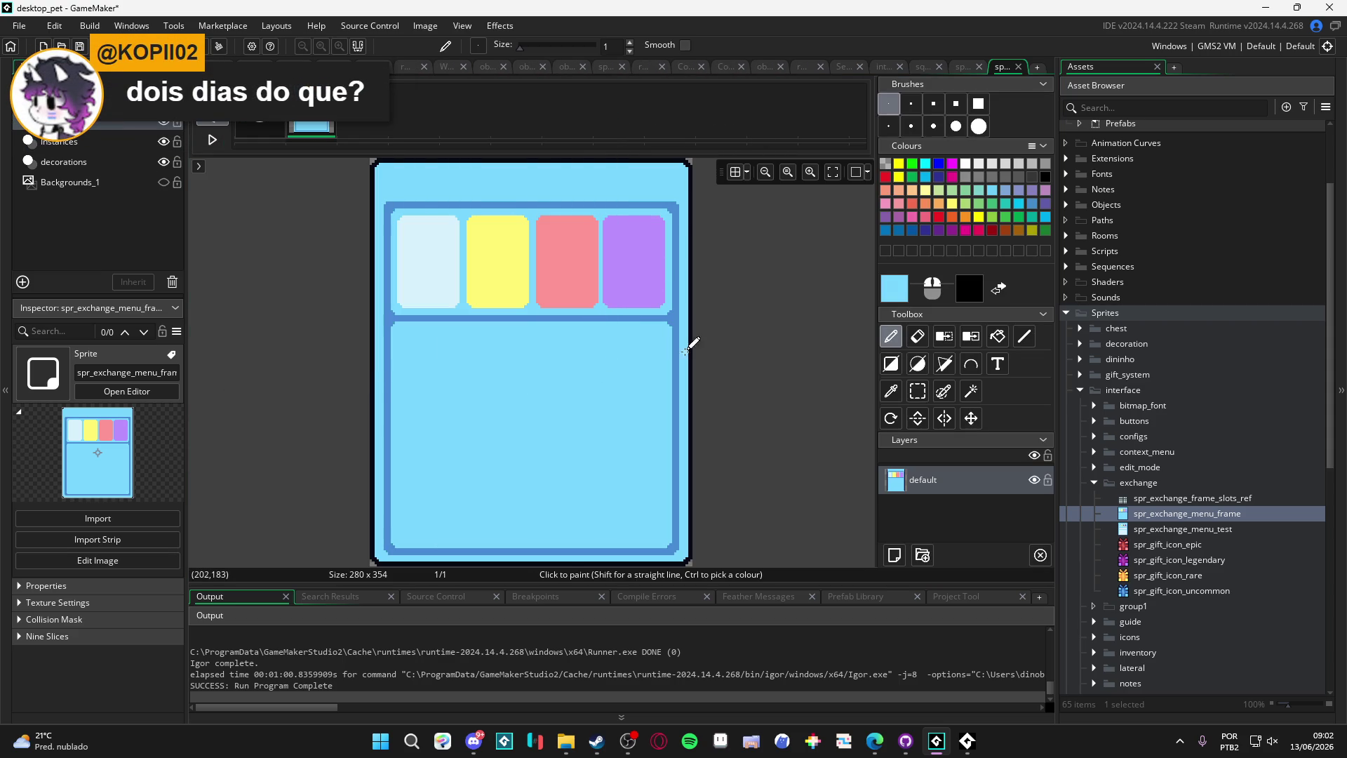
Step: Bucket-fill the first card light blue three times, undoing each fill, then reopen spr_gift_icon_uncommon
{"action": "left_click", "coordinate": [997, 338]}
{"action": "left_click", "coordinate": [441, 261]}
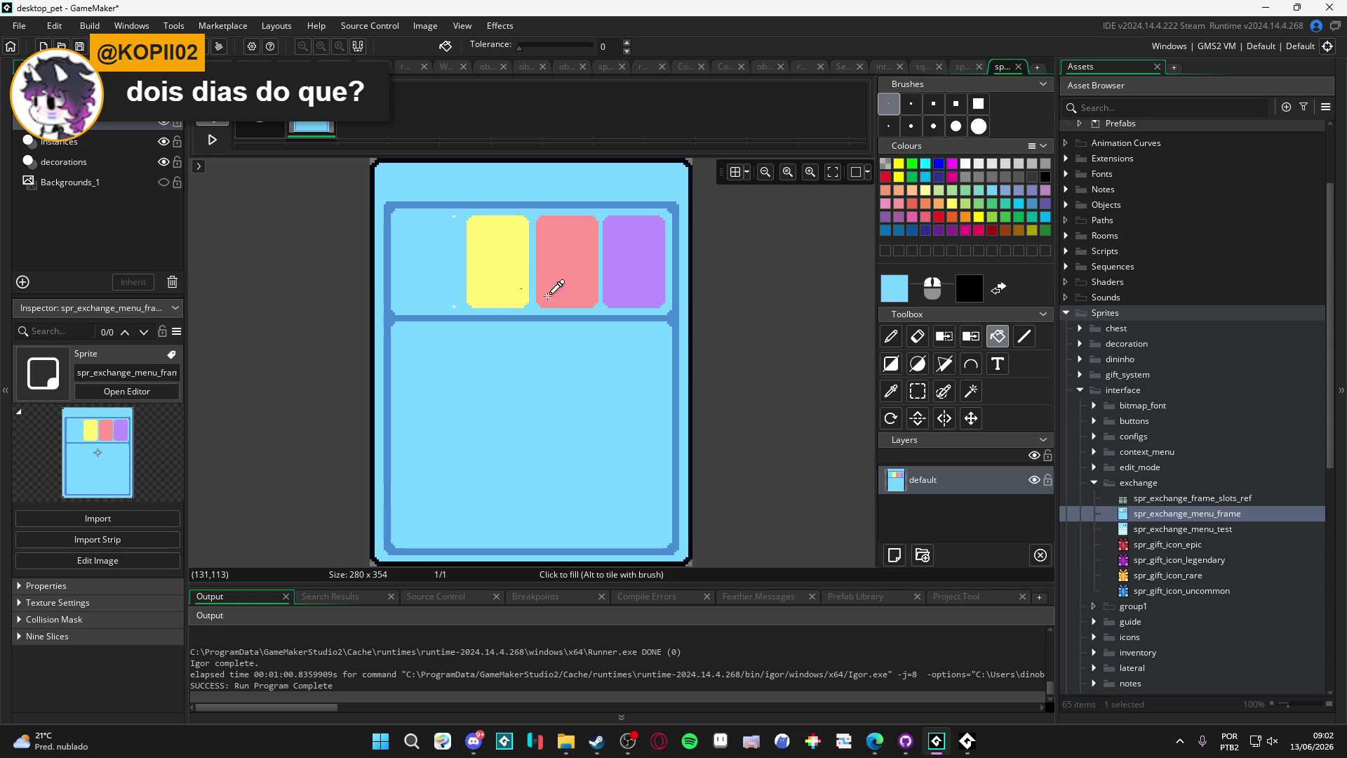
{"action": "key", "text": "ctrl+z"}
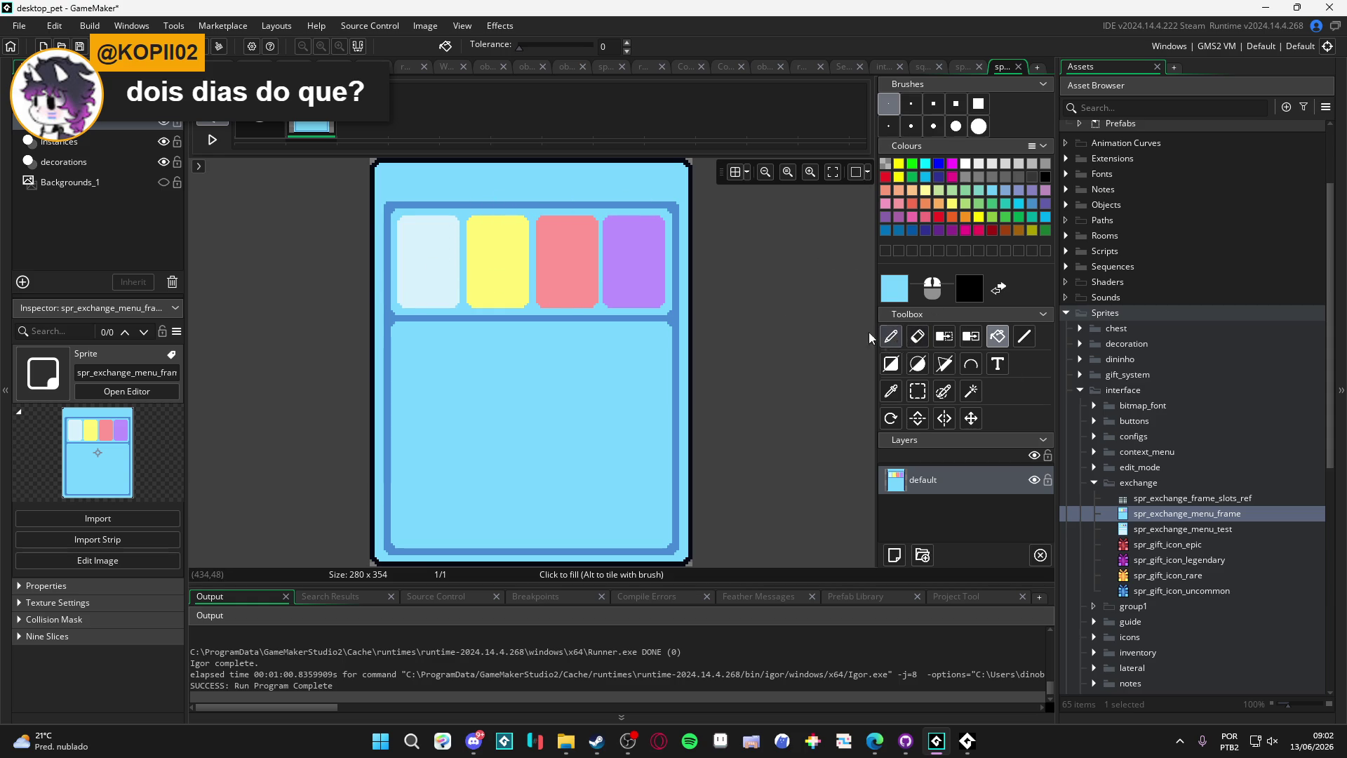
{"action": "left_click", "coordinate": [424, 254]}
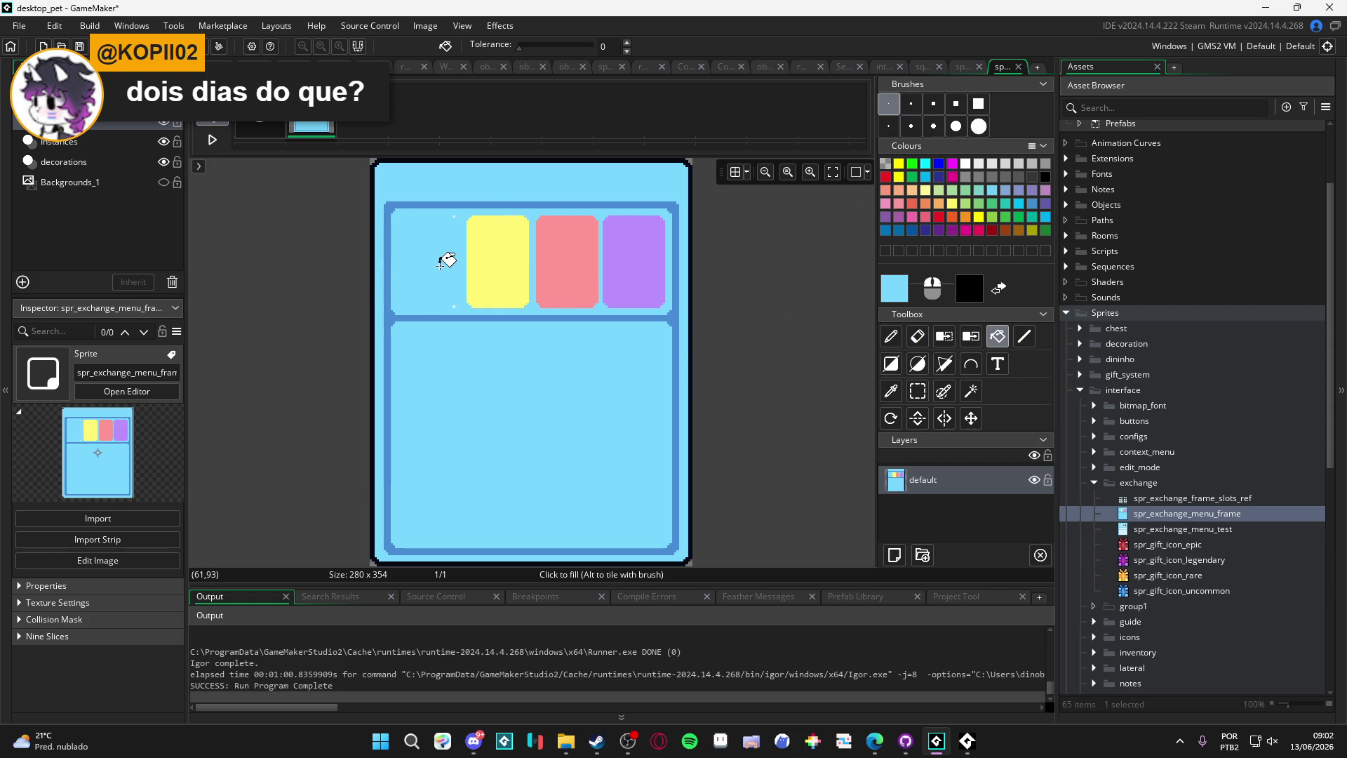
{"action": "key", "text": "ctrl+z"}
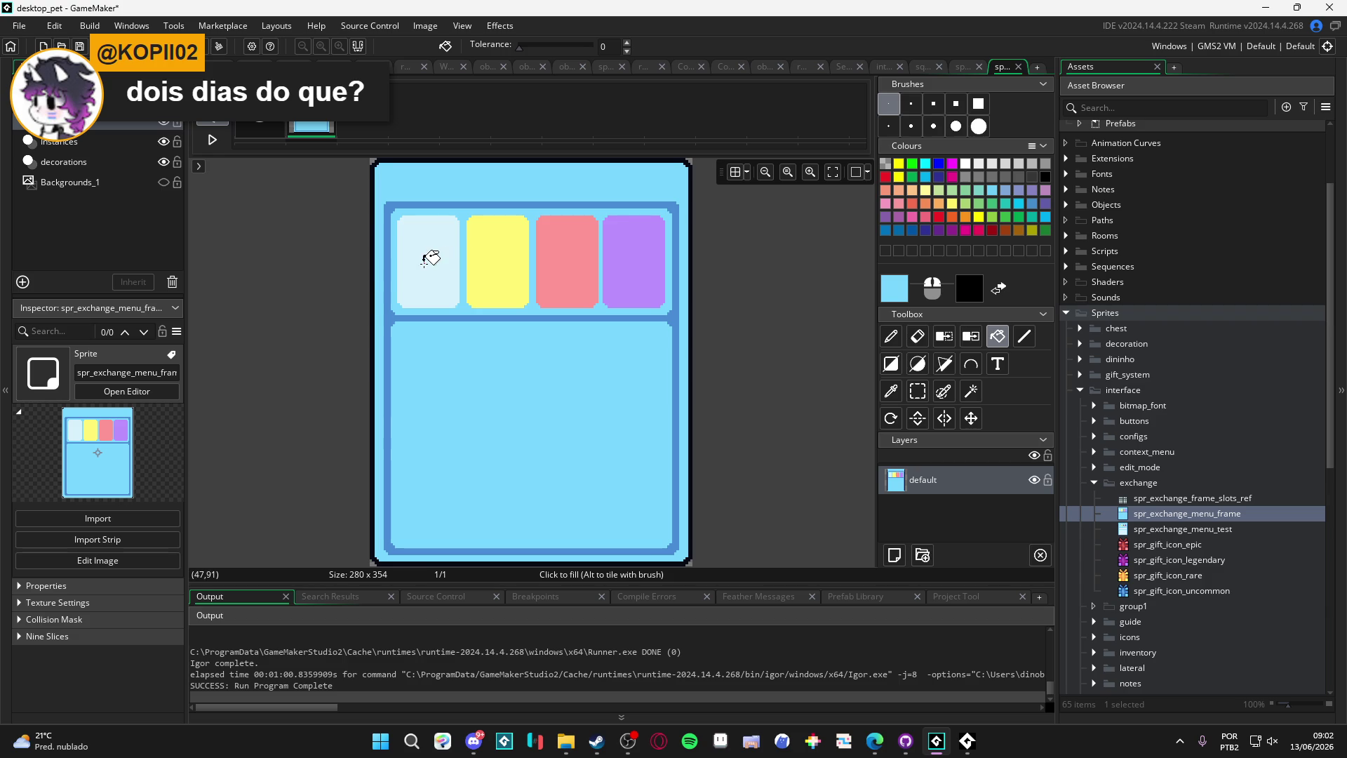
{"action": "scroll", "coordinate": [424, 250], "scroll_direction": "up", "scroll_amount": 3}
{"action": "left_click", "coordinate": [402, 202]}
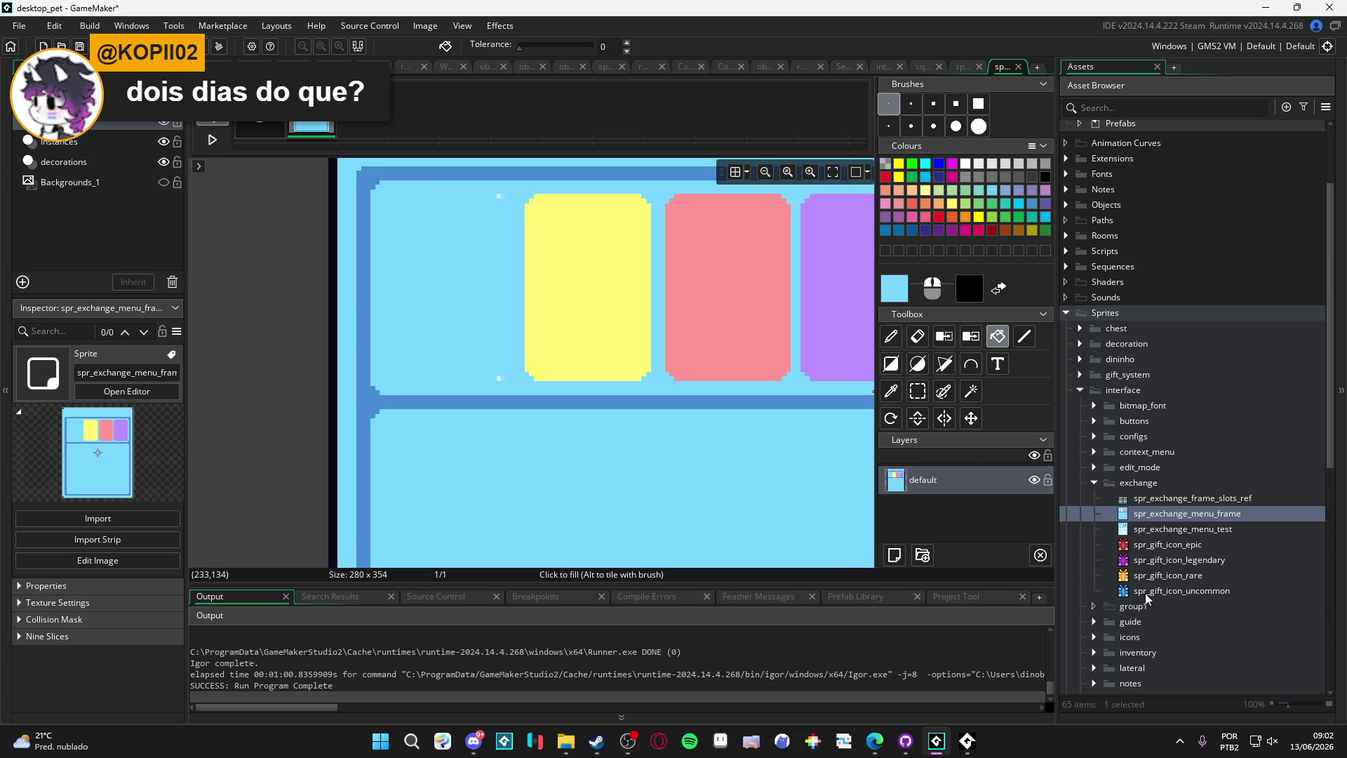
{"action": "key", "text": "ctrl+z"}
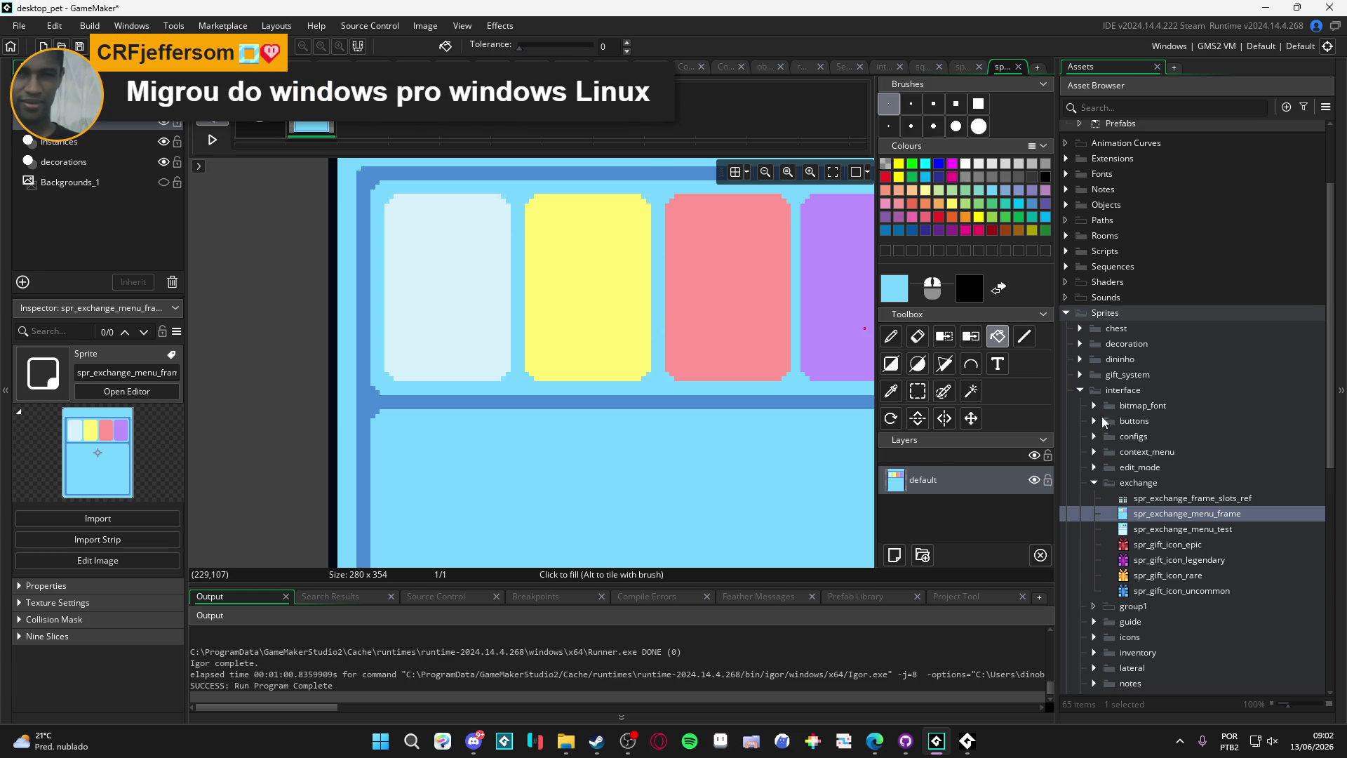
{"action": "double_click", "coordinate": [1150, 590]}
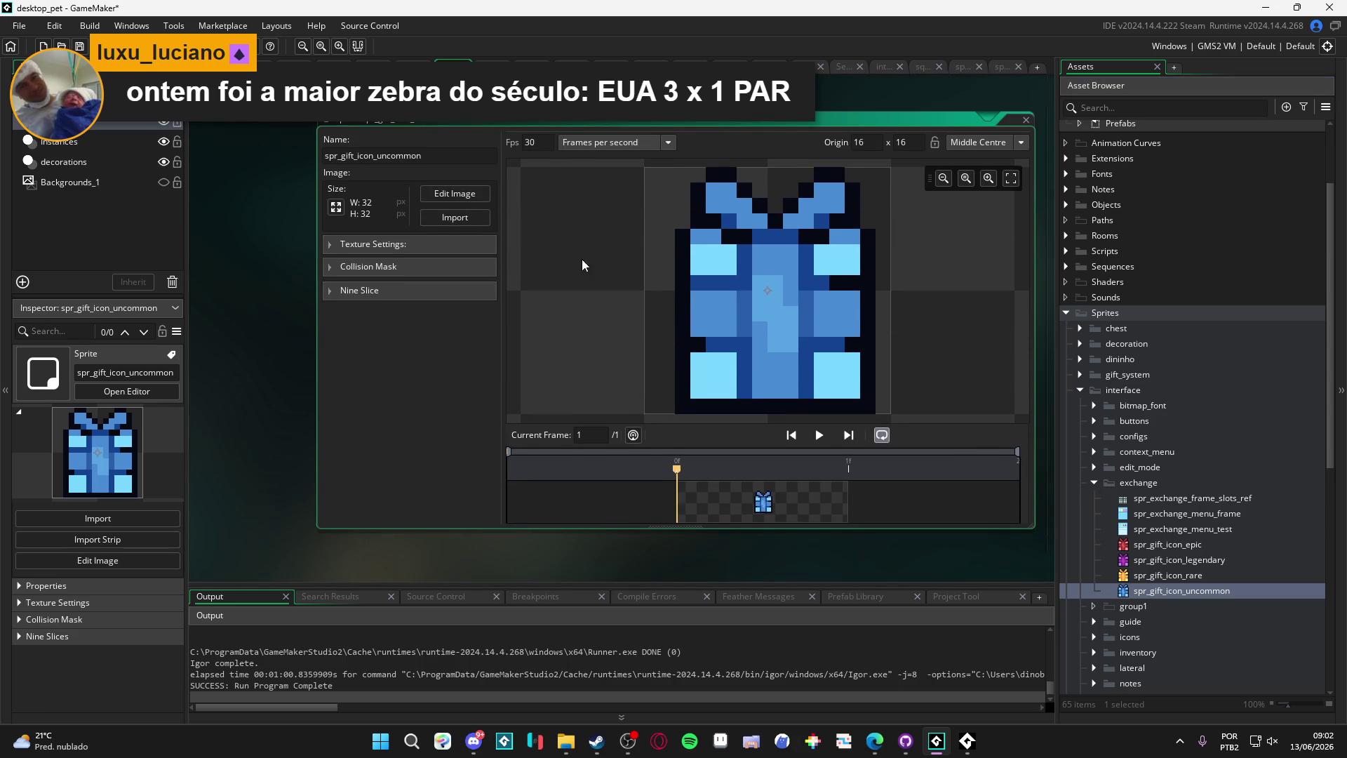
Step: Eyedrop the gift's dark blue 144491 as paint colour, confirm it, and run the game with F5
{"action": "left_click", "coordinate": [455, 194]}
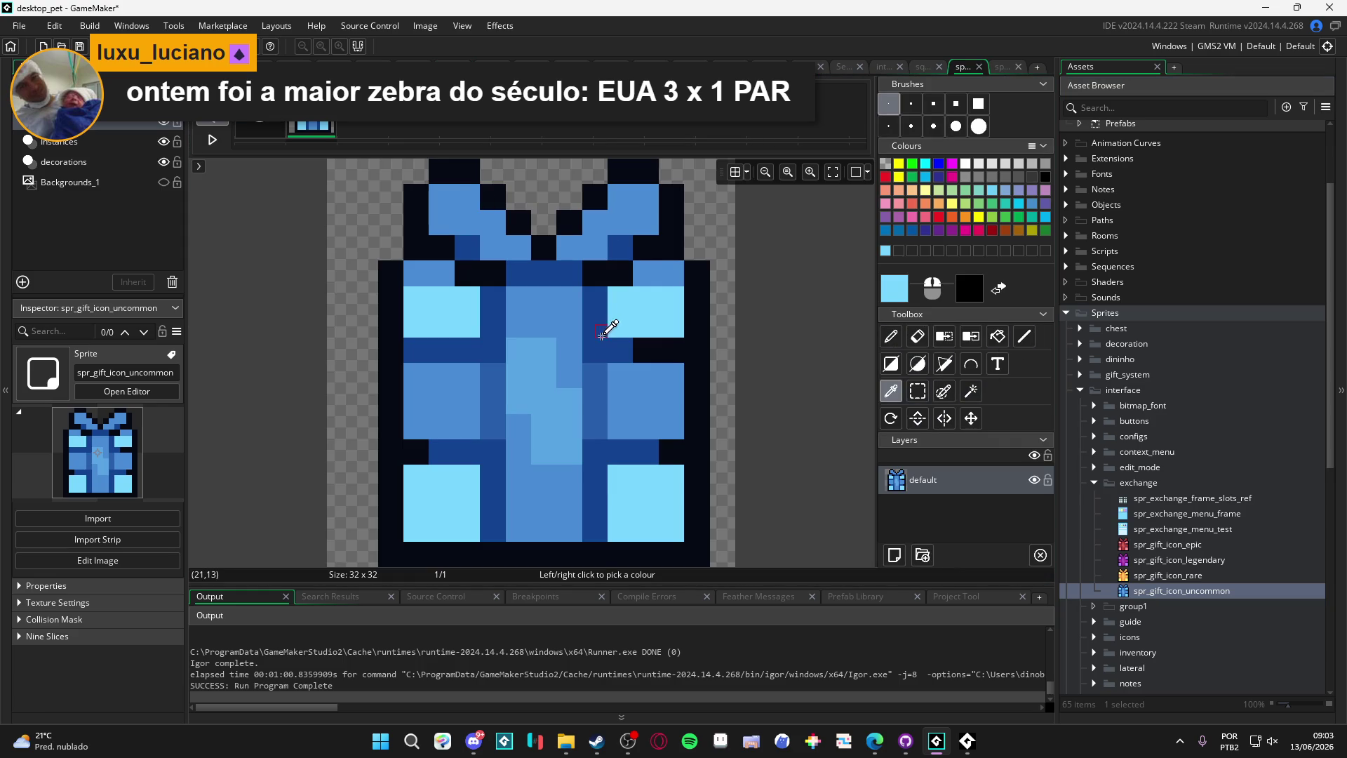
{"action": "left_click", "coordinate": [605, 330]}
{"action": "left_click", "coordinate": [893, 294]}
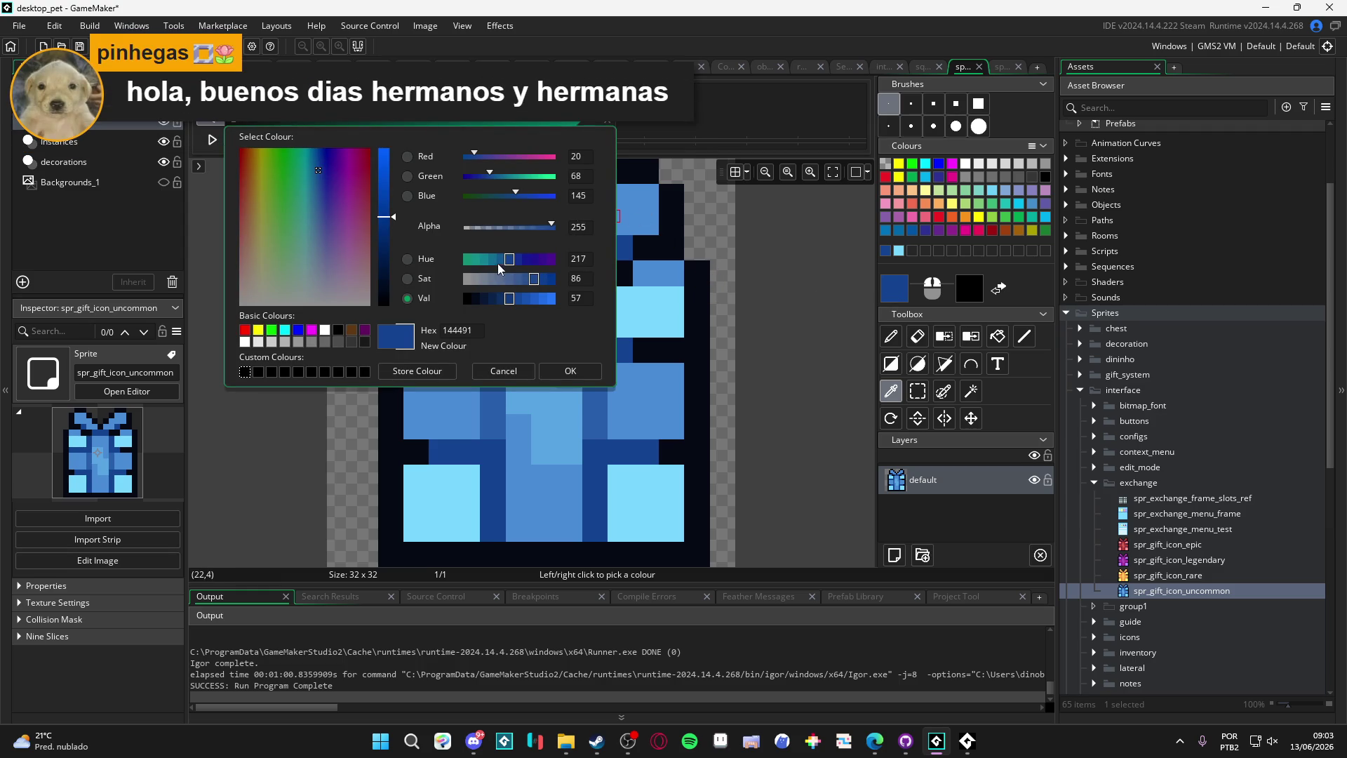
{"action": "left_click", "coordinate": [584, 378]}
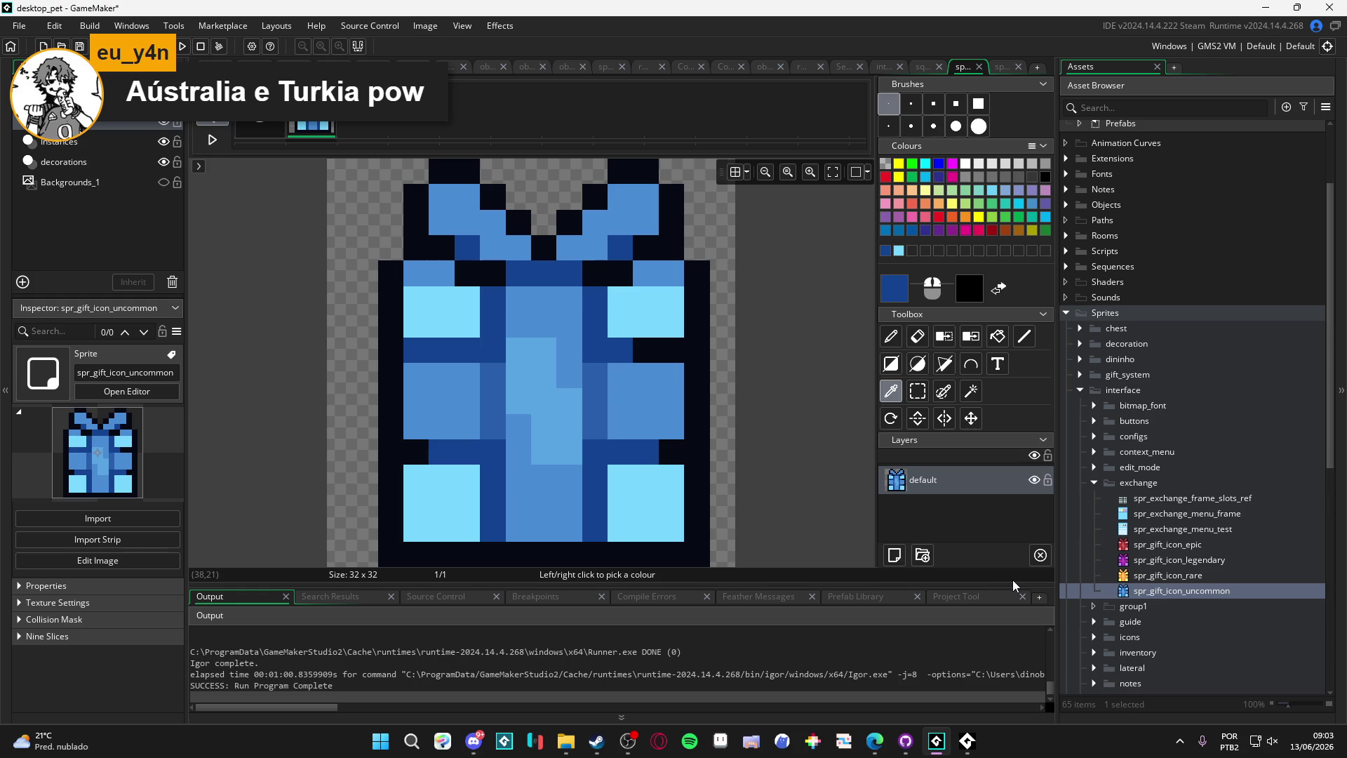
{"action": "key", "text": "F5"}
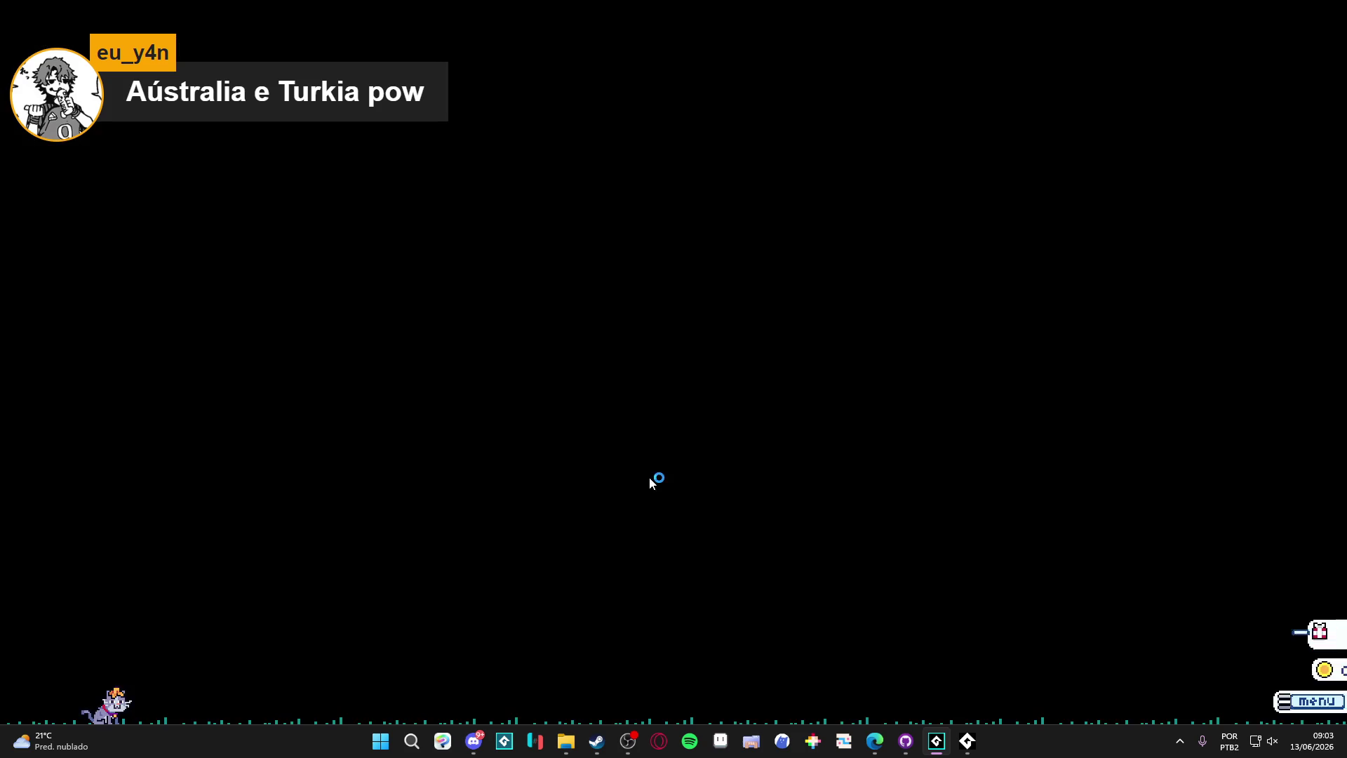
Step: Open the in-game menu, visit the Ferramentas page and Loja store, then close the store overlay
{"action": "left_click", "coordinate": [837, 325]}
{"action": "left_click", "coordinate": [905, 327]}
{"action": "left_click", "coordinate": [877, 326]}
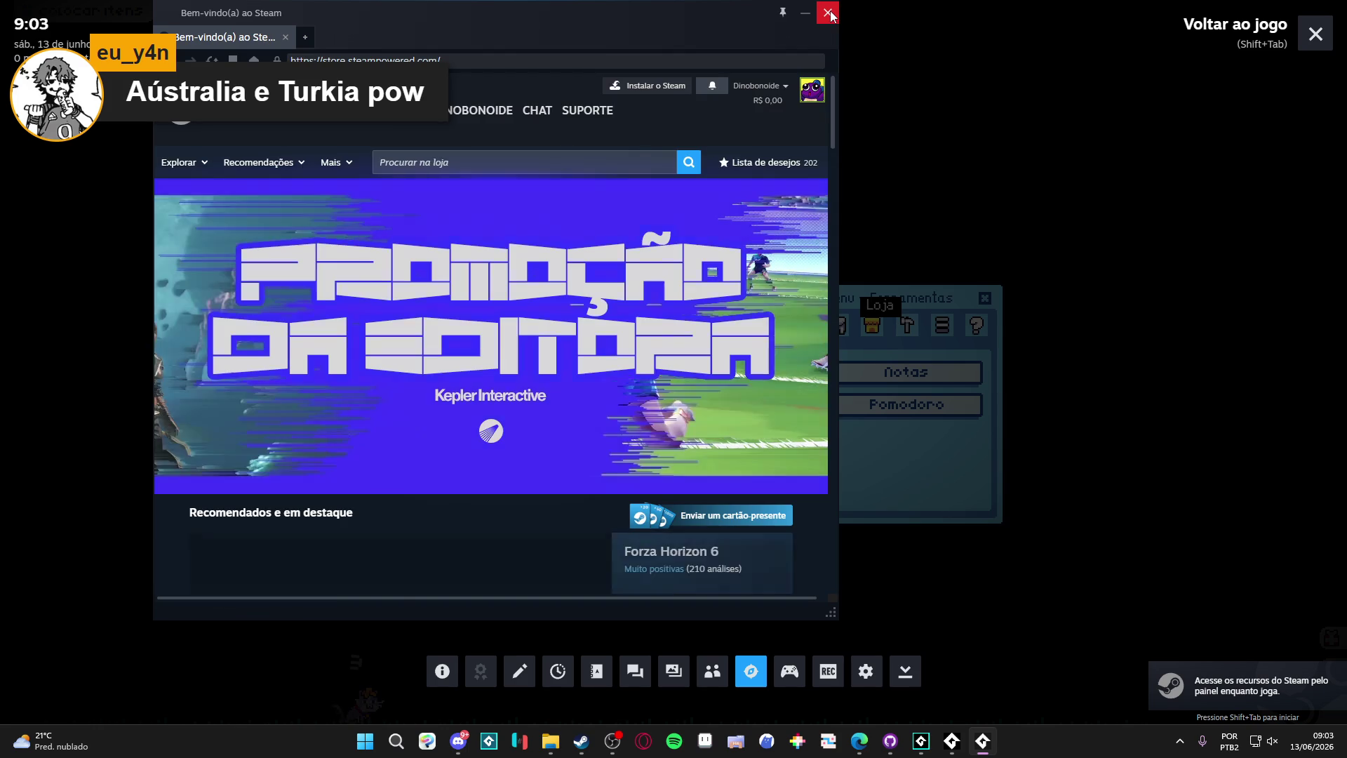
{"action": "left_click", "coordinate": [830, 15]}
{"action": "left_click", "coordinate": [1311, 35]}
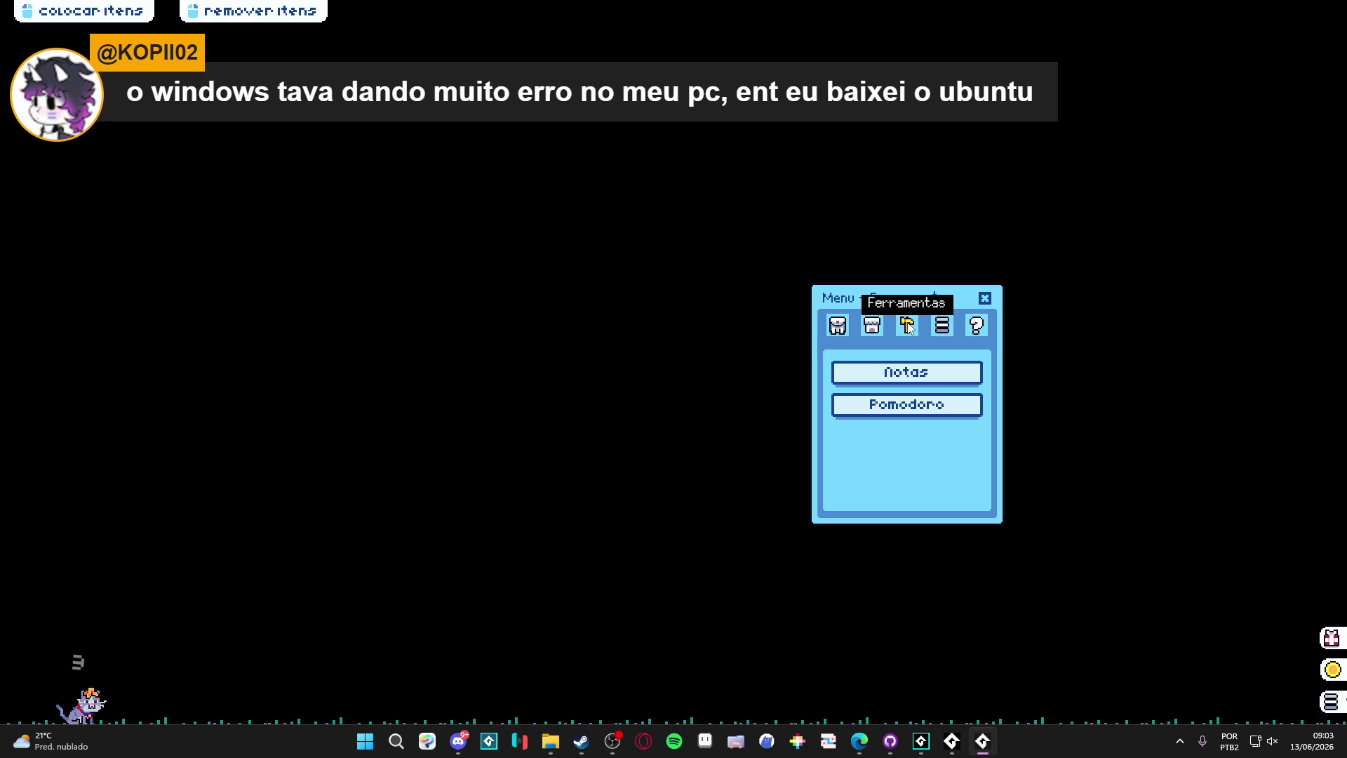
Step: From Inventário open Trocar, offer the plant pot for a yellow gift (1/10), then close both windows
{"action": "left_click", "coordinate": [830, 331]}
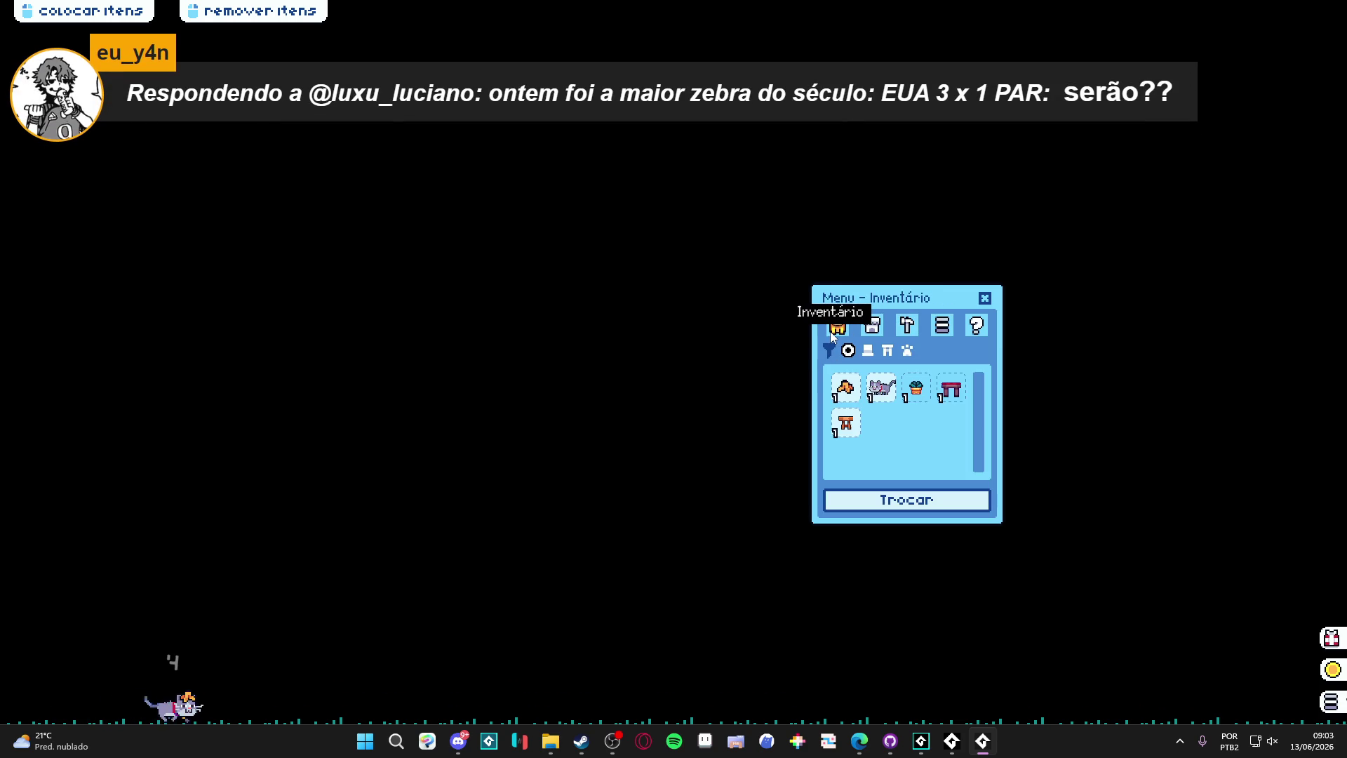
{"action": "left_click", "coordinate": [913, 500]}
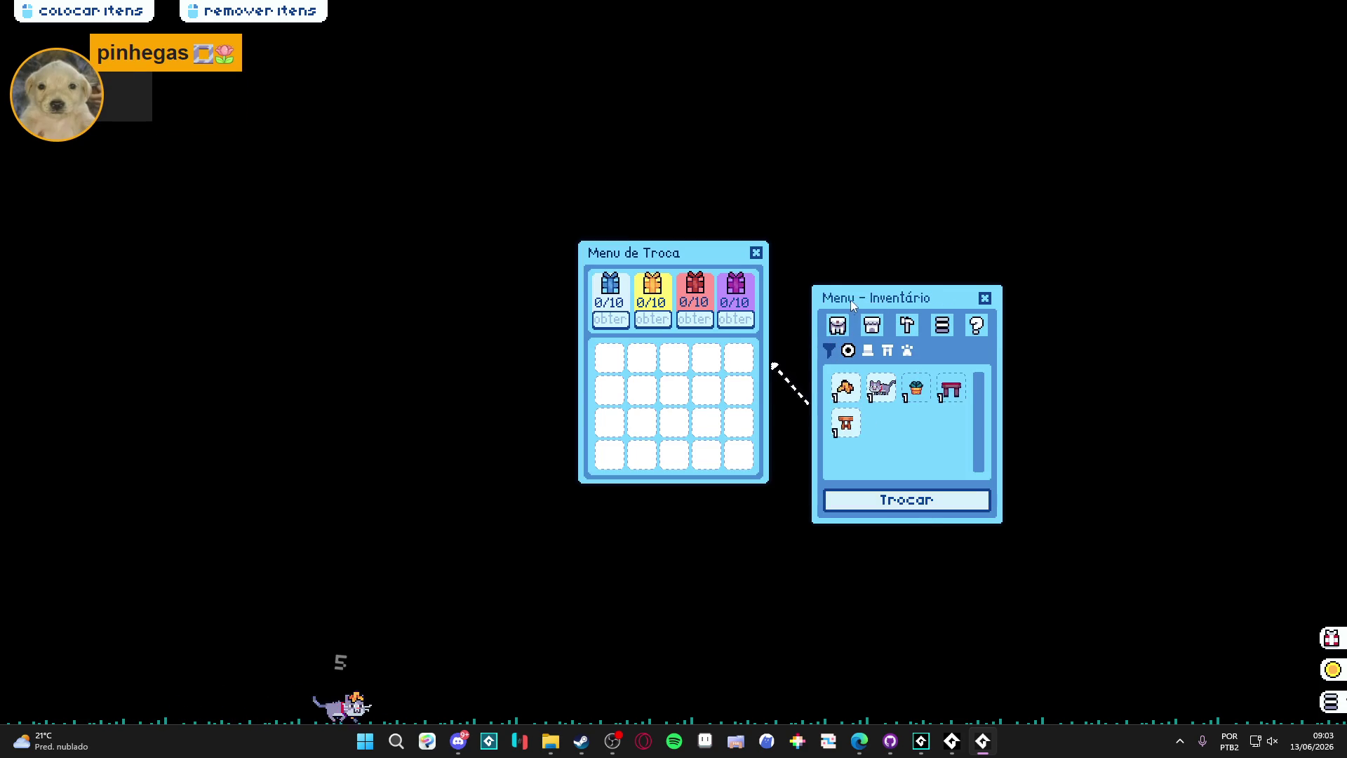
{"action": "left_click_drag", "start_coordinate": [863, 295], "coordinate": [893, 287]}
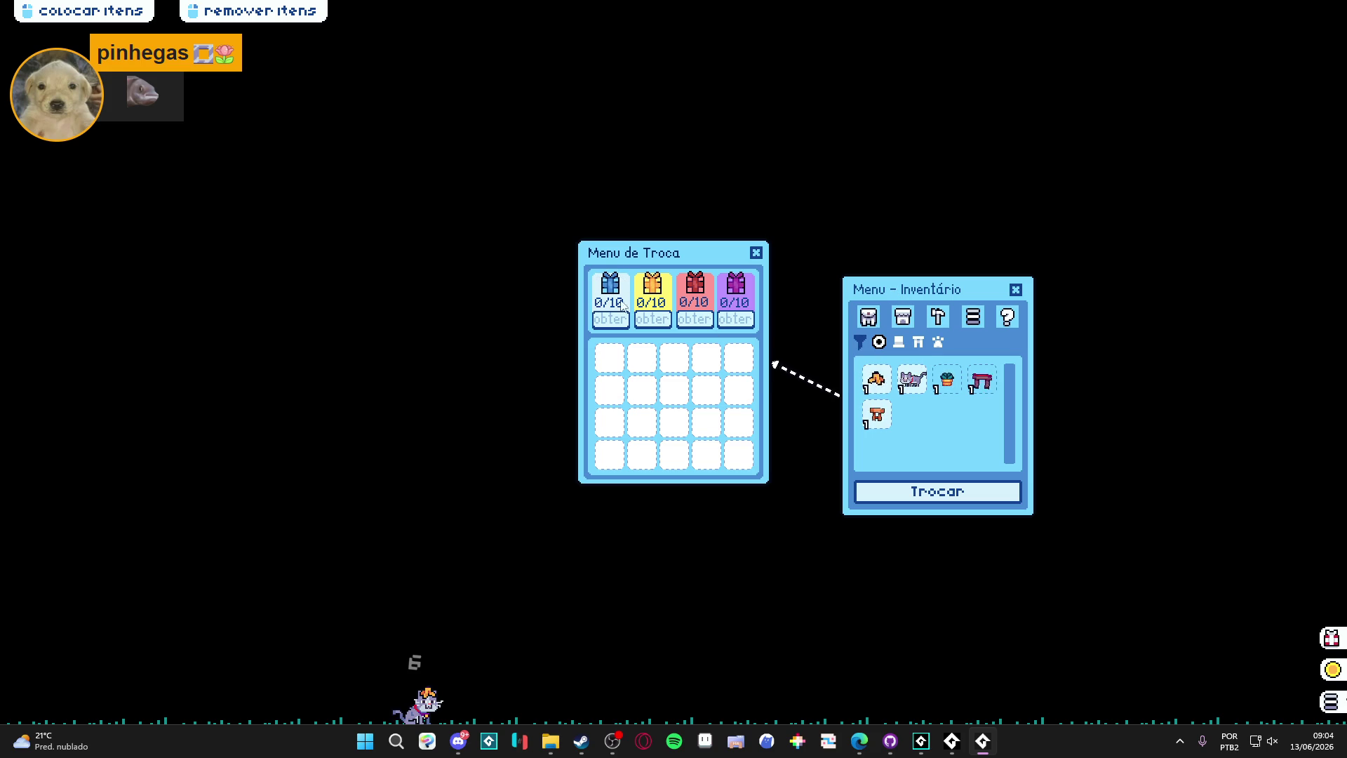
{"action": "left_click", "coordinate": [877, 381]}
{"action": "left_click", "coordinate": [607, 358]}
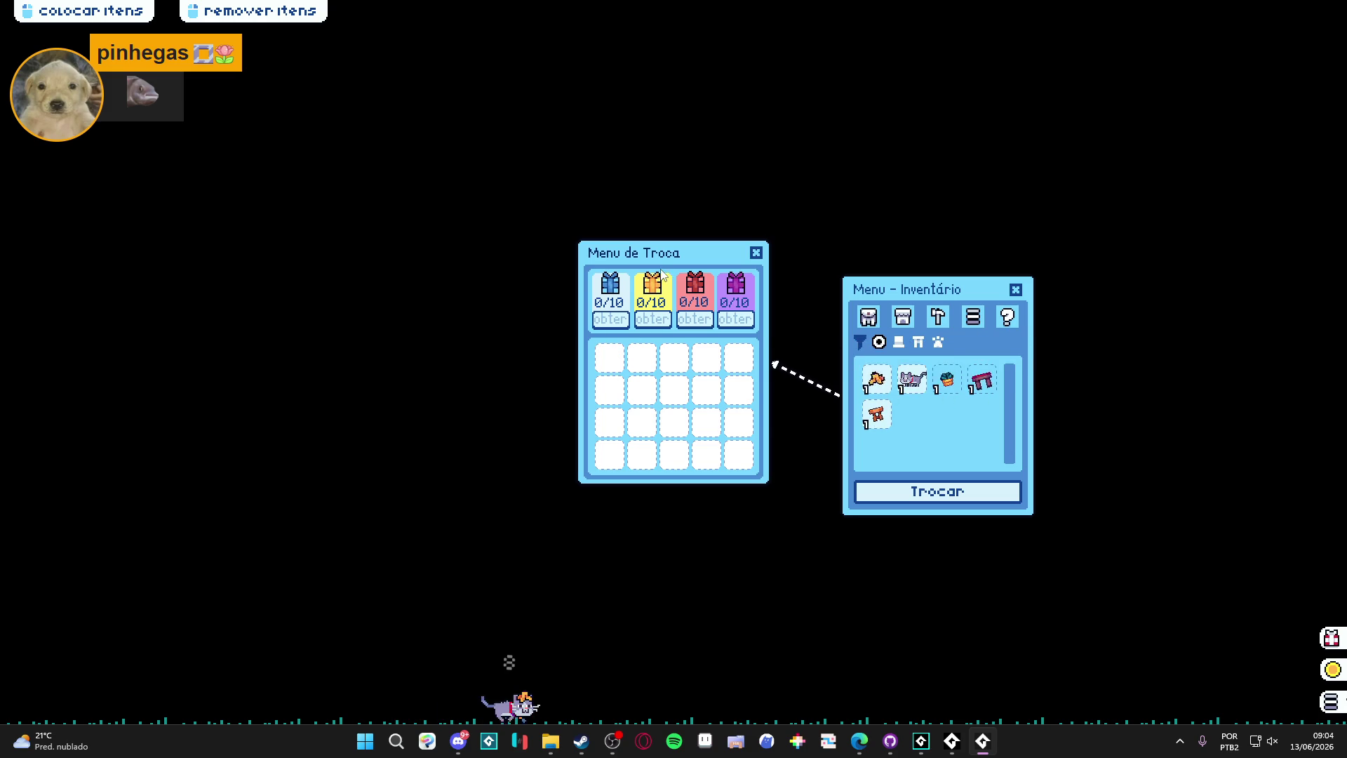
{"action": "left_click", "coordinate": [948, 382]}
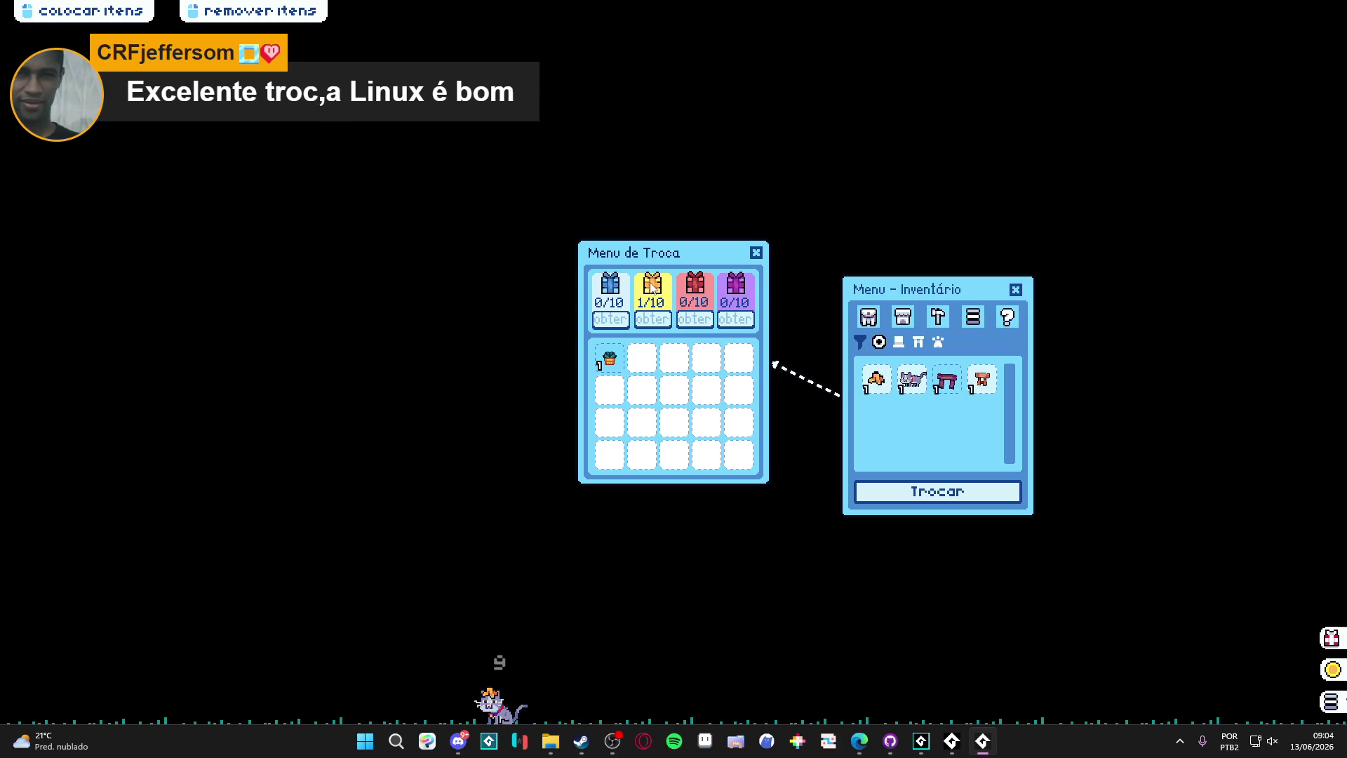
{"action": "left_click", "coordinate": [757, 252]}
{"action": "left_click", "coordinate": [1019, 291]}
Step: Close the running desktop_pet window from the taskbar and minimize Aseprite
{"action": "right_click", "coordinate": [941, 751]}
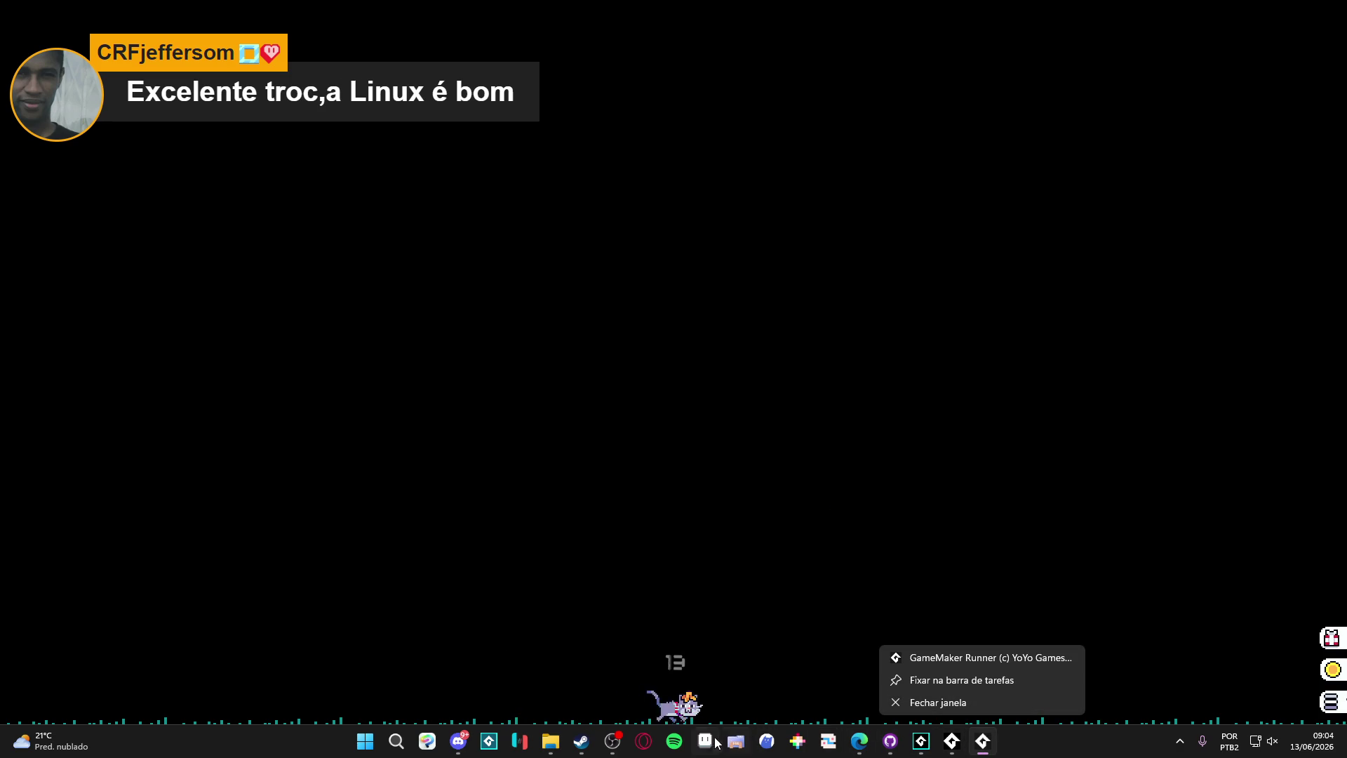
{"action": "left_click", "coordinate": [982, 745]}
{"action": "right_click", "coordinate": [983, 745]}
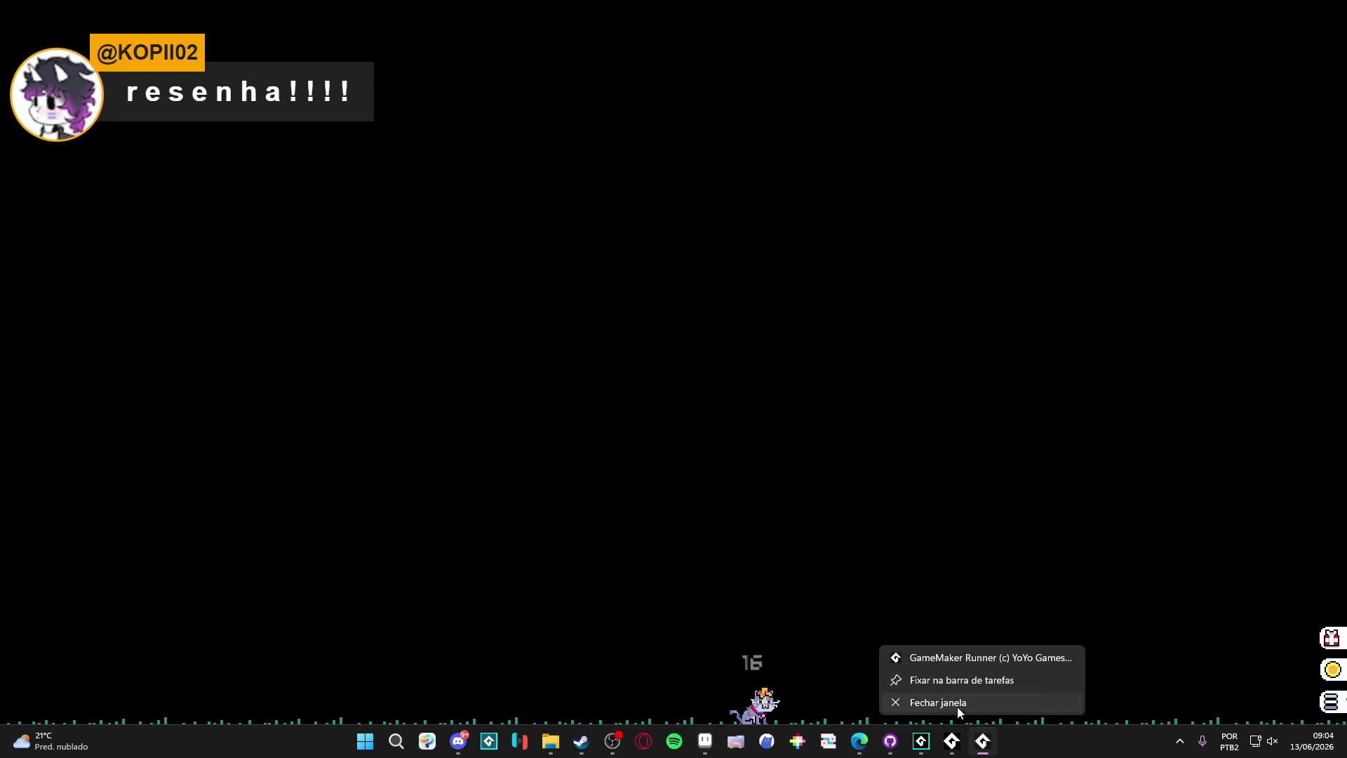
{"action": "left_click", "coordinate": [957, 705]}
{"action": "left_click", "coordinate": [1266, 7]}
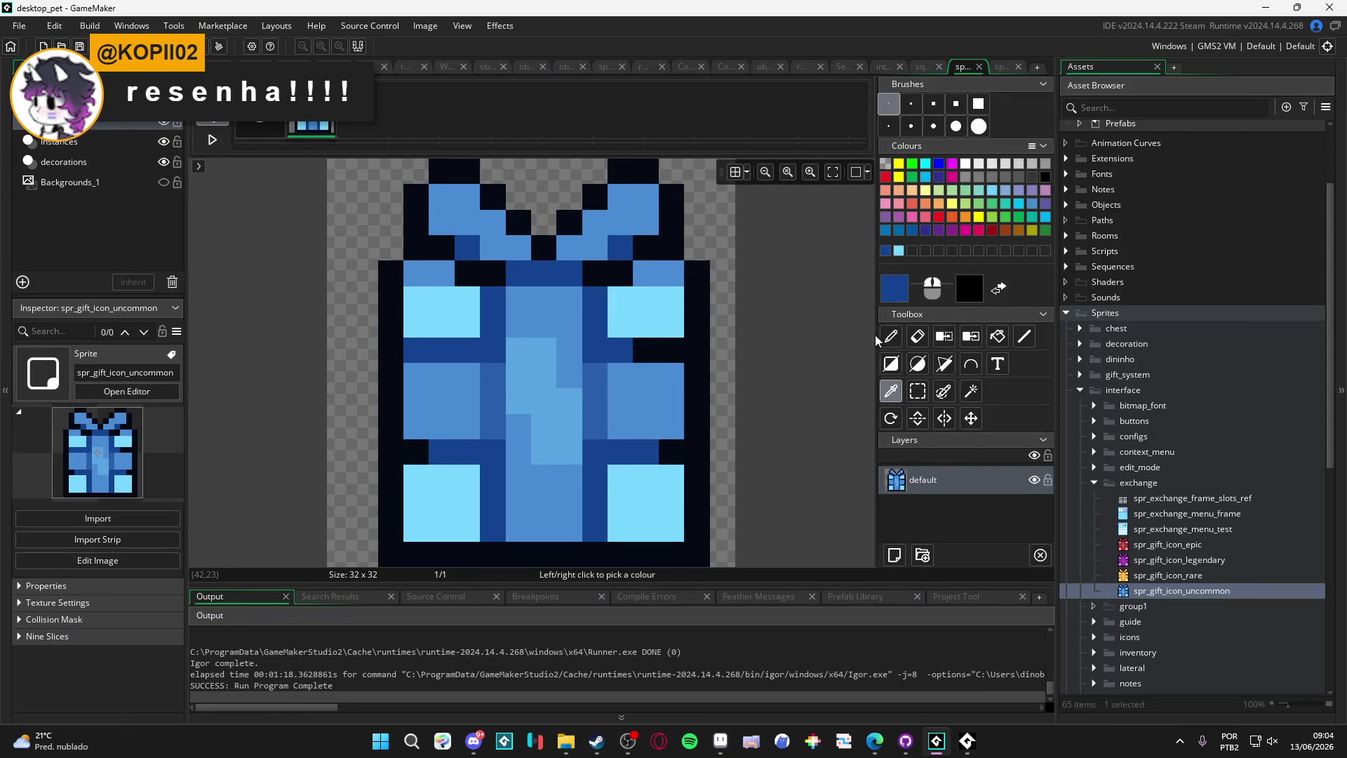
Step: Dismiss the Select Colour dialog and open the 280×354 spr_exchange_menu_frame sprite
{"action": "left_click", "coordinate": [886, 296]}
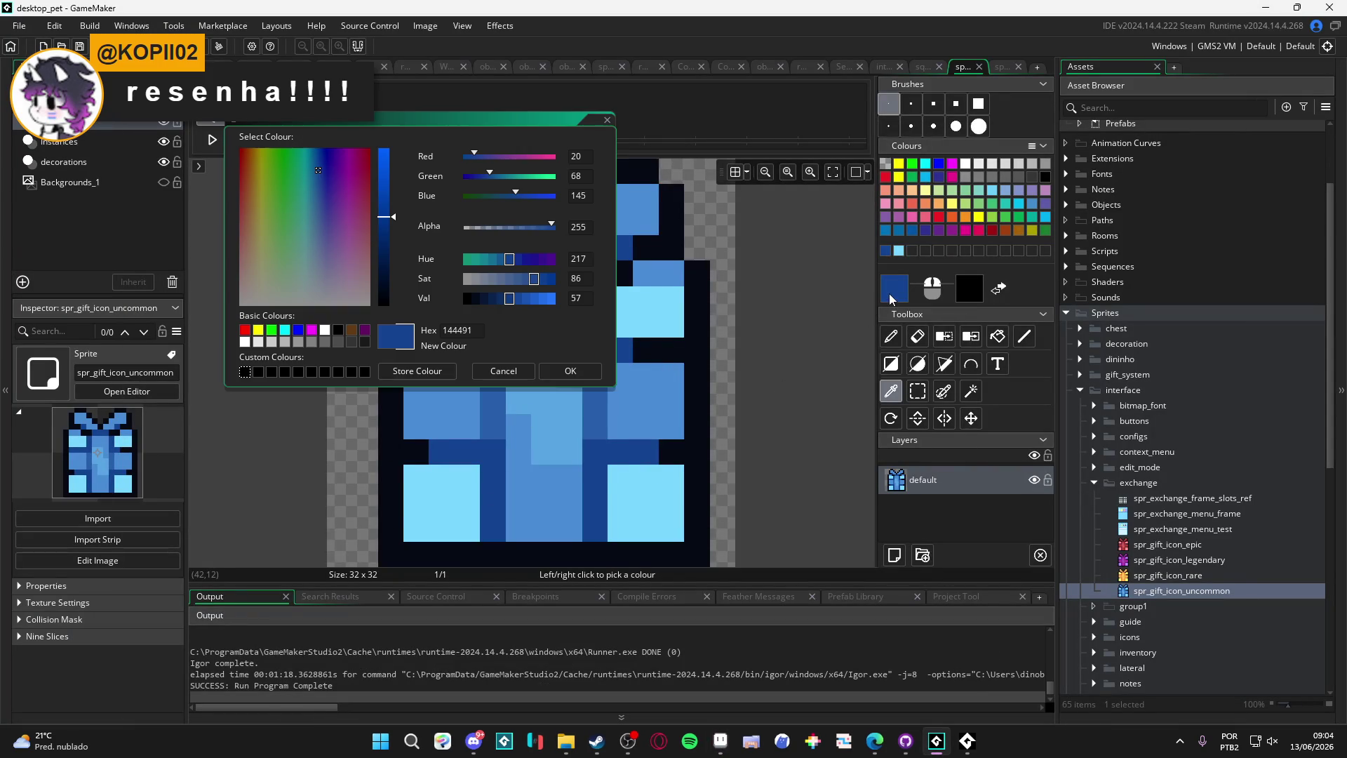
{"action": "left_click", "coordinate": [570, 370]}
{"action": "left_click", "coordinate": [1165, 513]}
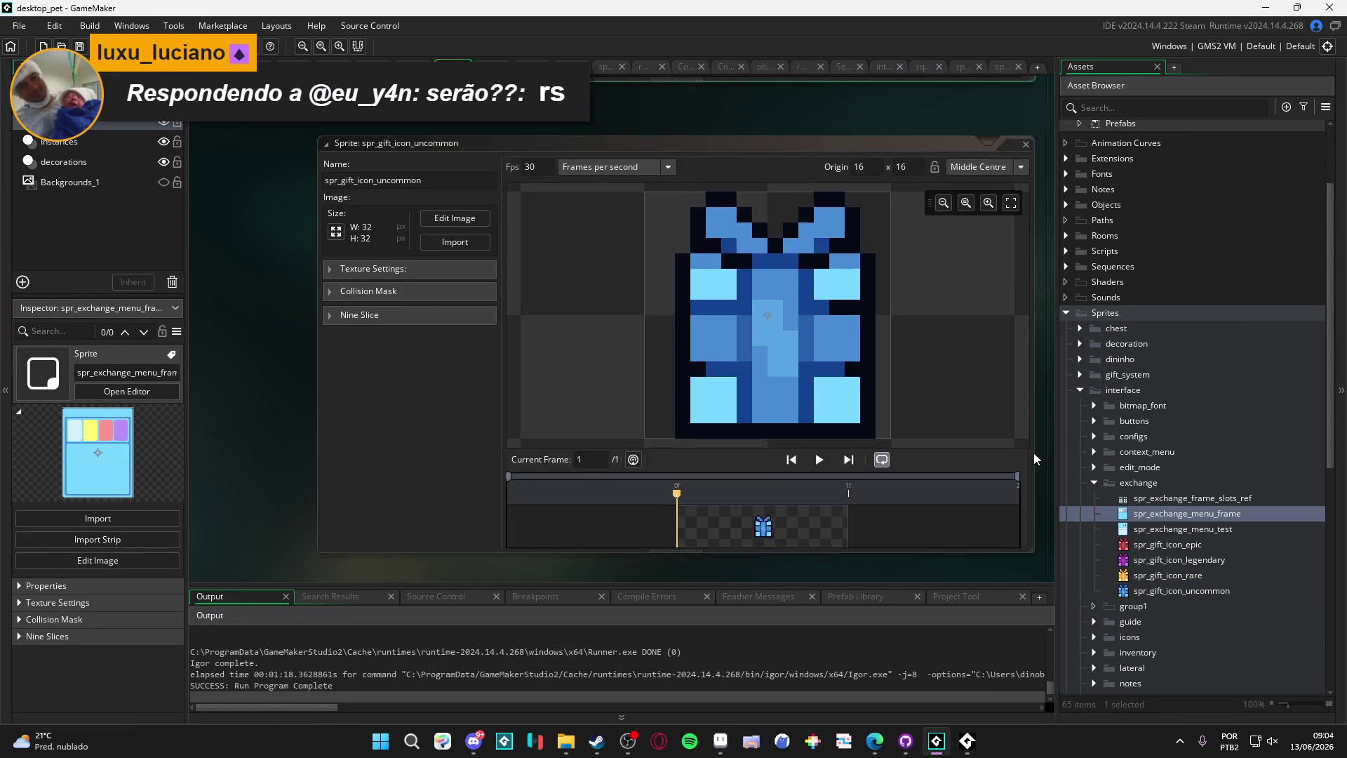
{"action": "scroll", "coordinate": [662, 267], "scroll_direction": "up", "scroll_amount": 2}
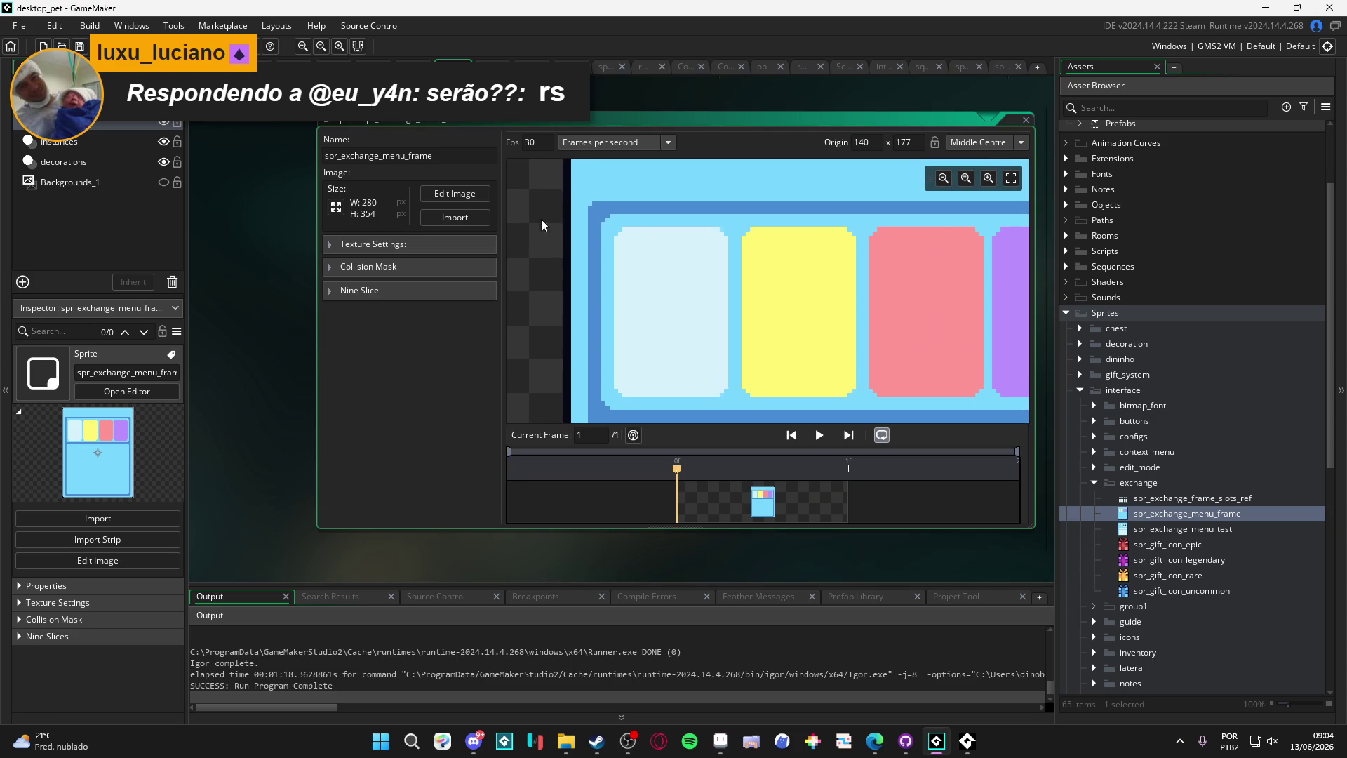
{"action": "double_click", "coordinate": [570, 231]}
Step: Scale spr_exchange_menu_frame to 50 percent width, making it 140×177
{"action": "left_click", "coordinate": [1024, 336]}
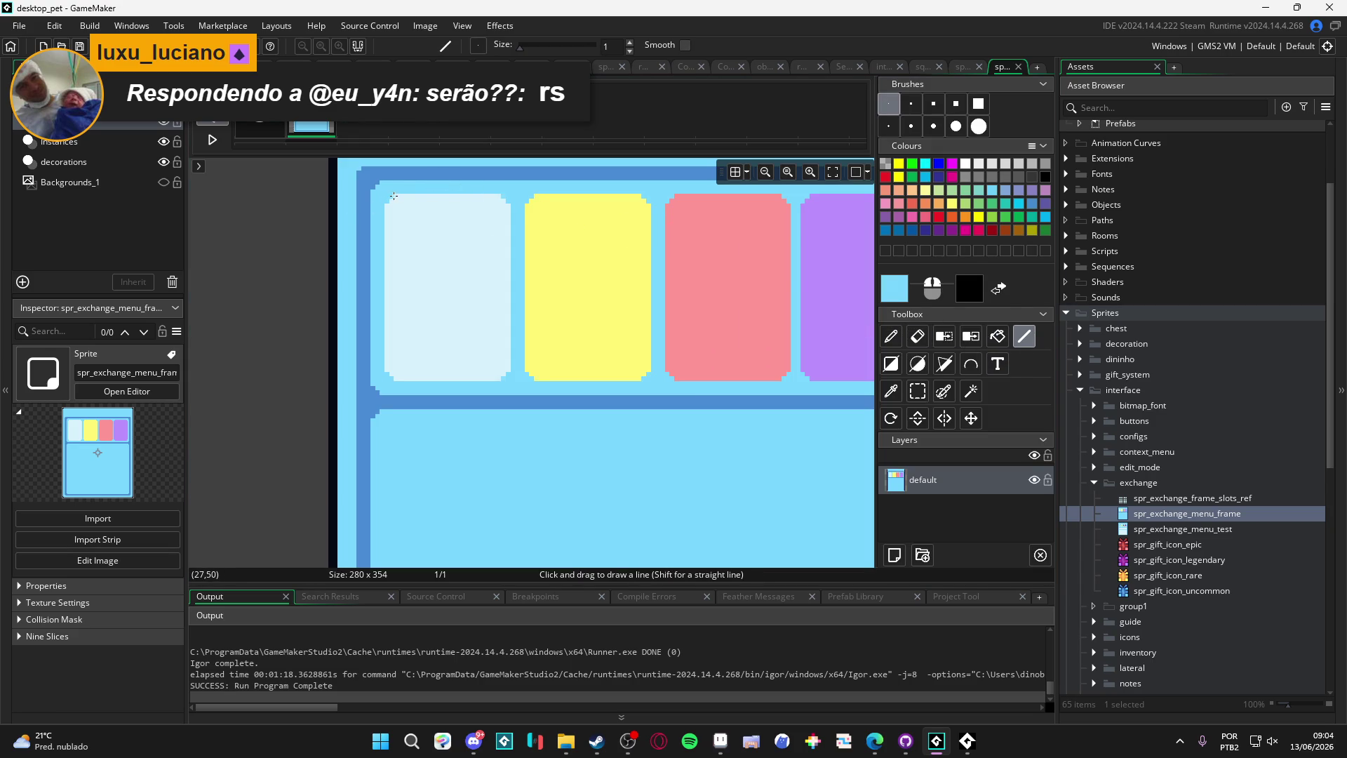
{"action": "key", "text": "ctrl+z"}
{"action": "double_click", "coordinate": [1158, 513]}
{"action": "left_click", "coordinate": [335, 208]}
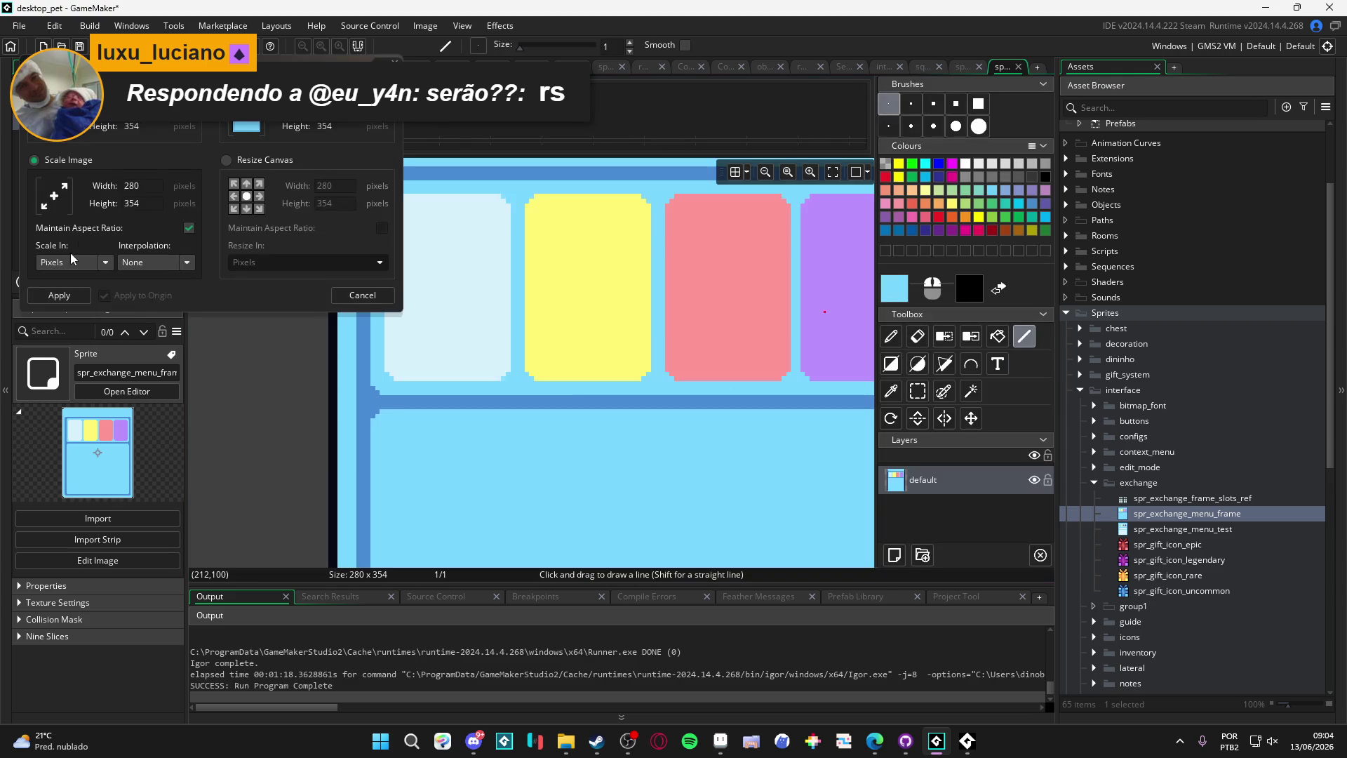
{"action": "left_click", "coordinate": [80, 292]}
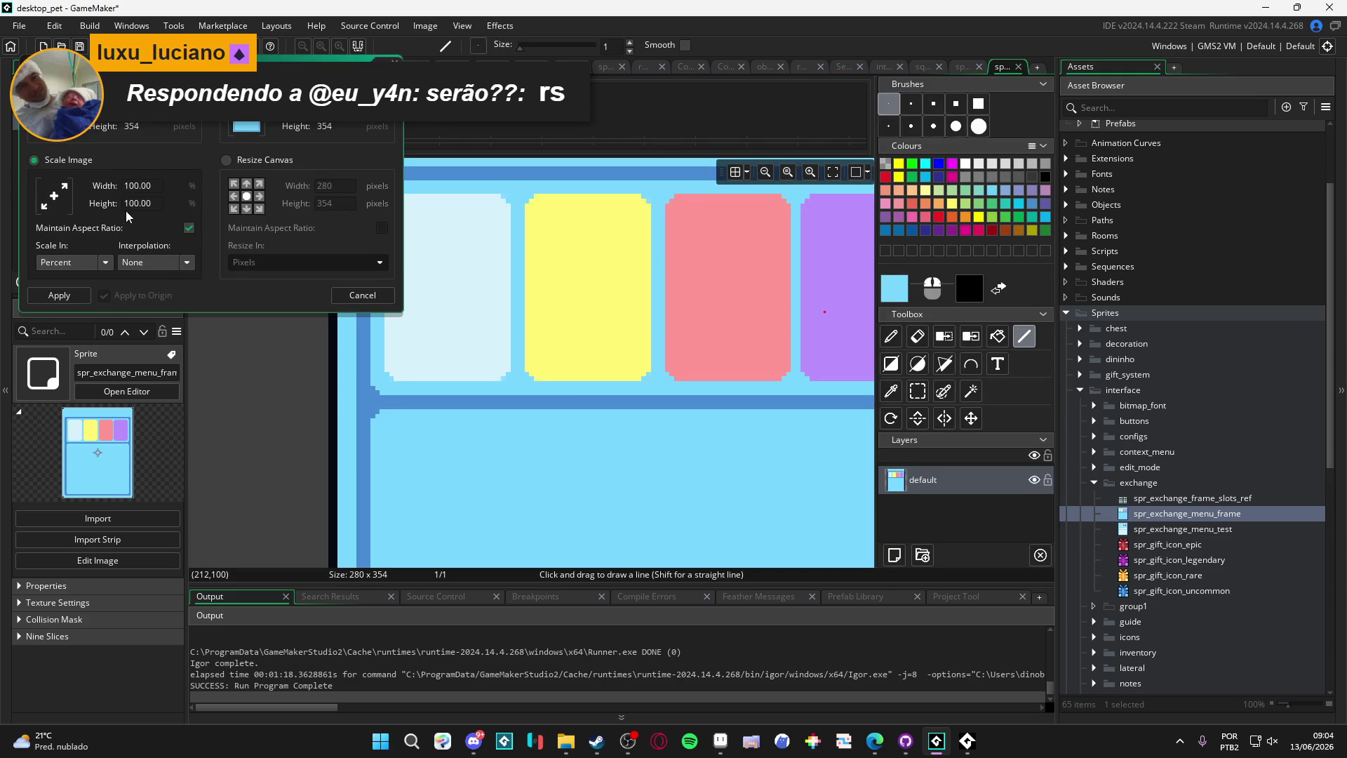
{"action": "double_click", "coordinate": [151, 185]}
{"action": "type", "text": "50"}
{"action": "key", "text": "Return"}
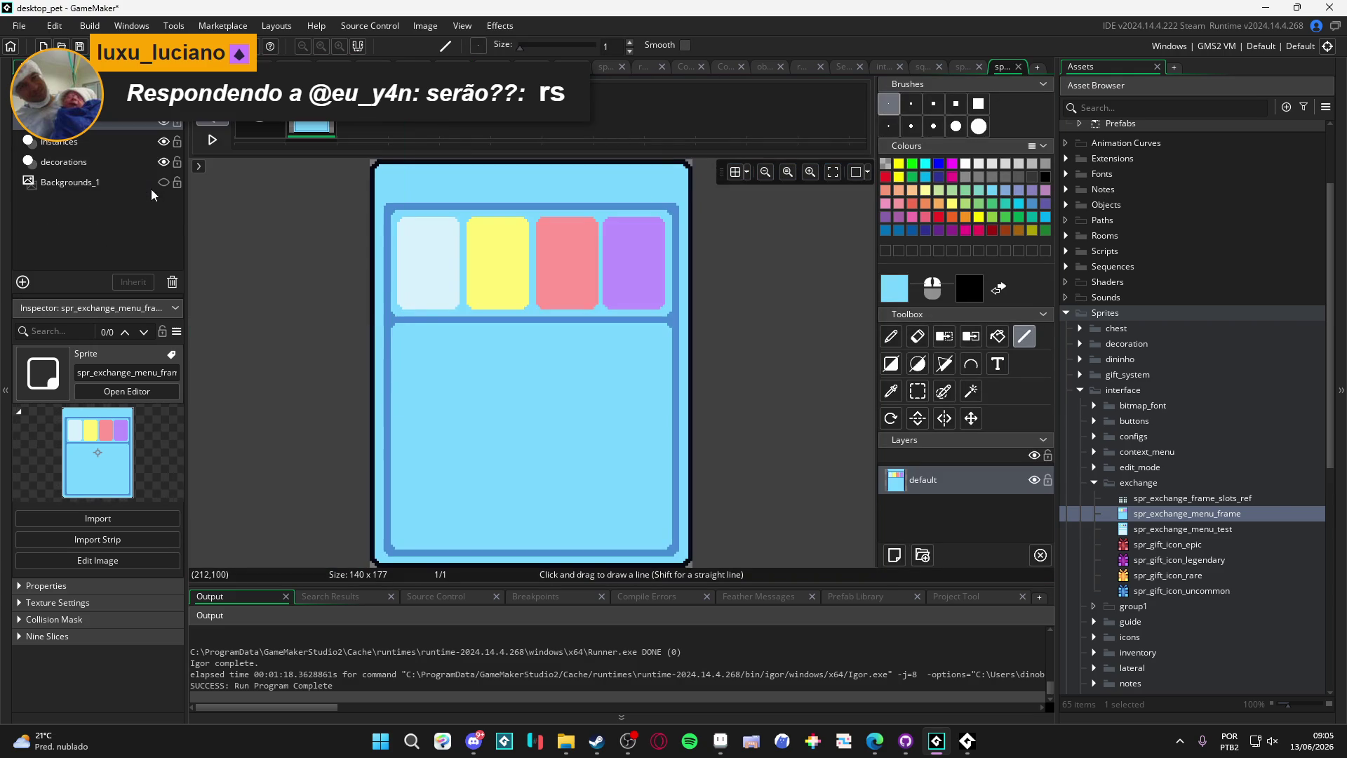
Step: Reopen the scaled frame sprite in the image editor
{"action": "double_click", "coordinate": [1163, 509]}
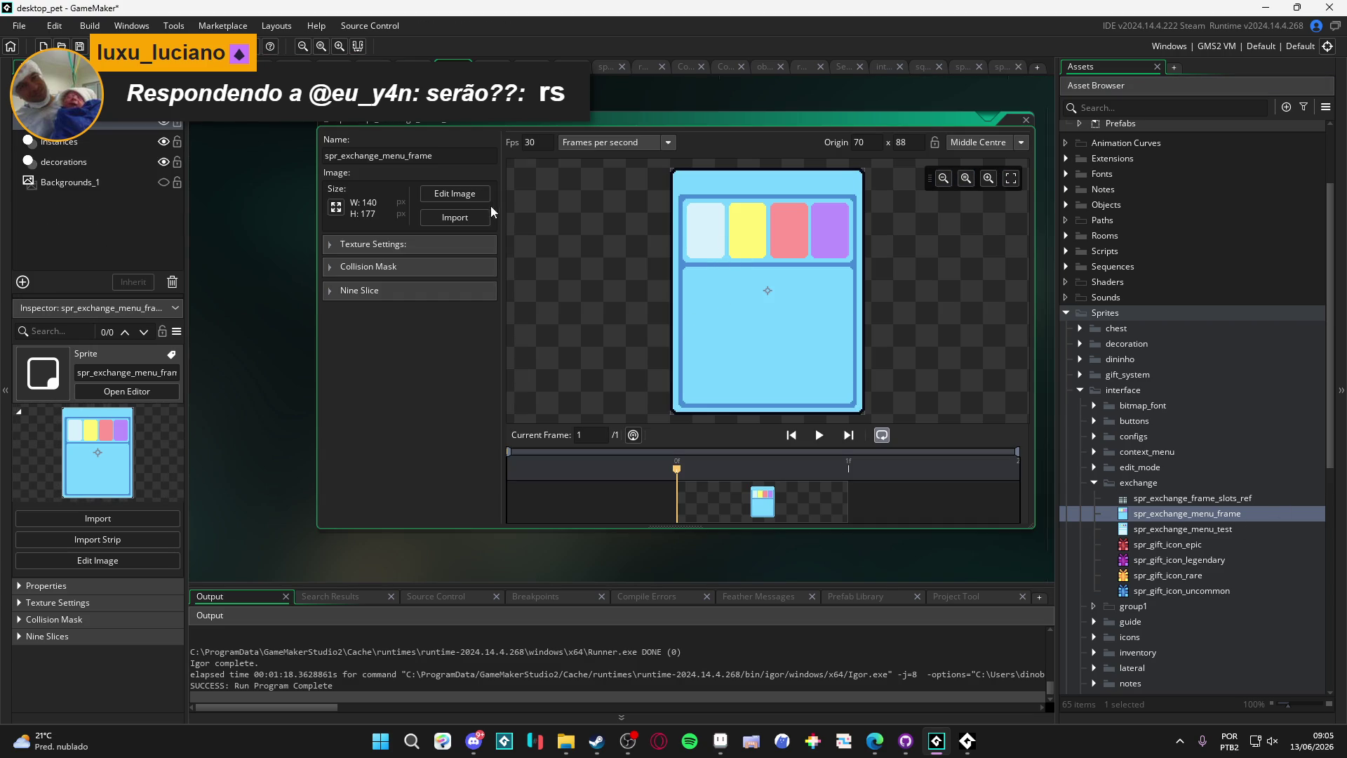
{"action": "left_click", "coordinate": [455, 194]}
{"action": "scroll", "coordinate": [445, 222], "scroll_direction": "up", "scroll_amount": 5}
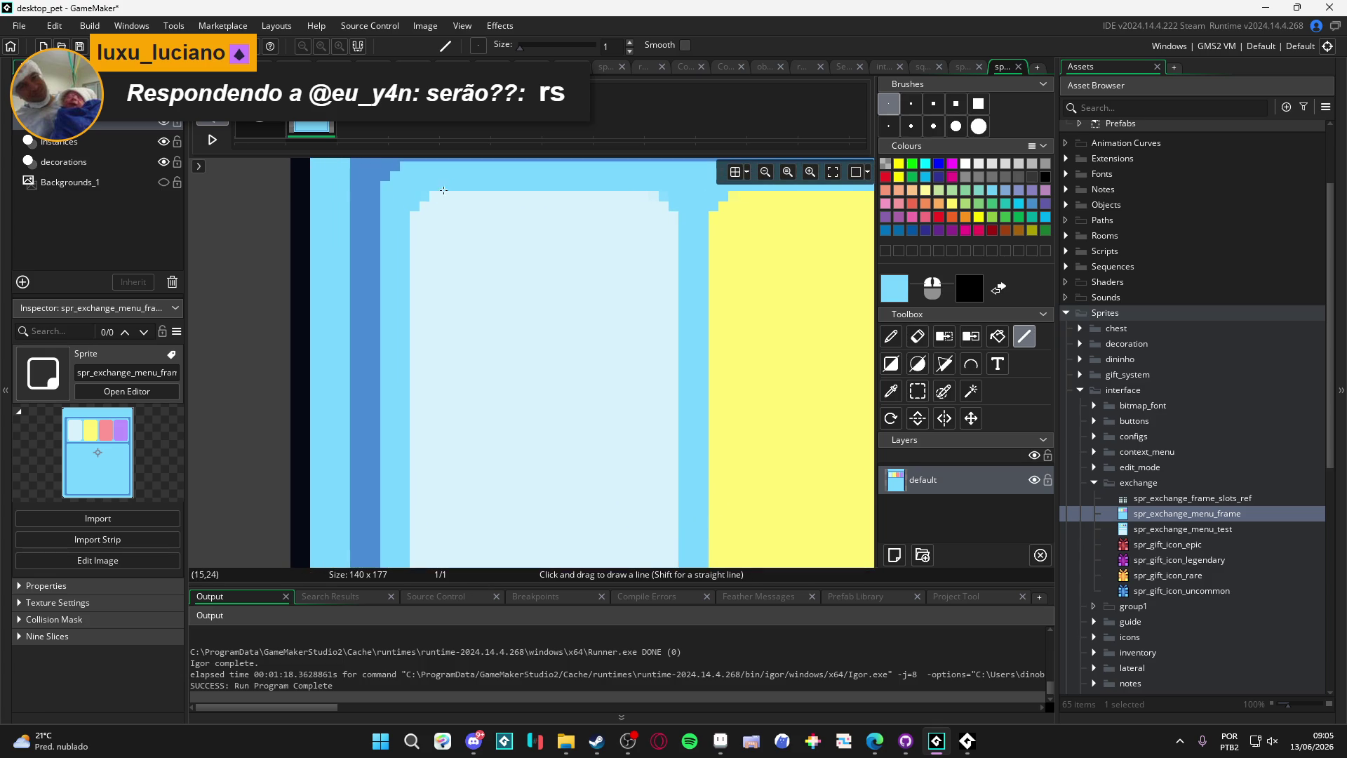
Step: Set the drawing colour to dark blue and draw a line across the first slot
{"action": "left_click", "coordinate": [903, 290]}
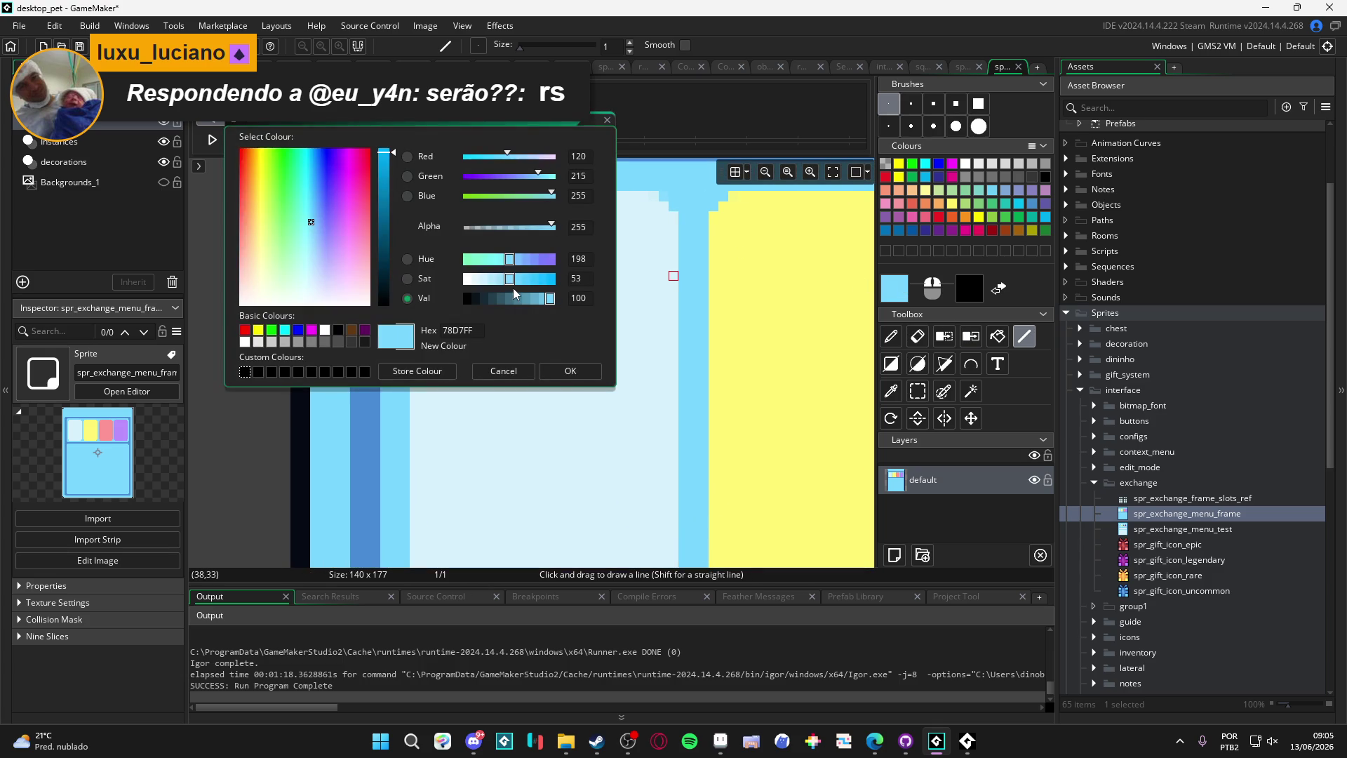
{"action": "type", "text": "144491"}
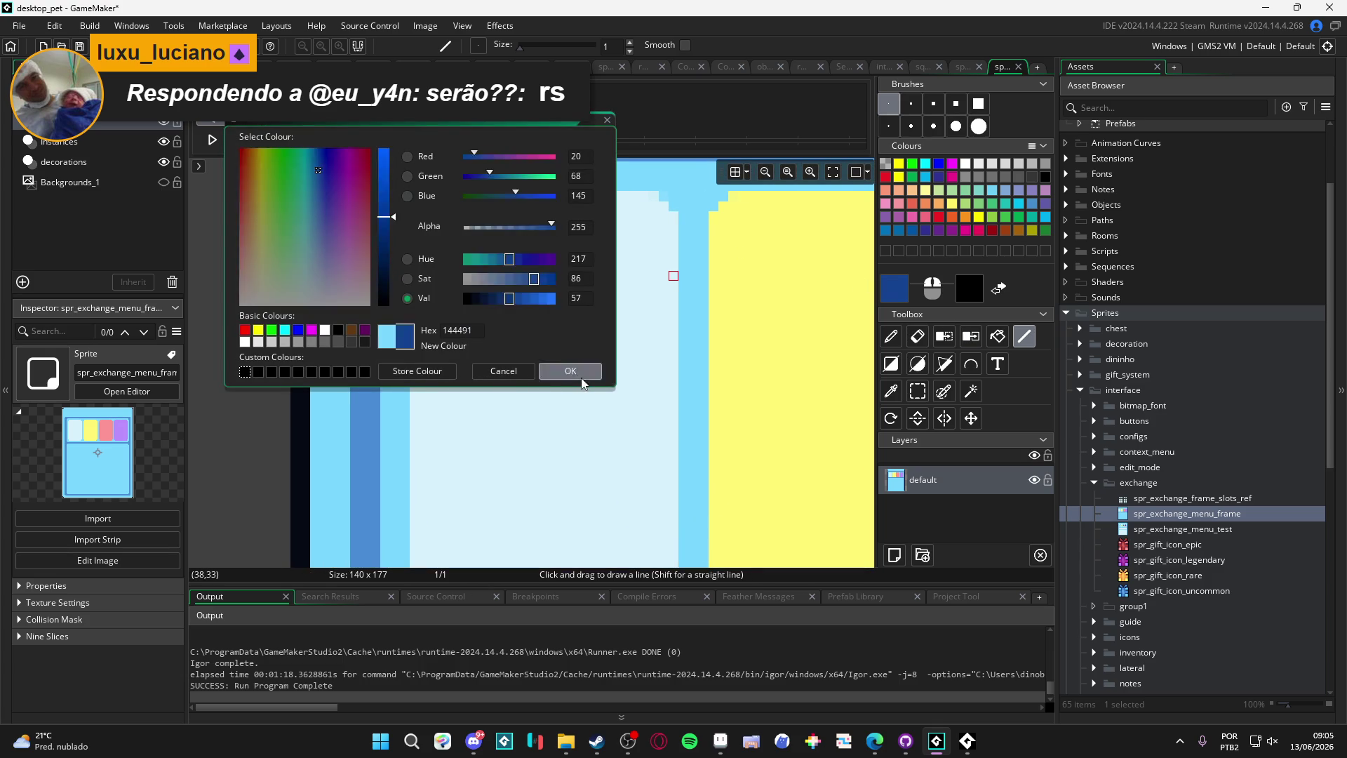
{"action": "left_click", "coordinate": [571, 371]}
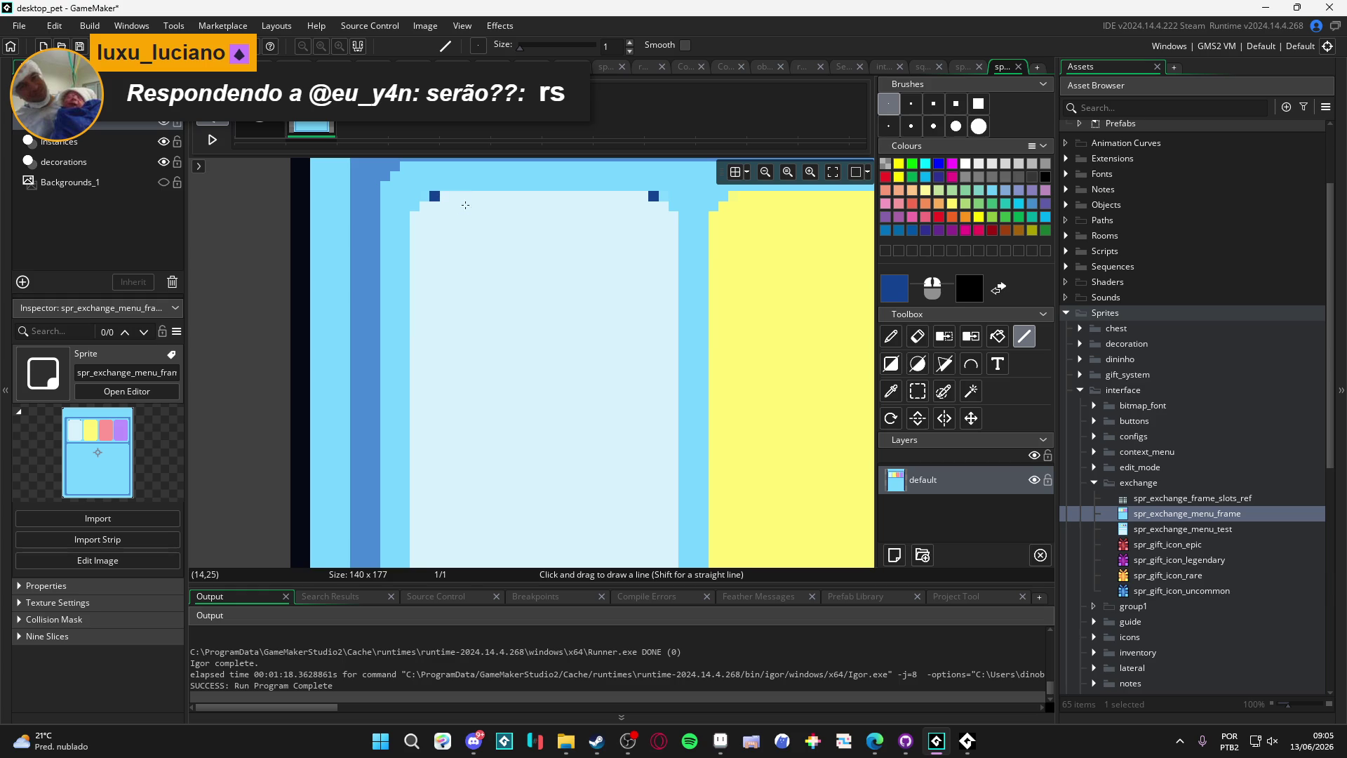
{"action": "mouse_move", "coordinate": [654, 196]}
{"action": "left_mouse_down"}
{"action": "mouse_move", "coordinate": [434, 195]}
{"action": "mouse_move", "coordinate": [415, 565]}
{"action": "mouse_move", "coordinate": [415, 520]}
{"action": "mouse_move", "coordinate": [416, 531]}
{"action": "left_mouse_up"}
Step: Eyedrop the frame's medium blue and draw the slot's top, right and left outlines with it
{"action": "scroll", "coordinate": [435, 427], "scroll_direction": "down", "scroll_amount": 2}
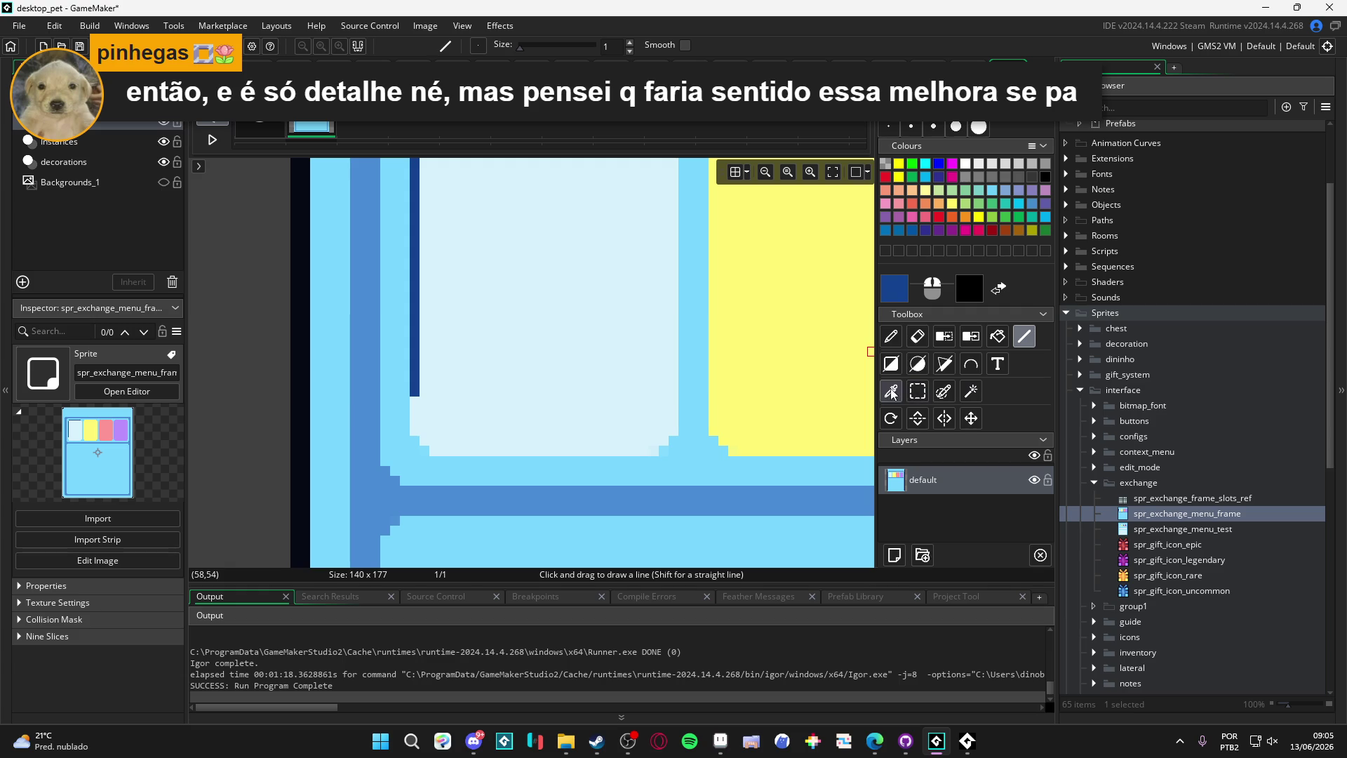
{"action": "key", "text": "i"}
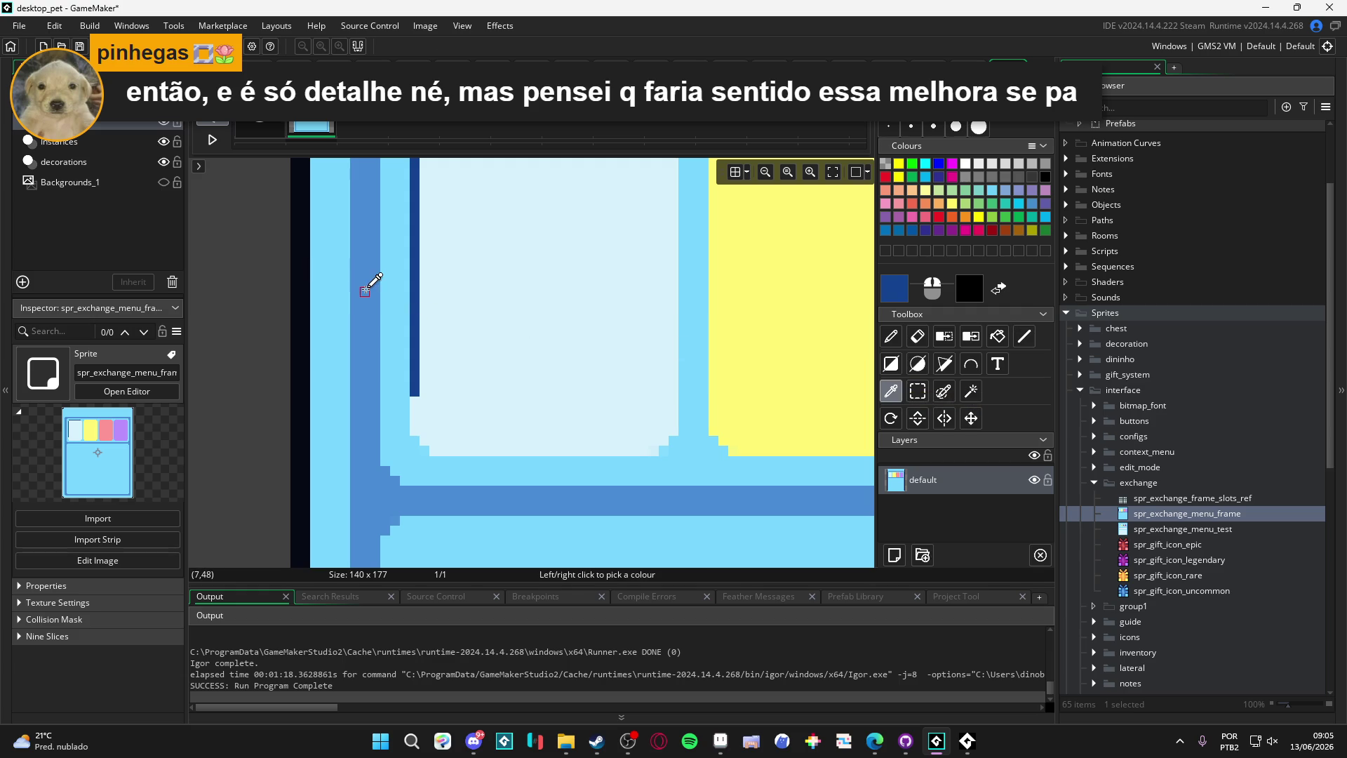
{"action": "left_click", "coordinate": [370, 285]}
{"action": "scroll", "coordinate": [814, 327], "scroll_direction": "up", "scroll_amount": 3}
{"action": "left_click", "coordinate": [1024, 338]}
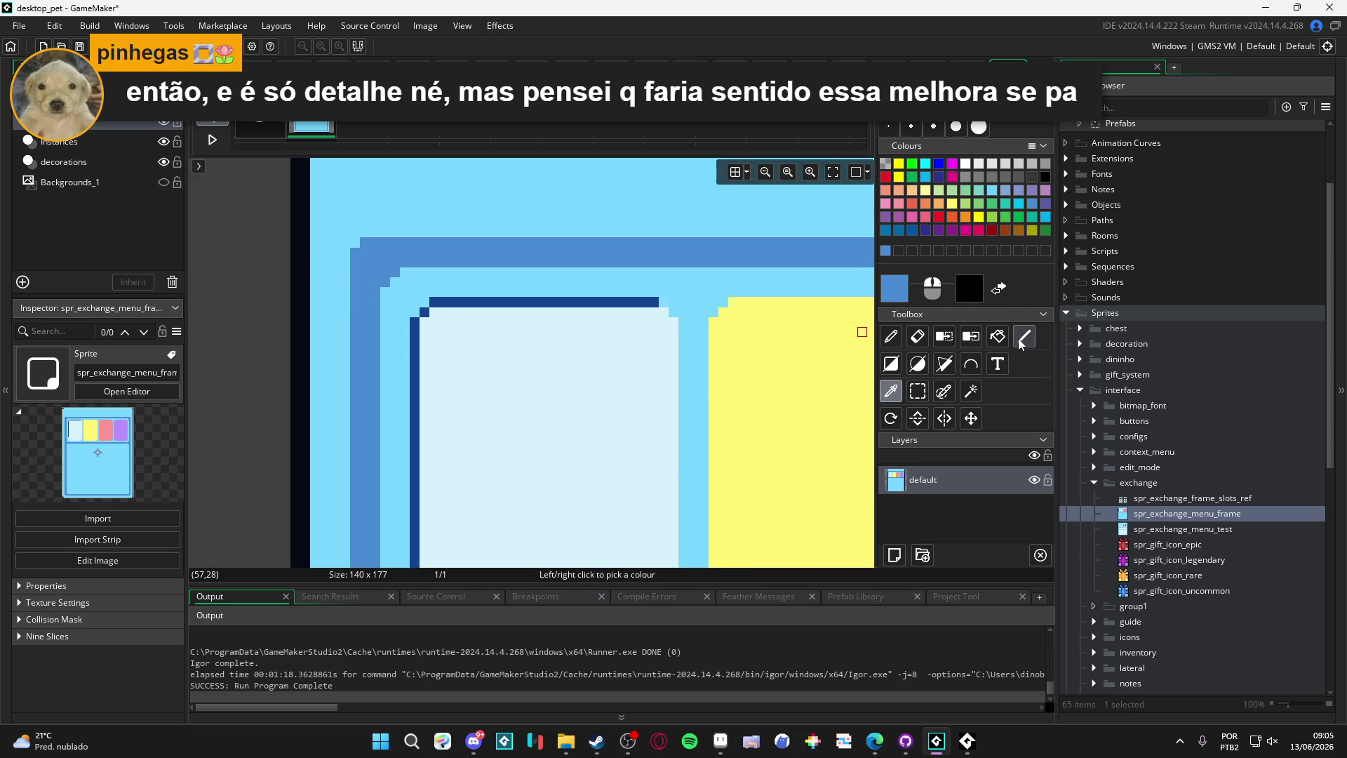
{"action": "left_click_drag", "start_coordinate": [437, 303], "coordinate": [660, 303]}
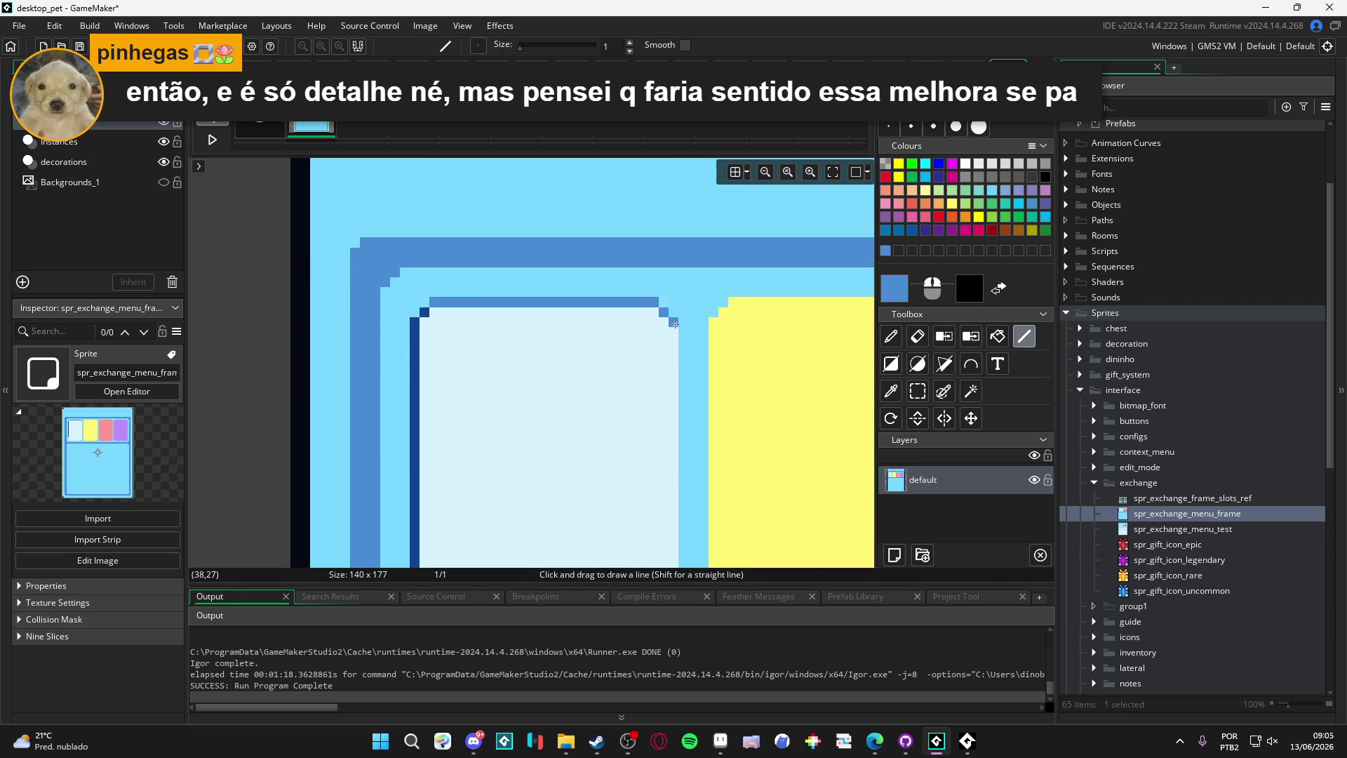
{"action": "scroll", "coordinate": [667, 302], "scroll_direction": "down", "scroll_amount": 3}
{"action": "mouse_move", "coordinate": [675, 181]}
{"action": "left_mouse_down"}
{"action": "mouse_move", "coordinate": [674, 526]}
{"action": "mouse_move", "coordinate": [376, 550]}
{"action": "left_mouse_up"}
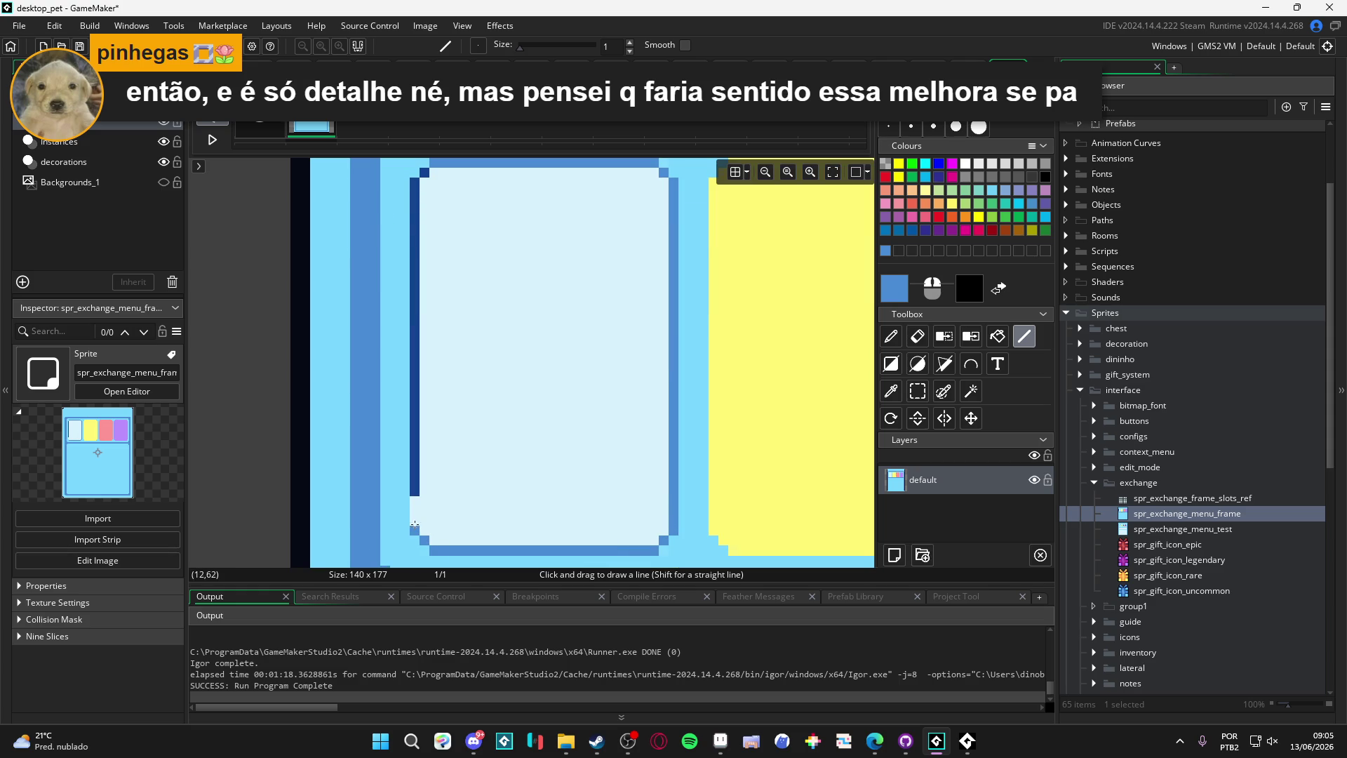
{"action": "left_click_drag", "start_coordinate": [414, 528], "coordinate": [413, 182]}
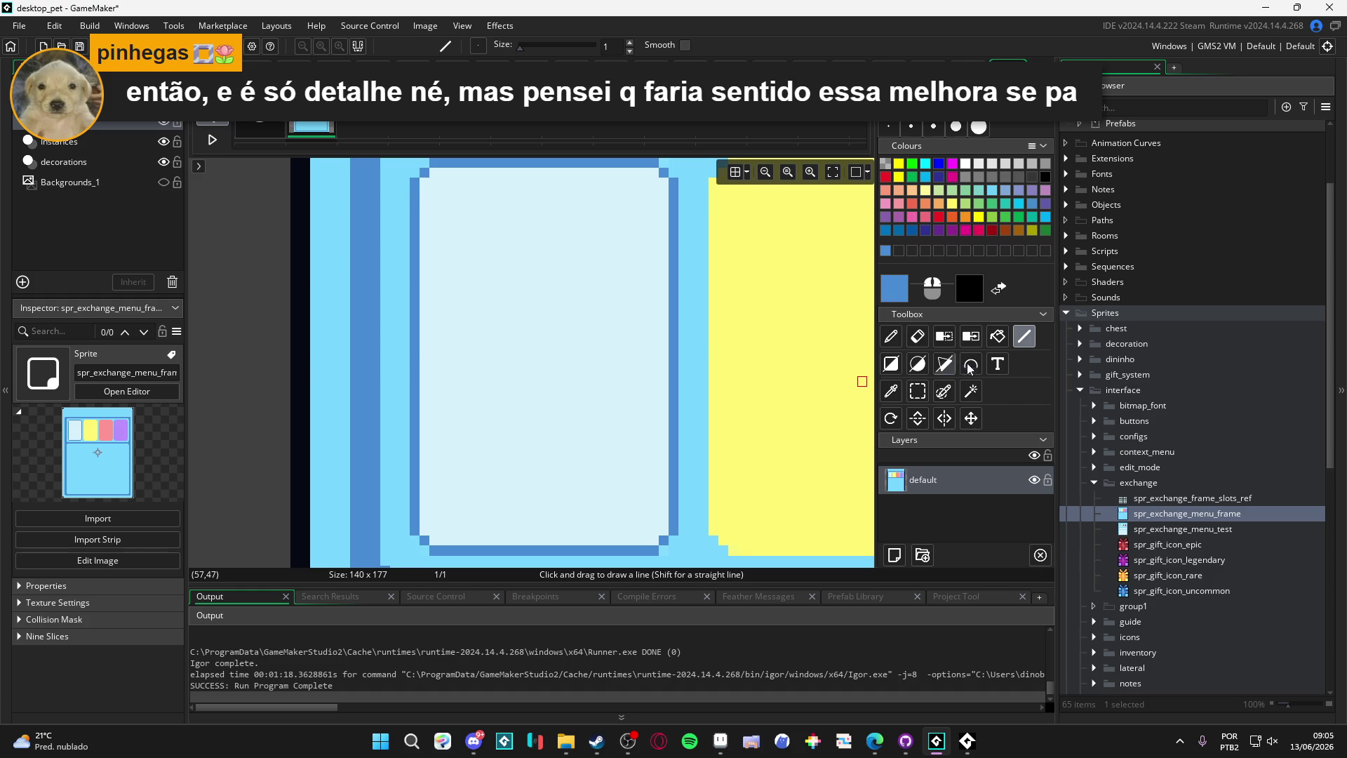
Step: Eyedrop the frame's light blue and bucket-fill the slot's pale interior
{"action": "left_click", "coordinate": [892, 390]}
{"action": "left_click", "coordinate": [695, 401]}
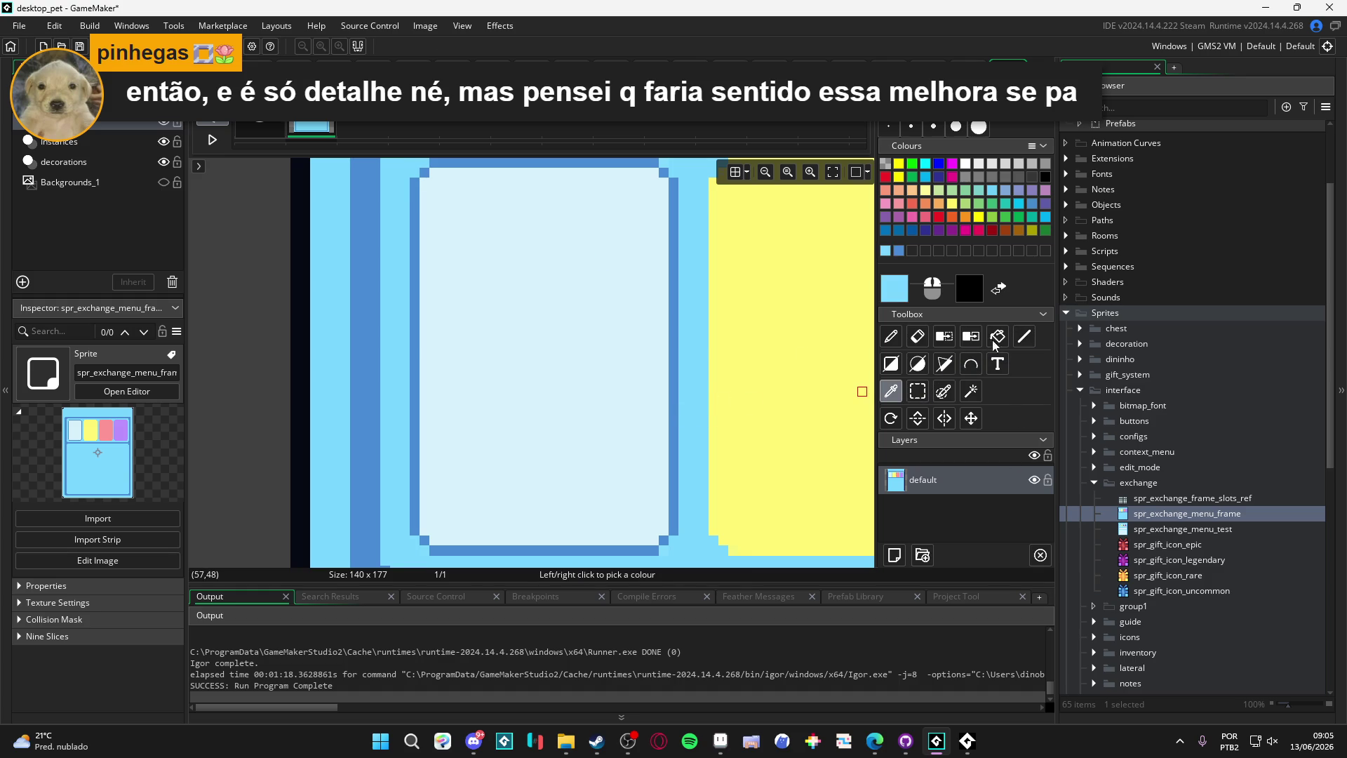
{"action": "left_click", "coordinate": [997, 338]}
{"action": "left_click", "coordinate": [607, 411]}
{"action": "scroll", "coordinate": [701, 344], "scroll_direction": "down", "scroll_amount": 2}
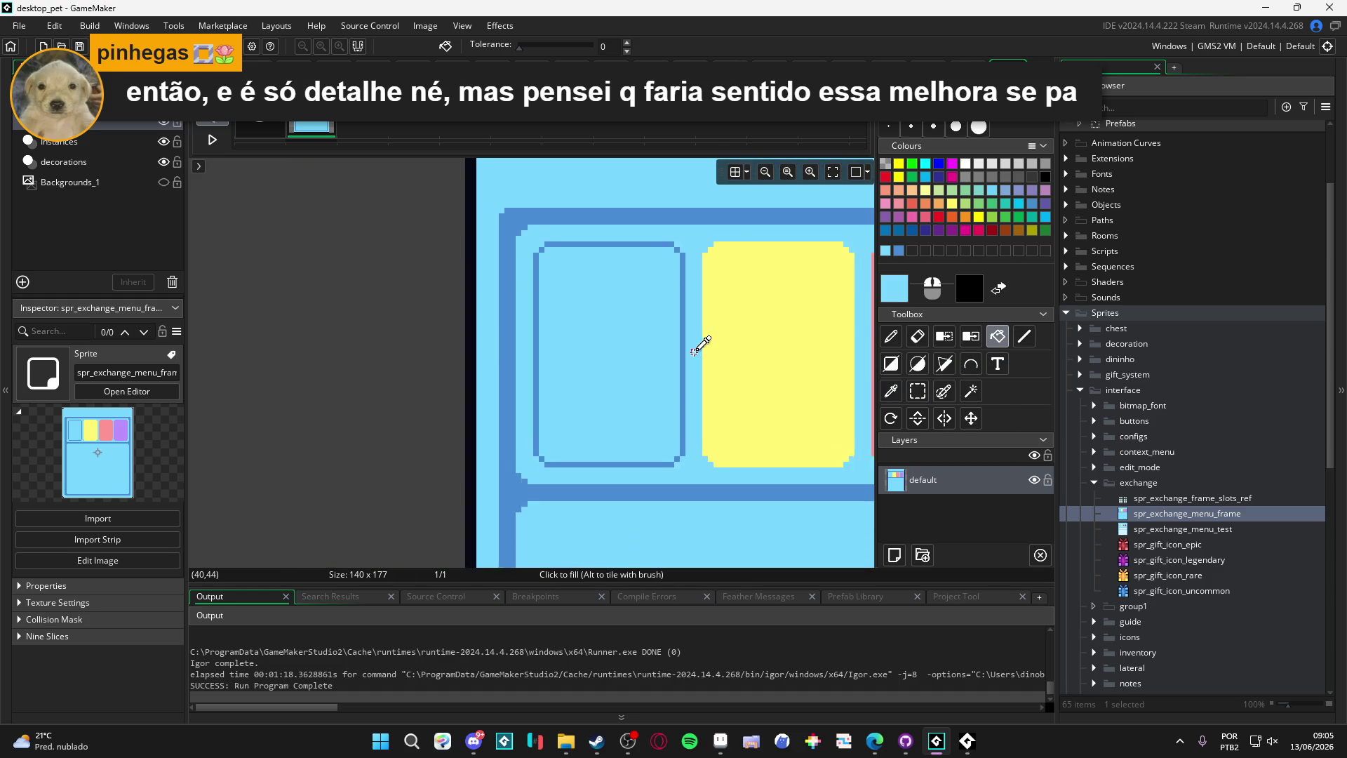
Step: Scale the frame sprite to 200 percent (280×354) and build and run the game with F5
{"action": "double_click", "coordinate": [1161, 512]}
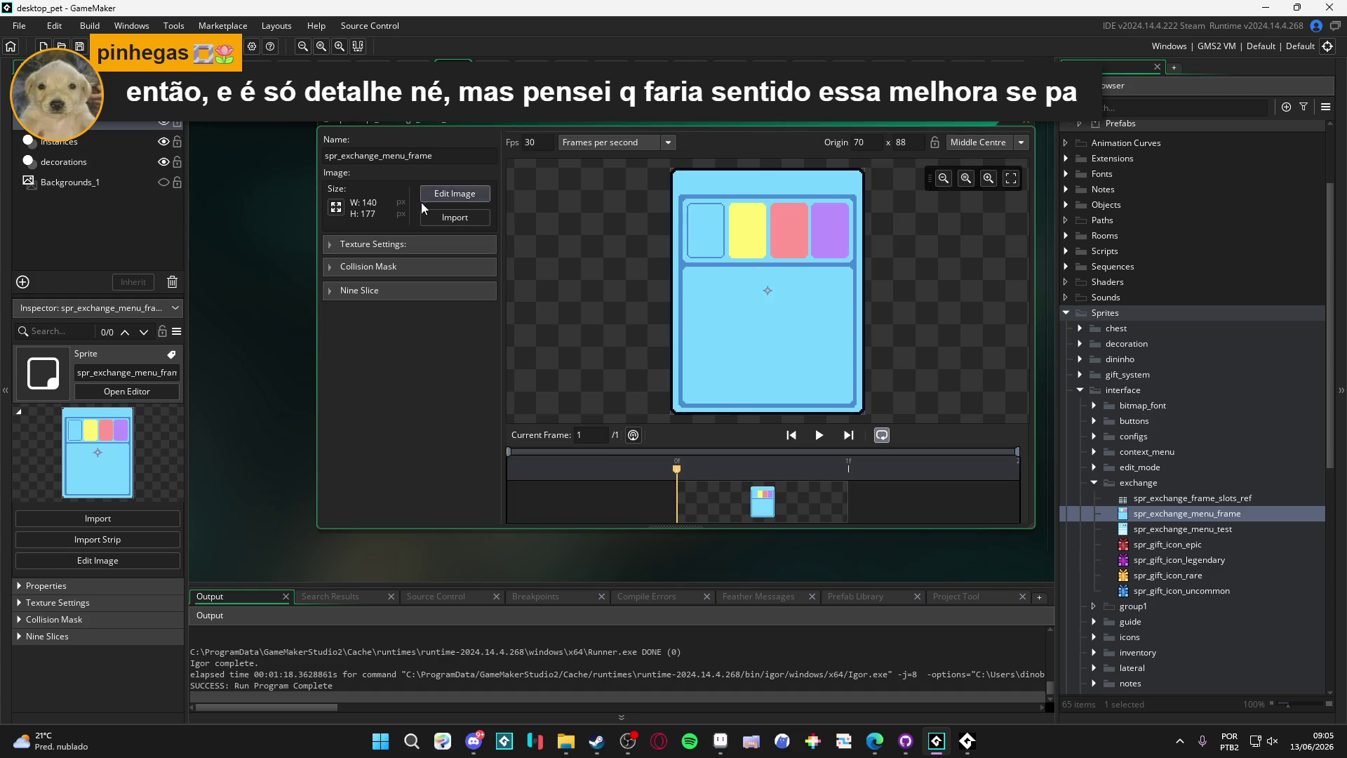
{"action": "left_click", "coordinate": [329, 212]}
{"action": "left_click", "coordinate": [73, 262]}
{"action": "left_click", "coordinate": [63, 294]}
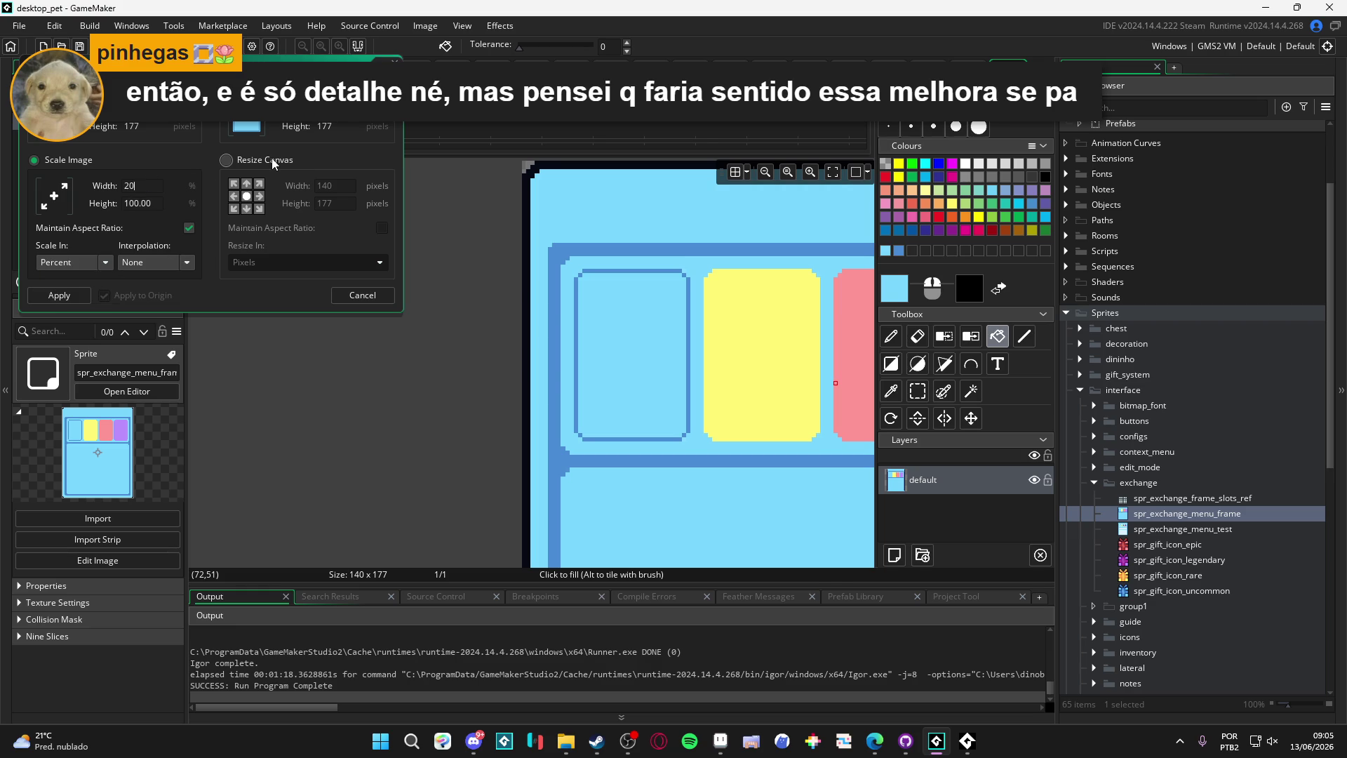
{"action": "type", "text": "0"}
{"action": "key", "text": "Return"}
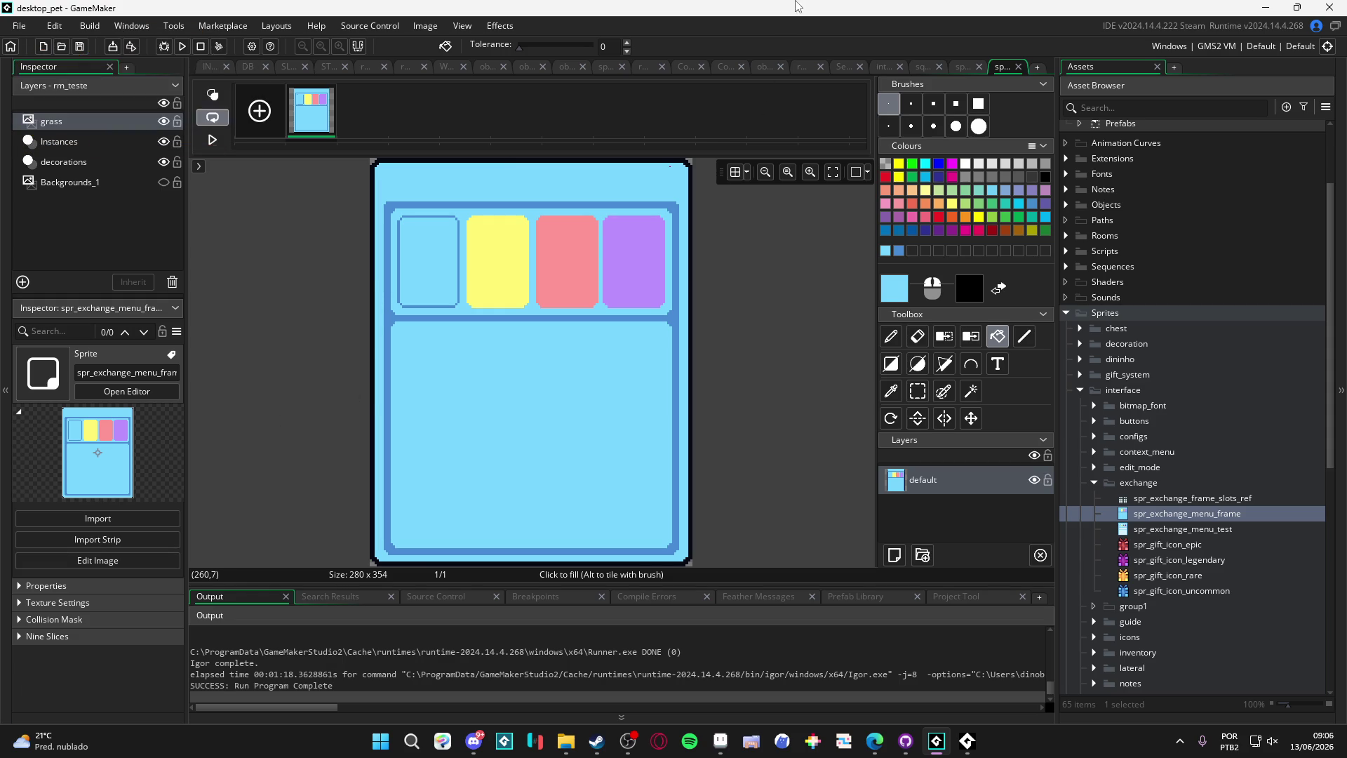
{"action": "key", "text": "F5"}
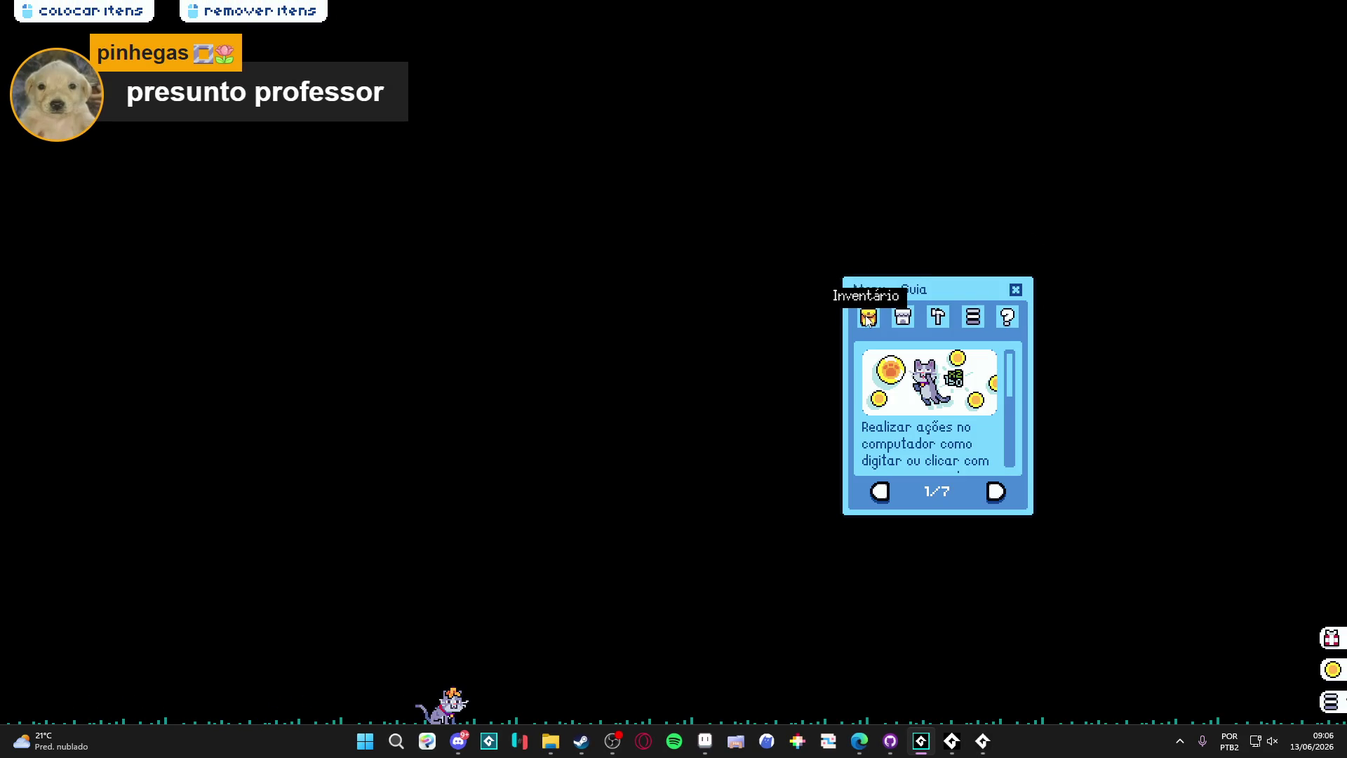
Step: Move the guide window, open the inventory and cycle its category filters back to all items
{"action": "left_click_drag", "start_coordinate": [908, 290], "coordinate": [836, 273]}
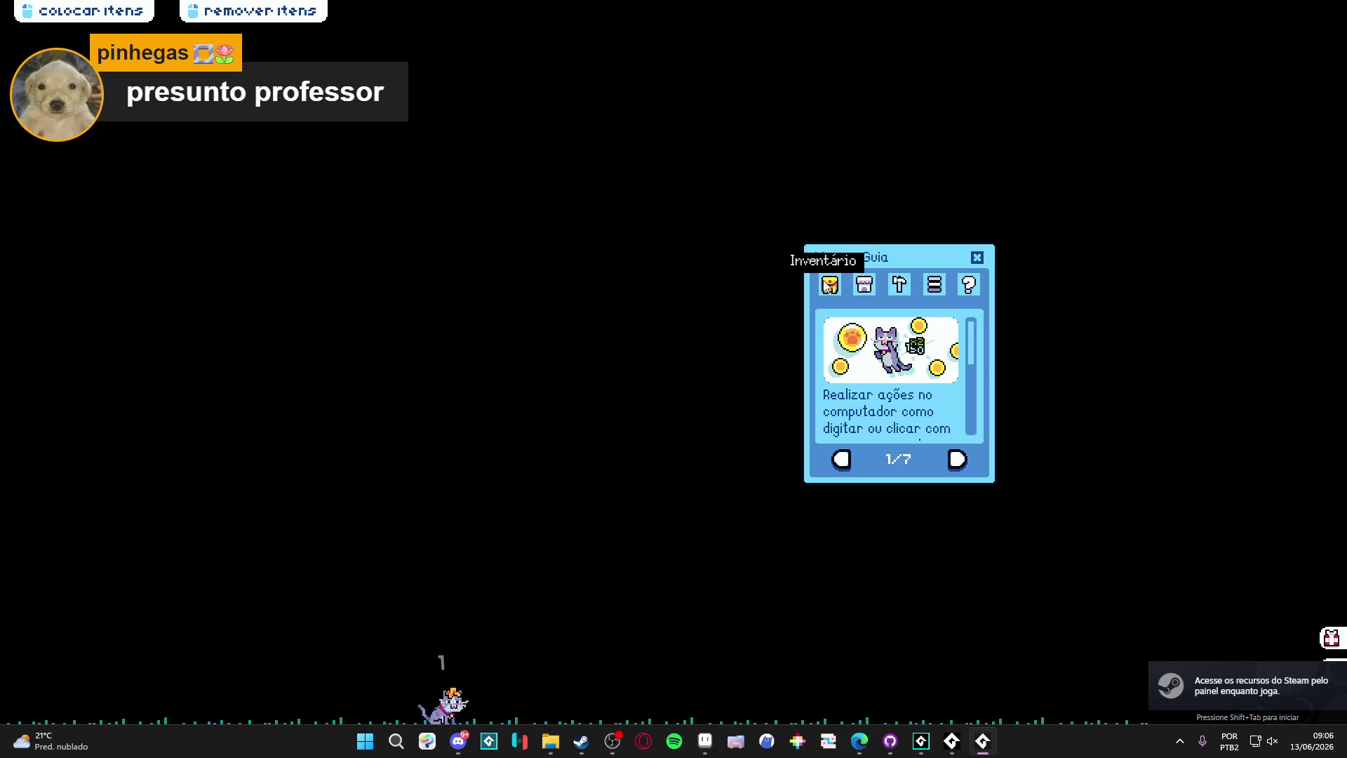
{"action": "left_click", "coordinate": [828, 285]}
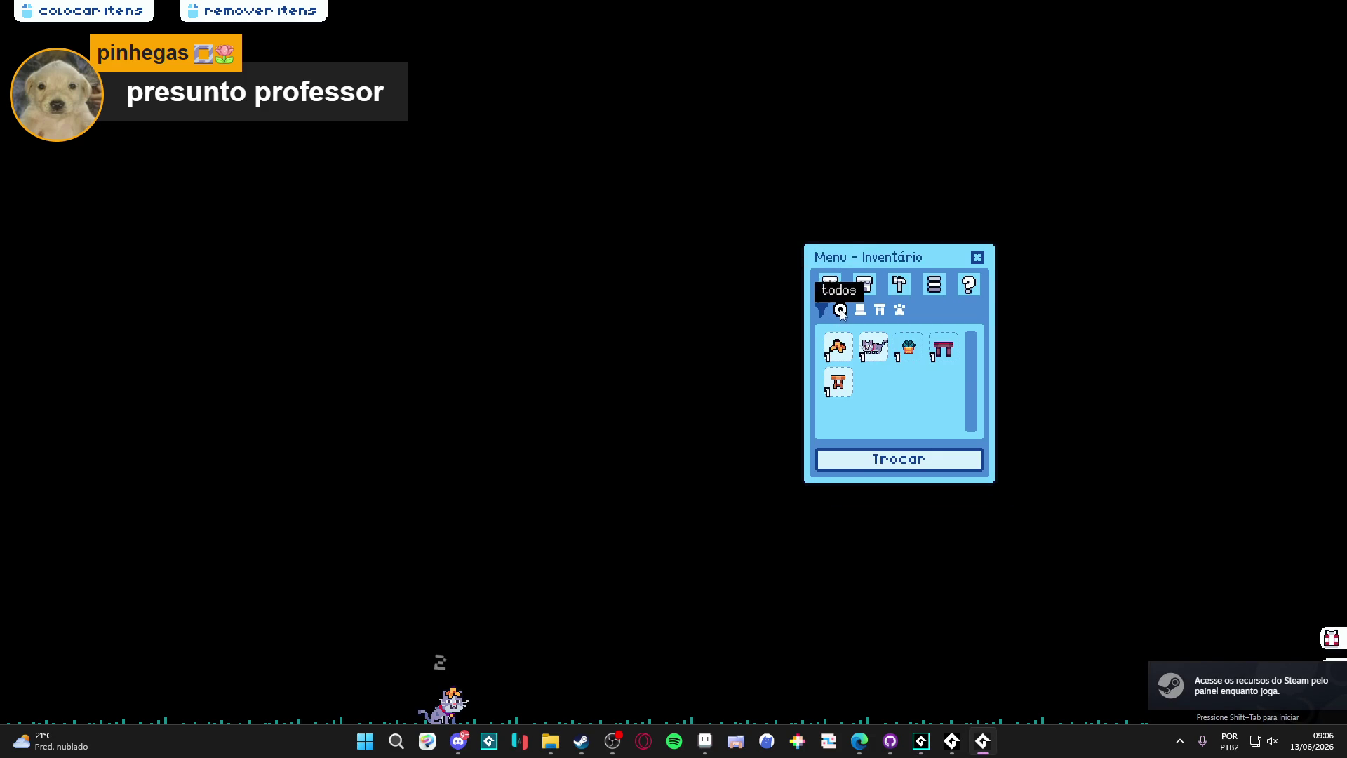
{"action": "left_click", "coordinate": [860, 309]}
{"action": "left_click", "coordinate": [839, 311]}
{"action": "left_click", "coordinate": [880, 311]}
{"action": "left_click", "coordinate": [837, 313]}
{"action": "left_click", "coordinate": [899, 310]}
{"action": "left_click", "coordinate": [840, 309]}
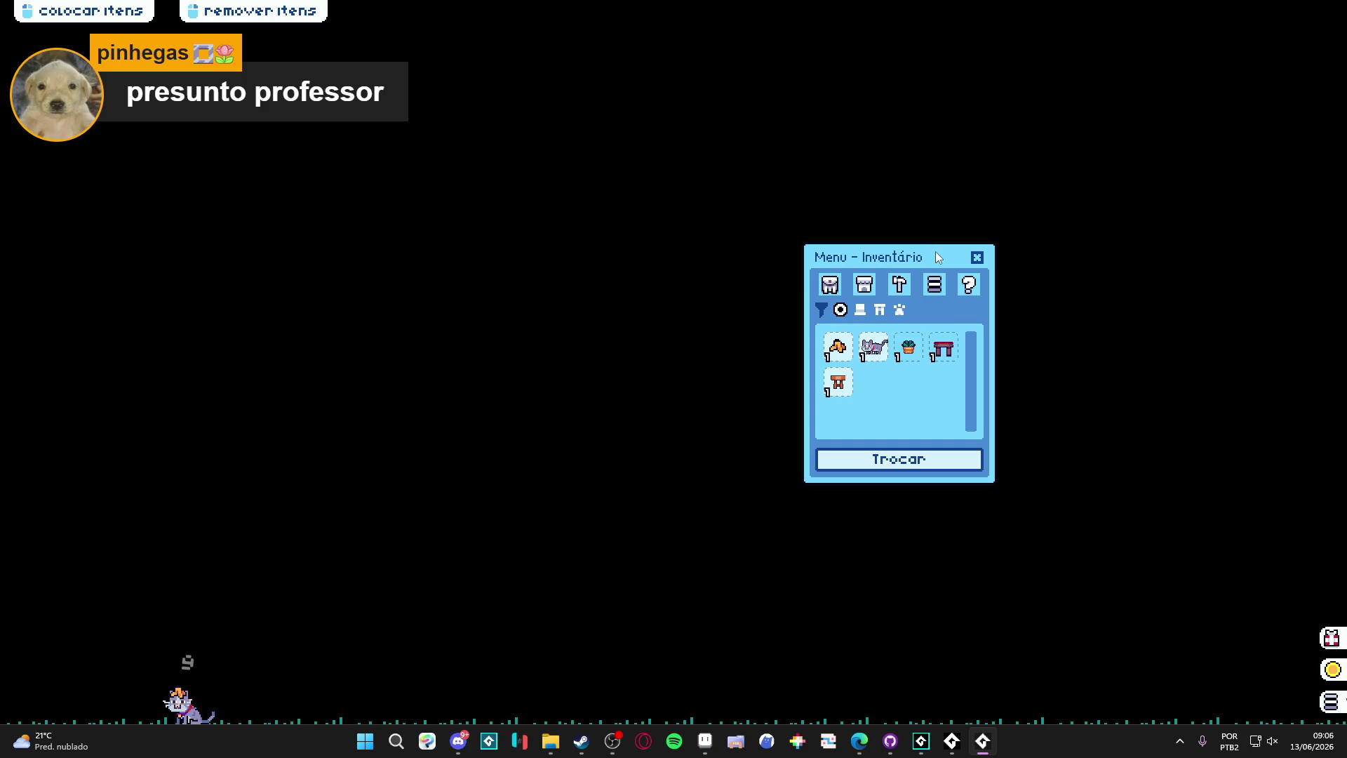
Step: Open the trade menu, send banana peel, plant pot, bench and stool to it, then remove them
{"action": "left_click", "coordinate": [912, 459]}
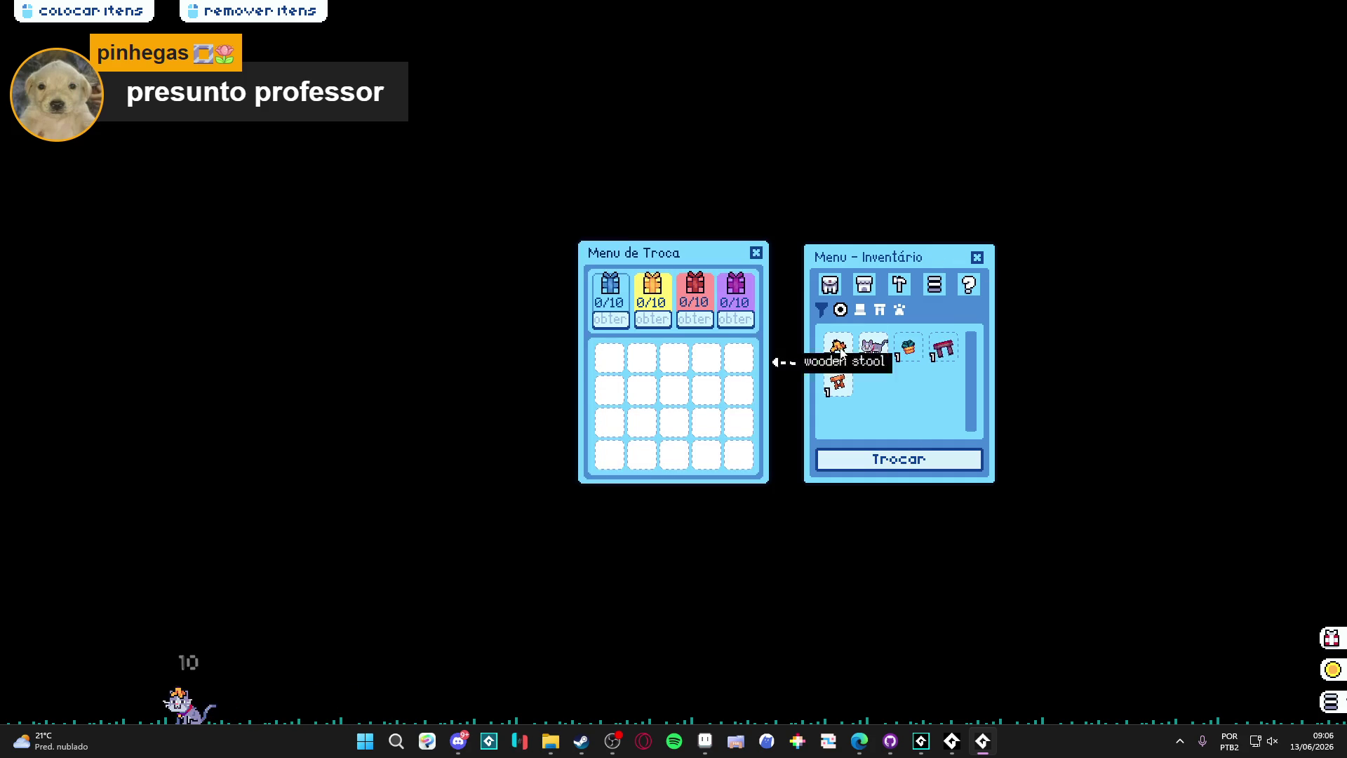
{"action": "left_click_drag", "start_coordinate": [877, 268], "coordinate": [892, 316]}
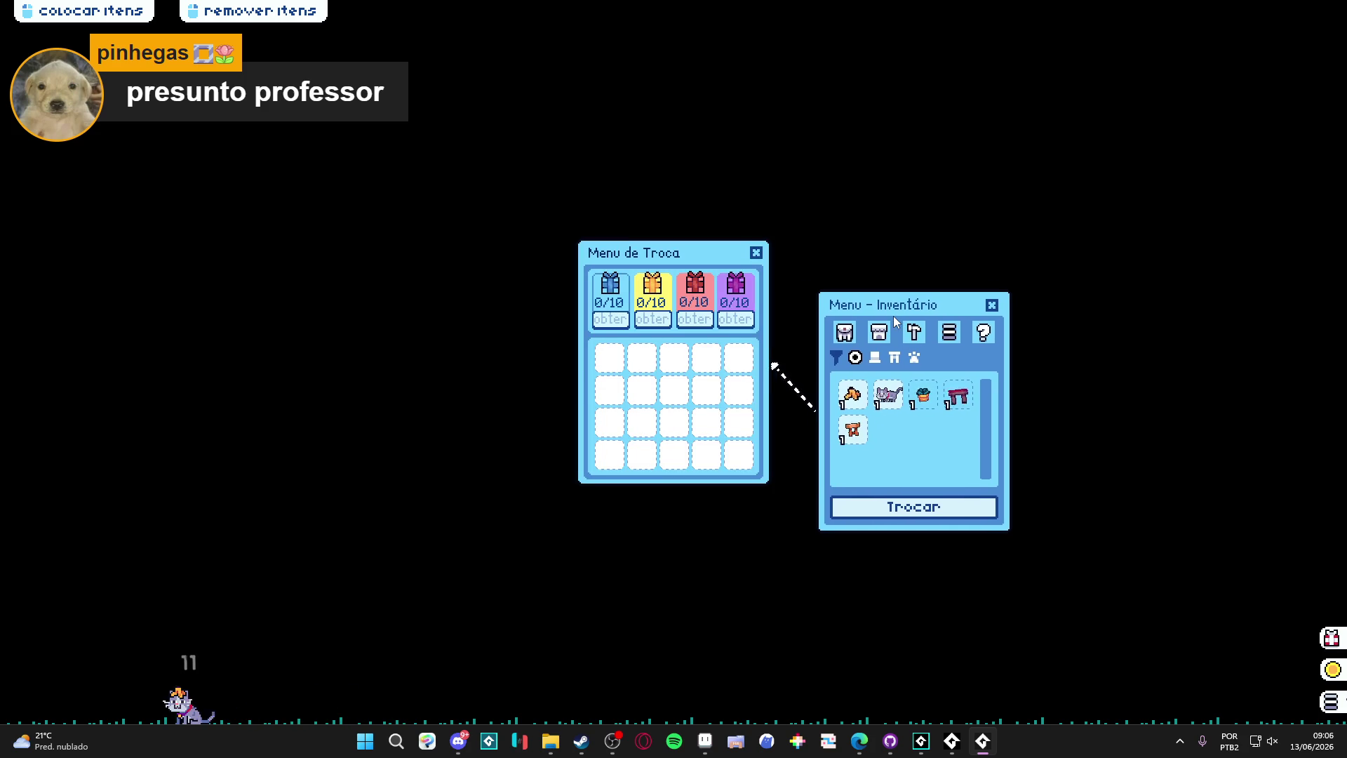
{"action": "left_click", "coordinate": [850, 405]}
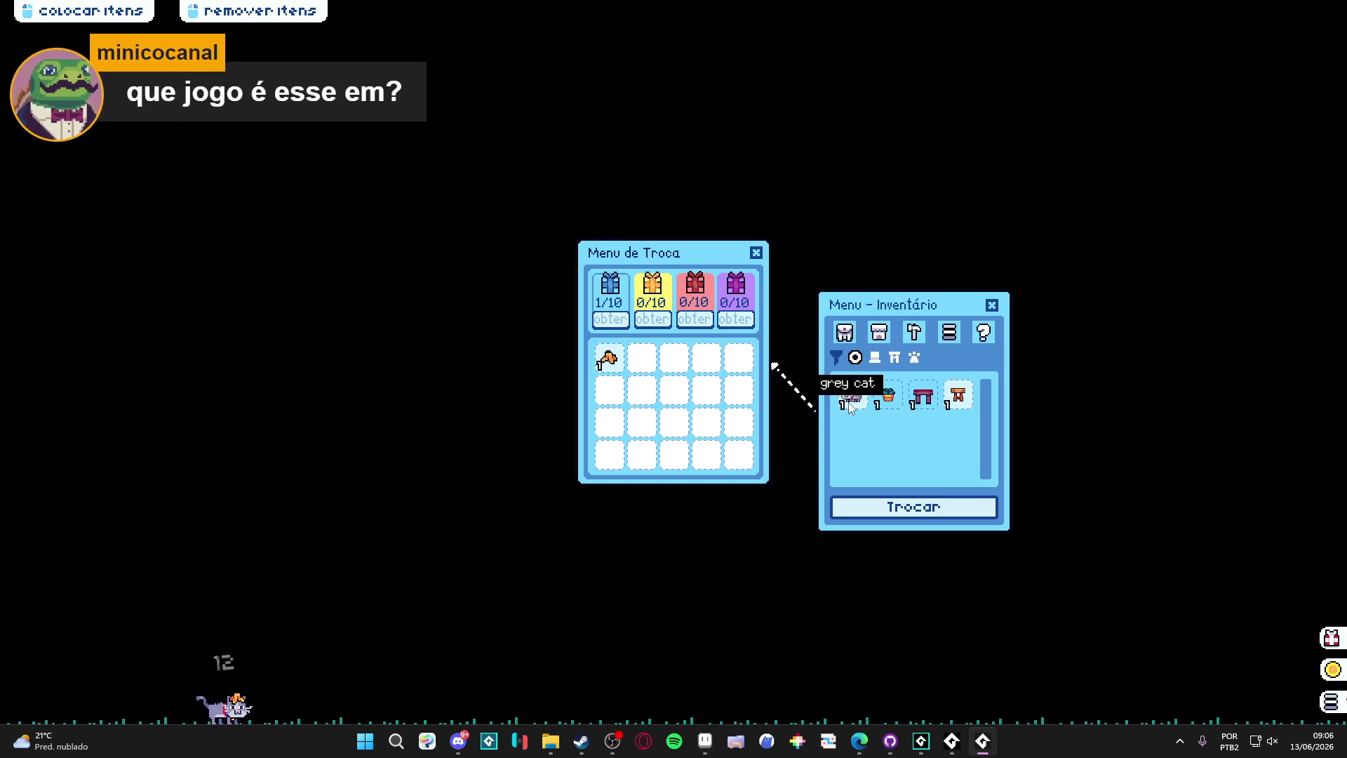
{"action": "left_click", "coordinate": [885, 402]}
{"action": "left_click", "coordinate": [923, 401]}
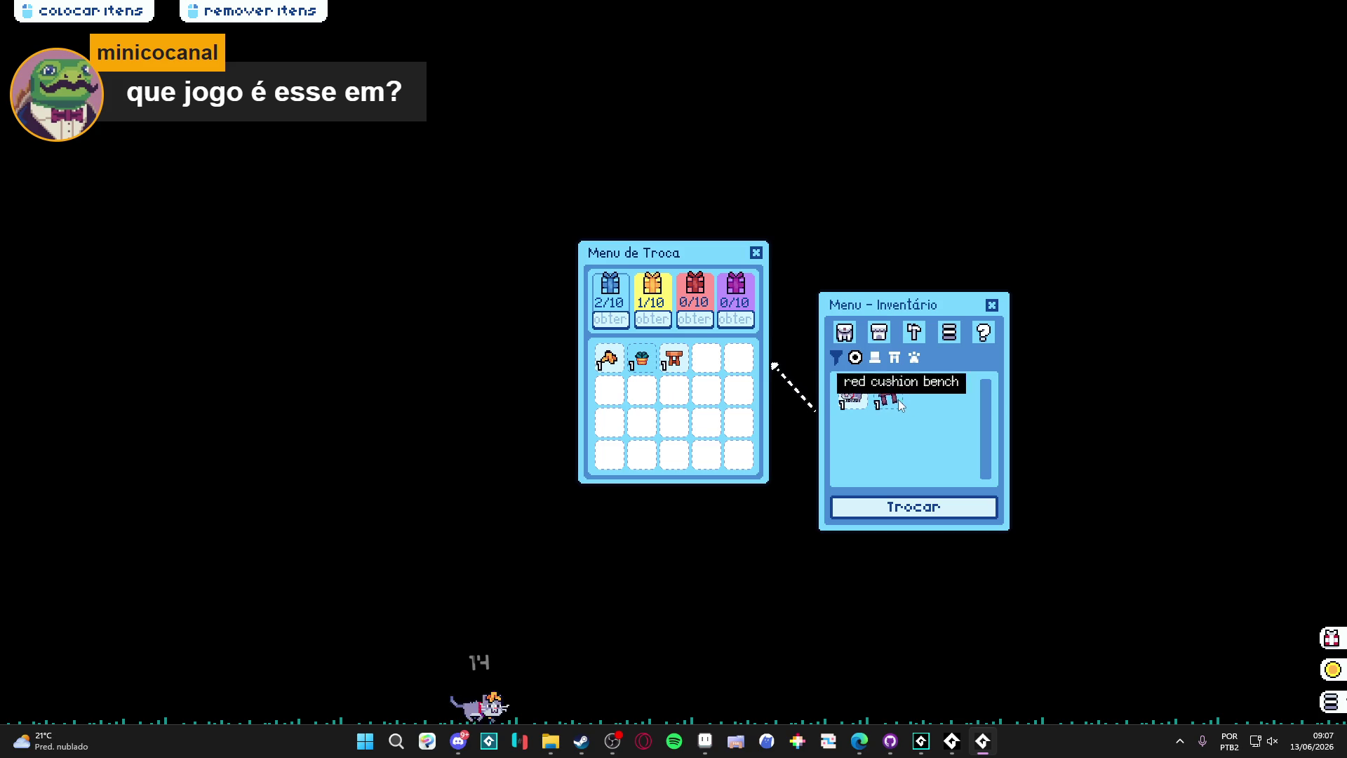
{"action": "left_click", "coordinate": [893, 402]}
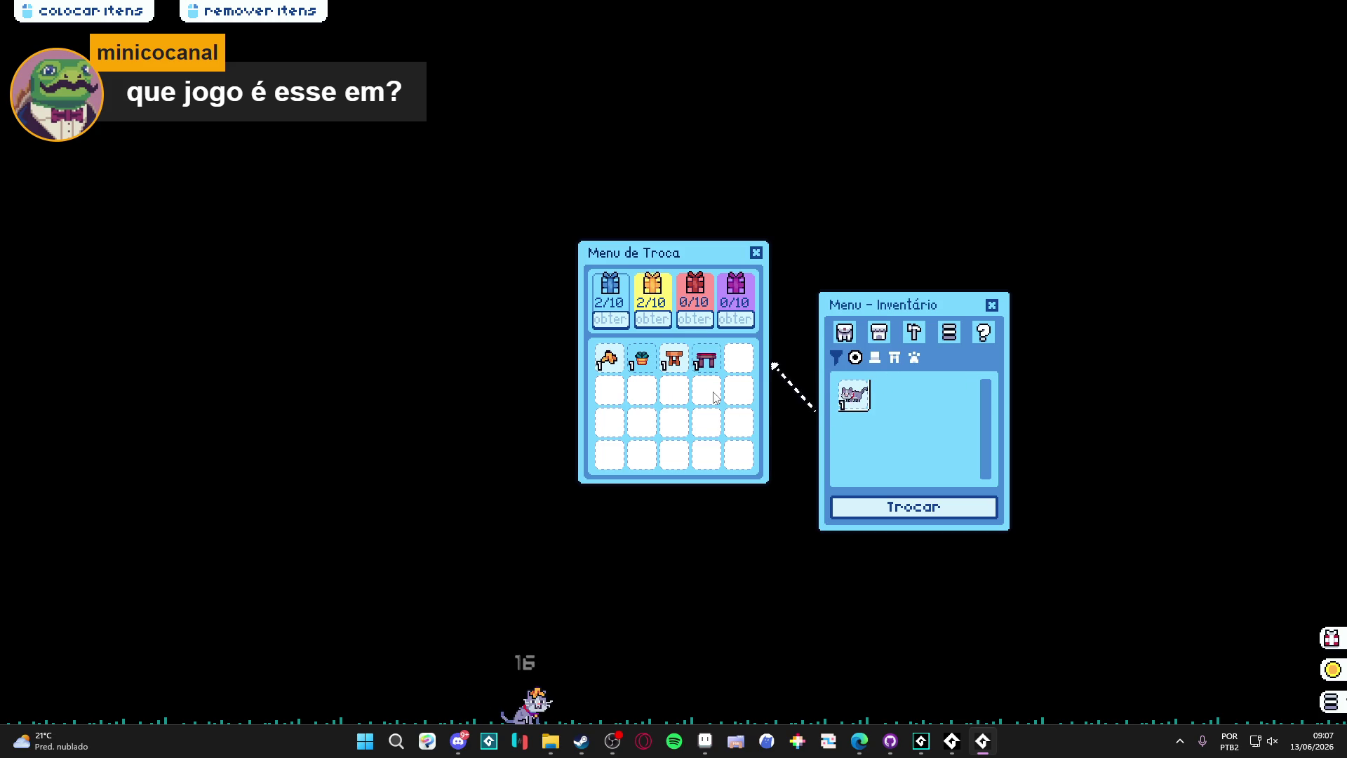
{"action": "left_click", "coordinate": [706, 360]}
{"action": "left_click", "coordinate": [674, 359]}
{"action": "left_click", "coordinate": [639, 358]}
{"action": "left_click", "coordinate": [609, 359]}
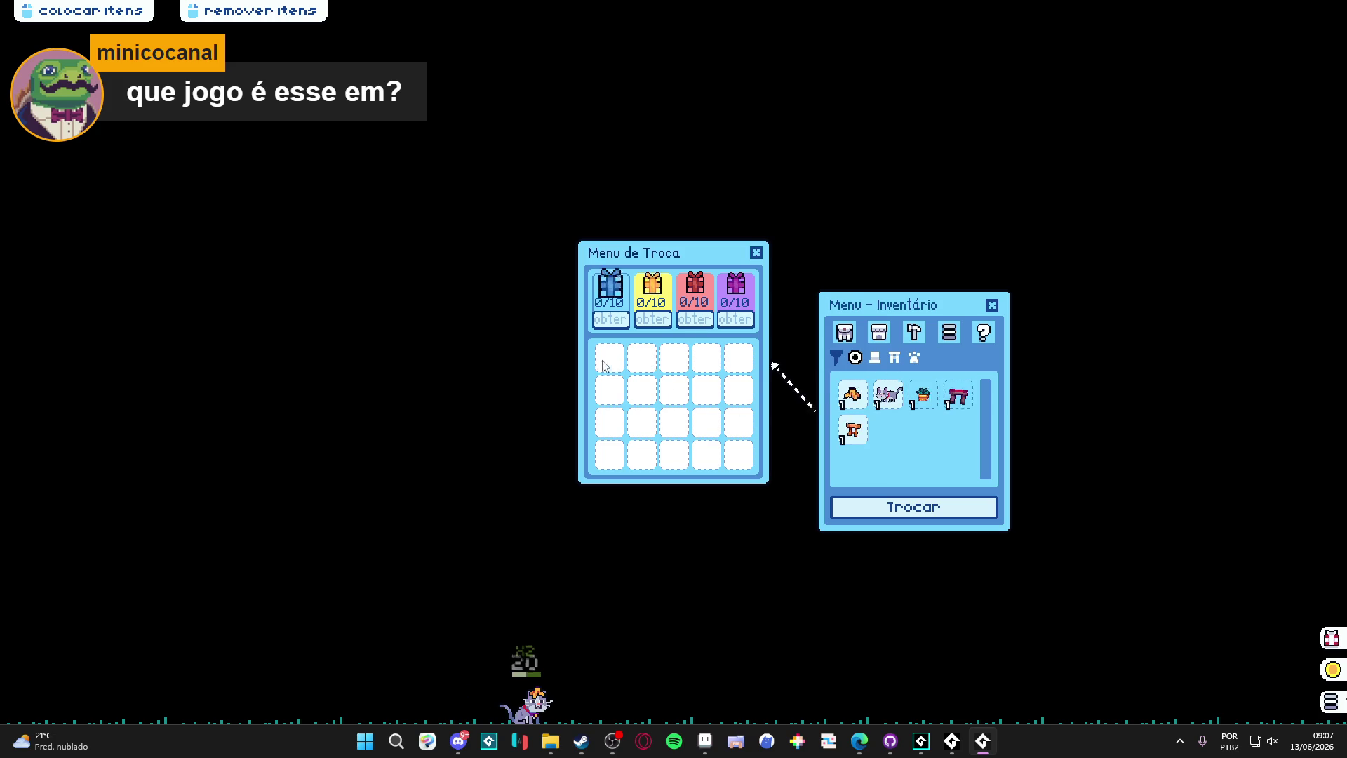
Step: Put the banana peel, plant pot, bench and stool up for trade again, then remove all four
{"action": "left_click", "coordinate": [856, 391]}
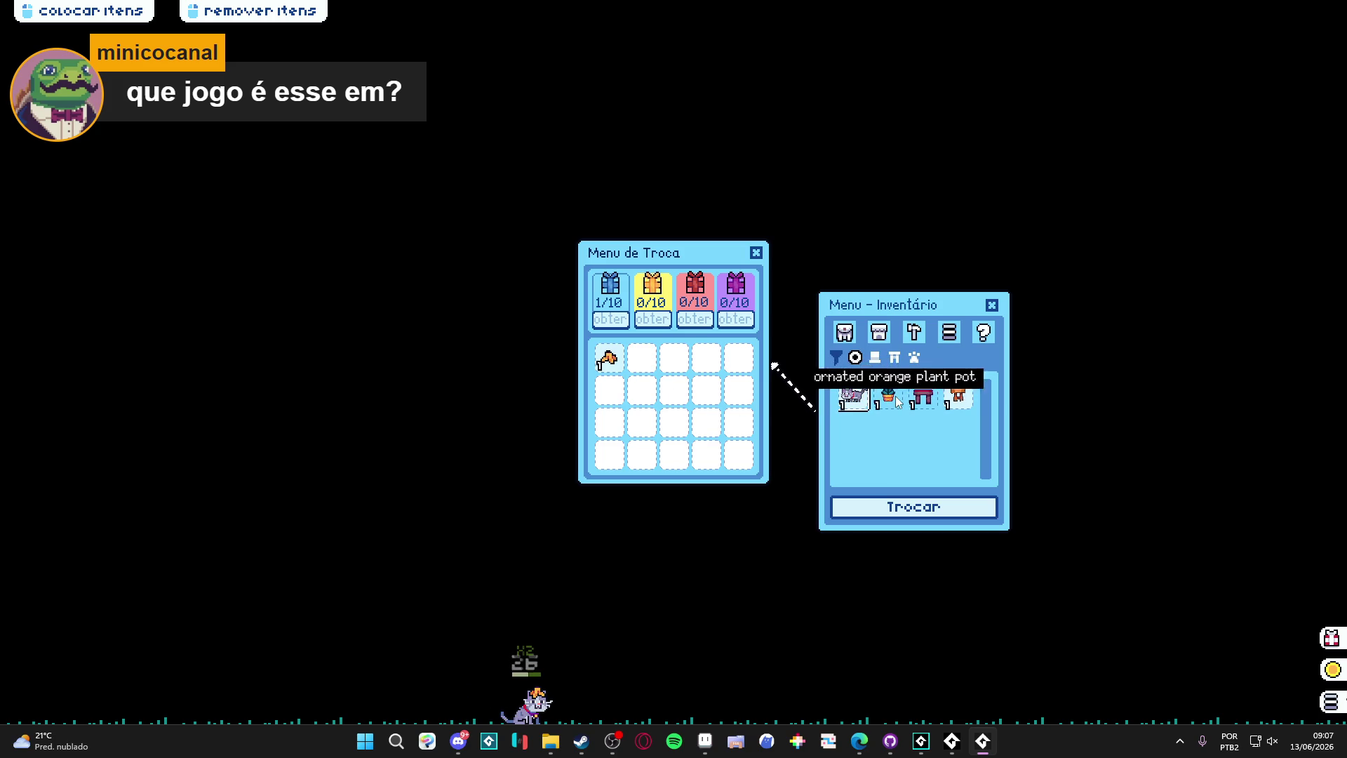
{"action": "left_click", "coordinate": [888, 395]}
{"action": "left_click", "coordinate": [888, 397]}
{"action": "left_click", "coordinate": [890, 398]}
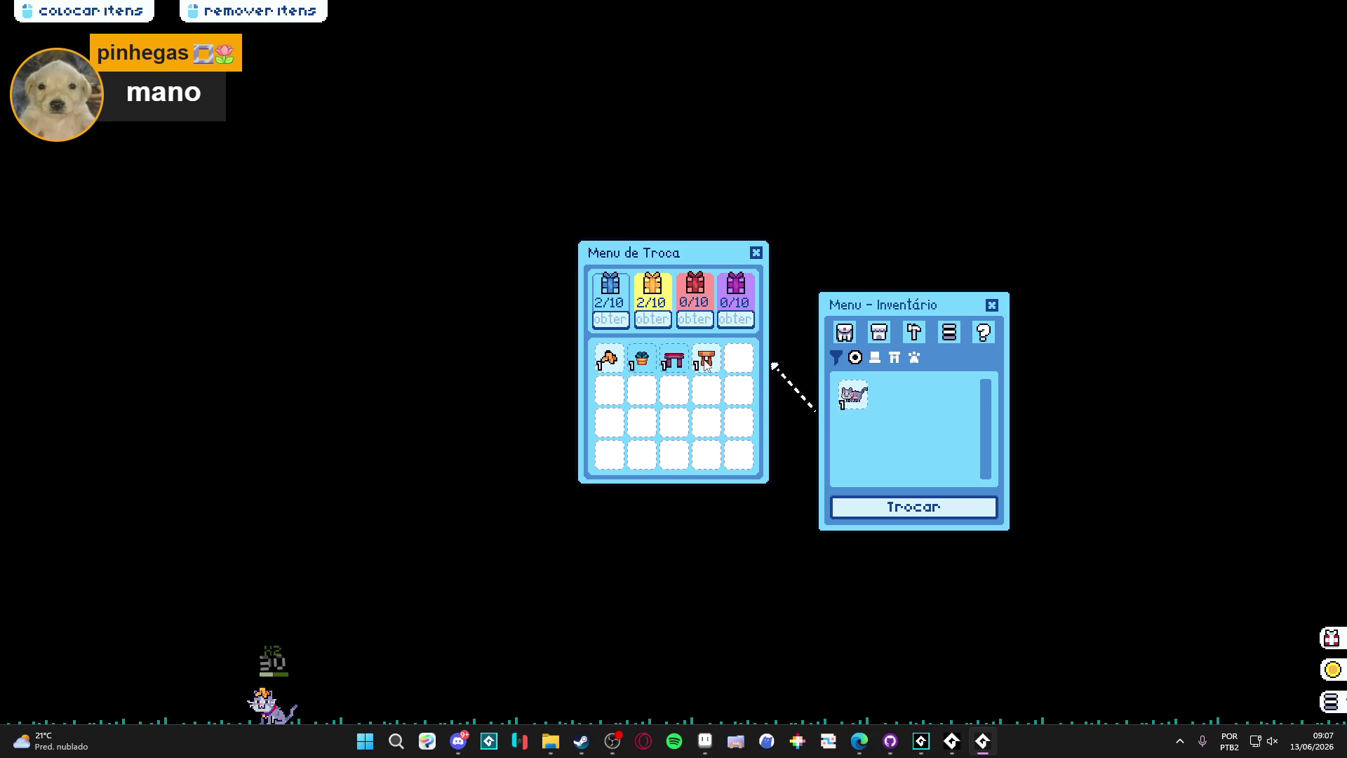
{"action": "left_click", "coordinate": [706, 361]}
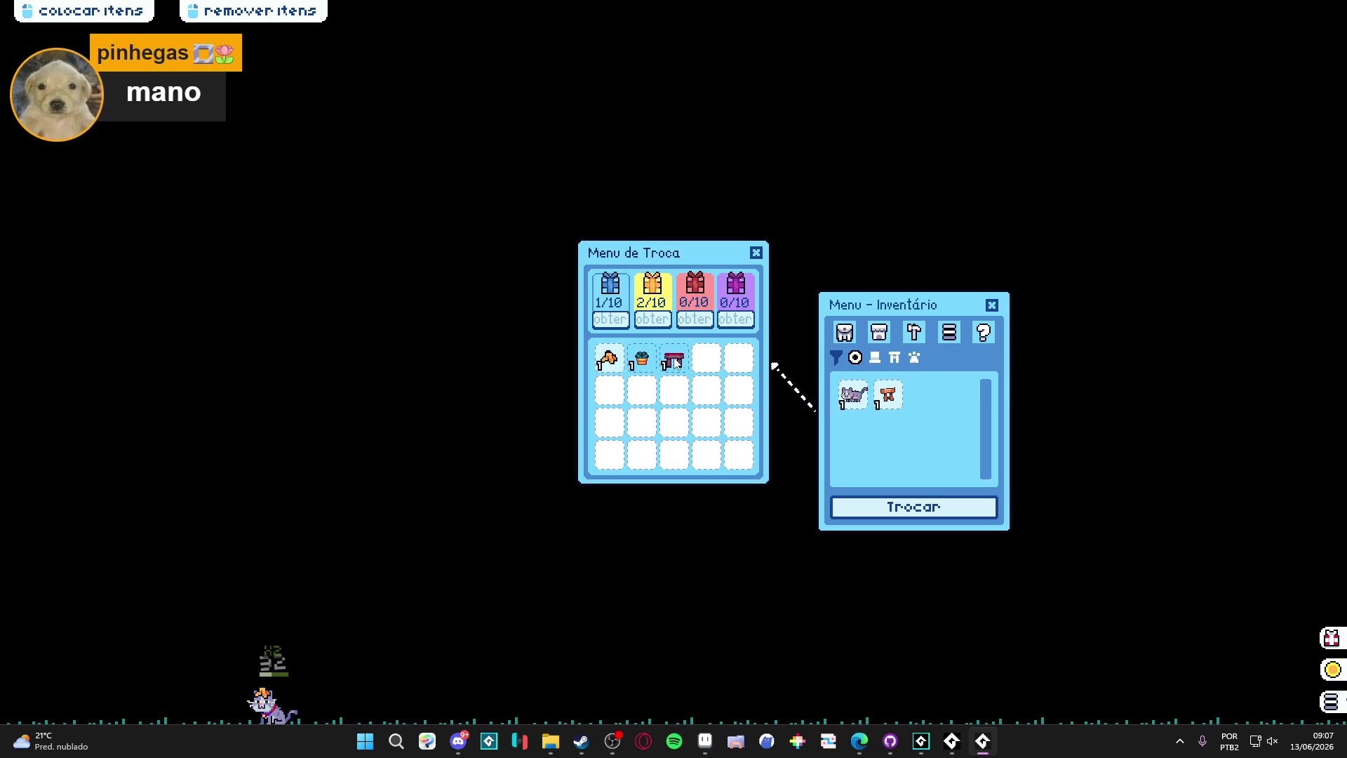
{"action": "left_click", "coordinate": [673, 359]}
{"action": "left_click", "coordinate": [641, 360]}
{"action": "left_click", "coordinate": [609, 360]}
Step: Queue the potted plant and red cushion bench, adding and removing the banana peel
{"action": "left_click", "coordinate": [923, 397]}
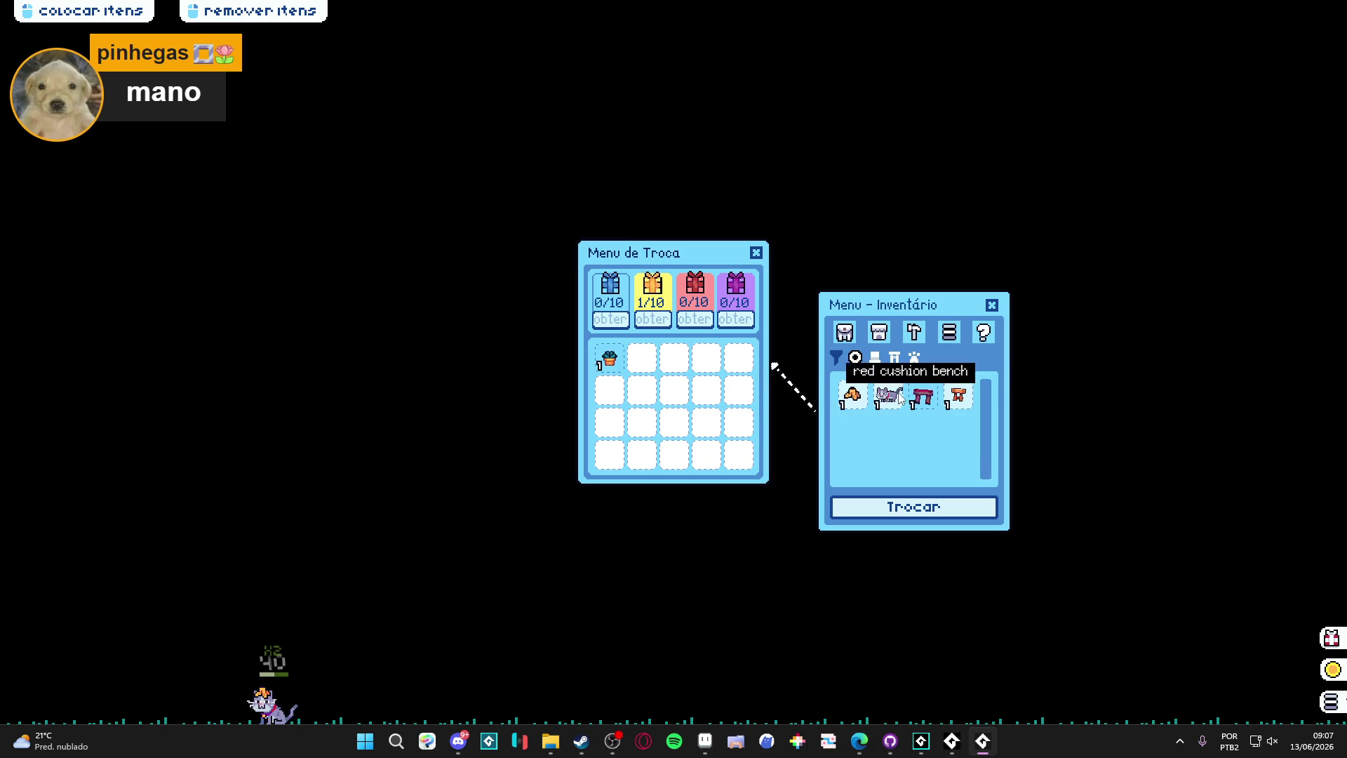
{"action": "left_click", "coordinate": [923, 396]}
{"action": "left_click", "coordinate": [852, 397]}
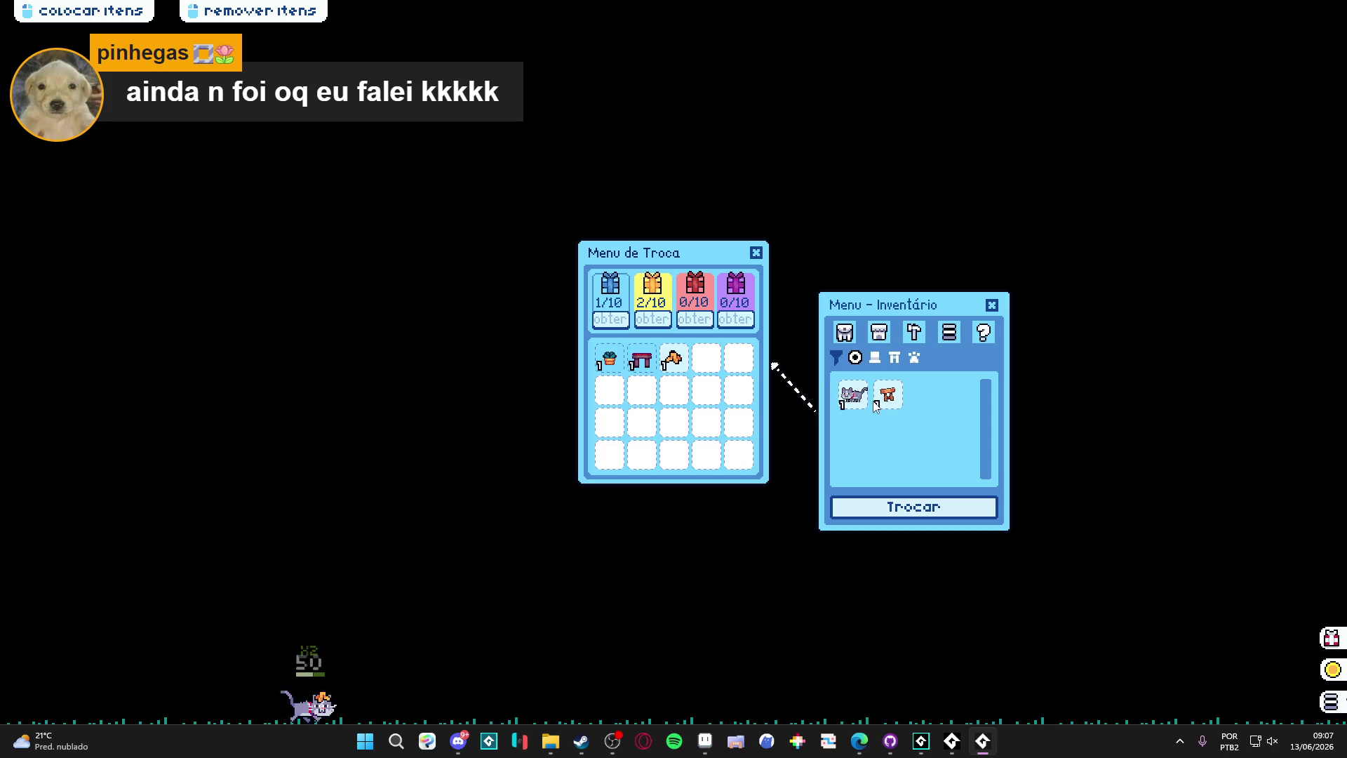
{"action": "left_click", "coordinate": [664, 362]}
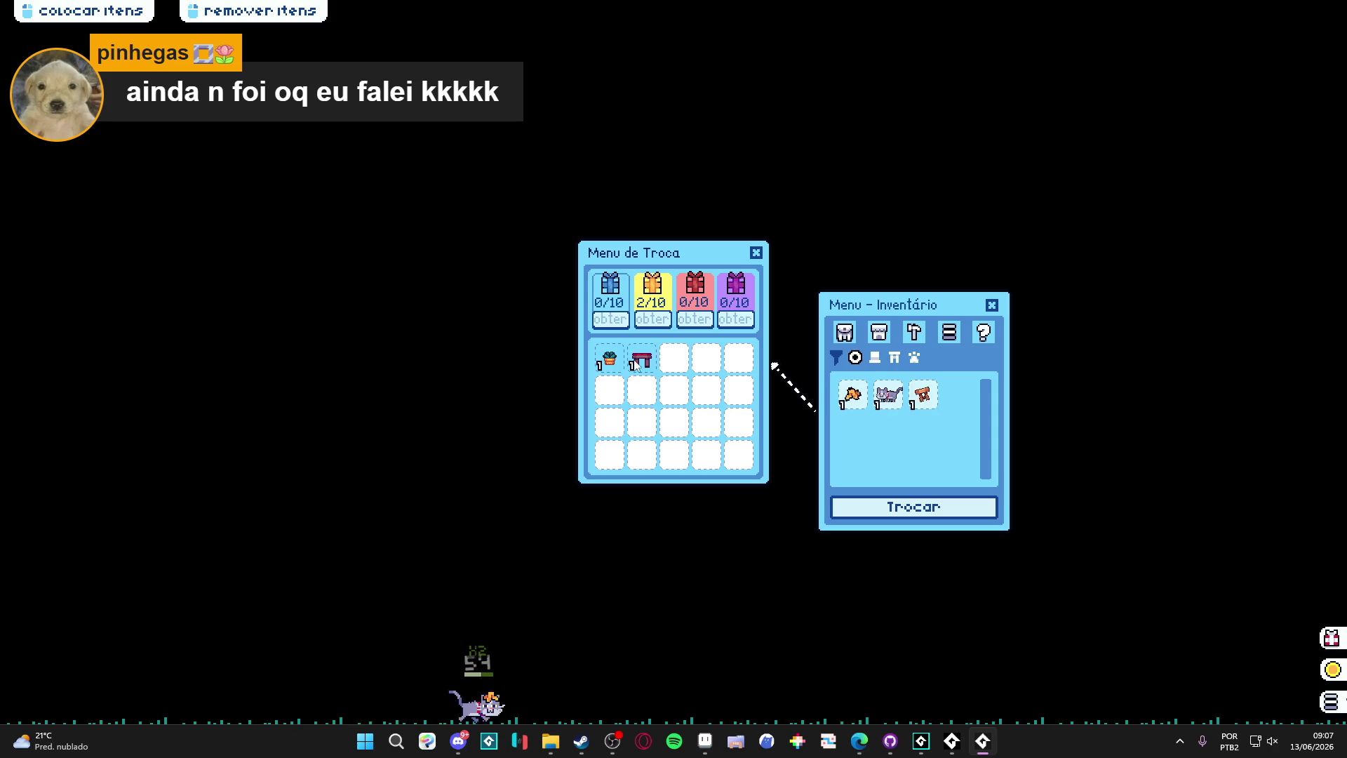
{"action": "left_click", "coordinate": [641, 359]}
{"action": "left_click", "coordinate": [610, 359]}
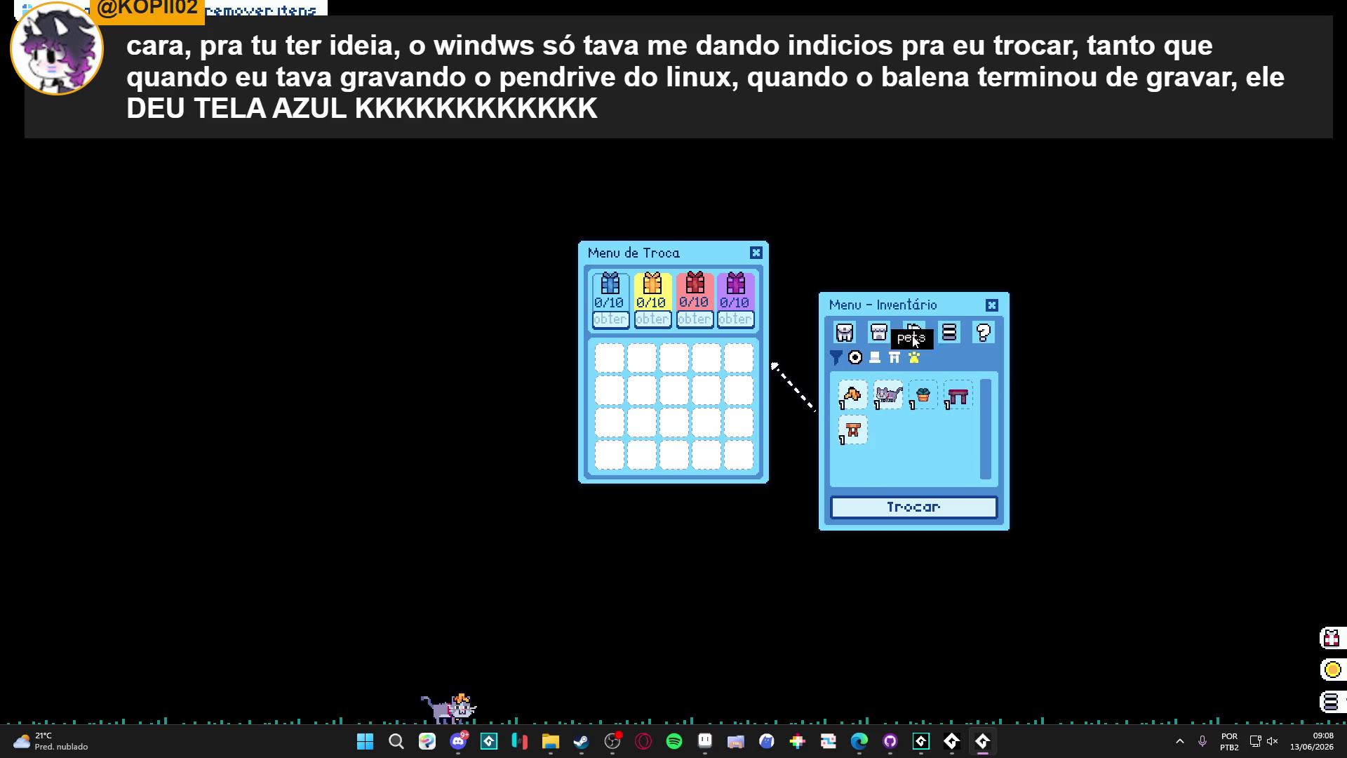
Step: Drag the Menu - Inventário window up beside the Menu de Troca
{"action": "mouse_move", "coordinate": [891, 306]}
{"action": "left_mouse_down"}
{"action": "mouse_move", "coordinate": [892, 250]}
{"action": "mouse_move", "coordinate": [877, 253]}
{"action": "left_mouse_up"}
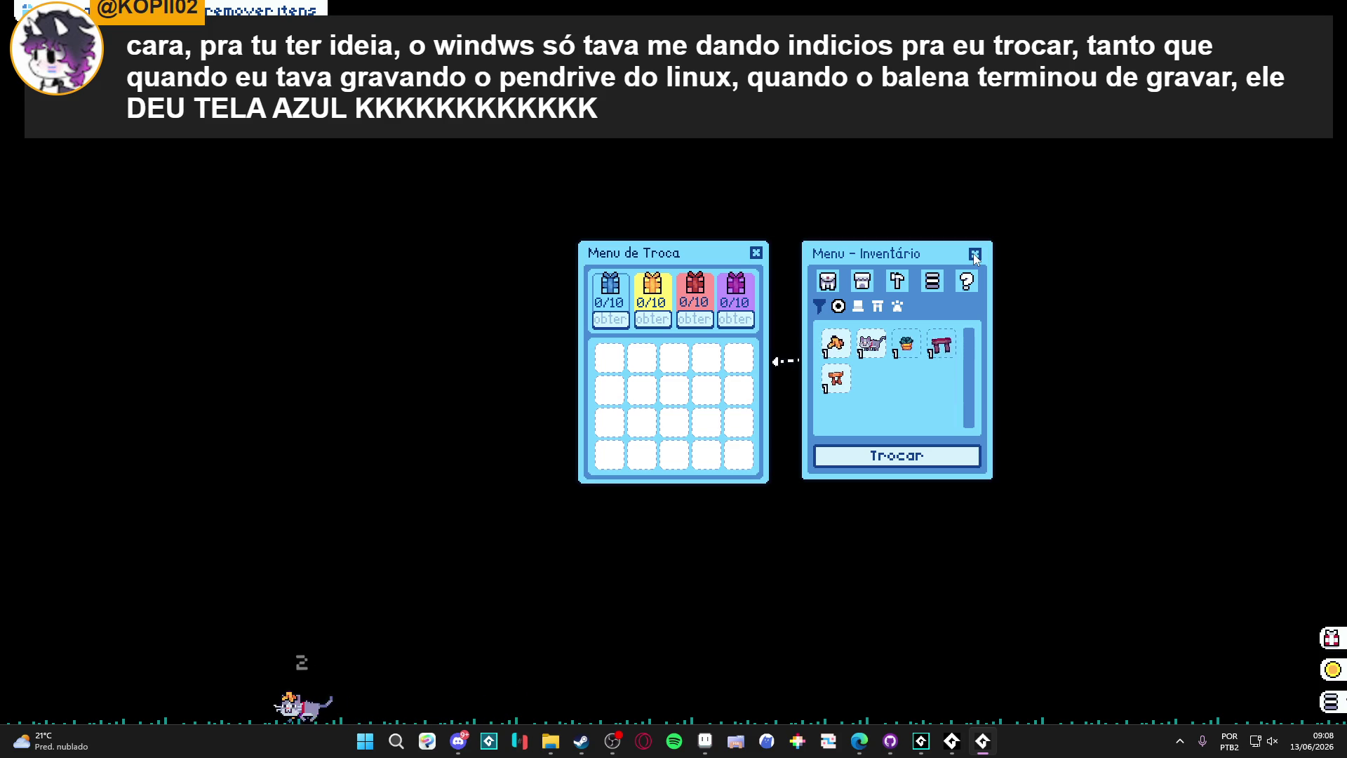
Step: Close the game menus and the GameMaker Runner window via its taskbar Fechar janela option
{"action": "left_click", "coordinate": [975, 258]}
{"action": "right_click", "coordinate": [985, 749]}
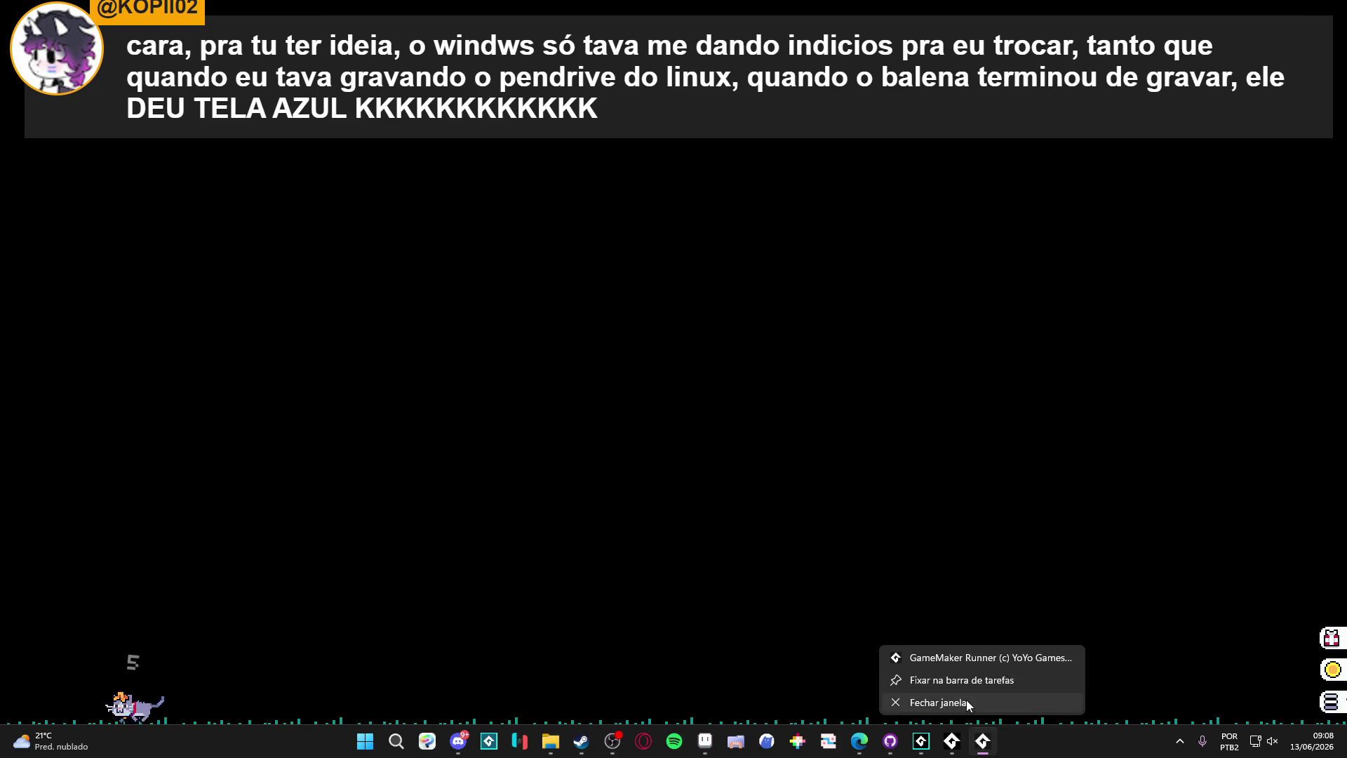
{"action": "left_click", "coordinate": [966, 700]}
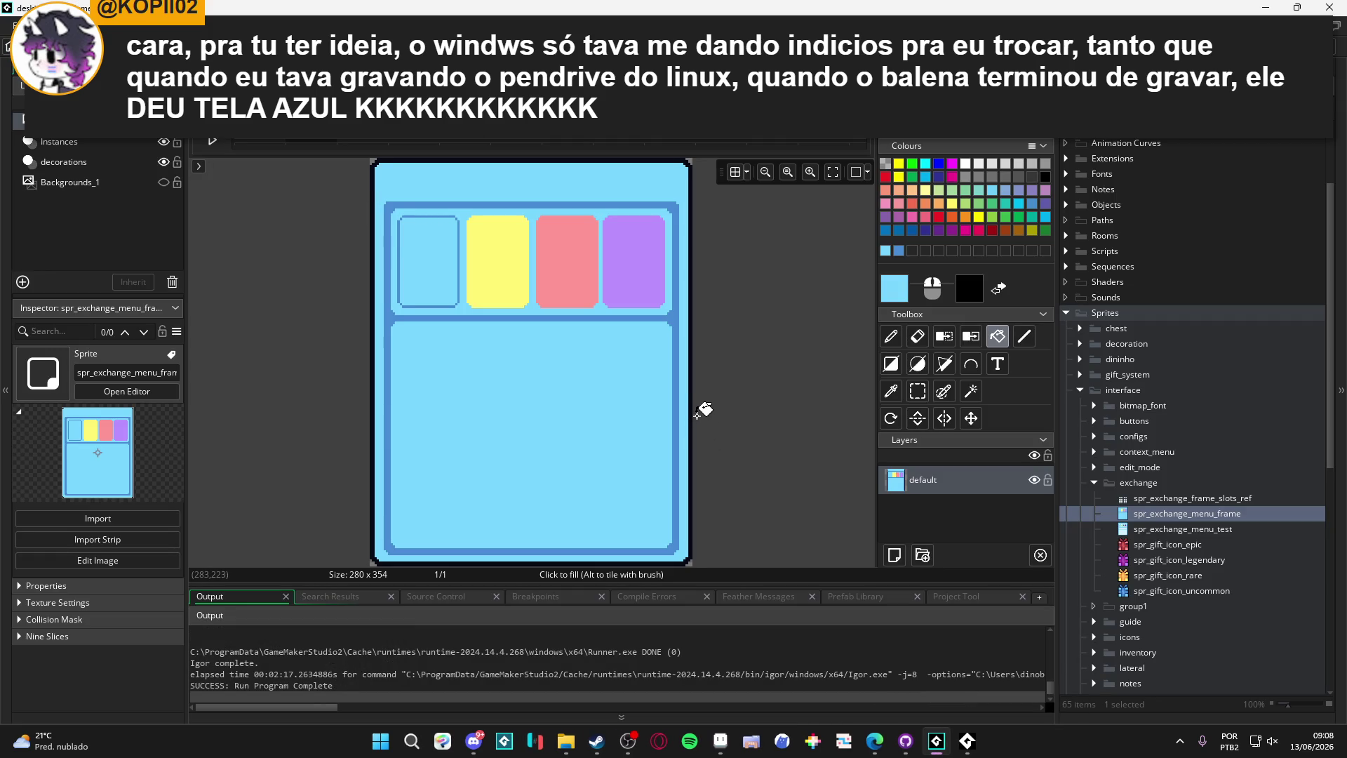
{"action": "scroll", "coordinate": [699, 413], "scroll_direction": "down", "scroll_amount": 1}
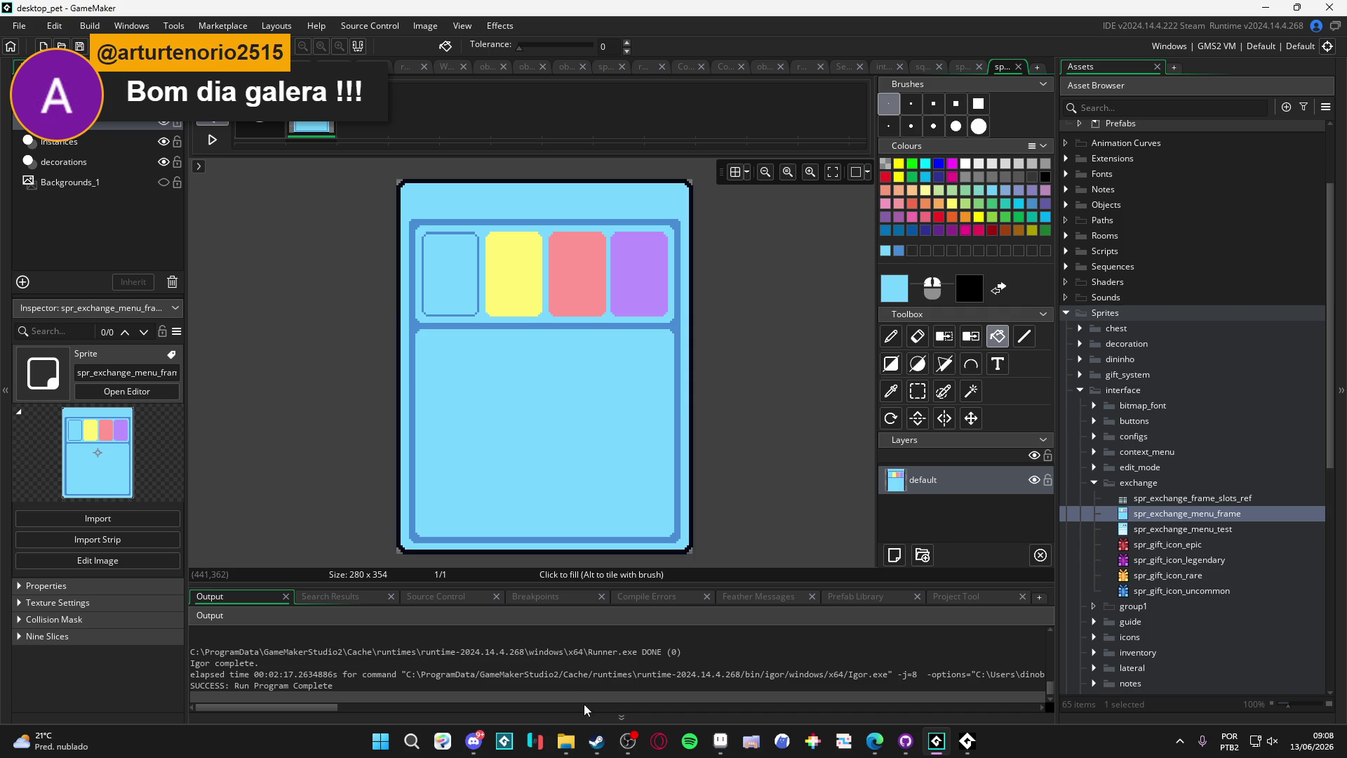
{"action": "mouse_move", "coordinate": [480, 725]}
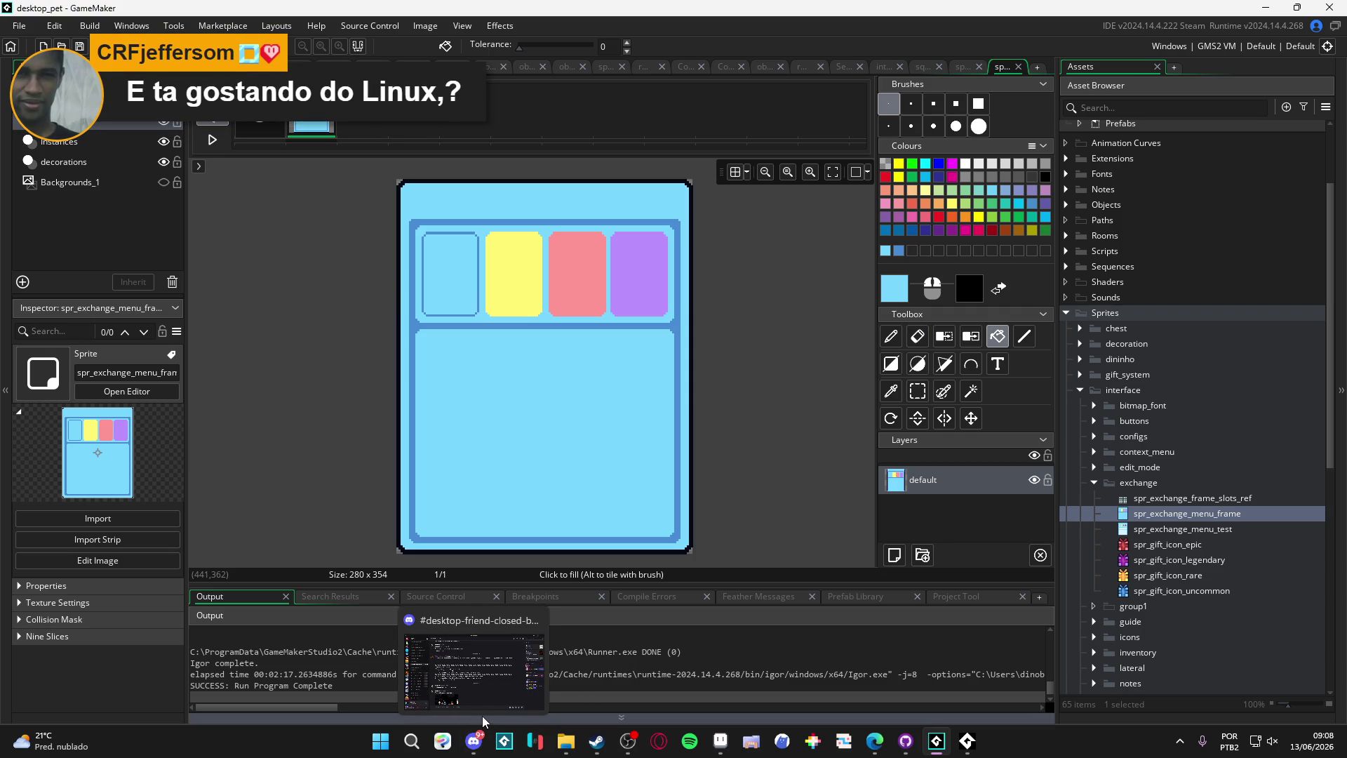
{"action": "left_click", "coordinate": [482, 702]}
{"action": "scroll", "coordinate": [555, 506], "scroll_direction": "down", "scroll_amount": 15}
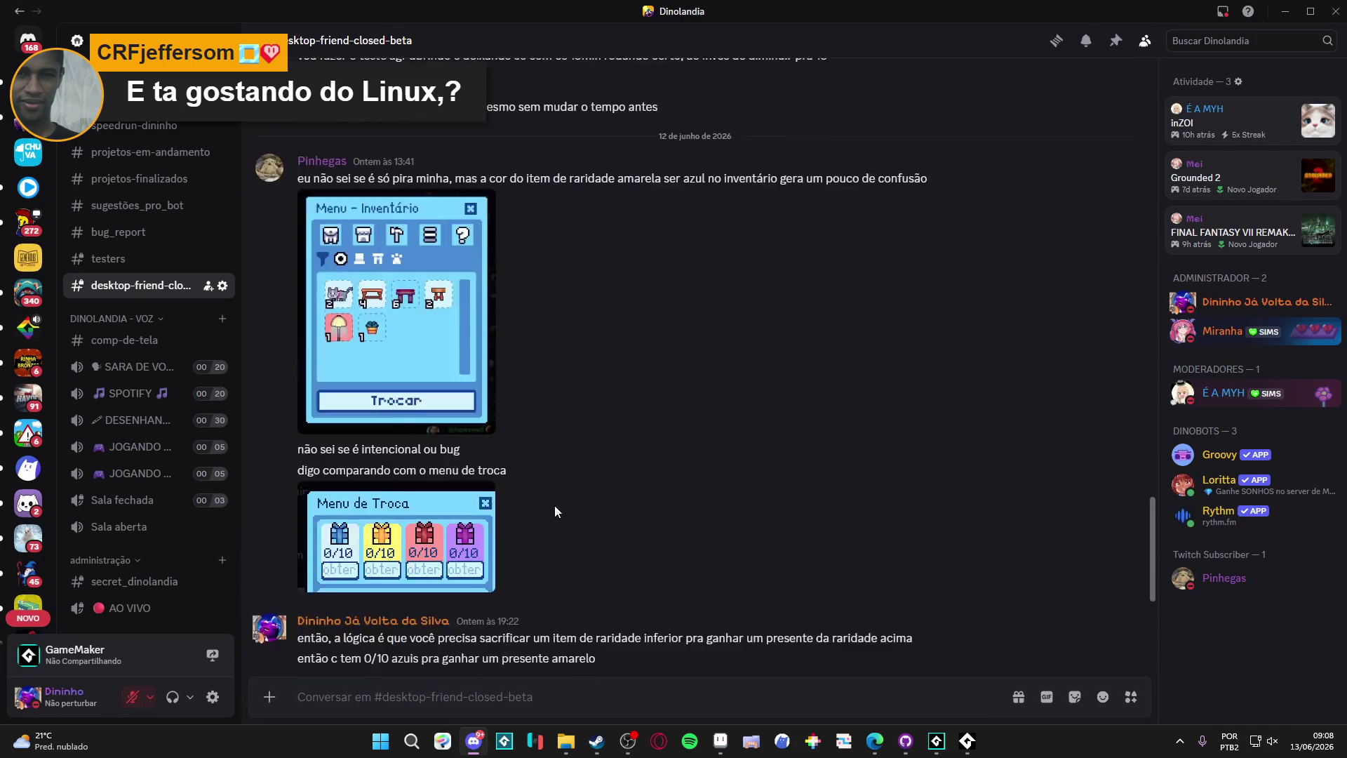
{"action": "scroll", "coordinate": [554, 506], "scroll_direction": "up", "scroll_amount": 4}
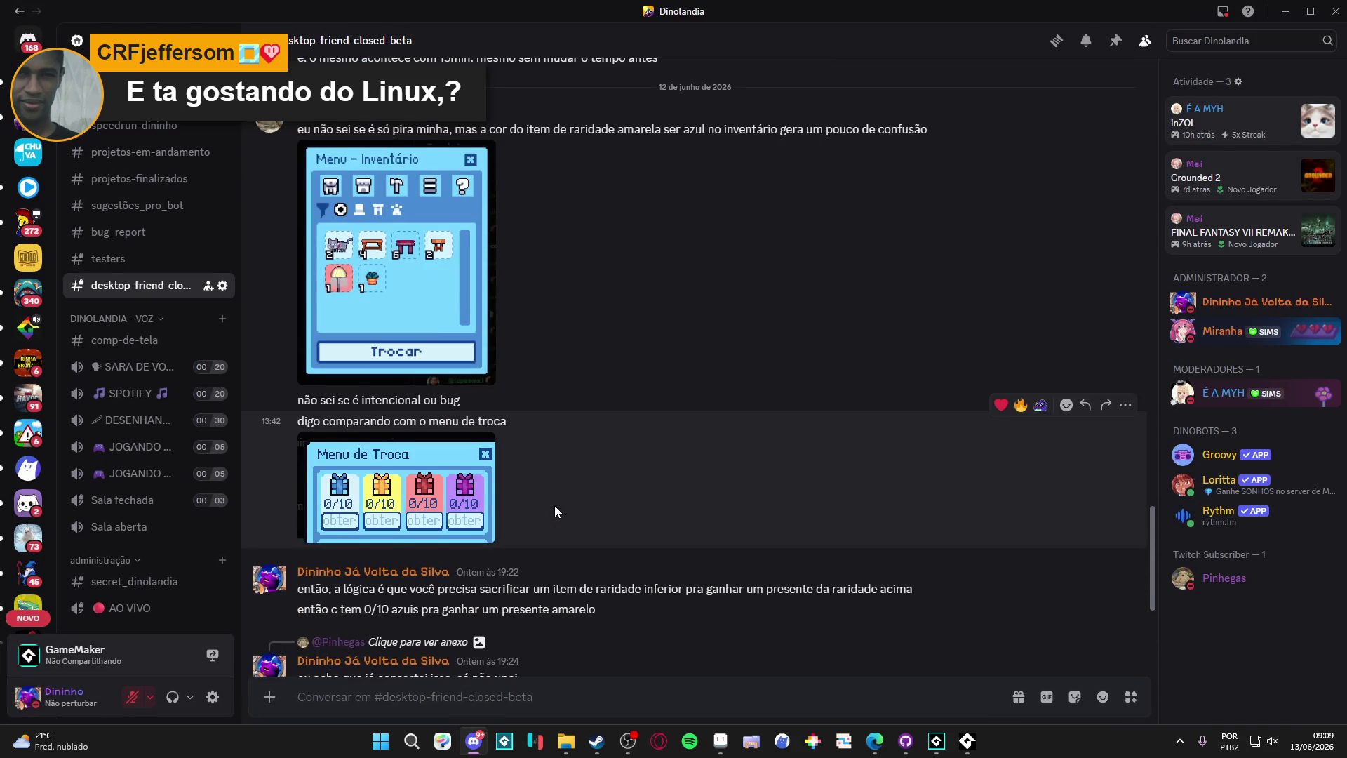
{"action": "scroll", "coordinate": [554, 506], "scroll_direction": "up", "scroll_amount": 2}
{"action": "scroll", "coordinate": [555, 511], "scroll_direction": "down", "scroll_amount": 6}
{"action": "scroll", "coordinate": [554, 511], "scroll_direction": "up", "scroll_amount": 4}
{"action": "scroll", "coordinate": [554, 511], "scroll_direction": "up", "scroll_amount": 7}
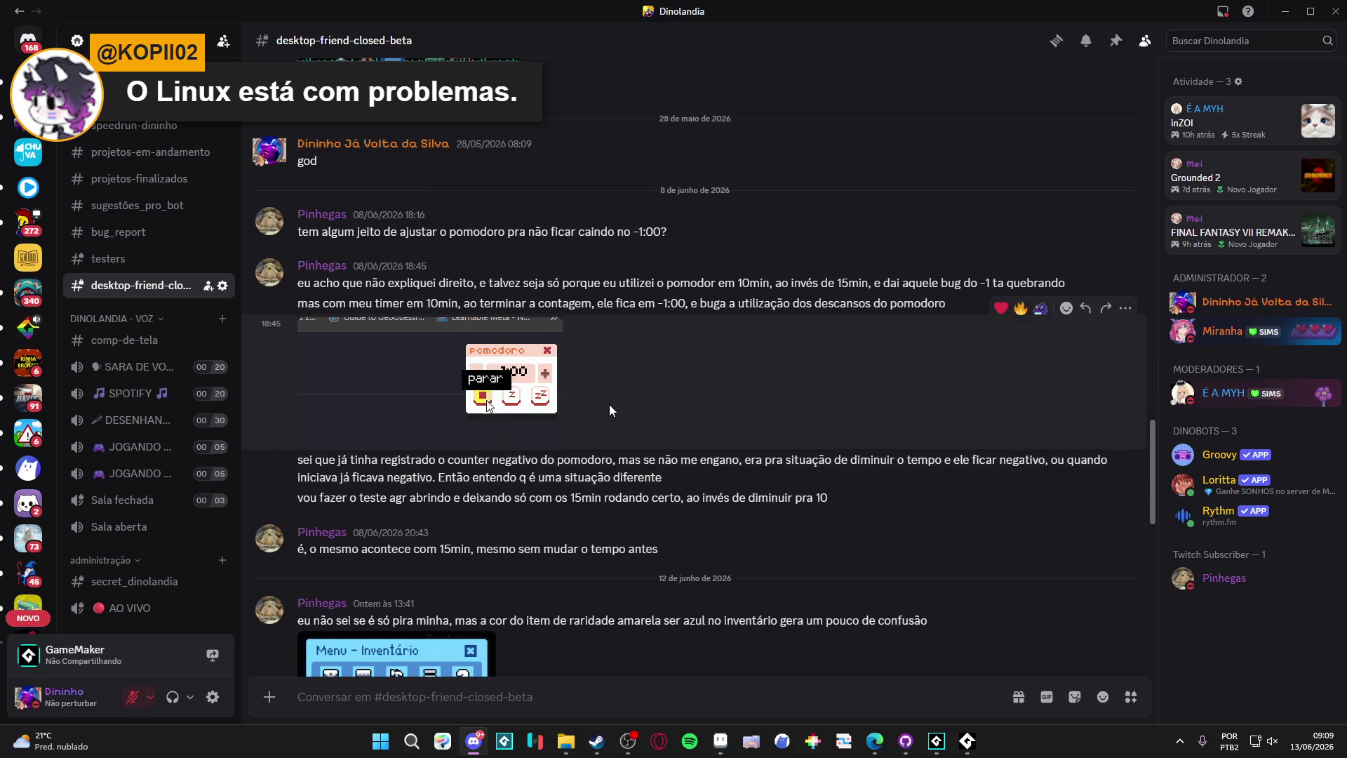
{"action": "scroll", "coordinate": [609, 406], "scroll_direction": "up", "scroll_amount": 7}
{"action": "scroll", "coordinate": [609, 405], "scroll_direction": "down", "scroll_amount": 14}
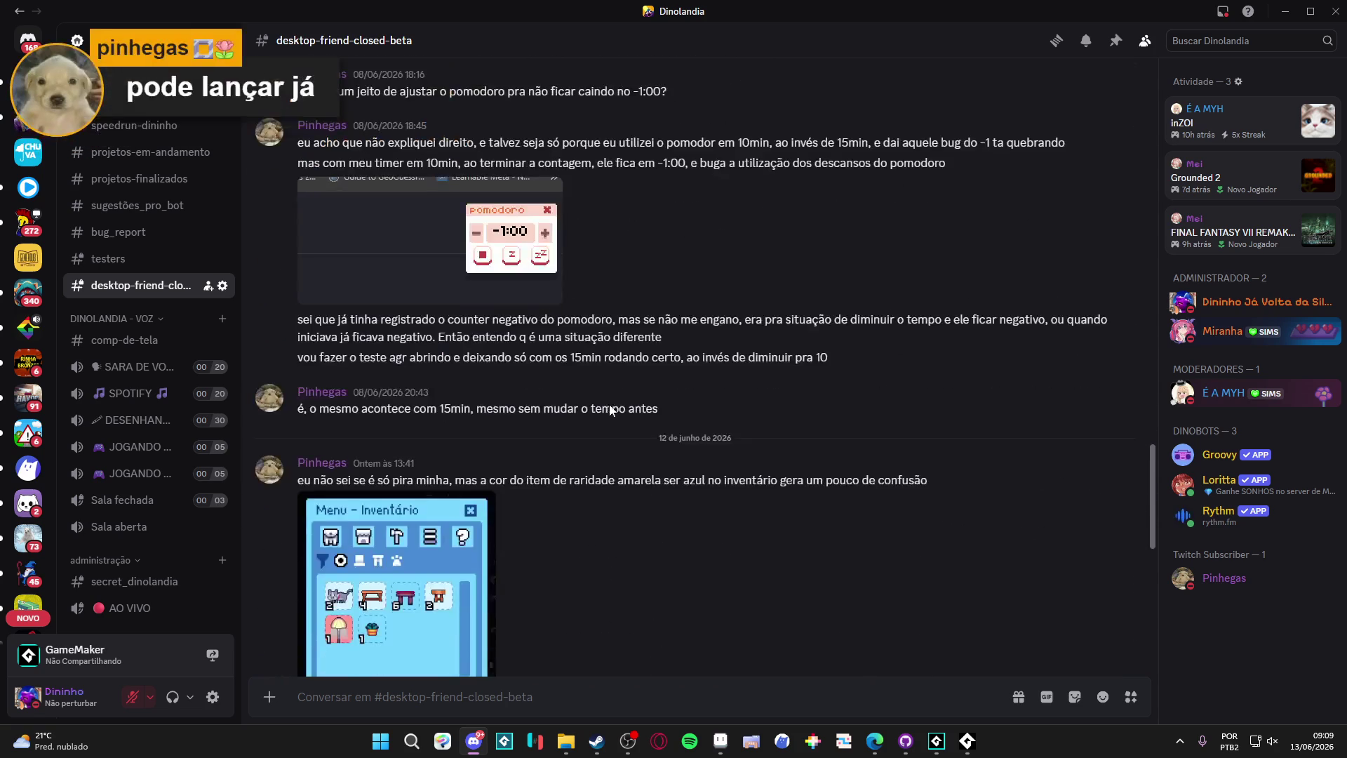
{"action": "scroll", "coordinate": [609, 410], "scroll_direction": "down", "scroll_amount": 2}
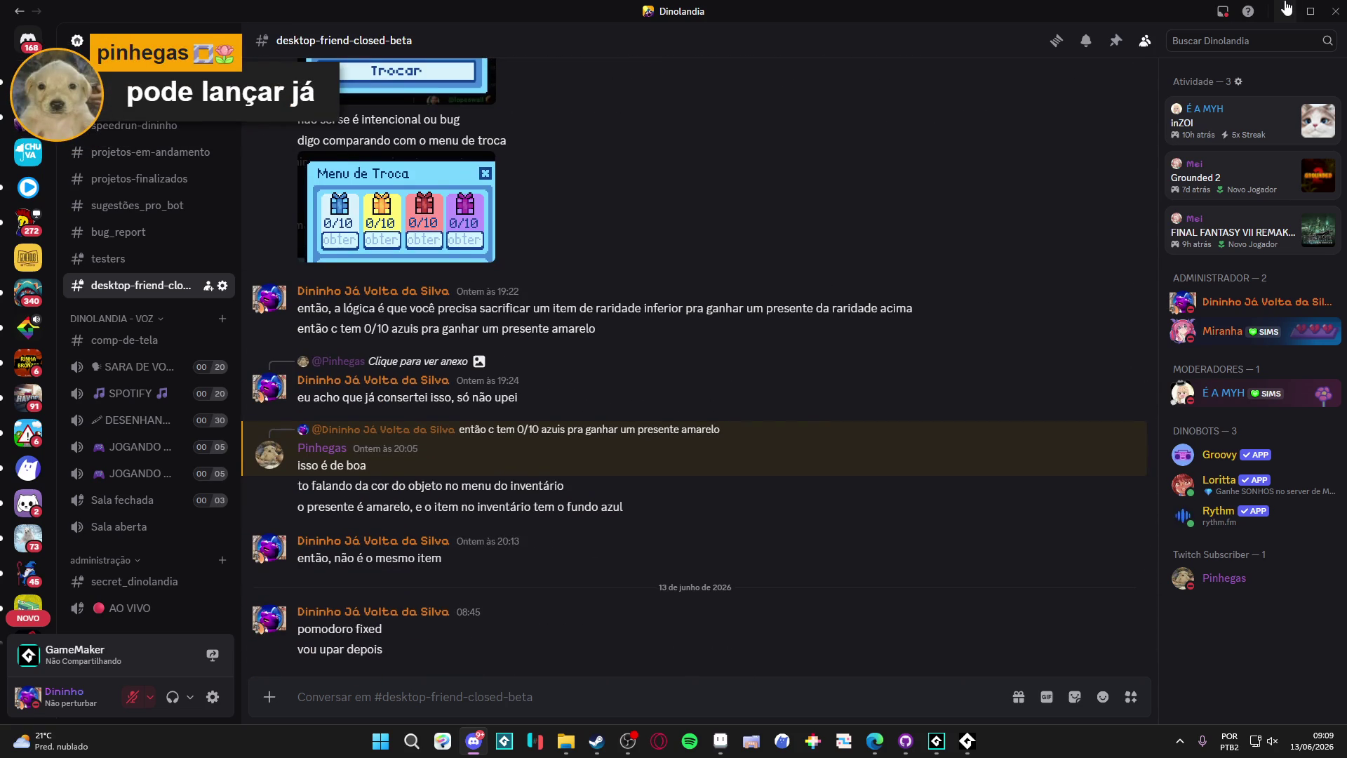
{"action": "key", "text": "alt+Tab"}
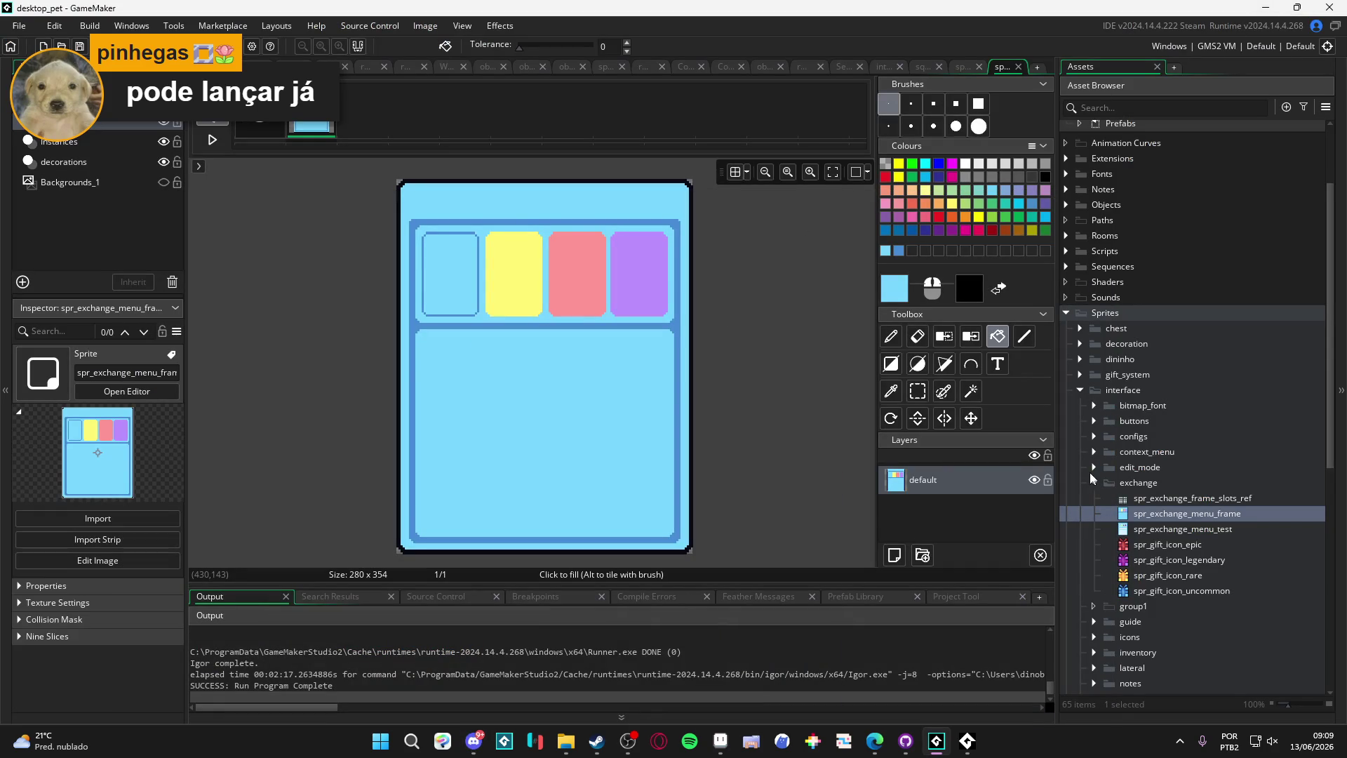
Step: Collapse the exchange sprites folder in the Asset Browser and bring Aseprite to the front
{"action": "left_click", "coordinate": [1094, 482]}
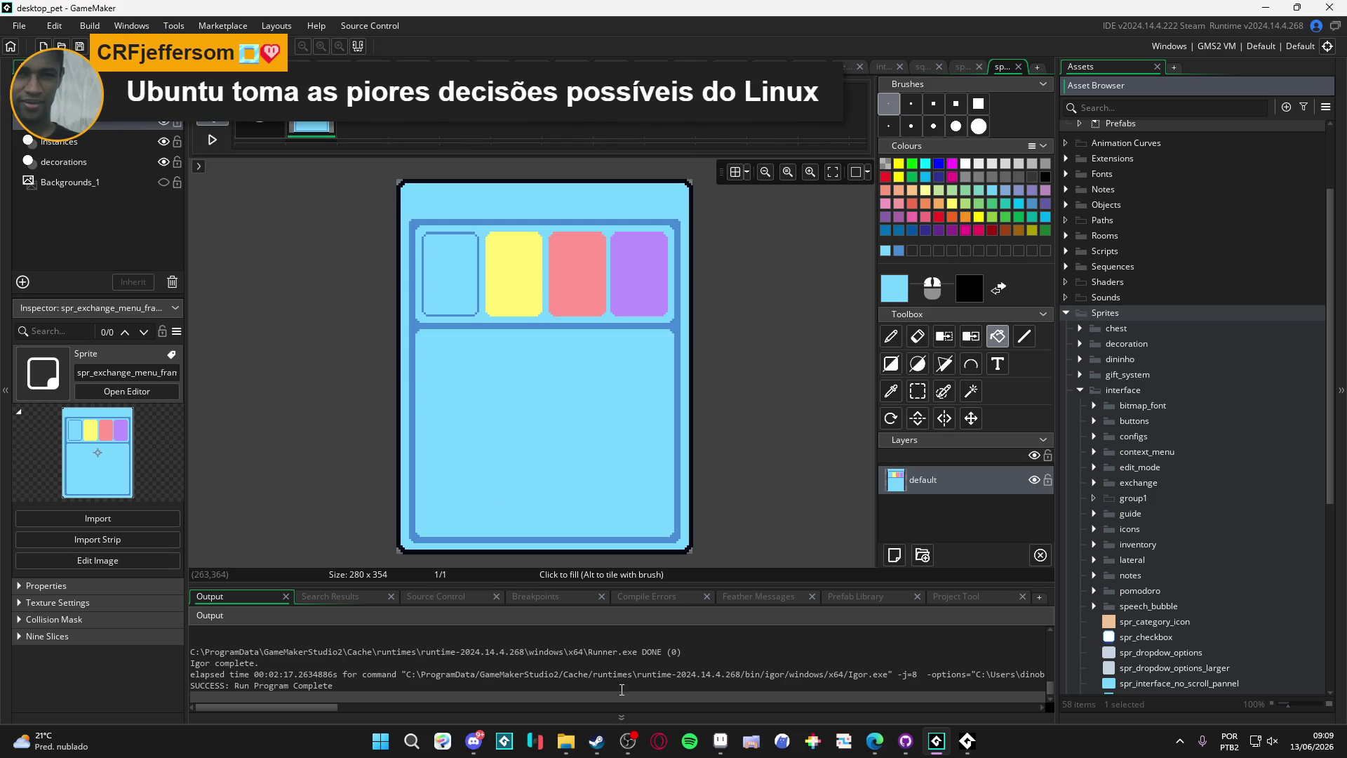
{"action": "left_click", "coordinate": [729, 748]}
Step: Open one of the recent folders listed on Aseprite's Home screen
{"action": "left_click", "coordinate": [506, 634]}
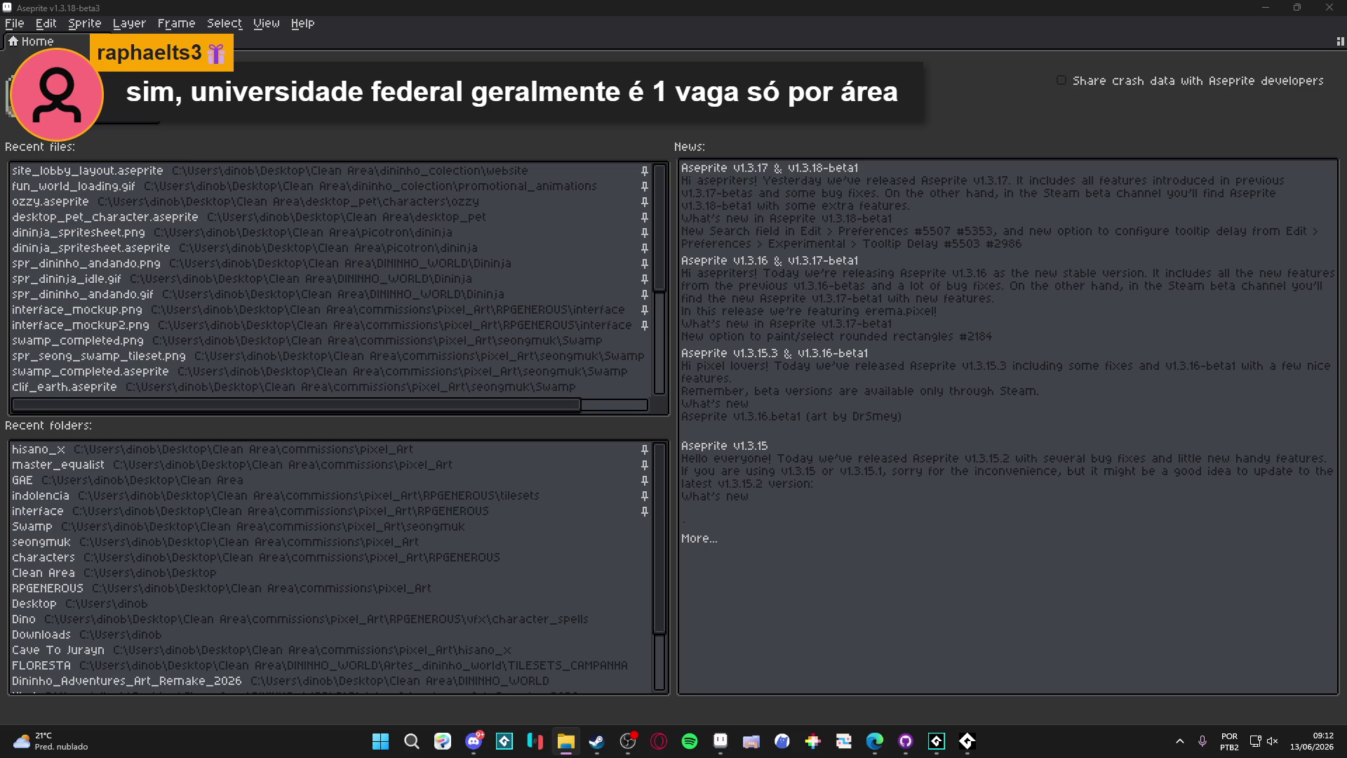
Step: Open desktop_pet_character.aseprite from Recent files and zoom around the furniture rarity rows
{"action": "left_click", "coordinate": [50, 217]}
{"action": "scroll", "coordinate": [498, 319], "scroll_direction": "up", "scroll_amount": 2}
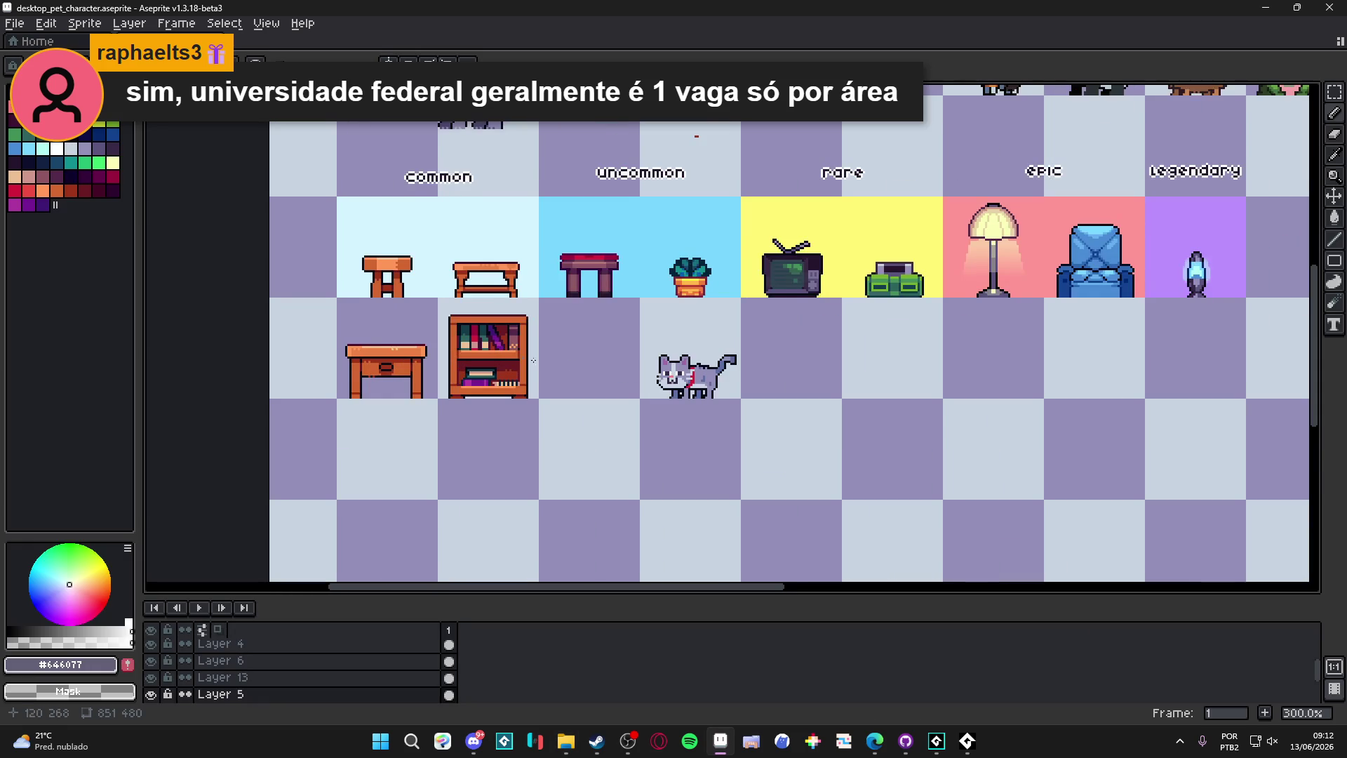
{"action": "scroll", "coordinate": [656, 351], "scroll_direction": "up", "scroll_amount": 1}
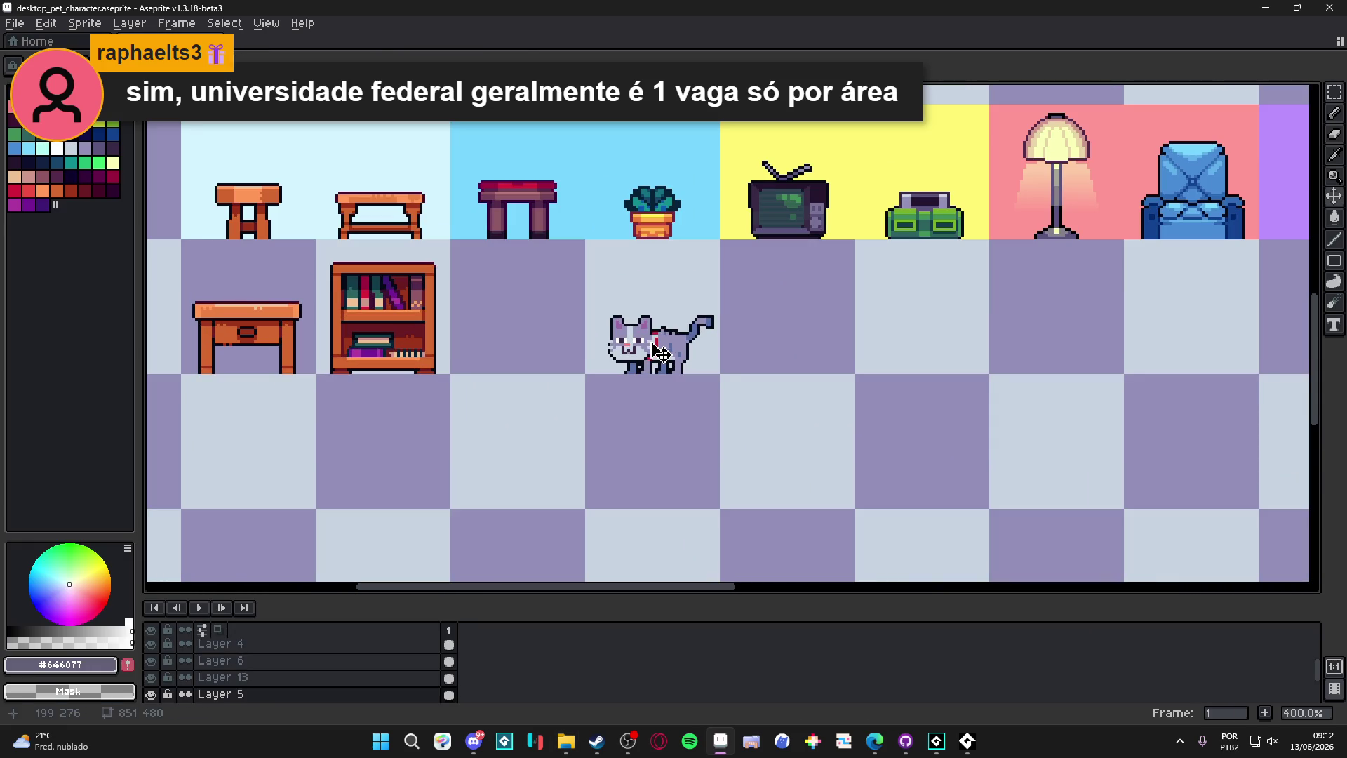
{"action": "scroll", "coordinate": [656, 350], "scroll_direction": "down", "scroll_amount": 1}
{"action": "scroll", "coordinate": [535, 289], "scroll_direction": "down", "scroll_amount": 1}
{"action": "scroll", "coordinate": [551, 307], "scroll_direction": "up", "scroll_amount": 1}
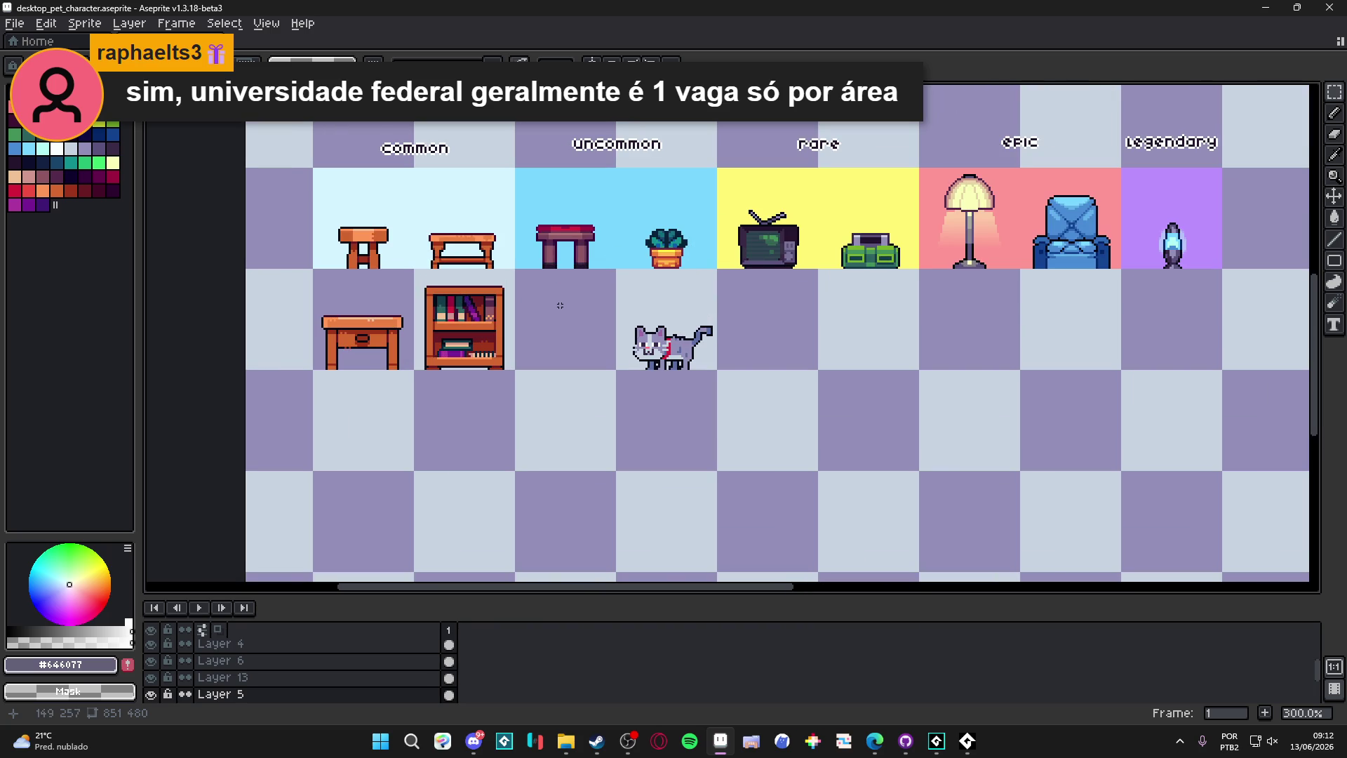
{"action": "scroll", "coordinate": [560, 305], "scroll_direction": "right", "scroll_amount": 1}
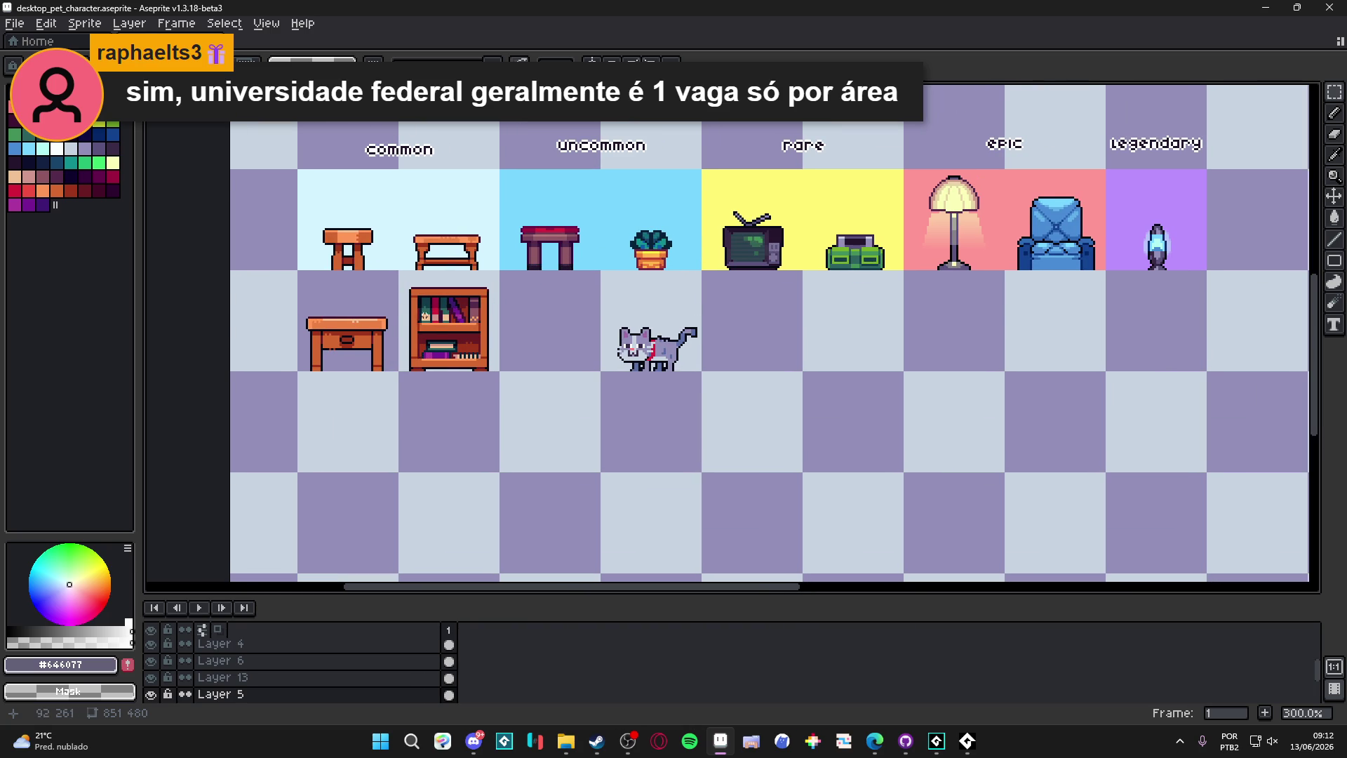
{"action": "scroll", "coordinate": [490, 331], "scroll_direction": "up", "scroll_amount": 1}
{"action": "scroll", "coordinate": [494, 346], "scroll_direction": "down", "scroll_amount": 1}
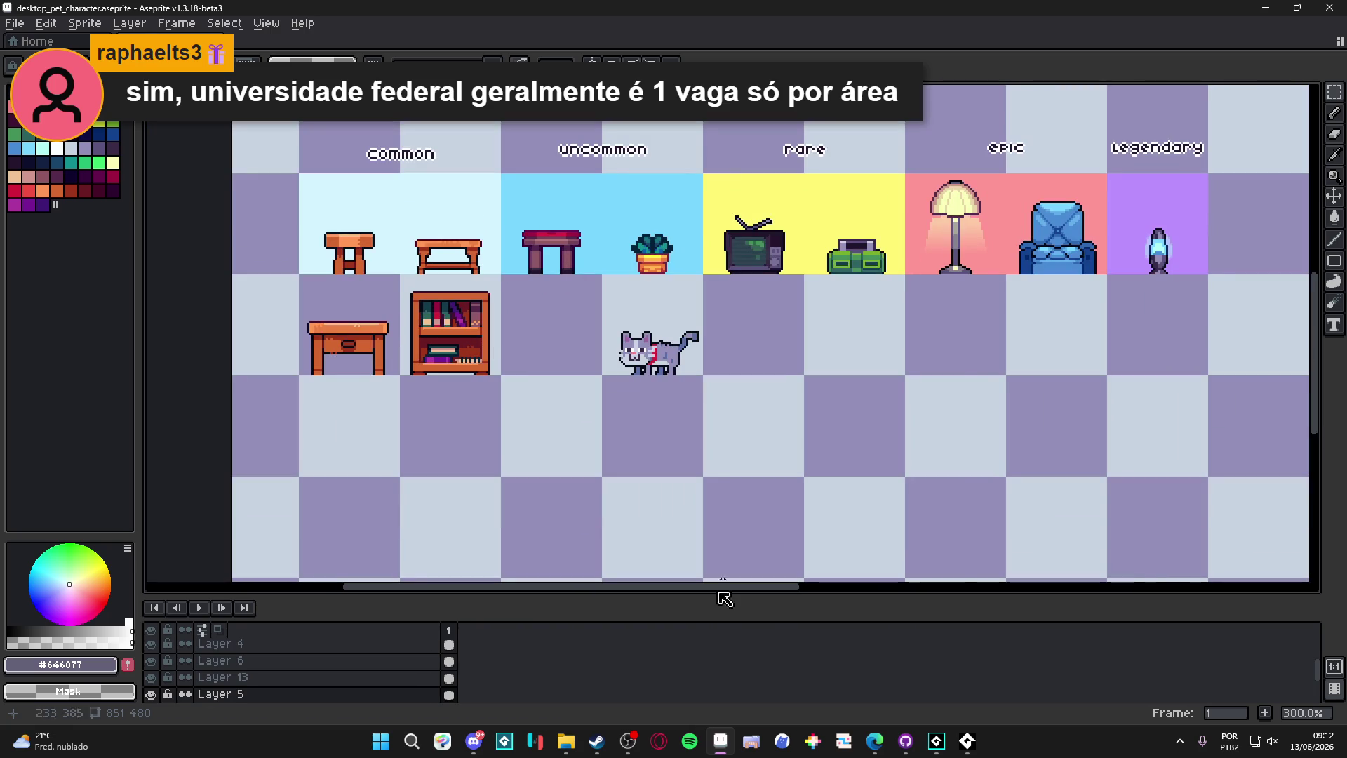
{"action": "left_click", "coordinate": [383, 742]}
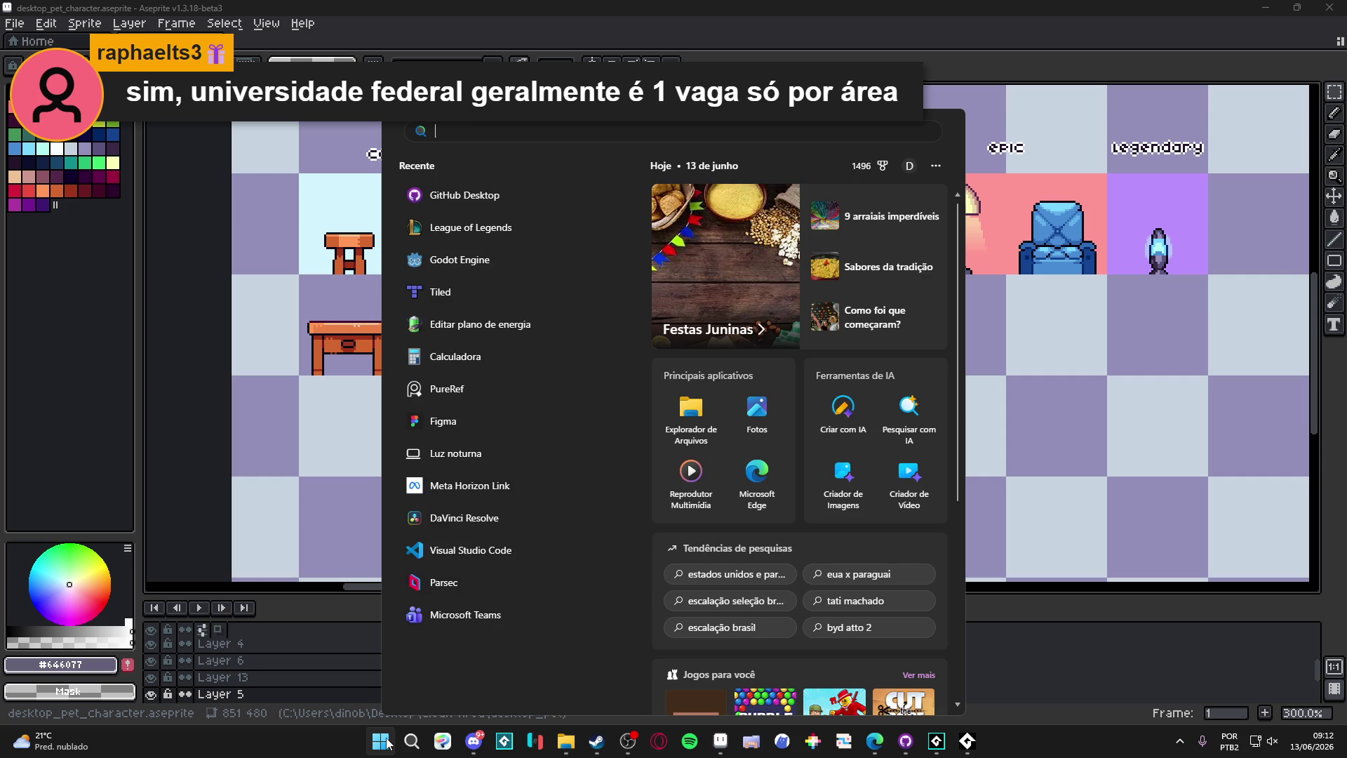
Step: Dismiss the Start menu to return to the desktop_pet_character furniture sheet
{"action": "key", "text": "Escape"}
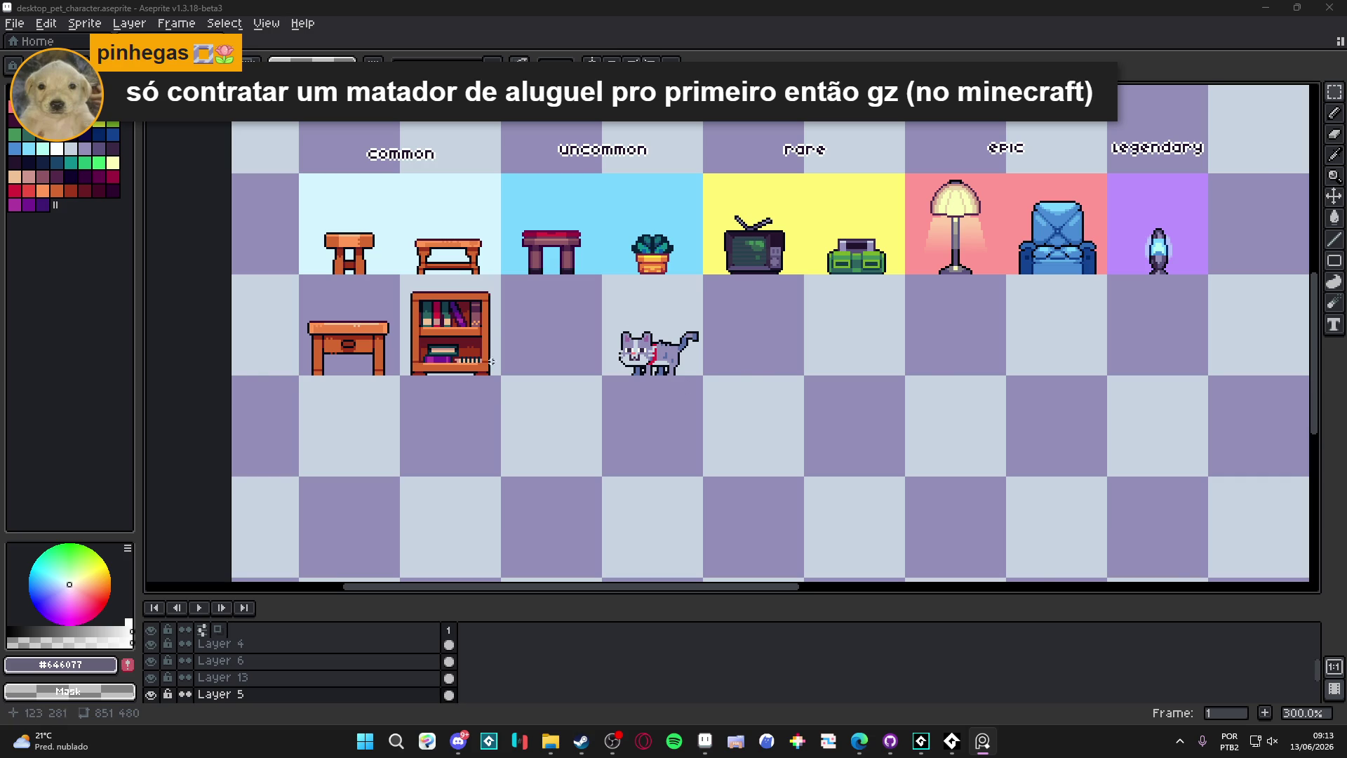
{"action": "scroll", "coordinate": [484, 348], "scroll_direction": "up", "scroll_amount": 1}
Step: Enable vertical symmetry and drag its axis onto the empty tile beside the bookshelf
{"action": "scroll", "coordinate": [484, 349], "scroll_direction": "down", "scroll_amount": 1}
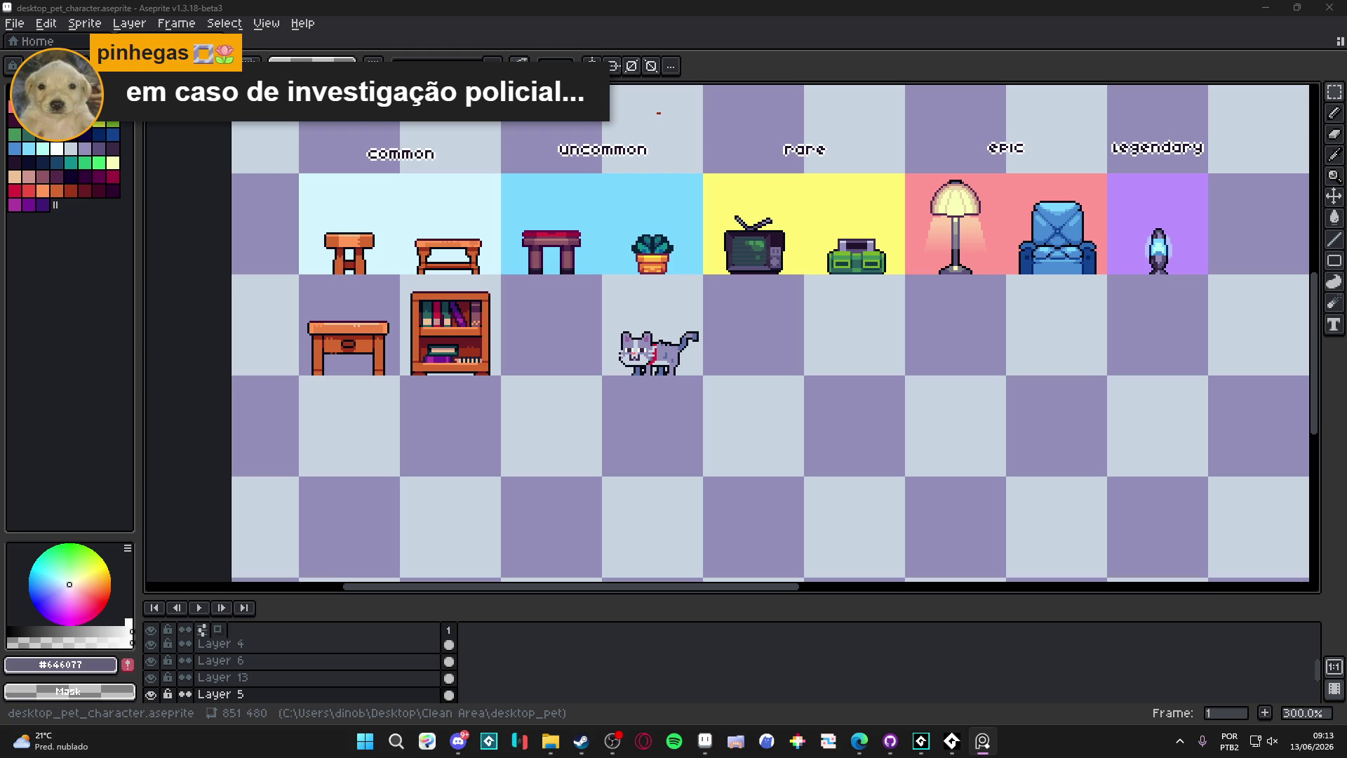
{"action": "left_click_drag", "start_coordinate": [567, 229], "coordinate": [565, 231]}
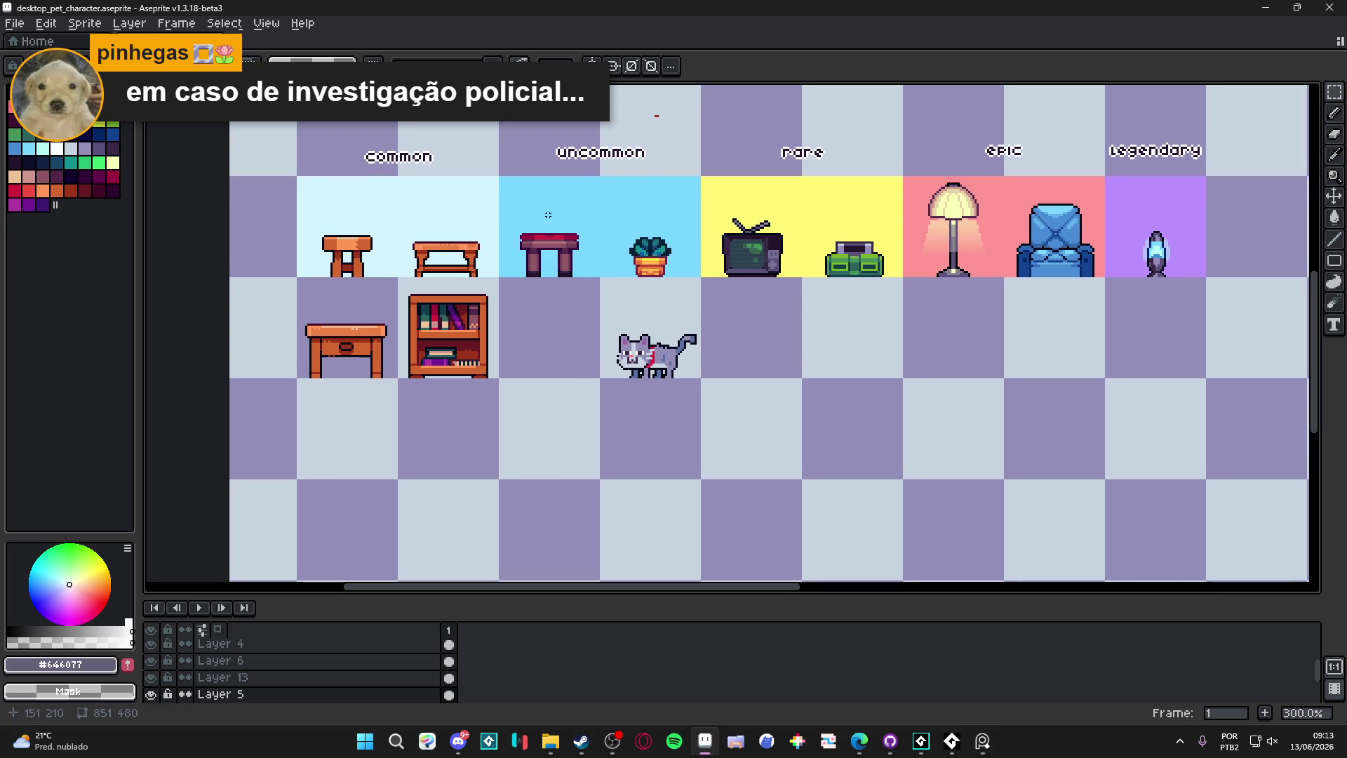
{"action": "scroll", "coordinate": [565, 231], "scroll_direction": "down", "scroll_amount": 1}
{"action": "scroll", "coordinate": [565, 231], "scroll_direction": "up", "scroll_amount": 3}
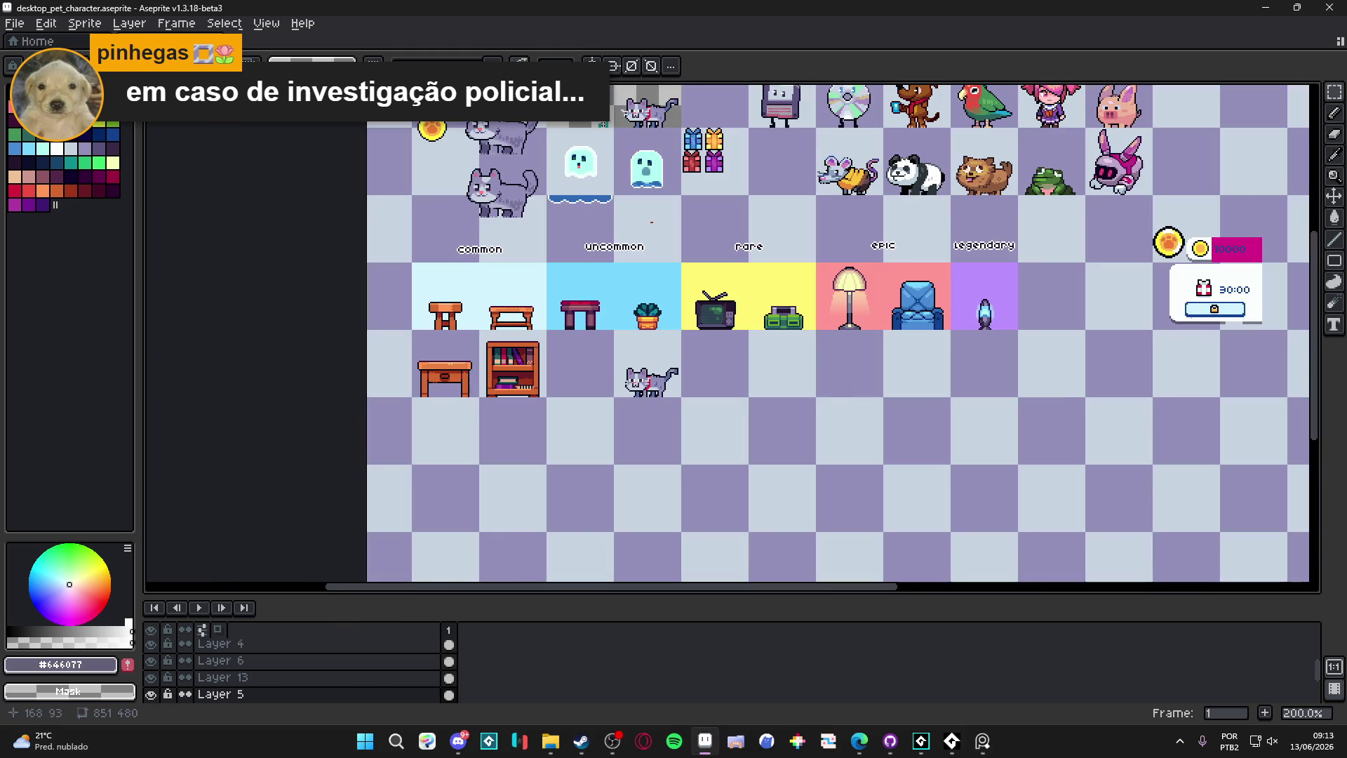
{"action": "left_click", "coordinate": [592, 65]}
{"action": "left_click_drag", "start_coordinate": [512, 88], "coordinate": [579, 88]}
{"action": "scroll", "coordinate": [586, 395], "scroll_direction": "up", "scroll_amount": 3}
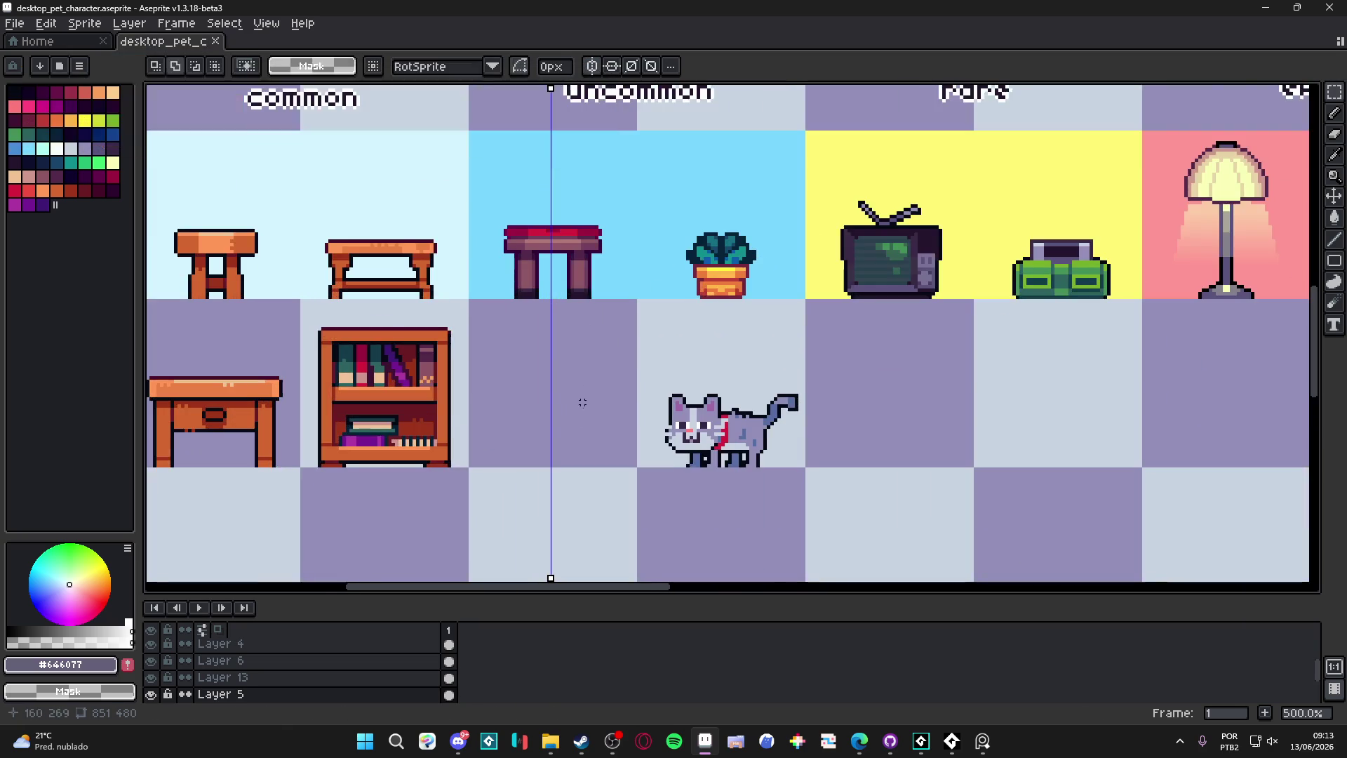
Step: Select the rarity colour strip to gauge its size, then clear the selection
{"action": "scroll", "coordinate": [576, 390], "scroll_direction": "down", "scroll_amount": 1}
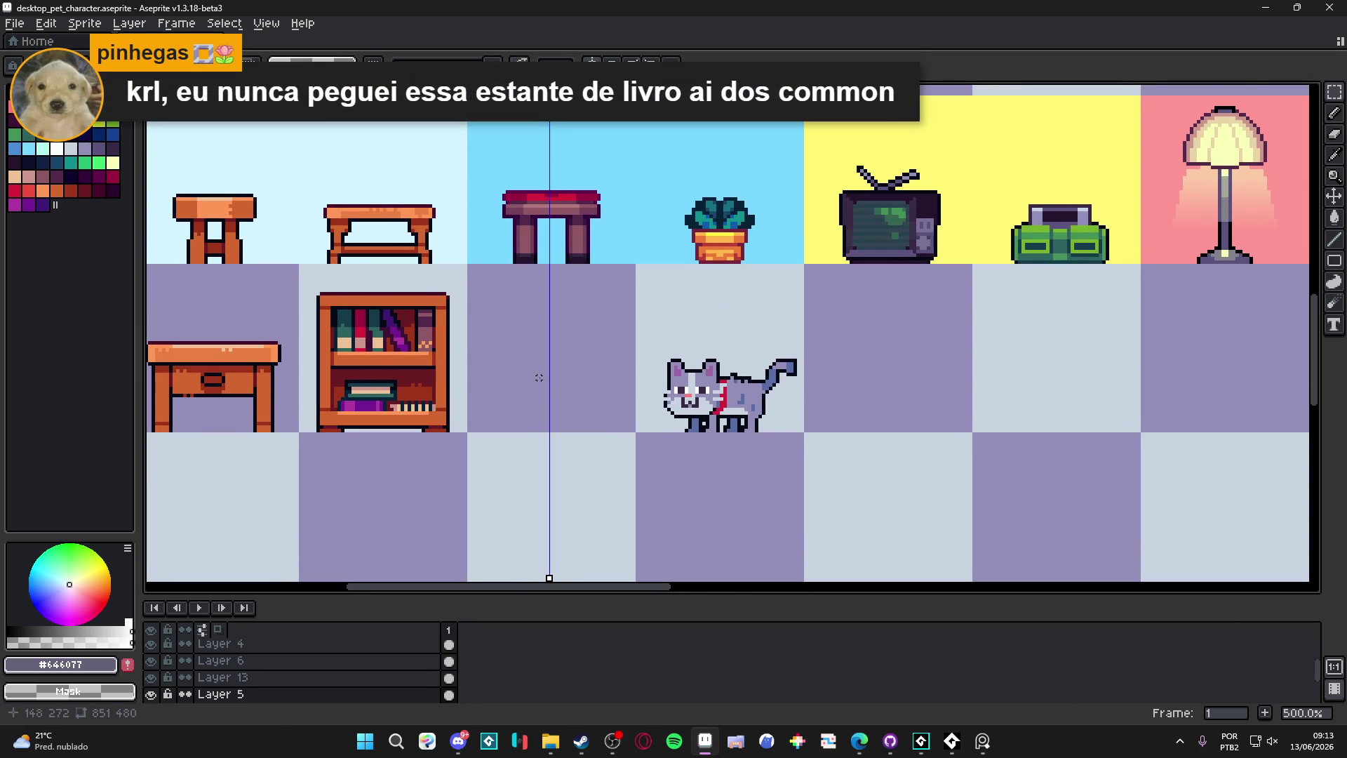
{"action": "scroll", "coordinate": [539, 378], "scroll_direction": "down", "scroll_amount": 2}
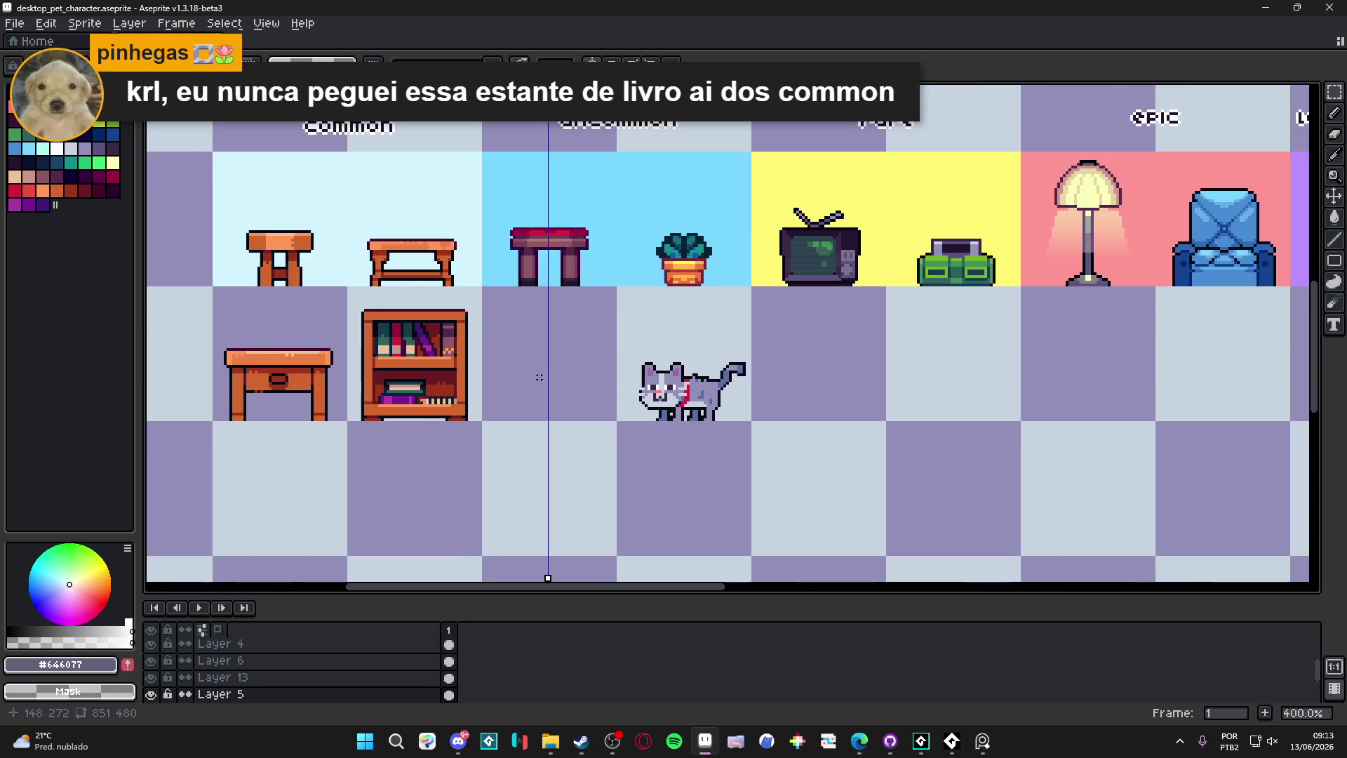
{"action": "scroll", "coordinate": [533, 376], "scroll_direction": "up", "scroll_amount": 2}
{"action": "scroll", "coordinate": [319, 374], "scroll_direction": "down", "scroll_amount": 2}
{"action": "scroll", "coordinate": [374, 371], "scroll_direction": "up", "scroll_amount": 1}
{"action": "scroll", "coordinate": [516, 183], "scroll_direction": "up", "scroll_amount": 1}
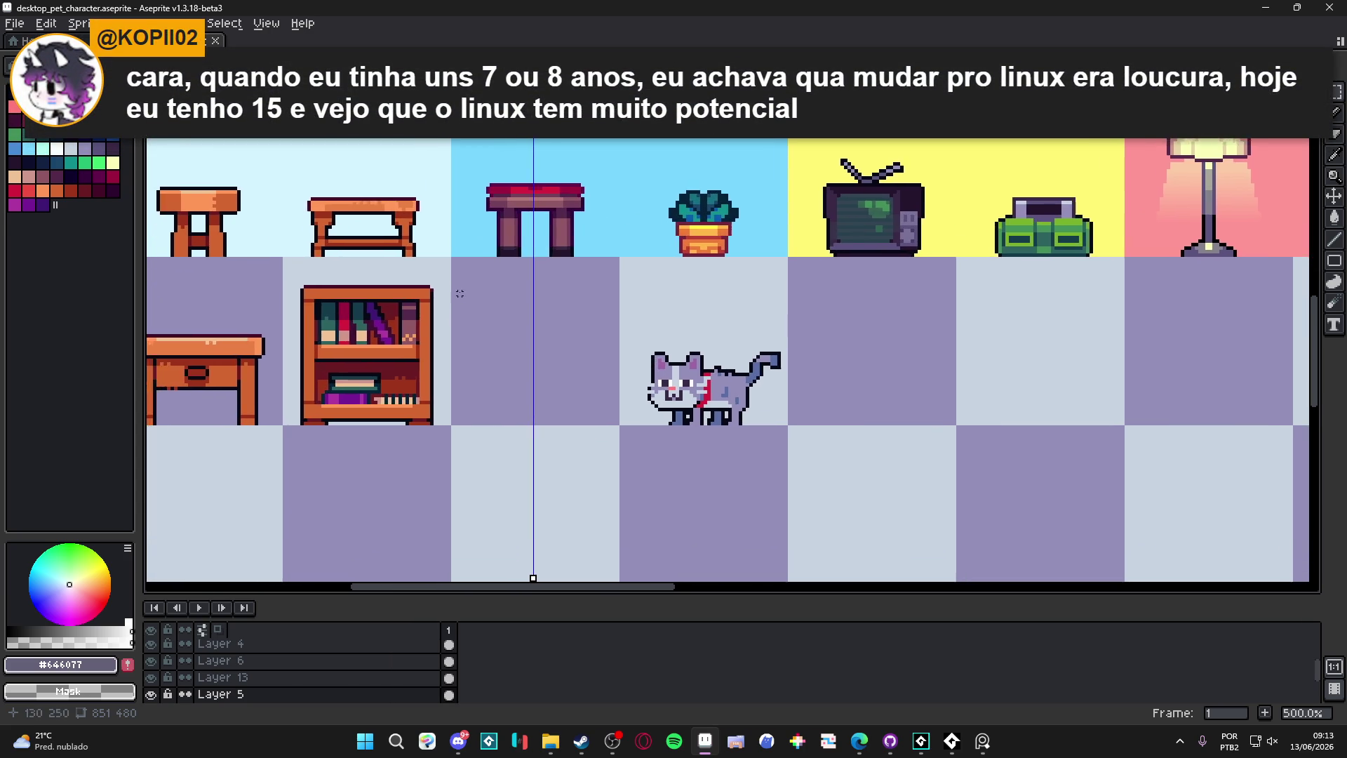
{"action": "scroll", "coordinate": [457, 292], "scroll_direction": "down", "scroll_amount": 4}
{"action": "scroll", "coordinate": [448, 282], "scroll_direction": "up", "scroll_amount": 1}
{"action": "mouse_move", "coordinate": [323, 218]}
{"action": "left_mouse_down"}
{"action": "mouse_move", "coordinate": [653, 266]}
{"action": "mouse_move", "coordinate": [910, 264]}
{"action": "left_mouse_up"}
{"action": "key", "text": "ctrl+d"}
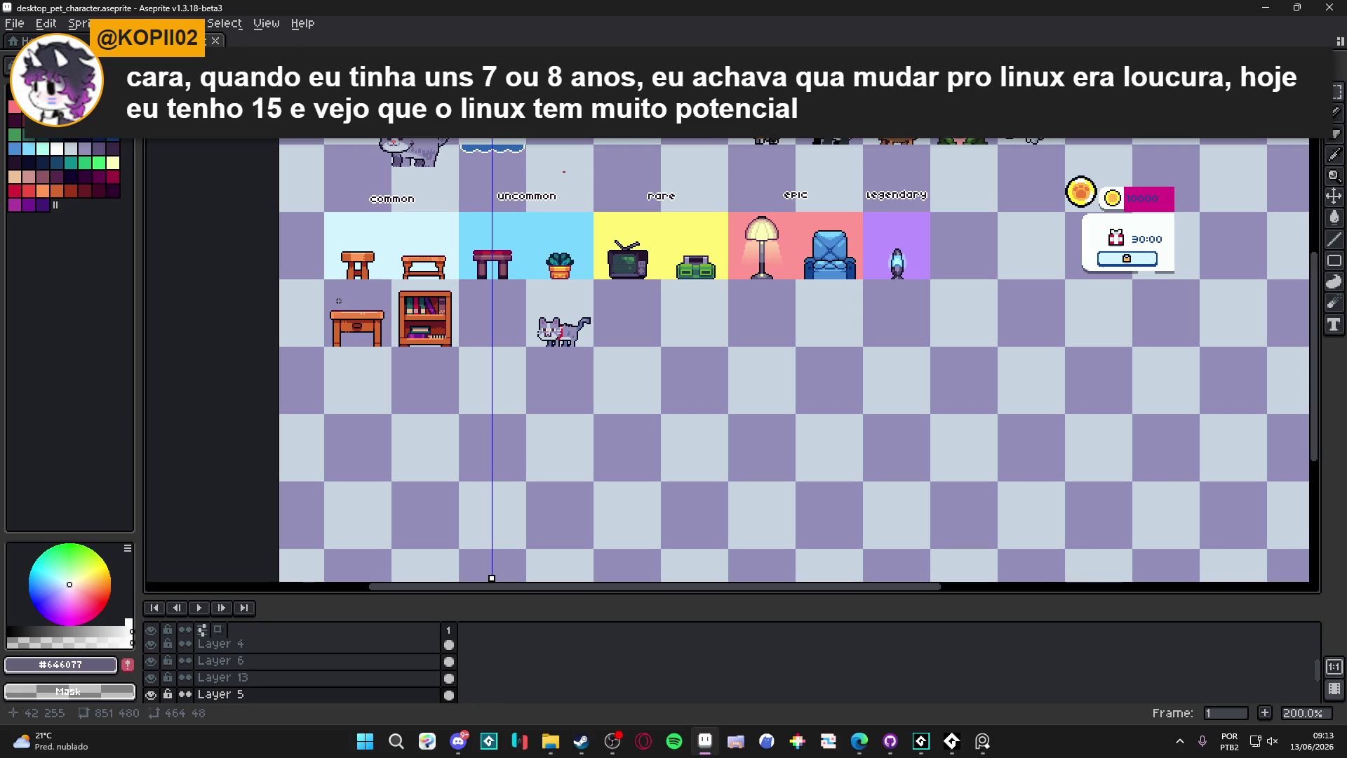
Step: Fine-tune the mirror axis over the empty tile, testing and undoing mirrored pencil pixels
{"action": "scroll", "coordinate": [489, 350], "scroll_direction": "up", "scroll_amount": 4}
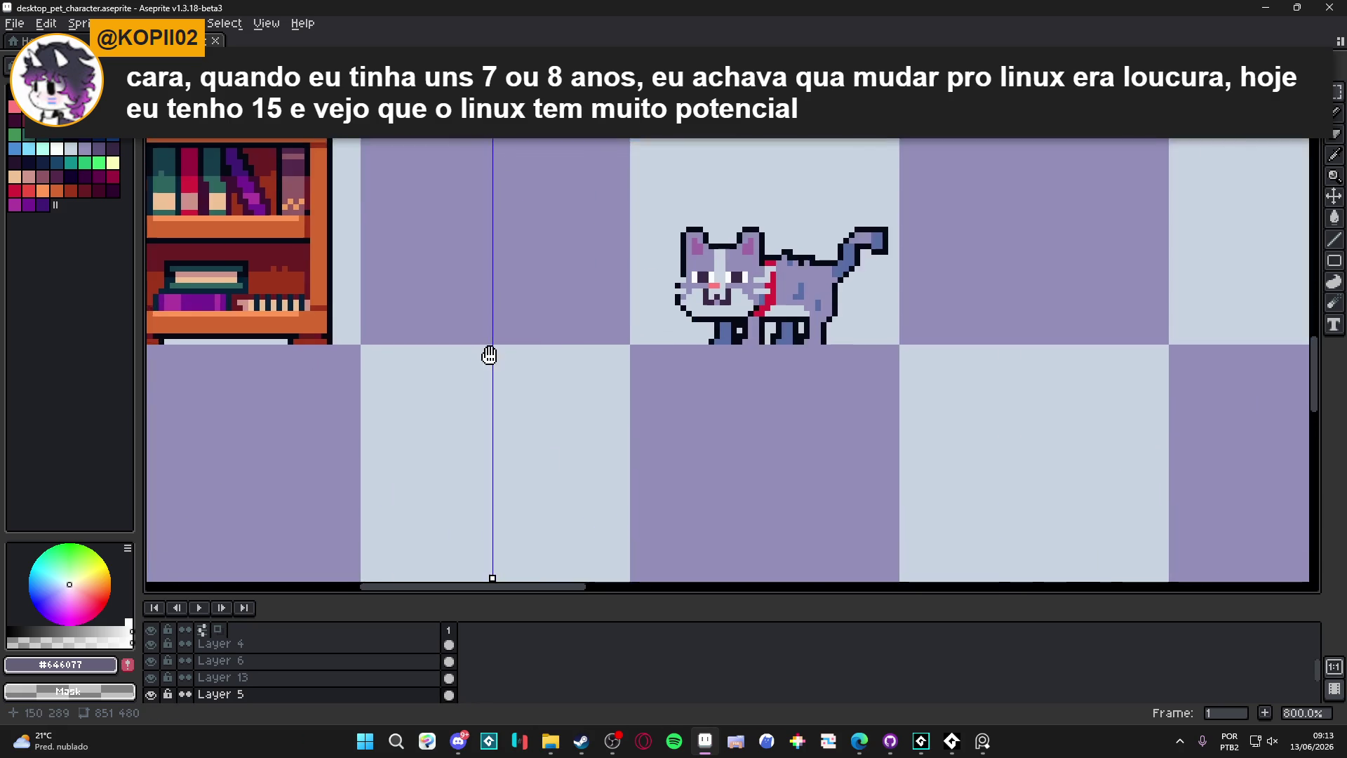
{"action": "left_click_drag", "start_coordinate": [526, 91], "coordinate": [526, 91]}
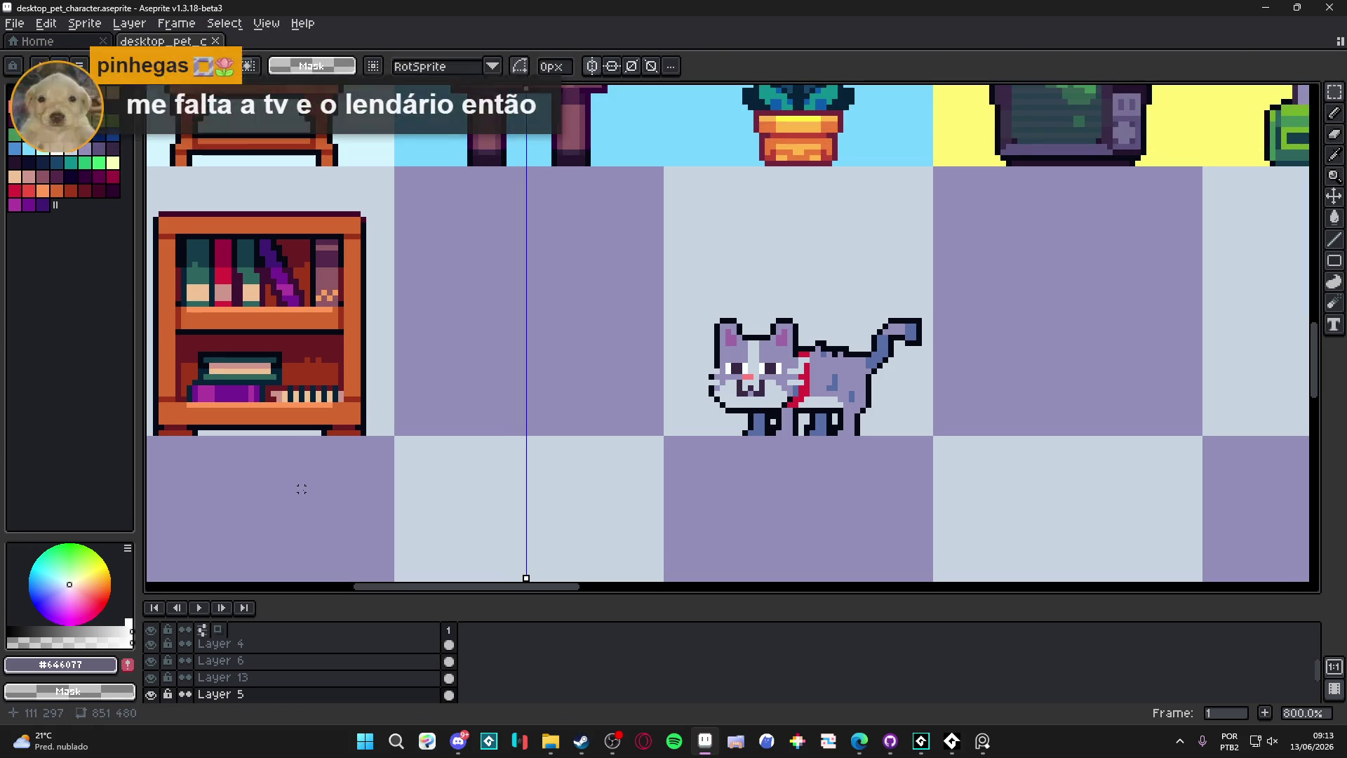
{"action": "key", "text": "b"}
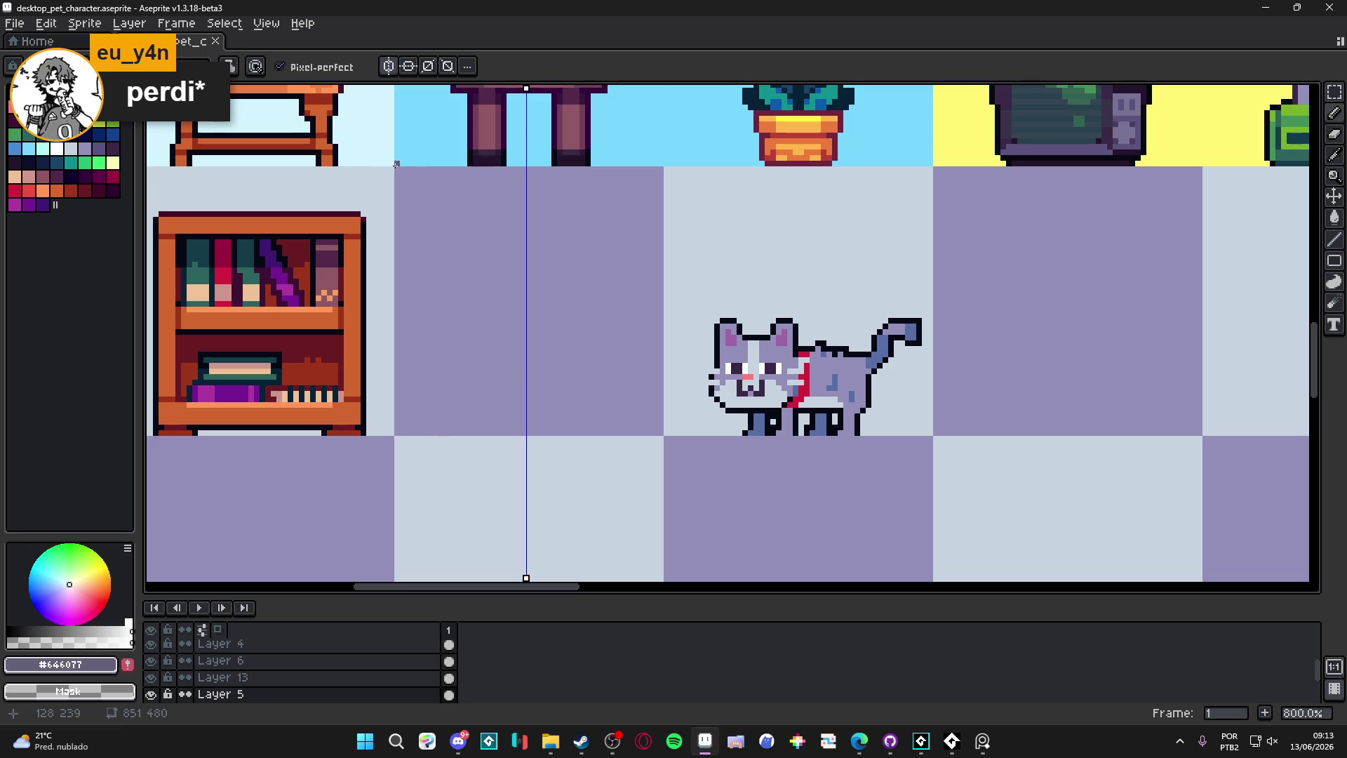
{"action": "left_click", "coordinate": [436, 184]}
{"action": "key", "text": "ctrl+z"}
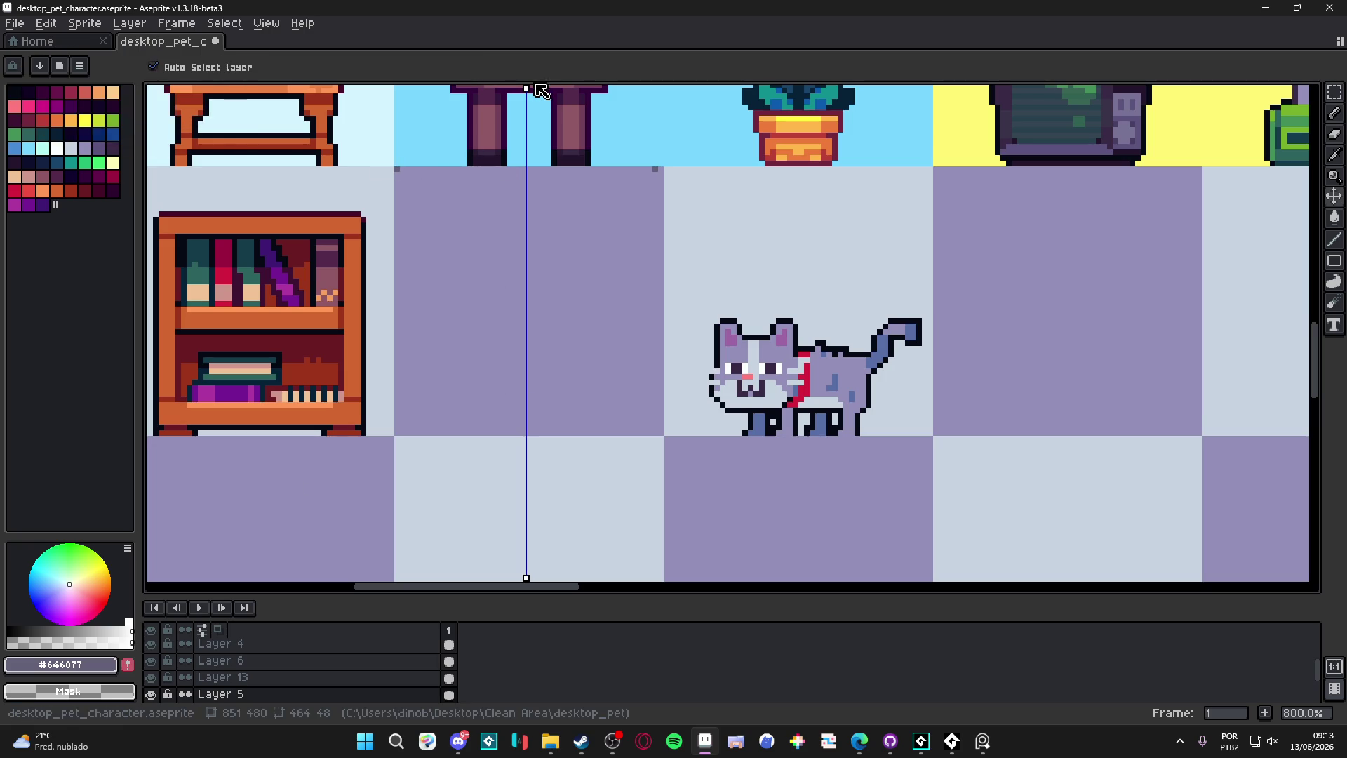
{"action": "left_click_drag", "start_coordinate": [524, 88], "coordinate": [529, 88]}
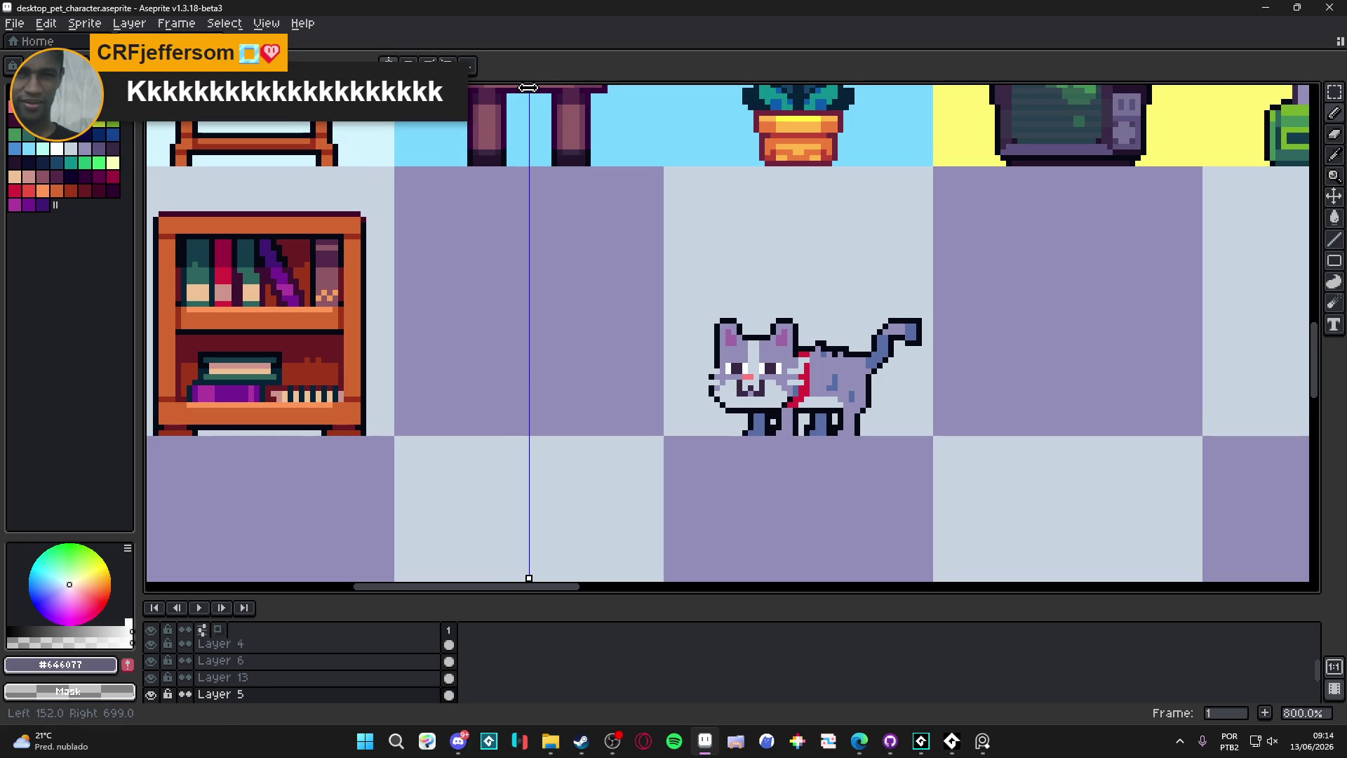
{"action": "left_click", "coordinate": [397, 168]}
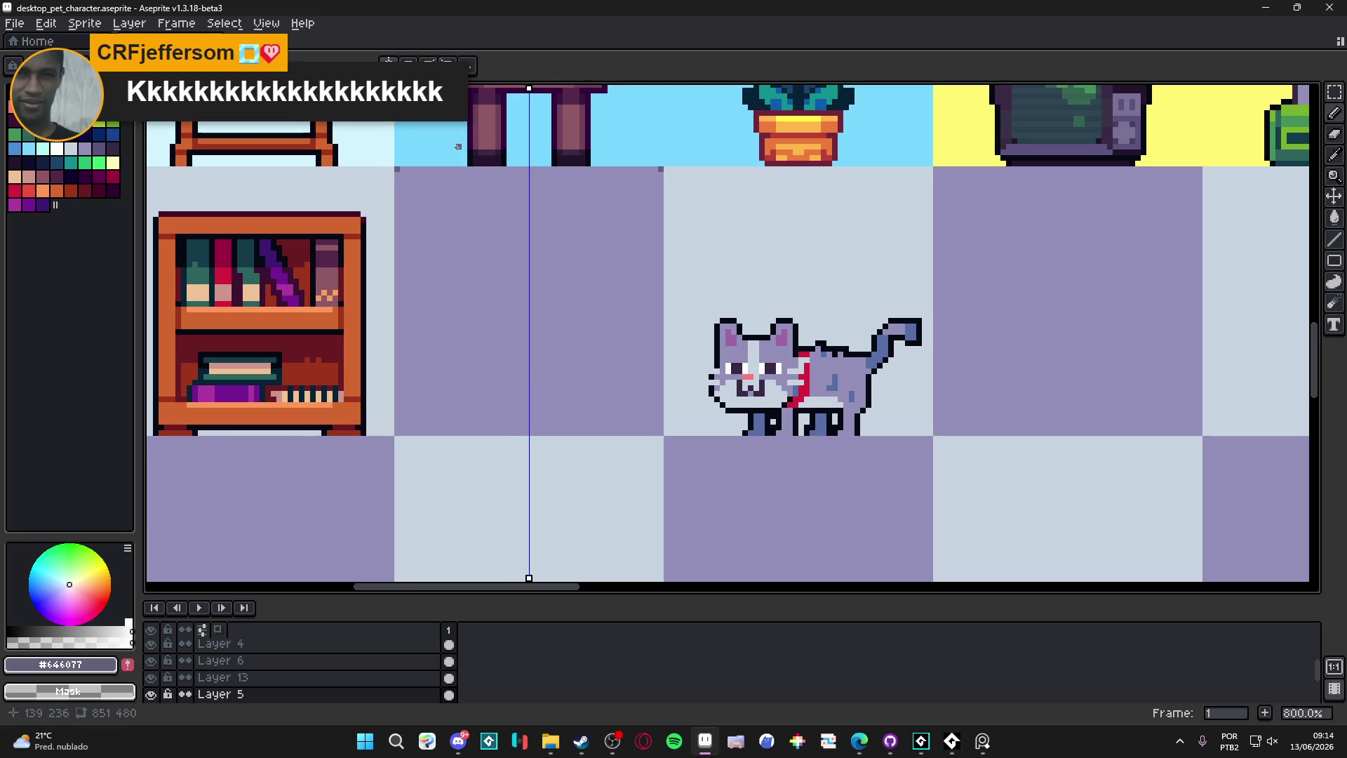
{"action": "key", "text": "ctrl+z"}
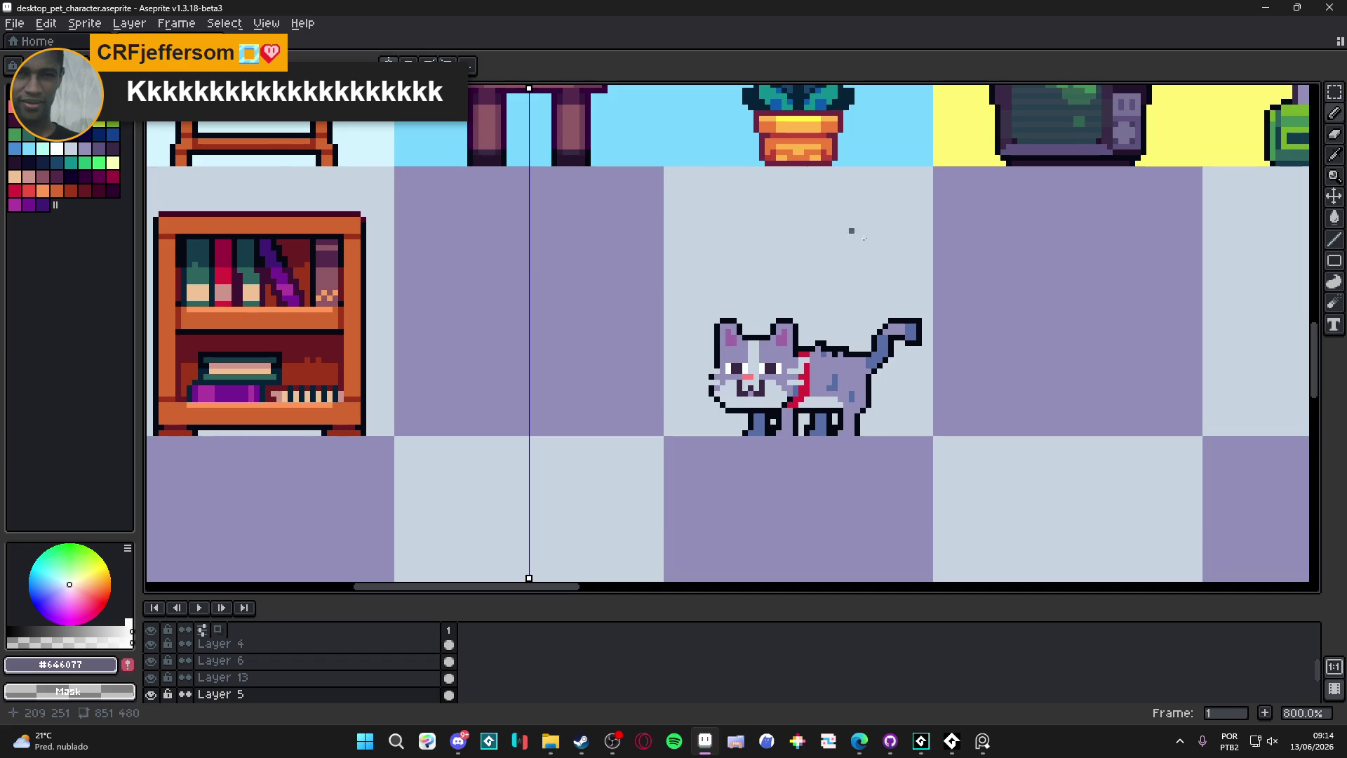
Step: Choose the lavender swatch, palette index 37, as the drawing colour
{"action": "scroll", "coordinate": [586, 331], "scroll_direction": "down", "scroll_amount": 1}
{"action": "left_click_drag", "start_coordinate": [550, 297], "coordinate": [562, 294]}
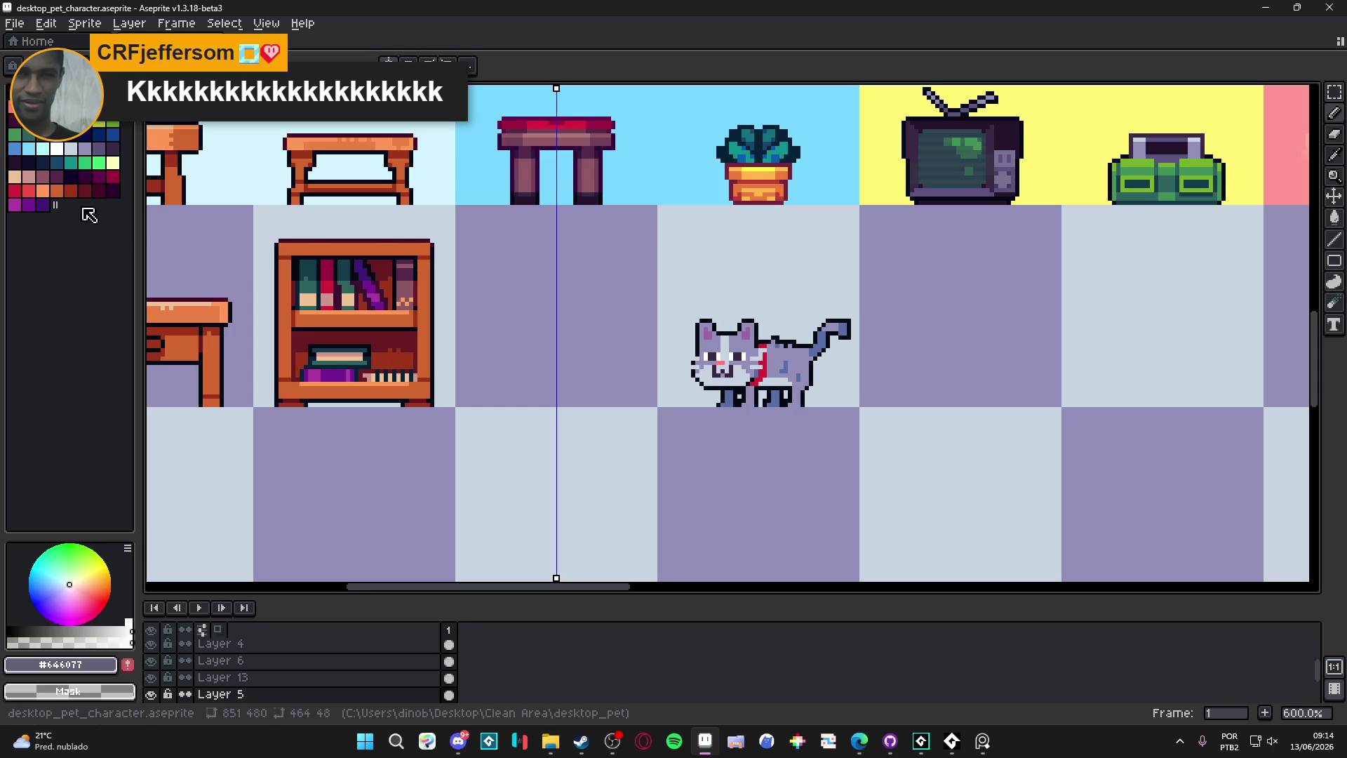
{"action": "left_click", "coordinate": [99, 148]}
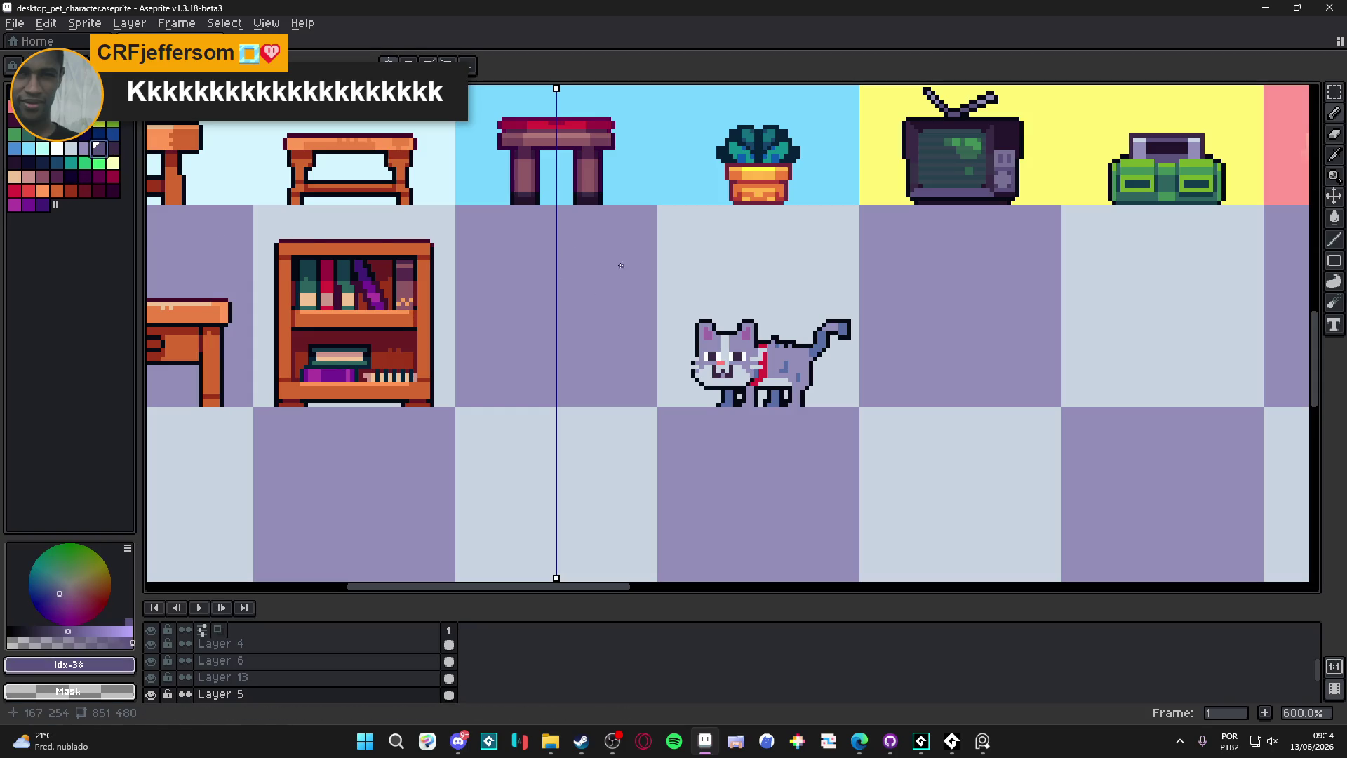
{"action": "left_click", "coordinate": [56, 190]}
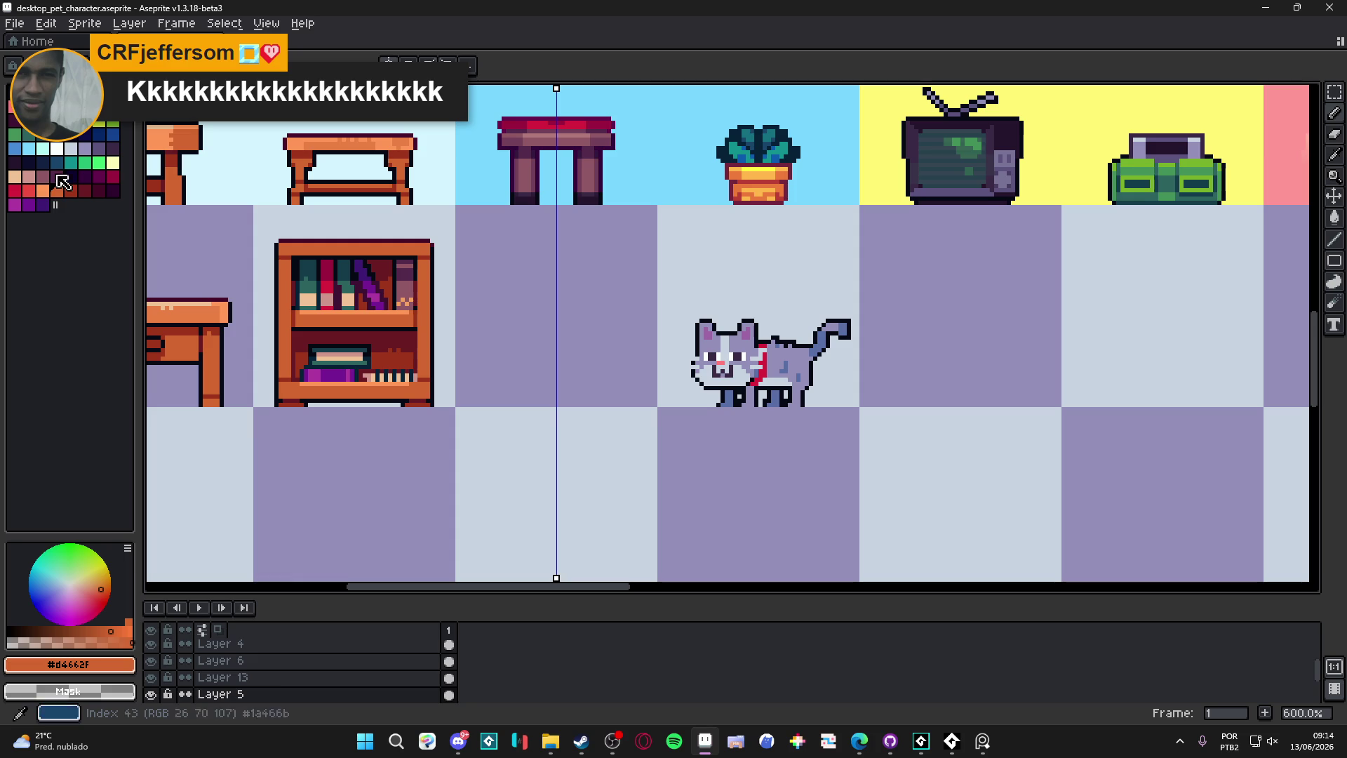
{"action": "left_click", "coordinate": [85, 148]}
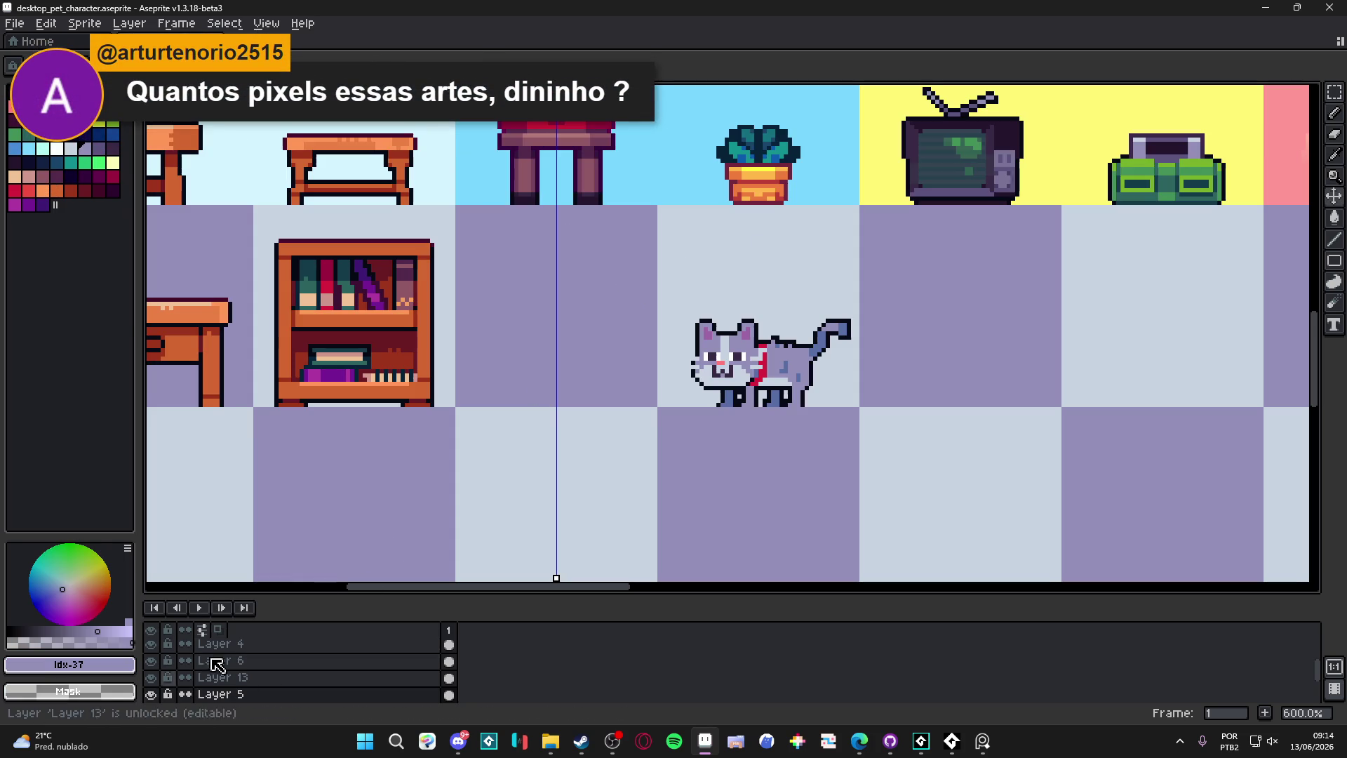
Step: Lower Layer 2's opacity in its properties to make it semi-transparent
{"action": "scroll", "coordinate": [271, 695], "scroll_direction": "down", "scroll_amount": 2}
{"action": "double_click", "coordinate": [271, 694]}
{"action": "mouse_move", "coordinate": [1011, 499]}
{"action": "left_mouse_down"}
{"action": "mouse_move", "coordinate": [1056, 503]}
{"action": "mouse_move", "coordinate": [1047, 496]}
{"action": "mouse_move", "coordinate": [1065, 491]}
{"action": "left_mouse_up"}
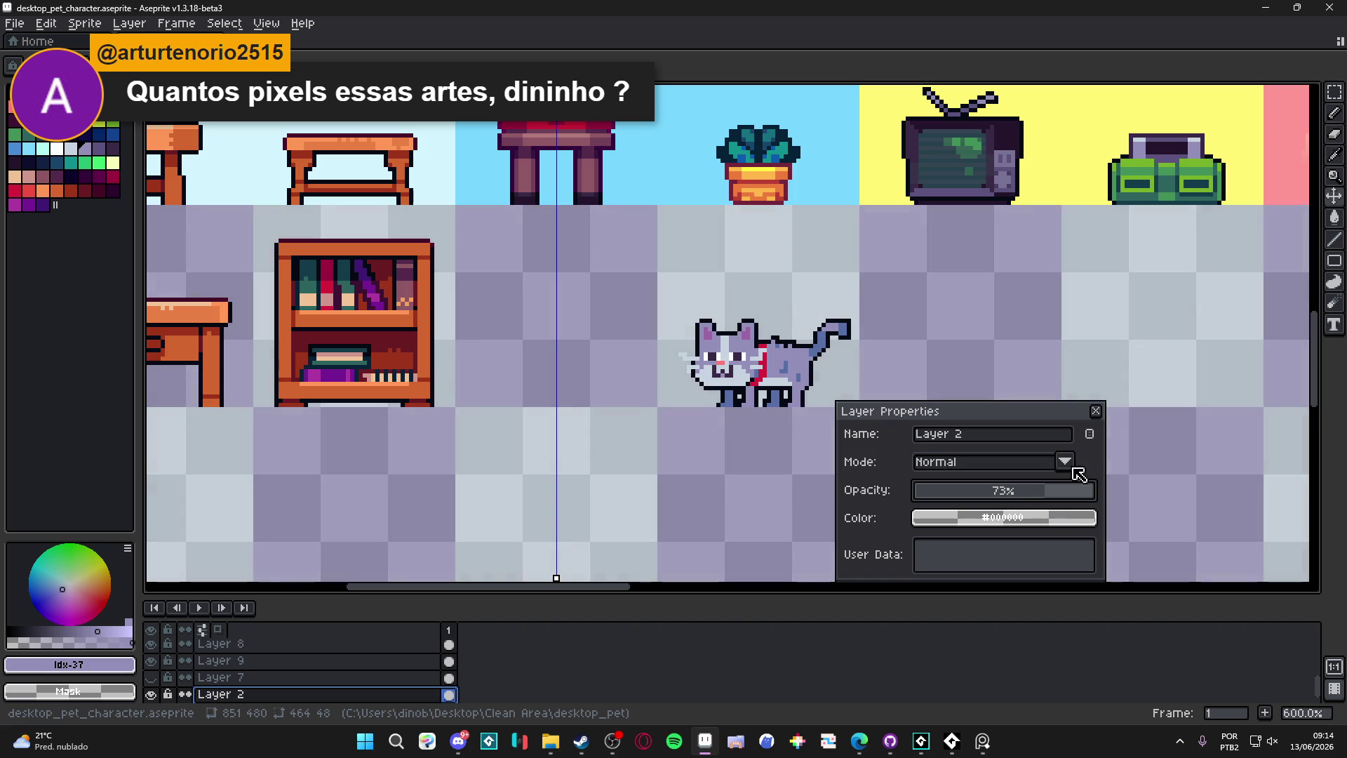
{"action": "left_click", "coordinate": [1095, 411]}
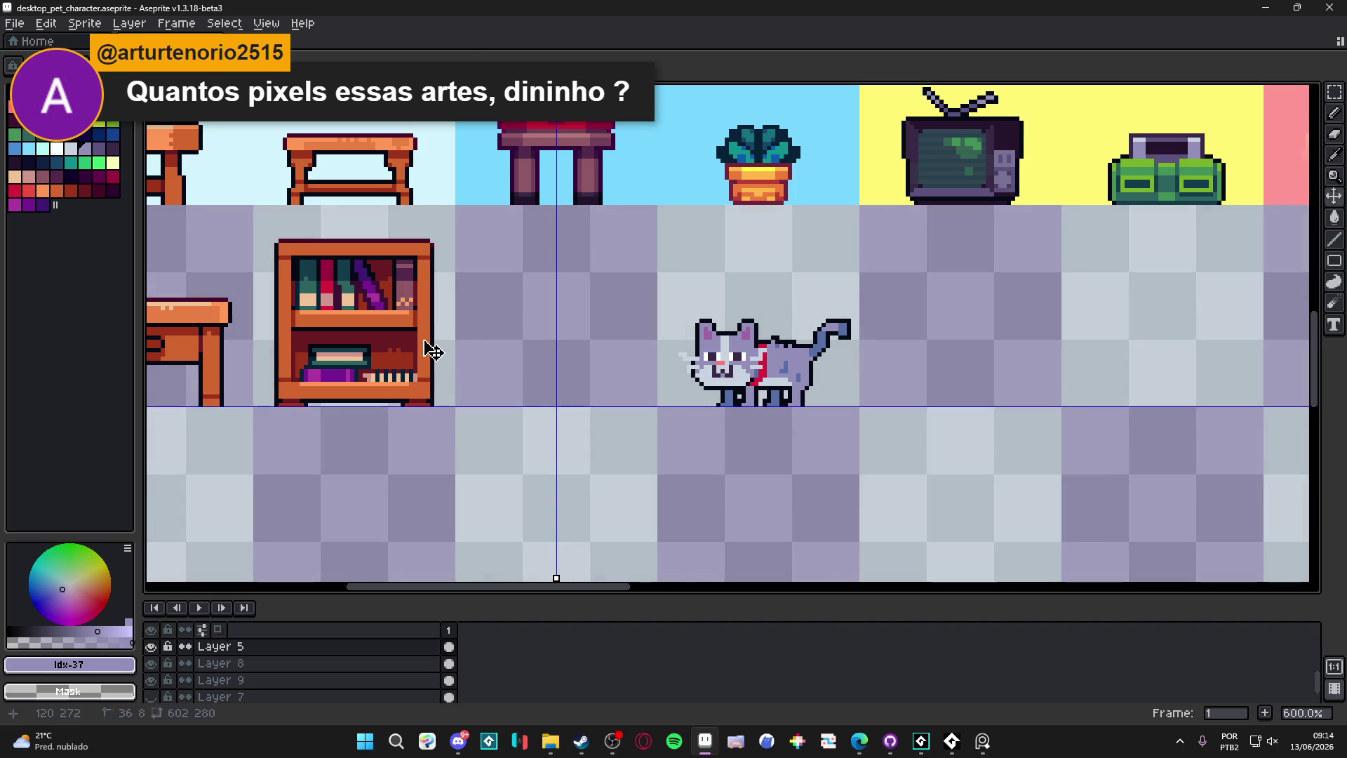
Step: With a darker purple, draw the mirrored top edge of the chair back after undoing an arch
{"action": "scroll", "coordinate": [572, 280], "scroll_direction": "up", "scroll_amount": 1}
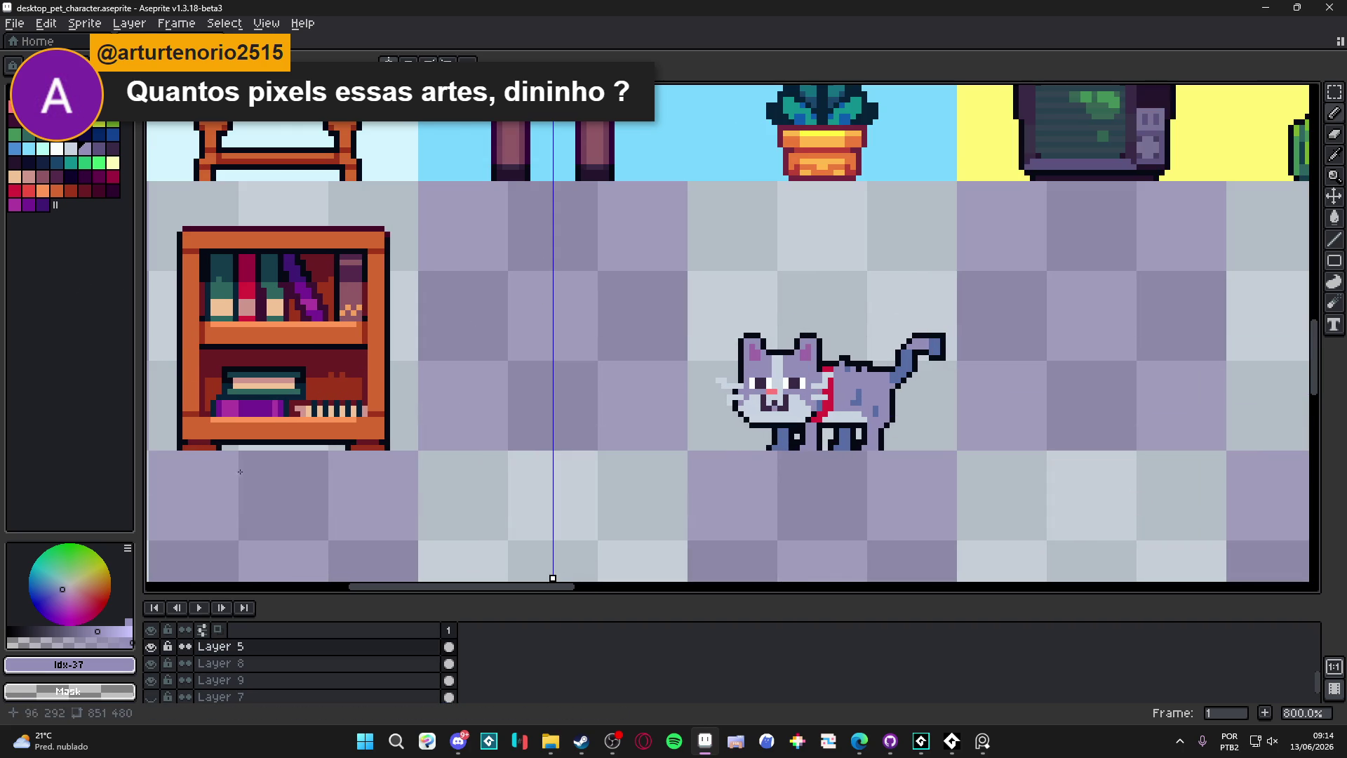
{"action": "scroll", "coordinate": [416, 357], "scroll_direction": "right", "scroll_amount": 1}
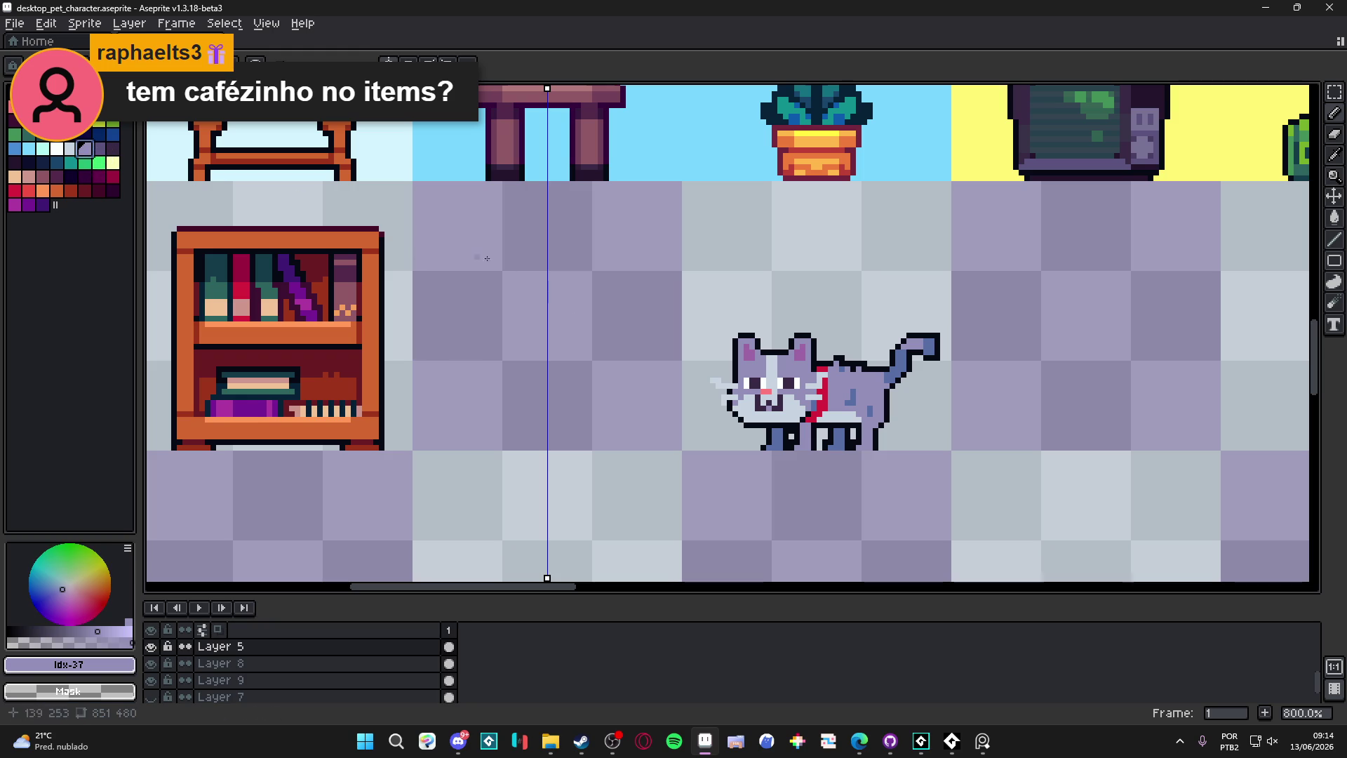
{"action": "key", "text": "0"}
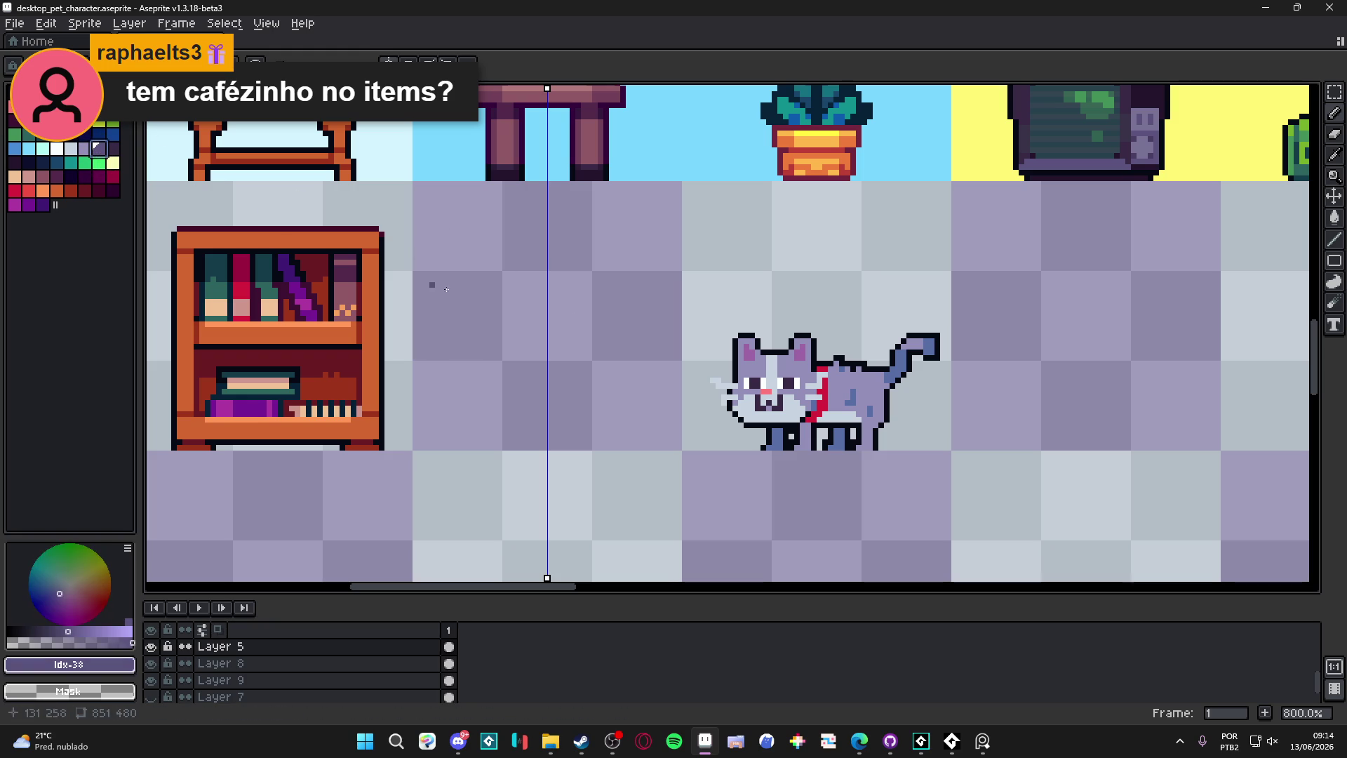
{"action": "mouse_move", "coordinate": [551, 224]}
{"action": "left_mouse_down"}
{"action": "mouse_move", "coordinate": [598, 224]}
{"action": "mouse_move", "coordinate": [585, 224]}
{"action": "mouse_move", "coordinate": [609, 247]}
{"action": "mouse_move", "coordinate": [617, 294]}
{"action": "mouse_move", "coordinate": [605, 314]}
{"action": "mouse_move", "coordinate": [608, 282]}
{"action": "left_mouse_up"}
{"action": "scroll", "coordinate": [572, 277], "scroll_direction": "down", "scroll_amount": 2}
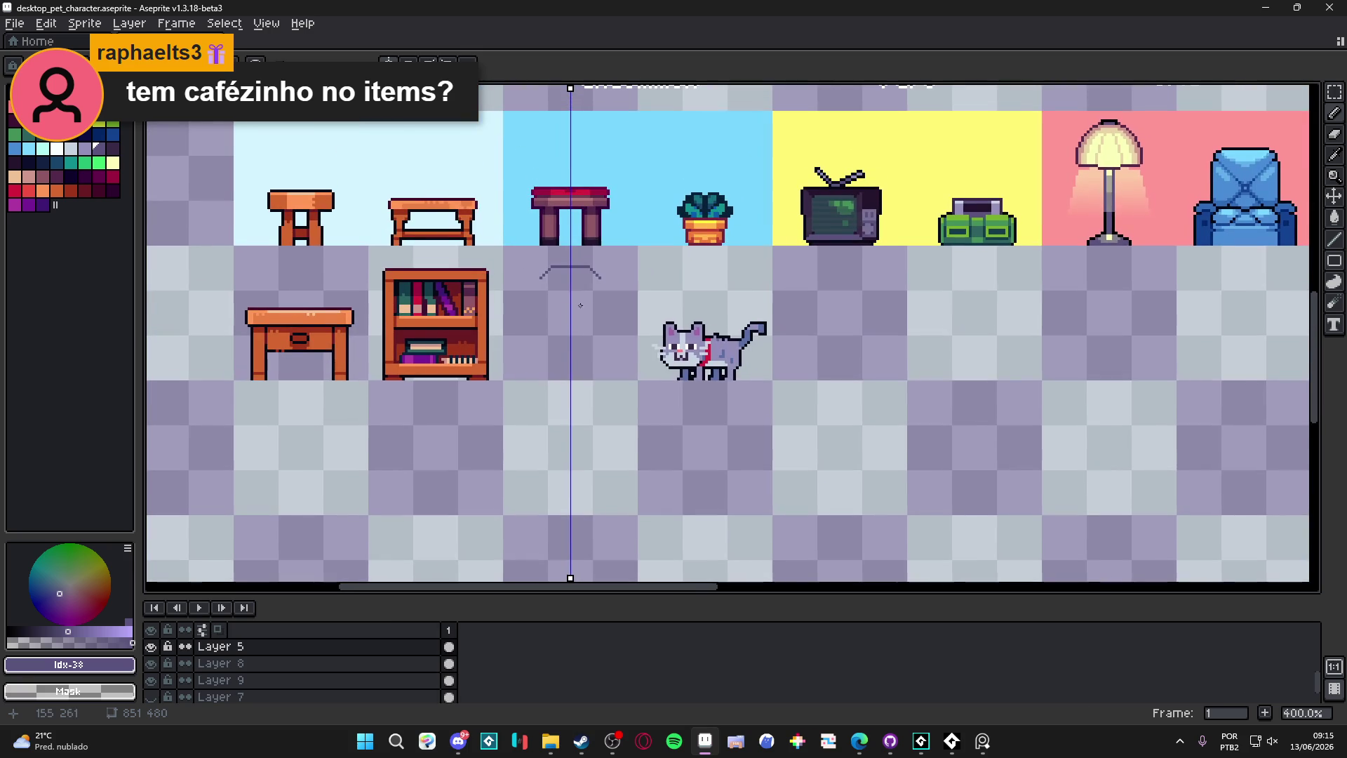
{"action": "key", "text": "ctrl+z"}
{"action": "scroll", "coordinate": [574, 260], "scroll_direction": "up", "scroll_amount": 3}
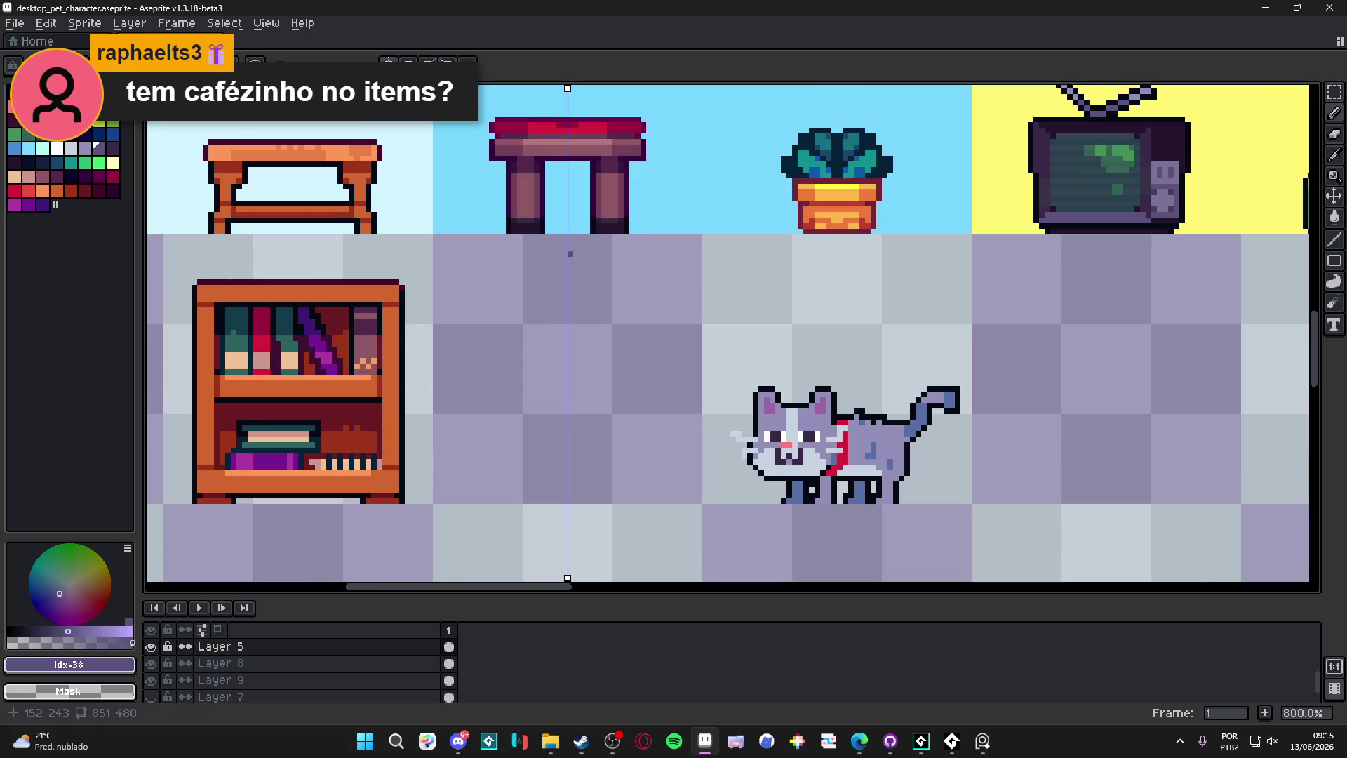
{"action": "mouse_move", "coordinate": [574, 254]}
{"action": "left_mouse_down"}
{"action": "mouse_move", "coordinate": [637, 270]}
{"action": "mouse_move", "coordinate": [639, 352]}
{"action": "mouse_move", "coordinate": [570, 360]}
{"action": "left_mouse_up"}
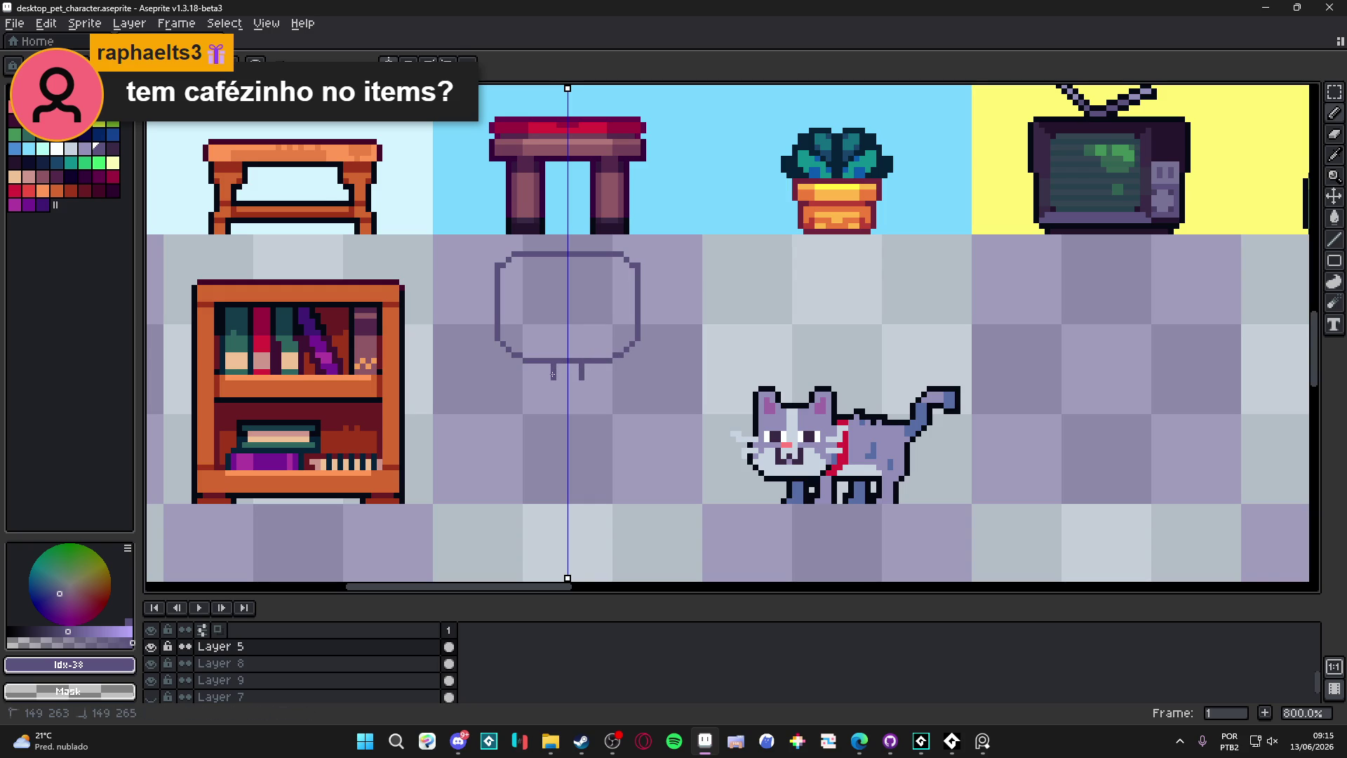
Step: Add mirrored leg pixels and a base line under the chair outline, undoing a stray stroke
{"action": "scroll", "coordinate": [552, 374], "scroll_direction": "down", "scroll_amount": 2}
{"action": "scroll", "coordinate": [568, 365], "scroll_direction": "up", "scroll_amount": 2}
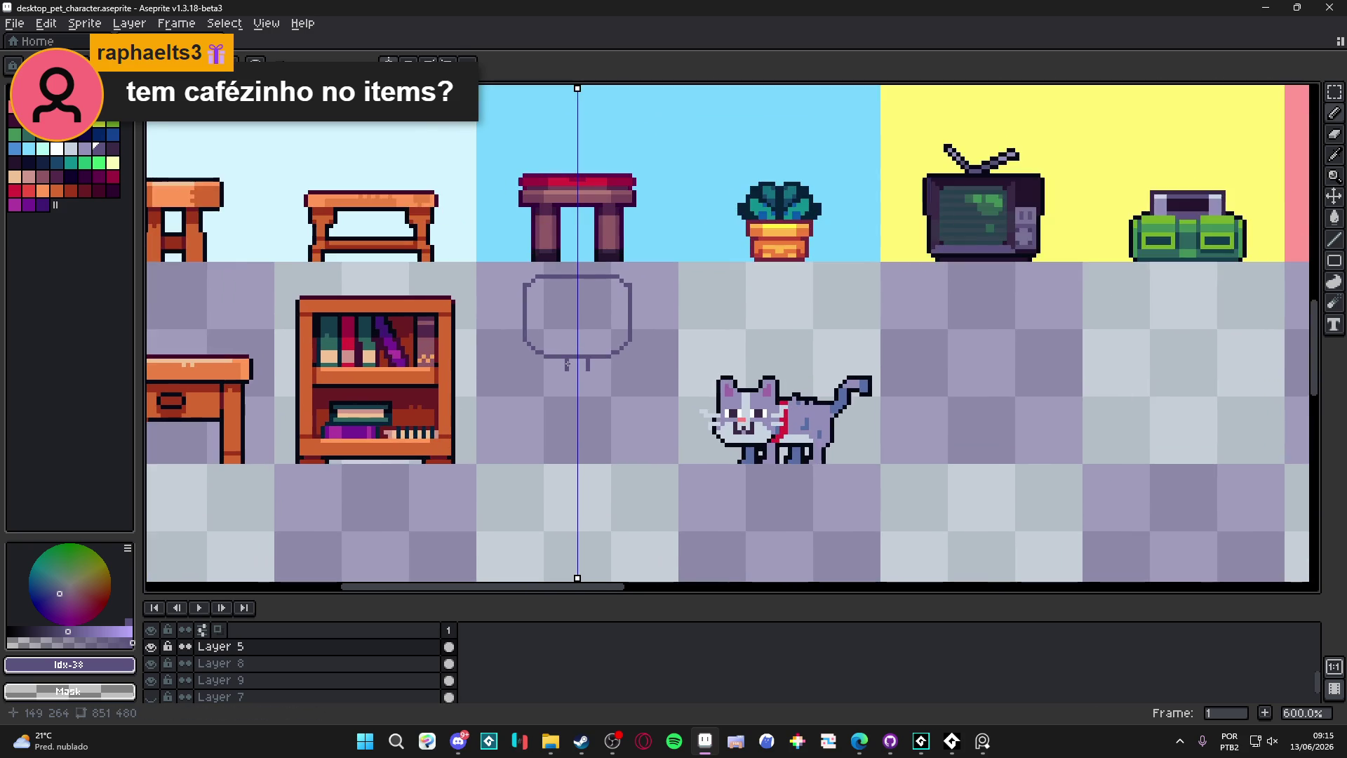
{"action": "left_click", "coordinate": [567, 372]}
{"action": "mouse_move", "coordinate": [567, 372]}
{"action": "left_mouse_down"}
{"action": "mouse_move", "coordinate": [639, 373]}
{"action": "mouse_move", "coordinate": [664, 428]}
{"action": "mouse_move", "coordinate": [531, 435]}
{"action": "mouse_move", "coordinate": [565, 452]}
{"action": "mouse_move", "coordinate": [527, 449]}
{"action": "left_mouse_up"}
{"action": "scroll", "coordinate": [533, 436], "scroll_direction": "down", "scroll_amount": 1}
{"action": "key", "text": "ctrl+z"}
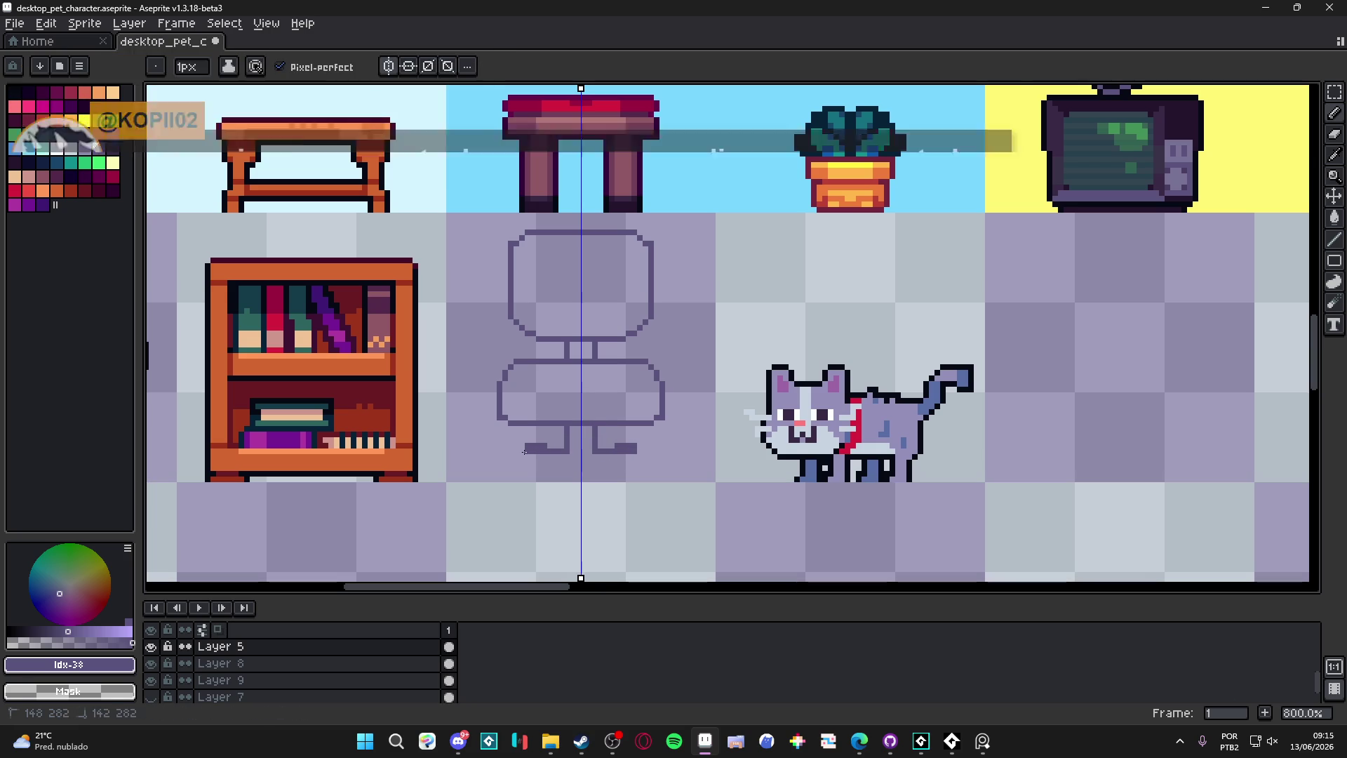
{"action": "left_click", "coordinate": [561, 467]}
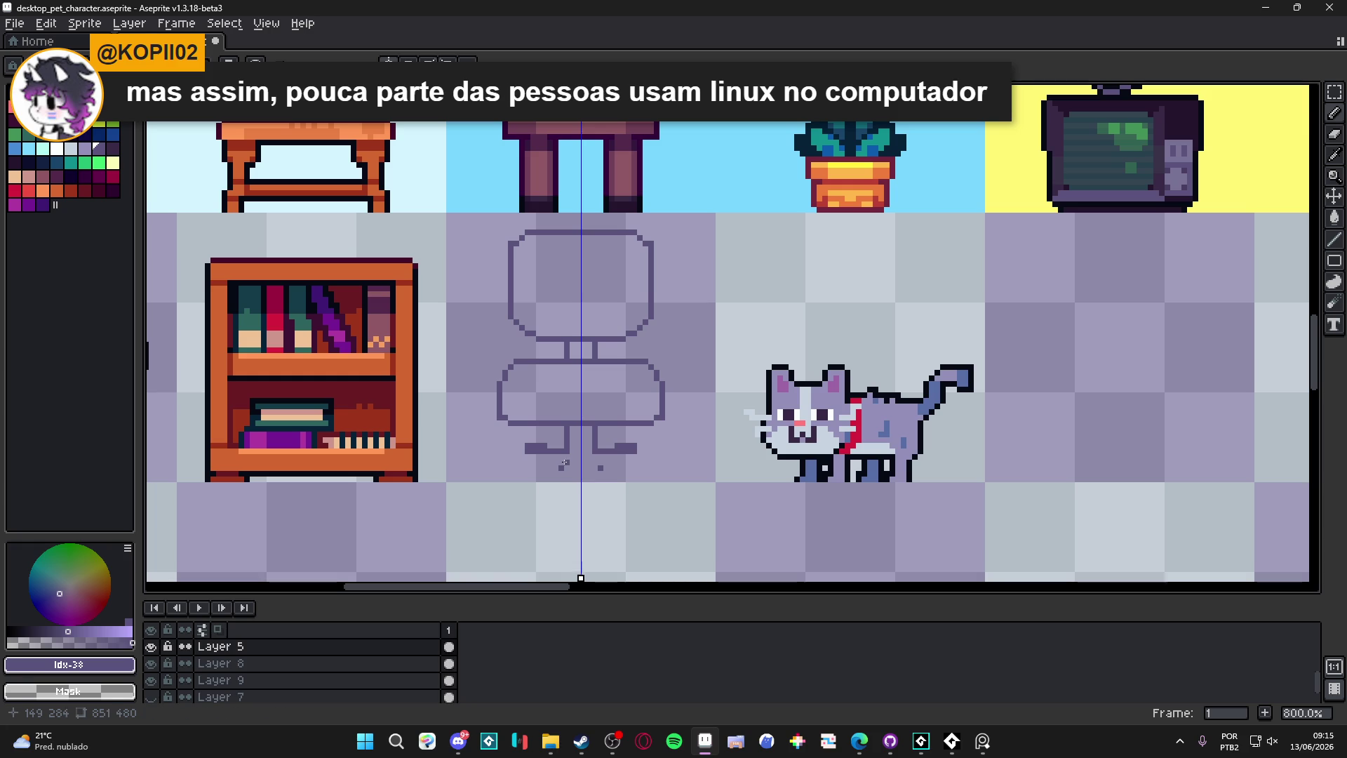
Step: Move the chair's legs up closer to the seat with a rectangular selection
{"action": "key", "text": "m"}
{"action": "mouse_move", "coordinate": [512, 436]}
{"action": "left_mouse_down"}
{"action": "mouse_move", "coordinate": [648, 478]}
{"action": "mouse_move", "coordinate": [632, 446]}
{"action": "left_mouse_up"}
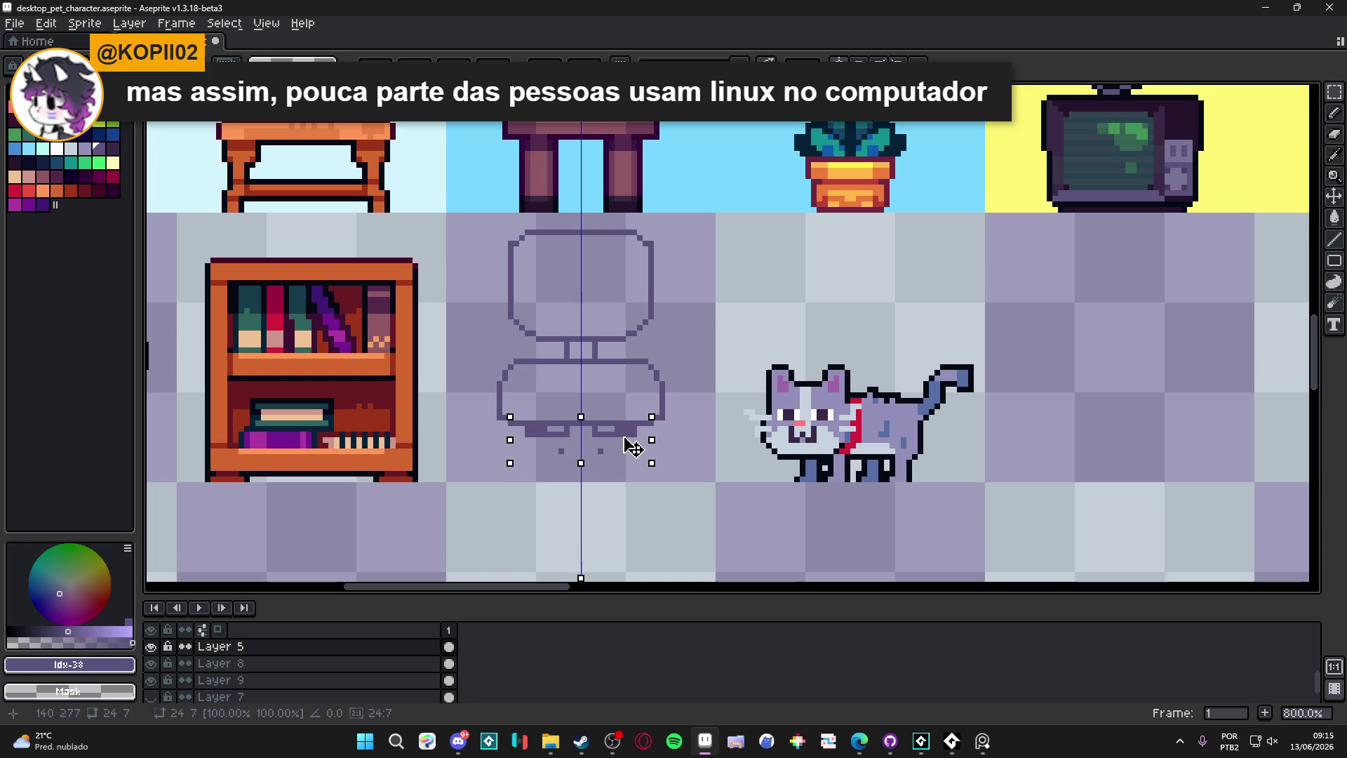
{"action": "key", "text": "ctrl+d"}
{"action": "key", "text": "b"}
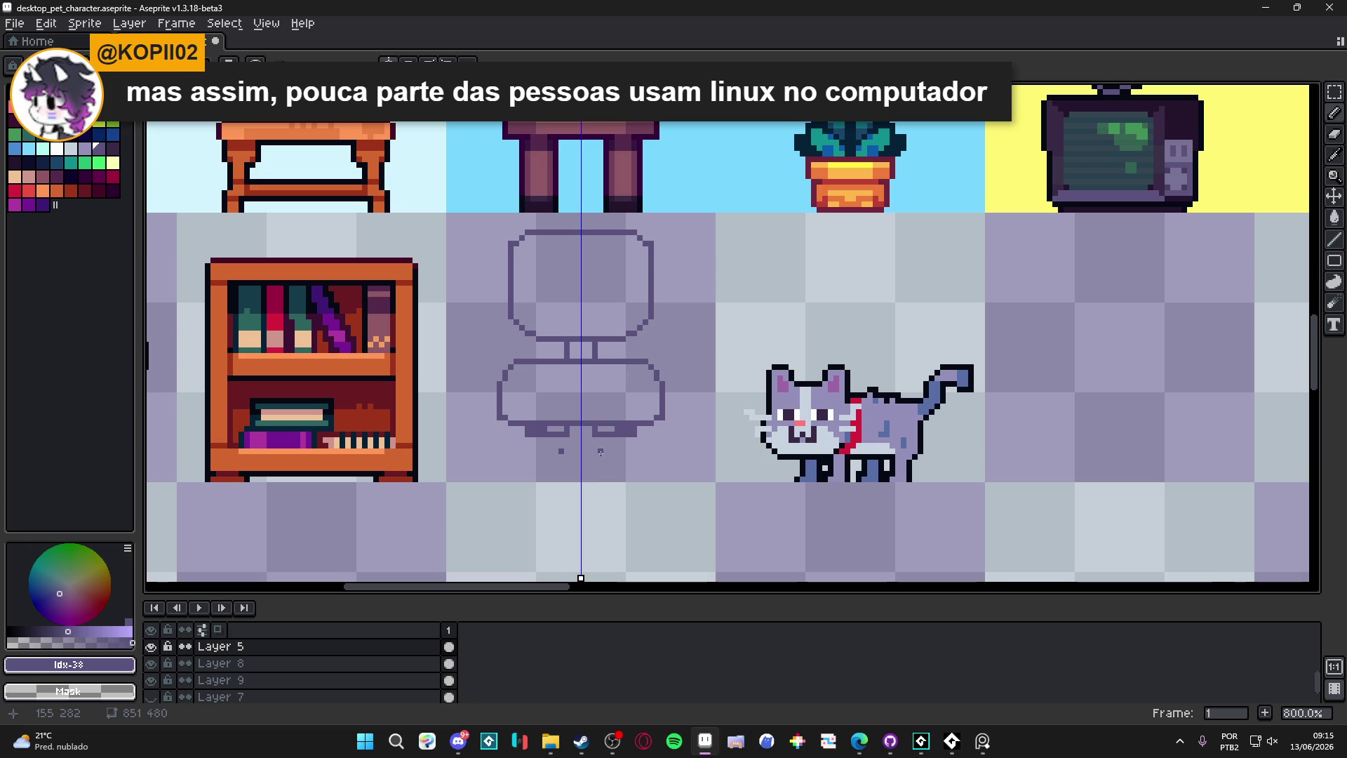
Step: Join the dashes into the stand's base and paint the left and right wheels
{"action": "left_click_drag", "start_coordinate": [563, 452], "coordinate": [598, 452]}
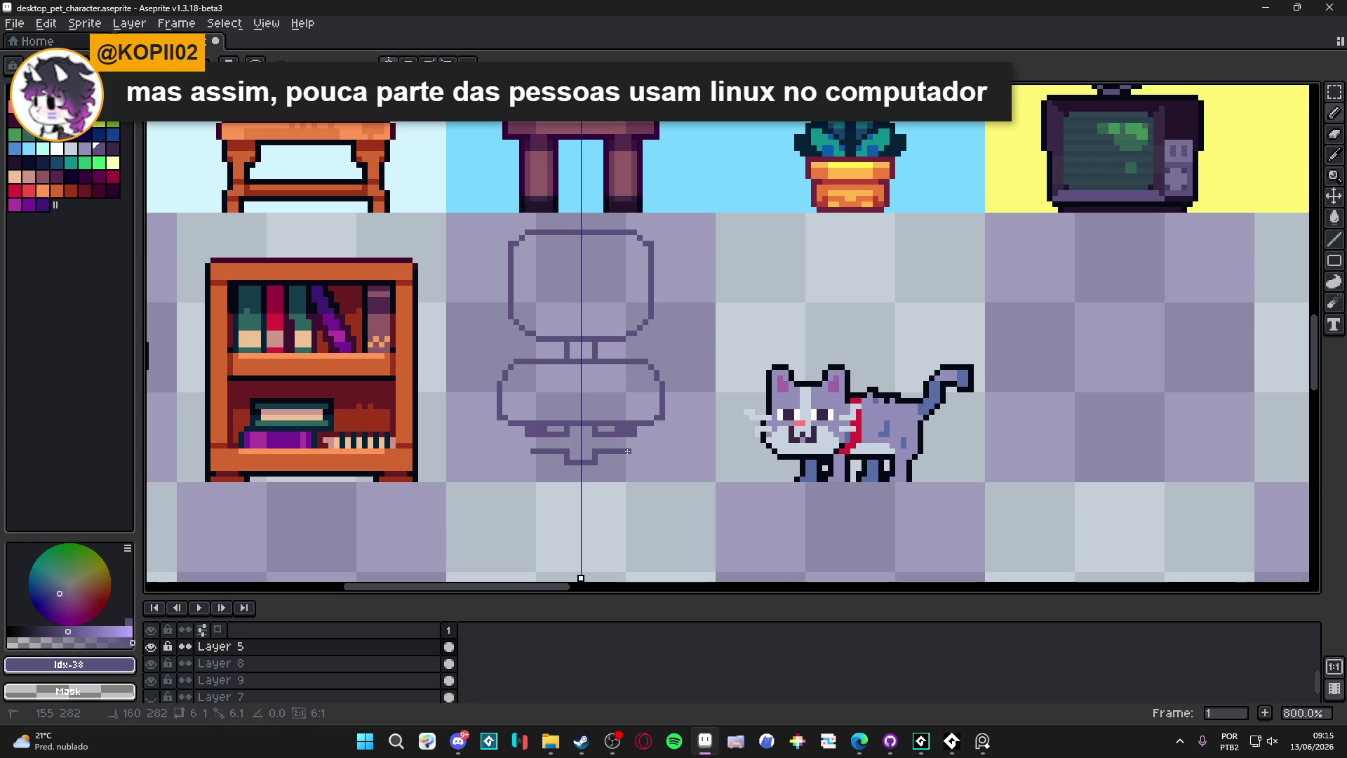
{"action": "left_click", "coordinate": [627, 451], "text": "shift"}
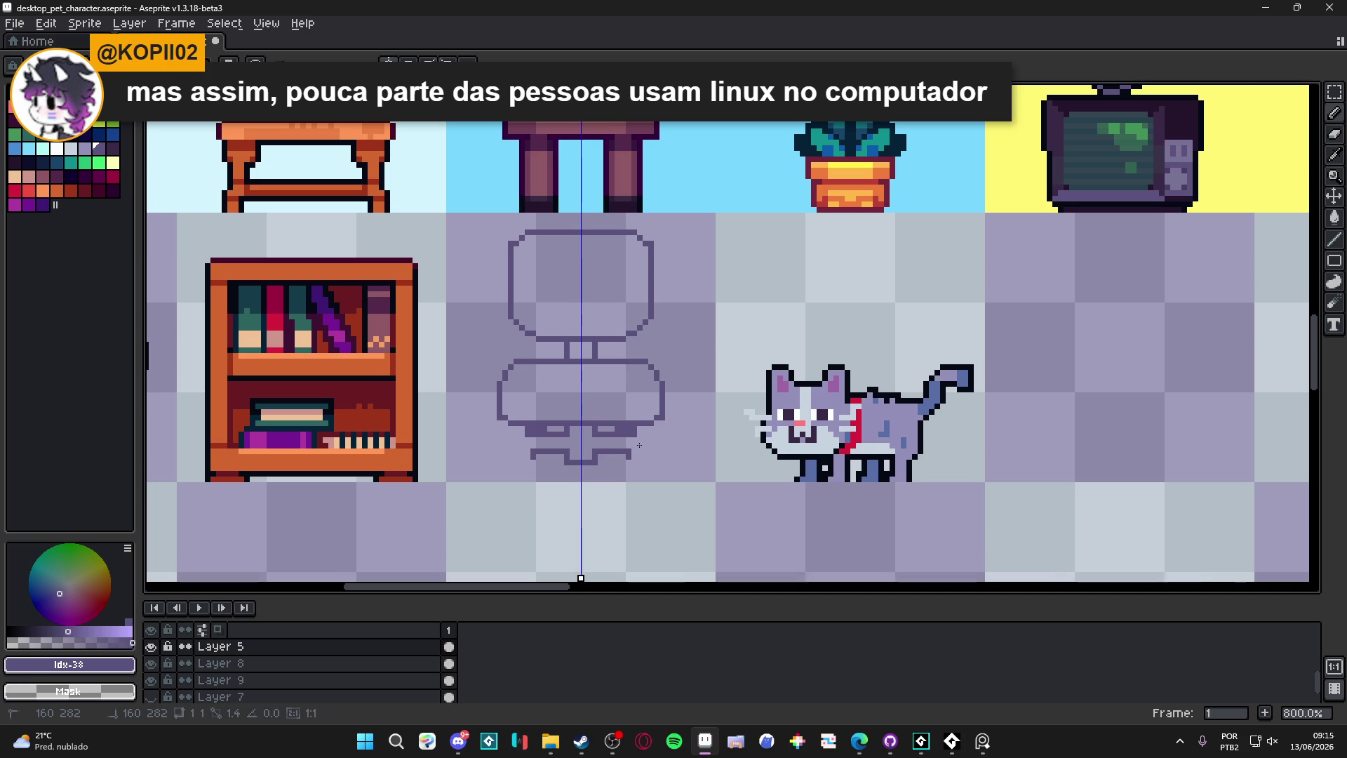
{"action": "left_click", "coordinate": [639, 440]}
{"action": "left_click_drag", "start_coordinate": [639, 442], "coordinate": [637, 459]}
{"action": "left_click_drag", "start_coordinate": [519, 449], "coordinate": [582, 476]}
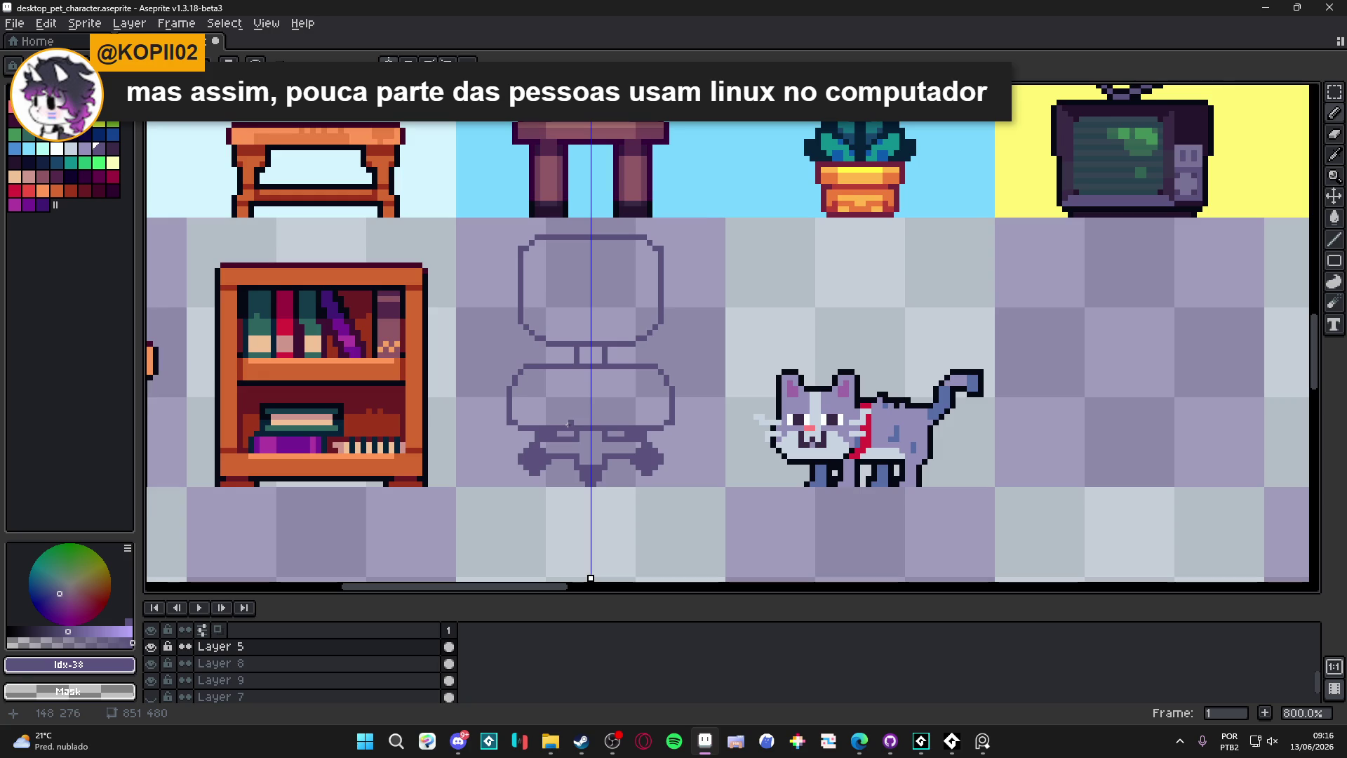
{"action": "scroll", "coordinate": [505, 387], "scroll_direction": "up", "scroll_amount": 1}
Step: Draw a line across the chair seat
{"action": "left_click_drag", "start_coordinate": [536, 405], "coordinate": [710, 403]}
{"action": "scroll", "coordinate": [653, 445], "scroll_direction": "down", "scroll_amount": 3}
{"action": "scroll", "coordinate": [652, 445], "scroll_direction": "down", "scroll_amount": 1}
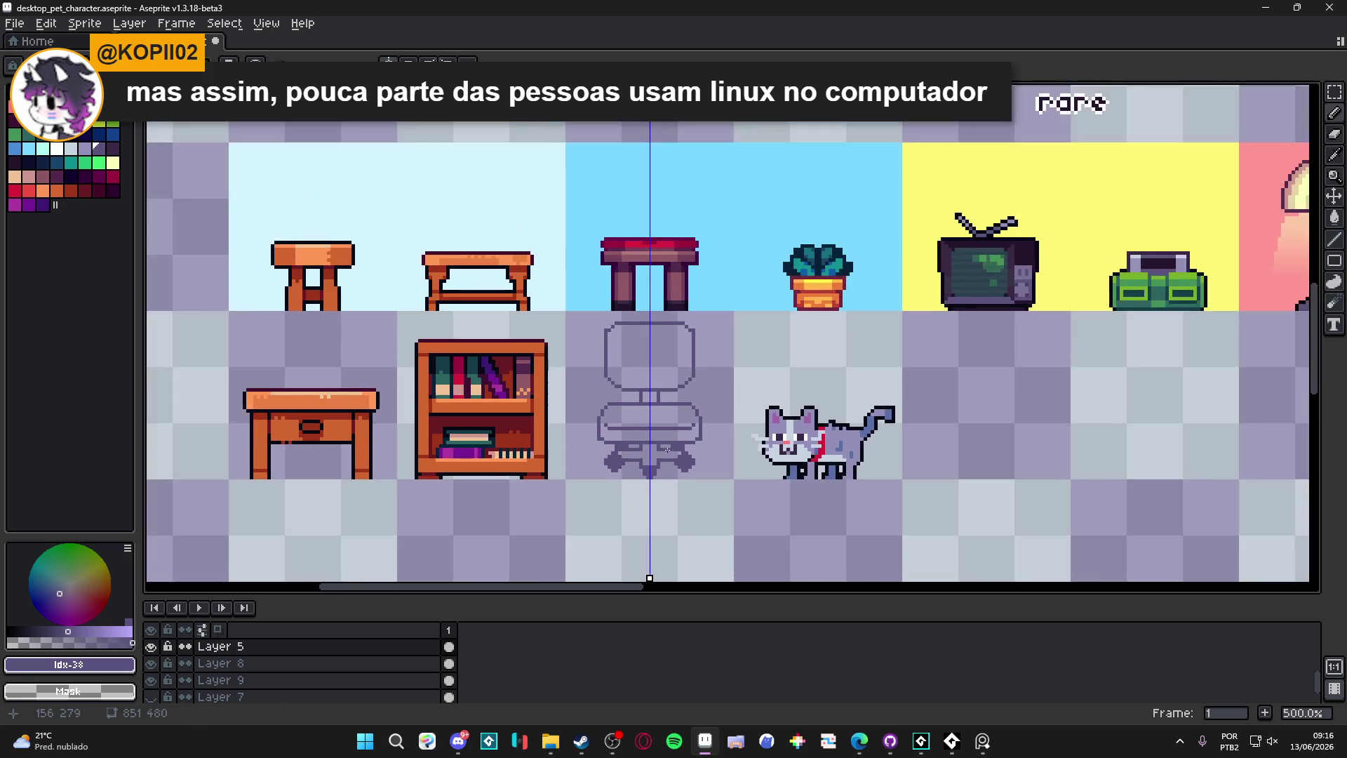
{"action": "scroll", "coordinate": [596, 376], "scroll_direction": "up", "scroll_amount": 4}
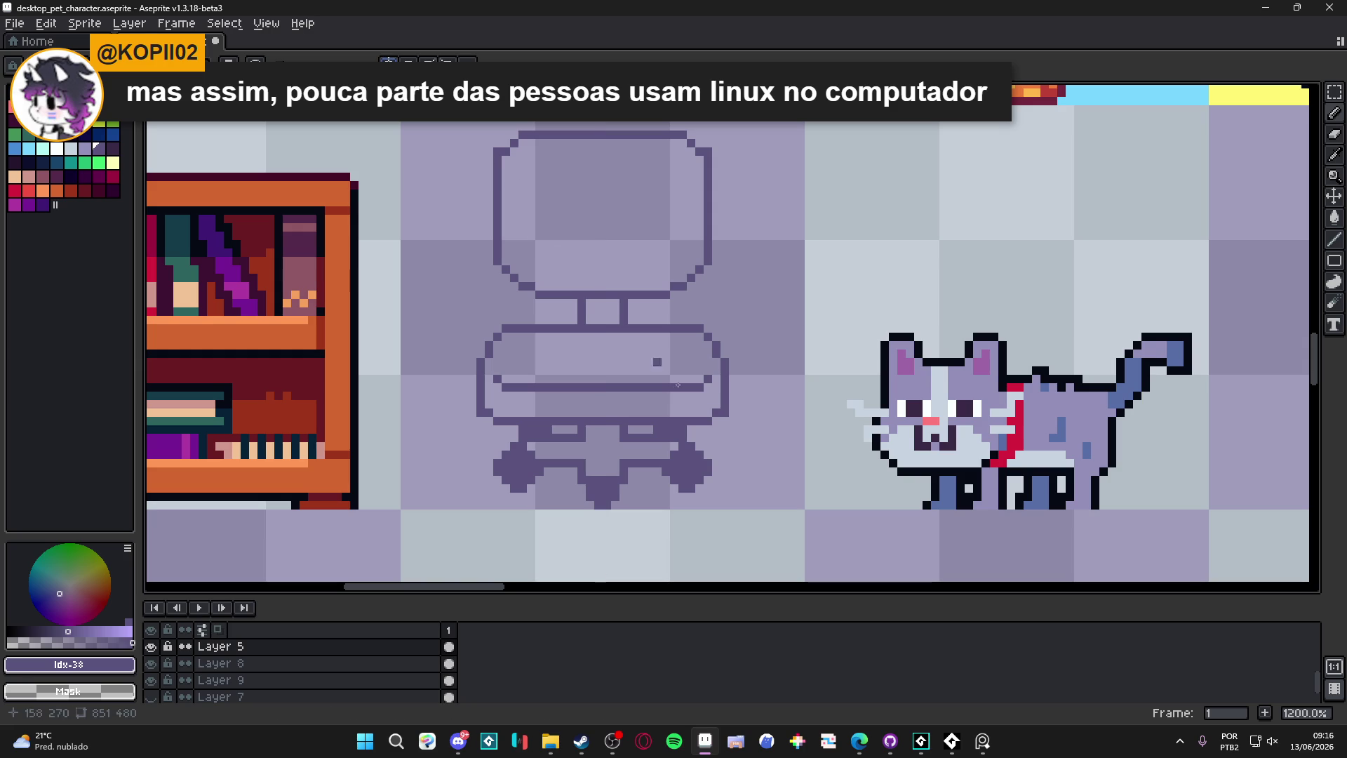
Step: Shift the right wheel a few pixels left to space the wheels evenly
{"action": "key", "text": "m"}
{"action": "mouse_move", "coordinate": [733, 504]}
{"action": "left_mouse_down"}
{"action": "mouse_move", "coordinate": [647, 435]}
{"action": "mouse_move", "coordinate": [650, 421]}
{"action": "left_mouse_up"}
{"action": "key", "text": "Left"}
{"action": "key", "text": "Left"}
{"action": "key", "text": "Left"}
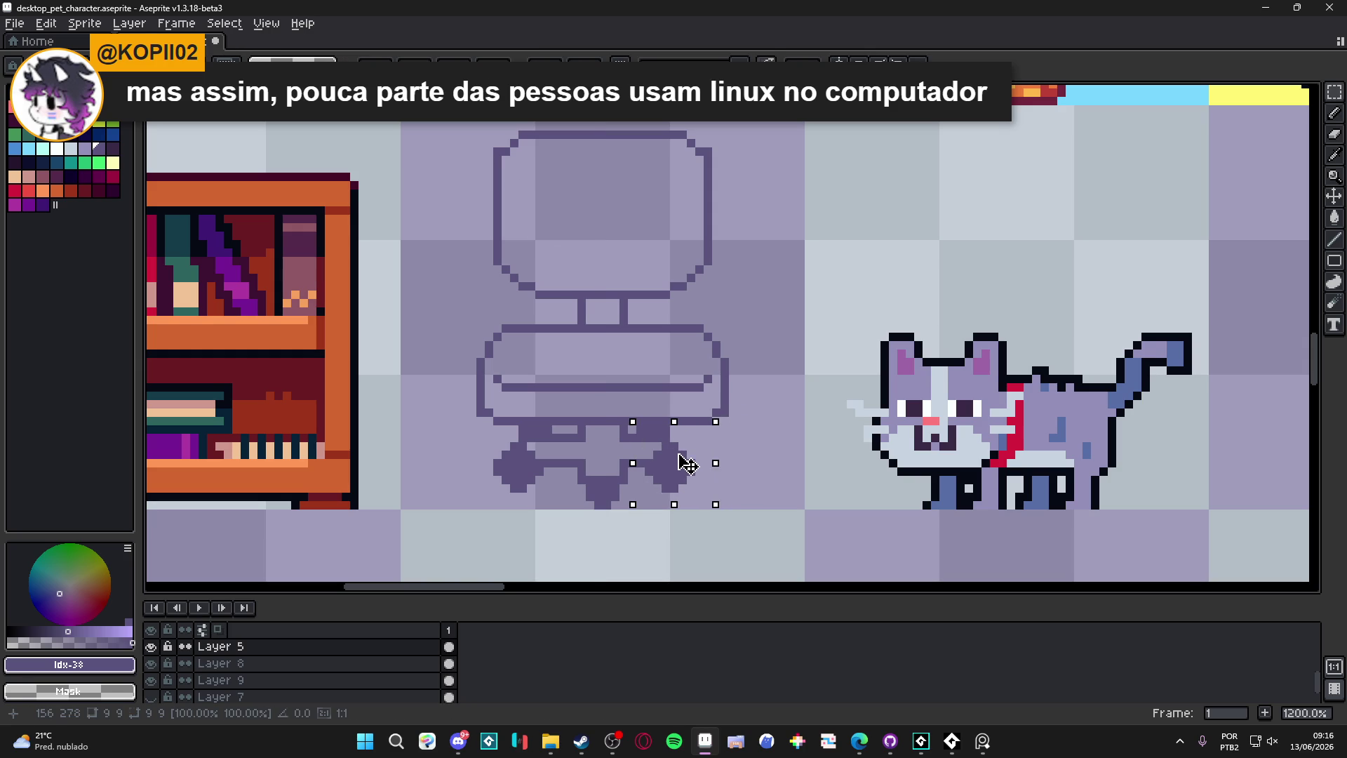
{"action": "key", "text": "ctrl+d"}
{"action": "left_click_drag", "start_coordinate": [504, 430], "coordinate": [573, 505]}
{"action": "key", "text": "ctrl+d"}
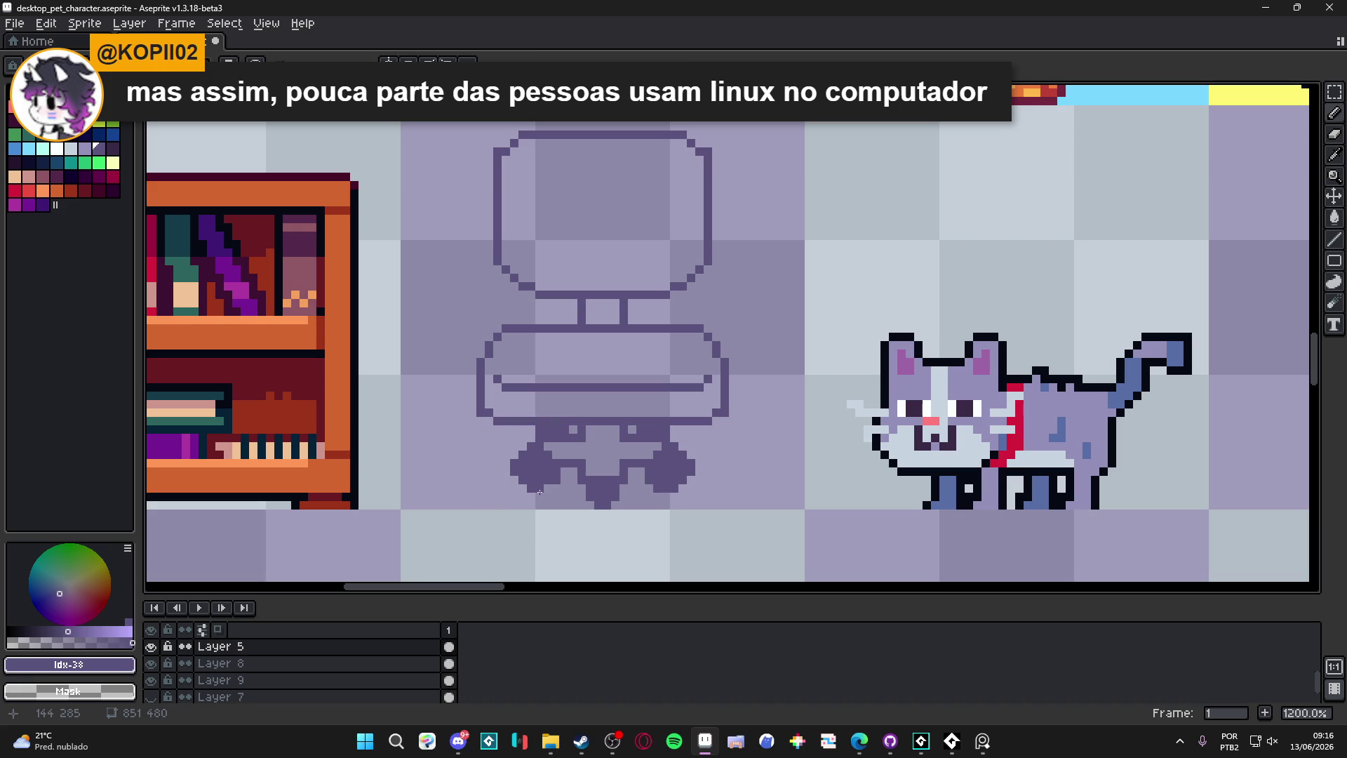
{"action": "key", "text": "b"}
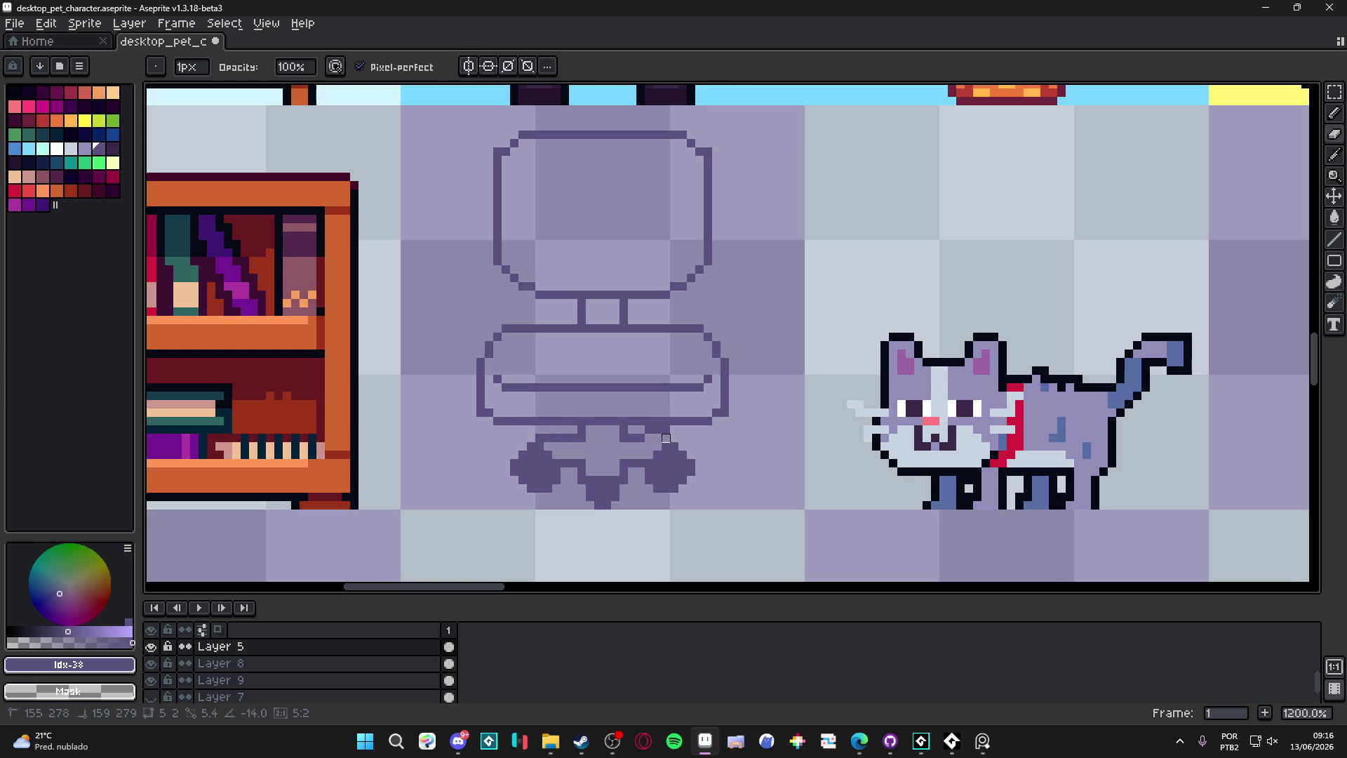
{"action": "key", "text": "e"}
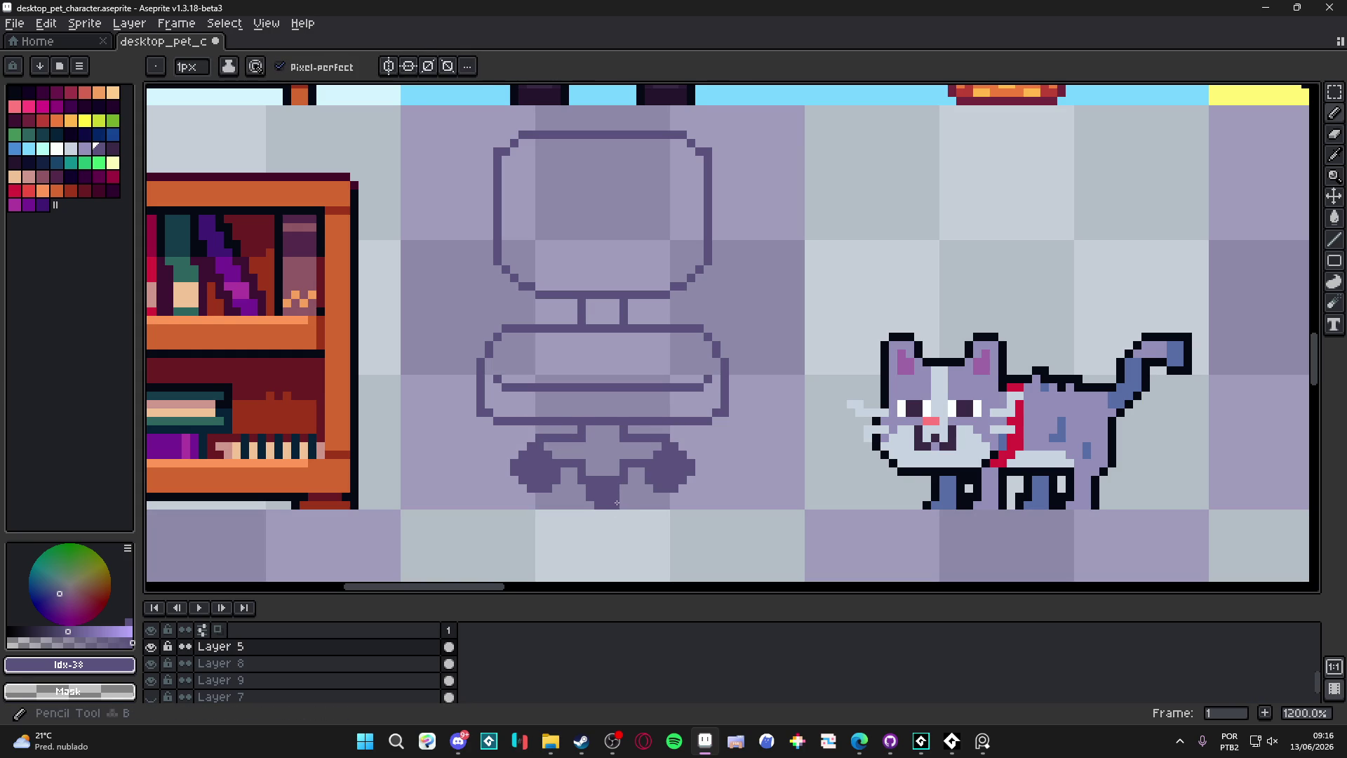
Step: Erase the right wheel's fill so it becomes an outline
{"action": "scroll", "coordinate": [619, 499], "scroll_direction": "up", "scroll_amount": 1}
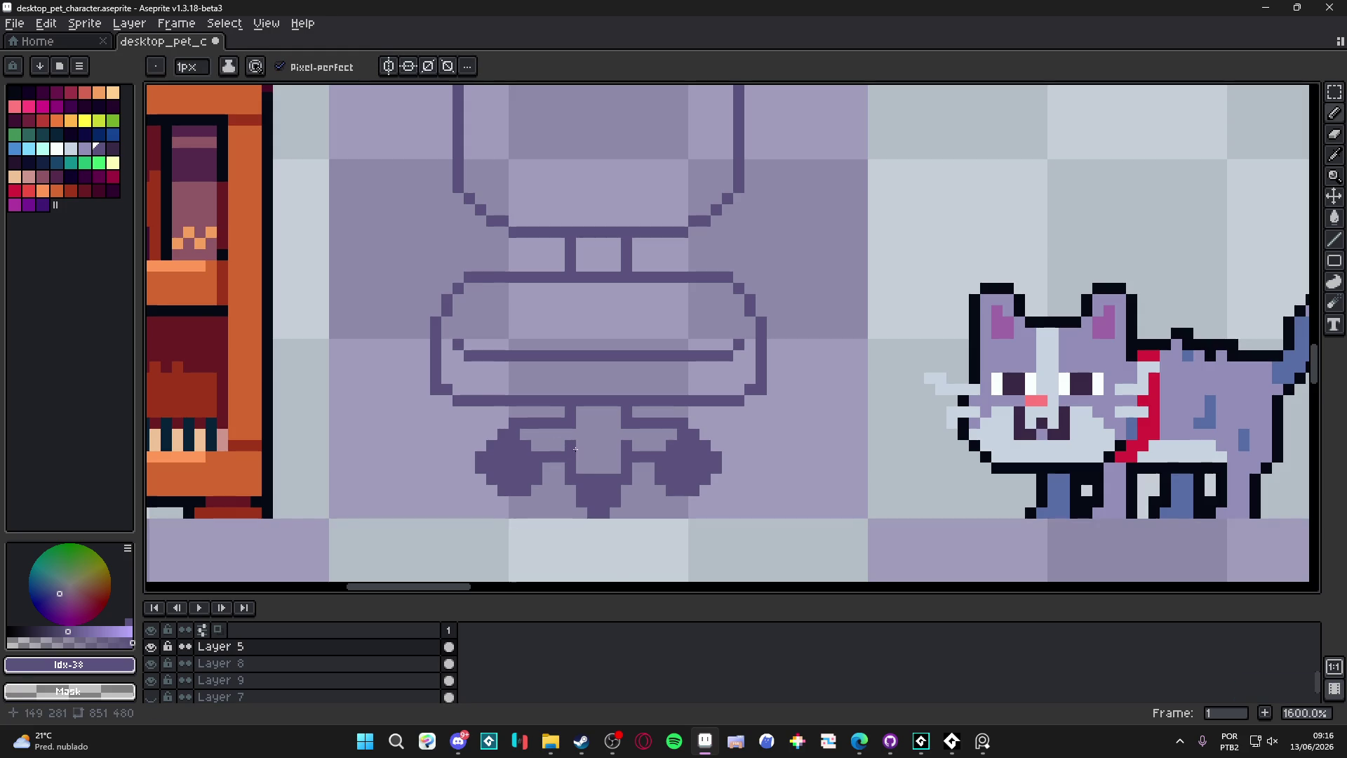
{"action": "scroll", "coordinate": [564, 446], "scroll_direction": "down", "scroll_amount": 6}
{"action": "scroll", "coordinate": [564, 436], "scroll_direction": "up", "scroll_amount": 5}
{"action": "scroll", "coordinate": [564, 437], "scroll_direction": "up", "scroll_amount": 1}
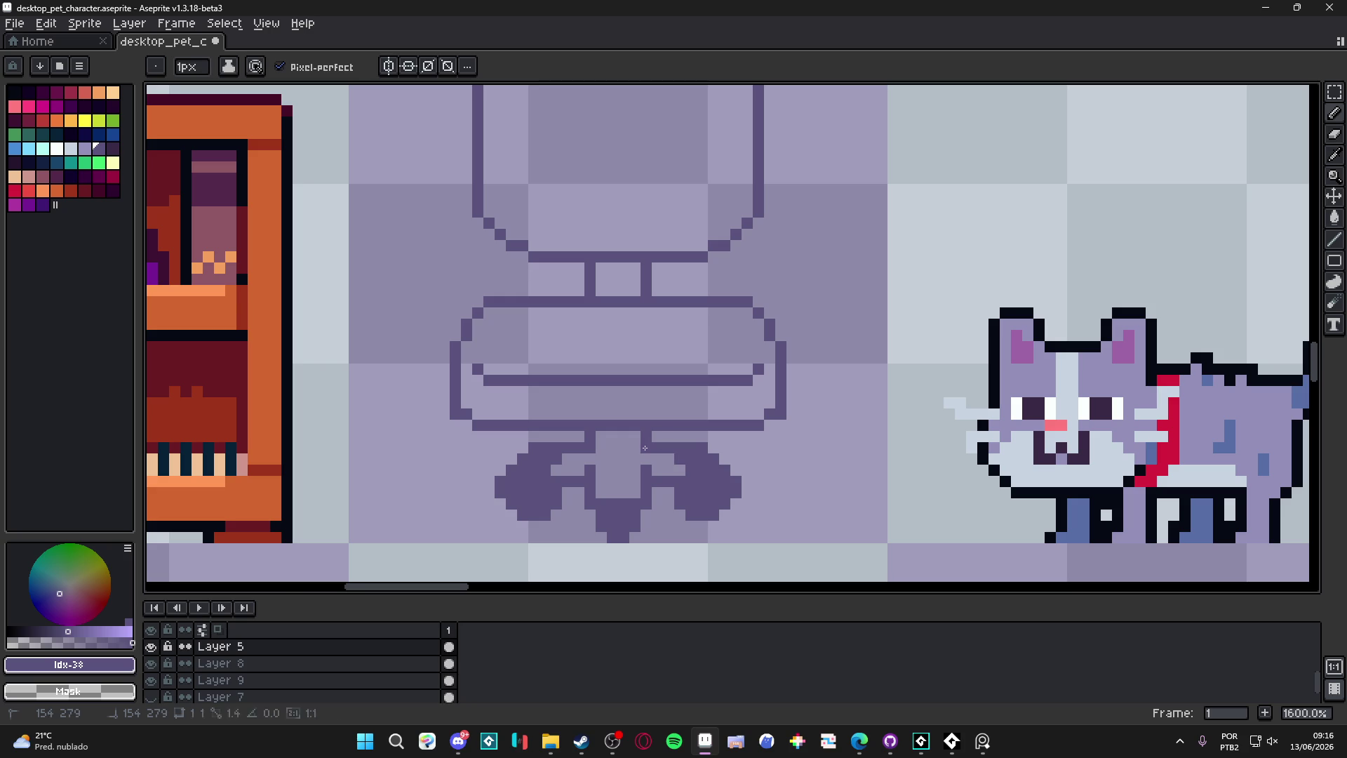
{"action": "key", "text": "e"}
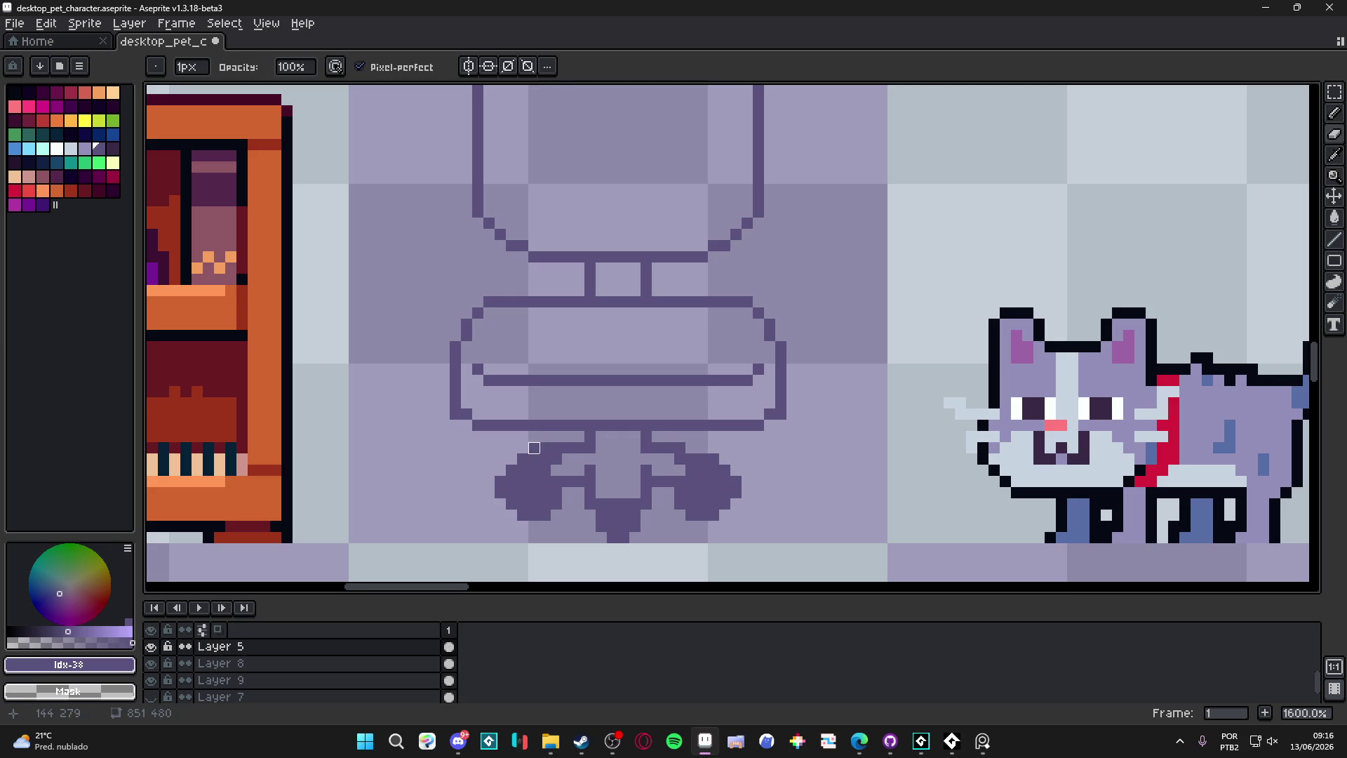
{"action": "scroll", "coordinate": [546, 447], "scroll_direction": "down", "scroll_amount": 4}
{"action": "scroll", "coordinate": [575, 477], "scroll_direction": "up", "scroll_amount": 1}
{"action": "key", "text": "b"}
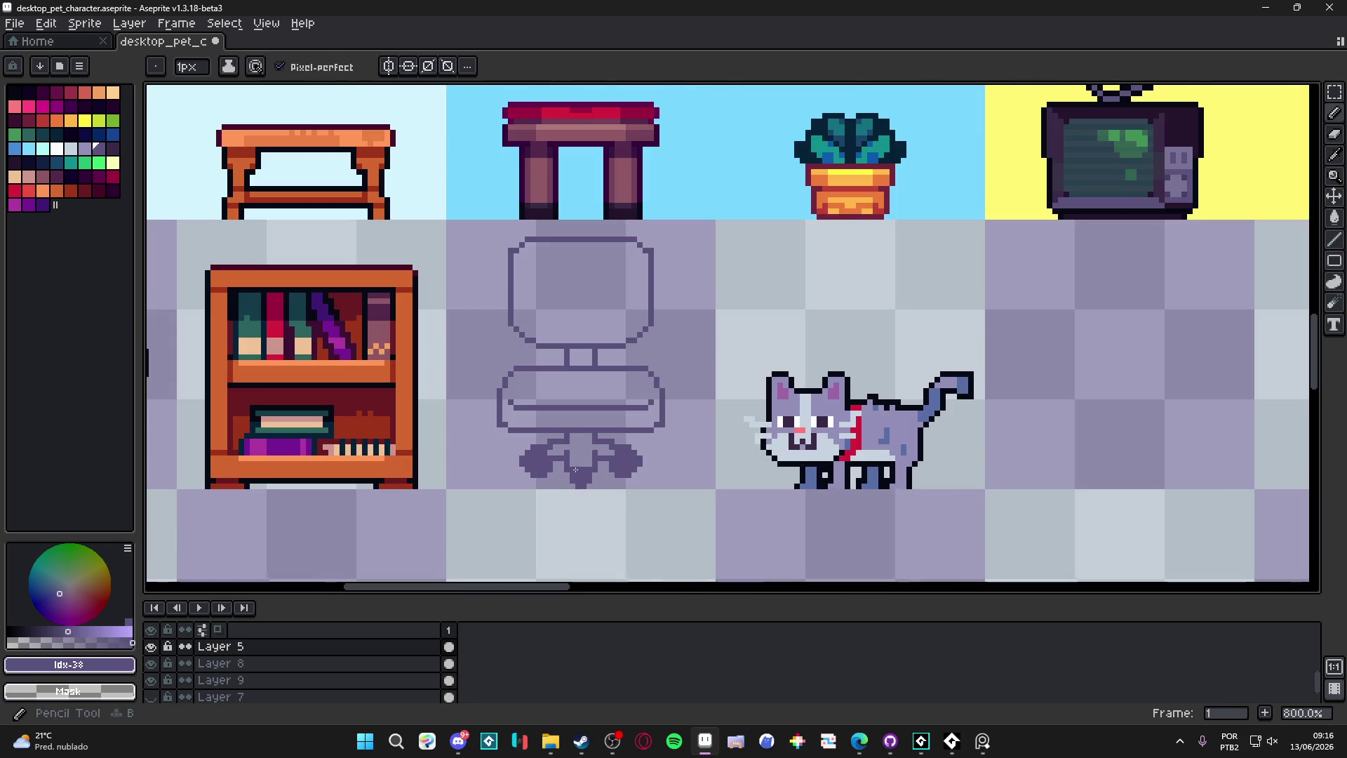
{"action": "scroll", "coordinate": [604, 500], "scroll_direction": "up", "scroll_amount": 3}
{"action": "scroll", "coordinate": [605, 500], "scroll_direction": "down", "scroll_amount": 5}
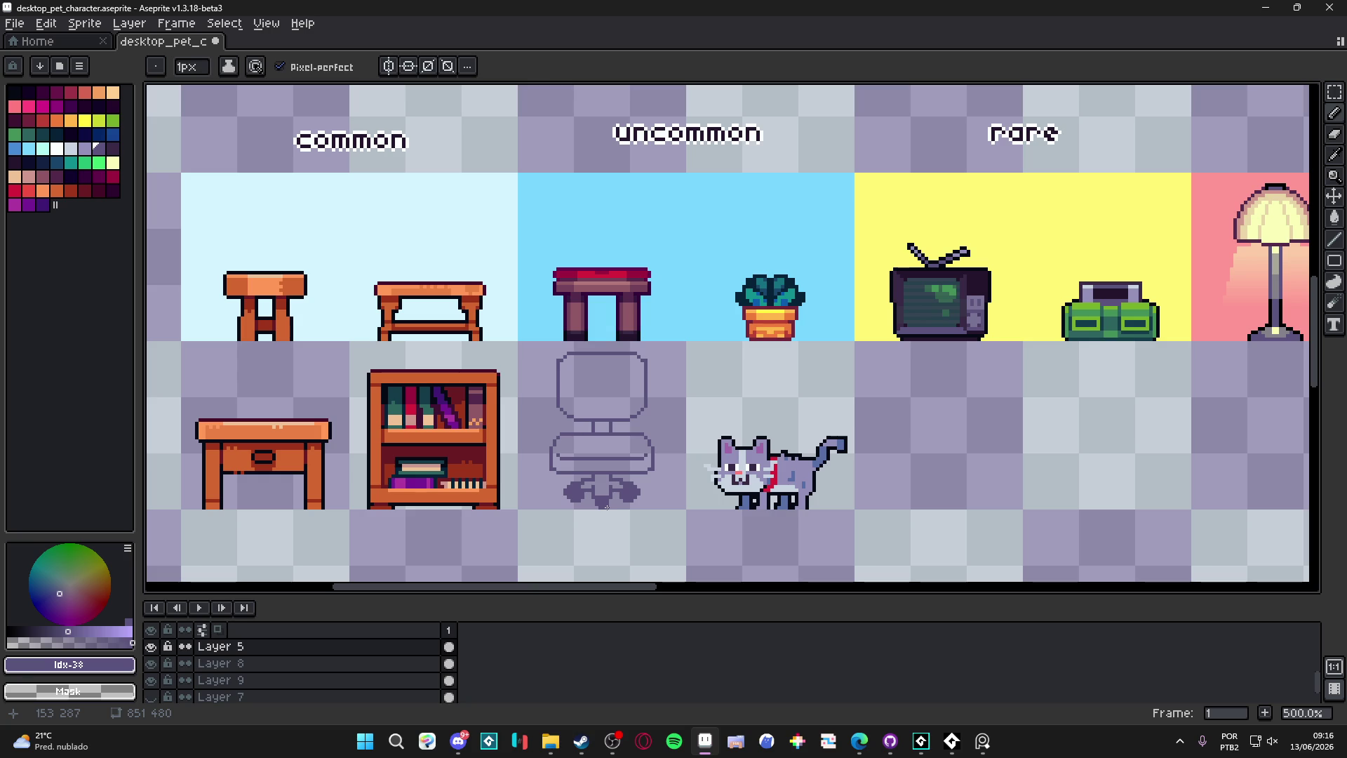
{"action": "scroll", "coordinate": [572, 503], "scroll_direction": "up", "scroll_amount": 4}
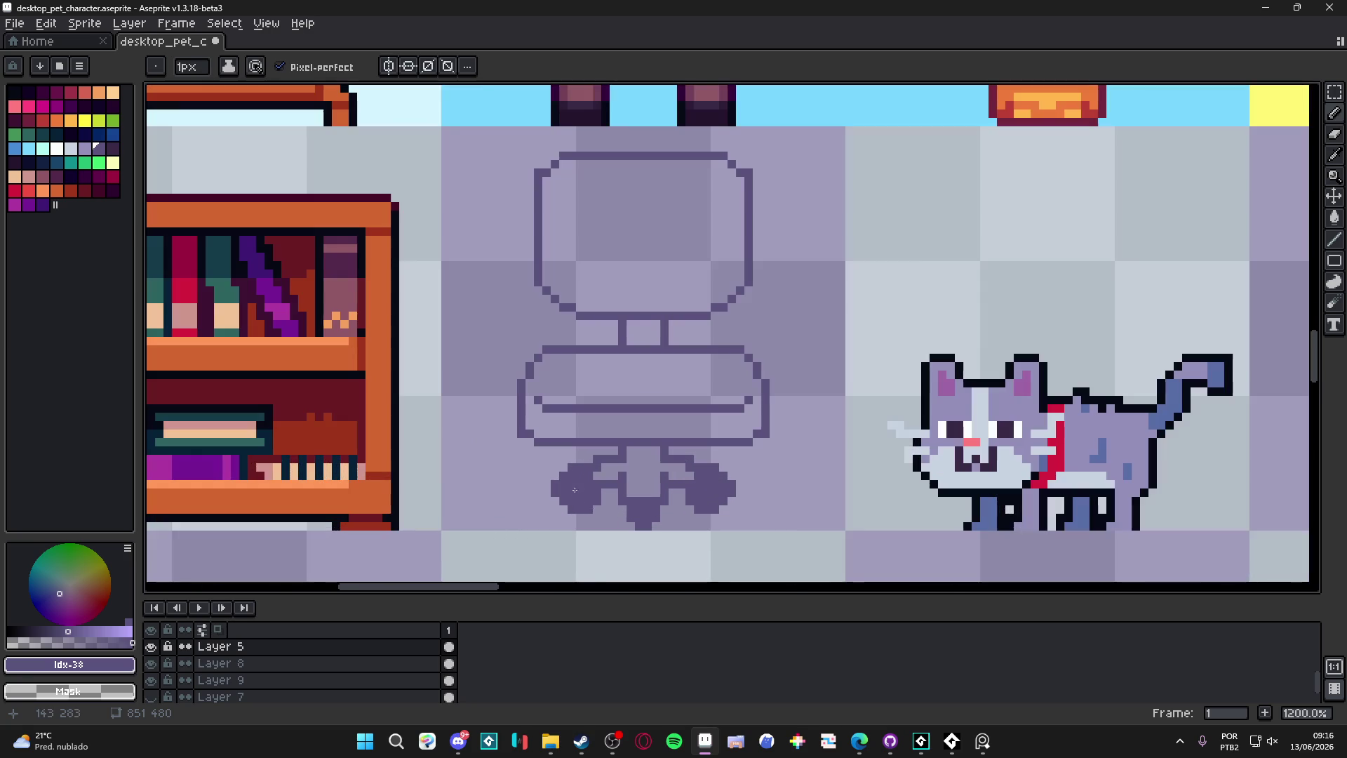
{"action": "key", "text": "e"}
{"action": "left_click", "coordinate": [710, 488]}
{"action": "scroll", "coordinate": [703, 519], "scroll_direction": "down", "scroll_amount": 4}
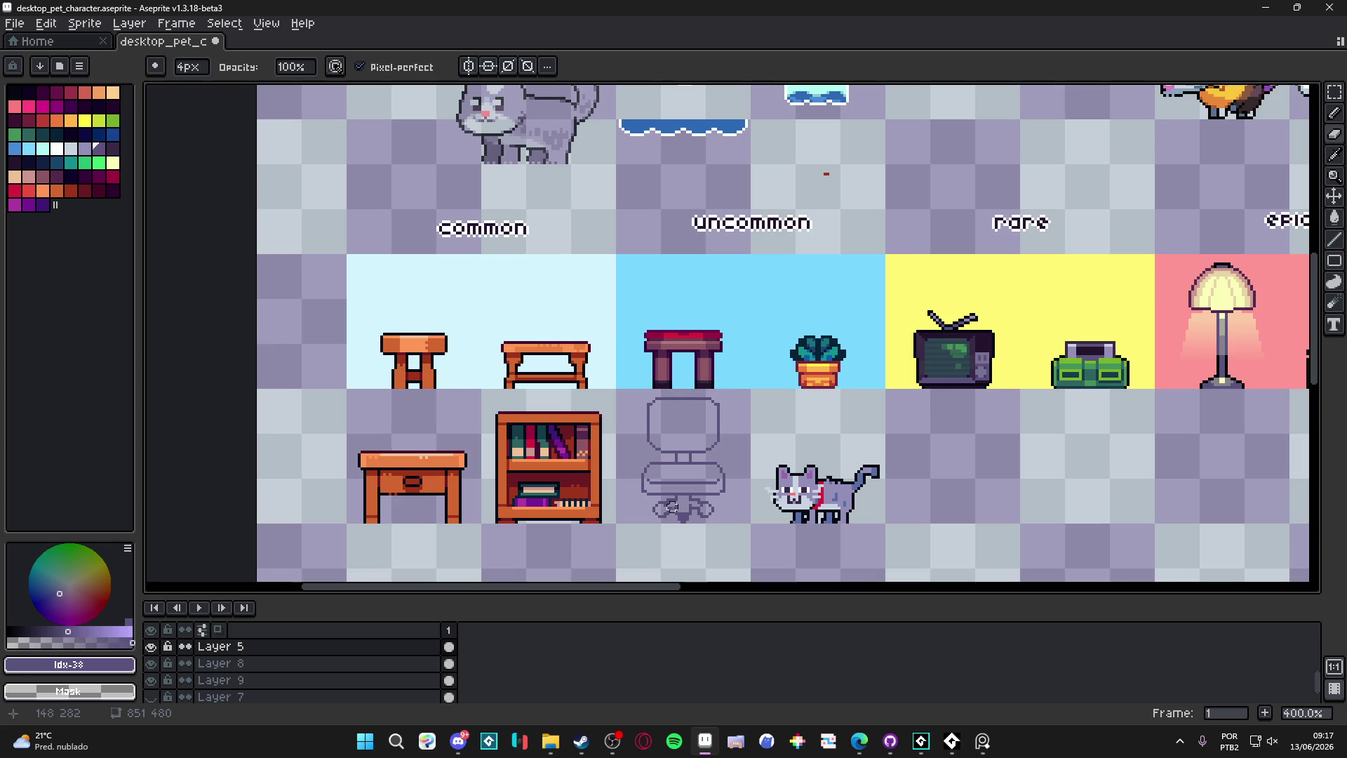
{"action": "scroll", "coordinate": [672, 508], "scroll_direction": "up", "scroll_amount": 3}
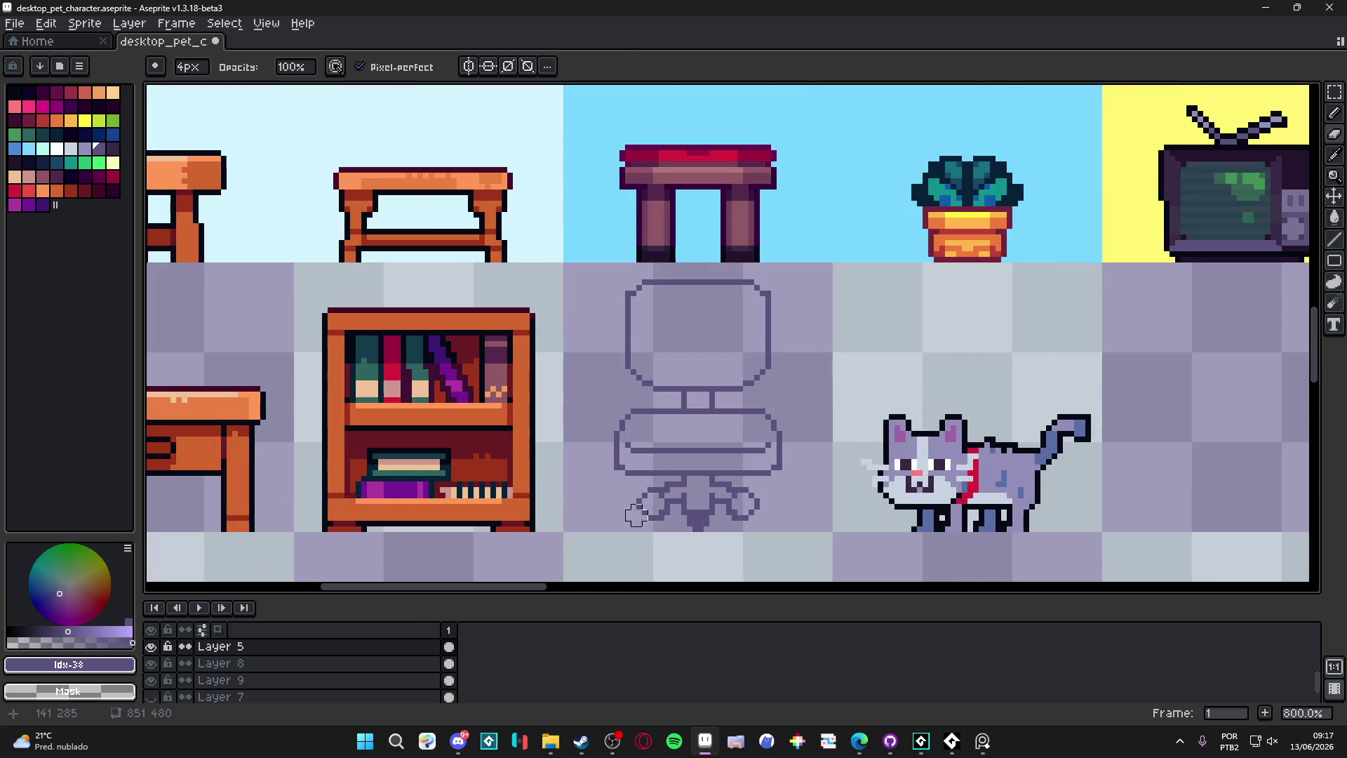
{"action": "scroll", "coordinate": [652, 507], "scroll_direction": "up", "scroll_amount": 2}
Step: Nudge the left wheel down and reselect the area around the right wheel
{"action": "key", "text": "m"}
{"action": "mouse_move", "coordinate": [602, 471]}
{"action": "left_mouse_down"}
{"action": "mouse_move", "coordinate": [658, 544]}
{"action": "mouse_move", "coordinate": [677, 545]}
{"action": "left_mouse_up"}
{"action": "key", "text": "Down"}
{"action": "key", "text": "Down"}
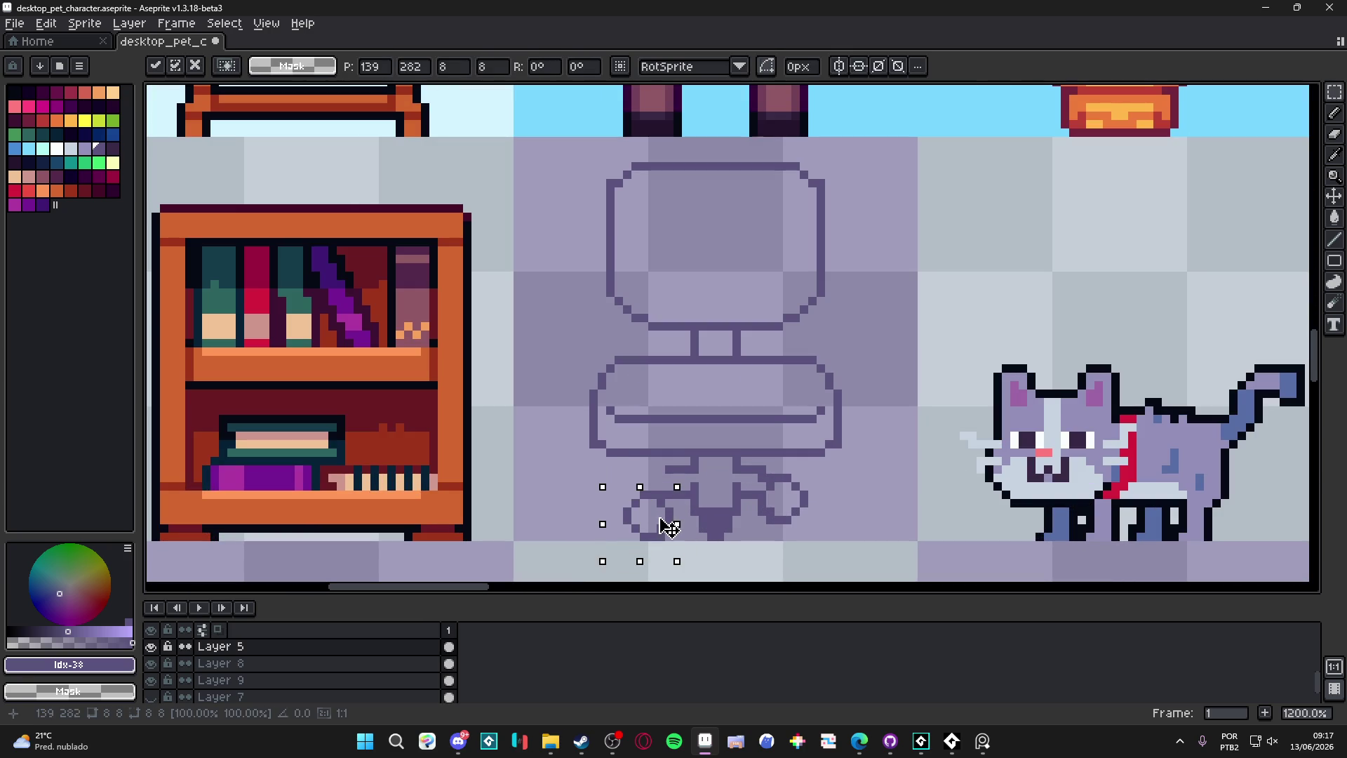
{"action": "key", "text": "ctrl+d"}
{"action": "left_click_drag", "start_coordinate": [822, 484], "coordinate": [767, 532]}
{"action": "scroll", "coordinate": [772, 499], "scroll_direction": "up", "scroll_amount": 4}
{"action": "mouse_move", "coordinate": [841, 437]}
{"action": "left_mouse_down"}
{"action": "mouse_move", "coordinate": [768, 526]}
{"action": "mouse_move", "coordinate": [750, 521]}
{"action": "left_mouse_up"}
{"action": "scroll", "coordinate": [748, 521], "scroll_direction": "down", "scroll_amount": 2}
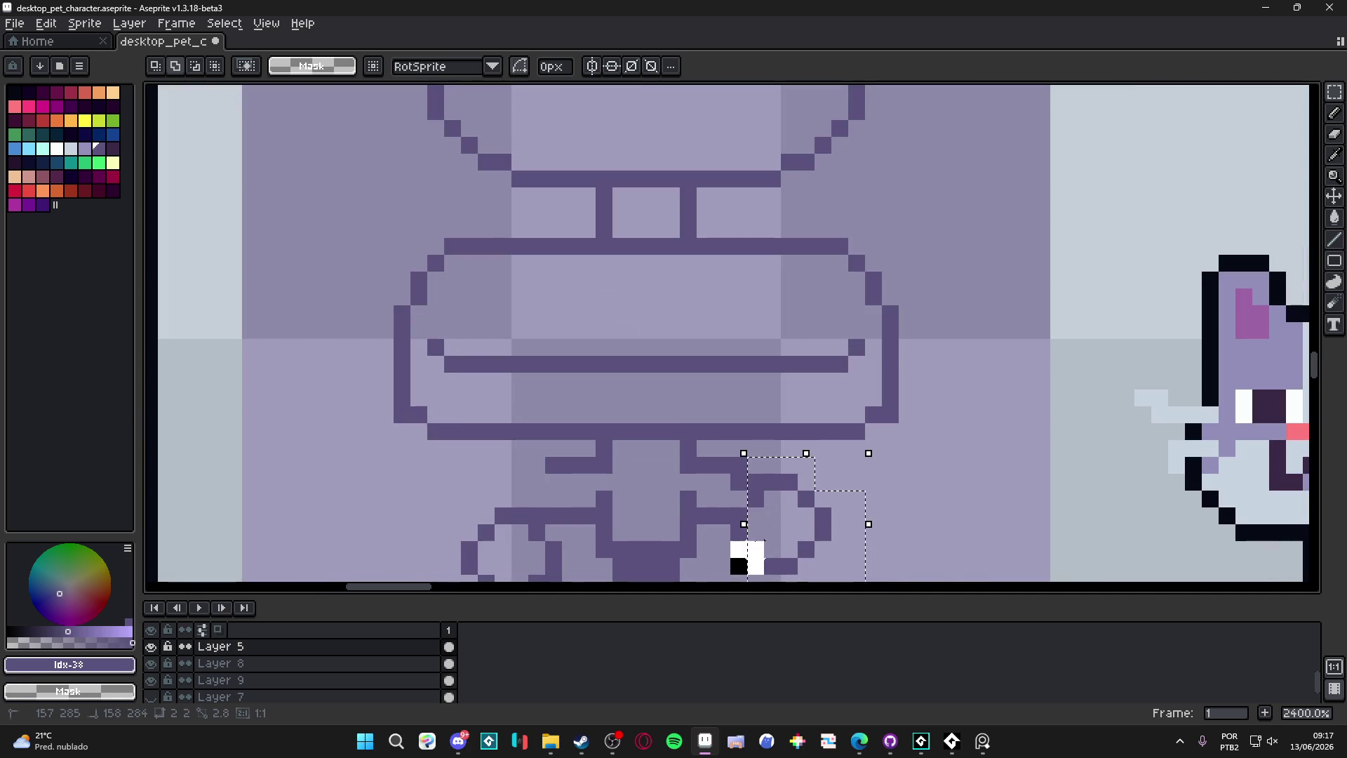
{"action": "scroll", "coordinate": [772, 535], "scroll_direction": "down", "scroll_amount": 3}
{"action": "key", "text": "b"}
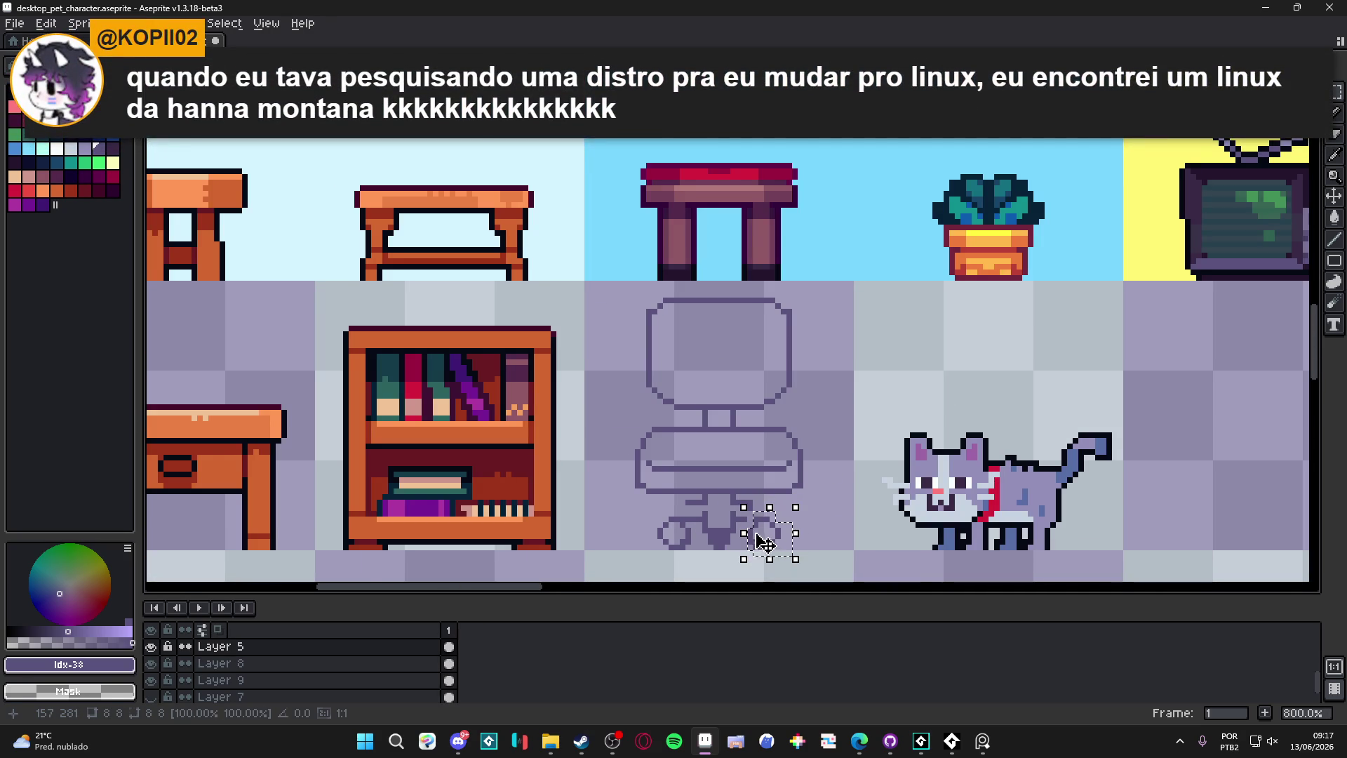
{"action": "key", "text": "ctrl+d"}
{"action": "scroll", "coordinate": [741, 521], "scroll_direction": "up", "scroll_amount": 3}
Step: Pick the outline colour #5b537d and turn vertical symmetry back on
{"action": "left_click", "coordinate": [749, 519], "text": "alt"}
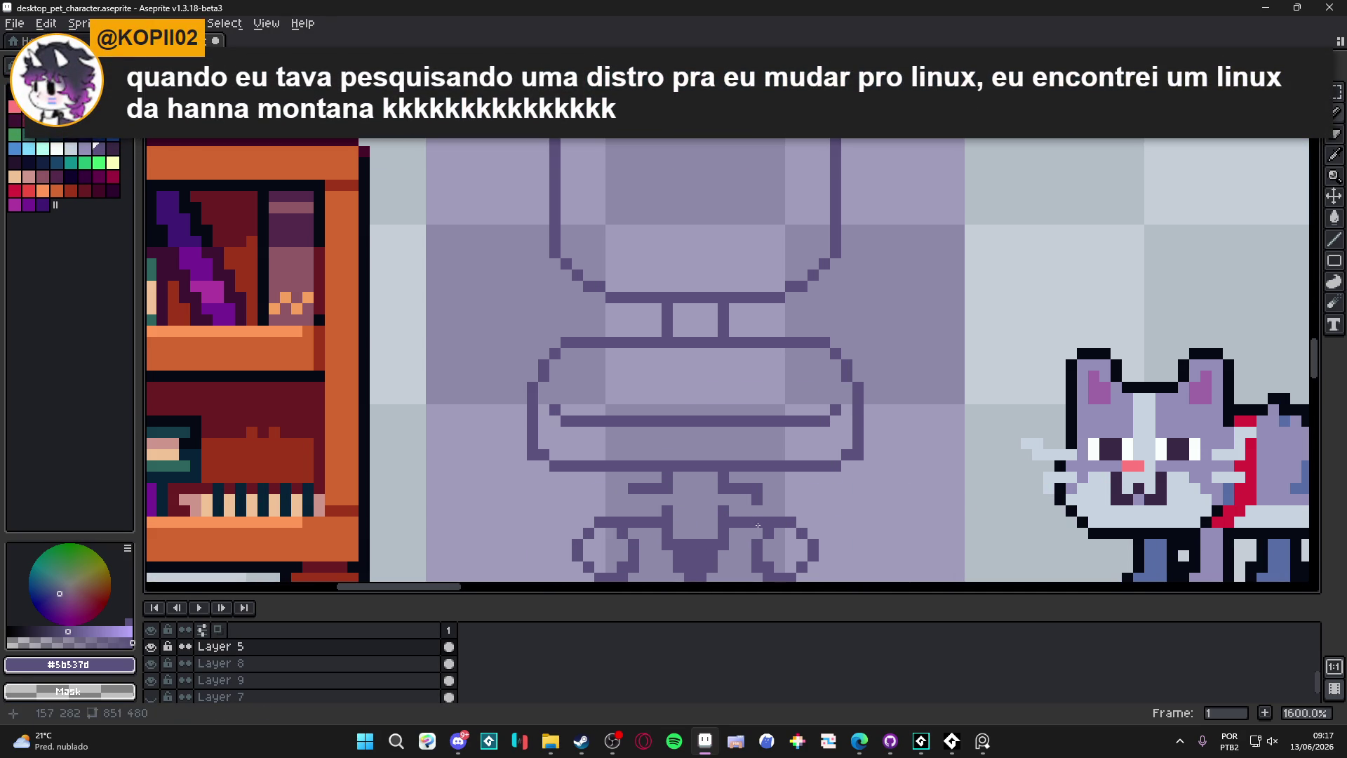
{"action": "key", "text": "ctrl+z"}
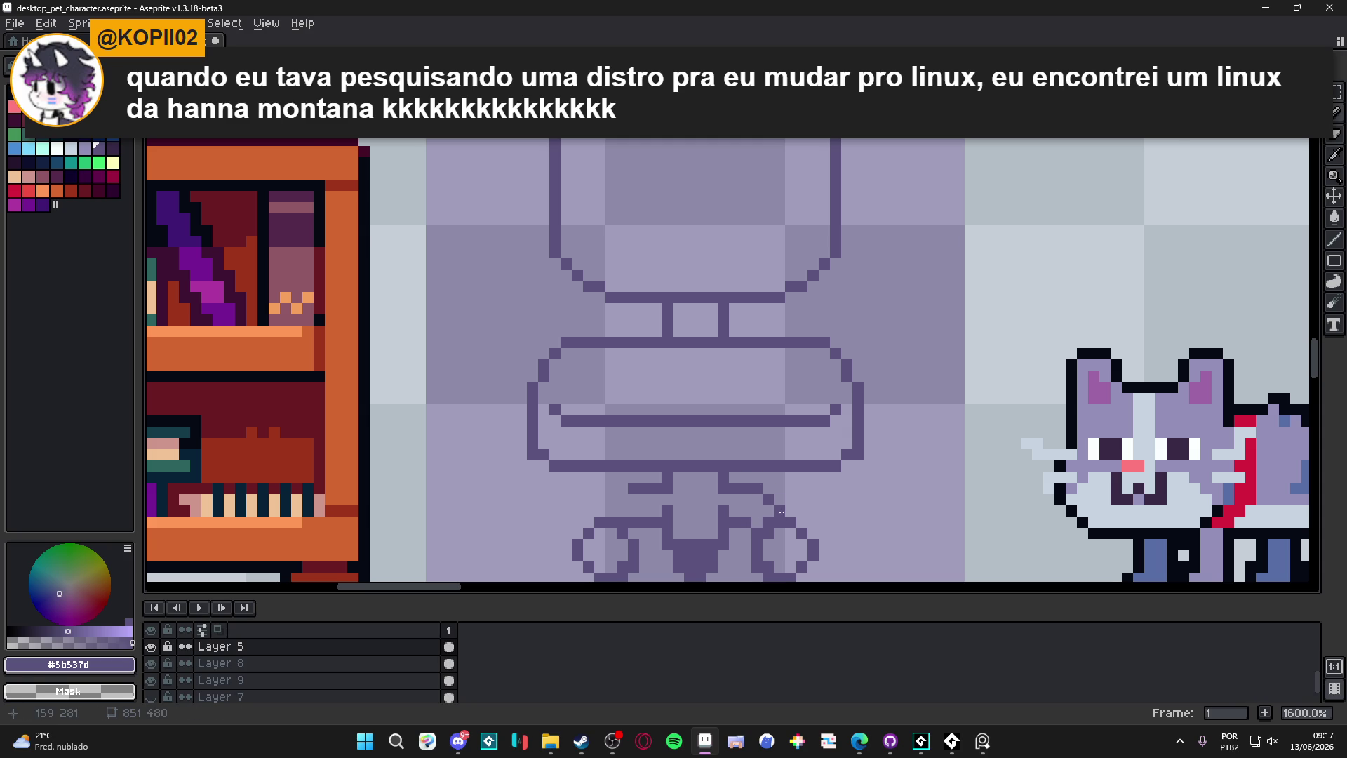
{"action": "scroll", "coordinate": [789, 516], "scroll_direction": "down", "scroll_amount": 5}
{"action": "left_click", "coordinate": [388, 66]}
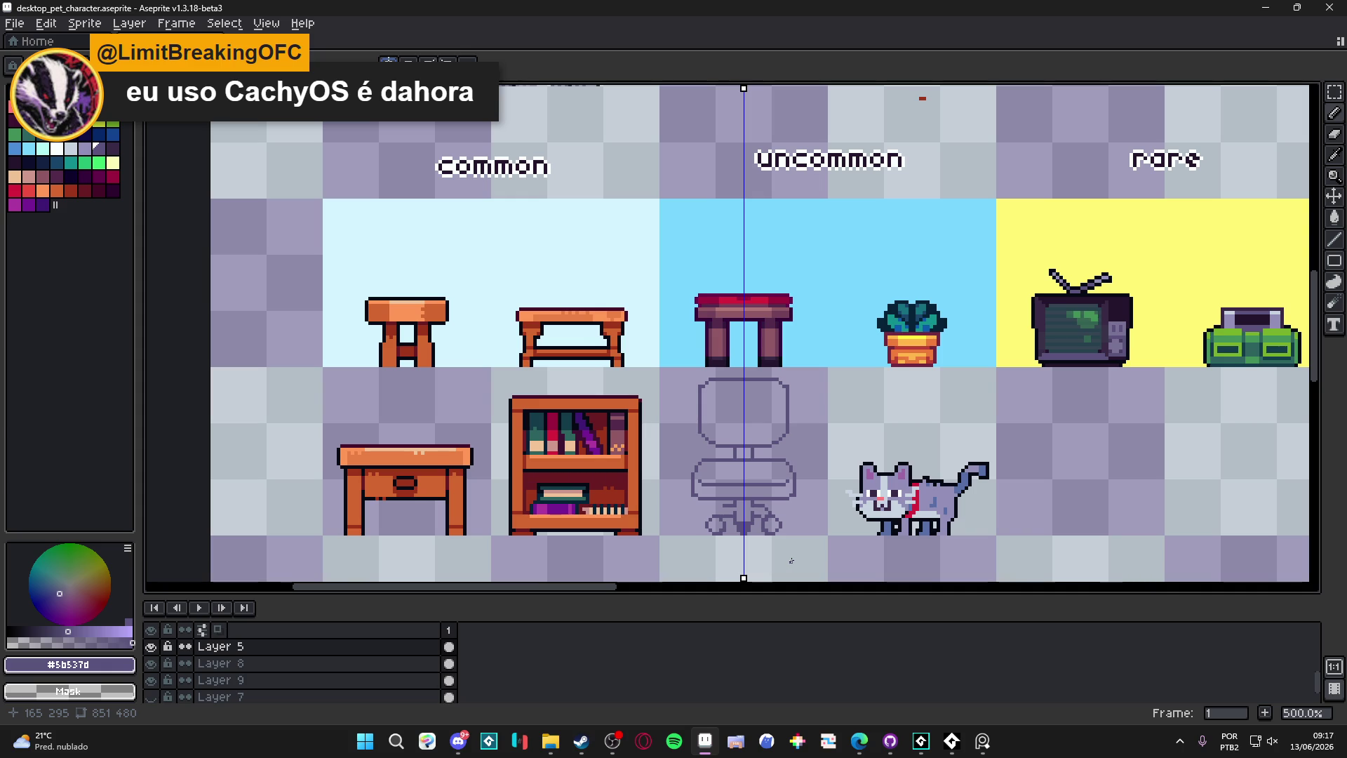
{"action": "scroll", "coordinate": [768, 513], "scroll_direction": "up", "scroll_amount": 8}
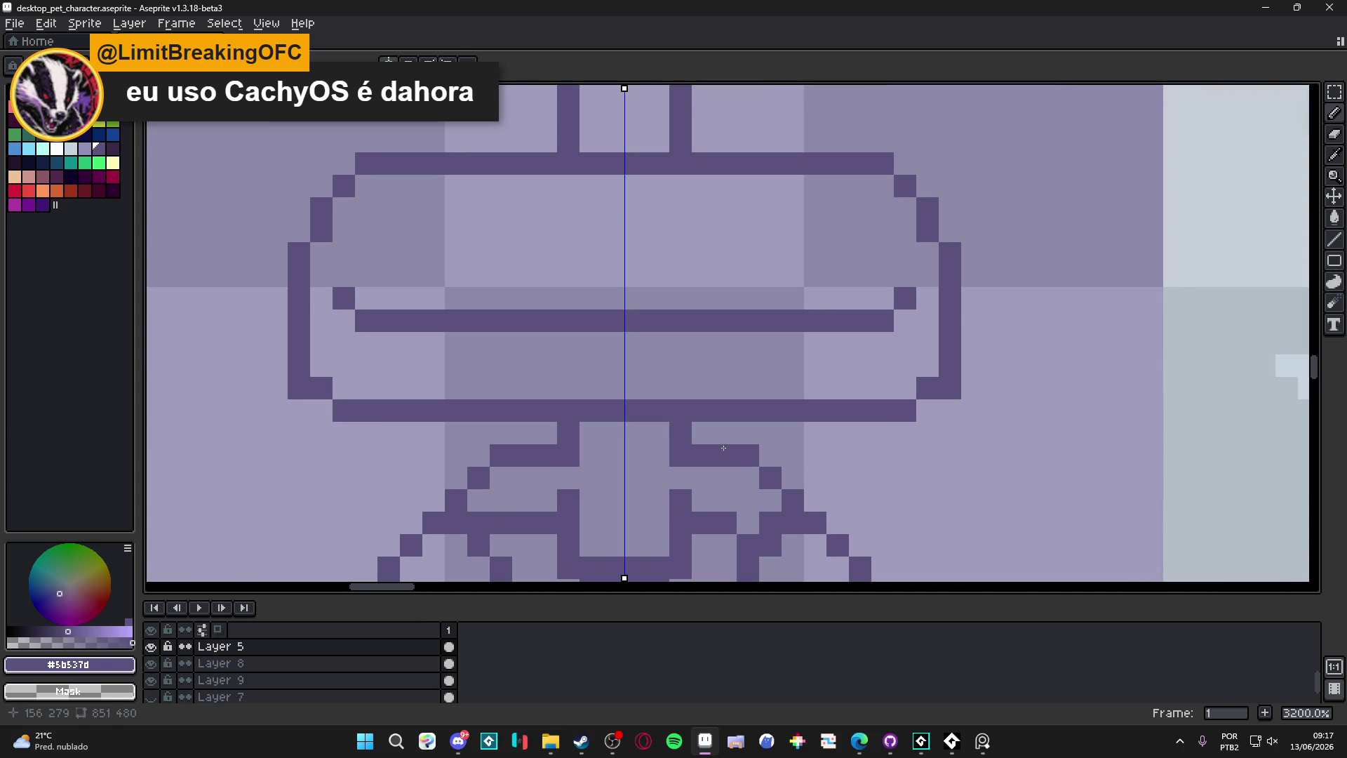
{"action": "scroll", "coordinate": [733, 450], "scroll_direction": "down", "scroll_amount": 3}
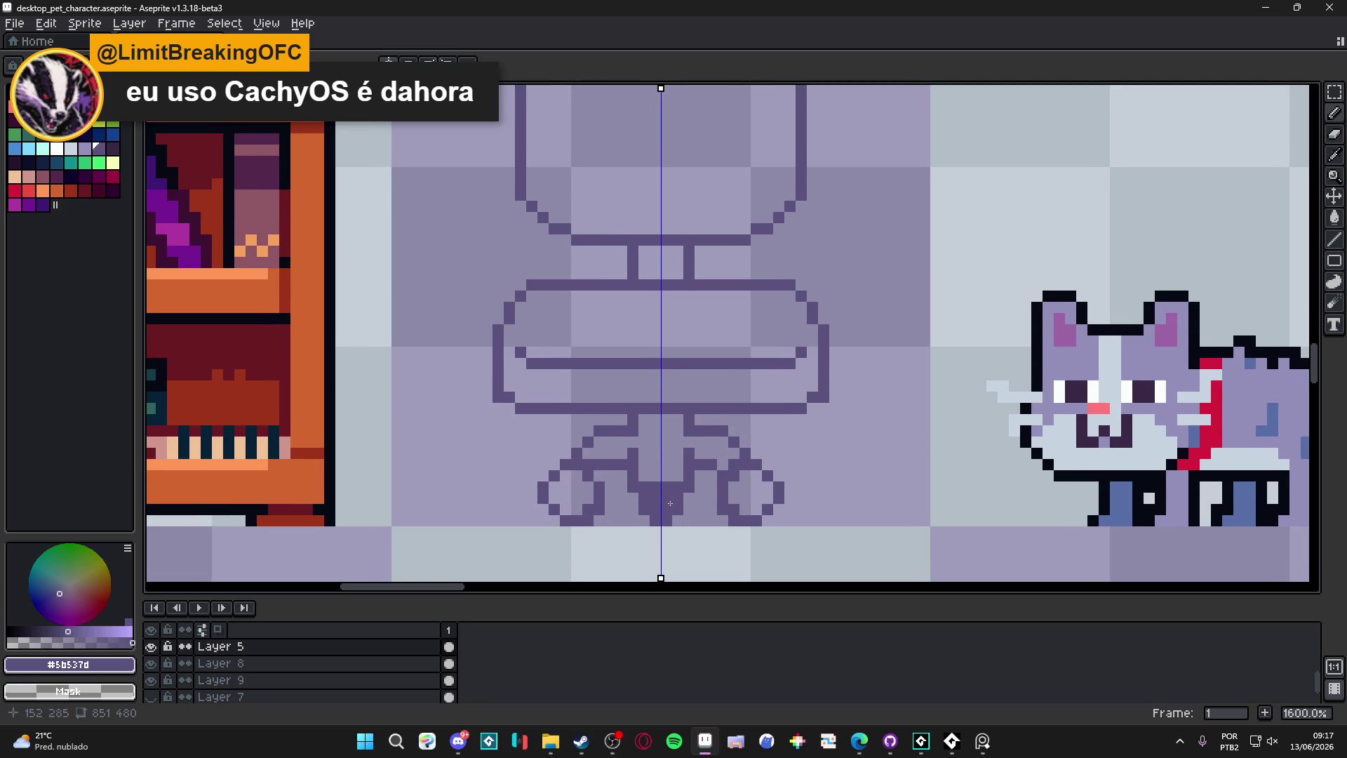
Step: Hollow out the star base's solid centre and redraw its legs in the dark outline colour
{"action": "key", "text": "e"}
{"action": "left_click_drag", "start_coordinate": [666, 498], "coordinate": [655, 509]}
{"action": "key", "text": "b"}
{"action": "left_click", "coordinate": [644, 521]}
{"action": "scroll", "coordinate": [646, 524], "scroll_direction": "down", "scroll_amount": 3}
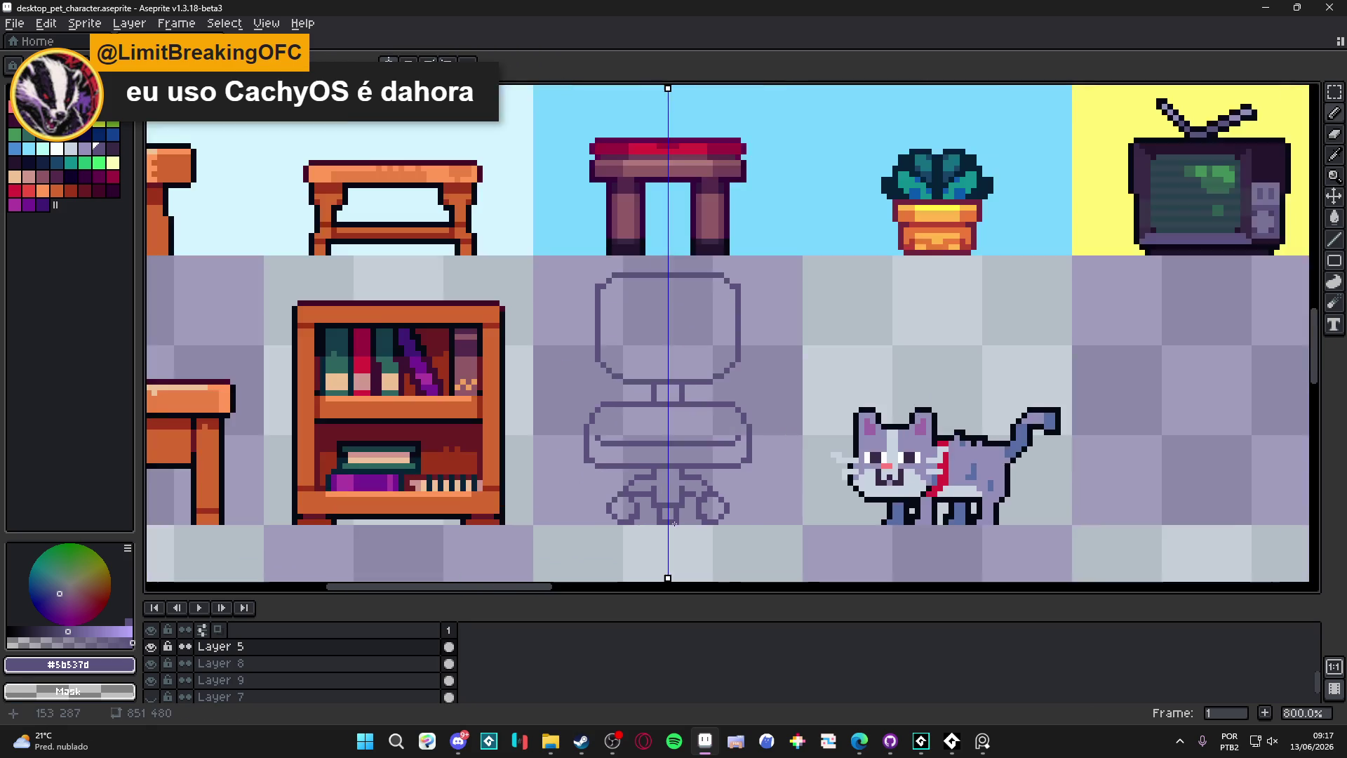
{"action": "scroll", "coordinate": [659, 521], "scroll_direction": "up", "scroll_amount": 5}
{"action": "scroll", "coordinate": [667, 518], "scroll_direction": "down", "scroll_amount": 3}
{"action": "scroll", "coordinate": [666, 491], "scroll_direction": "up", "scroll_amount": 3}
{"action": "left_click", "coordinate": [663, 475]}
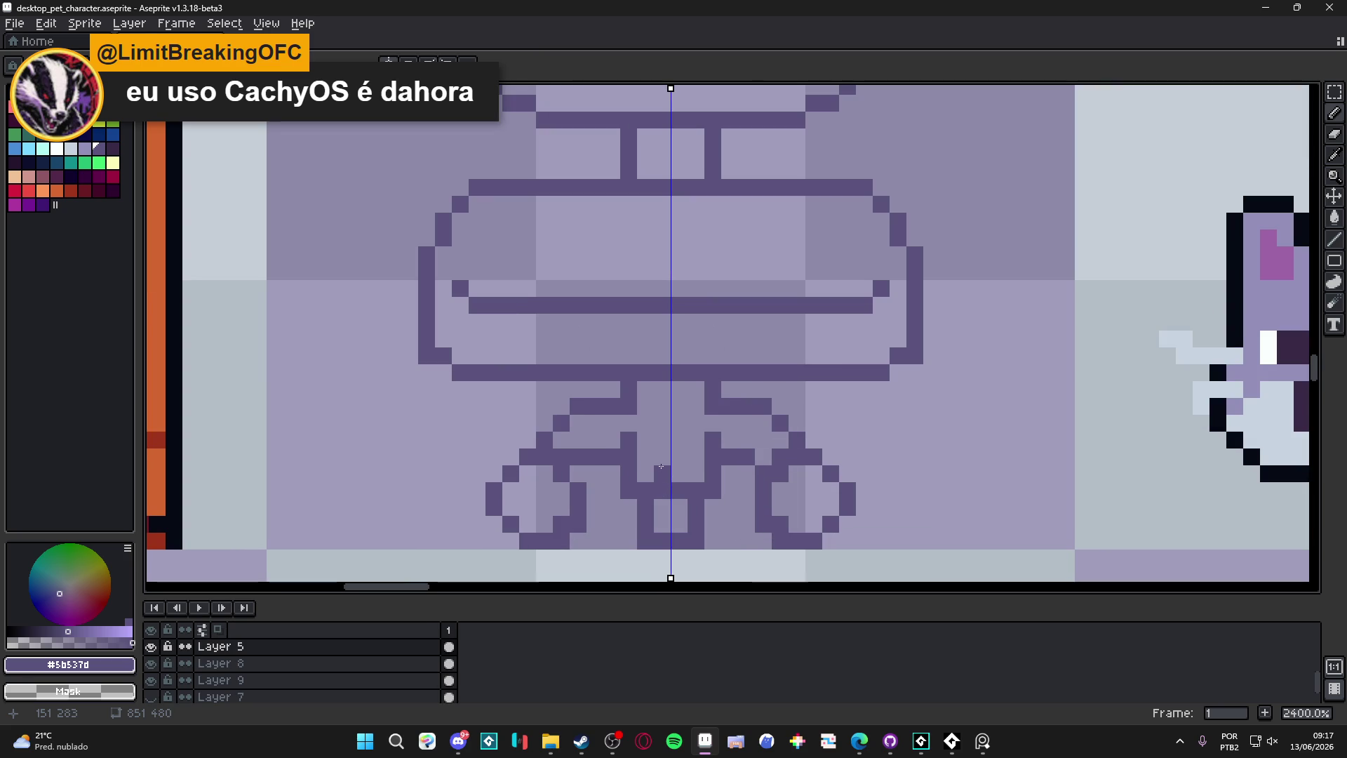
{"action": "scroll", "coordinate": [659, 465], "scroll_direction": "down", "scroll_amount": 3}
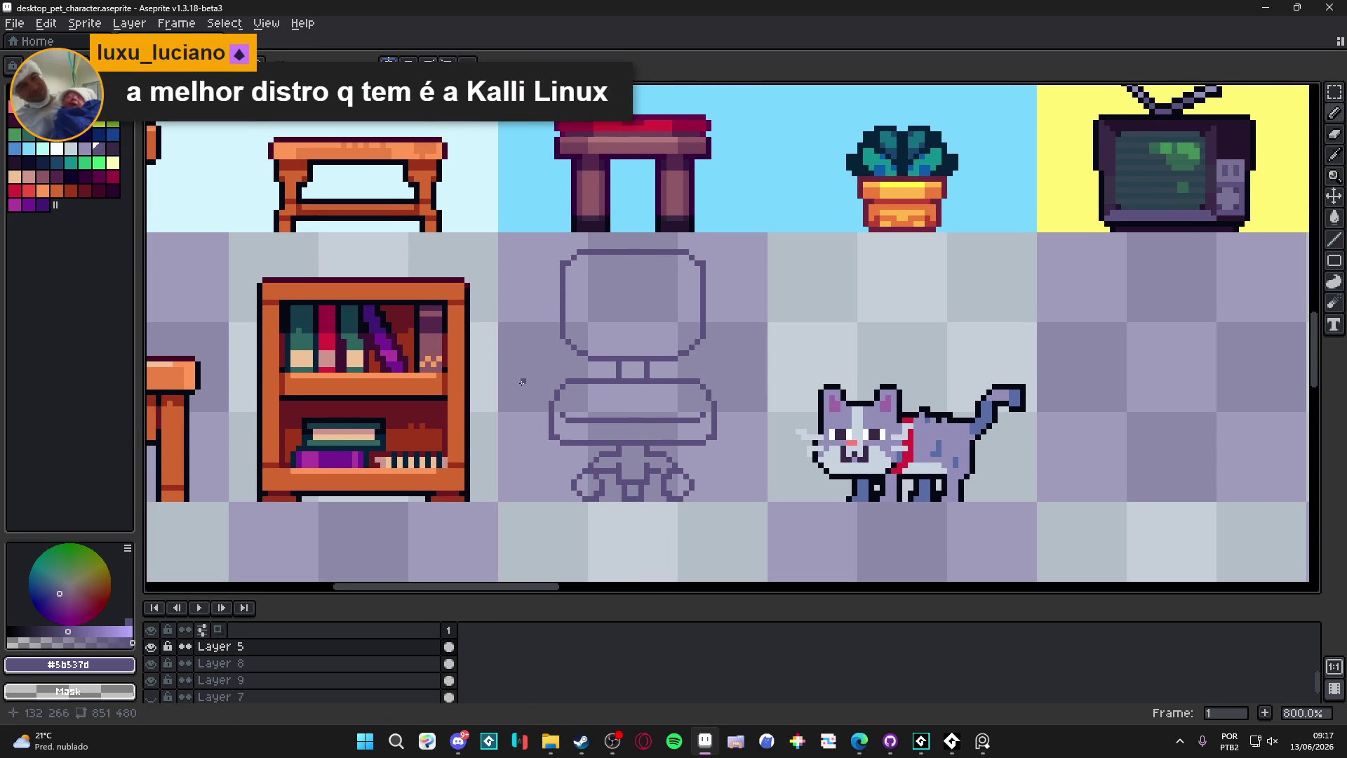
{"action": "scroll", "coordinate": [525, 382], "scroll_direction": "up", "scroll_amount": 1}
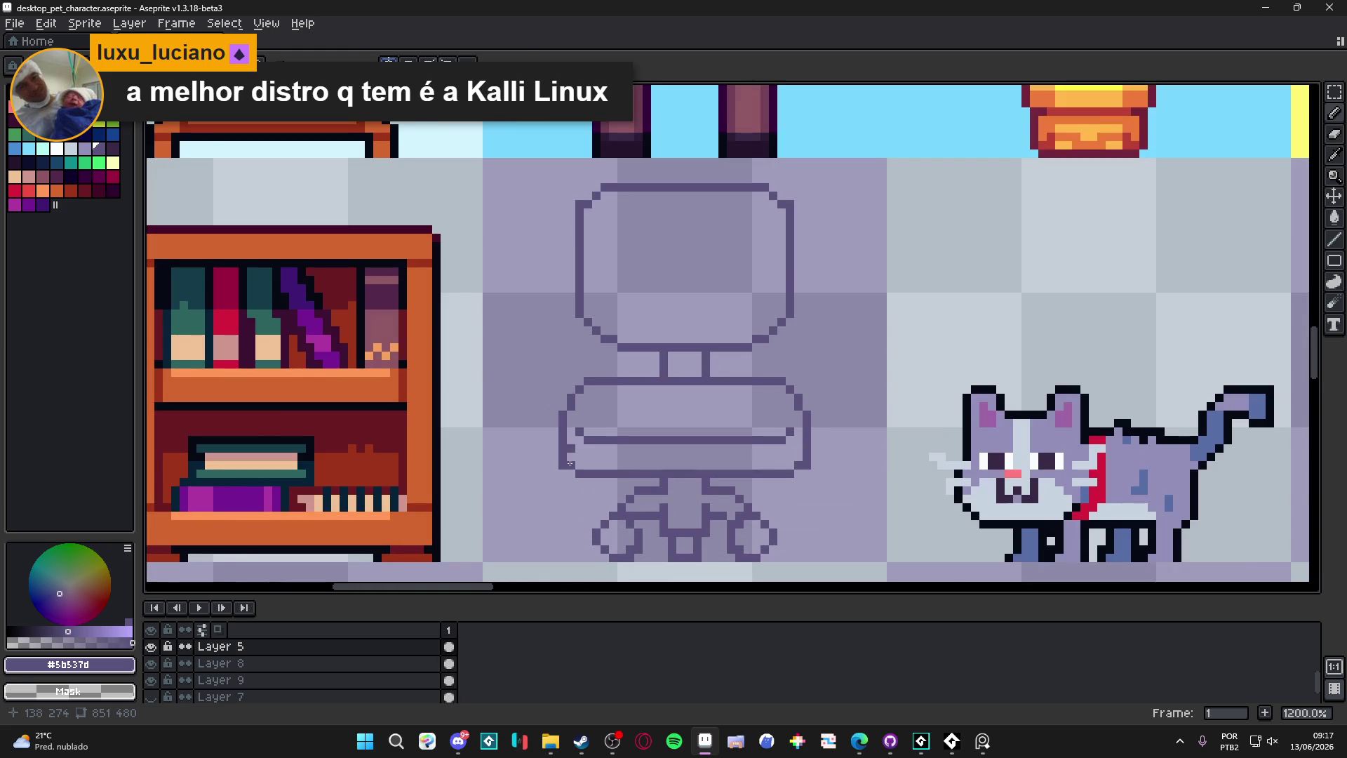
Step: Select the chair's wheels and shift the right wheel a few pixels to the right
{"action": "scroll", "coordinate": [647, 570], "scroll_direction": "up", "scroll_amount": 1}
{"action": "mouse_move", "coordinate": [653, 565]}
{"action": "left_mouse_down"}
{"action": "mouse_move", "coordinate": [587, 495]}
{"action": "mouse_move", "coordinate": [574, 493]}
{"action": "mouse_move", "coordinate": [573, 523]}
{"action": "left_mouse_up"}
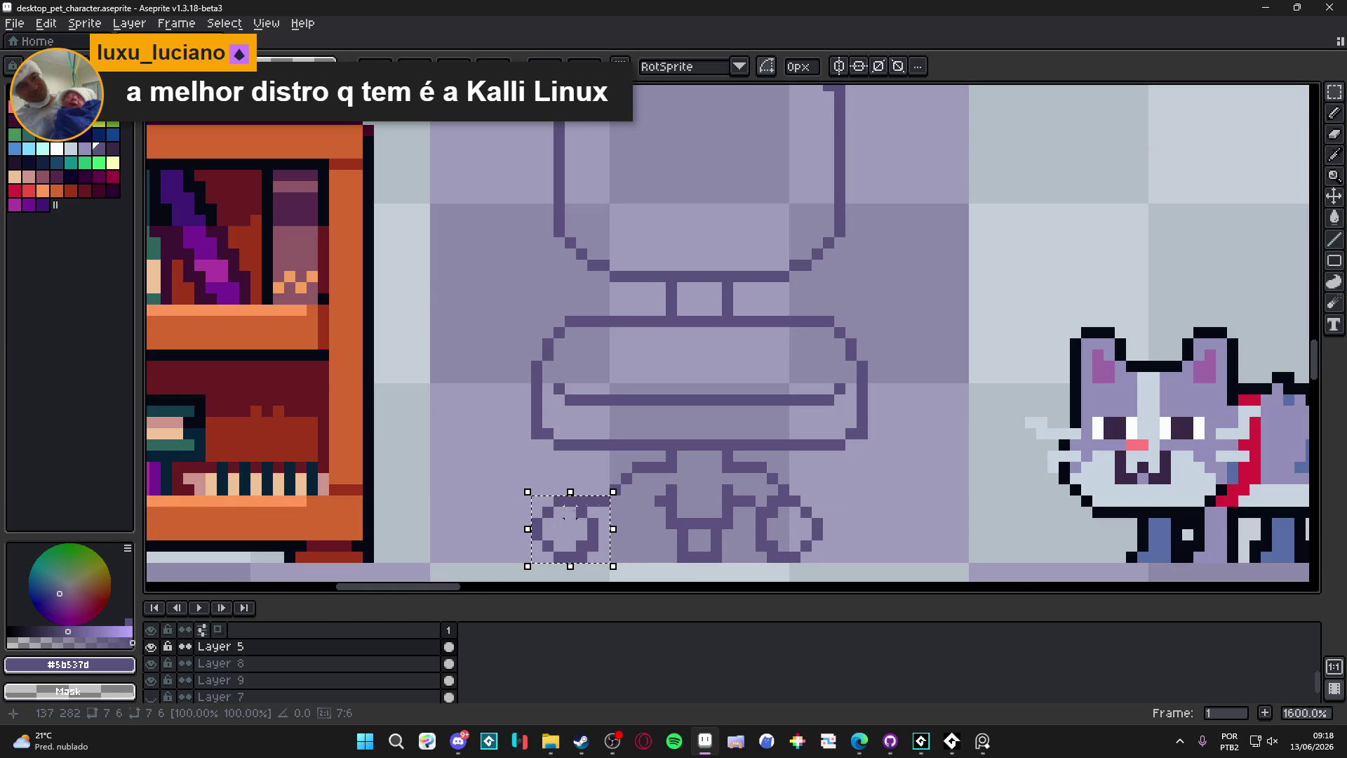
{"action": "mouse_move", "coordinate": [749, 492]}
{"action": "left_mouse_down"}
{"action": "mouse_move", "coordinate": [835, 565]}
{"action": "mouse_move", "coordinate": [845, 535]}
{"action": "left_mouse_up"}
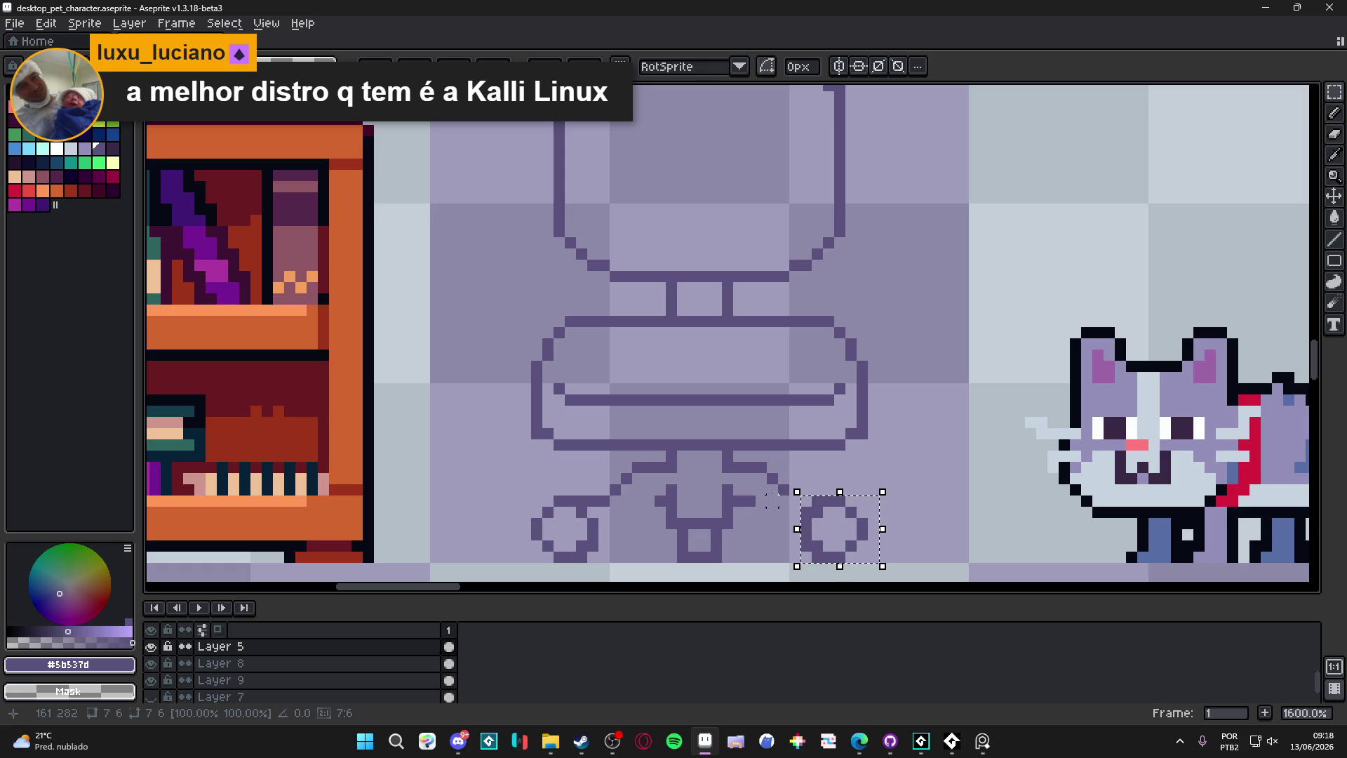
{"action": "key", "text": "ctrl+d"}
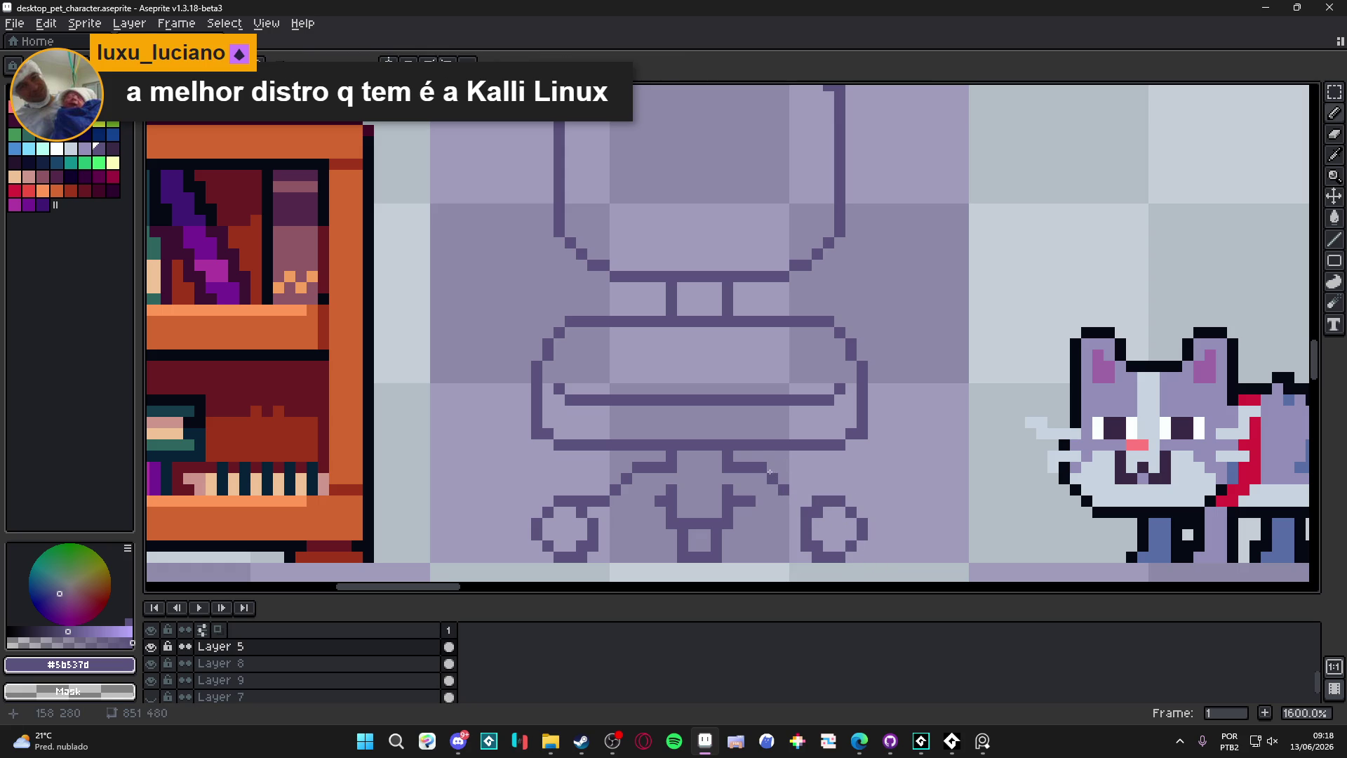
Step: Extend the right base arm to its wheel and erase stray pixels at the arm ends
{"action": "left_click_drag", "start_coordinate": [758, 466], "coordinate": [814, 468]}
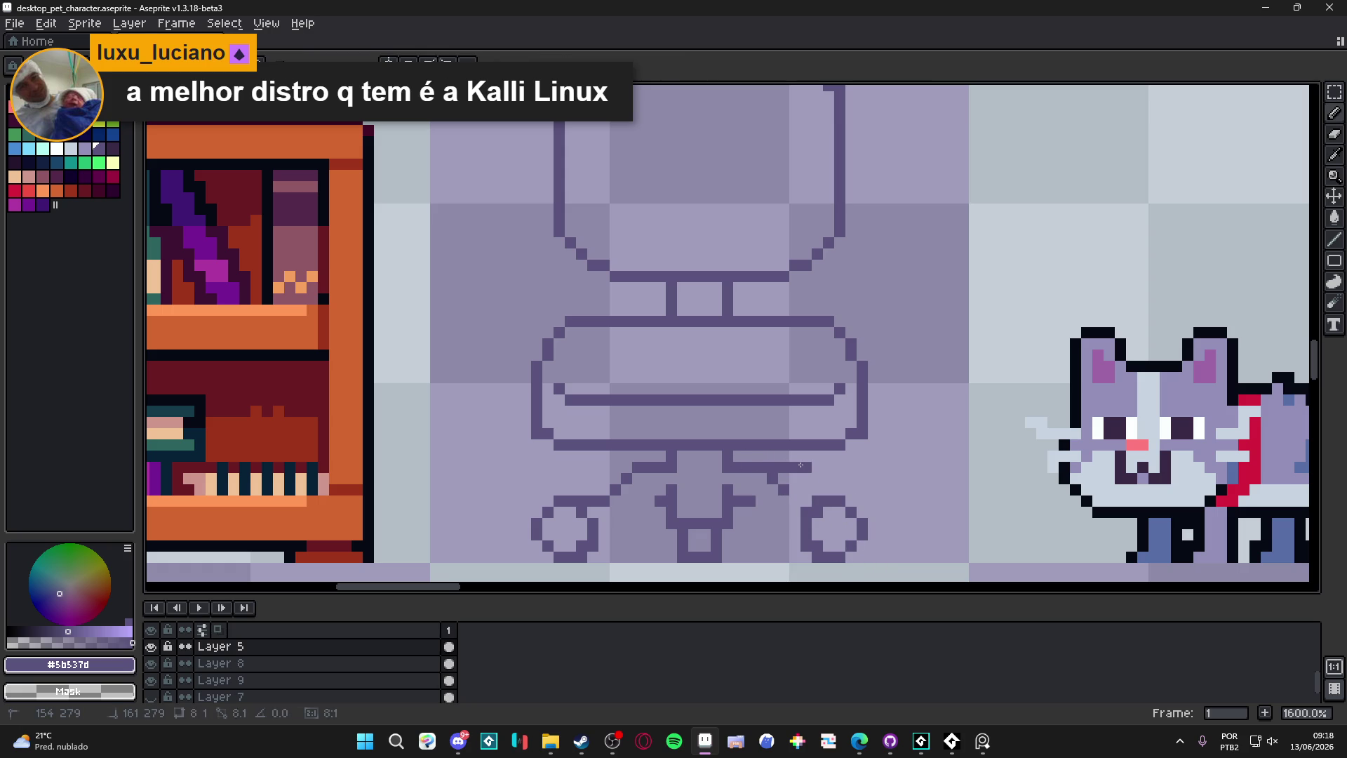
{"action": "right_click", "coordinate": [817, 470]}
{"action": "key", "text": "e"}
{"action": "left_click", "coordinate": [750, 500]}
{"action": "left_click", "coordinate": [626, 478]}
{"action": "left_click", "coordinate": [616, 489]}
{"action": "key", "text": "b"}
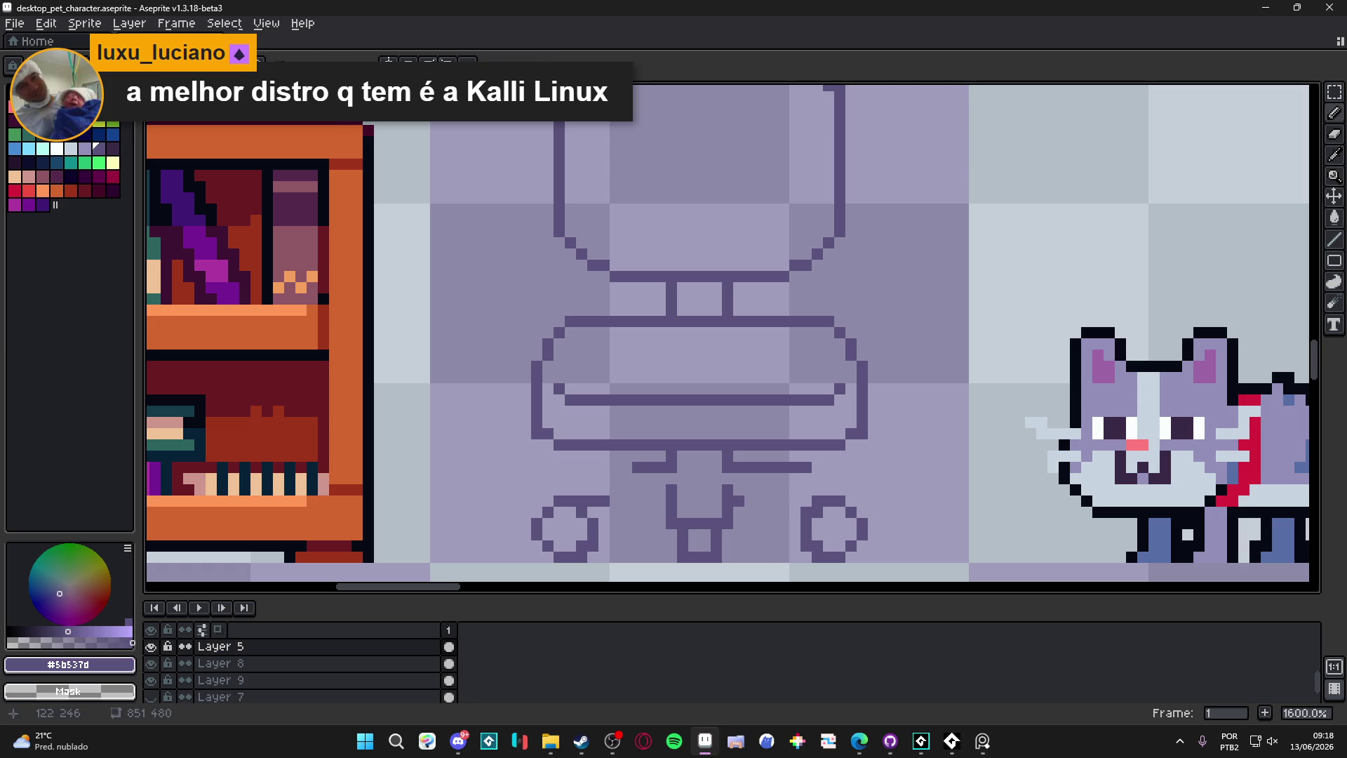
Step: Extend the left base arm to join its wheel, trim the arm ends, and draw the lower arms toward the centre leg
{"action": "left_click_drag", "start_coordinate": [672, 466], "coordinate": [586, 465]}
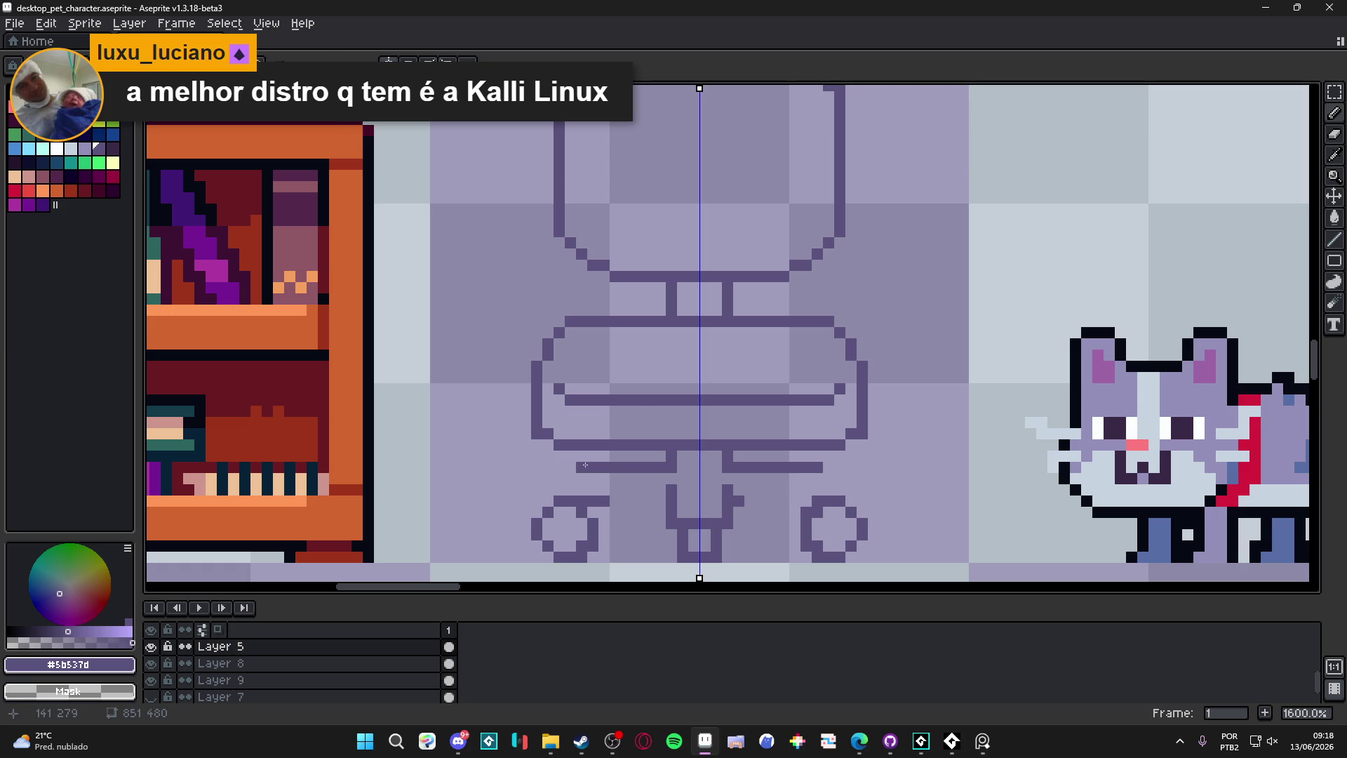
{"action": "left_click", "coordinate": [560, 489]}
{"action": "left_click", "coordinate": [570, 477]}
{"action": "key", "text": "e"}
{"action": "left_click", "coordinate": [576, 466]}
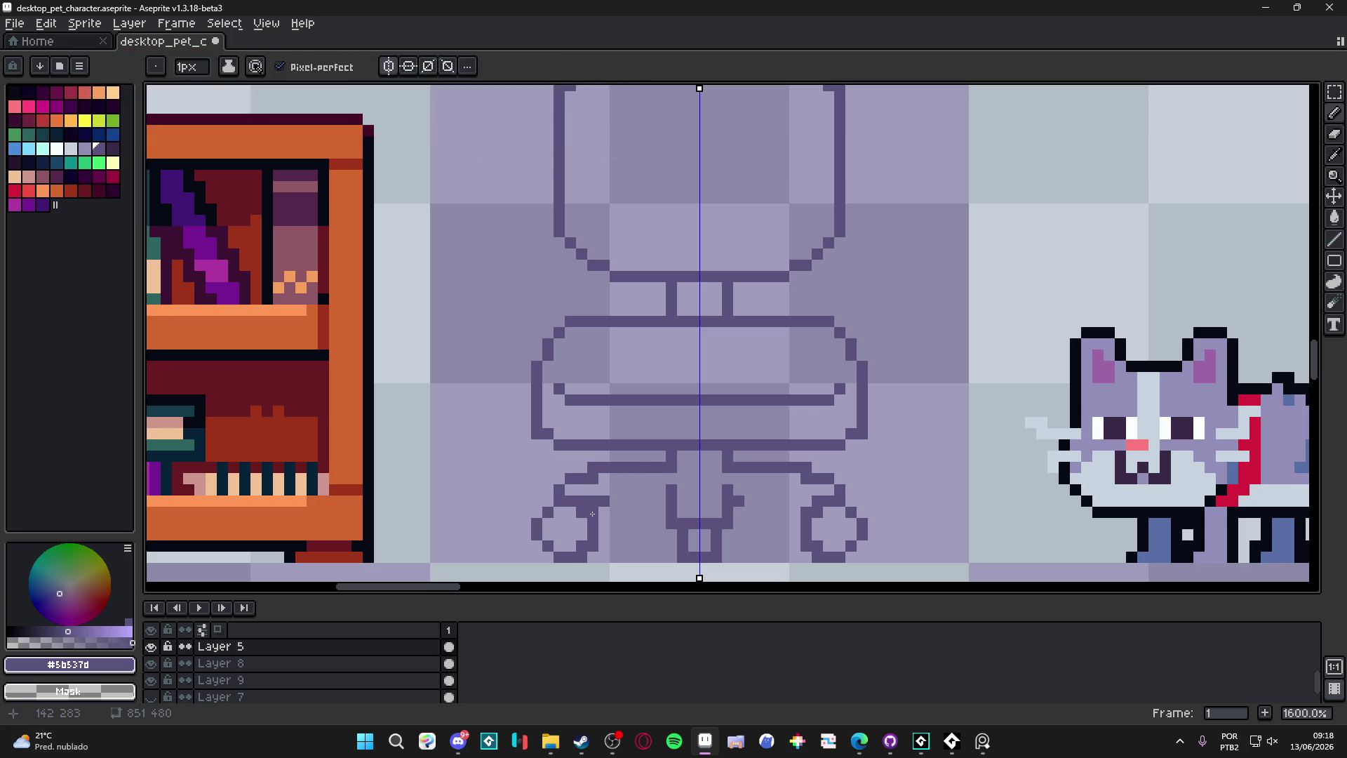
{"action": "left_click", "coordinate": [600, 516]}
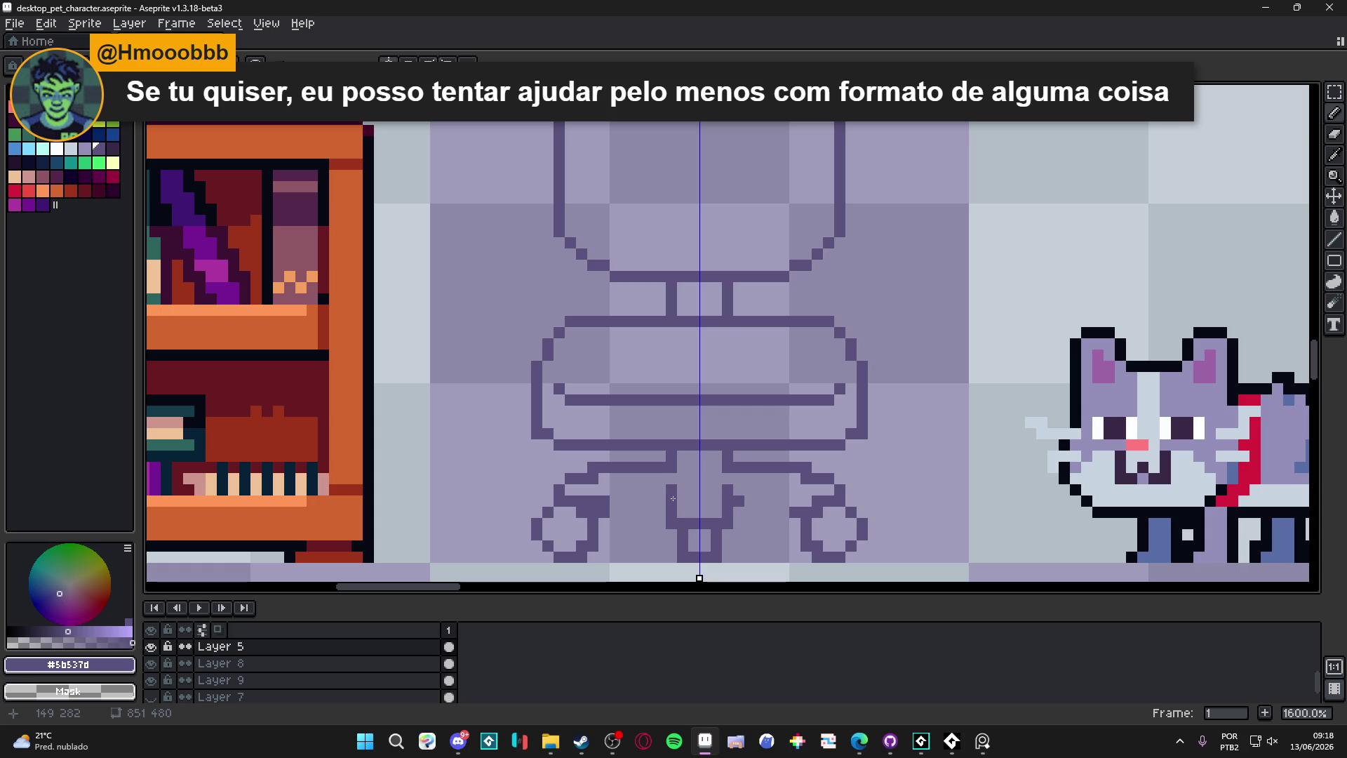
{"action": "left_click_drag", "start_coordinate": [645, 500], "coordinate": [607, 501]}
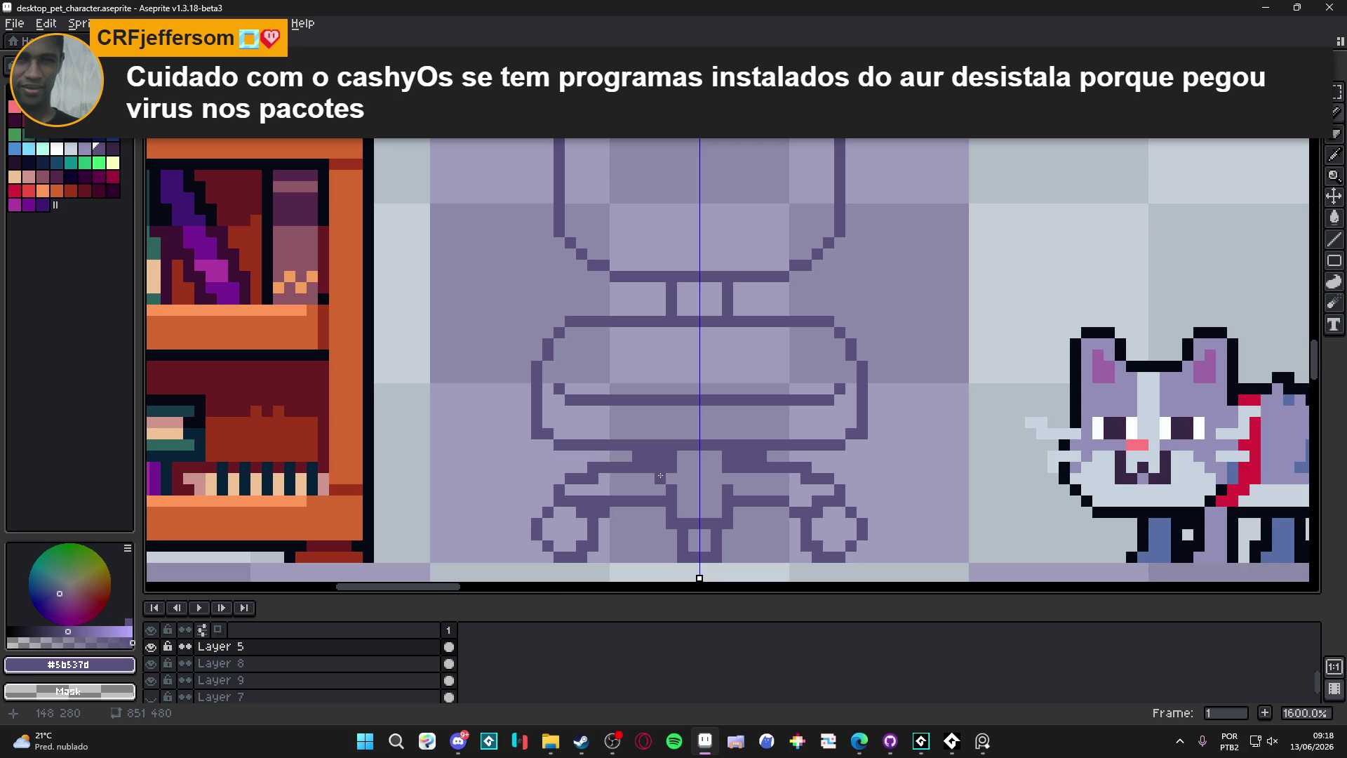
{"action": "scroll", "coordinate": [660, 476], "scroll_direction": "down", "scroll_amount": 4}
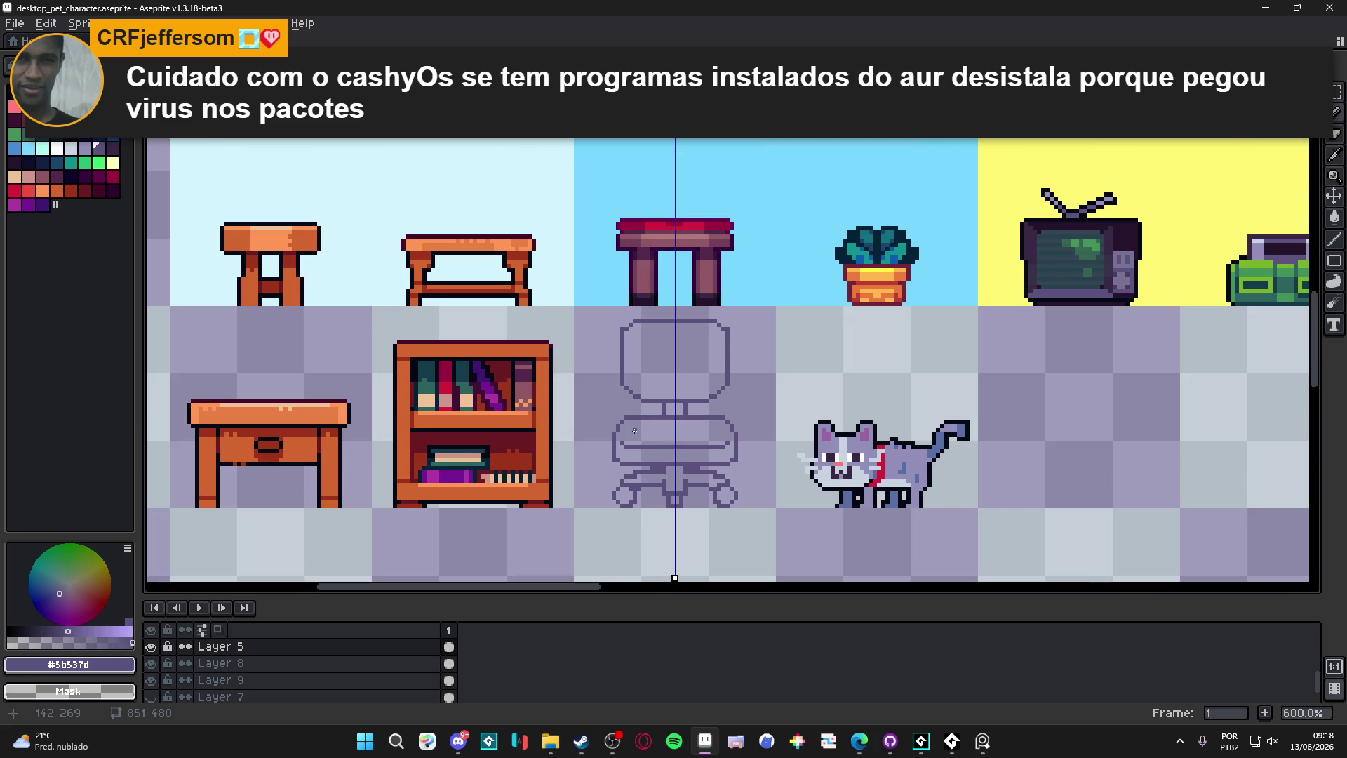
{"action": "scroll", "coordinate": [634, 430], "scroll_direction": "down", "scroll_amount": 1}
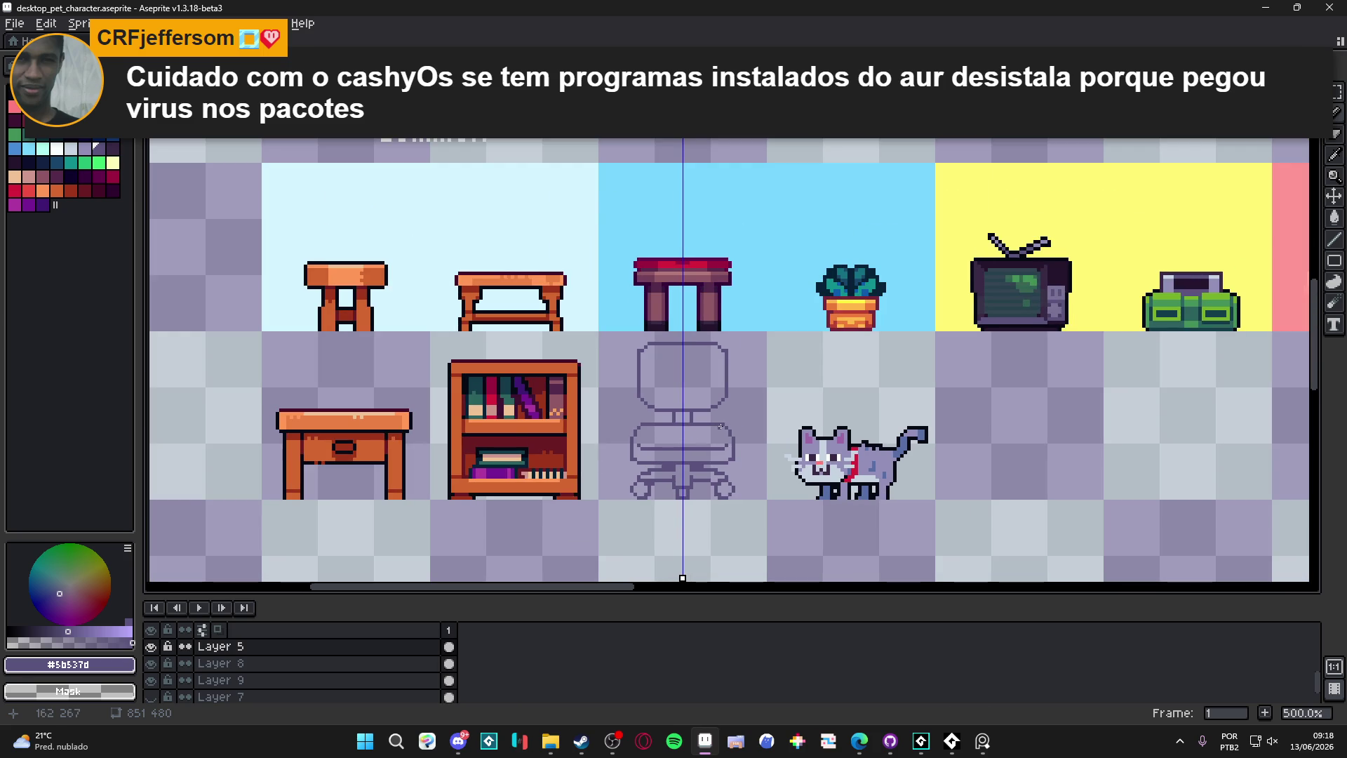
{"action": "scroll", "coordinate": [720, 427], "scroll_direction": "down", "scroll_amount": 1}
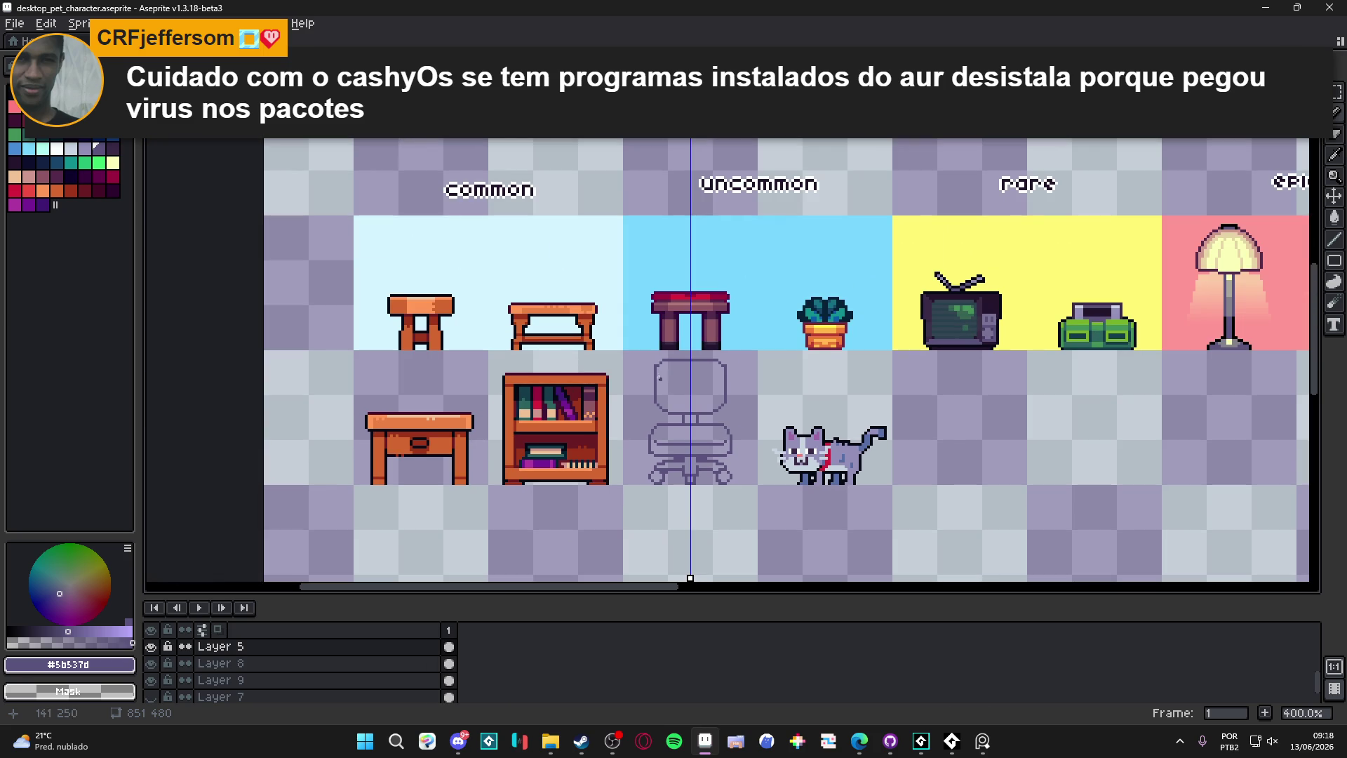
{"action": "scroll", "coordinate": [645, 356], "scroll_direction": "up", "scroll_amount": 6}
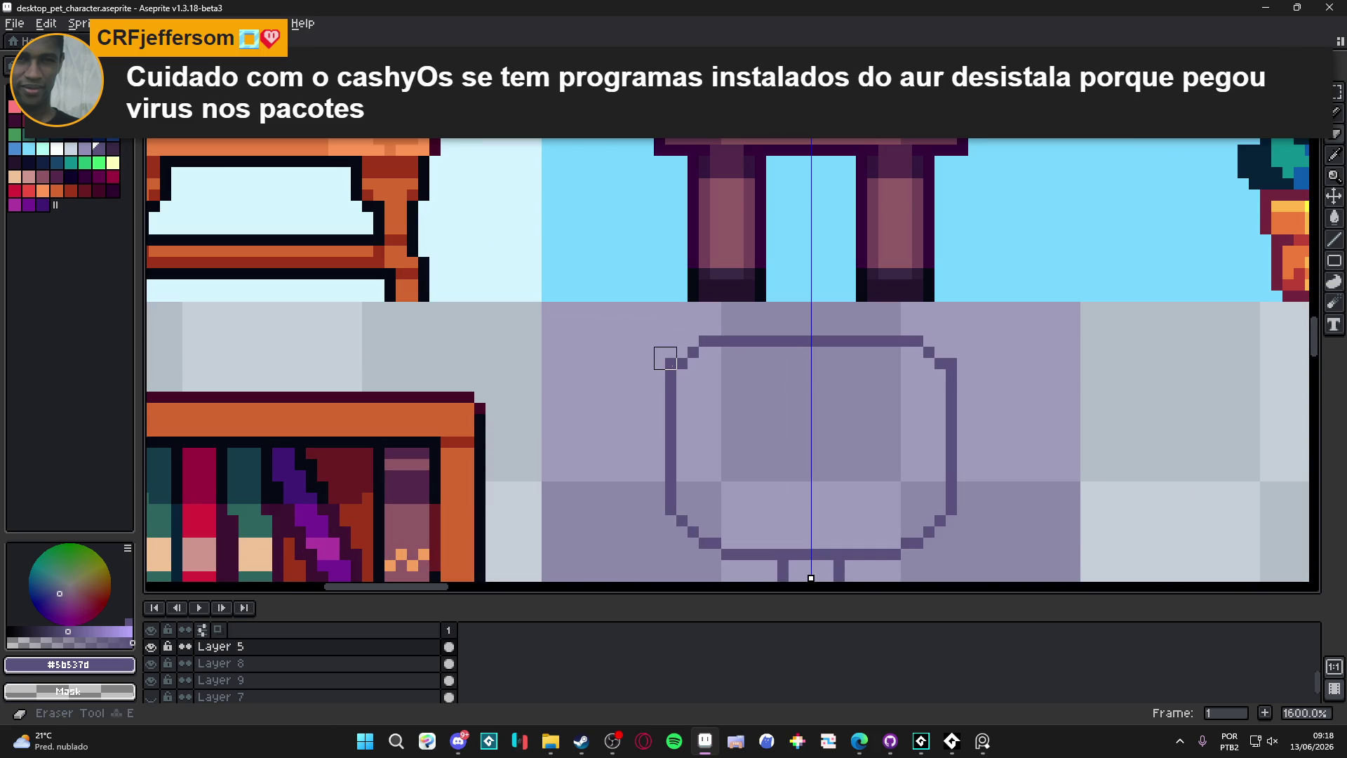
Step: Redraw the chair back's upper corners into a smoother curve and redraw its top edge
{"action": "left_click", "coordinate": [682, 381]}
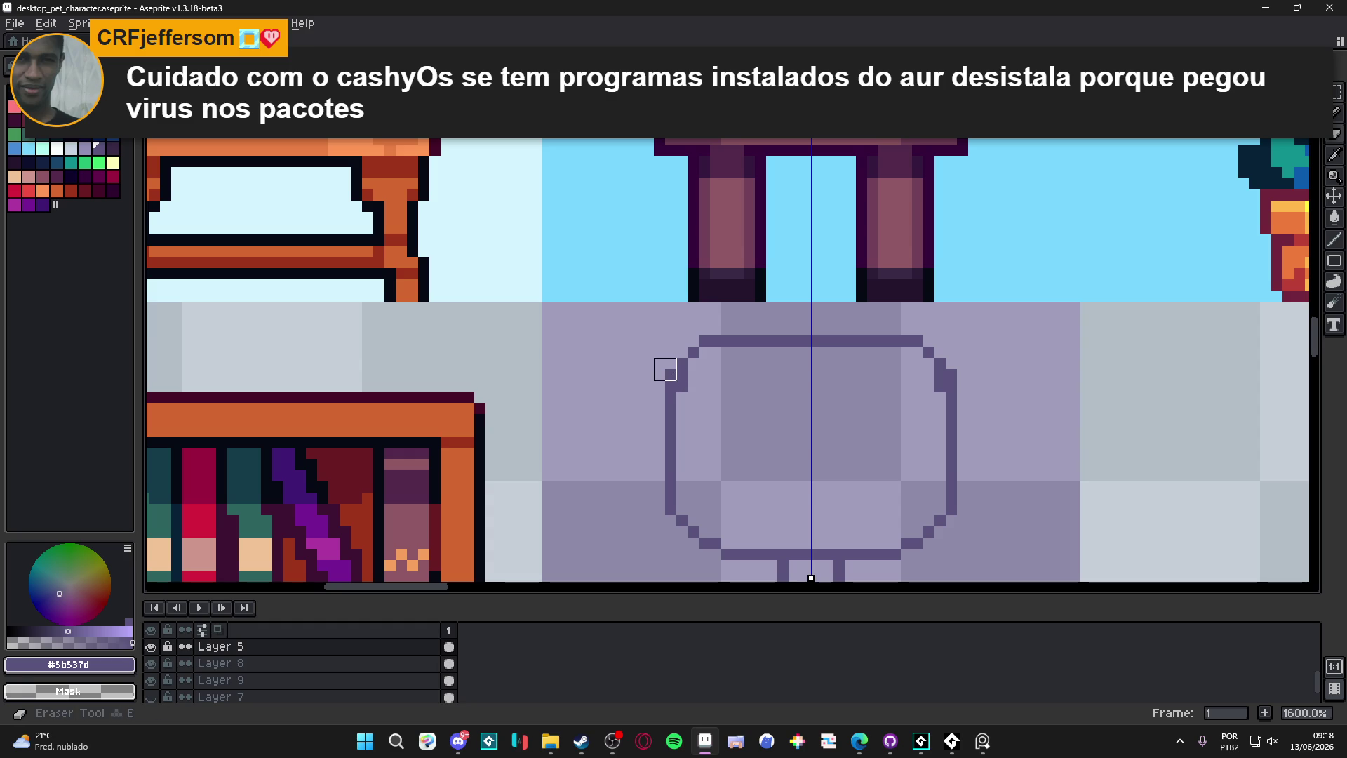
{"action": "left_click_drag", "start_coordinate": [665, 380], "coordinate": [699, 336]}
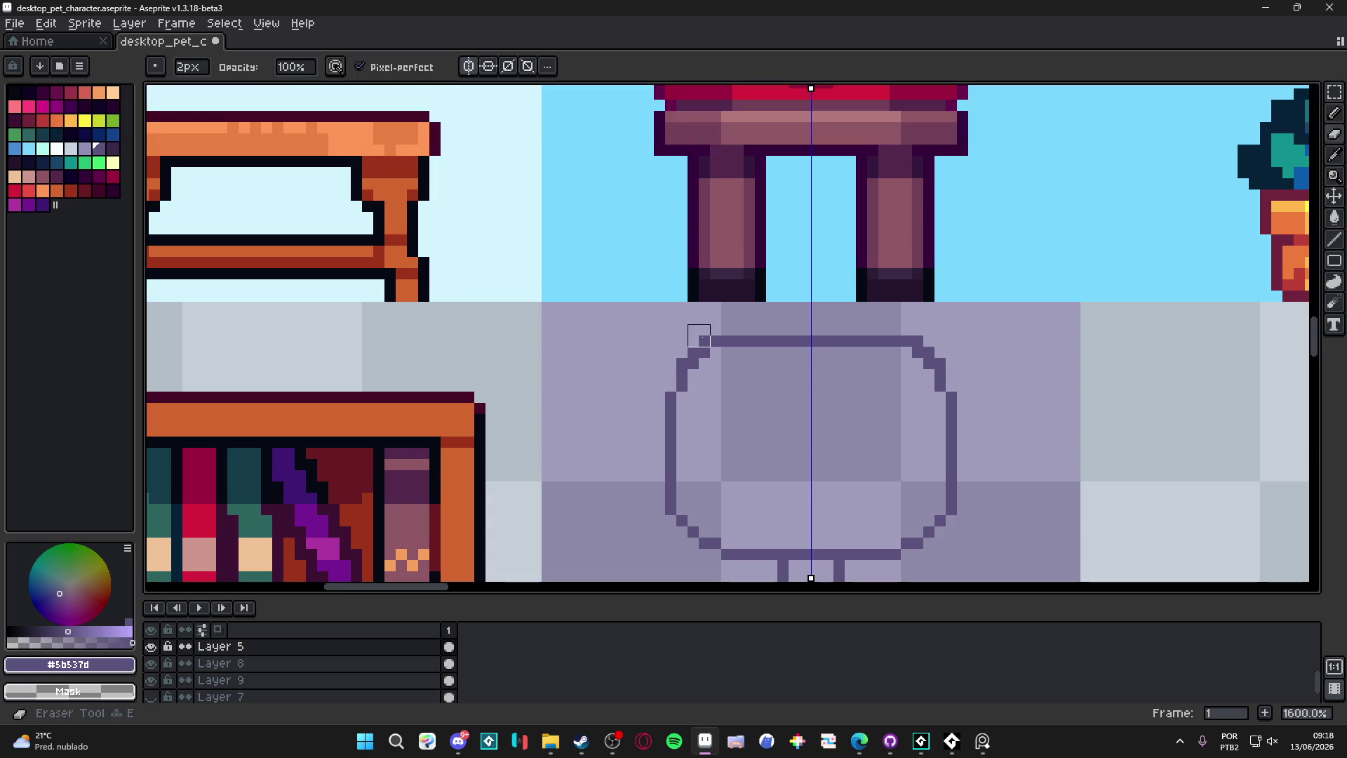
{"action": "left_click", "coordinate": [691, 348]}
{"action": "left_click", "coordinate": [676, 358]}
{"action": "key", "text": "b"}
{"action": "left_click", "coordinate": [716, 352]}
{"action": "mouse_move", "coordinate": [750, 331]}
{"action": "left_mouse_down"}
{"action": "mouse_move", "coordinate": [872, 338]}
{"action": "mouse_move", "coordinate": [795, 333]}
{"action": "mouse_move", "coordinate": [866, 346]}
{"action": "mouse_move", "coordinate": [755, 358]}
{"action": "left_mouse_up"}
{"action": "key", "text": "e"}
{"action": "key", "text": "b"}
Step: Smooth the chair back's lower corners, lengthen the seat line by a pixel, and zoom out
{"action": "scroll", "coordinate": [731, 400], "scroll_direction": "down", "scroll_amount": 2}
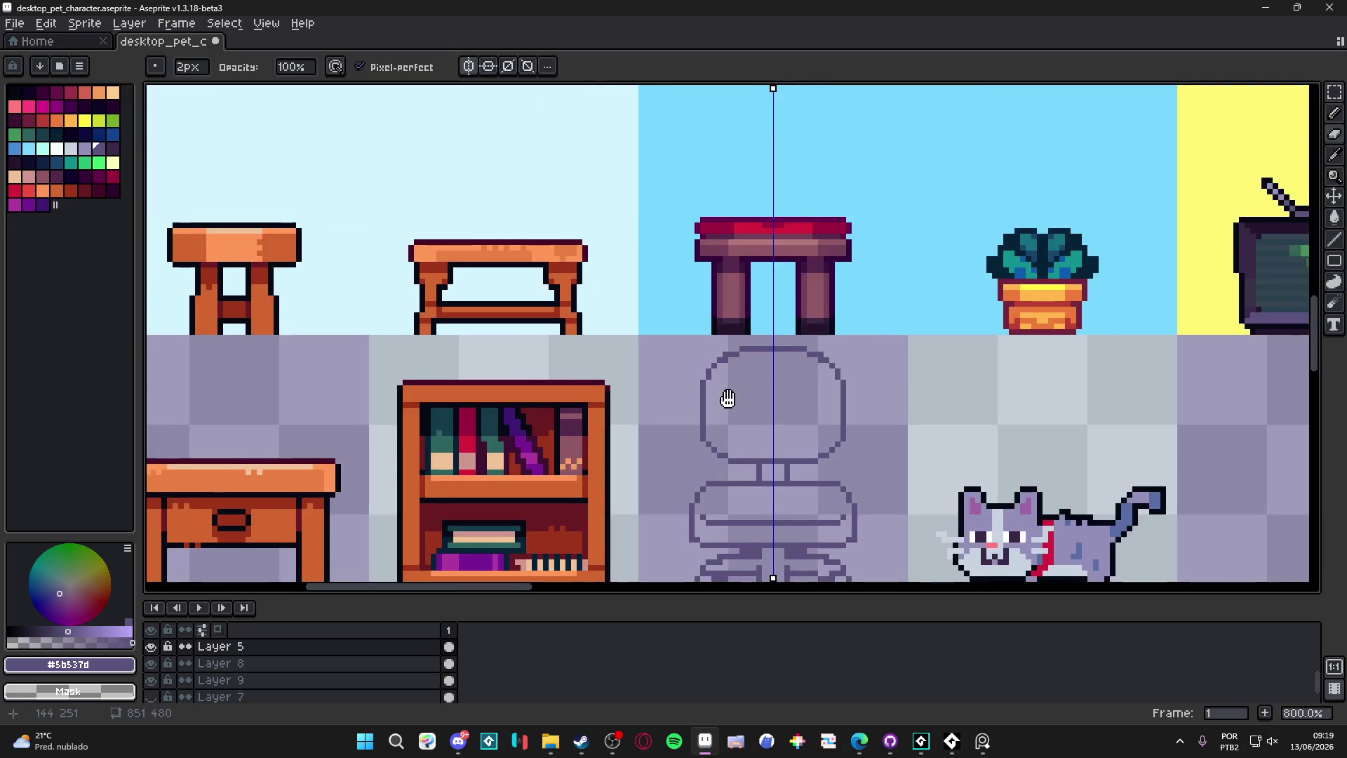
{"action": "scroll", "coordinate": [695, 400], "scroll_direction": "up", "scroll_amount": 2}
{"action": "left_click", "coordinate": [680, 415]}
{"action": "left_click", "coordinate": [705, 430]}
{"action": "key", "text": "e"}
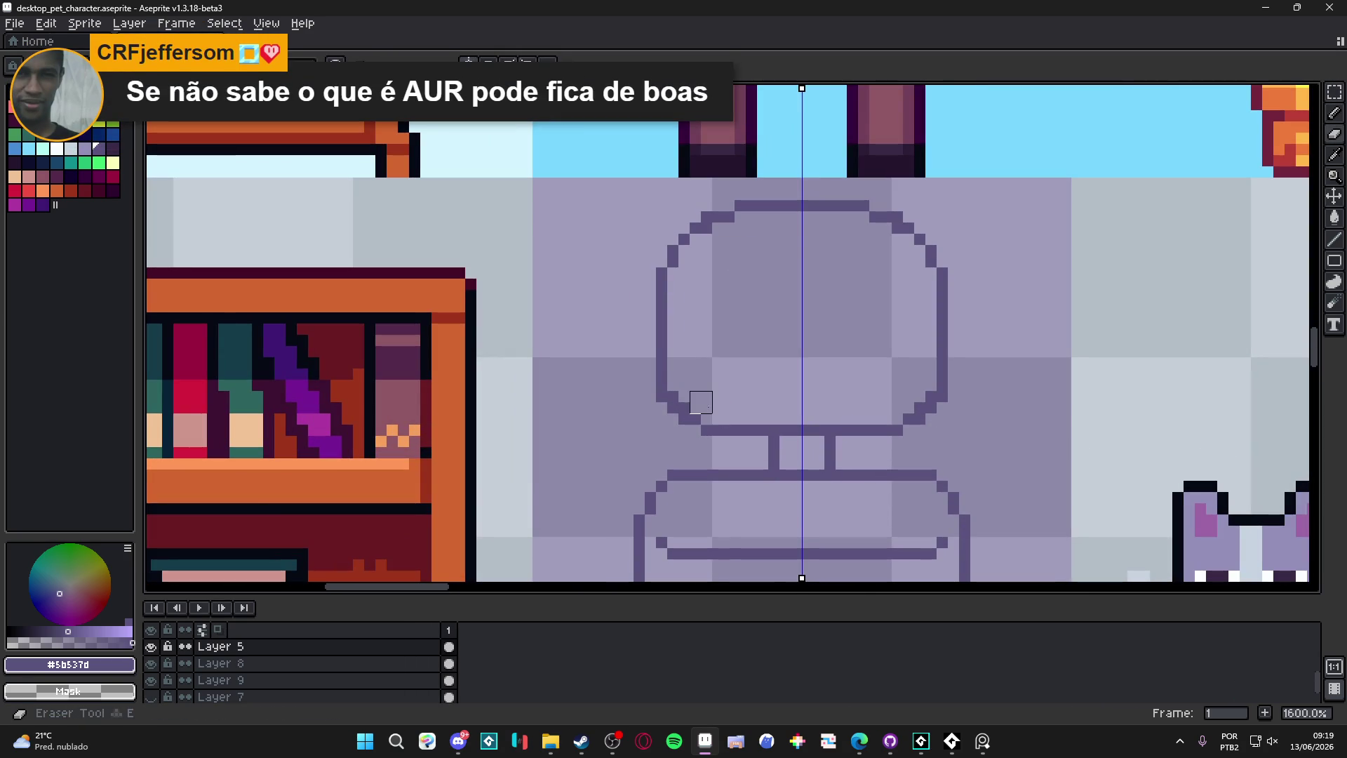
{"action": "left_click", "coordinate": [684, 402]}
{"action": "key", "text": "b"}
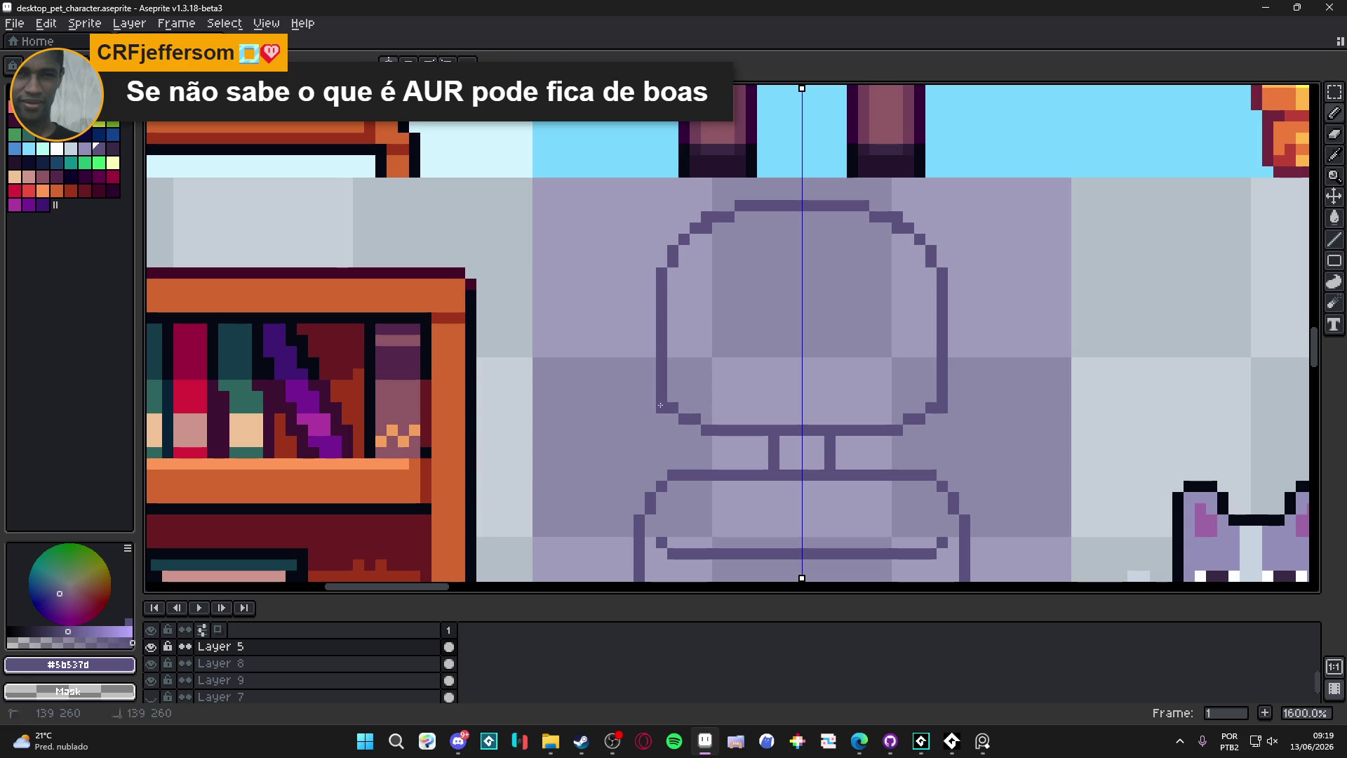
{"action": "key", "text": "e"}
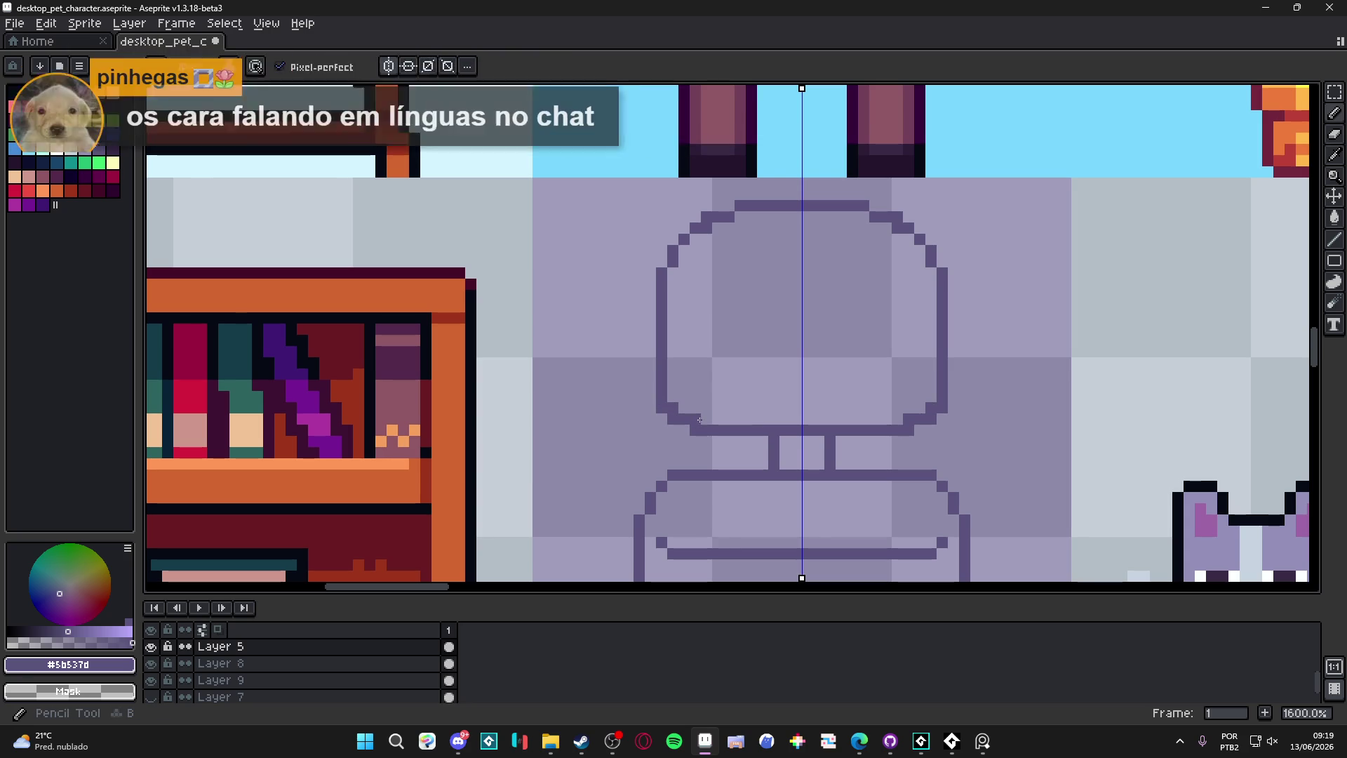
{"action": "left_click", "coordinate": [678, 407]}
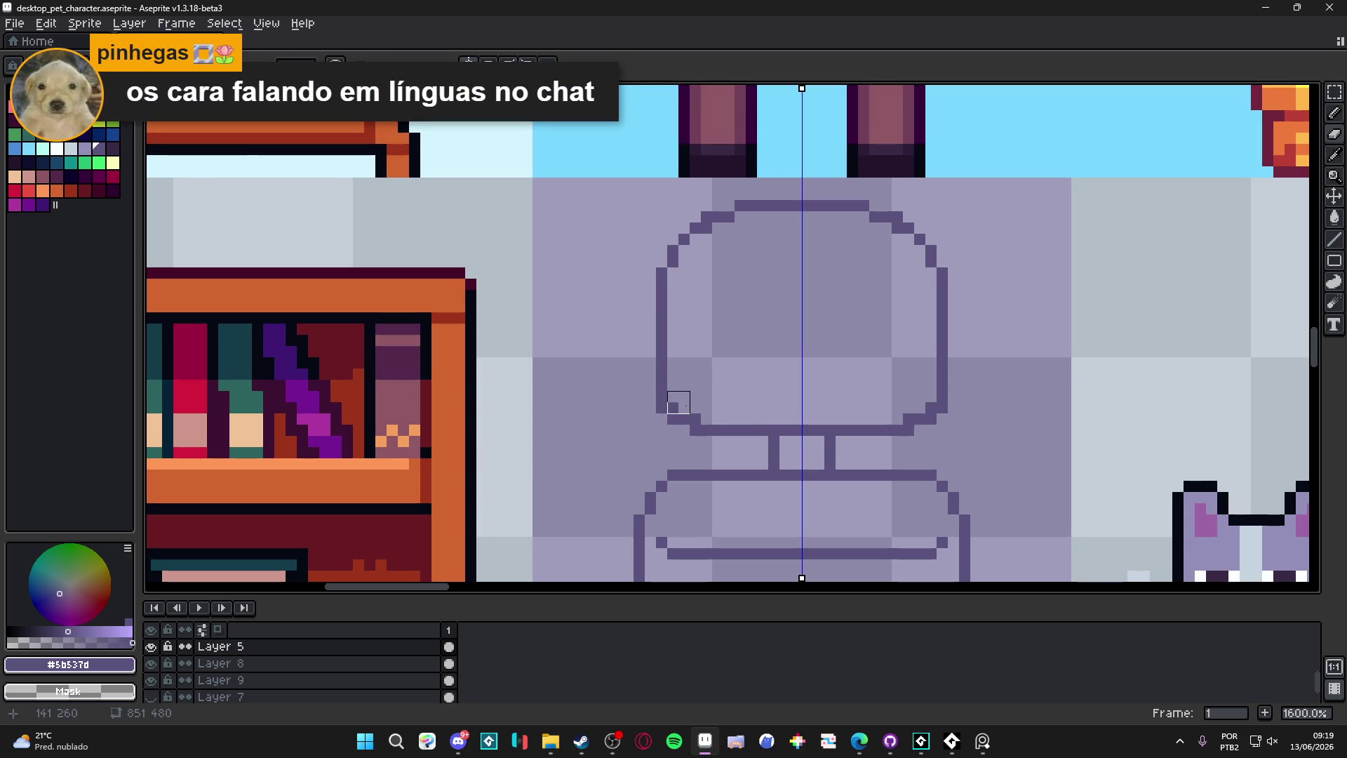
{"action": "scroll", "coordinate": [728, 422], "scroll_direction": "down", "scroll_amount": 1}
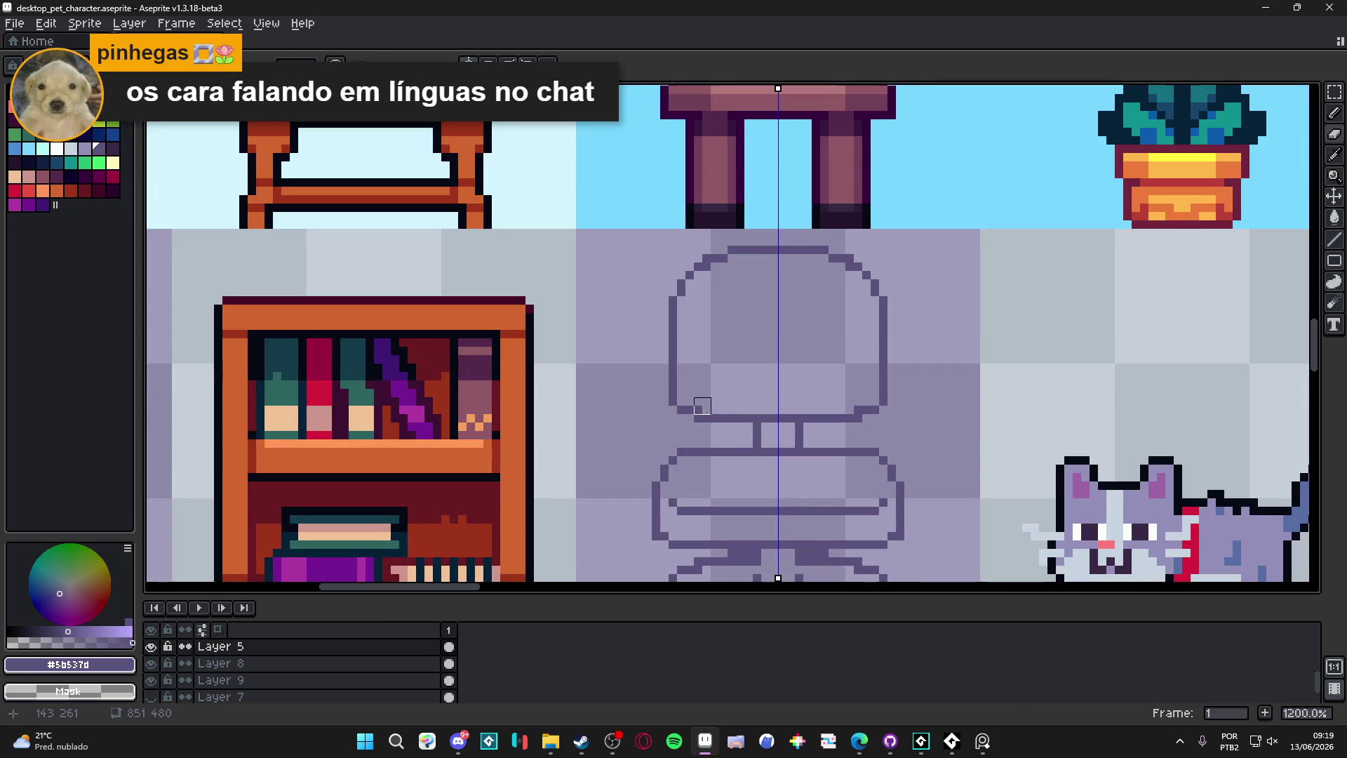
{"action": "key", "text": "b"}
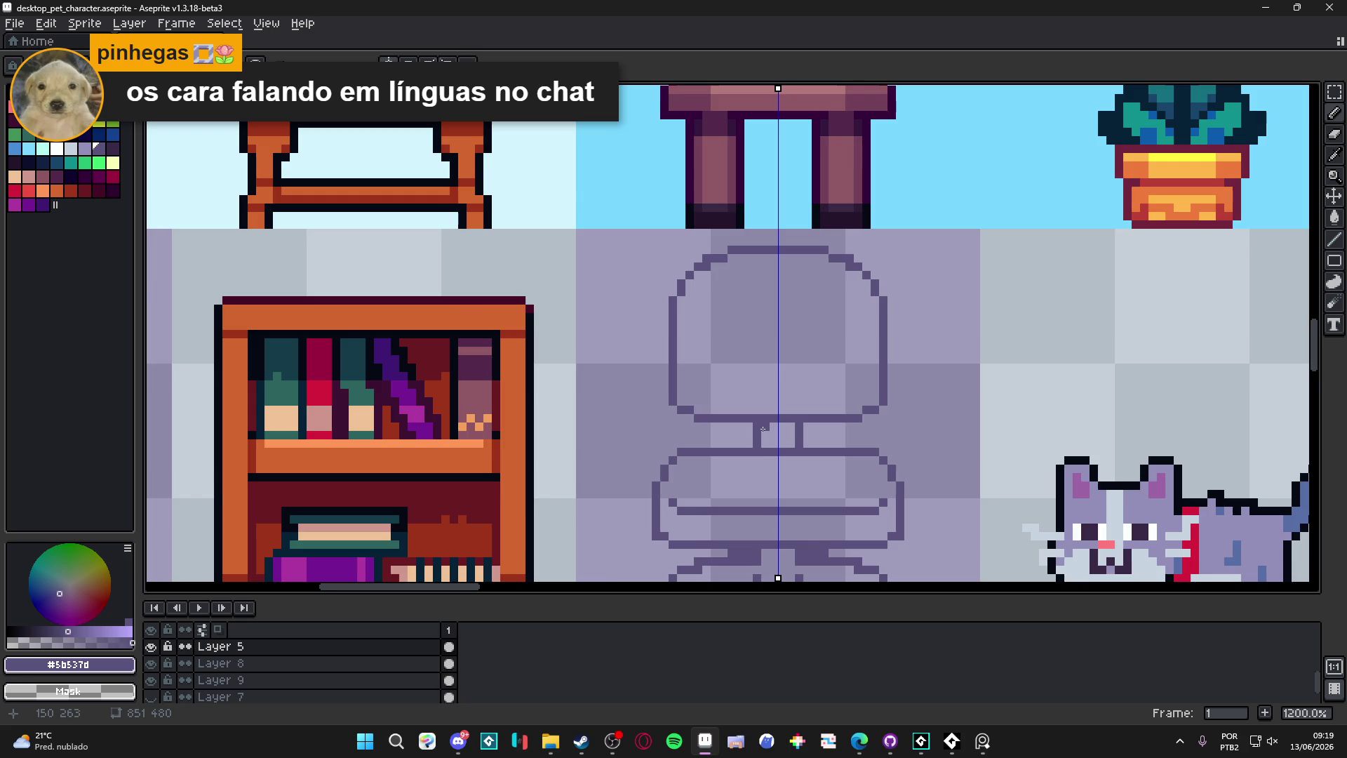
{"action": "scroll", "coordinate": [763, 428], "scroll_direction": "down", "scroll_amount": 3}
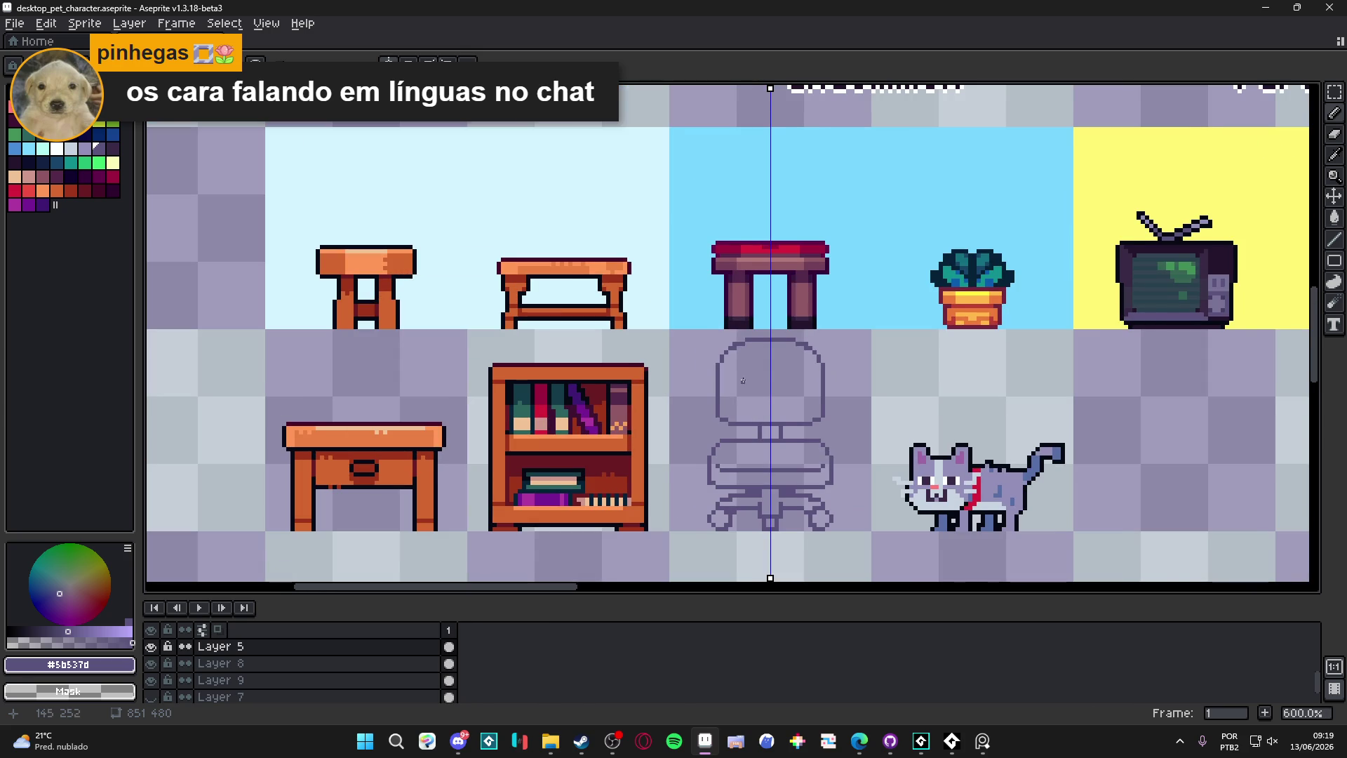
{"action": "scroll", "coordinate": [742, 381], "scroll_direction": "down", "scroll_amount": 1}
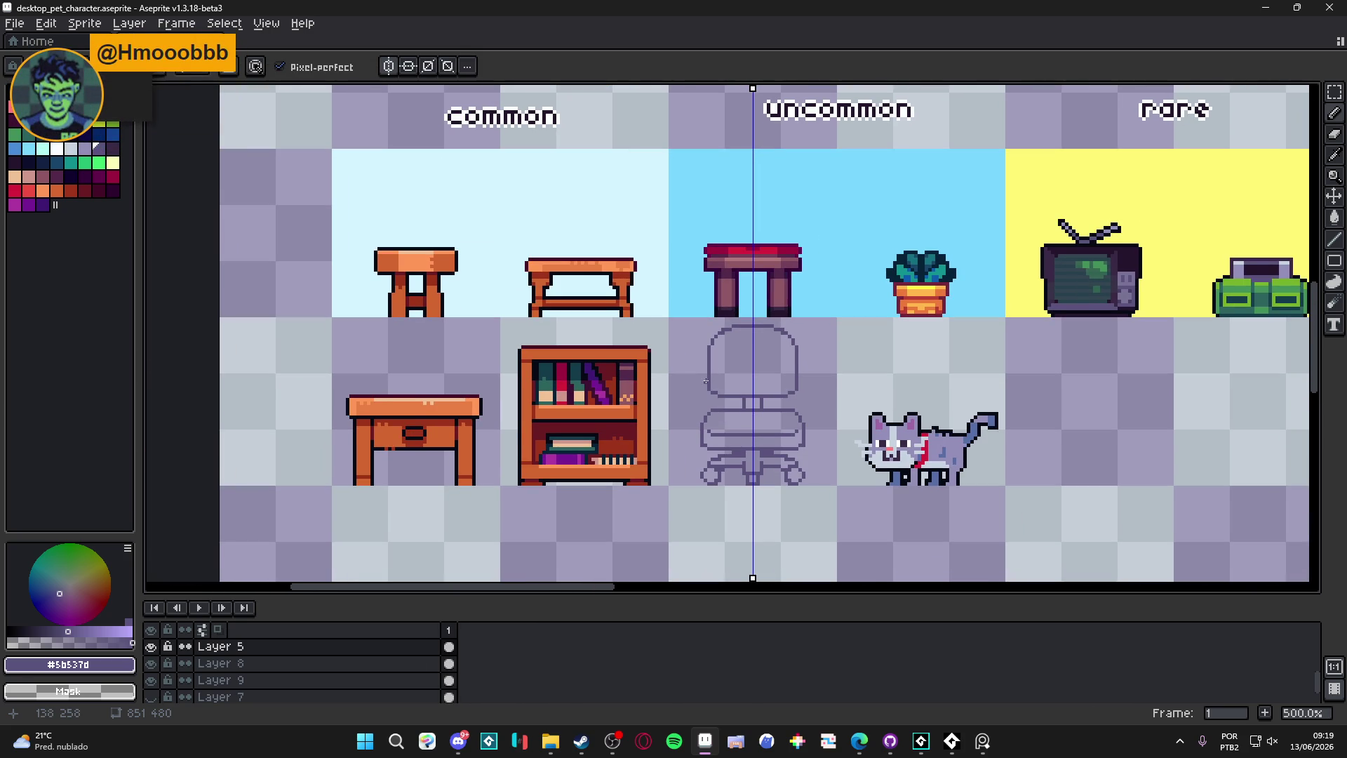
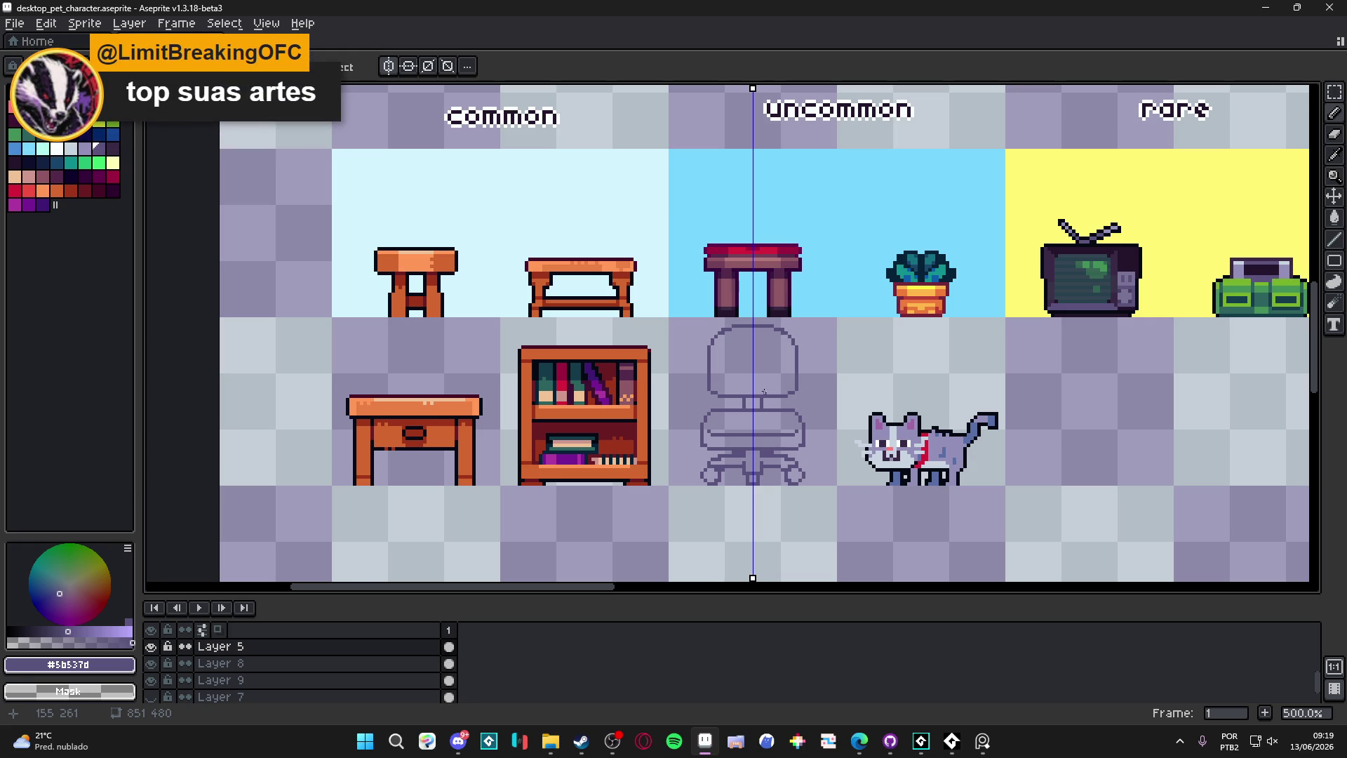
Step: Pick near-black, select the chair area and preview an outline, then cancel it
{"action": "scroll", "coordinate": [594, 439], "scroll_direction": "up", "scroll_amount": 4}
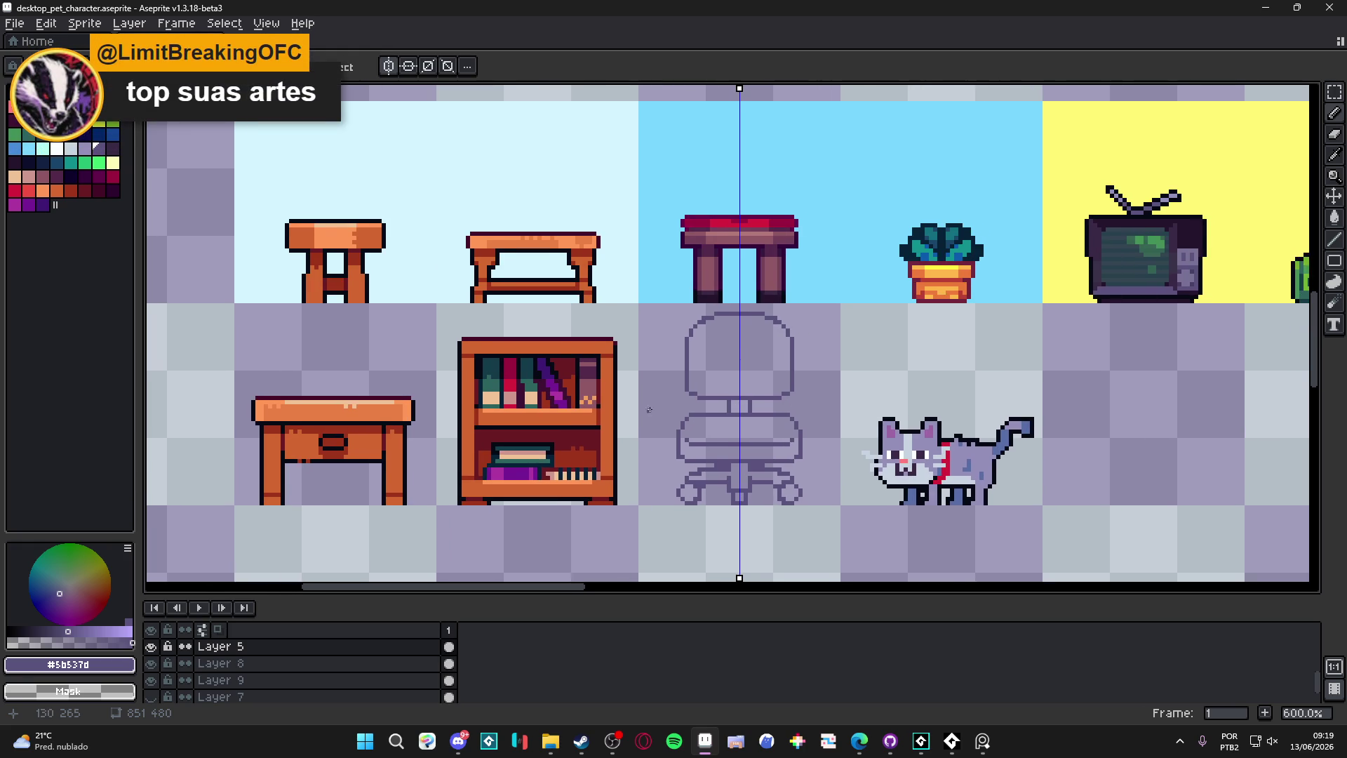
{"action": "left_click", "coordinate": [588, 438], "text": "alt"}
{"action": "scroll", "coordinate": [608, 424], "scroll_direction": "down", "scroll_amount": 3}
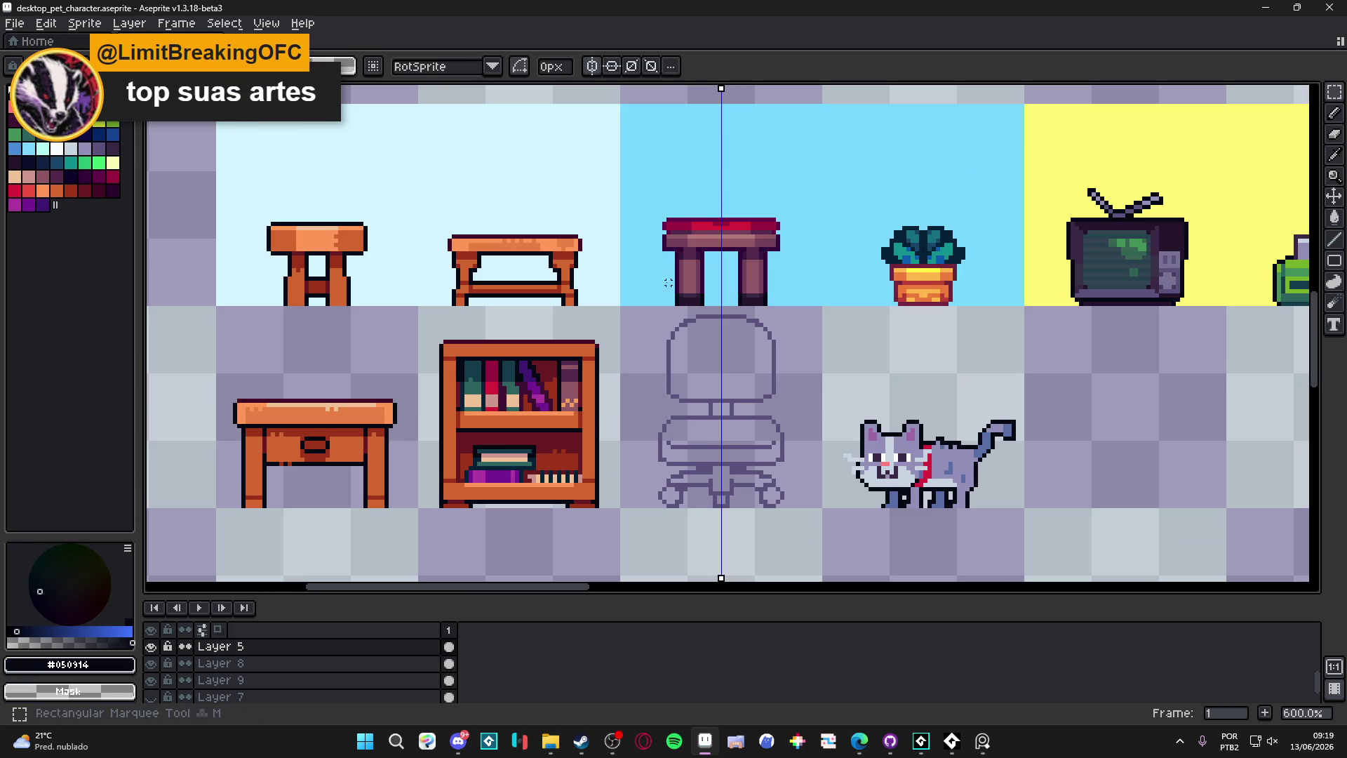
{"action": "mouse_move", "coordinate": [631, 313]}
{"action": "left_mouse_down"}
{"action": "mouse_move", "coordinate": [812, 473]}
{"action": "mouse_move", "coordinate": [813, 512]}
{"action": "left_mouse_up"}
{"action": "key", "text": "shift+o"}
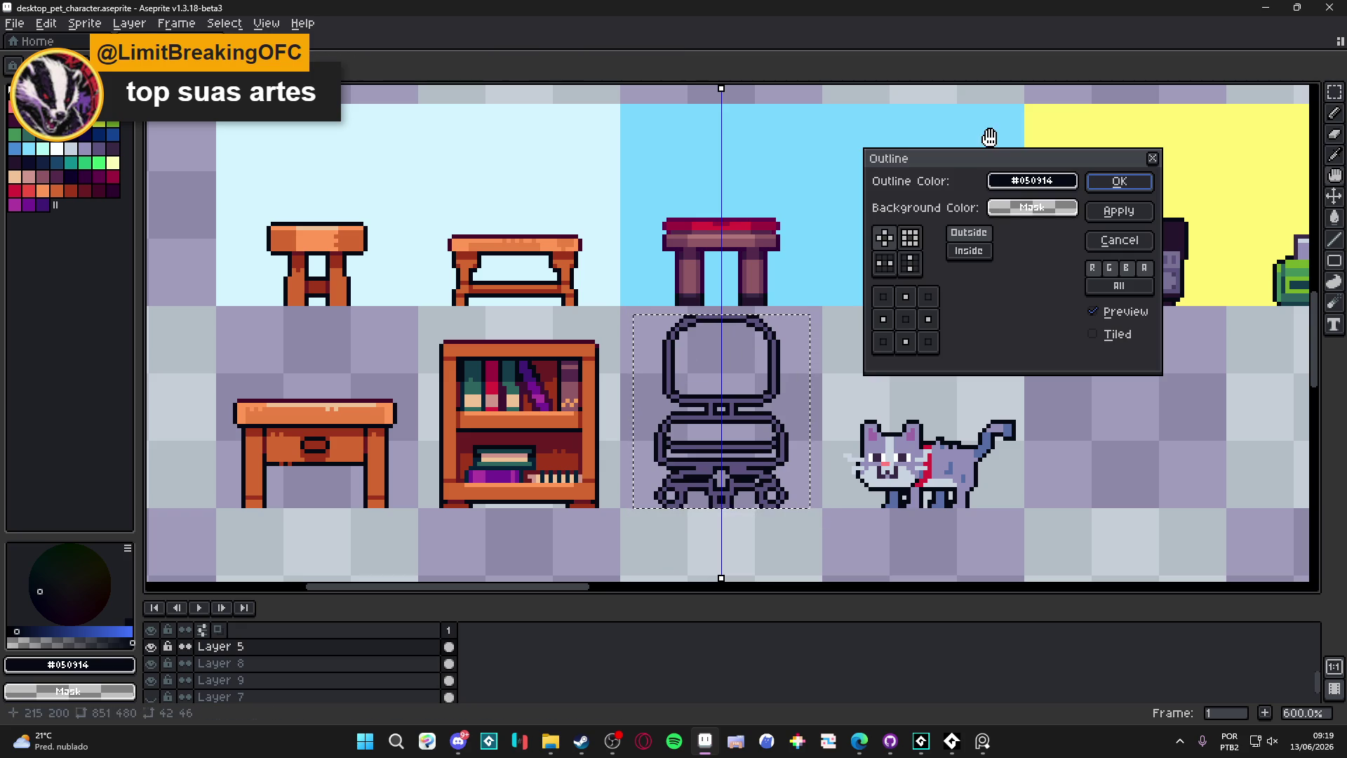
{"action": "left_click", "coordinate": [1119, 241]}
Step: Fill the chair's round backrest and the gap between its legs with dark purple #5b537d
{"action": "scroll", "coordinate": [727, 358], "scroll_direction": "up", "scroll_amount": 3}
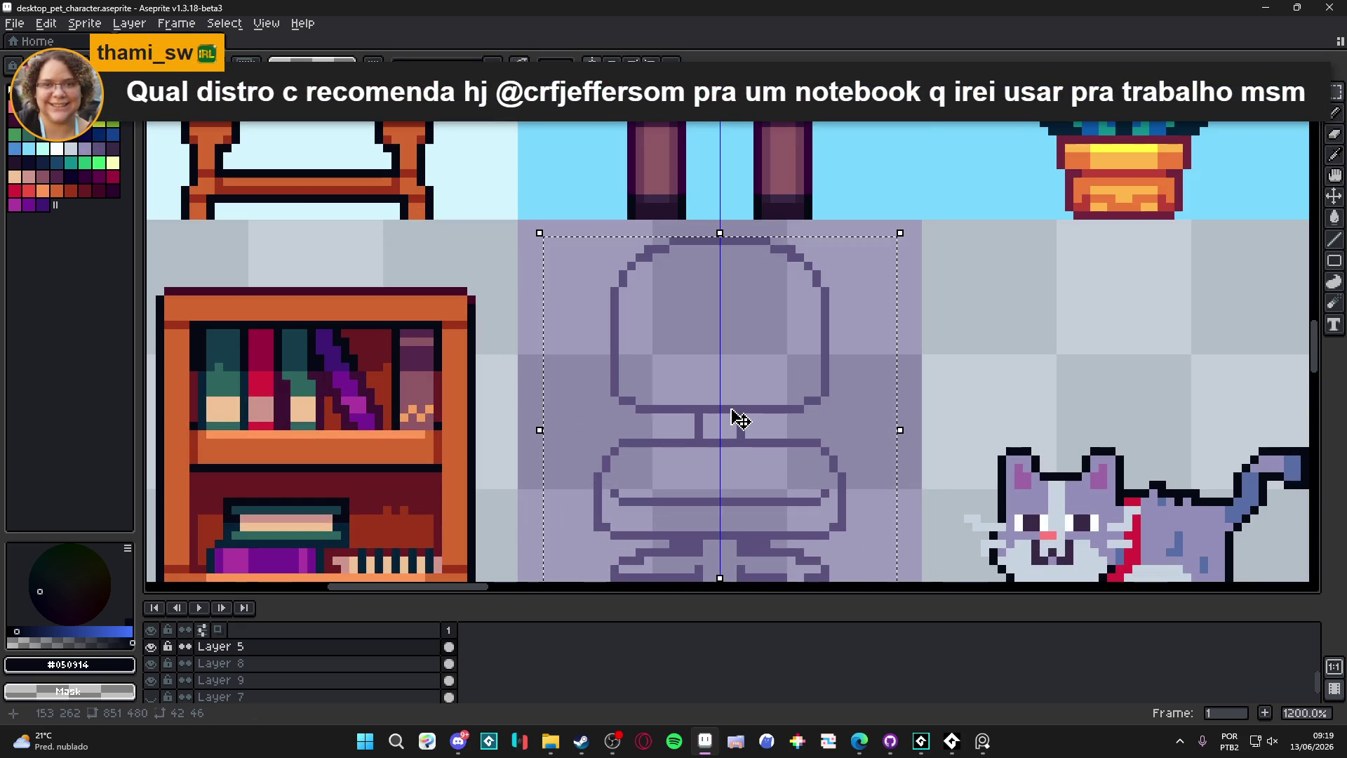
{"action": "key", "text": "g"}
{"action": "left_click", "coordinate": [735, 408], "text": "alt"}
{"action": "left_click", "coordinate": [734, 408]}
{"action": "key", "text": "ctrl+z"}
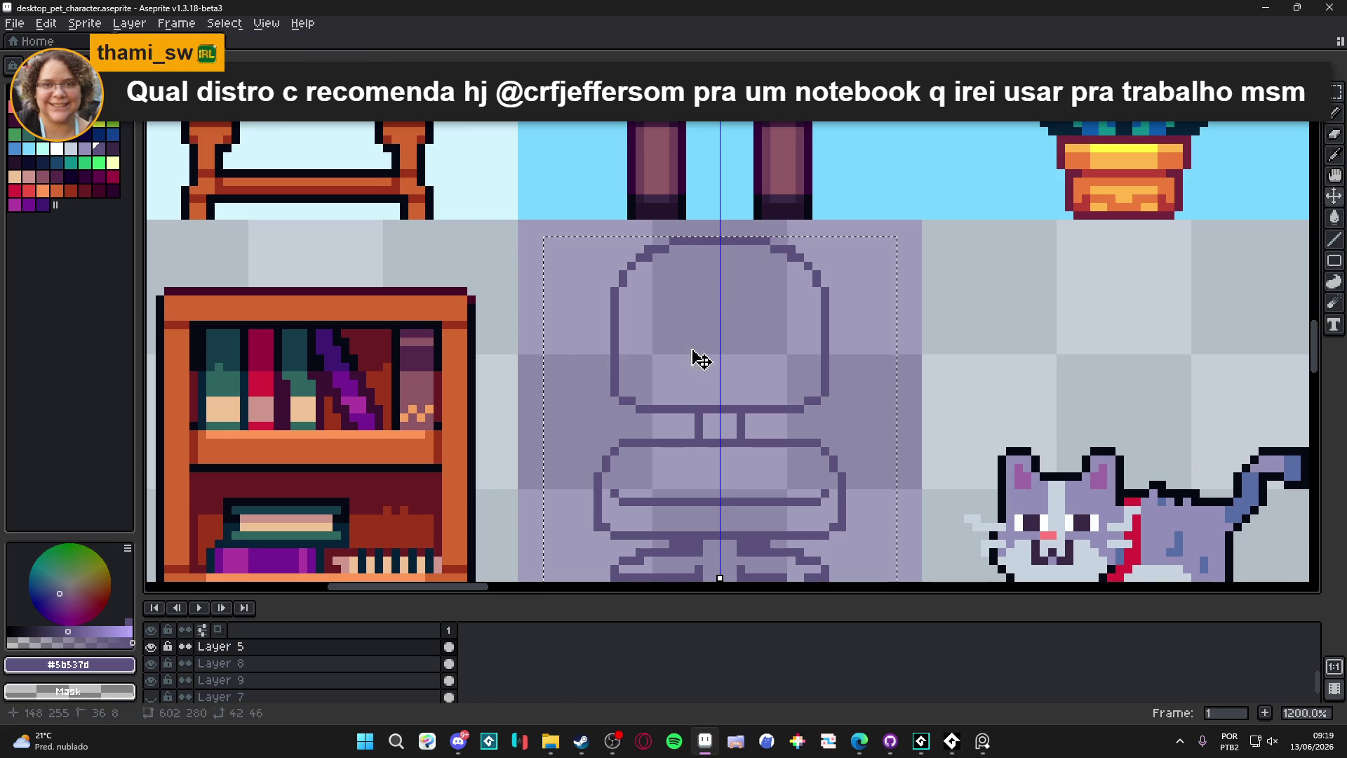
{"action": "left_click", "coordinate": [740, 357]}
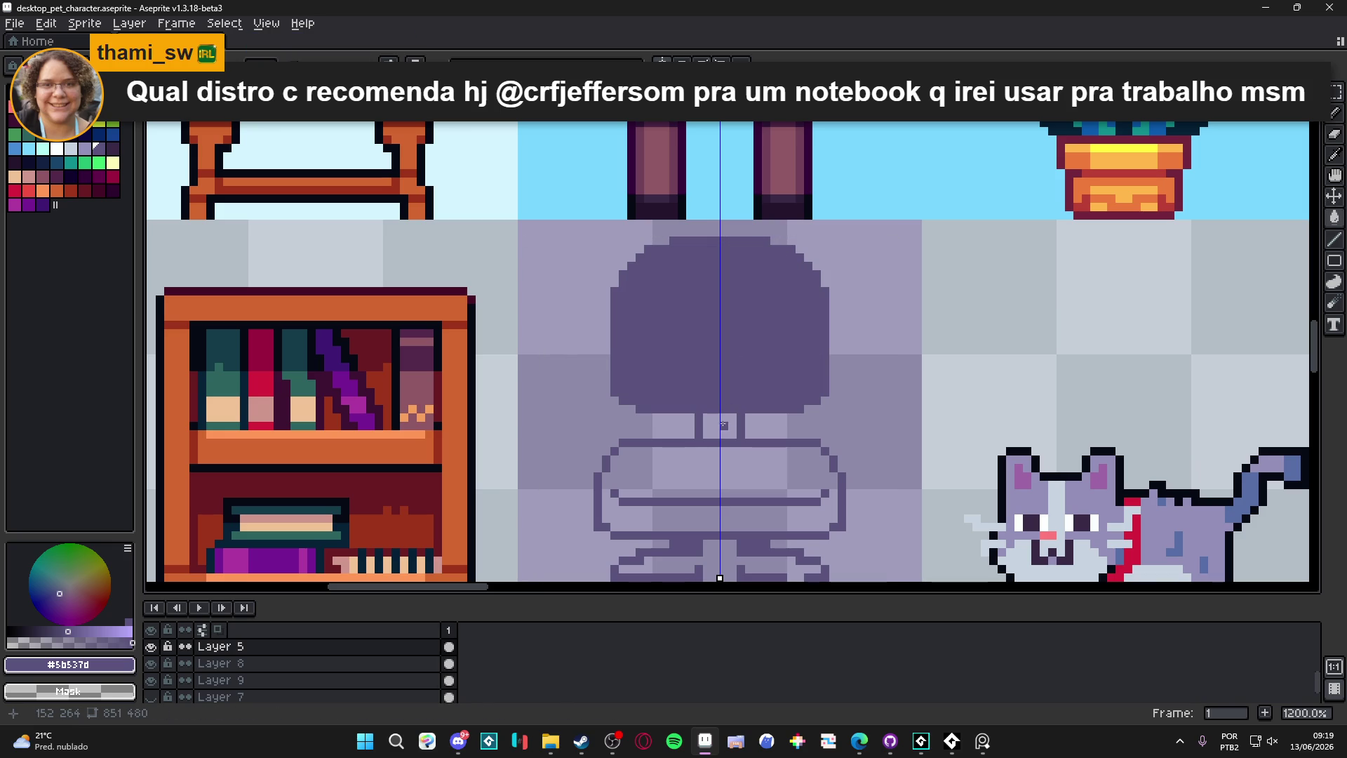
{"action": "left_click", "coordinate": [724, 424]}
Step: Fill the seat's lower band and light middle band purple, undoing the stray seat and base fills
{"action": "scroll", "coordinate": [720, 511], "scroll_direction": "down", "scroll_amount": 4}
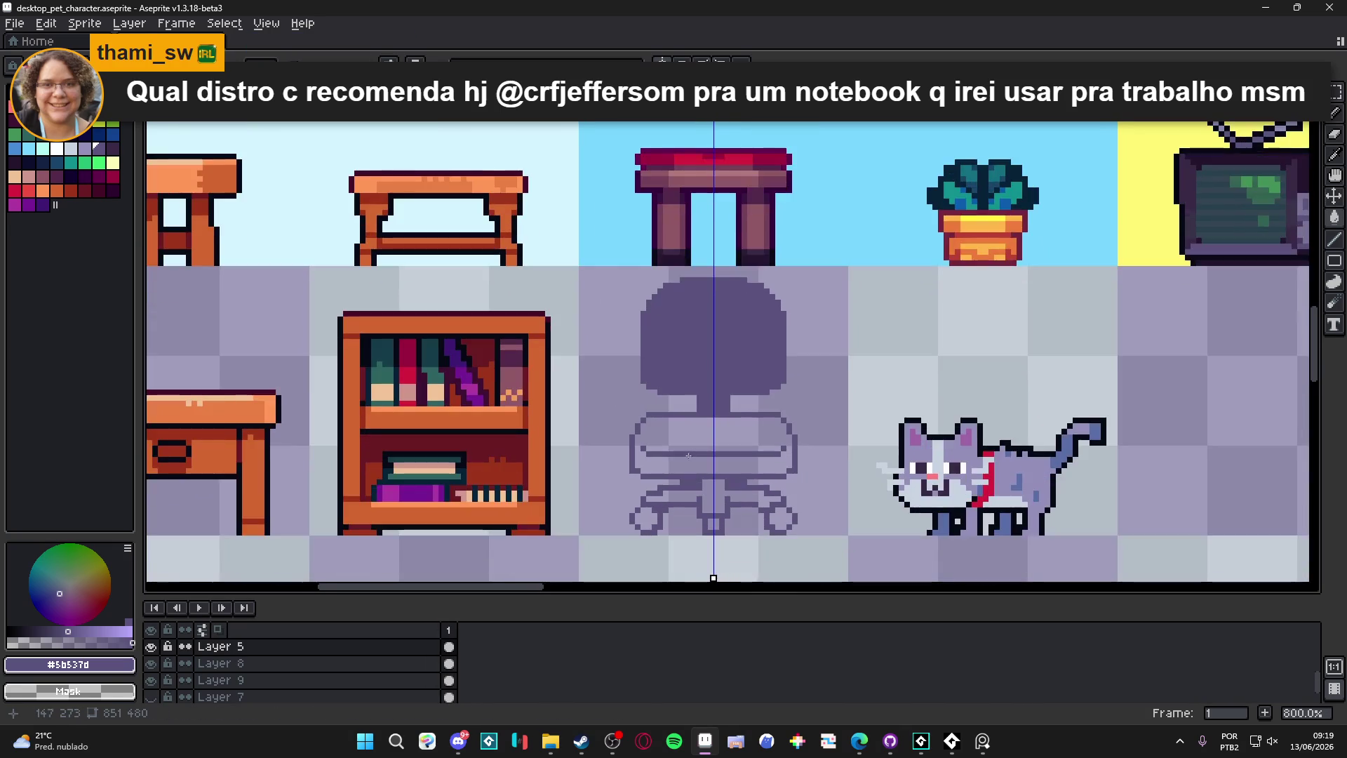
{"action": "scroll", "coordinate": [720, 511], "scroll_direction": "up", "scroll_amount": 5}
{"action": "left_click", "coordinate": [936, 449]}
{"action": "key", "text": "ctrl+z"}
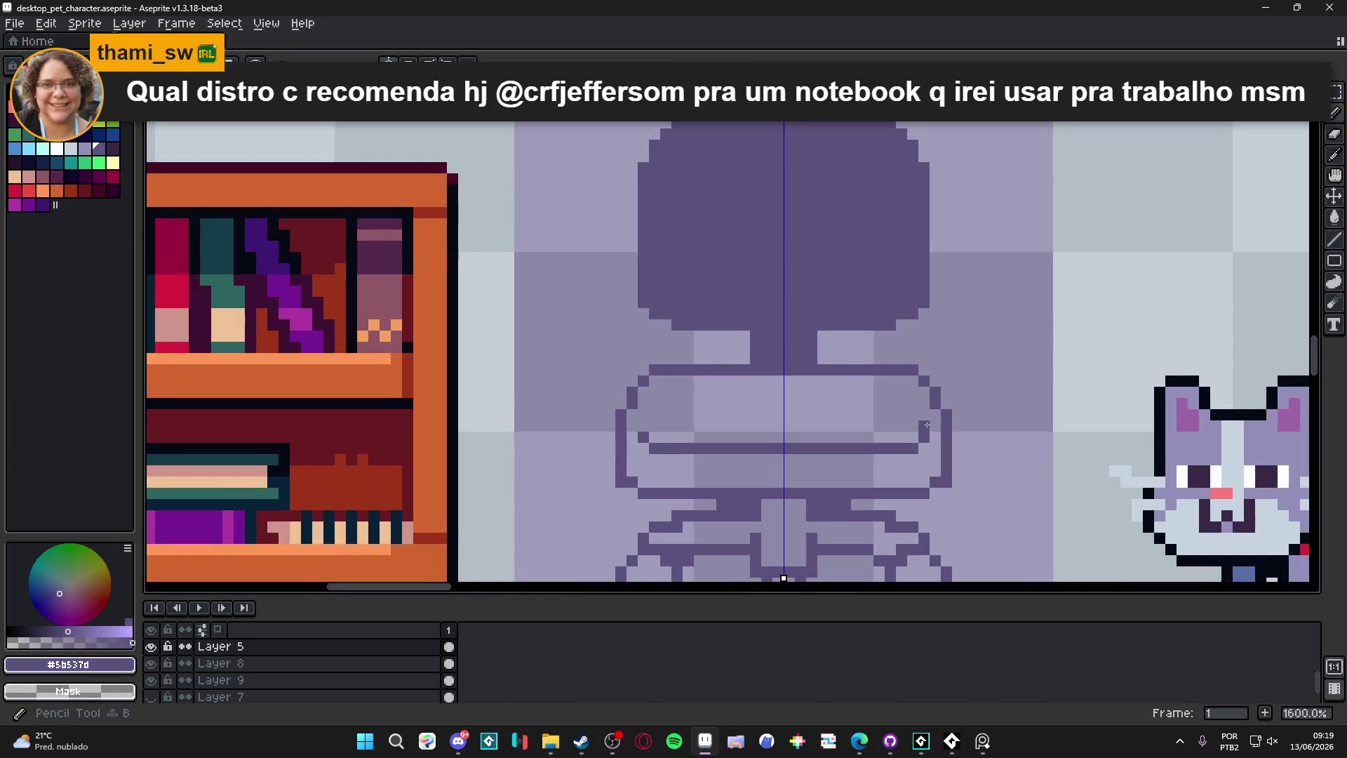
{"action": "left_click", "coordinate": [901, 461]}
{"action": "scroll", "coordinate": [830, 353], "scroll_direction": "down", "scroll_amount": 1}
{"action": "left_click_drag", "start_coordinate": [830, 353], "coordinate": [830, 351]}
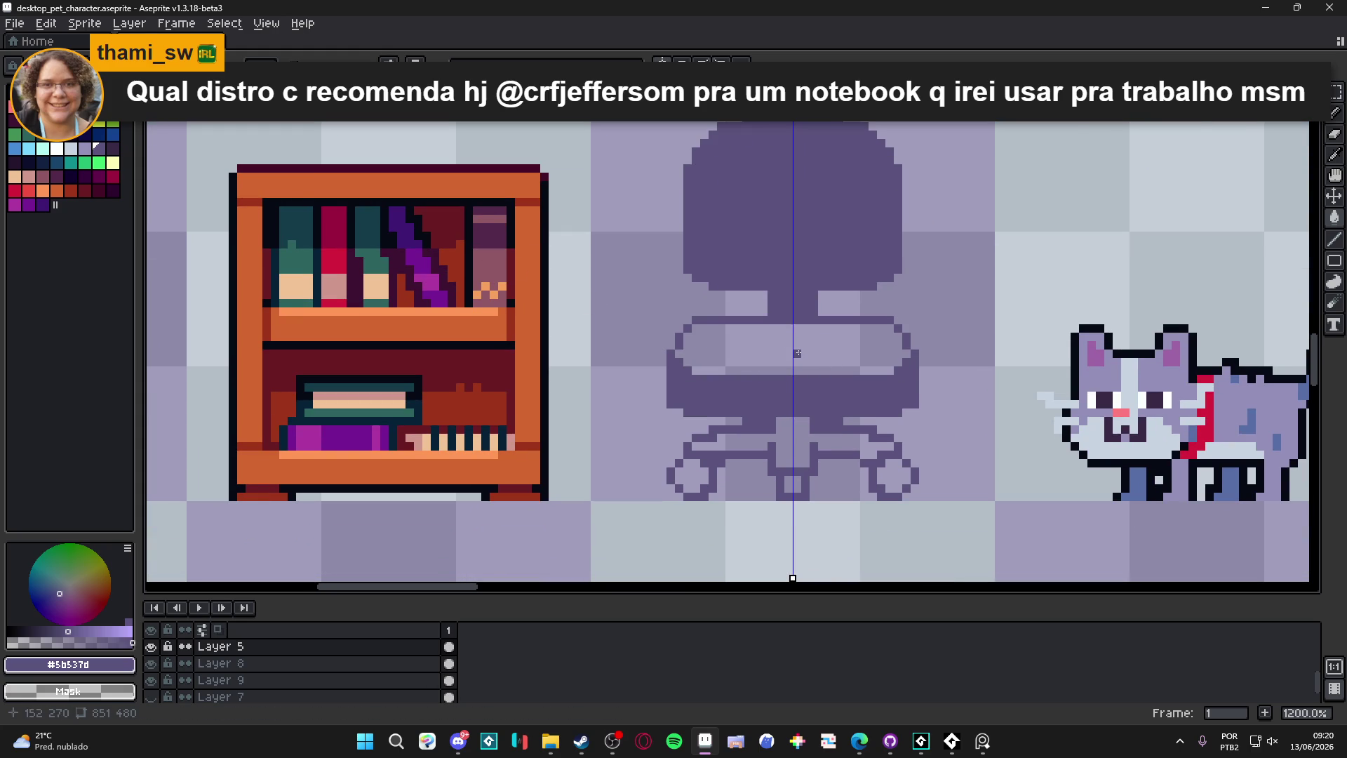
{"action": "left_click", "coordinate": [718, 343]}
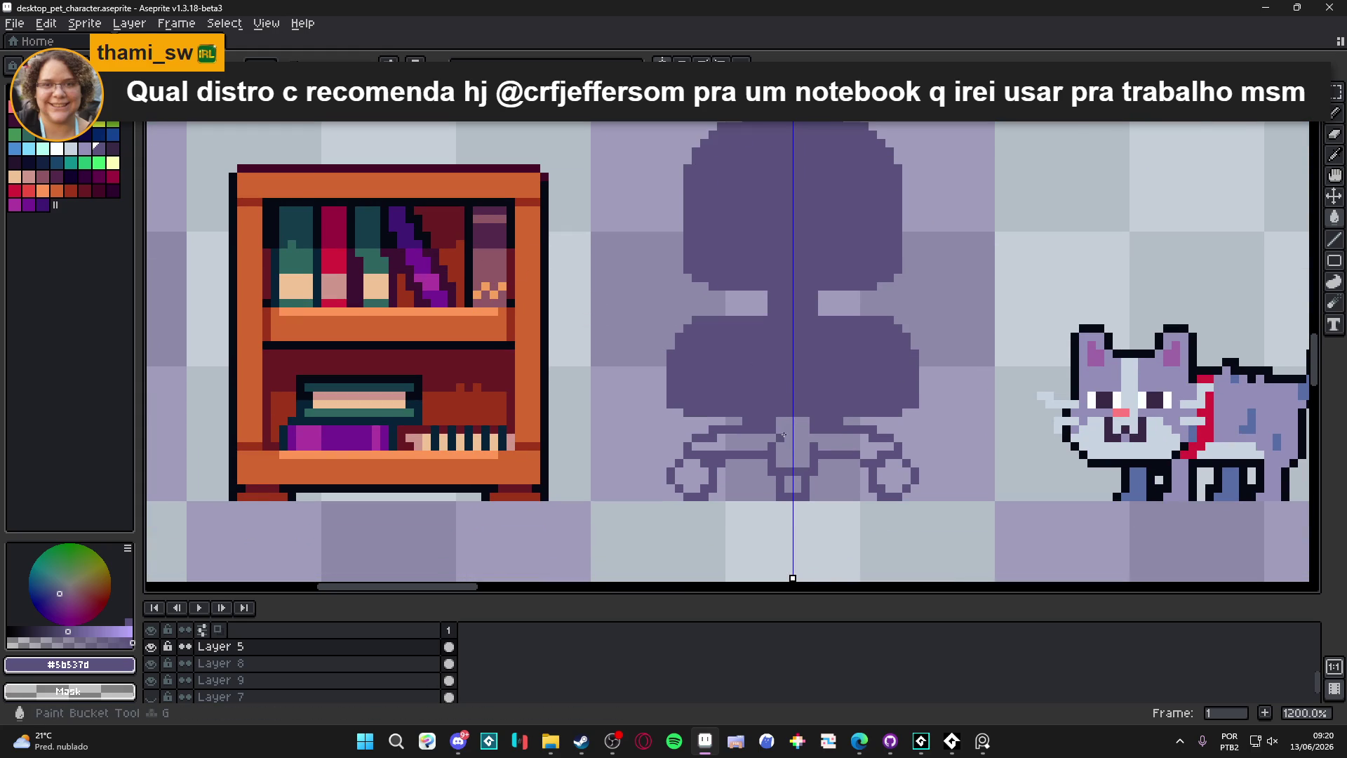
{"action": "left_click", "coordinate": [735, 447]}
{"action": "key", "text": "ctrl+z"}
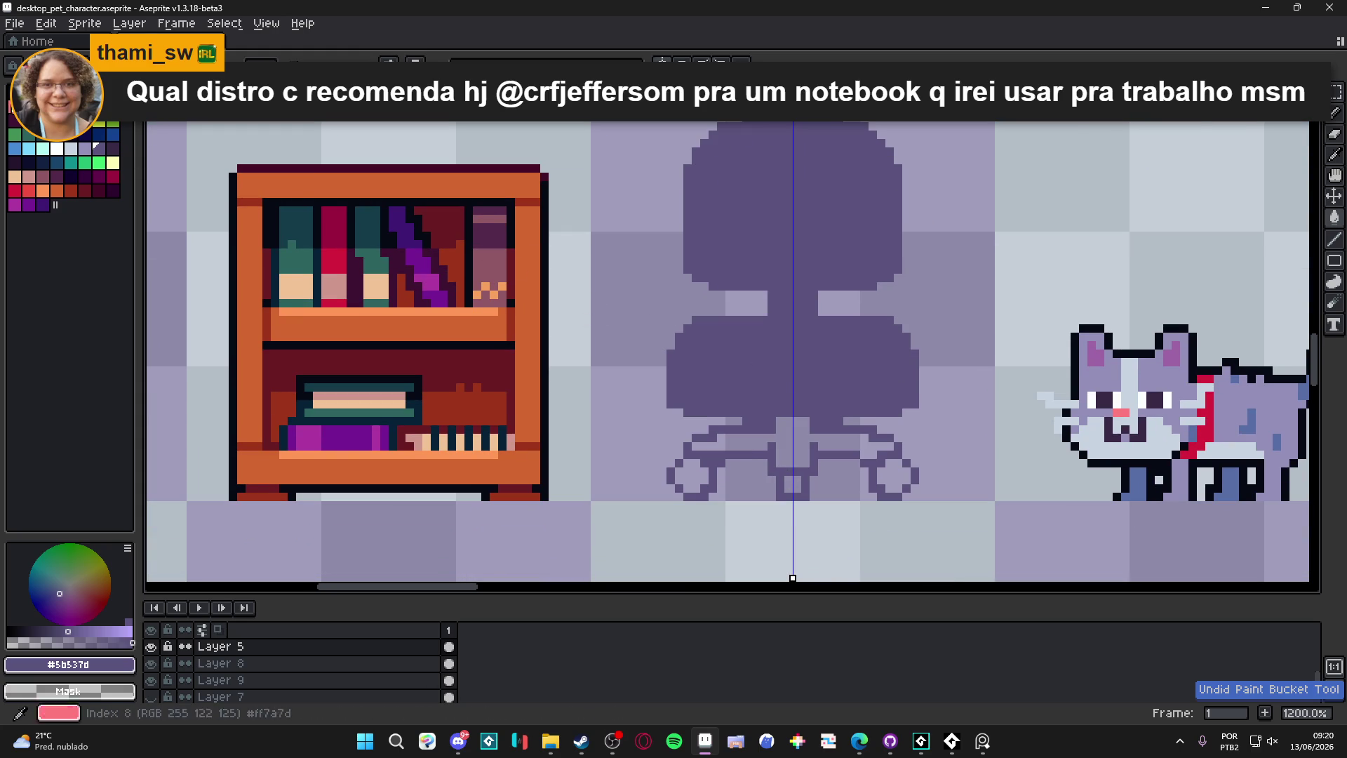
Step: Draw a new near-black spoked base with arms, centre post and wheels using the Pencil
{"action": "key", "text": "b"}
{"action": "key", "text": "x"}
{"action": "scroll", "coordinate": [767, 438], "scroll_direction": "up", "scroll_amount": 3}
{"action": "mouse_move", "coordinate": [780, 478]}
{"action": "left_mouse_down"}
{"action": "mouse_move", "coordinate": [780, 529]}
{"action": "mouse_move", "coordinate": [814, 529]}
{"action": "mouse_move", "coordinate": [678, 495]}
{"action": "mouse_move", "coordinate": [661, 512]}
{"action": "left_mouse_up"}
{"action": "left_click", "coordinate": [766, 500]}
{"action": "mouse_move", "coordinate": [763, 447]}
{"action": "left_mouse_down"}
{"action": "mouse_move", "coordinate": [661, 445]}
{"action": "mouse_move", "coordinate": [630, 466]}
{"action": "left_mouse_up"}
{"action": "left_click", "coordinate": [612, 478]}
{"action": "left_click", "coordinate": [774, 431]}
{"action": "left_click", "coordinate": [763, 428]}
{"action": "scroll", "coordinate": [664, 424], "scroll_direction": "down", "scroll_amount": 2}
{"action": "mouse_move", "coordinate": [675, 411]}
{"action": "left_mouse_down"}
{"action": "mouse_move", "coordinate": [653, 460]}
{"action": "mouse_move", "coordinate": [618, 456]}
{"action": "mouse_move", "coordinate": [581, 407]}
{"action": "left_mouse_up"}
Step: Touch up the base outline with extra dark pixels at its ends, legs and bottom centre
{"action": "left_click_drag", "start_coordinate": [639, 372], "coordinate": [623, 375]}
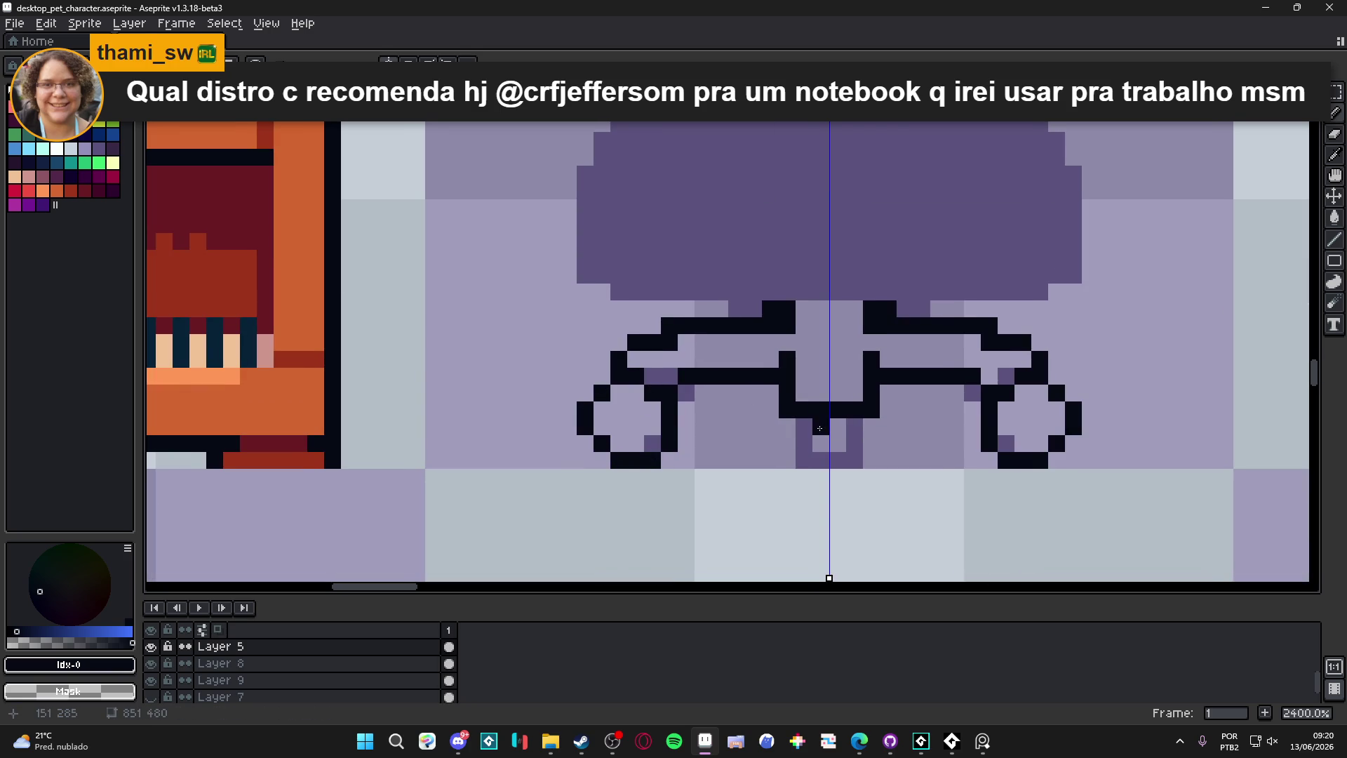
{"action": "left_click_drag", "start_coordinate": [805, 425], "coordinate": [804, 444]}
{"action": "left_click", "coordinate": [821, 460]}
{"action": "scroll", "coordinate": [943, 413], "scroll_direction": "down", "scroll_amount": 1}
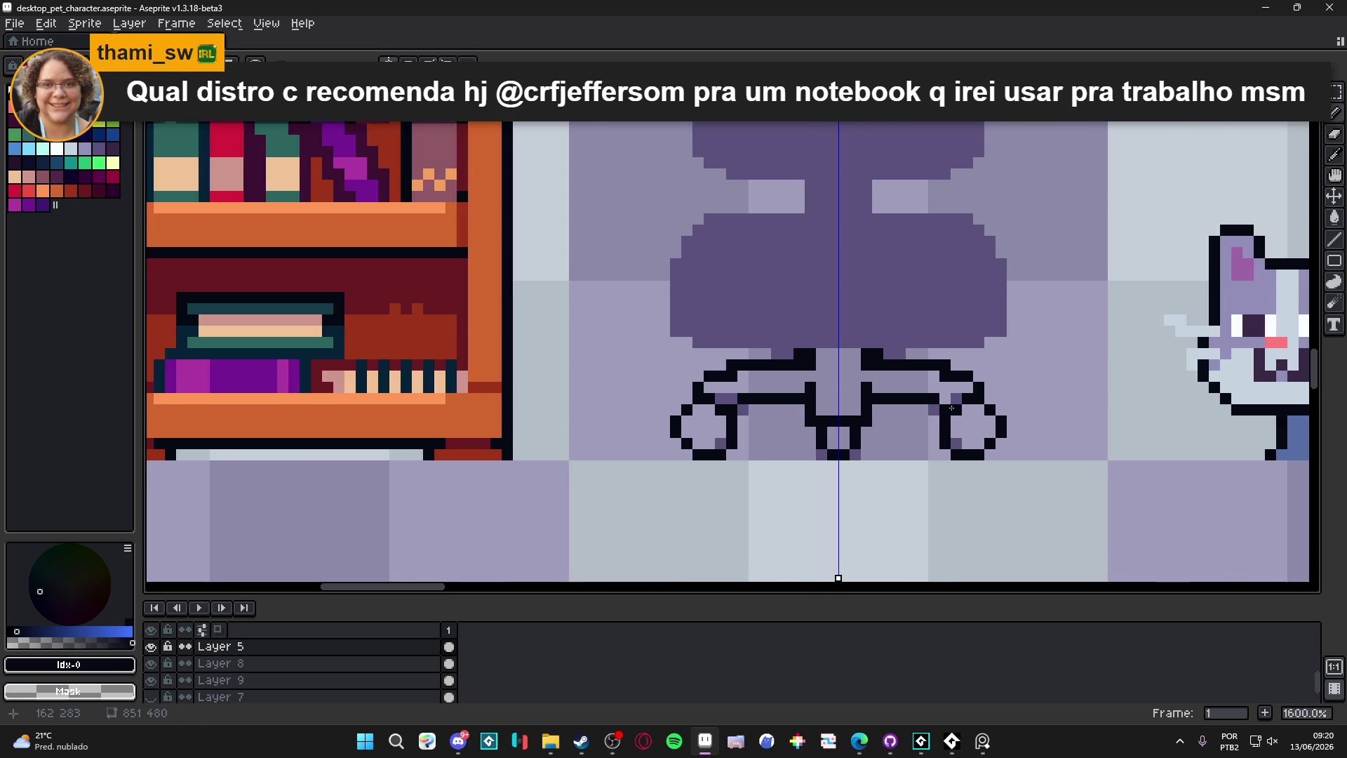
{"action": "scroll", "coordinate": [943, 412], "scroll_direction": "up", "scroll_amount": 1}
{"action": "left_click", "coordinate": [930, 411]}
{"action": "scroll", "coordinate": [877, 414], "scroll_direction": "down", "scroll_amount": 2}
{"action": "scroll", "coordinate": [724, 430], "scroll_direction": "up", "scroll_amount": 2}
Step: Erase the stray purple pixels inside the wheels and around the base
{"action": "key", "text": "e"}
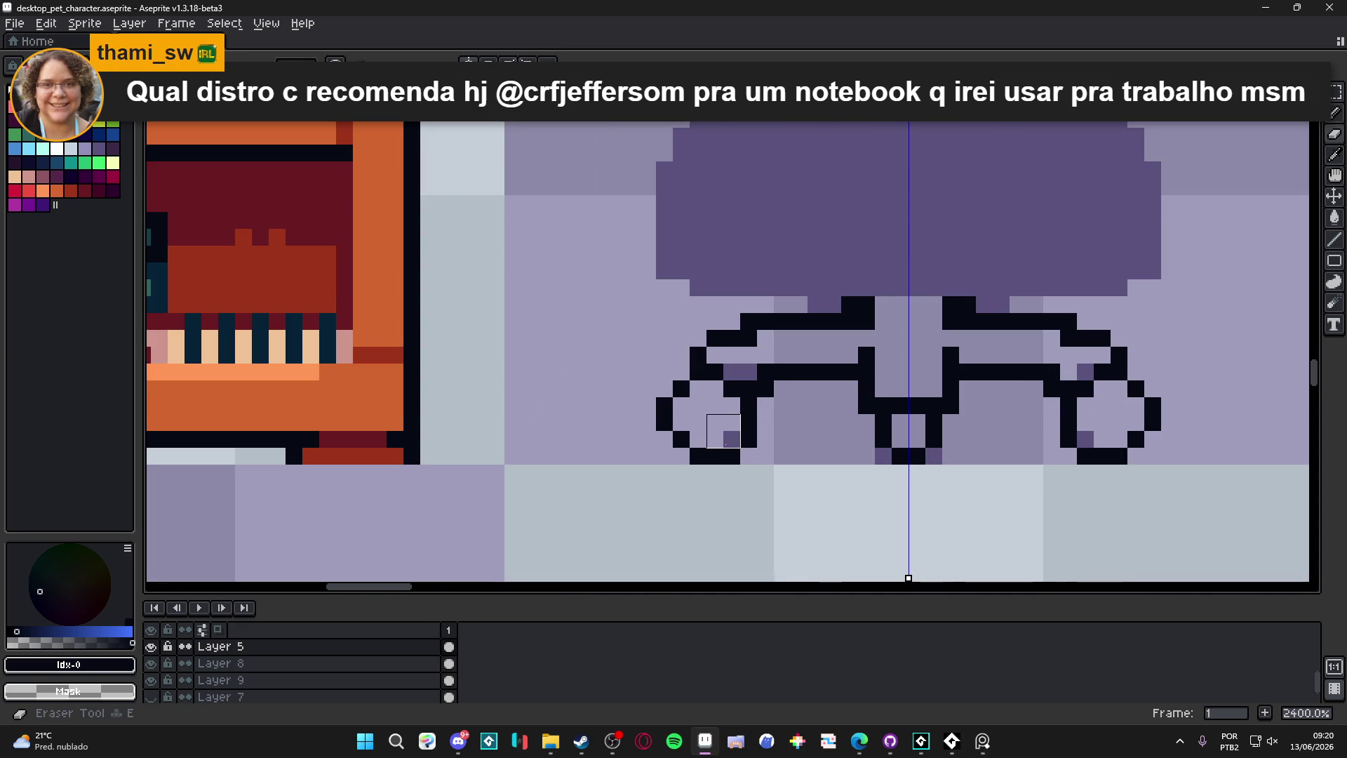
{"action": "left_click", "coordinate": [727, 435]}
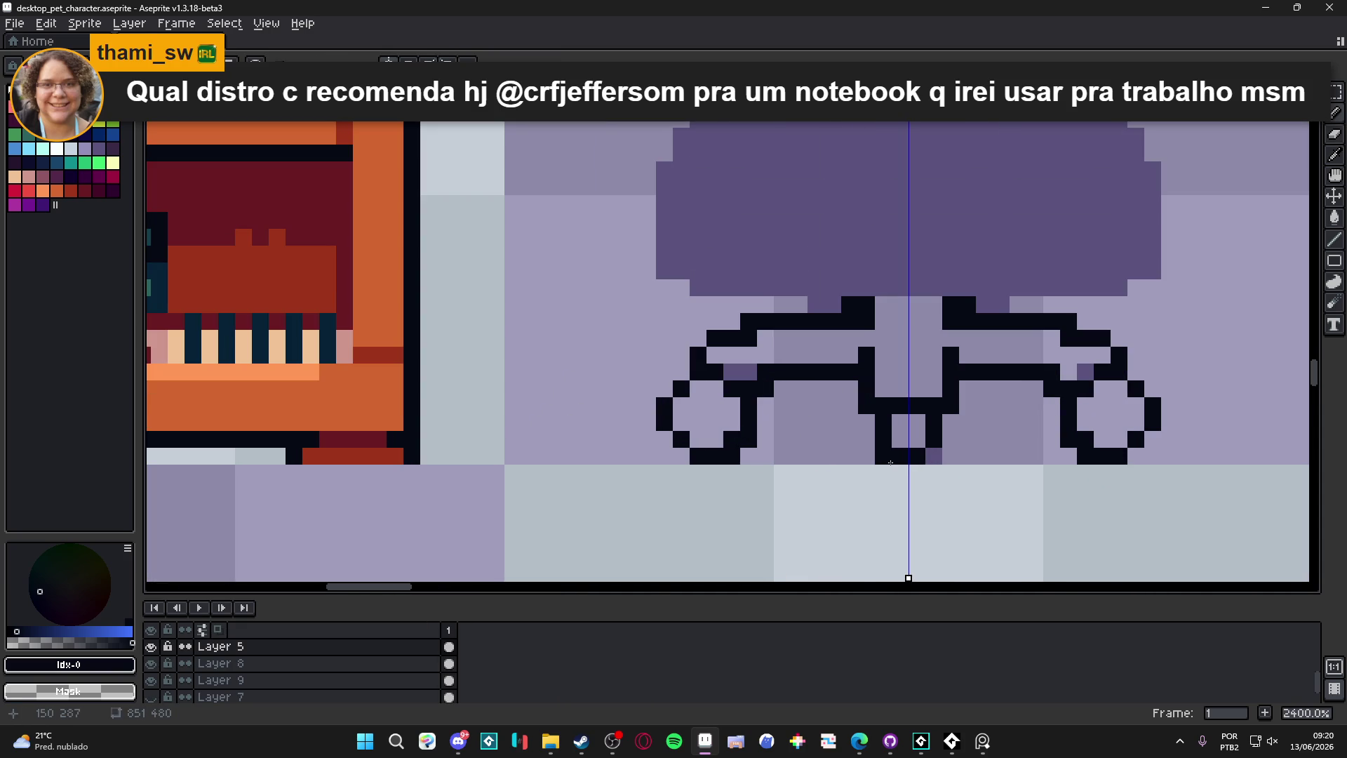
{"action": "left_click", "coordinate": [883, 456]}
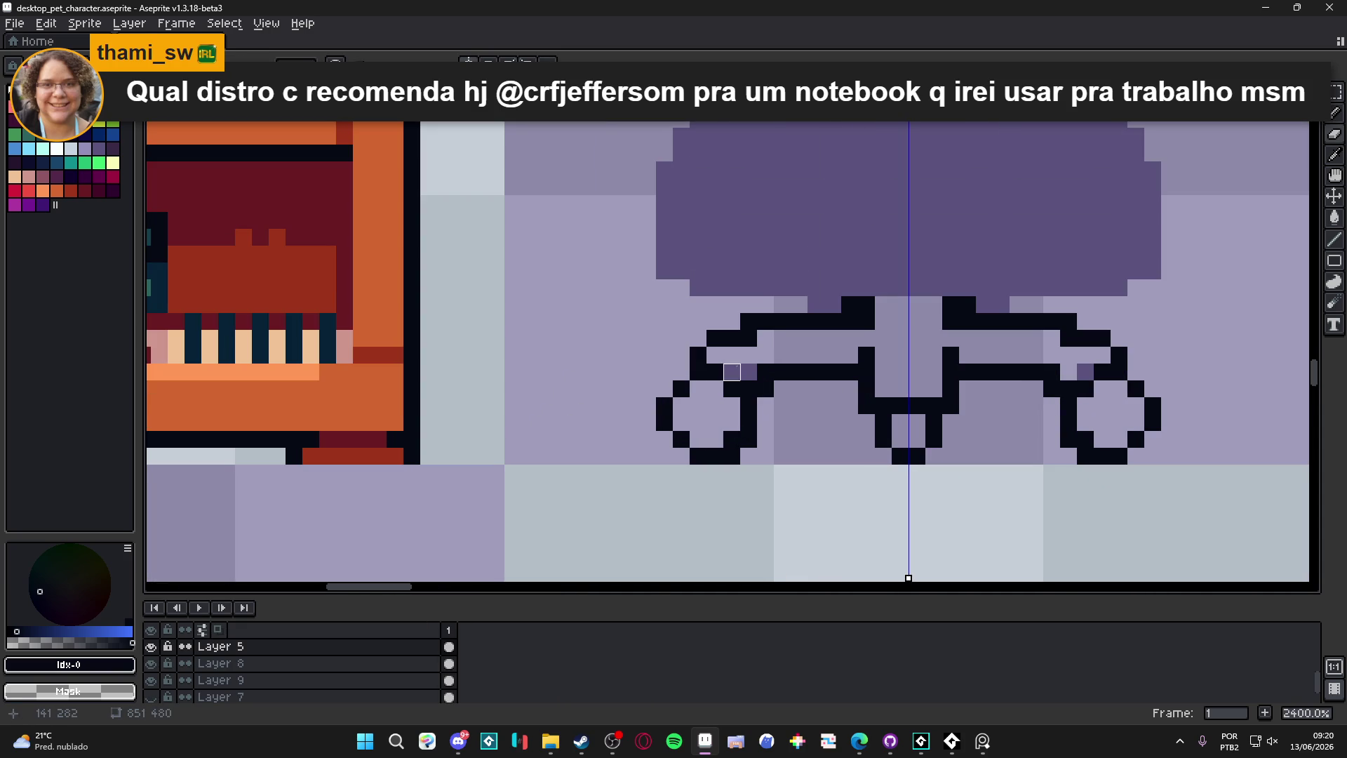
{"action": "left_click", "coordinate": [748, 371]}
Step: Fill the base arms, both wheels and the centre gap with the chair's purple #5b537d
{"action": "left_click", "coordinate": [797, 289], "text": "alt"}
{"action": "key", "text": "g"}
{"action": "left_click", "coordinate": [822, 342]}
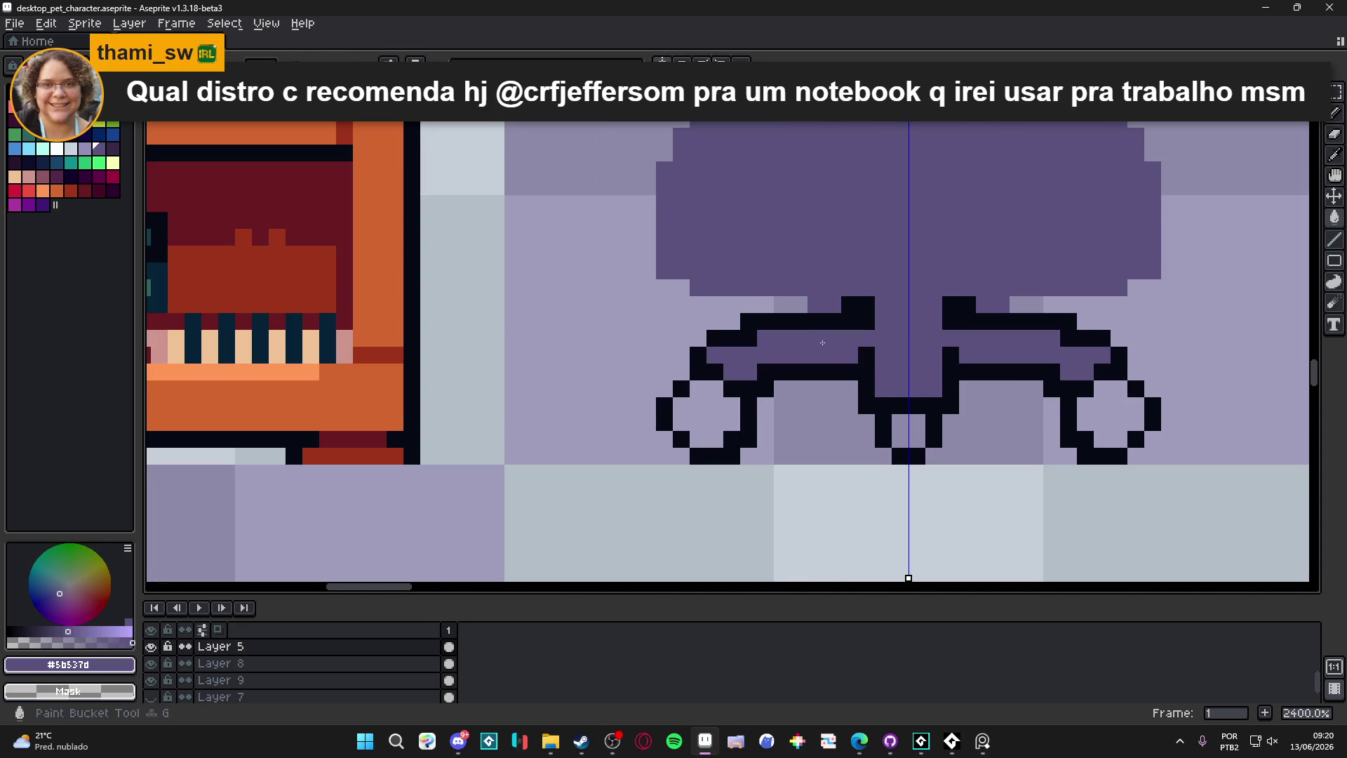
{"action": "left_click", "coordinate": [714, 421]}
{"action": "left_click", "coordinate": [905, 431]}
{"action": "scroll", "coordinate": [763, 405], "scroll_direction": "down", "scroll_amount": 5}
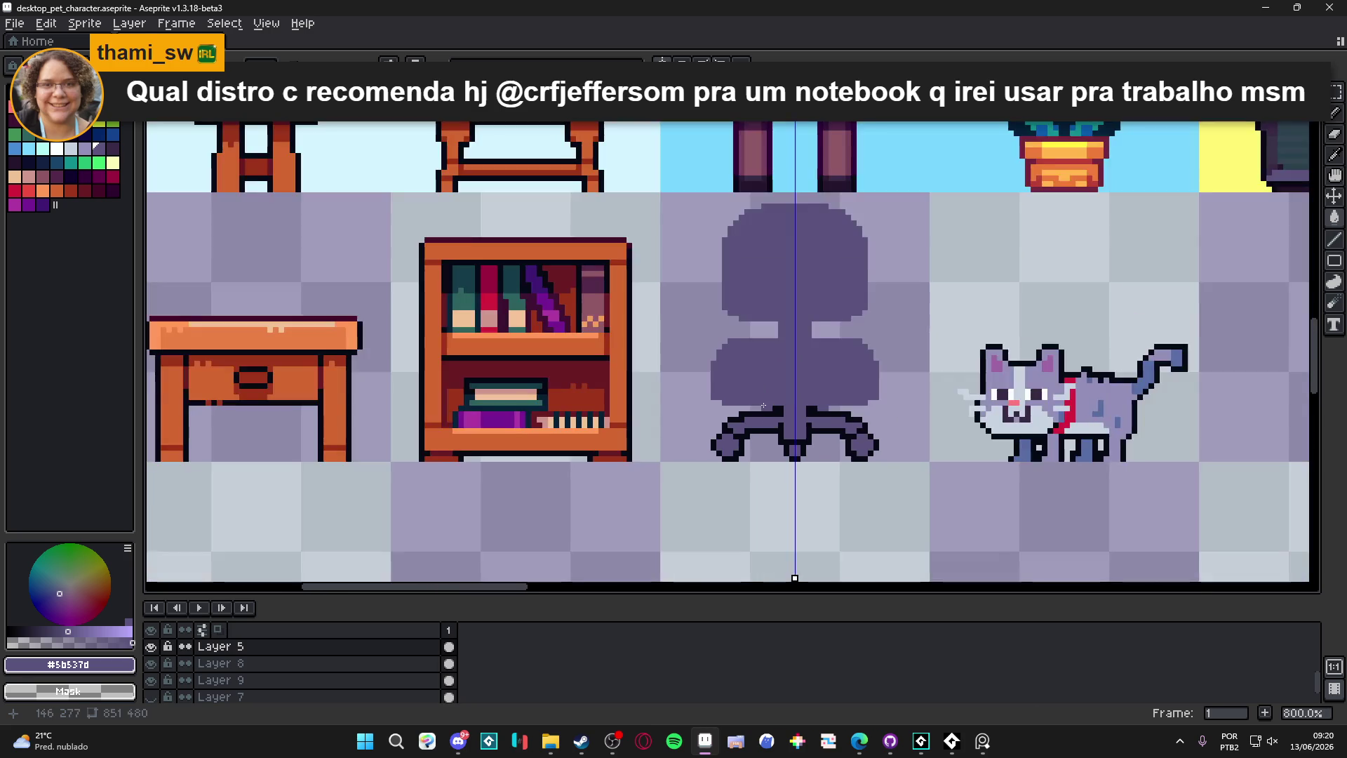
{"action": "scroll", "coordinate": [764, 405], "scroll_direction": "up", "scroll_amount": 2}
{"action": "left_click", "coordinate": [759, 412], "text": "alt"}
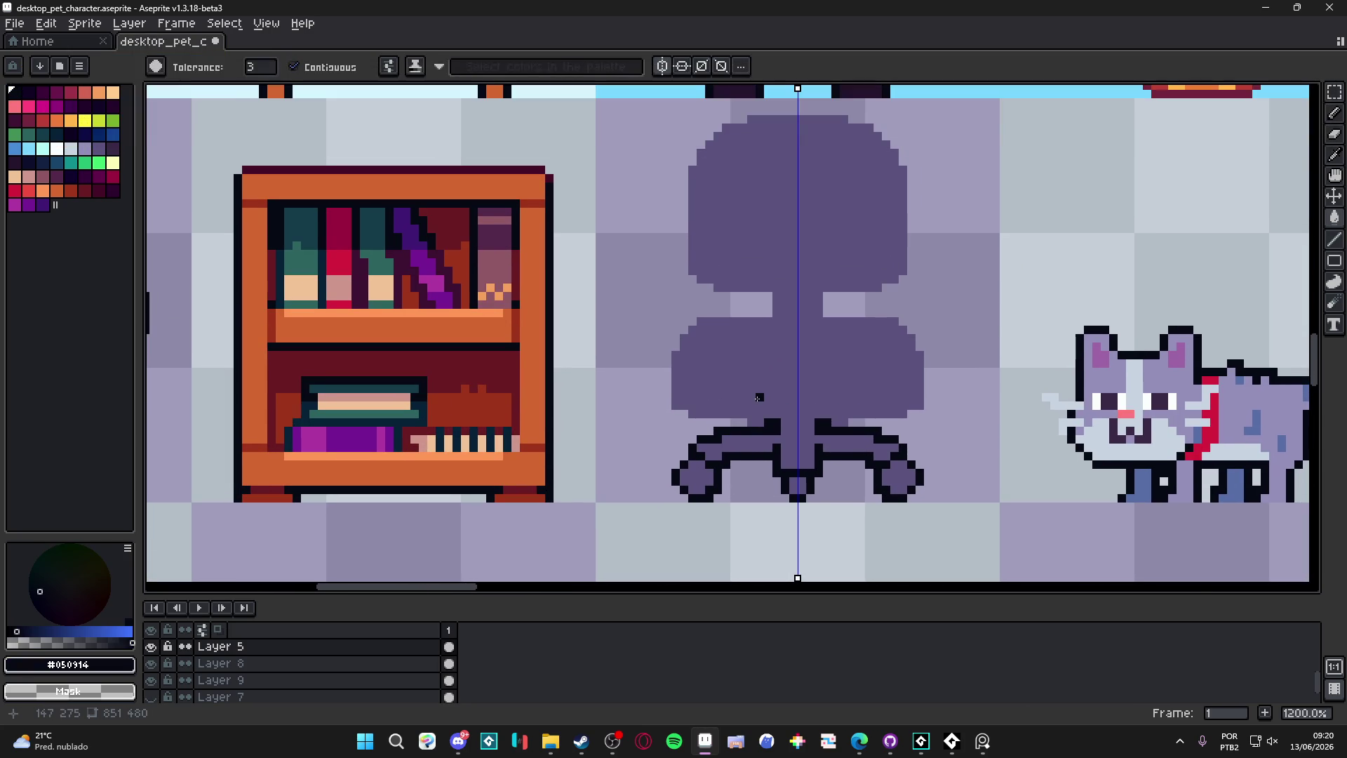
{"action": "key", "text": "m"}
{"action": "scroll", "coordinate": [631, 314], "scroll_direction": "down", "scroll_amount": 2}
Step: Apply a dark Inside-placed outline around the whole selected chair, then deselect
{"action": "mouse_move", "coordinate": [620, 177]}
{"action": "left_mouse_down"}
{"action": "mouse_move", "coordinate": [865, 261]}
{"action": "mouse_move", "coordinate": [864, 383]}
{"action": "left_mouse_up"}
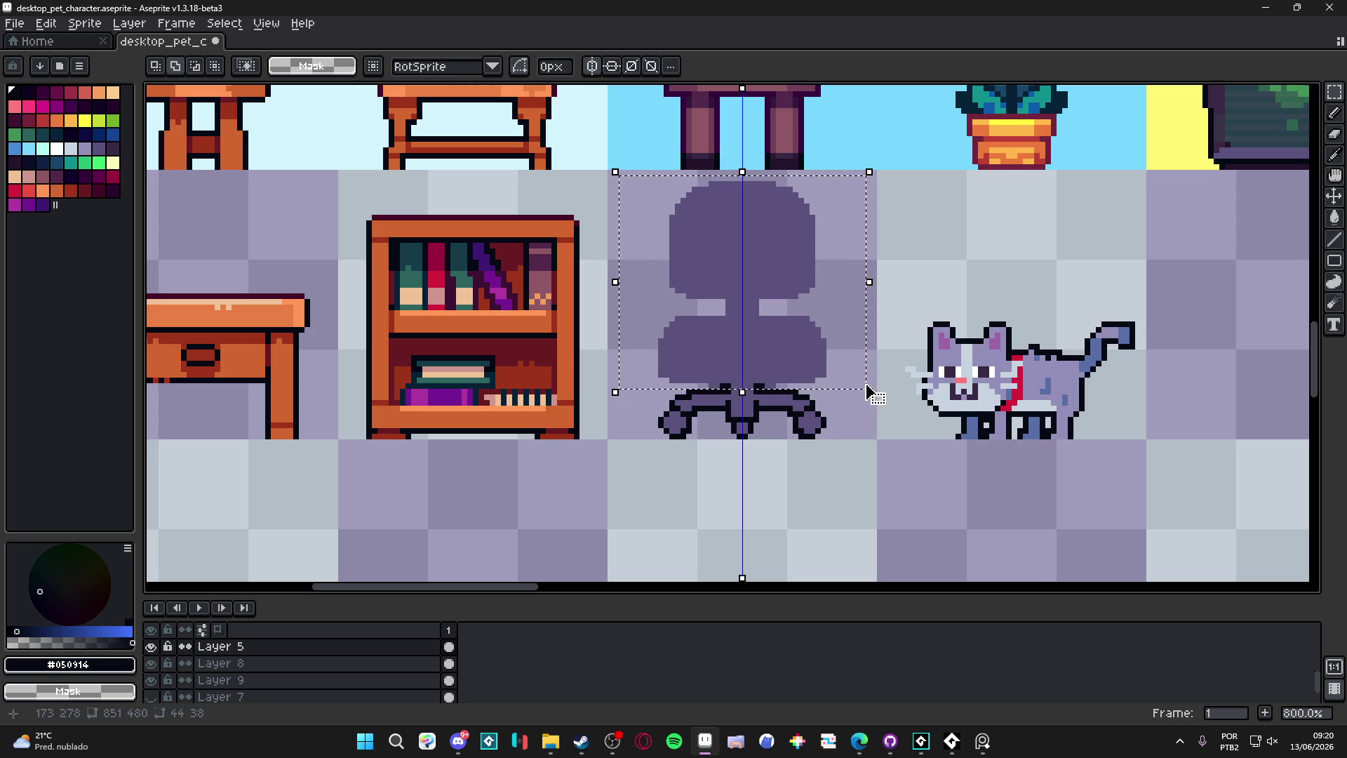
{"action": "key", "text": "shift+o"}
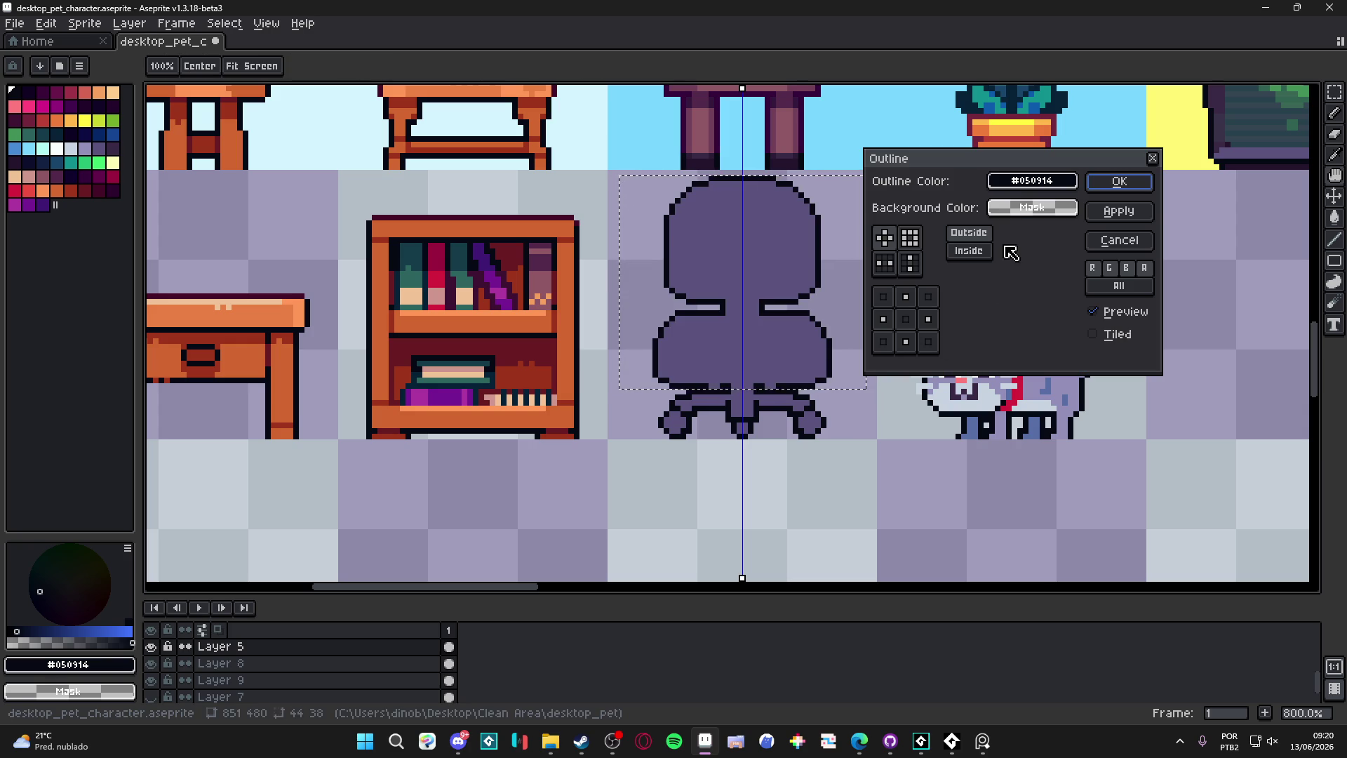
{"action": "left_click", "coordinate": [970, 250]}
{"action": "left_click", "coordinate": [1120, 182]}
{"action": "key", "text": "ctrl+d"}
Step: Tidy the pixels under the seat, repainting one spot and erasing two strays
{"action": "key", "text": "e"}
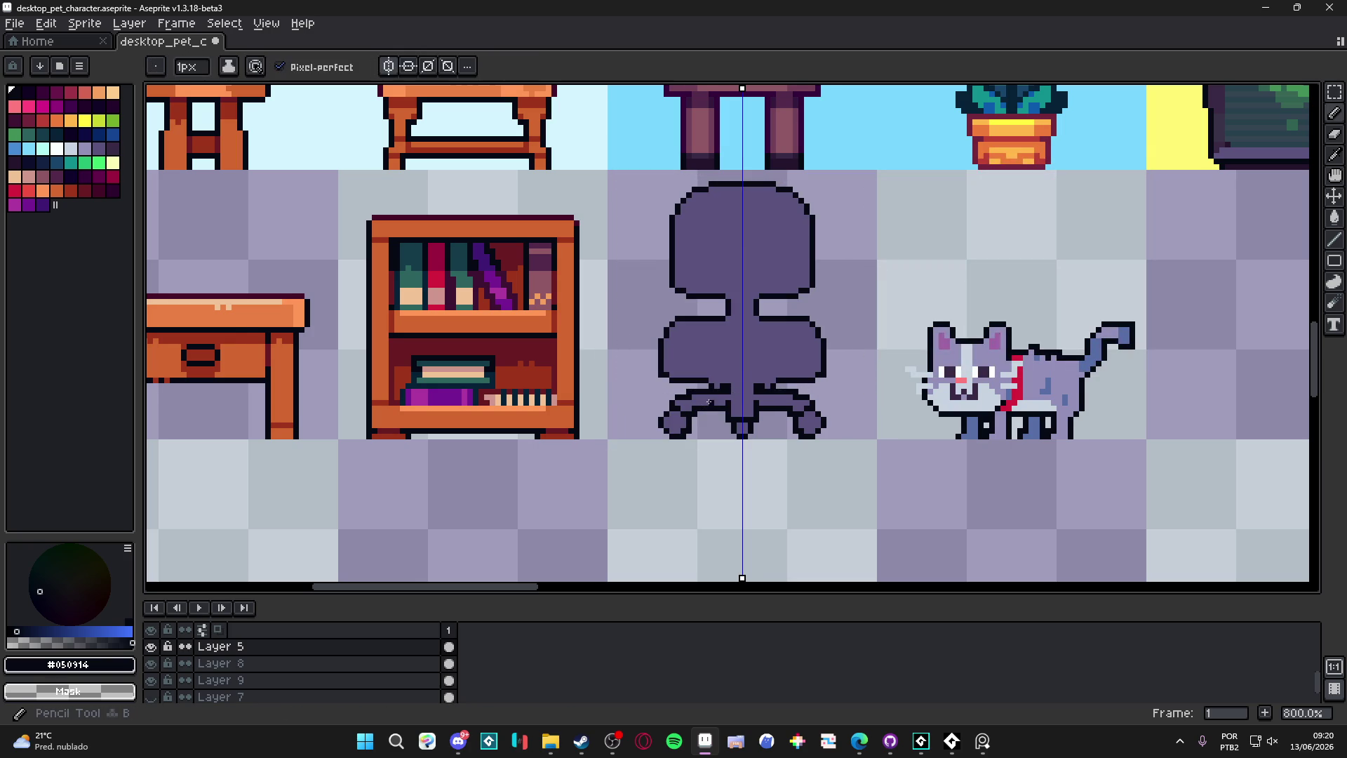
{"action": "scroll", "coordinate": [710, 403], "scroll_direction": "up", "scroll_amount": 1}
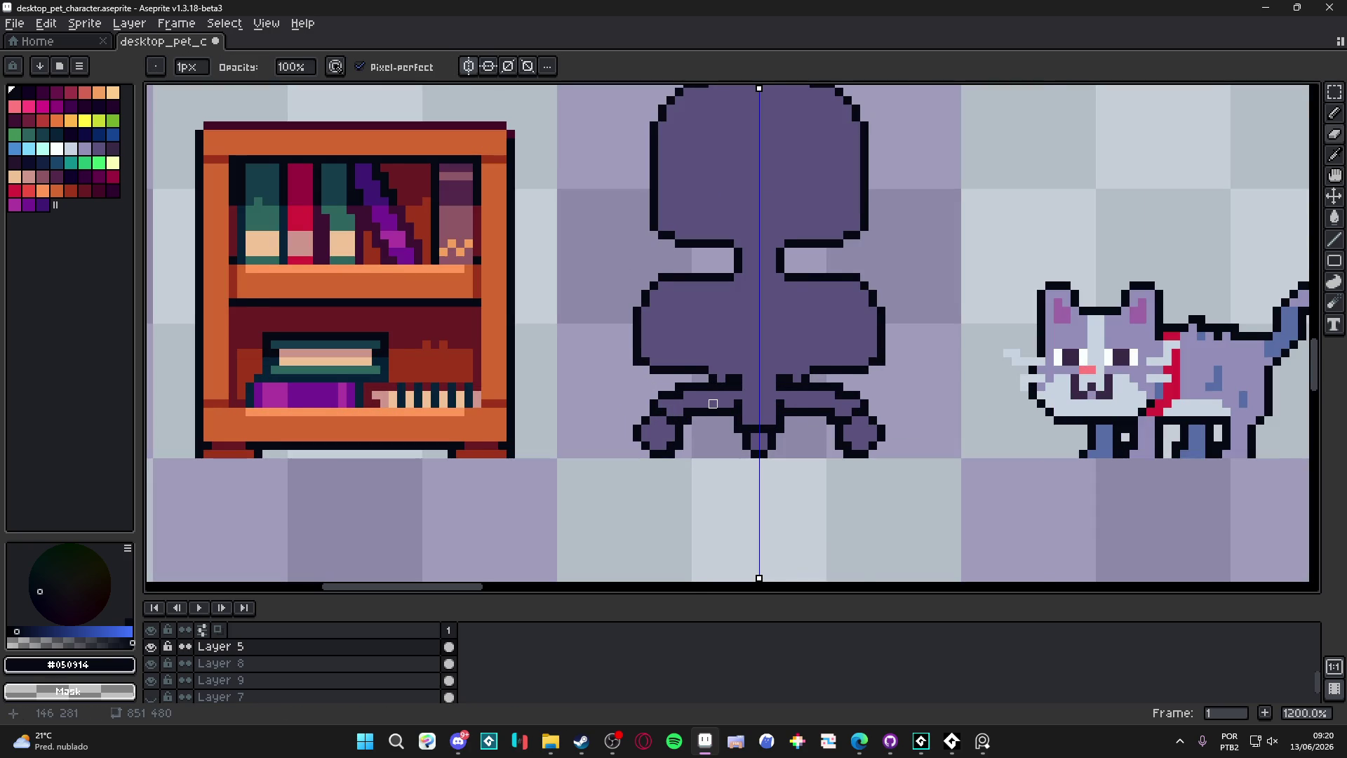
{"action": "scroll", "coordinate": [713, 404], "scroll_direction": "up", "scroll_amount": 1}
{"action": "key", "text": "b"}
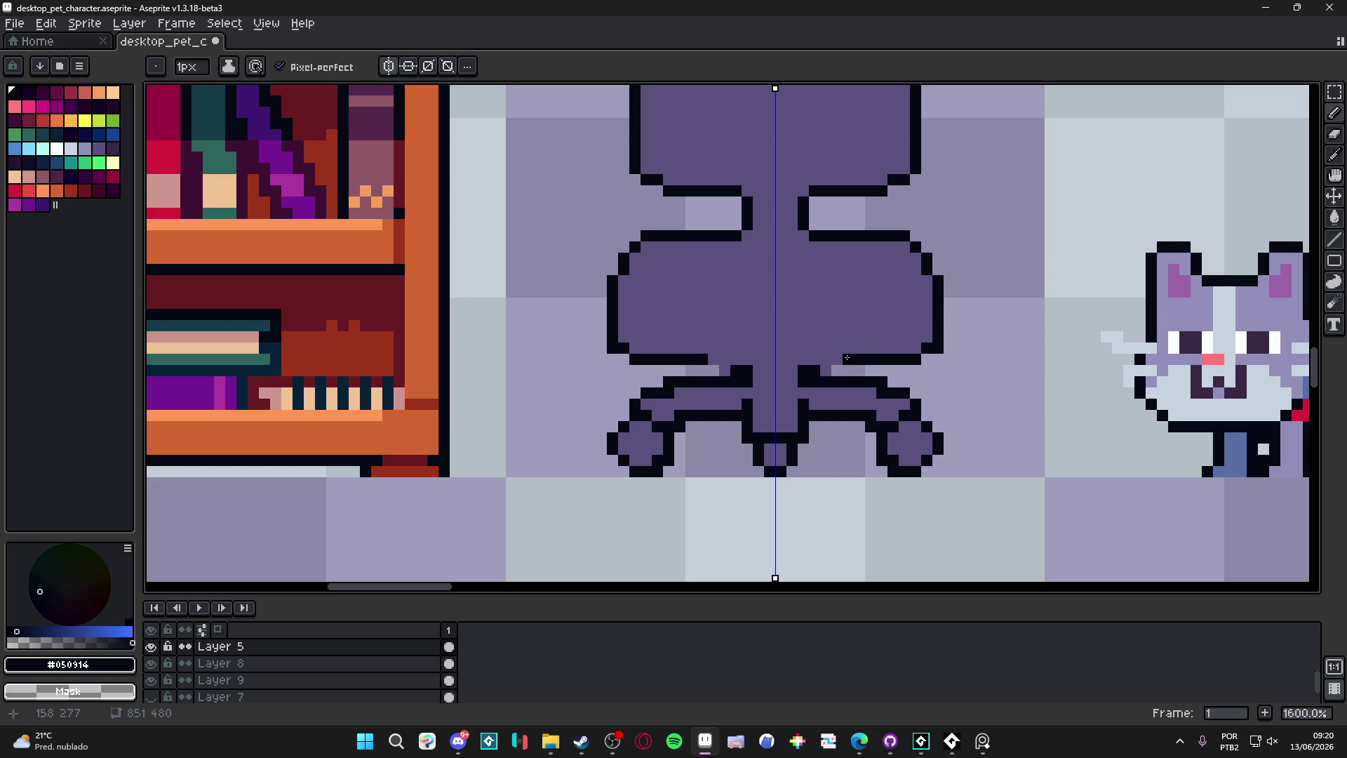
{"action": "left_click", "coordinate": [807, 372]}
{"action": "key", "text": "e"}
{"action": "left_click", "coordinate": [825, 370]}
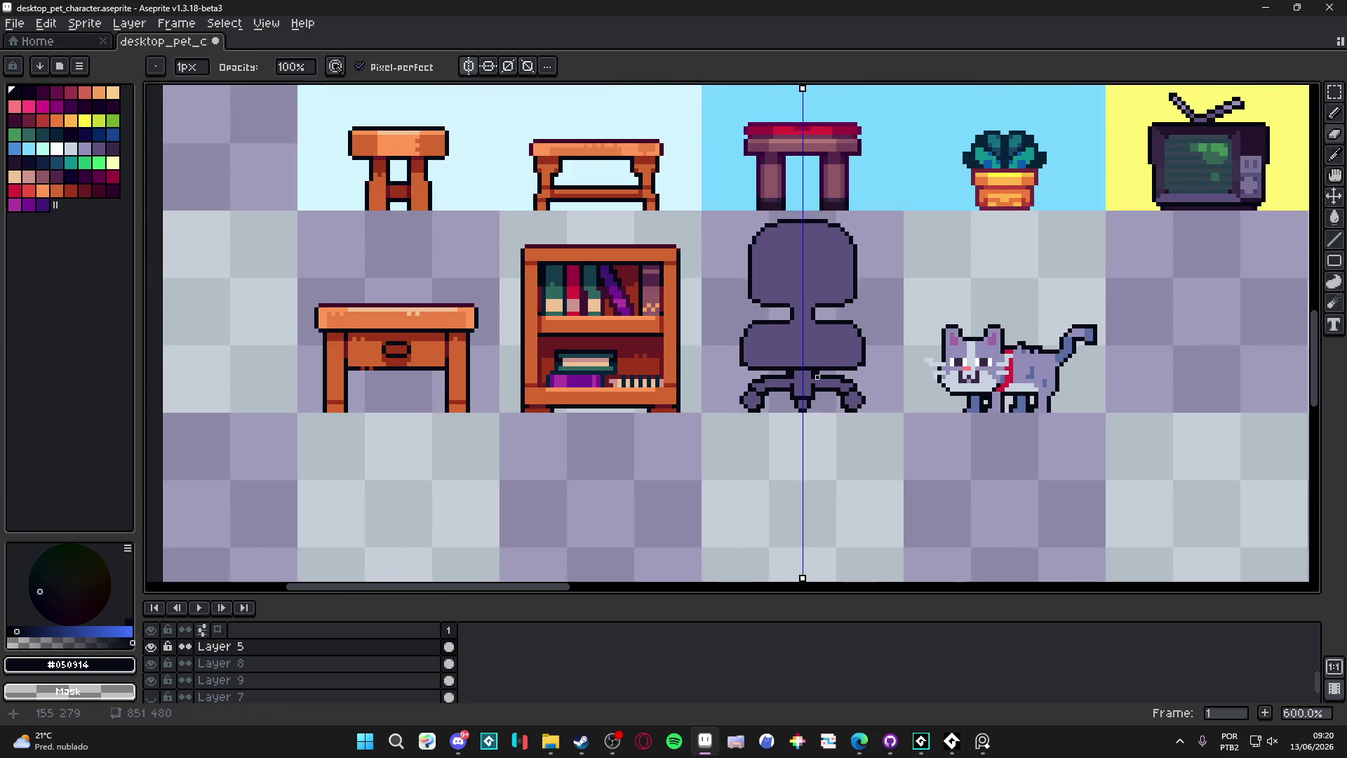
{"action": "scroll", "coordinate": [741, 416], "scroll_direction": "down", "scroll_amount": 3}
{"action": "key", "text": "b"}
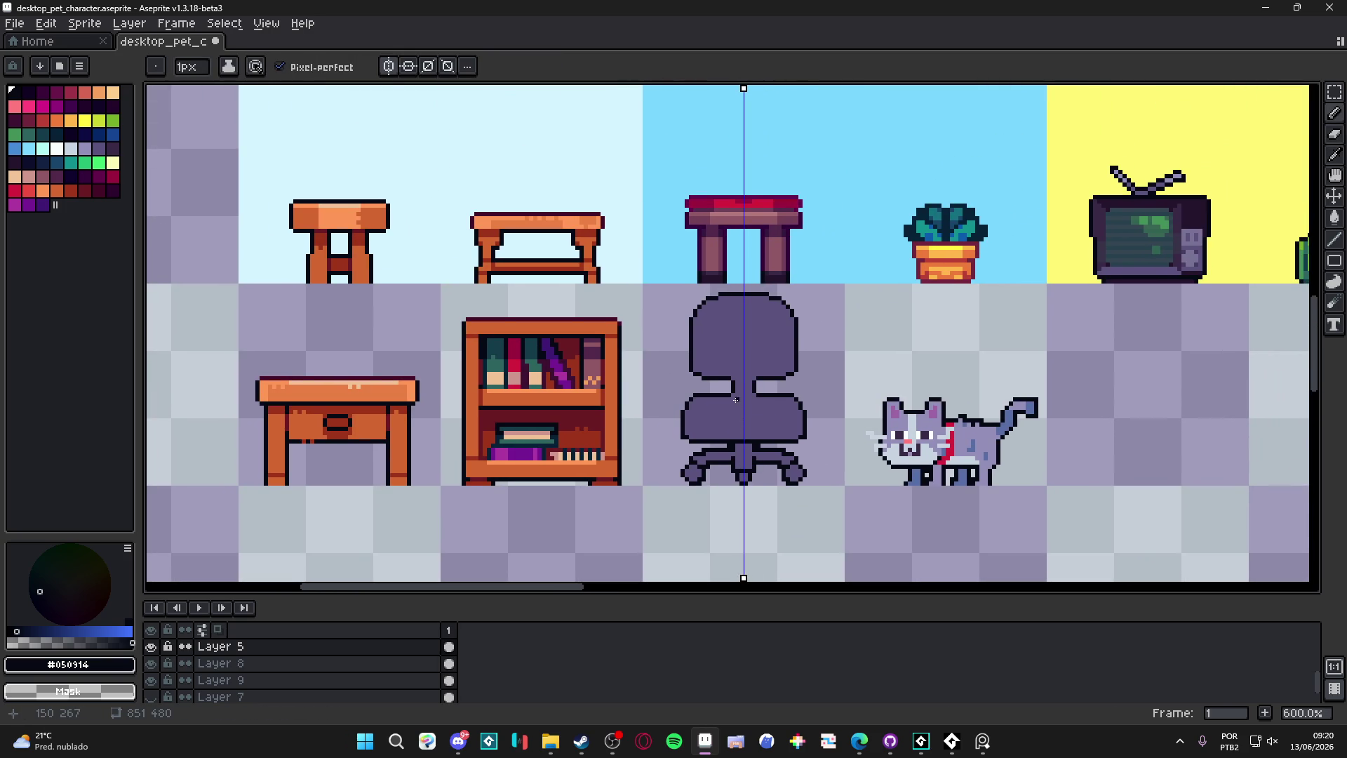
{"action": "scroll", "coordinate": [736, 403], "scroll_direction": "up", "scroll_amount": 4}
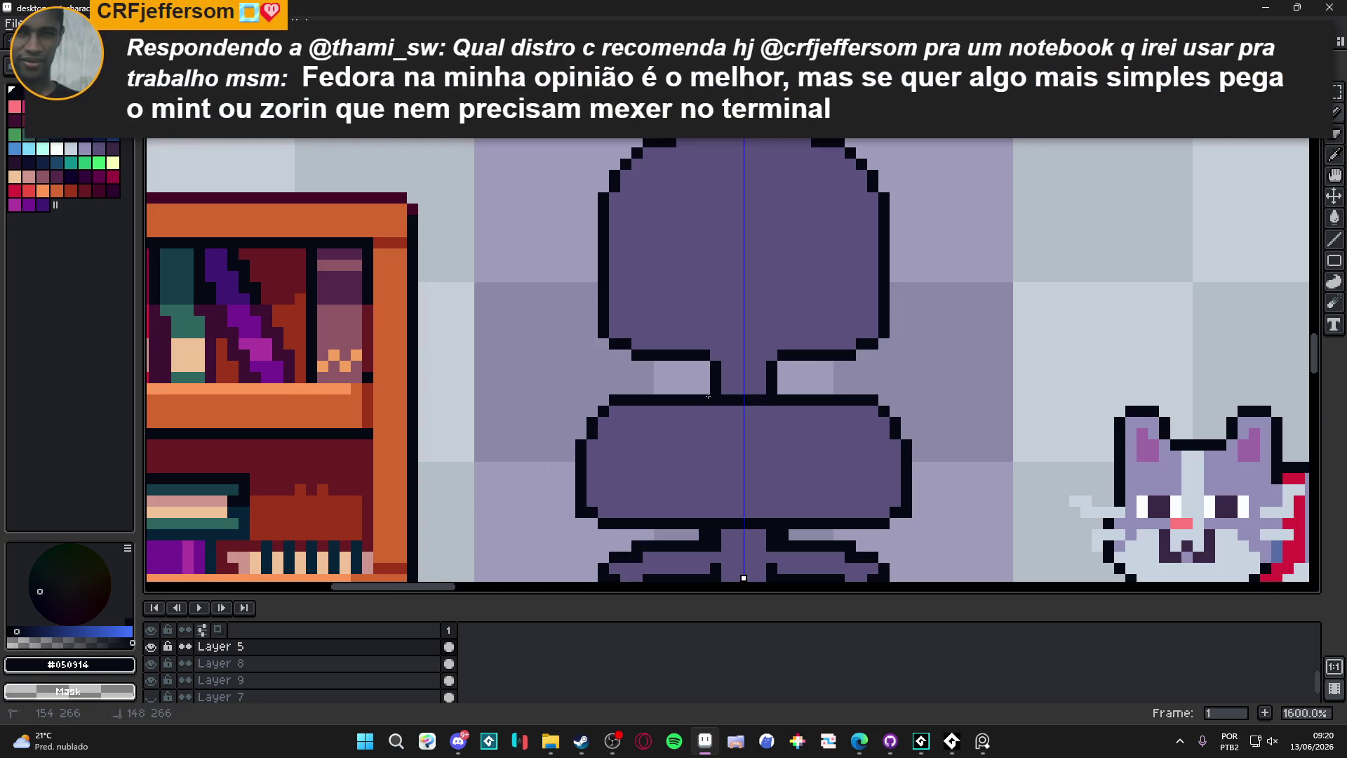
Step: Shade the seat's lower corners, edges and the stem top with a darker purple
{"action": "scroll", "coordinate": [730, 379], "scroll_direction": "down", "scroll_amount": 5}
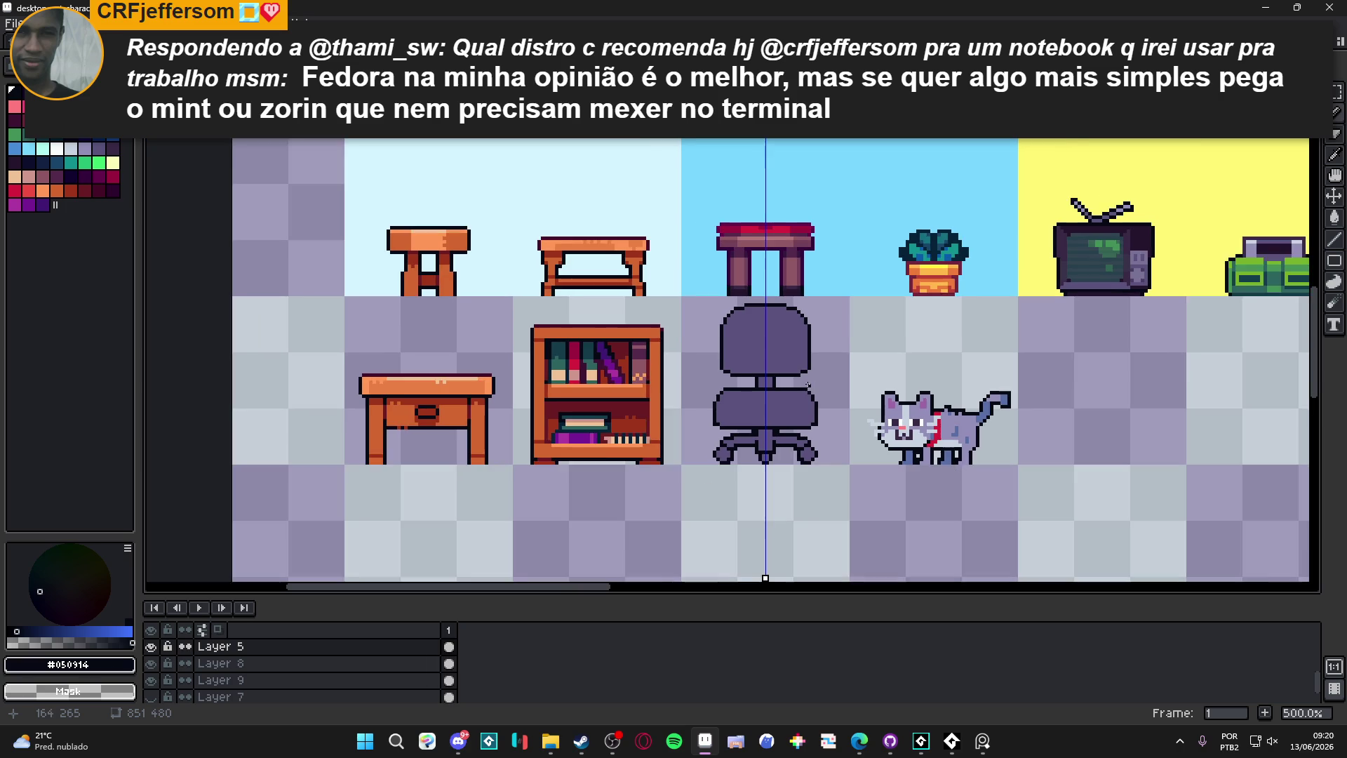
{"action": "scroll", "coordinate": [743, 407], "scroll_direction": "up", "scroll_amount": 2}
{"action": "scroll", "coordinate": [722, 407], "scroll_direction": "down", "scroll_amount": 2}
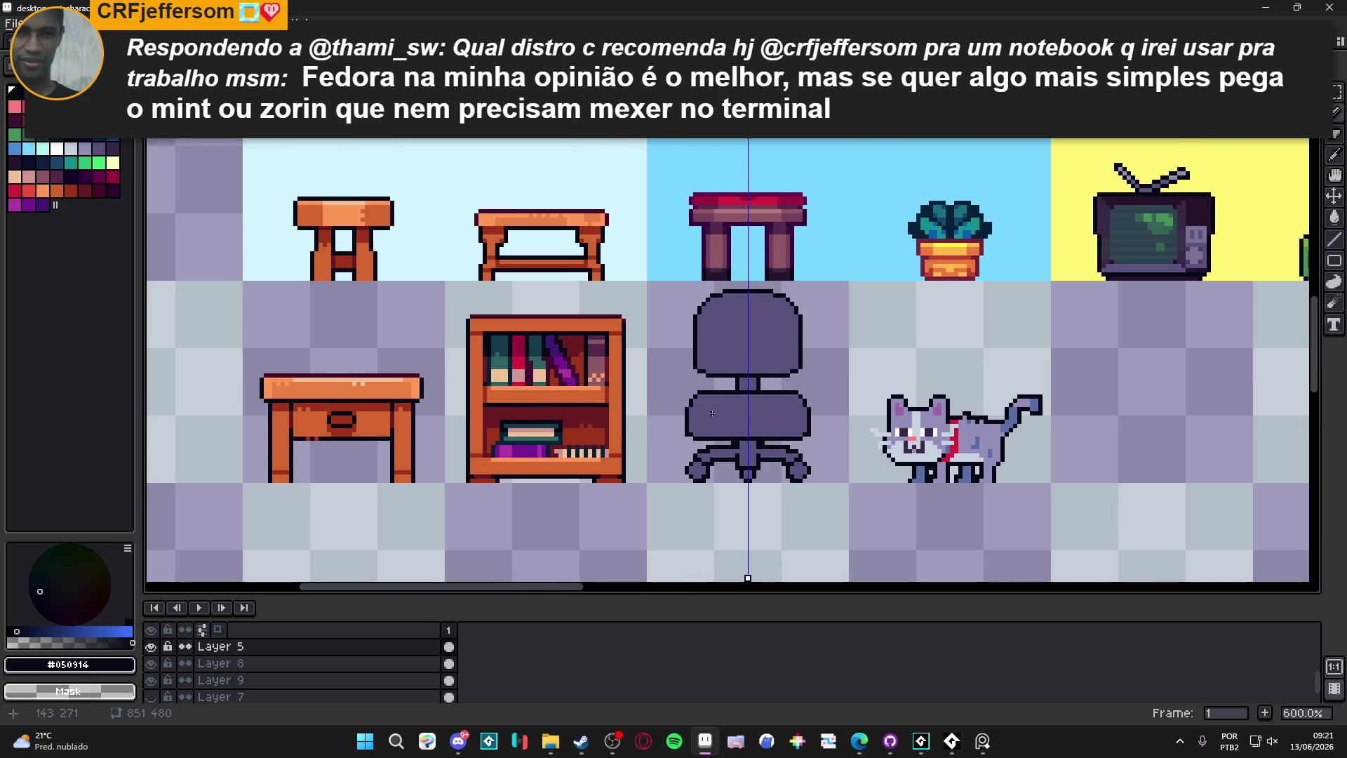
{"action": "scroll", "coordinate": [723, 408], "scroll_direction": "up", "scroll_amount": 3}
{"action": "left_click", "coordinate": [709, 411], "text": "alt"}
{"action": "left_click", "coordinate": [112, 149]}
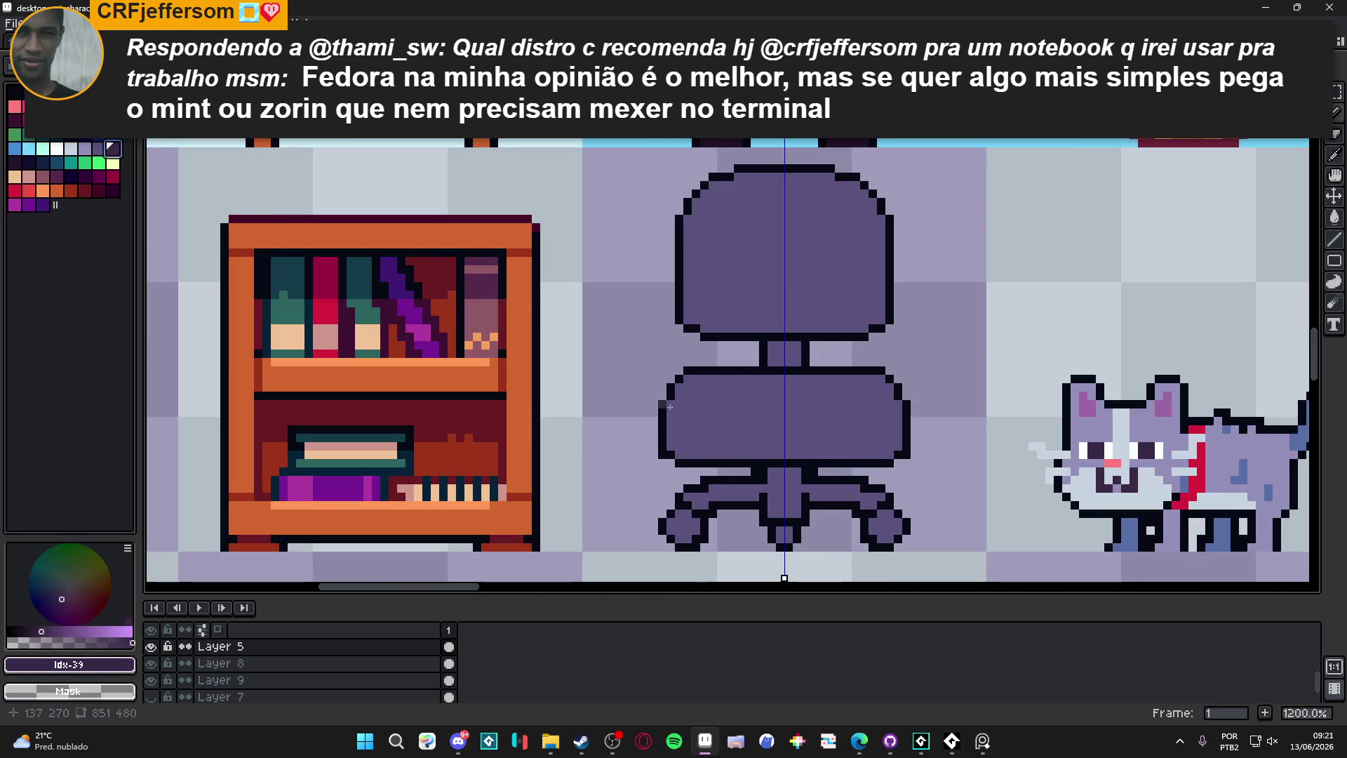
{"action": "mouse_move", "coordinate": [679, 449]}
{"action": "left_mouse_down"}
{"action": "mouse_move", "coordinate": [886, 453]}
{"action": "mouse_move", "coordinate": [899, 419]}
{"action": "left_mouse_up"}
{"action": "left_click", "coordinate": [895, 431]}
{"action": "left_click", "coordinate": [898, 422]}
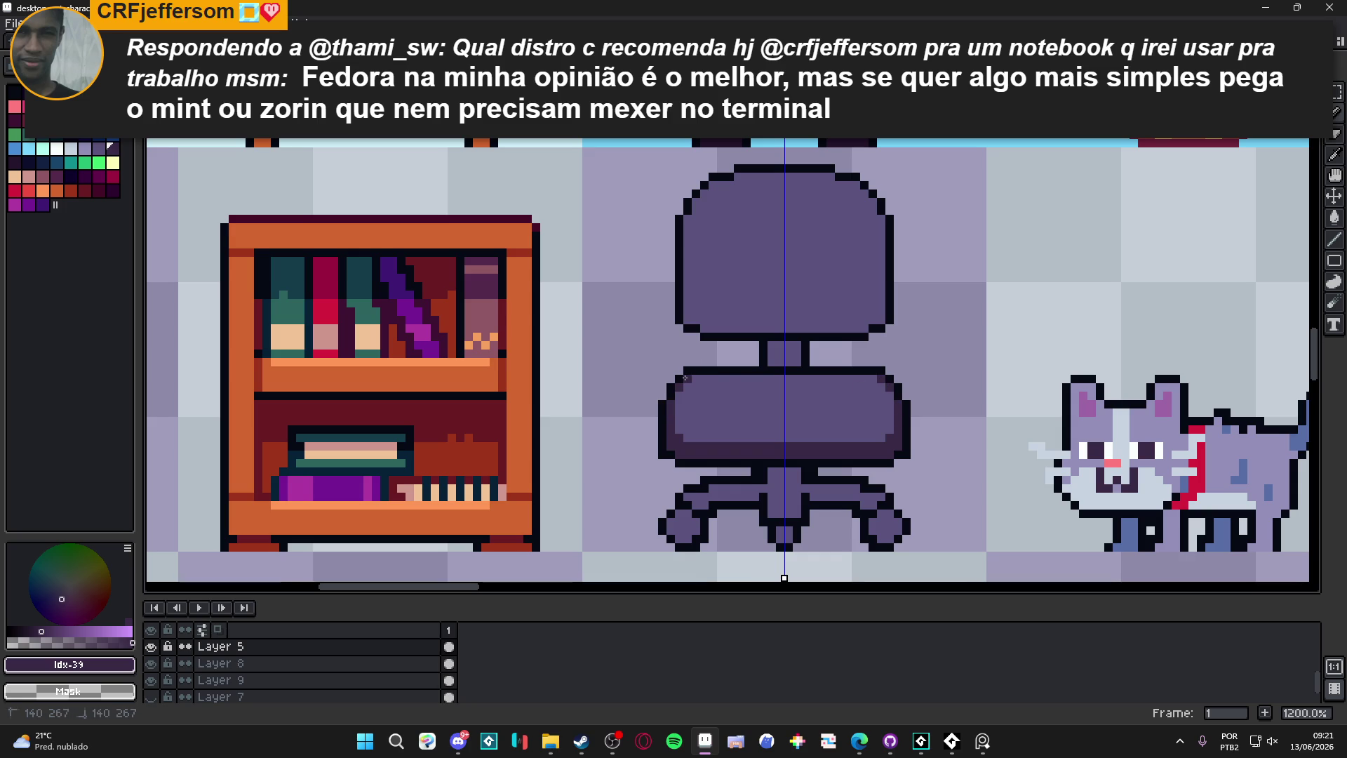
{"action": "scroll", "coordinate": [685, 378], "scroll_direction": "down", "scroll_amount": 6}
{"action": "scroll", "coordinate": [730, 449], "scroll_direction": "up", "scroll_amount": 7}
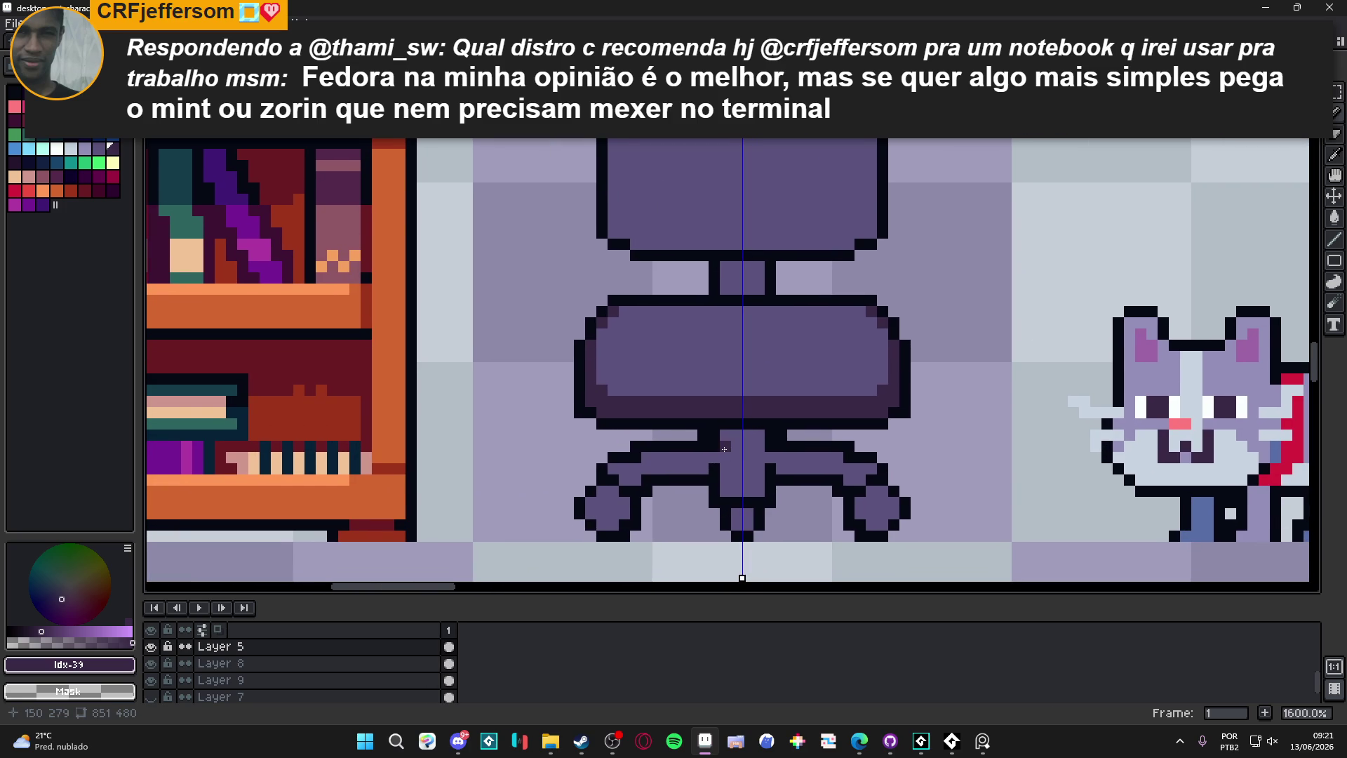
{"action": "mouse_move", "coordinate": [731, 451]}
{"action": "left_mouse_down"}
{"action": "mouse_move", "coordinate": [872, 473]}
{"action": "mouse_move", "coordinate": [865, 511]}
{"action": "left_mouse_up"}
Step: Shade the seat's bottom row and the chair back's top edge, sides and corners dark purple
{"action": "left_click", "coordinate": [862, 518], "text": "alt"}
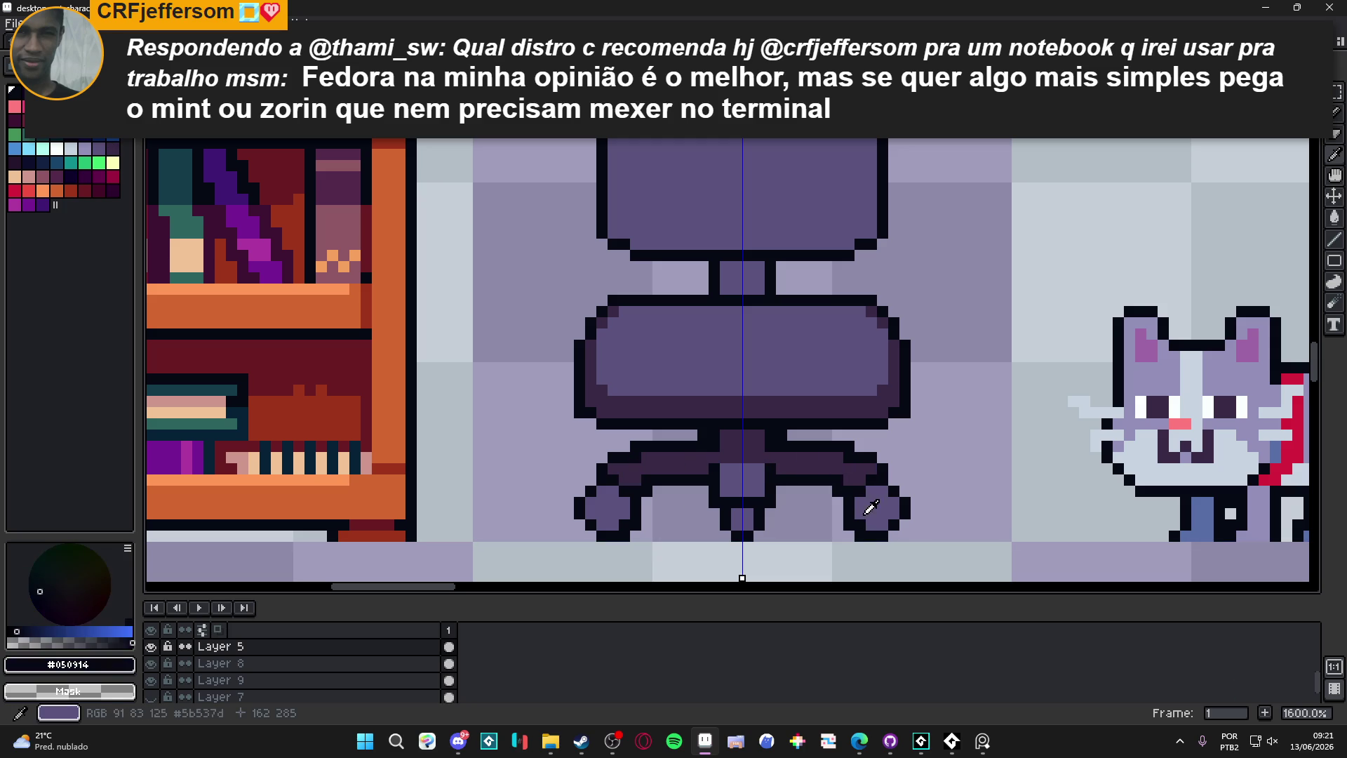
{"action": "left_click", "coordinate": [14, 162]}
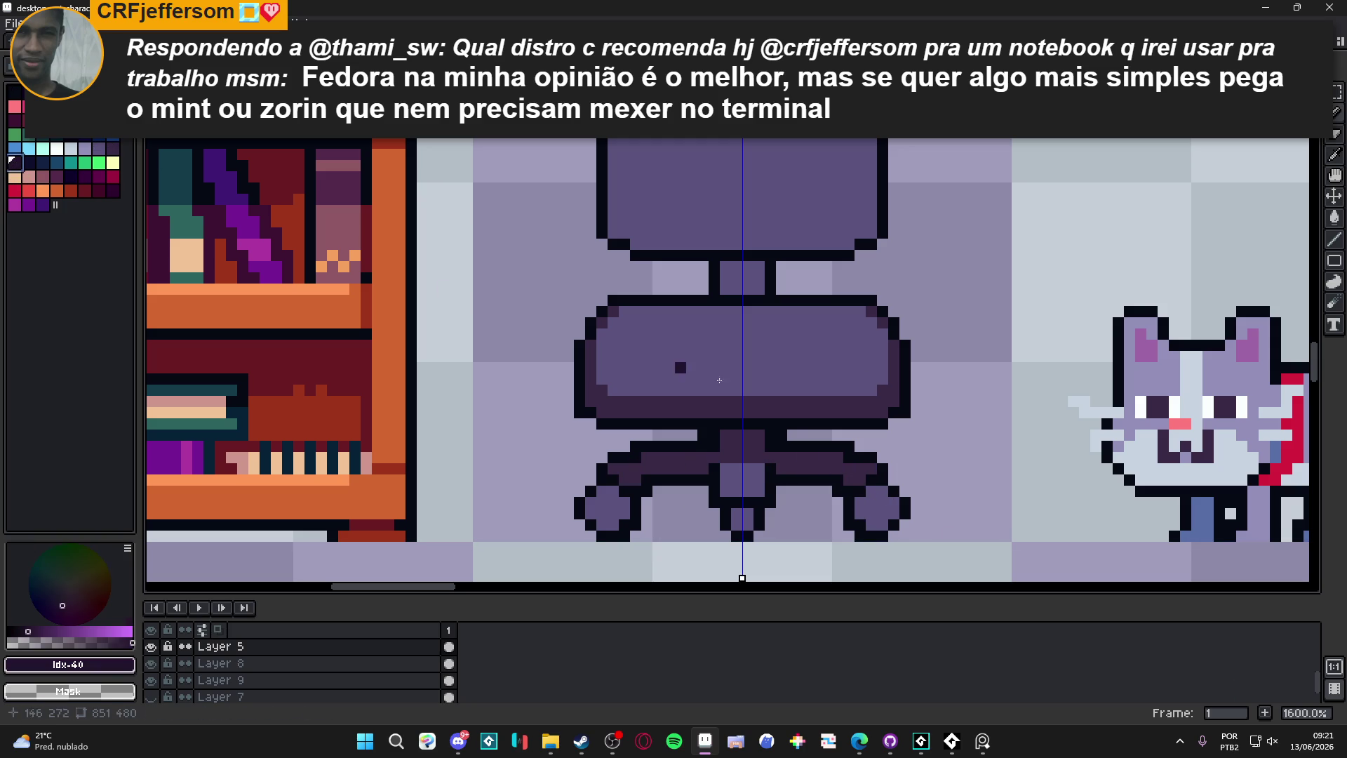
{"action": "scroll", "coordinate": [816, 505], "scroll_direction": "down", "scroll_amount": 4}
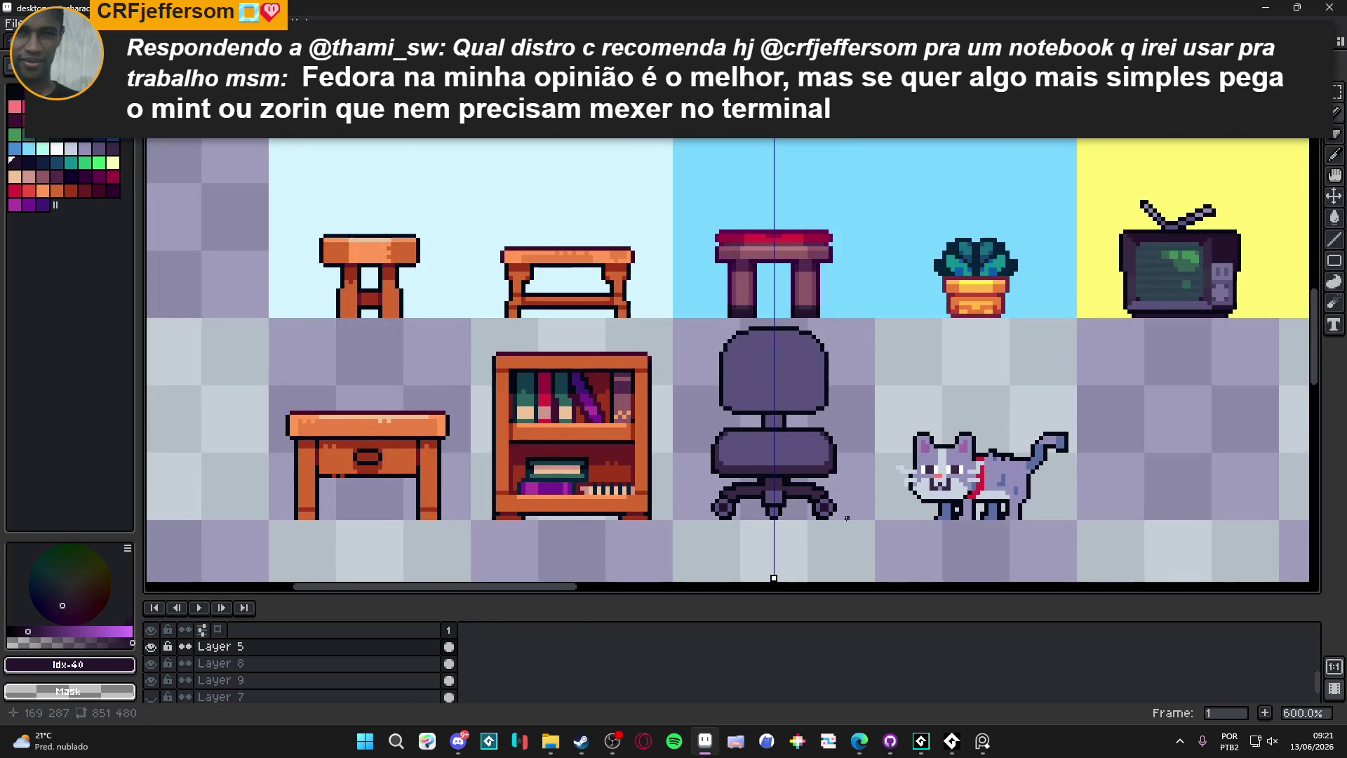
{"action": "scroll", "coordinate": [816, 505], "scroll_direction": "up", "scroll_amount": 3}
{"action": "left_click", "coordinate": [879, 510], "text": "alt"}
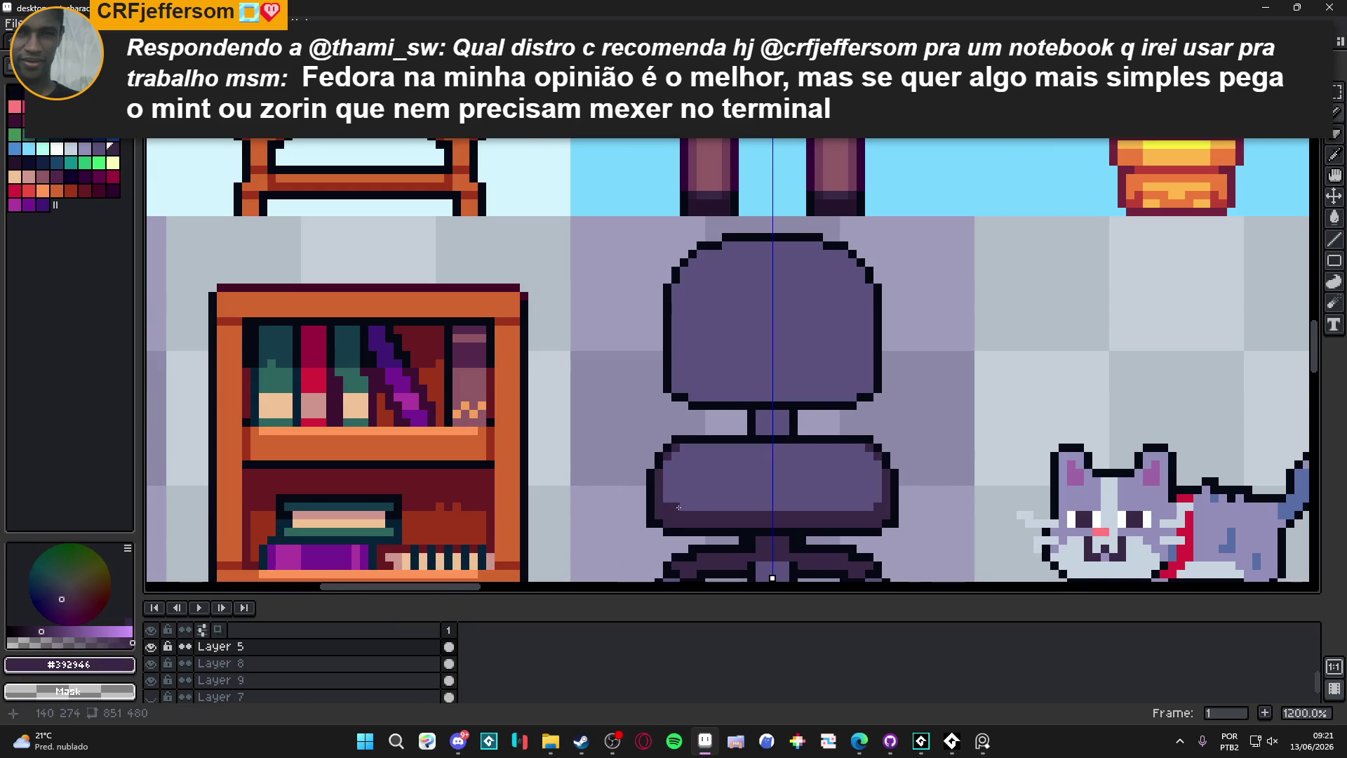
{"action": "left_click", "coordinate": [879, 509], "text": "shift"}
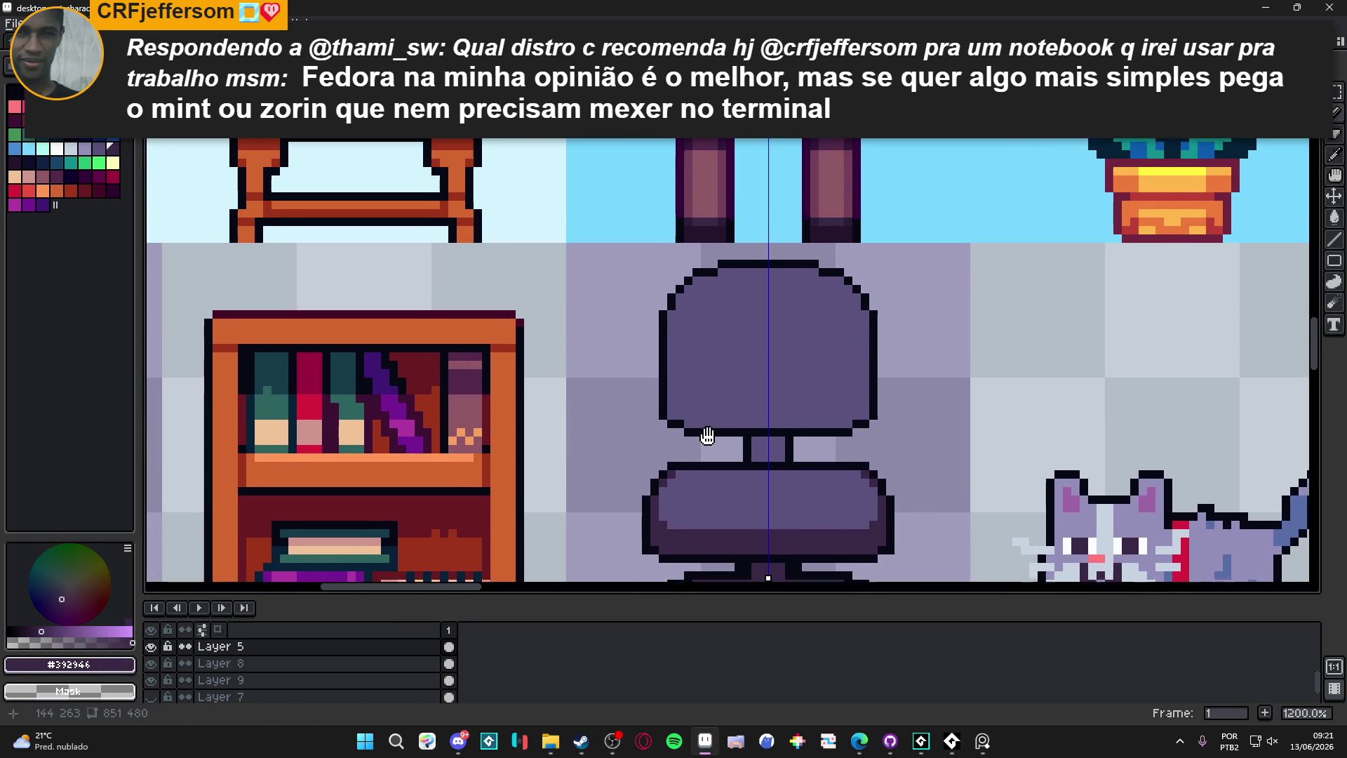
{"action": "left_click", "coordinate": [713, 396]}
{"action": "left_click", "coordinate": [716, 275]}
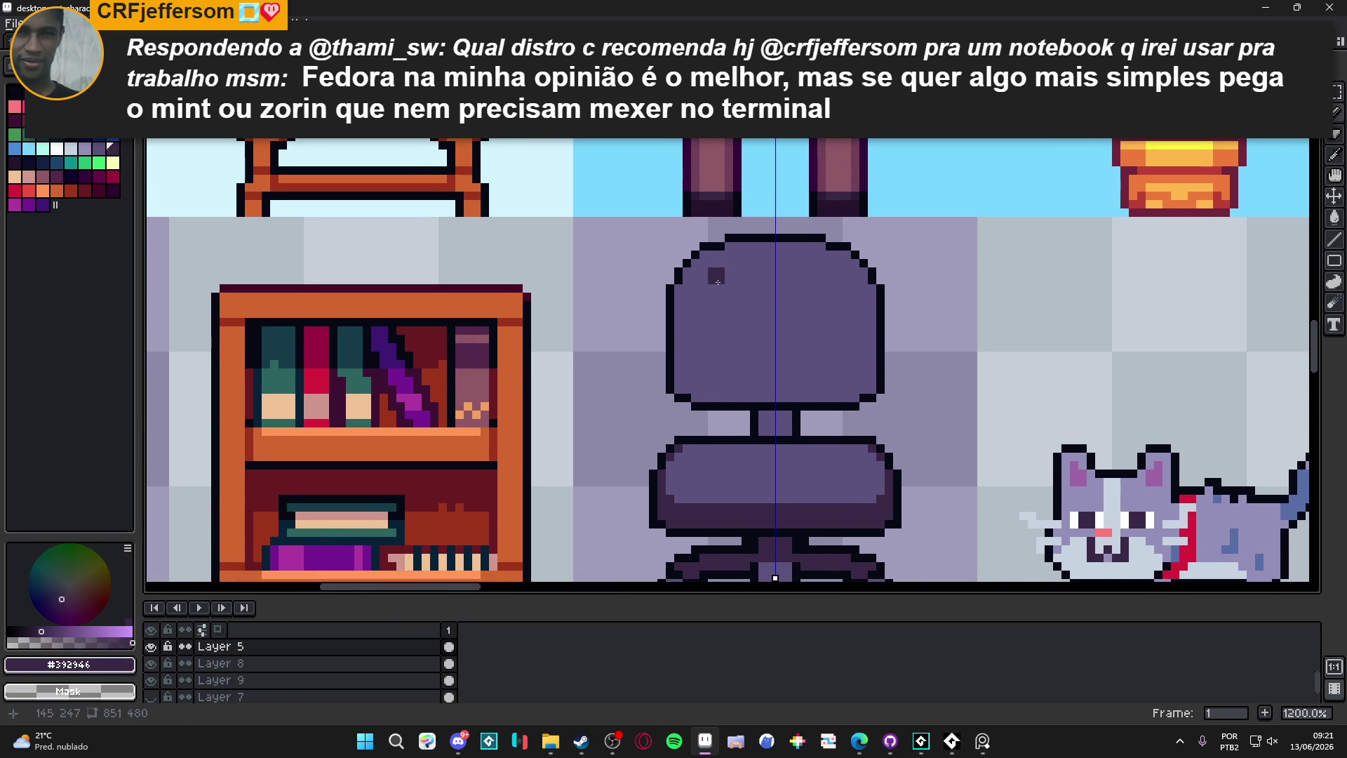
{"action": "left_click", "coordinate": [835, 275], "text": "shift"}
{"action": "mouse_move", "coordinate": [856, 298]}
{"action": "left_mouse_down"}
{"action": "mouse_move", "coordinate": [855, 389]}
{"action": "mouse_move", "coordinate": [854, 303]}
{"action": "mouse_move", "coordinate": [868, 392]}
{"action": "left_mouse_up"}
{"action": "left_click", "coordinate": [856, 293]}
{"action": "left_click", "coordinate": [854, 280]}
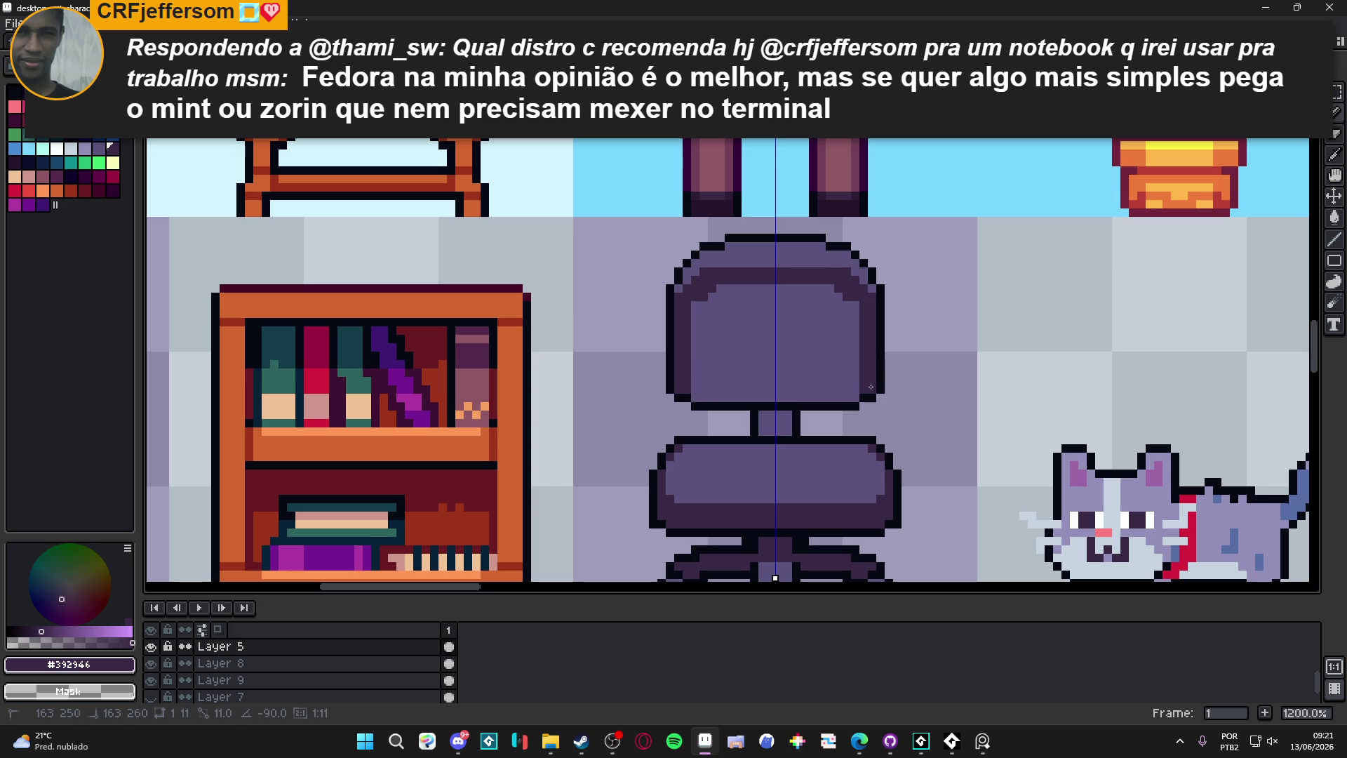
Step: Bucket-fill the chair back's sides and the connector's rows with dark purple
{"action": "key", "text": "g"}
{"action": "left_click", "coordinate": [794, 388]}
{"action": "scroll", "coordinate": [794, 388], "scroll_direction": "up", "scroll_amount": 3}
{"action": "left_click", "coordinate": [758, 413]}
{"action": "left_click", "coordinate": [760, 400]}
{"action": "left_click", "coordinate": [806, 421]}
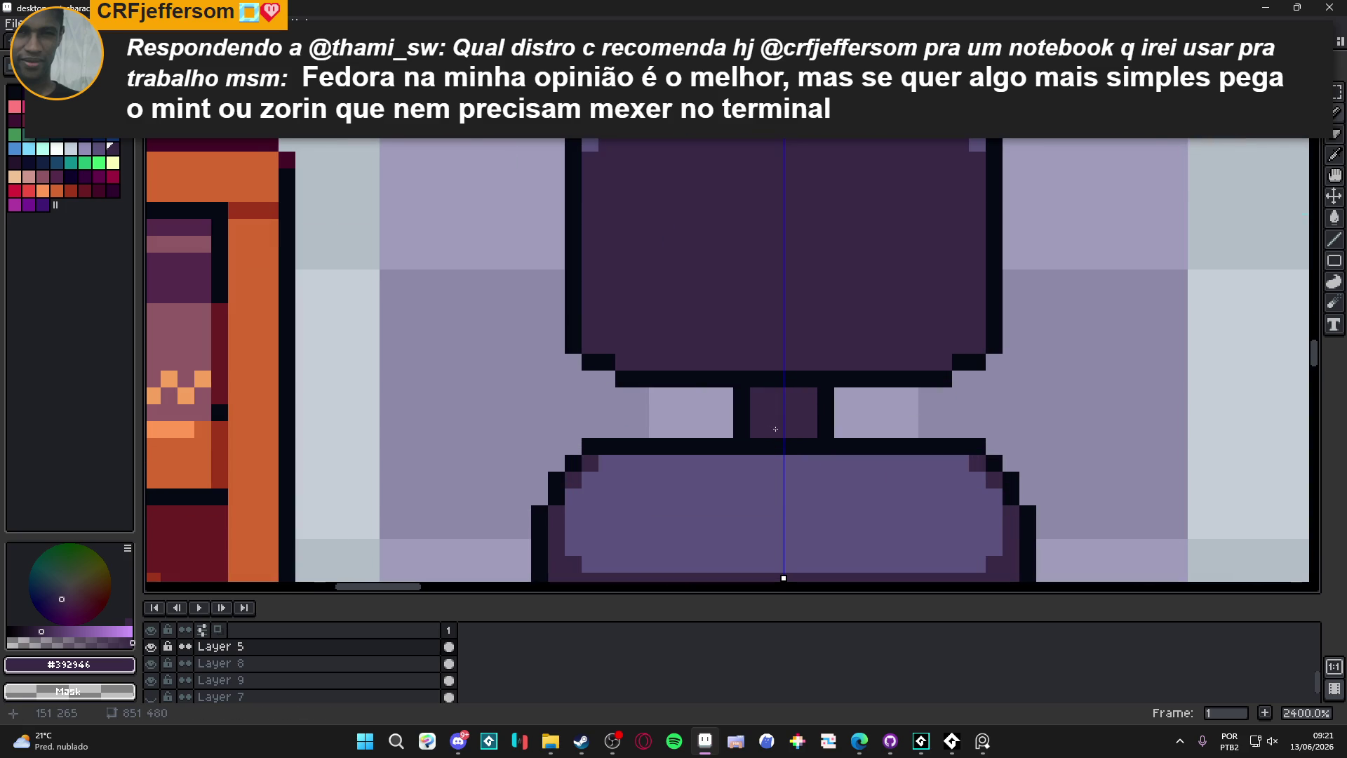
{"action": "scroll", "coordinate": [800, 422], "scroll_direction": "down", "scroll_amount": 6}
{"action": "left_click", "coordinate": [85, 148]}
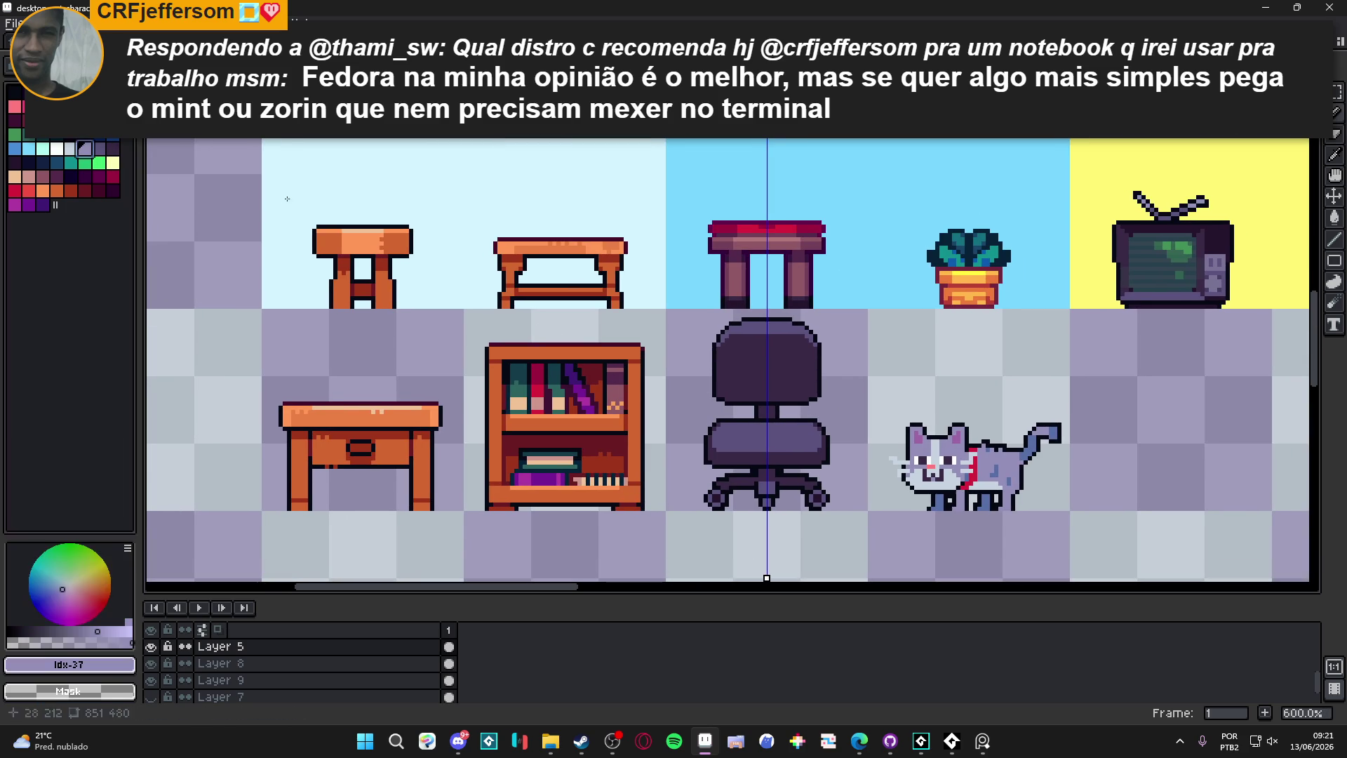
{"action": "scroll", "coordinate": [841, 415], "scroll_direction": "up", "scroll_amount": 3}
{"action": "scroll", "coordinate": [688, 408], "scroll_direction": "up", "scroll_amount": 3}
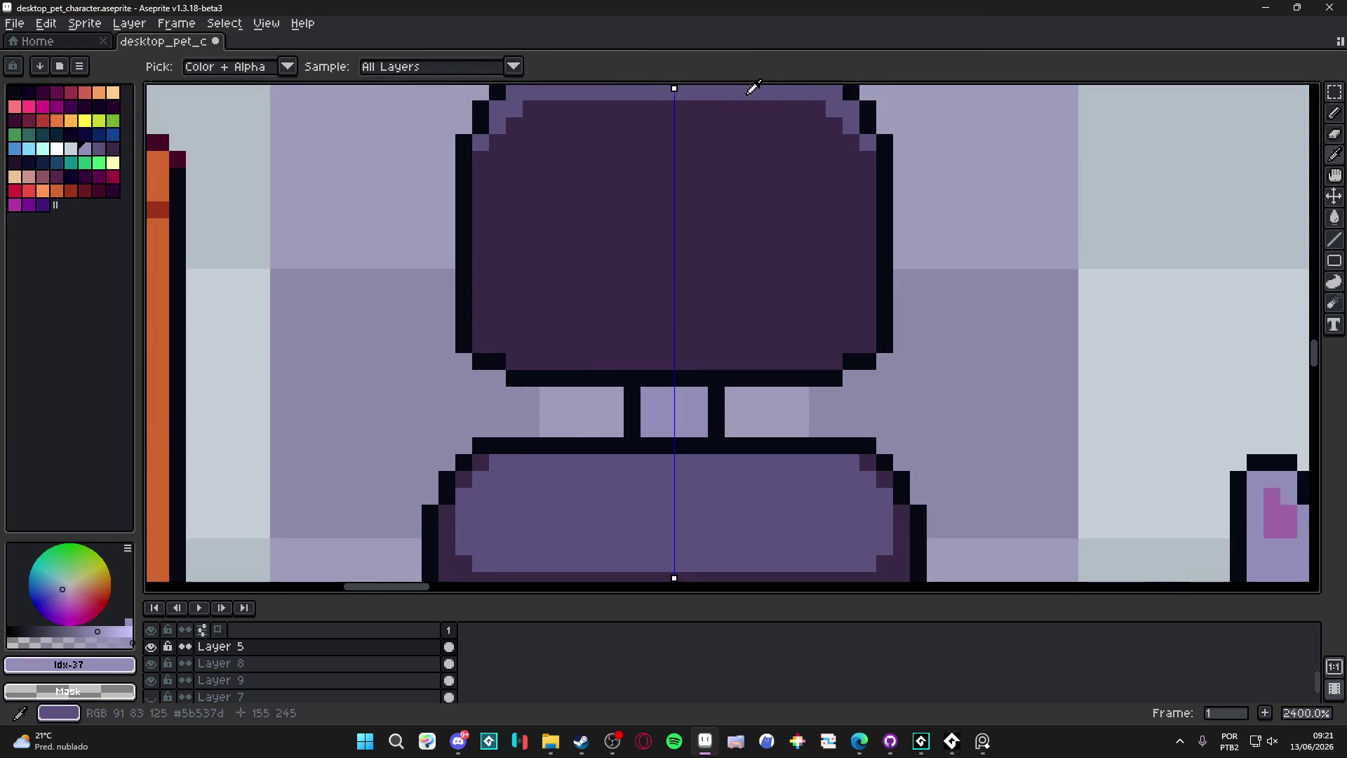
{"action": "left_click", "coordinate": [688, 409], "text": "alt"}
{"action": "left_click", "coordinate": [688, 409]}
{"action": "key", "text": "ctrl+z"}
Step: Repaint the connector's top pixels in a lighter purple with the Pencil
{"action": "key", "text": "b"}
{"action": "mouse_move", "coordinate": [684, 394]}
{"action": "left_mouse_down"}
{"action": "mouse_move", "coordinate": [666, 394]}
{"action": "mouse_move", "coordinate": [688, 393]}
{"action": "left_mouse_up"}
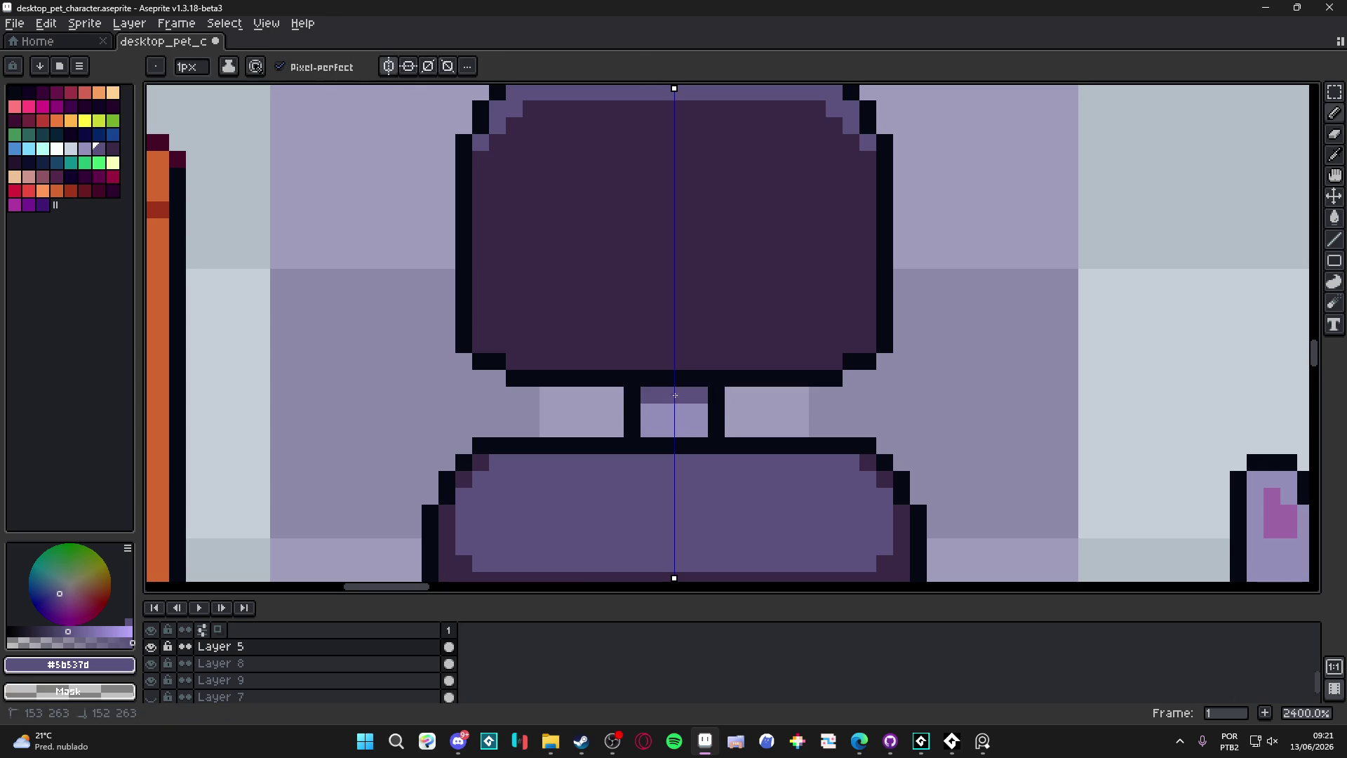
{"action": "scroll", "coordinate": [710, 414], "scroll_direction": "down", "scroll_amount": 5}
{"action": "scroll", "coordinate": [641, 459], "scroll_direction": "down", "scroll_amount": 3}
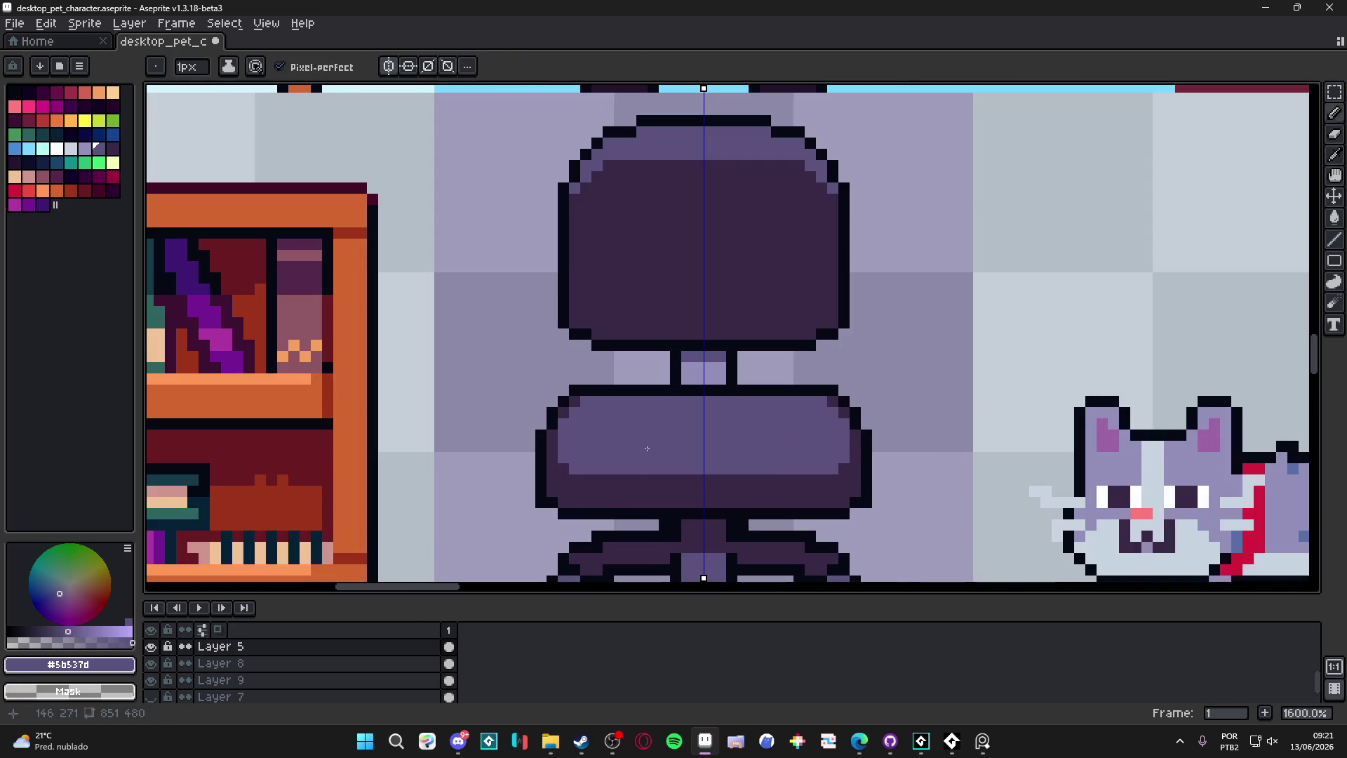
{"action": "scroll", "coordinate": [634, 497], "scroll_direction": "up", "scroll_amount": 1}
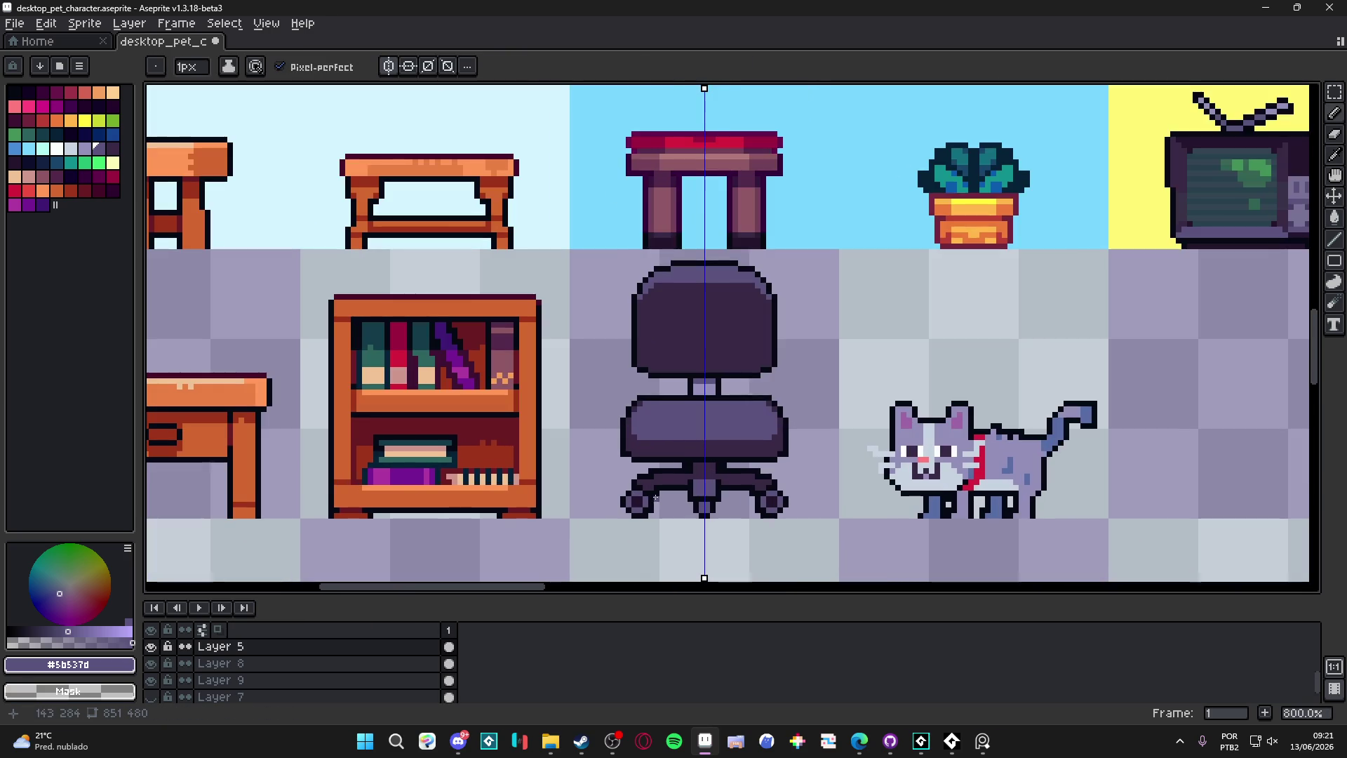
{"action": "scroll", "coordinate": [665, 470], "scroll_direction": "down", "scroll_amount": 1}
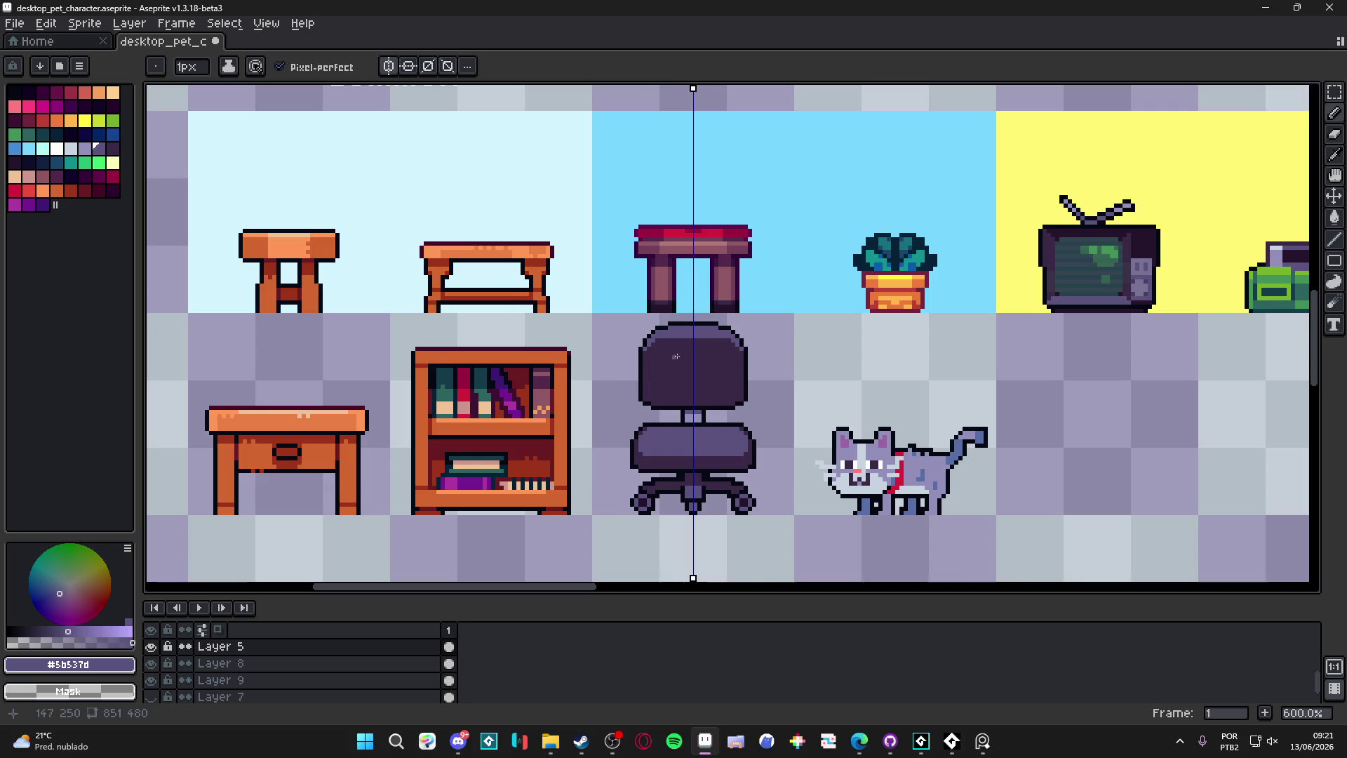
{"action": "scroll", "coordinate": [668, 361], "scroll_direction": "up", "scroll_amount": 3}
Step: Darken the chair's top outline row and back's side pixels, then open the sprite preview
{"action": "left_click", "coordinate": [671, 363], "text": "alt"}
{"action": "left_click_drag", "start_coordinate": [651, 316], "coordinate": [744, 316]}
{"action": "left_click", "coordinate": [770, 321], "text": "shift"}
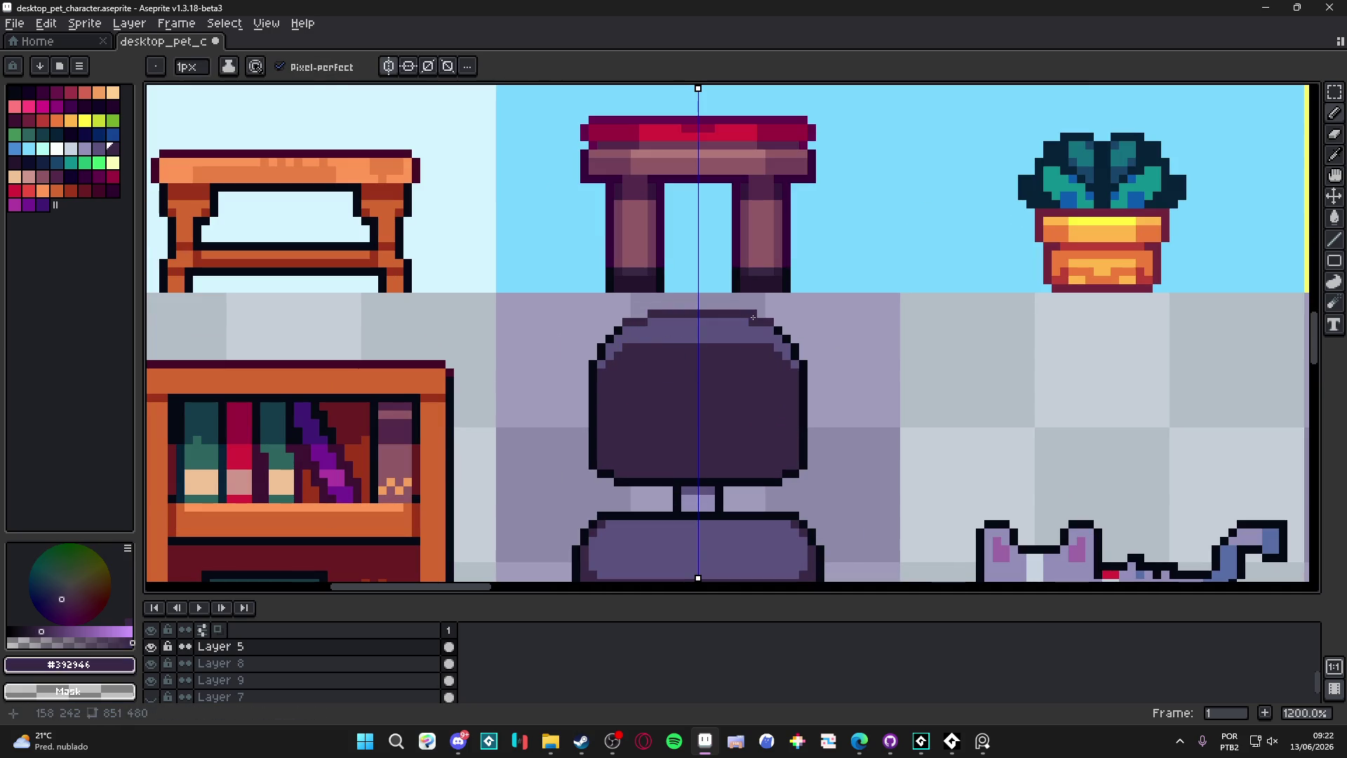
{"action": "left_click", "coordinate": [793, 349], "text": "shift"}
{"action": "left_click", "coordinate": [804, 370], "text": "shift"}
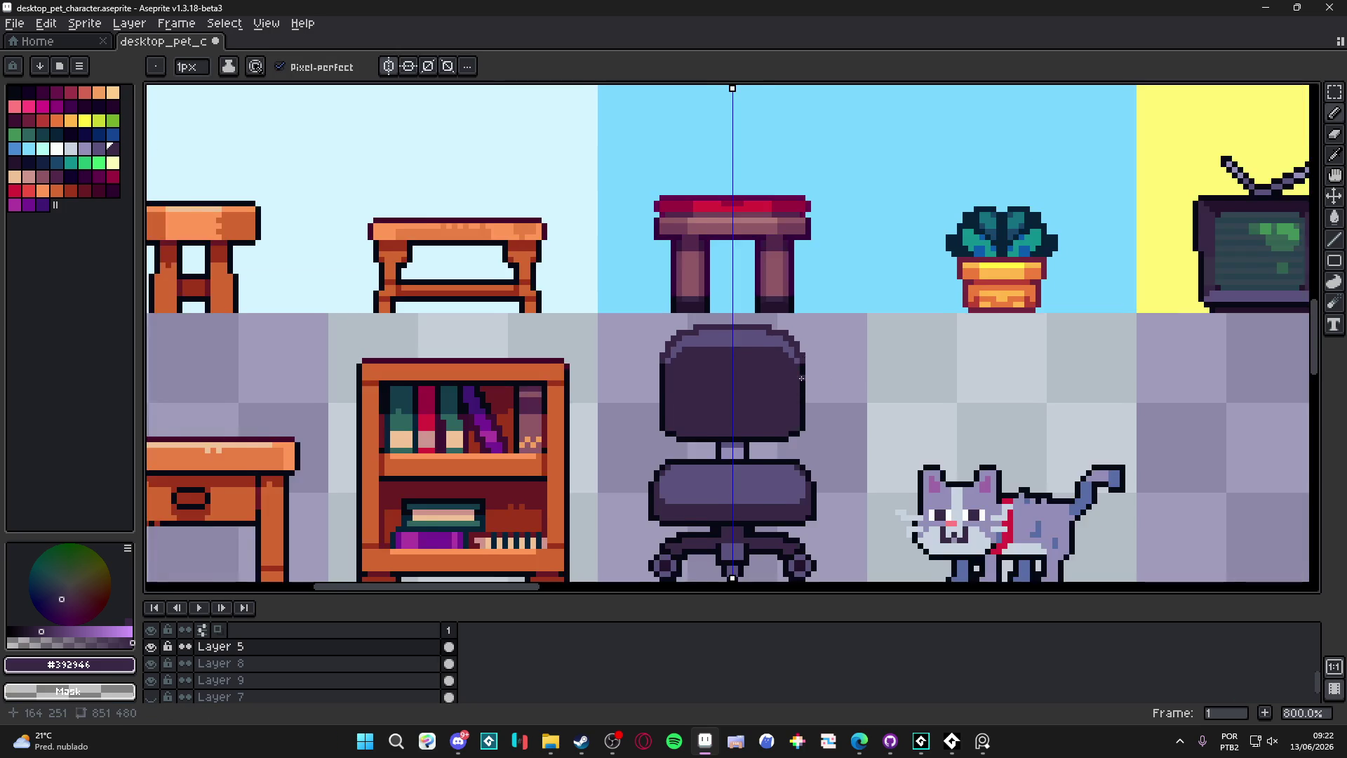
{"action": "scroll", "coordinate": [748, 388], "scroll_direction": "down", "scroll_amount": 4}
{"action": "key", "text": "F7"}
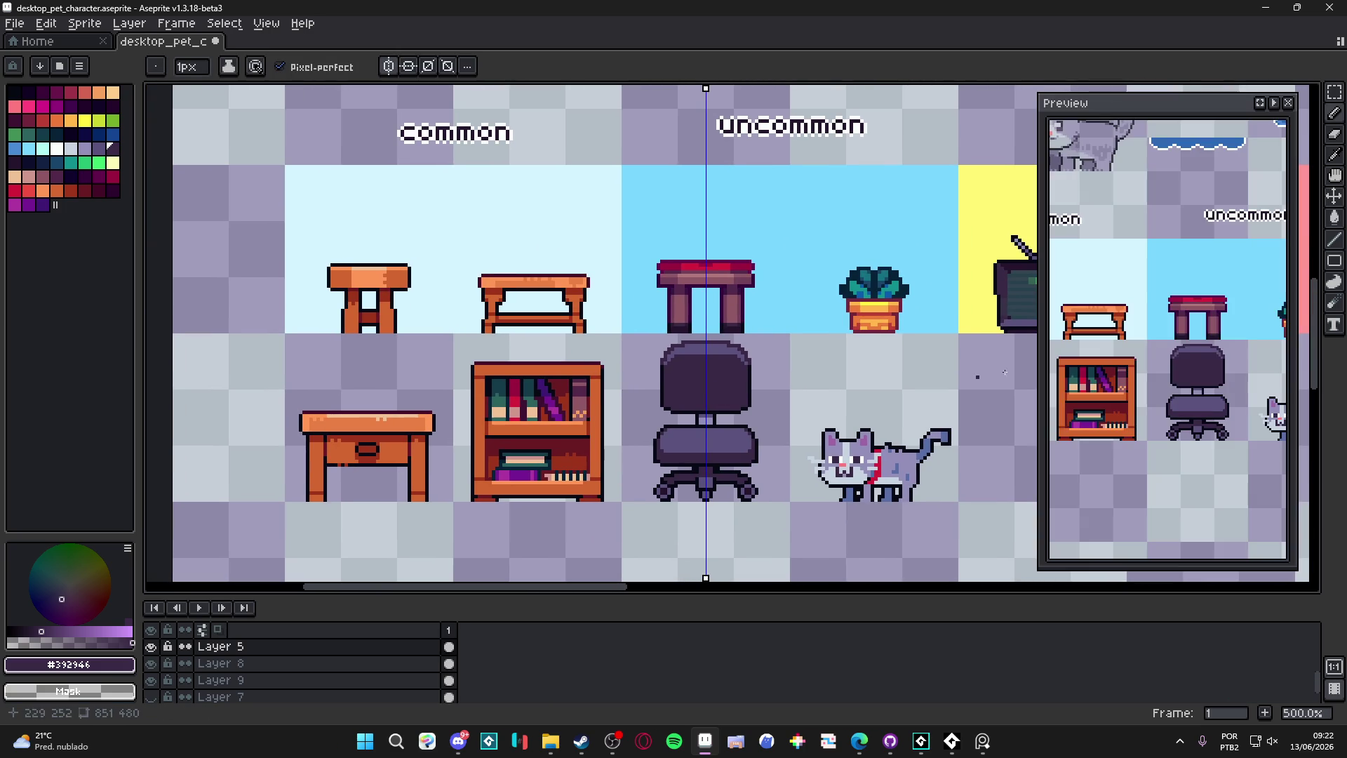
Step: Sample the chair's purple, pick a light lavender and dot highlight pixels on the chair top
{"action": "left_click_drag", "start_coordinate": [670, 357], "coordinate": [657, 357]}
{"action": "scroll", "coordinate": [700, 342], "scroll_direction": "up", "scroll_amount": 2}
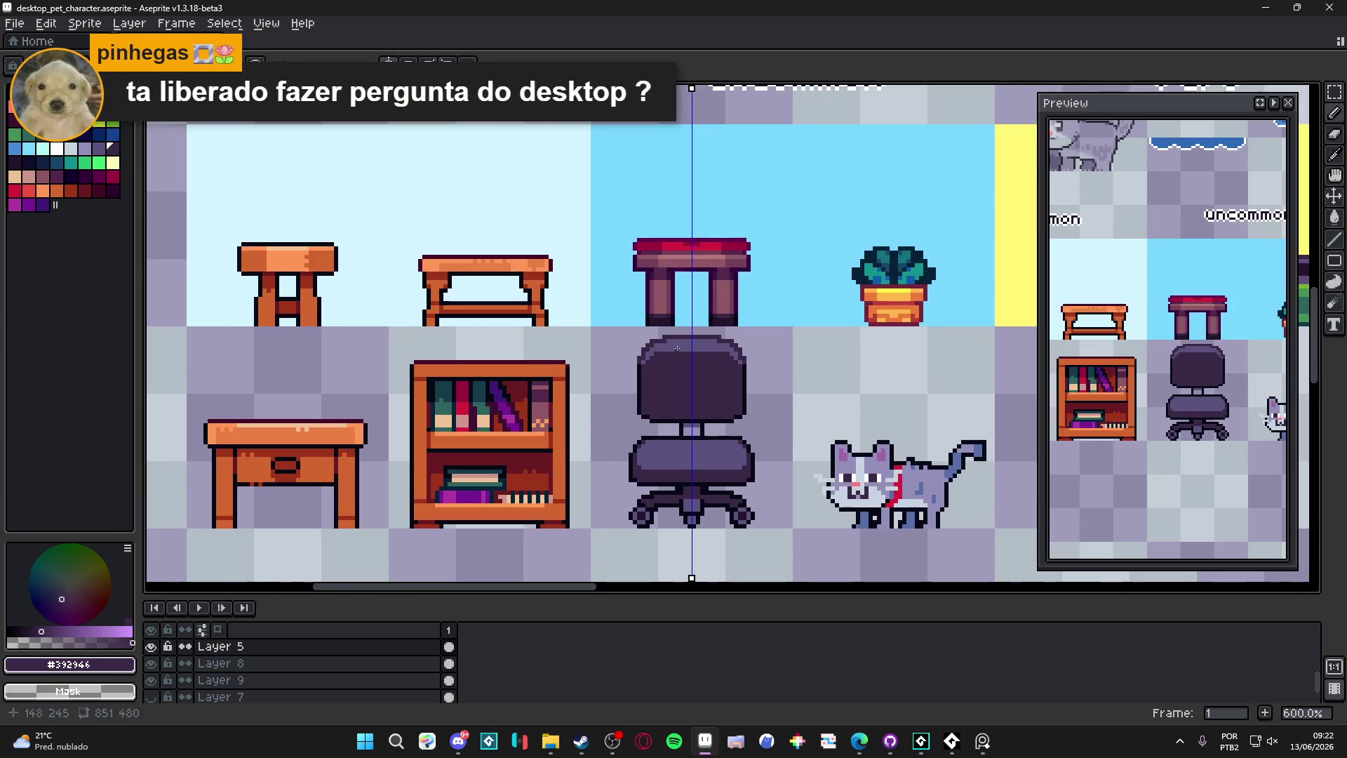
{"action": "scroll", "coordinate": [699, 342], "scroll_direction": "down", "scroll_amount": 1}
{"action": "mouse_move", "coordinate": [715, 327]}
{"action": "left_mouse_down"}
{"action": "mouse_move", "coordinate": [435, 333]}
{"action": "mouse_move", "coordinate": [333, 358]}
{"action": "mouse_move", "coordinate": [522, 358]}
{"action": "mouse_move", "coordinate": [655, 303]}
{"action": "left_mouse_up"}
{"action": "scroll", "coordinate": [690, 318], "scroll_direction": "up", "scroll_amount": 4}
{"action": "key", "text": "e"}
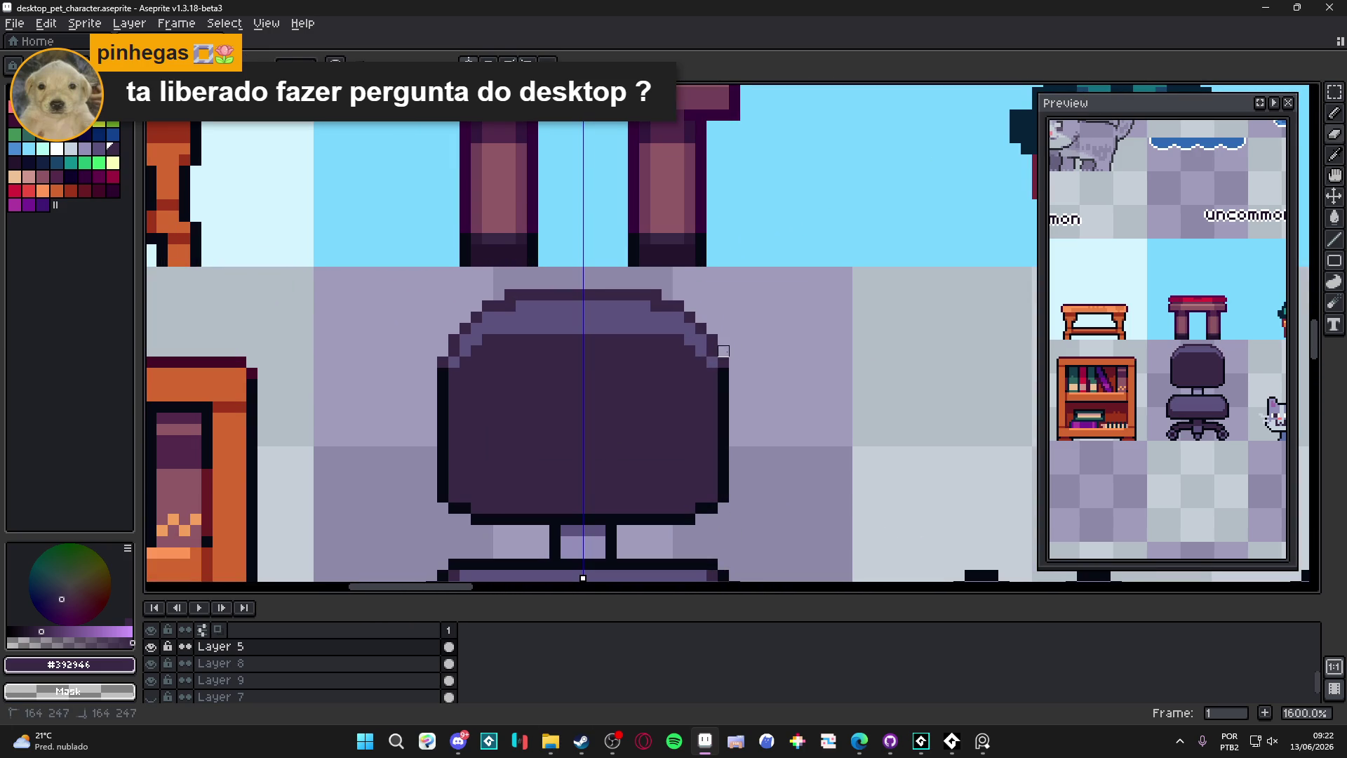
{"action": "scroll", "coordinate": [656, 295], "scroll_direction": "down", "scroll_amount": 3}
{"action": "scroll", "coordinate": [619, 298], "scroll_direction": "up", "scroll_amount": 3}
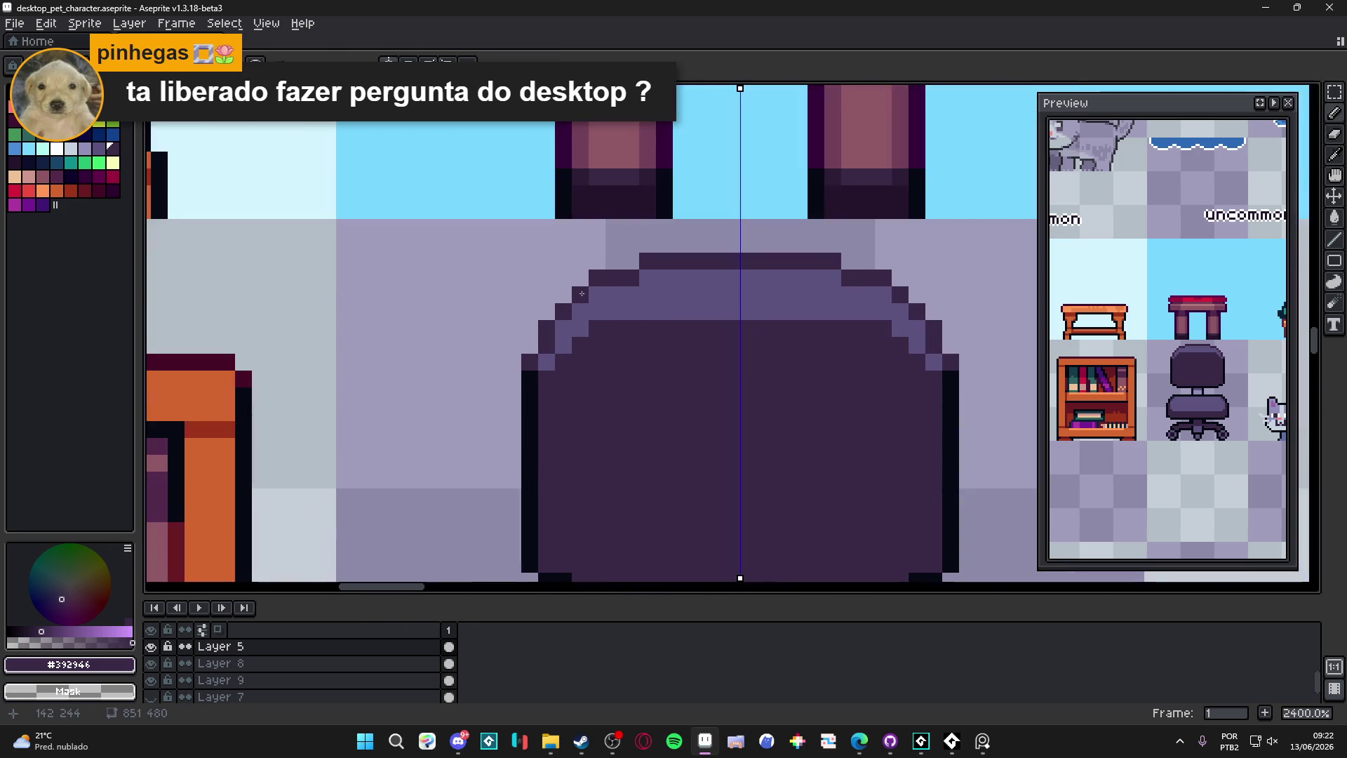
{"action": "left_click_drag", "start_coordinate": [619, 298], "coordinate": [615, 258]}
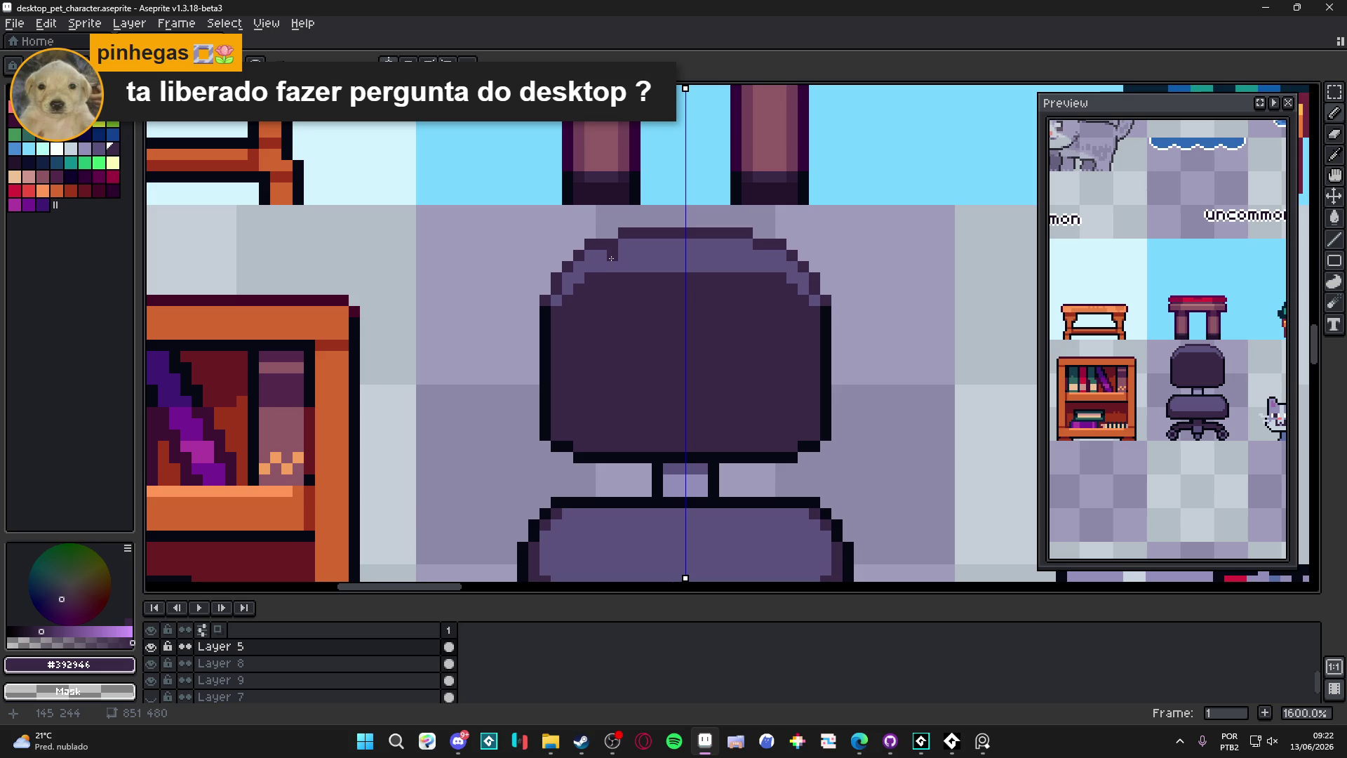
{"action": "left_click", "coordinate": [597, 259]}
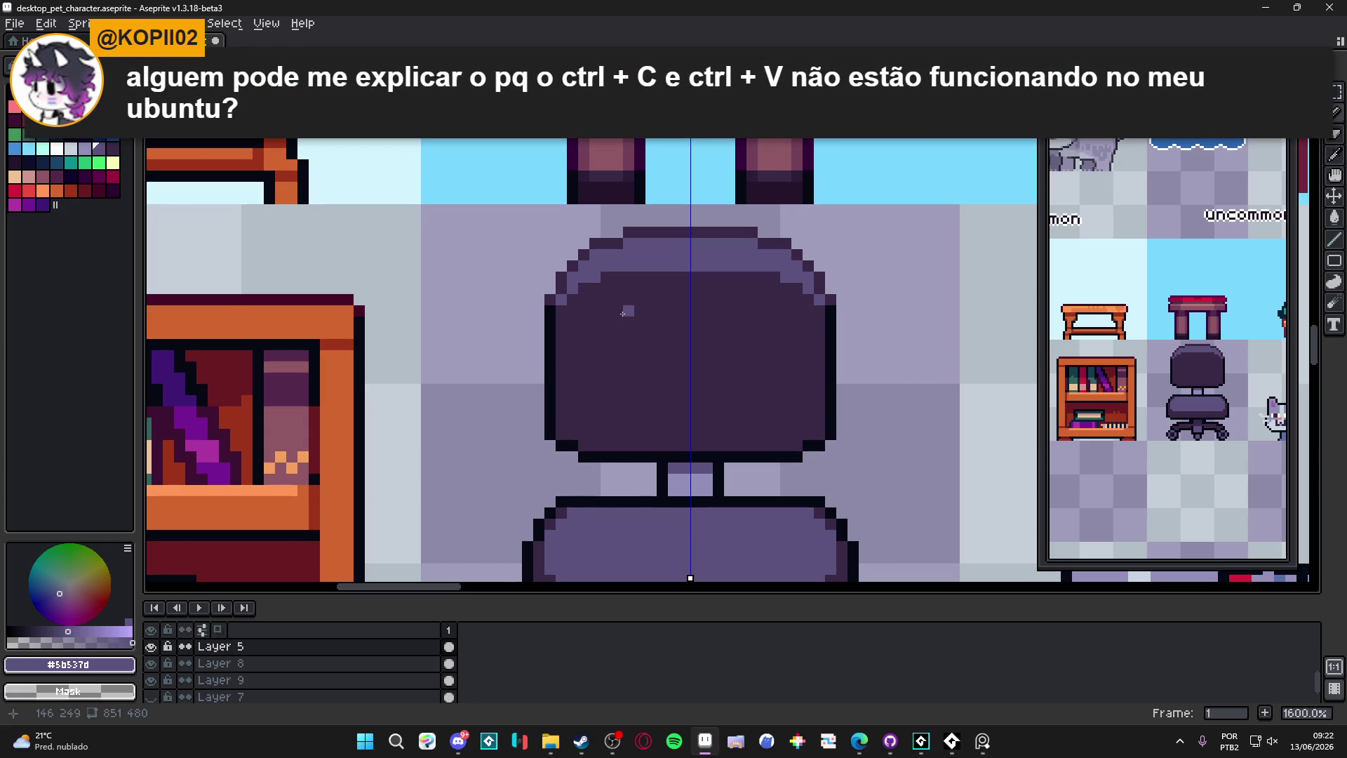
{"action": "left_click", "coordinate": [84, 148]}
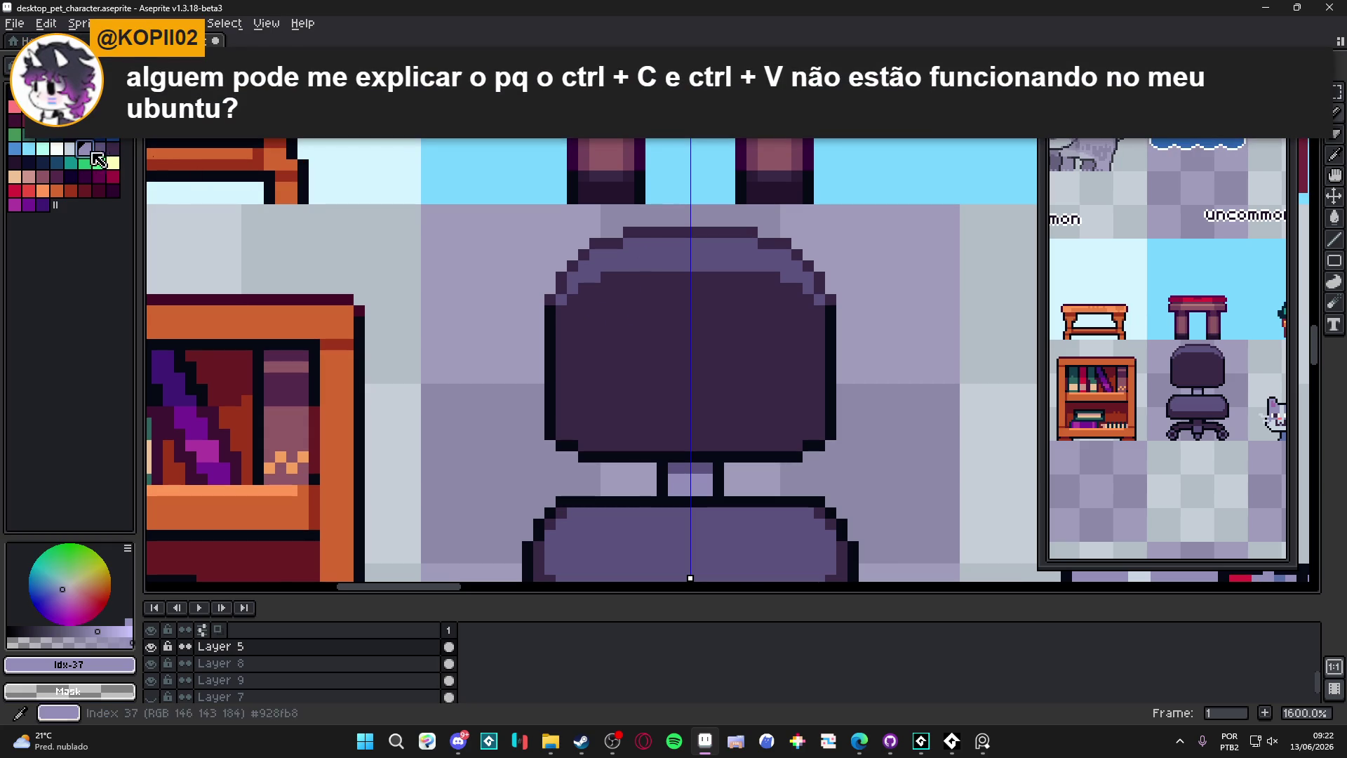
{"action": "left_click", "coordinate": [66, 643]}
{"action": "left_click", "coordinate": [606, 273]}
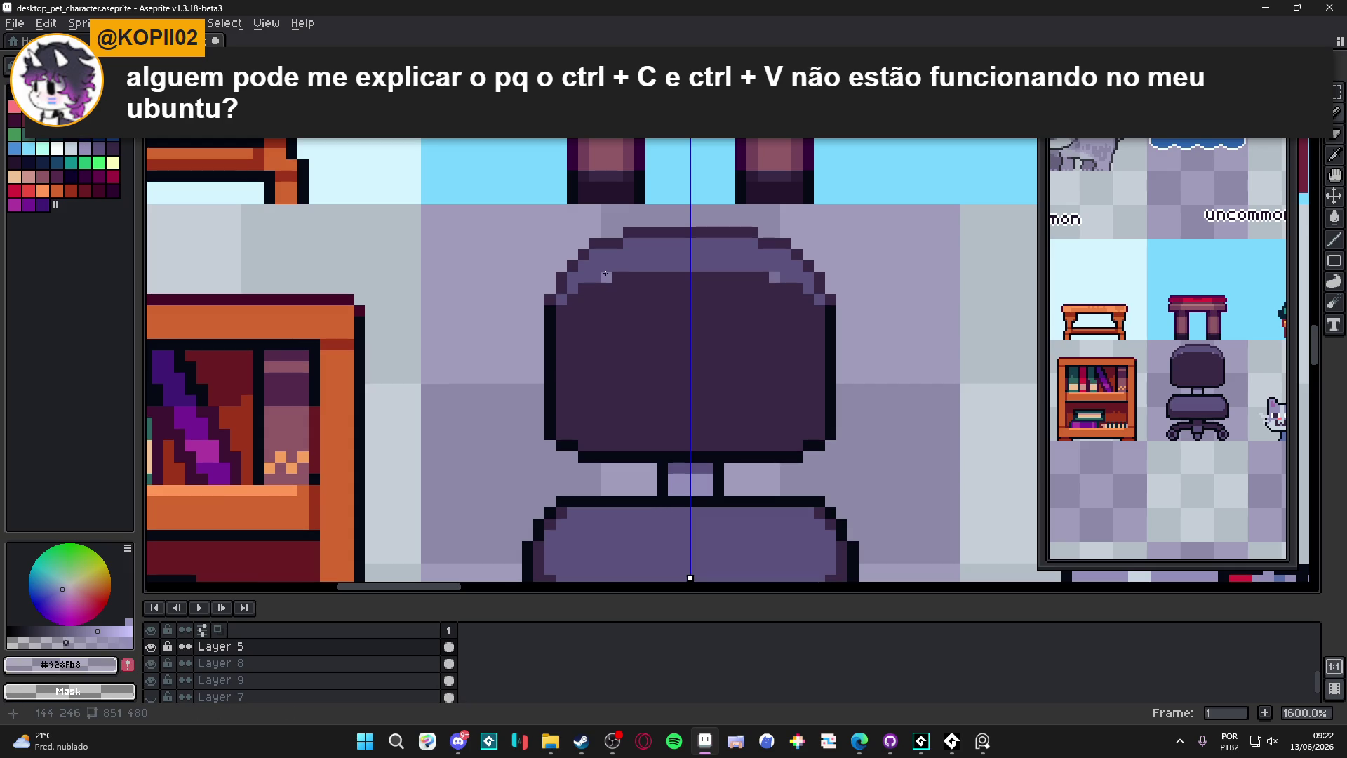
Step: Add mirrored lavender highlight rows and edge pixels across the backrest top
{"action": "left_click", "coordinate": [606, 274], "text": "alt"}
{"action": "left_click", "coordinate": [684, 278], "text": "shift"}
{"action": "left_click_drag", "start_coordinate": [603, 290], "coordinate": [619, 291]}
{"action": "left_click", "coordinate": [581, 302]}
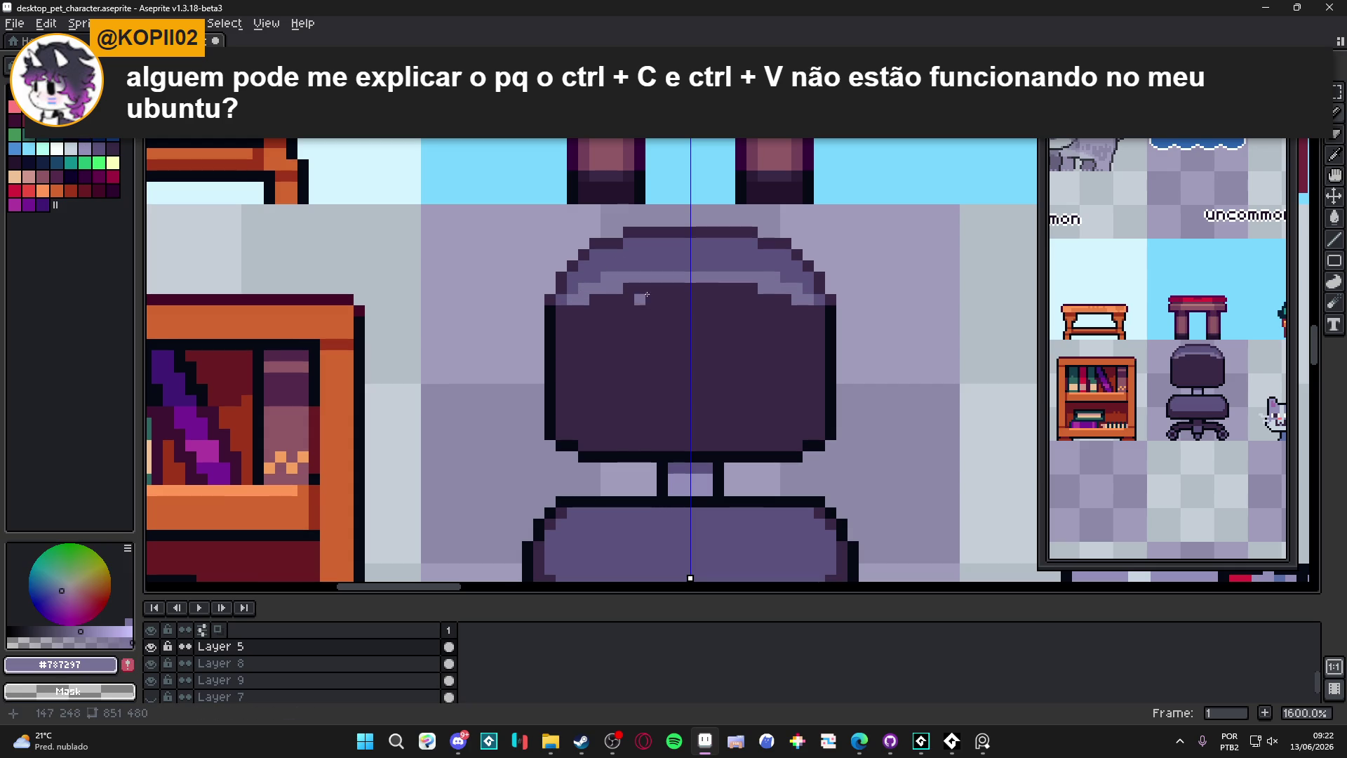
{"action": "left_click", "coordinate": [639, 266]}
{"action": "left_click_drag", "start_coordinate": [649, 267], "coordinate": [686, 267]}
{"action": "left_click", "coordinate": [630, 267]}
{"action": "scroll", "coordinate": [627, 266], "scroll_direction": "down", "scroll_amount": 1}
{"action": "scroll", "coordinate": [574, 321], "scroll_direction": "up", "scroll_amount": 3}
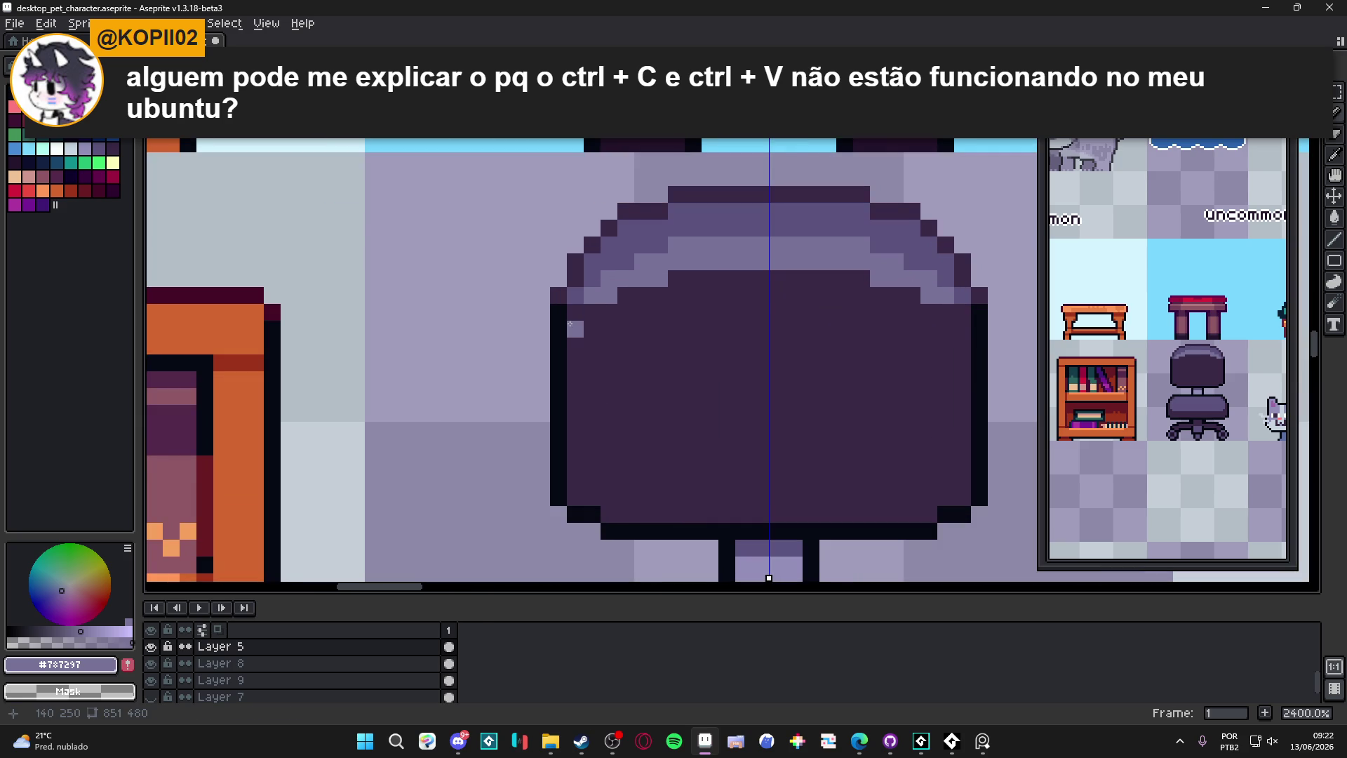
{"action": "left_click", "coordinate": [575, 311]}
{"action": "left_click", "coordinate": [592, 311]}
{"action": "left_click", "coordinate": [605, 315]}
{"action": "scroll", "coordinate": [605, 315], "scroll_direction": "down", "scroll_amount": 6}
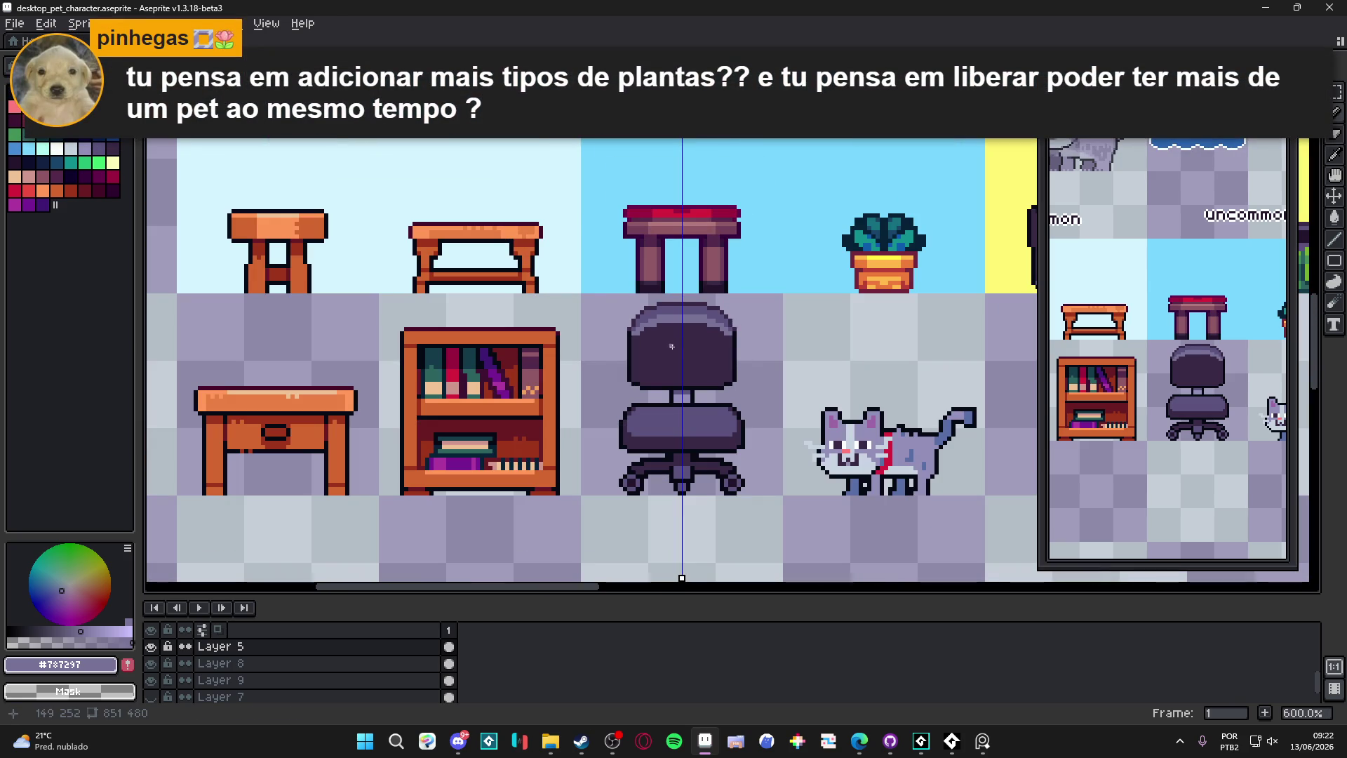
{"action": "scroll", "coordinate": [656, 343], "scroll_direction": "up", "scroll_amount": 3}
Step: Eyedrop the backrest's dark purple and paint over the lavender band, including its edges
{"action": "left_click", "coordinate": [619, 319], "text": "alt"}
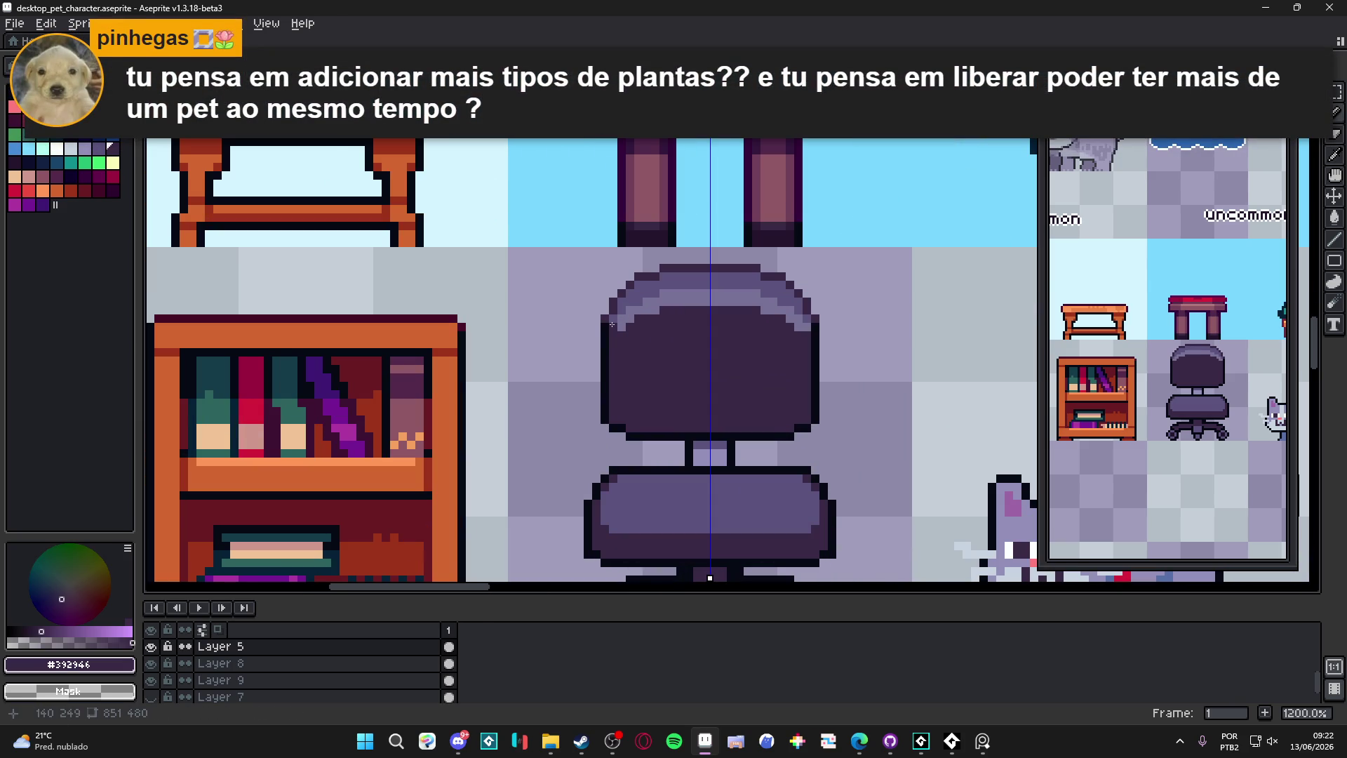
{"action": "left_click", "coordinate": [612, 324], "text": "alt"}
{"action": "scroll", "coordinate": [614, 325], "scroll_direction": "down", "scroll_amount": 2}
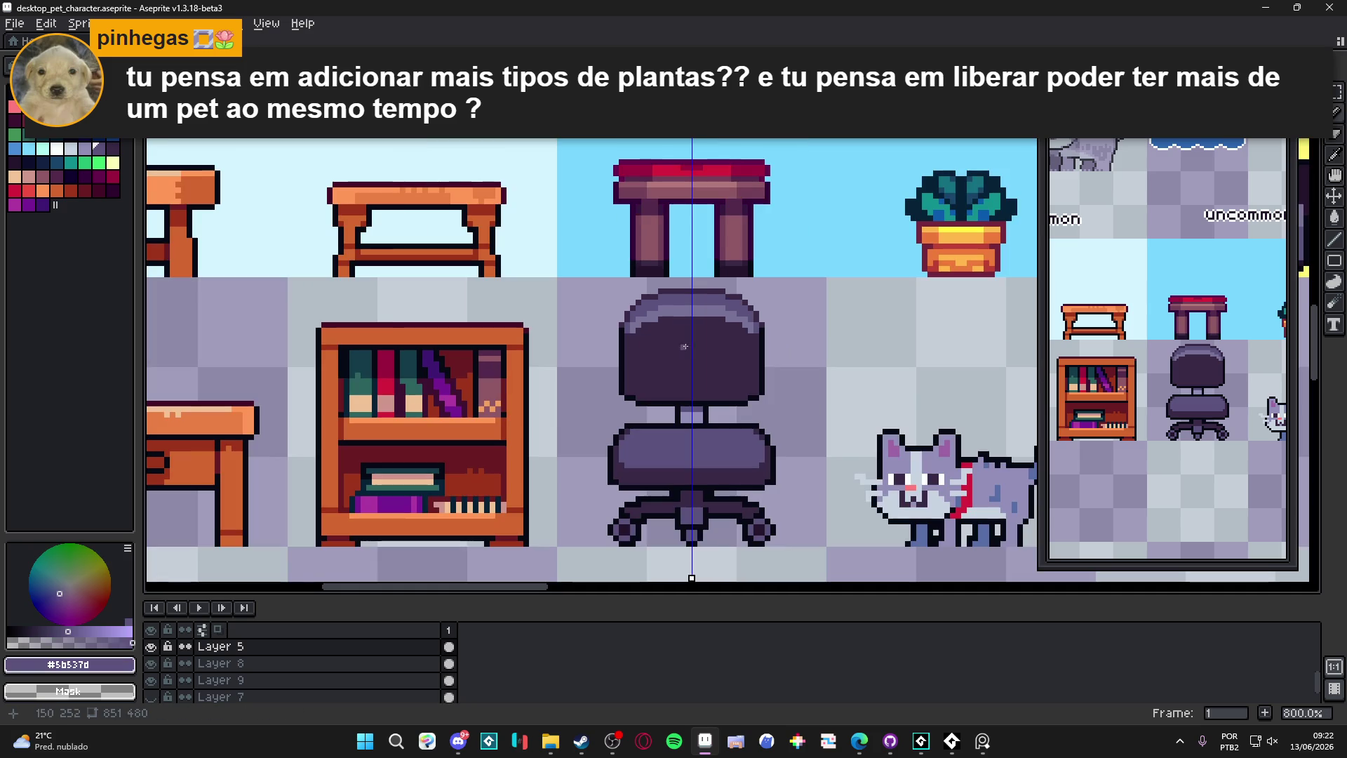
{"action": "scroll", "coordinate": [667, 272], "scroll_direction": "up", "scroll_amount": 3}
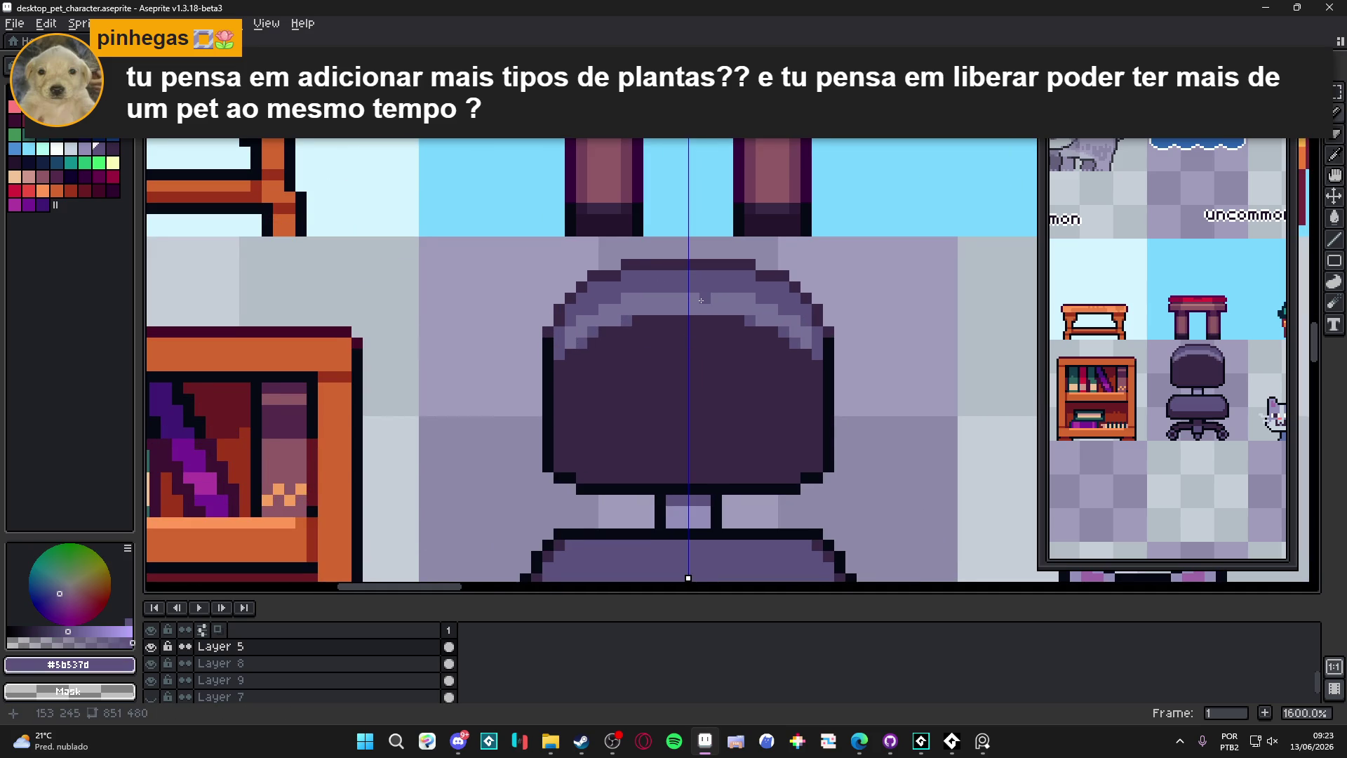
{"action": "scroll", "coordinate": [701, 300], "scroll_direction": "down", "scroll_amount": 3}
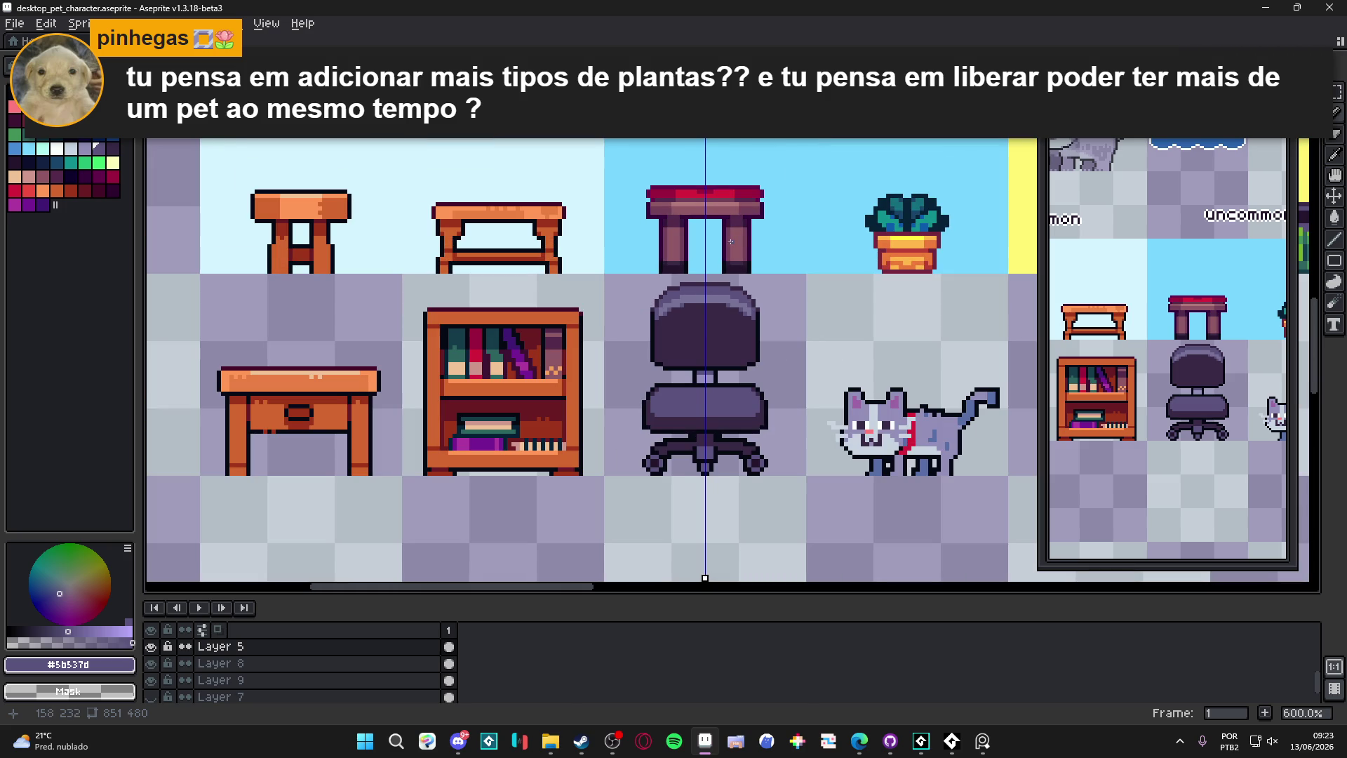
{"action": "scroll", "coordinate": [709, 280], "scroll_direction": "up", "scroll_amount": 4}
{"action": "scroll", "coordinate": [698, 320], "scroll_direction": "down", "scroll_amount": 4}
{"action": "scroll", "coordinate": [702, 319], "scroll_direction": "up", "scroll_amount": 4}
{"action": "left_click", "coordinate": [702, 319], "text": "alt"}
{"action": "mouse_move", "coordinate": [690, 301]}
{"action": "left_mouse_down"}
{"action": "mouse_move", "coordinate": [814, 302]}
{"action": "mouse_move", "coordinate": [850, 345]}
{"action": "mouse_move", "coordinate": [855, 324]}
{"action": "mouse_move", "coordinate": [732, 315]}
{"action": "left_mouse_up"}
{"action": "scroll", "coordinate": [732, 315], "scroll_direction": "down", "scroll_amount": 5}
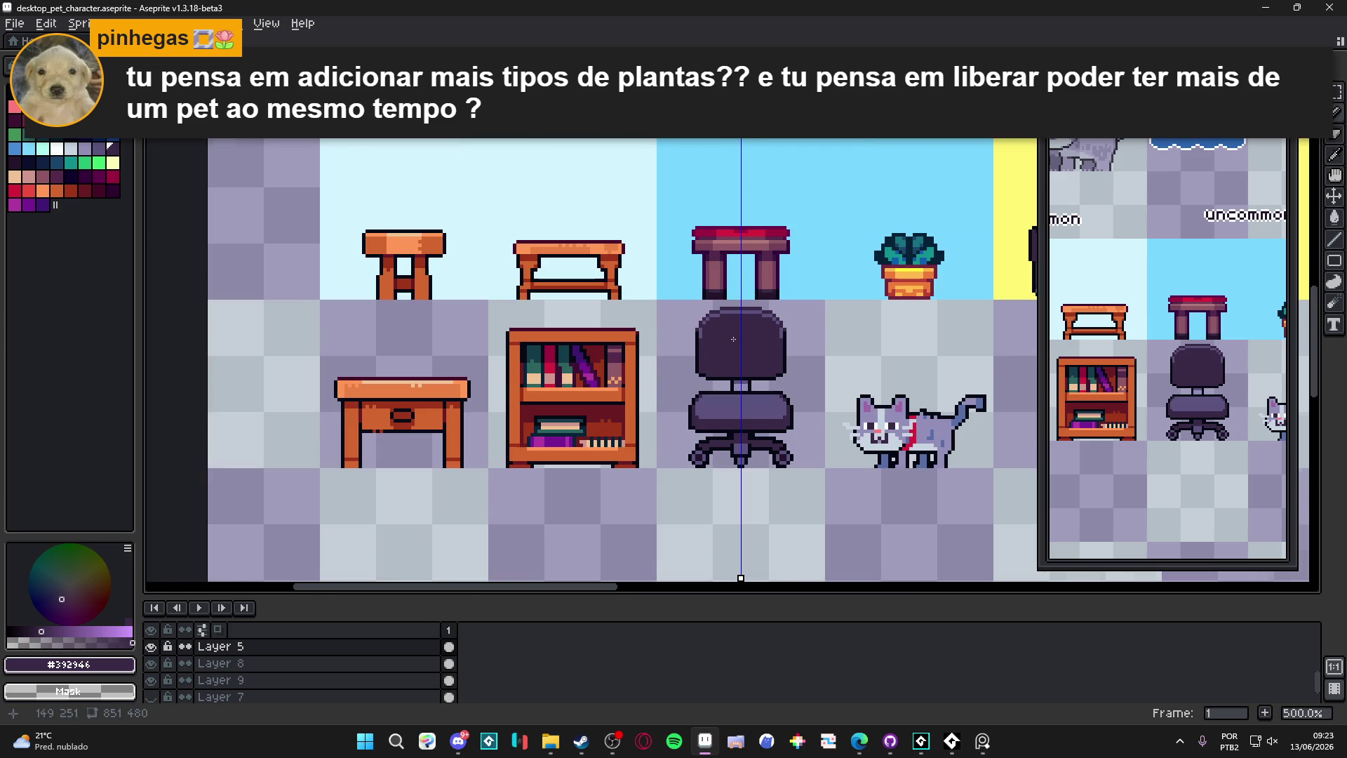
{"action": "scroll", "coordinate": [732, 340], "scroll_direction": "up", "scroll_amount": 5}
{"action": "left_click_drag", "start_coordinate": [880, 328], "coordinate": [891, 329]}
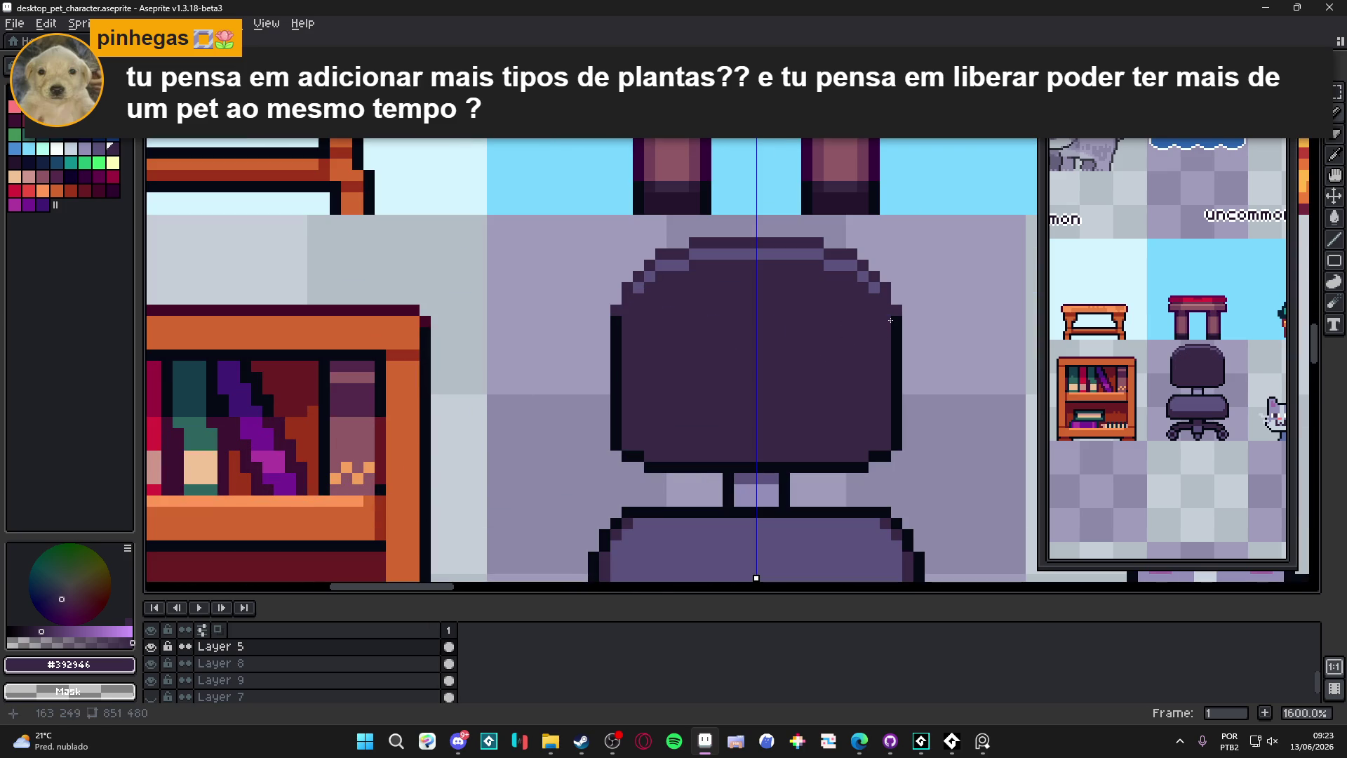
Step: Darken the leftover light pixels along the backrest top and add a near-black corner pixel
{"action": "mouse_move", "coordinate": [830, 266]}
{"action": "left_mouse_down"}
{"action": "mouse_move", "coordinate": [852, 267]}
{"action": "mouse_move", "coordinate": [761, 255]}
{"action": "left_mouse_up"}
{"action": "scroll", "coordinate": [877, 309], "scroll_direction": "up", "scroll_amount": 2}
{"action": "left_click", "coordinate": [890, 340], "text": "alt"}
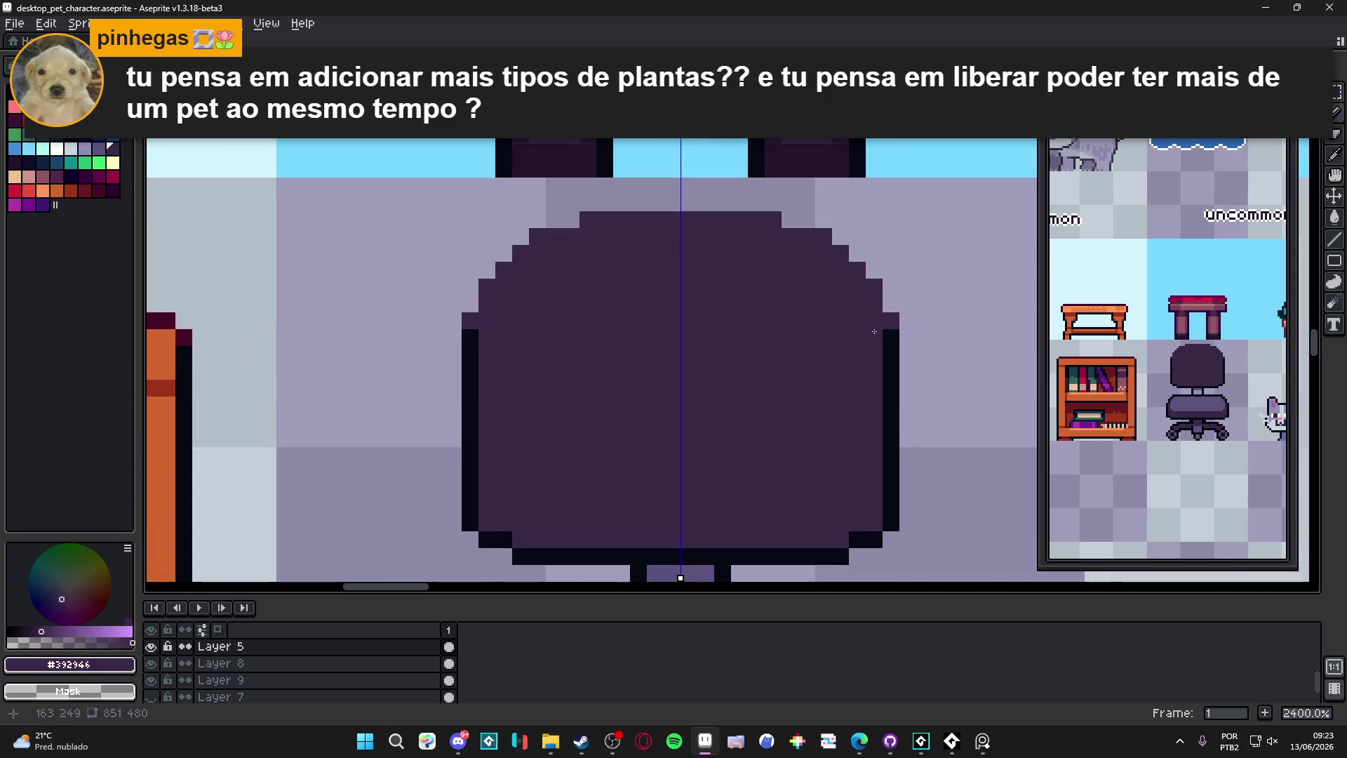
{"action": "left_click", "coordinate": [874, 302]}
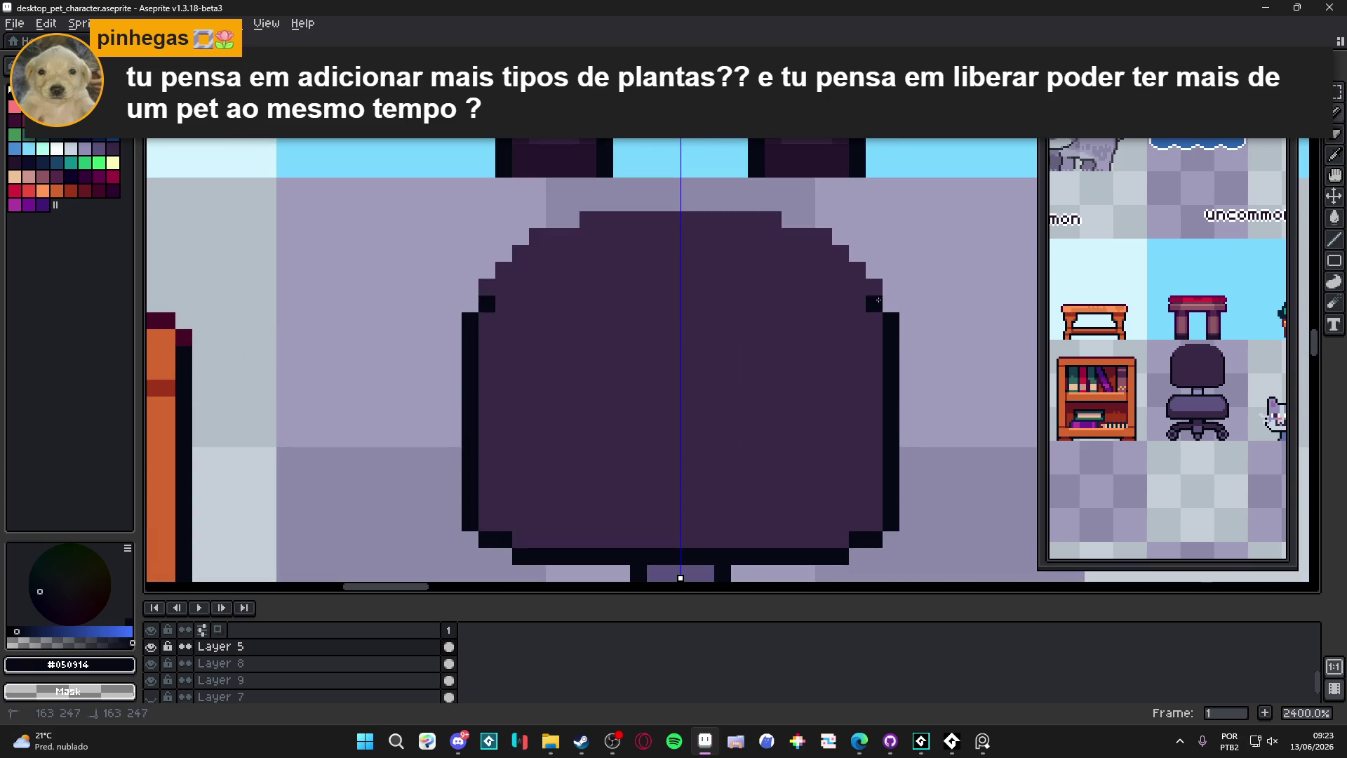
{"action": "scroll", "coordinate": [860, 298], "scroll_direction": "down", "scroll_amount": 3}
Step: Pencil near-black outline pixels along the backrest's top edge and rounded upper-left corner
{"action": "left_click", "coordinate": [793, 488], "text": "alt"}
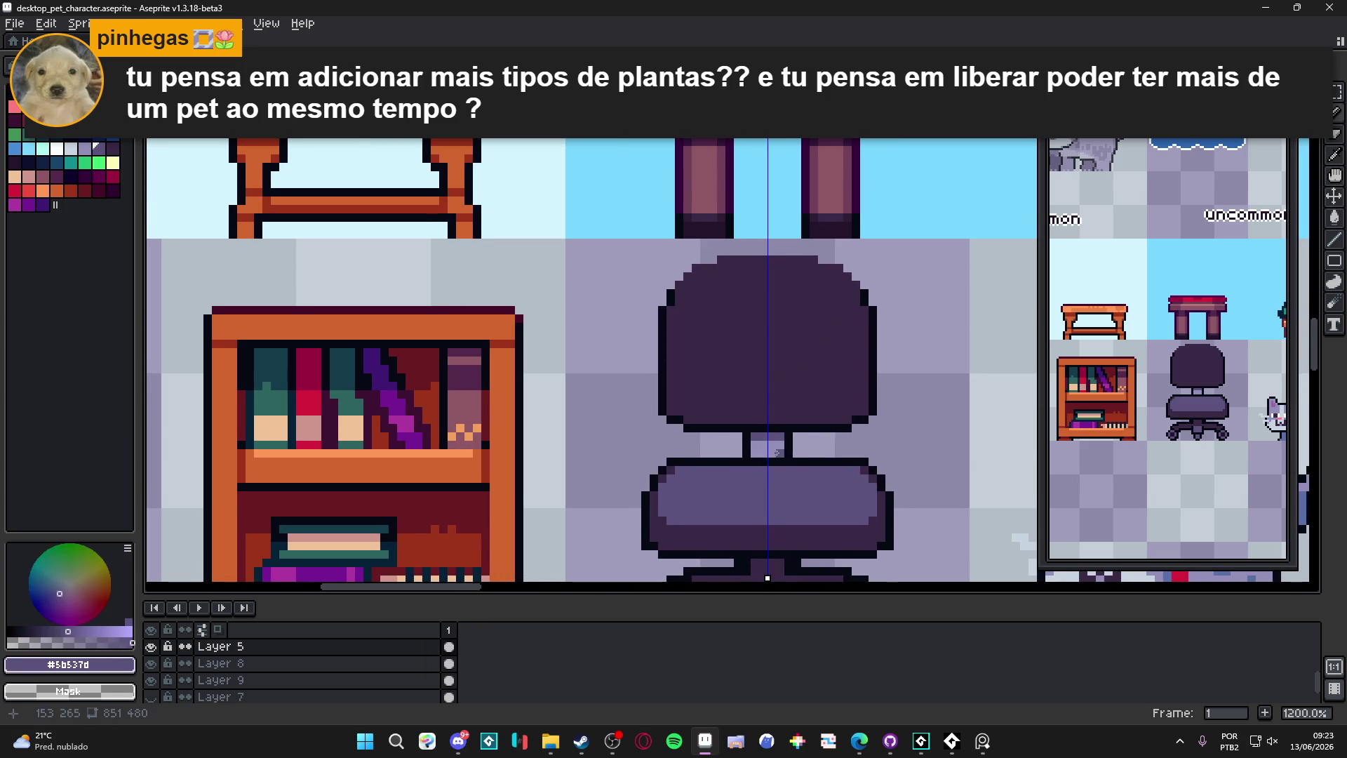
{"action": "left_click_drag", "start_coordinate": [779, 379], "coordinate": [775, 405]}
{"action": "scroll", "coordinate": [772, 390], "scroll_direction": "down", "scroll_amount": 1}
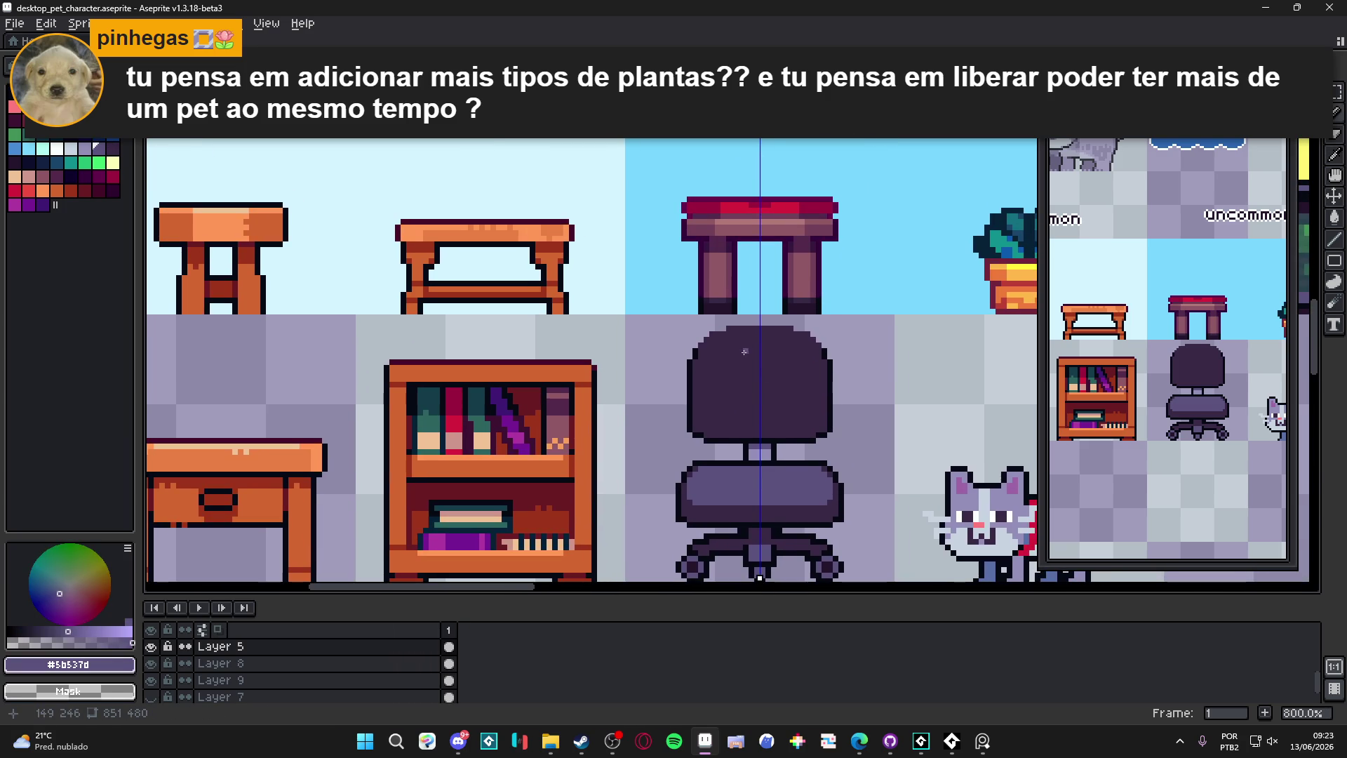
{"action": "scroll", "coordinate": [770, 391], "scroll_direction": "up", "scroll_amount": 2}
{"action": "left_click_drag", "start_coordinate": [742, 355], "coordinate": [751, 373]}
{"action": "scroll", "coordinate": [691, 365], "scroll_direction": "up", "scroll_amount": 3}
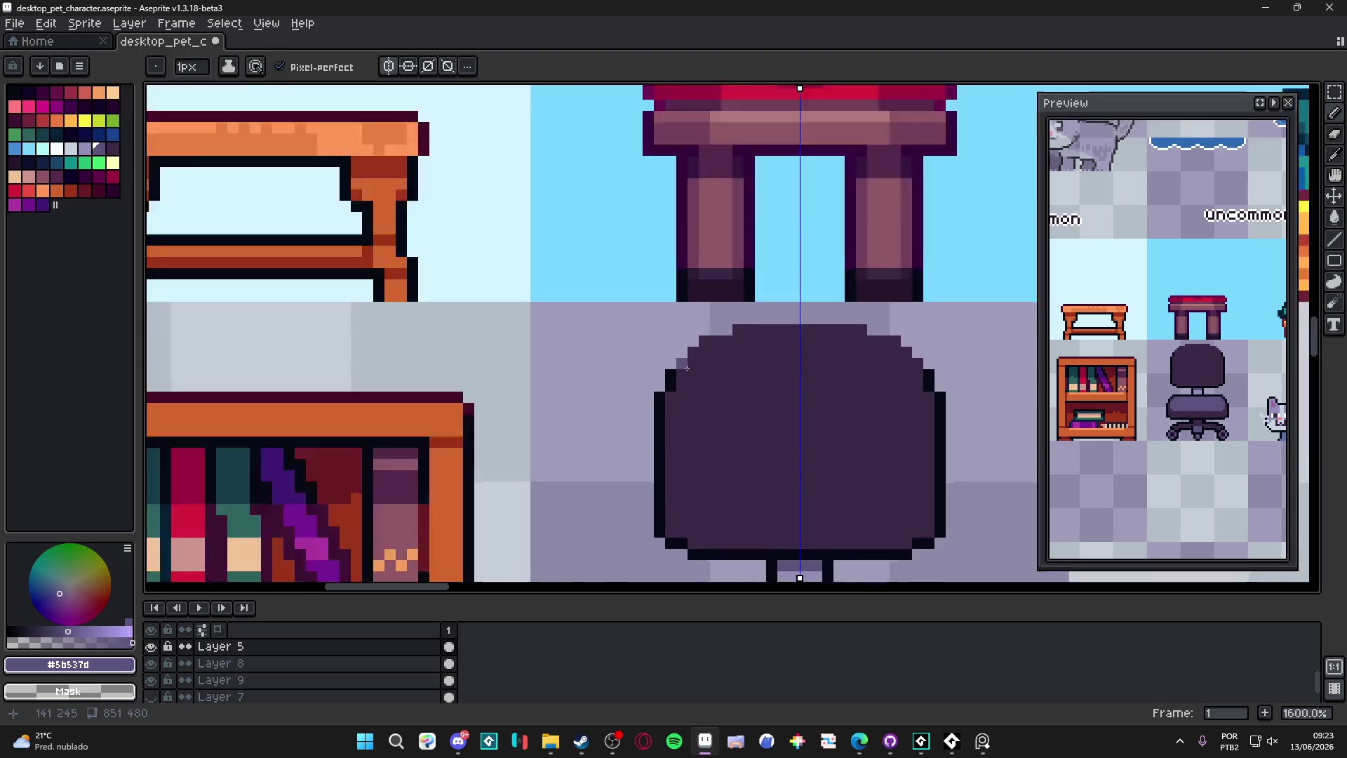
{"action": "left_click", "coordinate": [660, 379], "text": "alt"}
{"action": "left_click", "coordinate": [679, 361]}
{"action": "mouse_move", "coordinate": [680, 361]}
{"action": "left_mouse_down"}
{"action": "mouse_move", "coordinate": [654, 374]}
{"action": "mouse_move", "coordinate": [682, 343]}
{"action": "mouse_move", "coordinate": [825, 327]}
{"action": "left_mouse_up"}
{"action": "left_click", "coordinate": [690, 356]}
{"action": "left_click", "coordinate": [631, 428]}
{"action": "left_click", "coordinate": [649, 393]}
{"action": "left_click", "coordinate": [665, 377]}
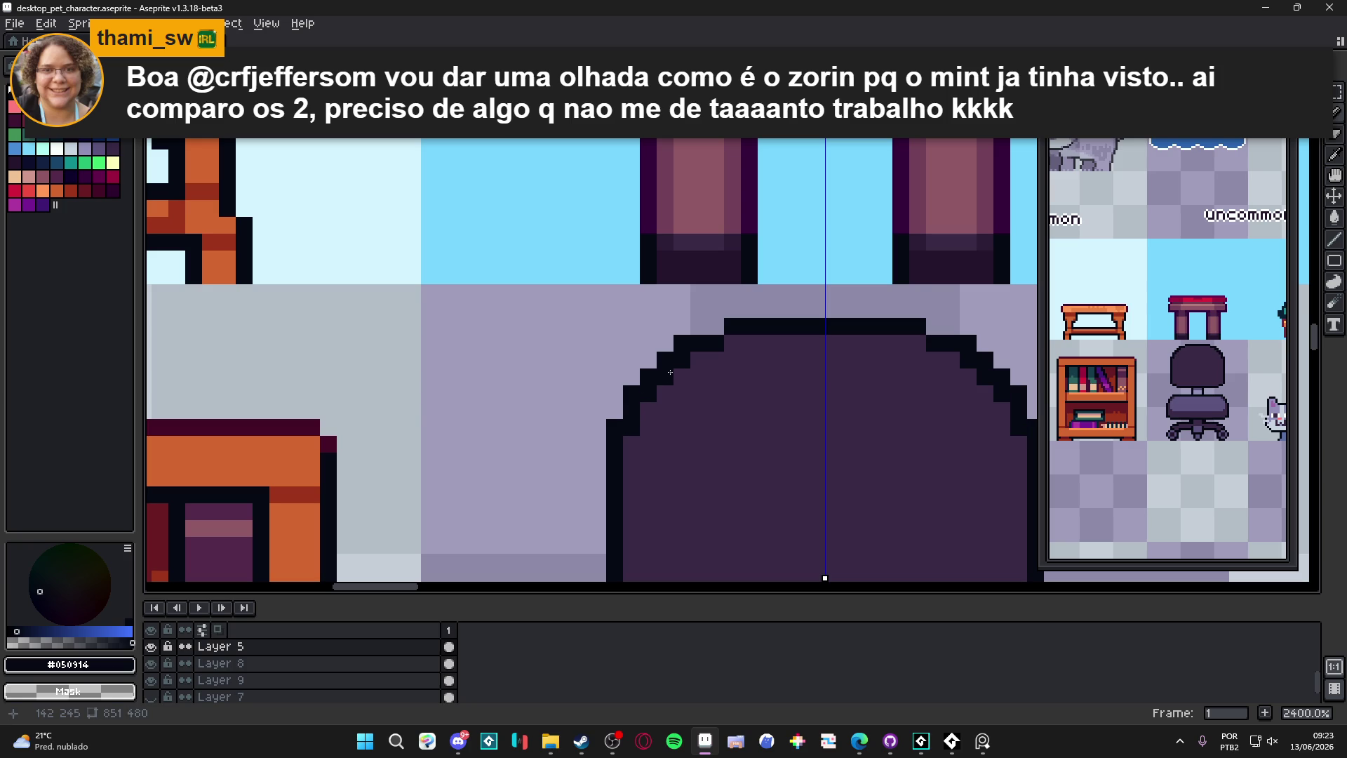
{"action": "left_click", "coordinate": [716, 327]}
Step: Draw a dark purple line over the seat's top outline and sample the seat's mid purple
{"action": "scroll", "coordinate": [685, 322], "scroll_direction": "down", "scroll_amount": 5}
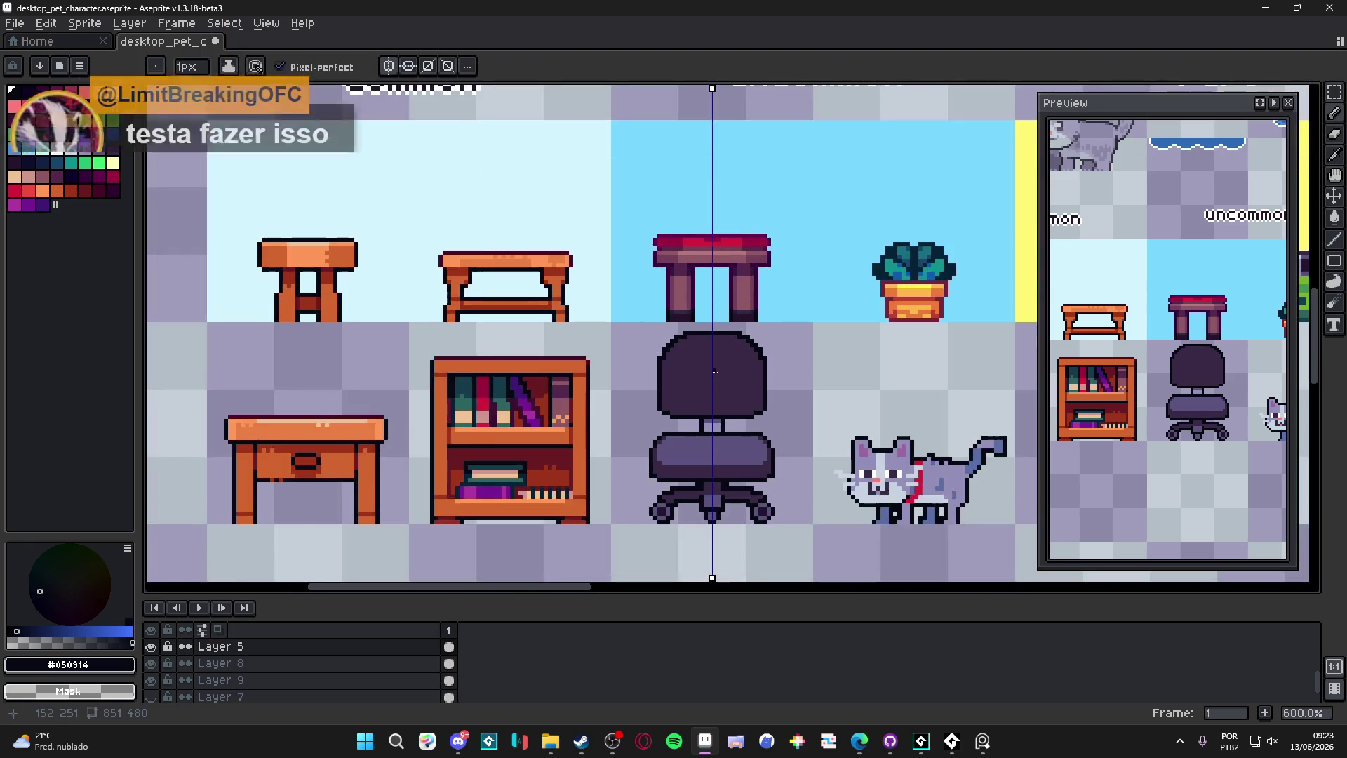
{"action": "scroll", "coordinate": [715, 374], "scroll_direction": "up", "scroll_amount": 4}
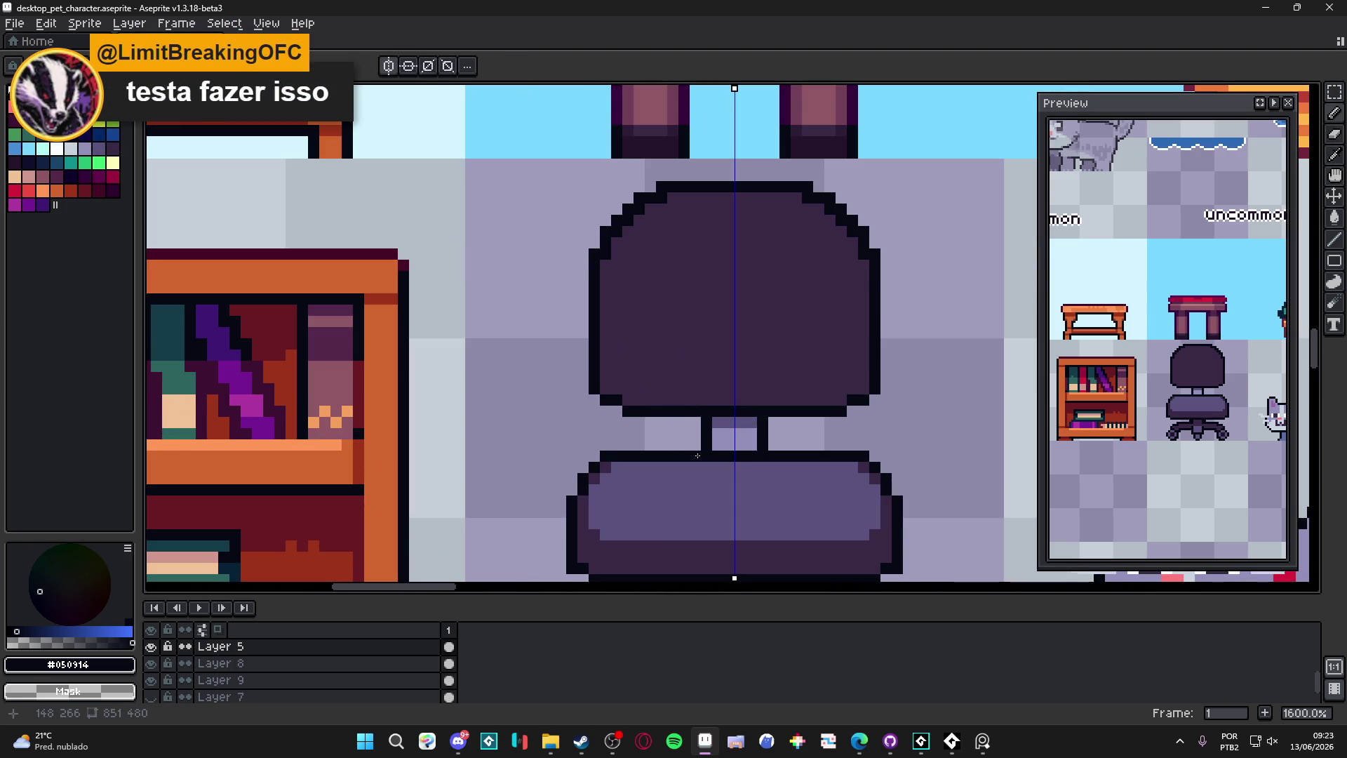
{"action": "left_click", "coordinate": [689, 379], "text": "alt"}
{"action": "mouse_move", "coordinate": [695, 456]}
{"action": "left_mouse_down"}
{"action": "mouse_move", "coordinate": [623, 452]}
{"action": "mouse_move", "coordinate": [655, 456]}
{"action": "left_mouse_up"}
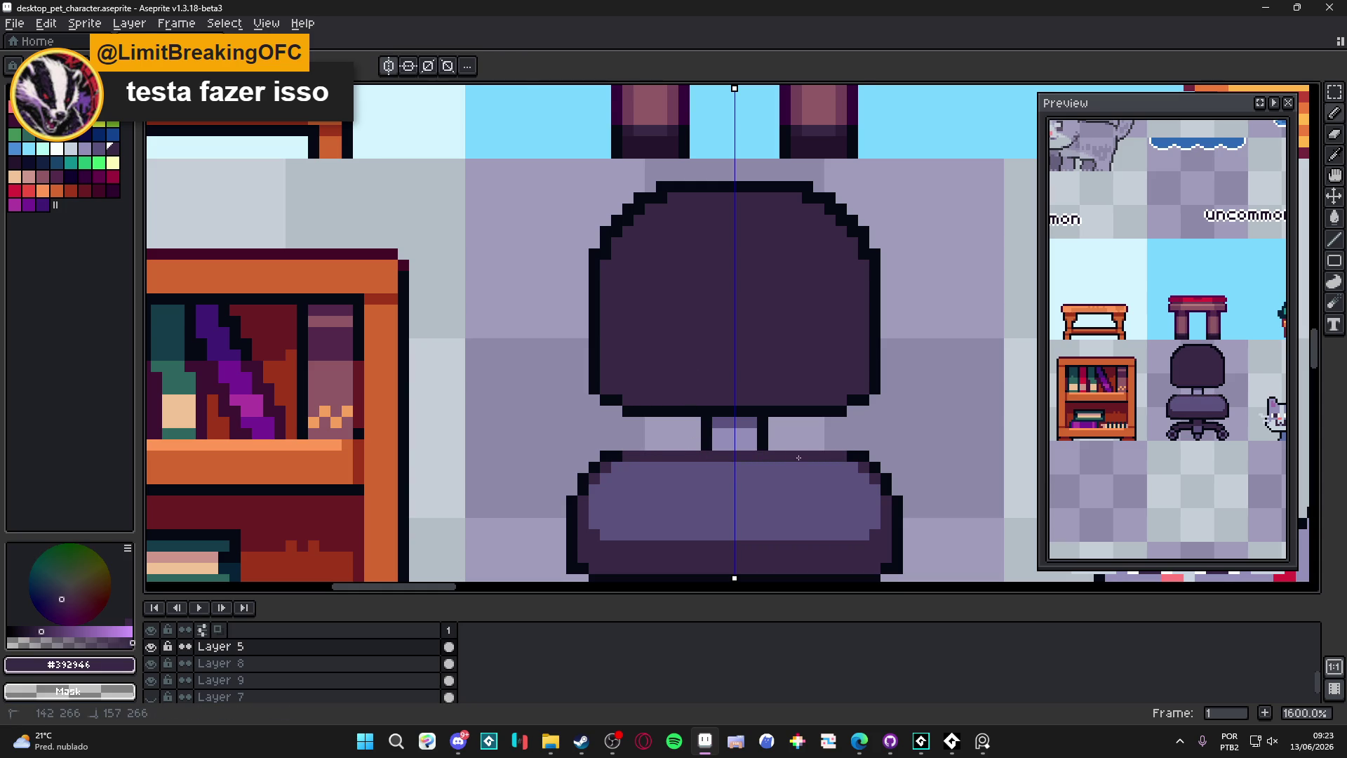
{"action": "scroll", "coordinate": [655, 456], "scroll_direction": "down", "scroll_amount": 3}
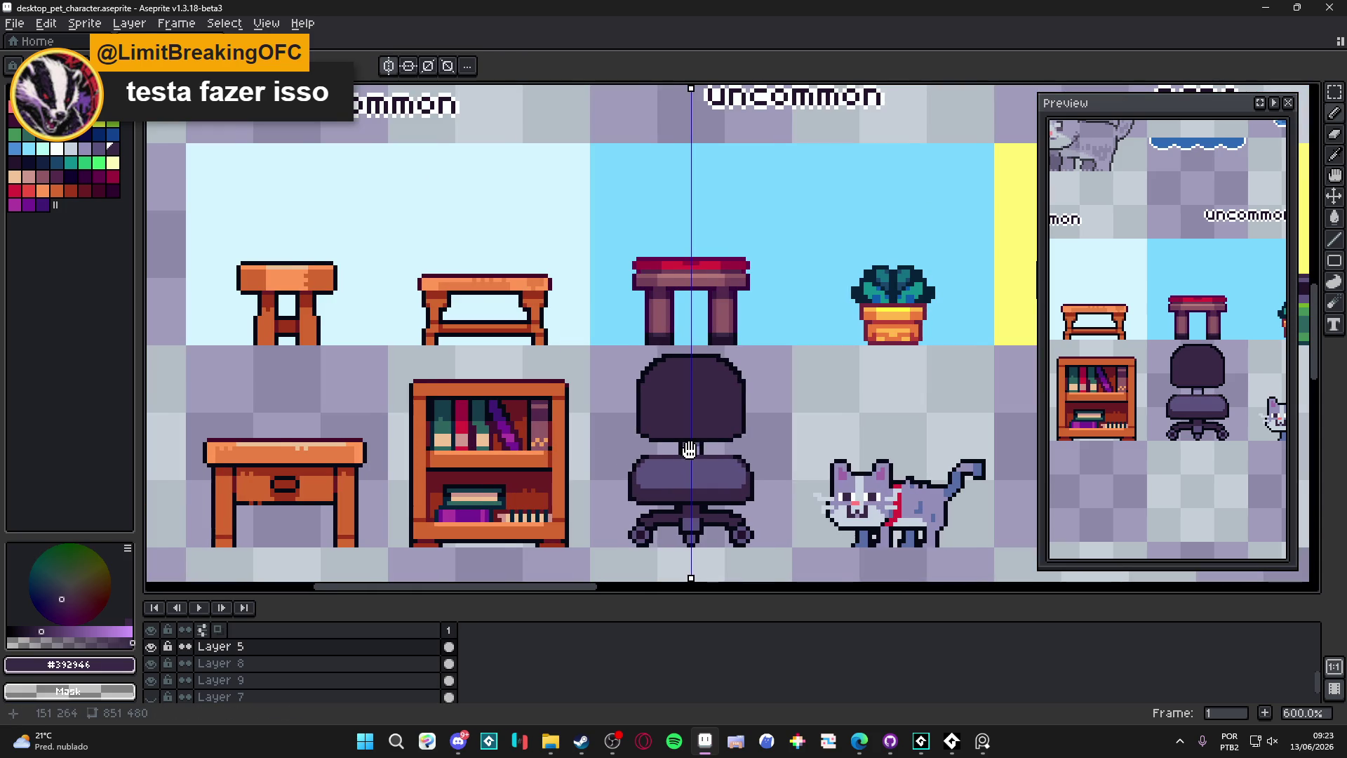
{"action": "scroll", "coordinate": [657, 482], "scroll_direction": "up", "scroll_amount": 3}
{"action": "left_click", "coordinate": [631, 470], "text": "alt"}
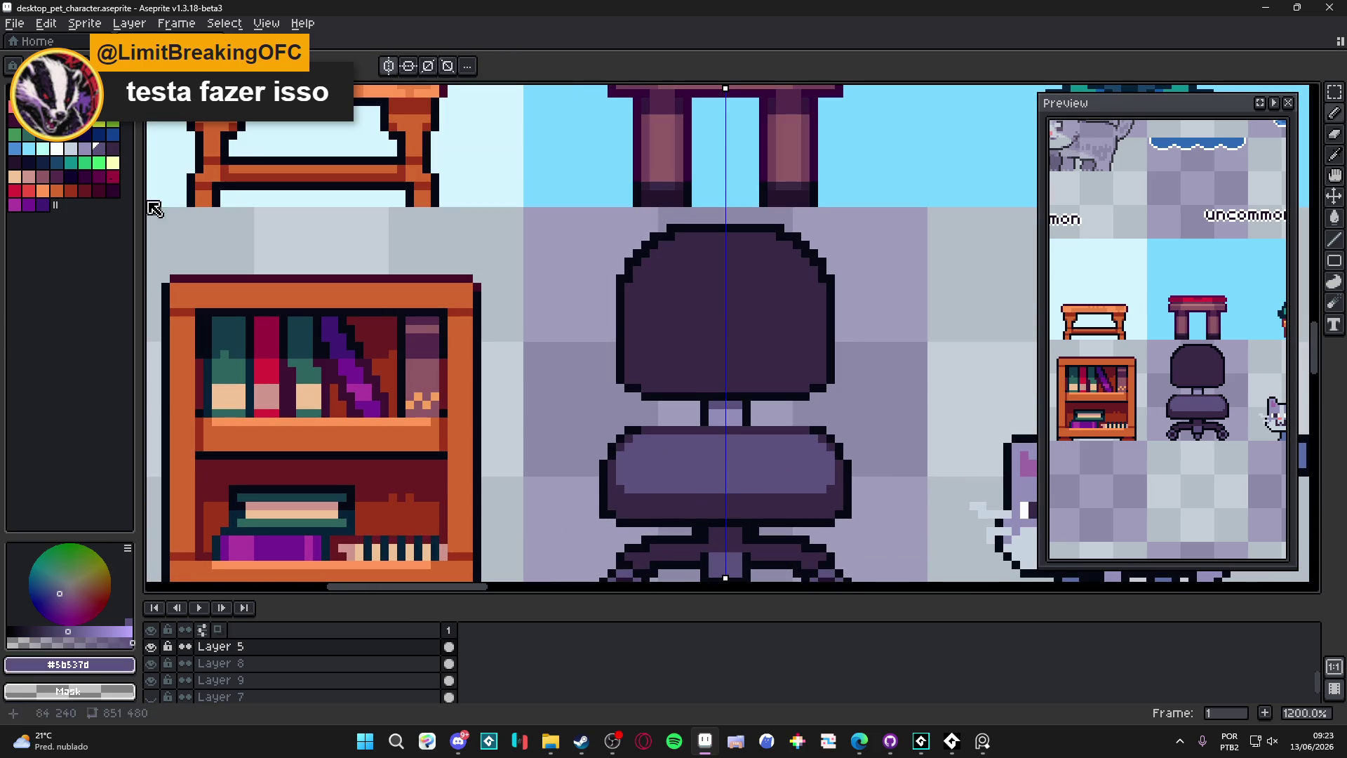
Step: Try a light highlight pixel on the seat, paint it back in dark purple, then set the colour transparent
{"action": "left_click", "coordinate": [84, 149]}
{"action": "left_click", "coordinate": [670, 485]}
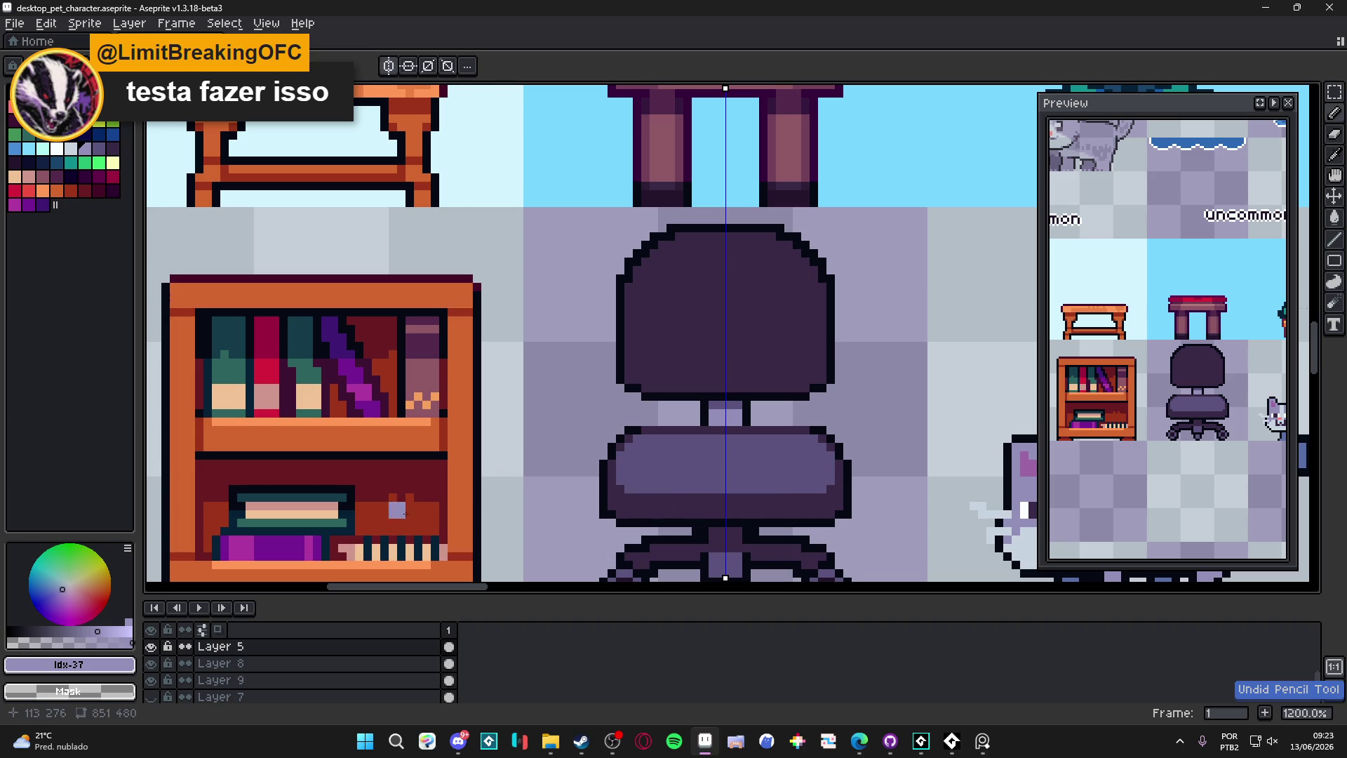
{"action": "scroll", "coordinate": [638, 507], "scroll_direction": "up", "scroll_amount": 2}
{"action": "left_click", "coordinate": [641, 517], "text": "alt"}
{"action": "left_click", "coordinate": [635, 501]}
{"action": "left_click", "coordinate": [17, 642]}
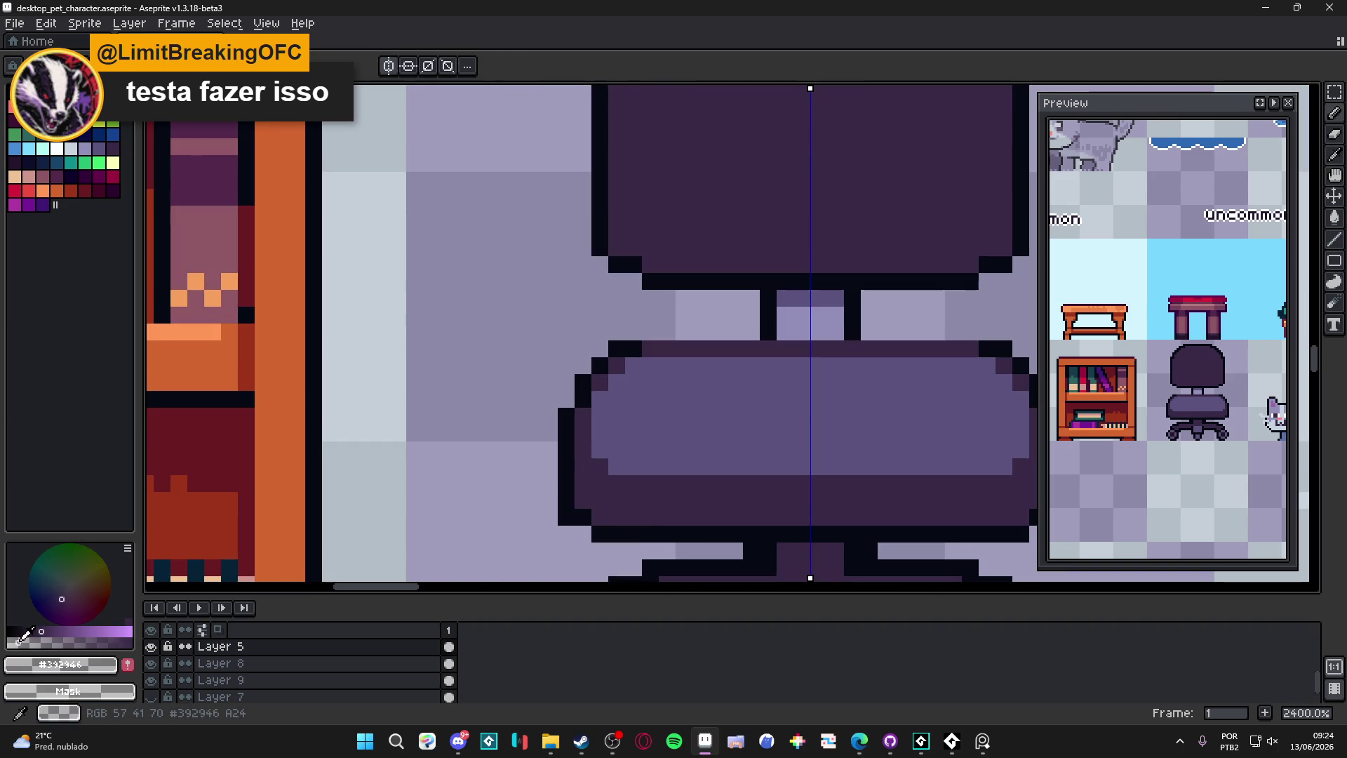
Step: Eyedrop the seat's darker shading purple and dot three mirrored pixels on the seat
{"action": "left_click", "coordinate": [617, 450], "text": "alt"}
{"action": "left_click", "coordinate": [634, 432]}
{"action": "left_click", "coordinate": [651, 450]}
{"action": "left_click", "coordinate": [651, 467]}
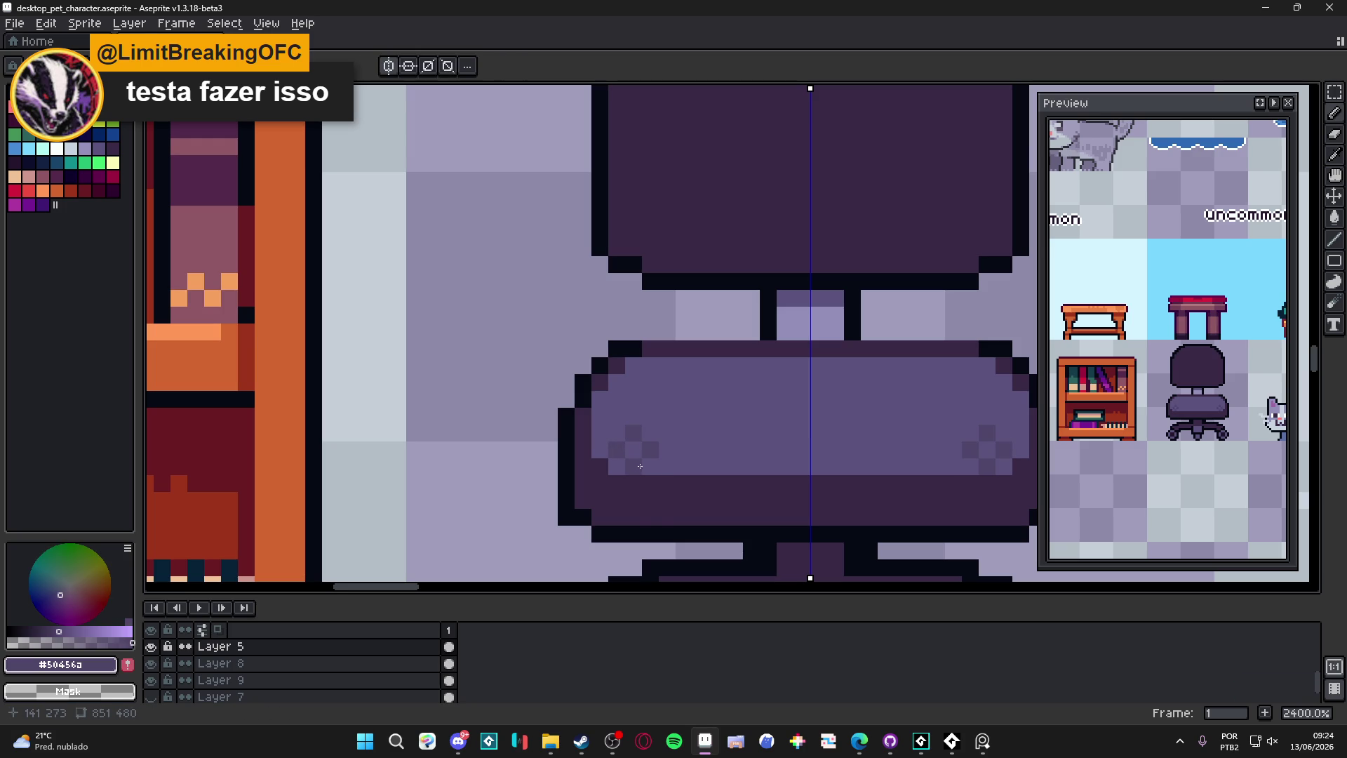
{"action": "scroll", "coordinate": [658, 461], "scroll_direction": "down", "scroll_amount": 3}
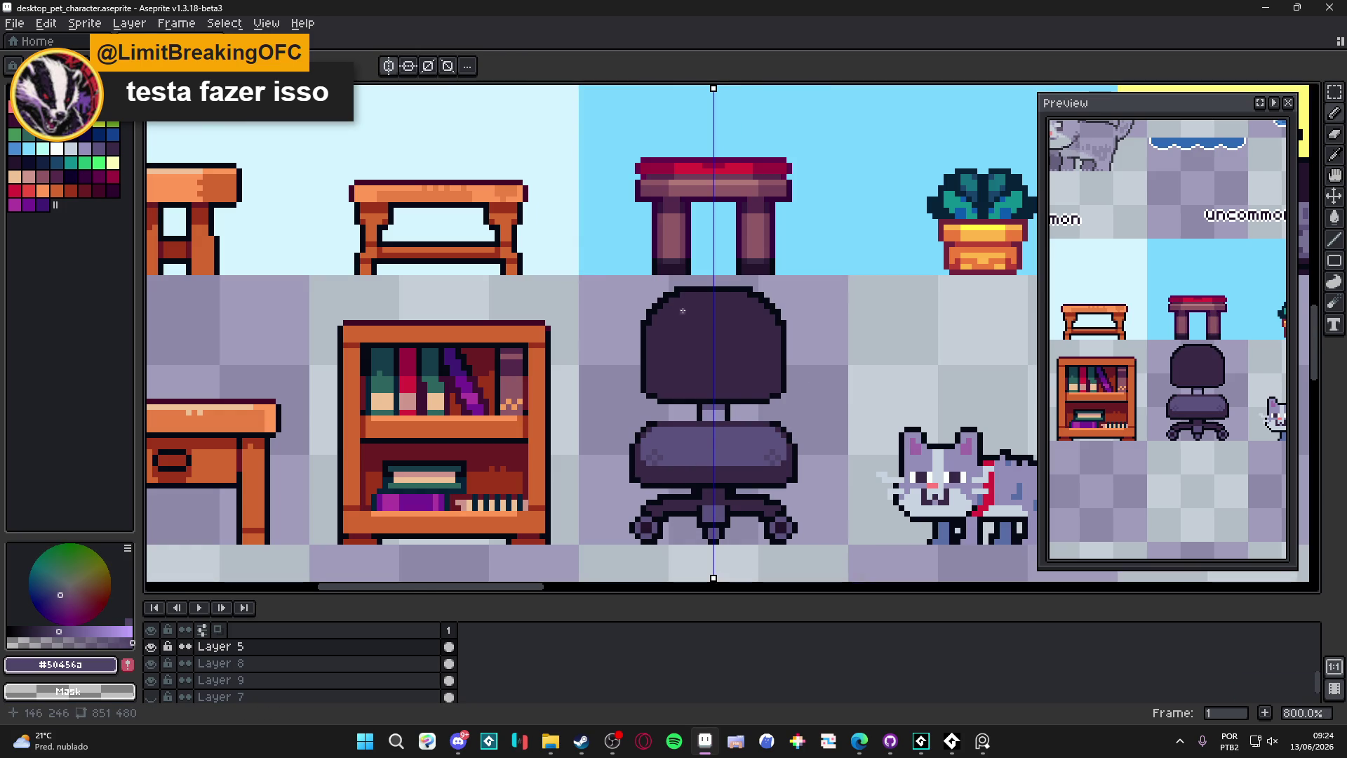
Step: Undo the mirrored shading, turn symmetry off, and add a diagonal run of dark dots on the seat's left
{"action": "key", "text": "ctrl+z"}
{"action": "key", "text": "ctrl+z"}
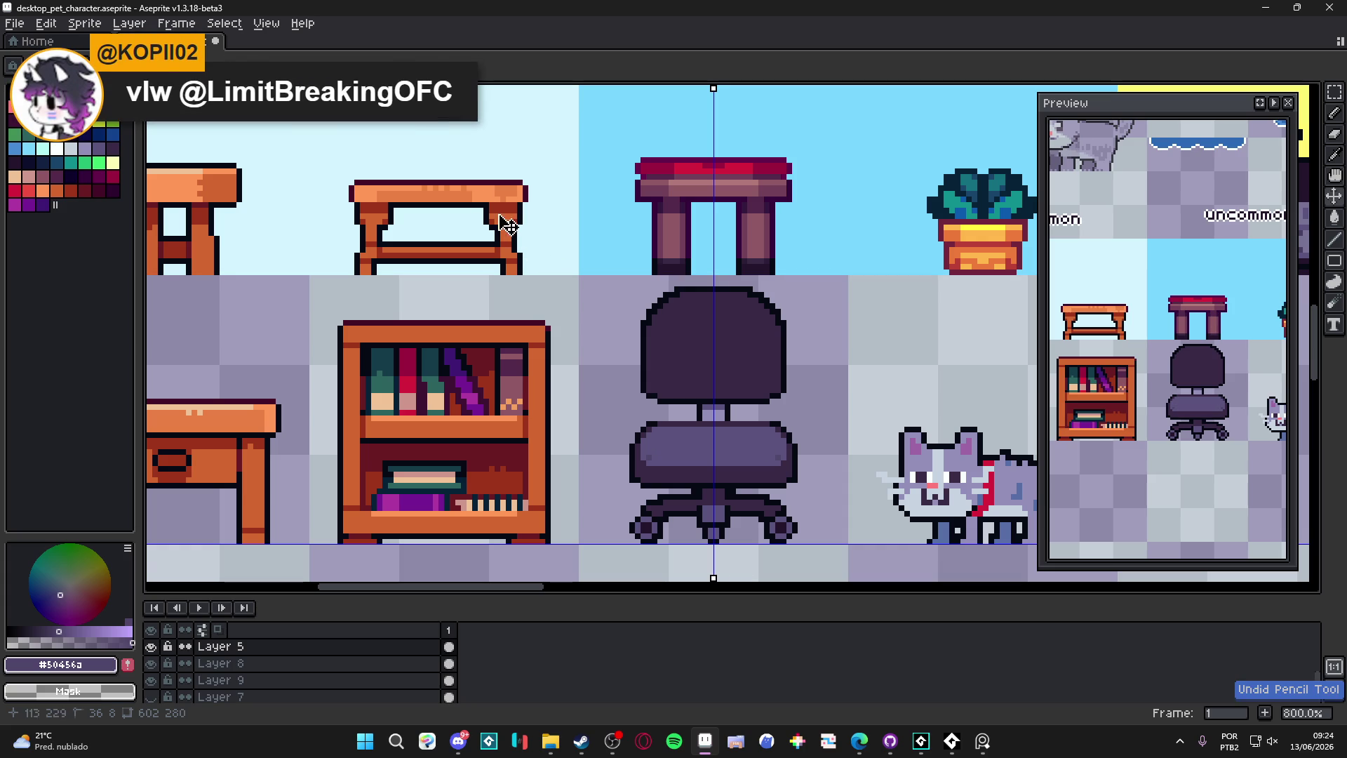
{"action": "left_click", "coordinate": [388, 62]}
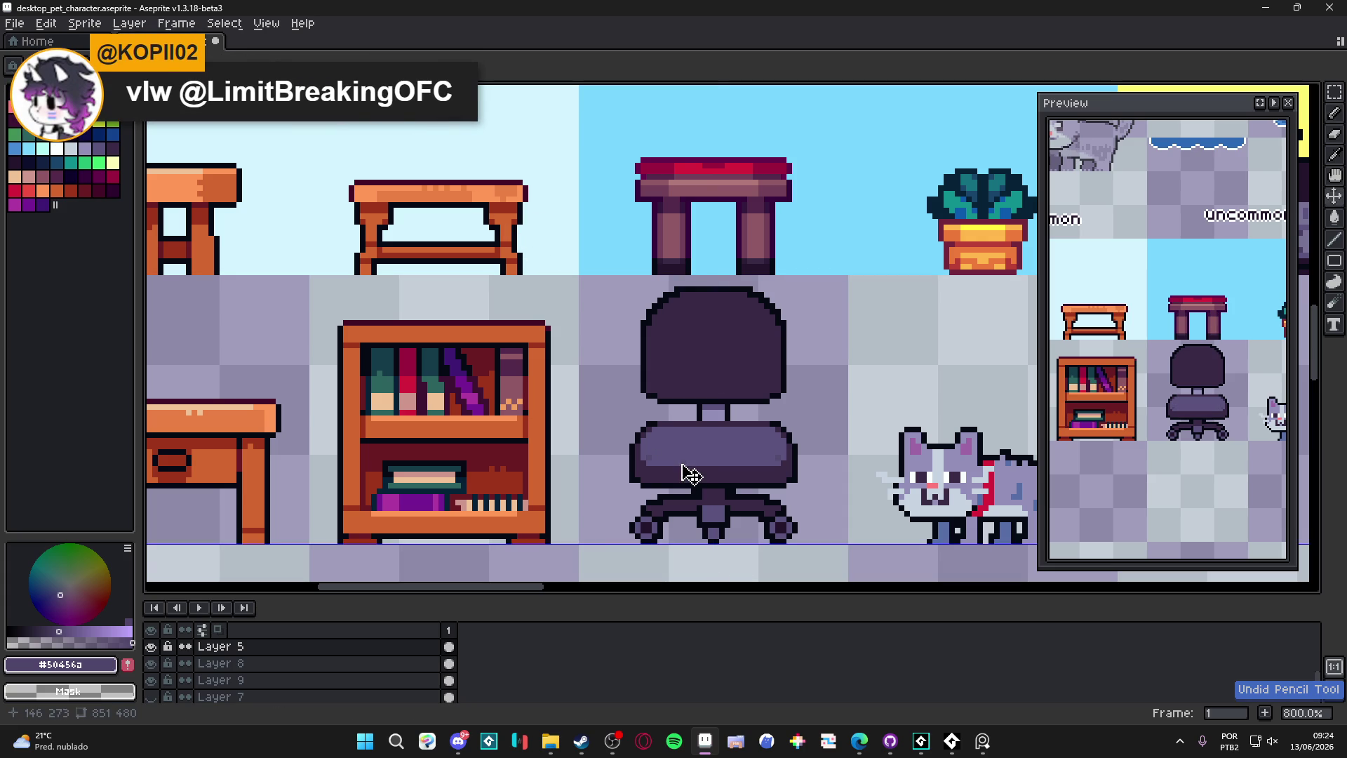
{"action": "scroll", "coordinate": [645, 456], "scroll_direction": "up", "scroll_amount": 3}
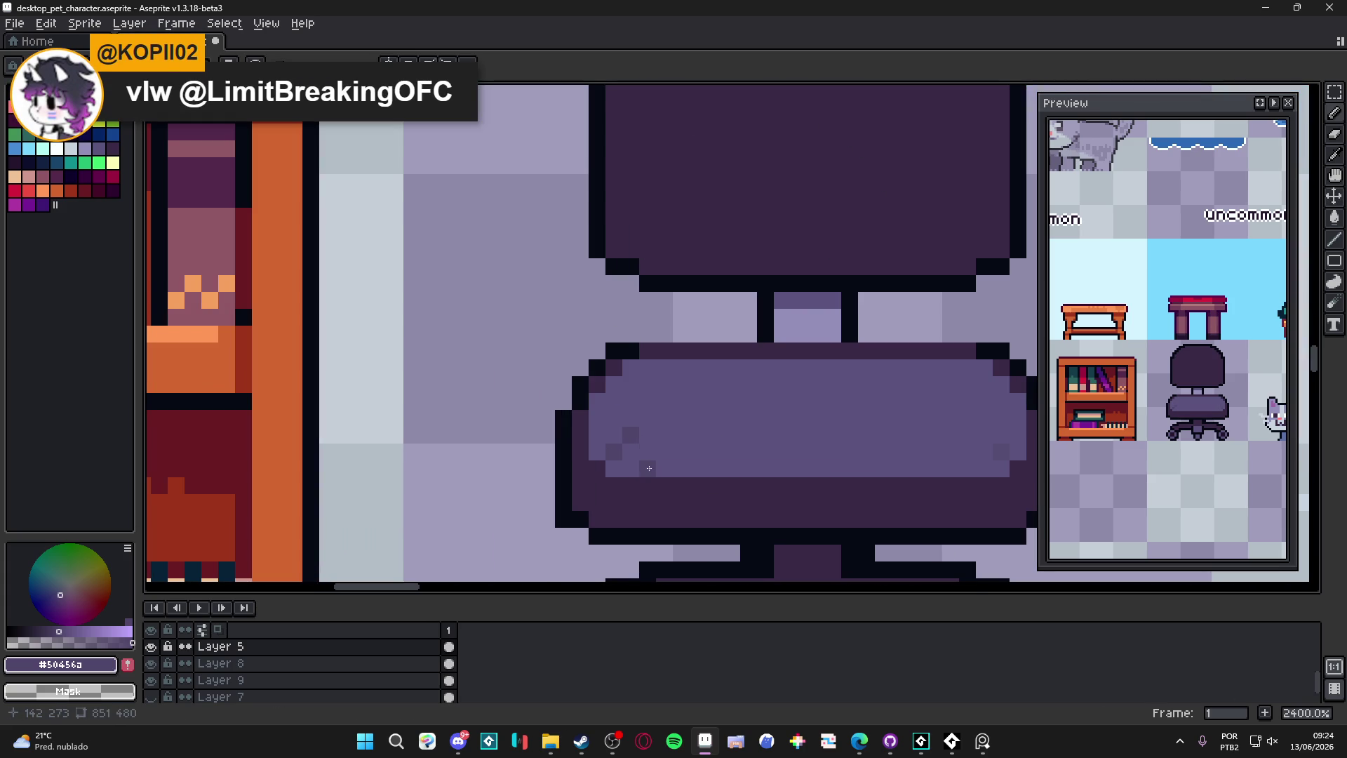
{"action": "left_click", "coordinate": [630, 469]}
{"action": "left_click", "coordinate": [615, 435]}
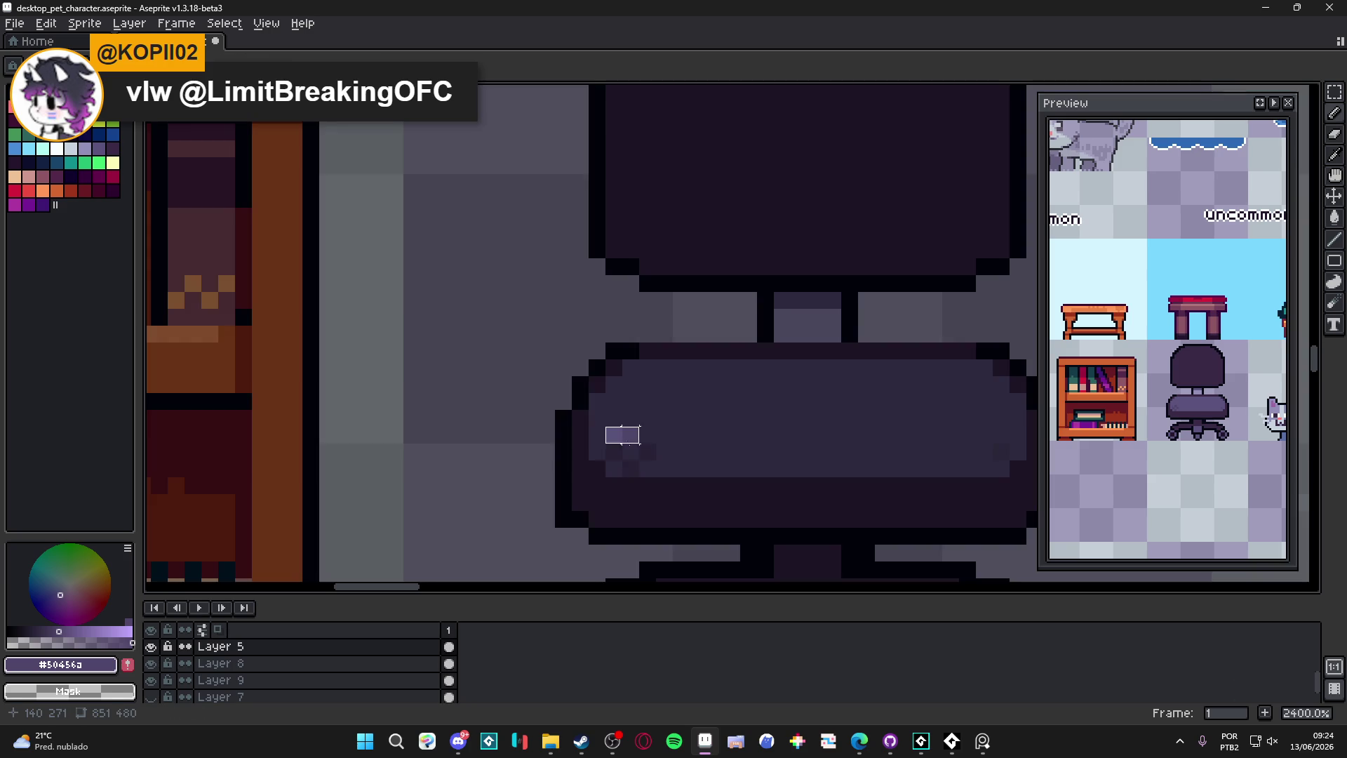
{"action": "left_click_drag", "start_coordinate": [646, 464], "coordinate": [679, 432]}
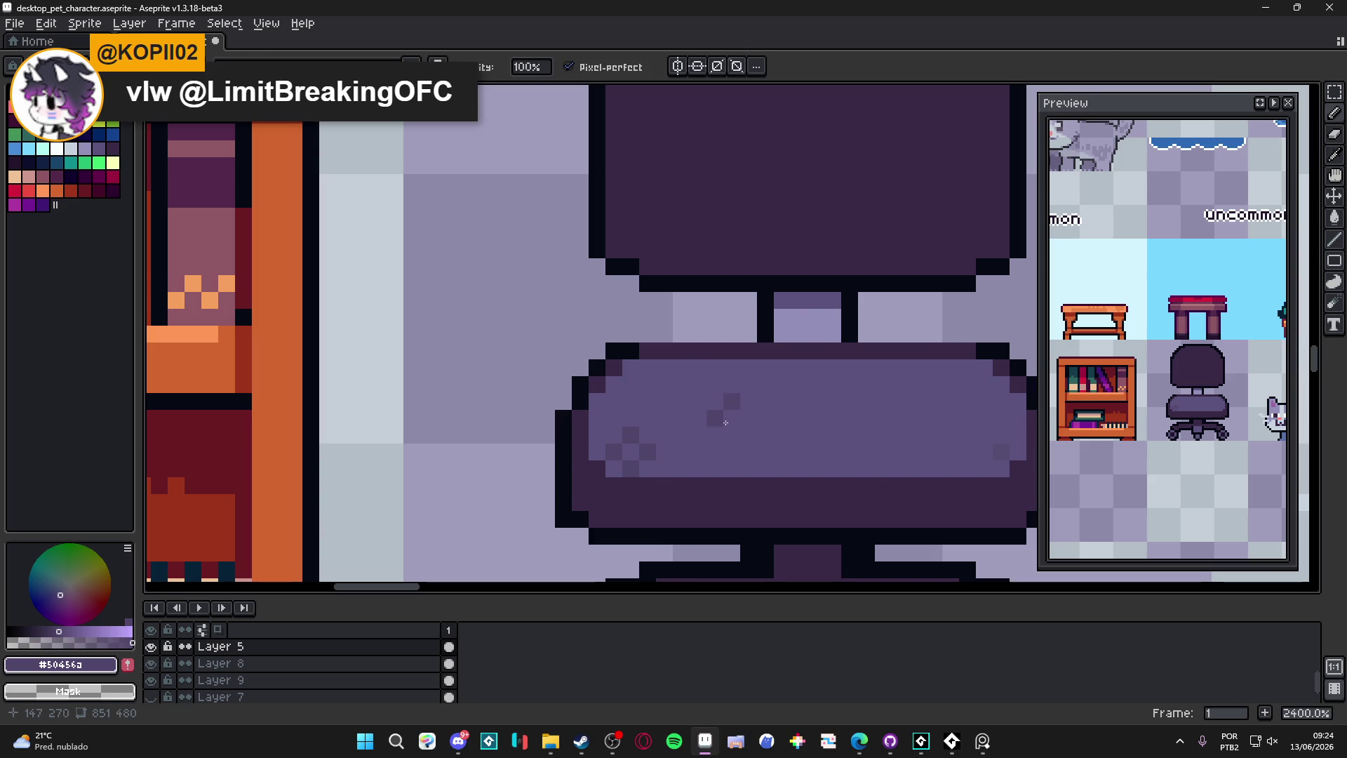
{"action": "key", "text": "g"}
{"action": "left_click", "coordinate": [786, 449]}
{"action": "scroll", "coordinate": [786, 454], "scroll_direction": "down", "scroll_amount": 2}
{"action": "scroll", "coordinate": [786, 454], "scroll_direction": "down", "scroll_amount": 3}
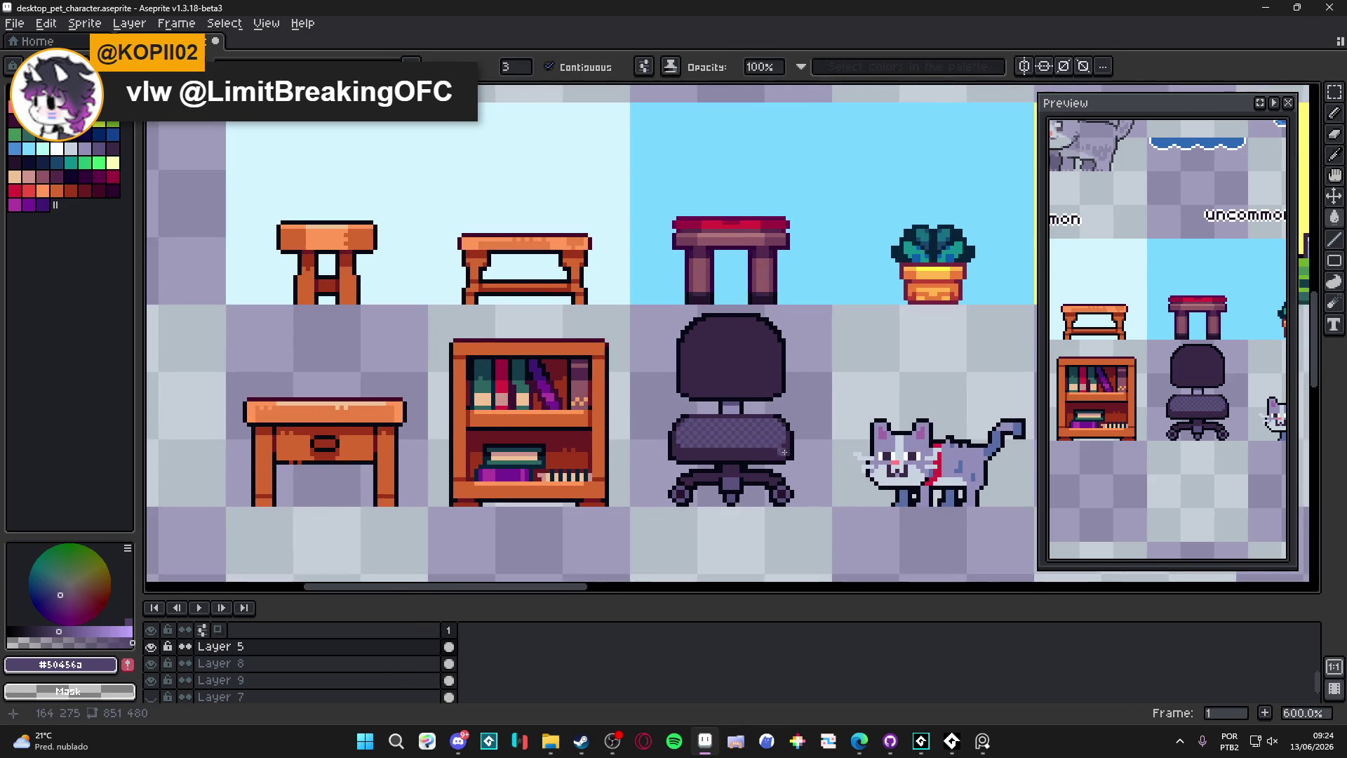
{"action": "scroll", "coordinate": [797, 455], "scroll_direction": "down", "scroll_amount": 1}
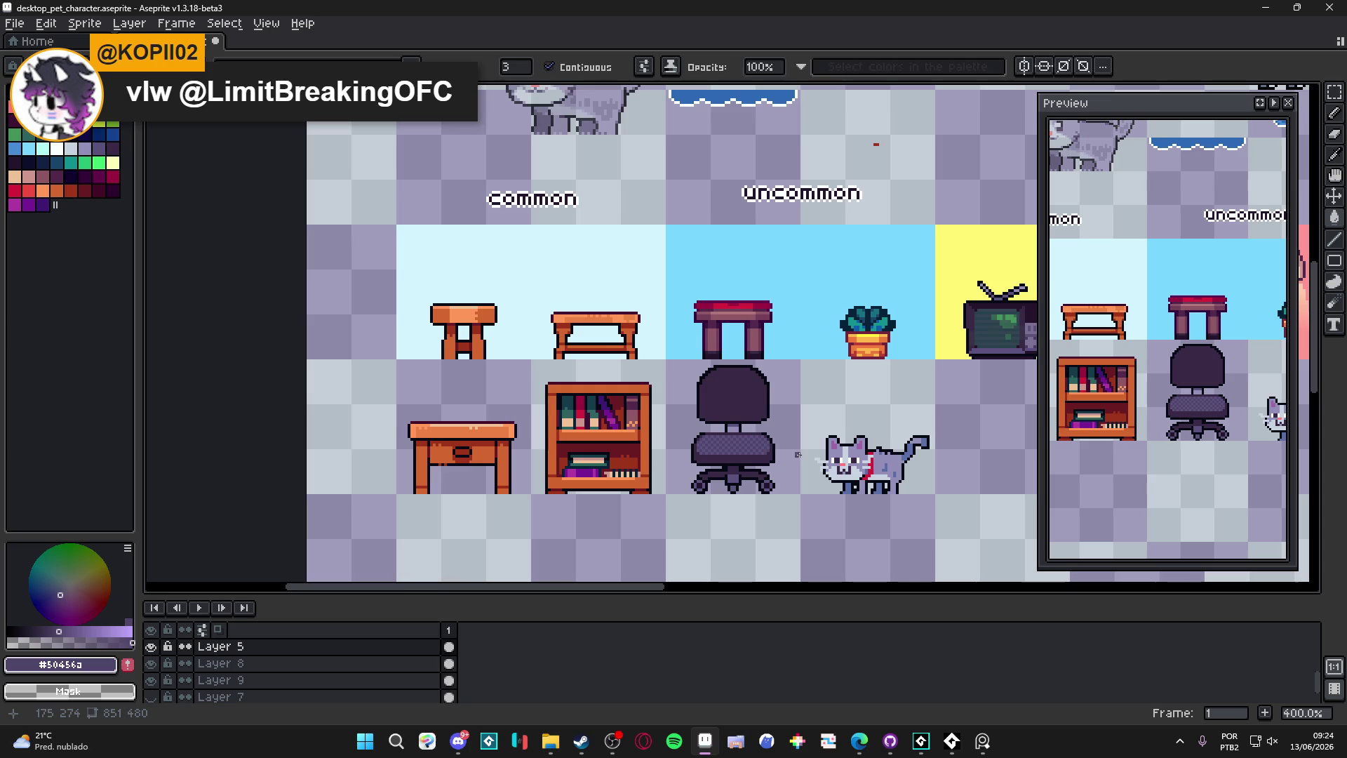
{"action": "scroll", "coordinate": [705, 477], "scroll_direction": "up", "scroll_amount": 6}
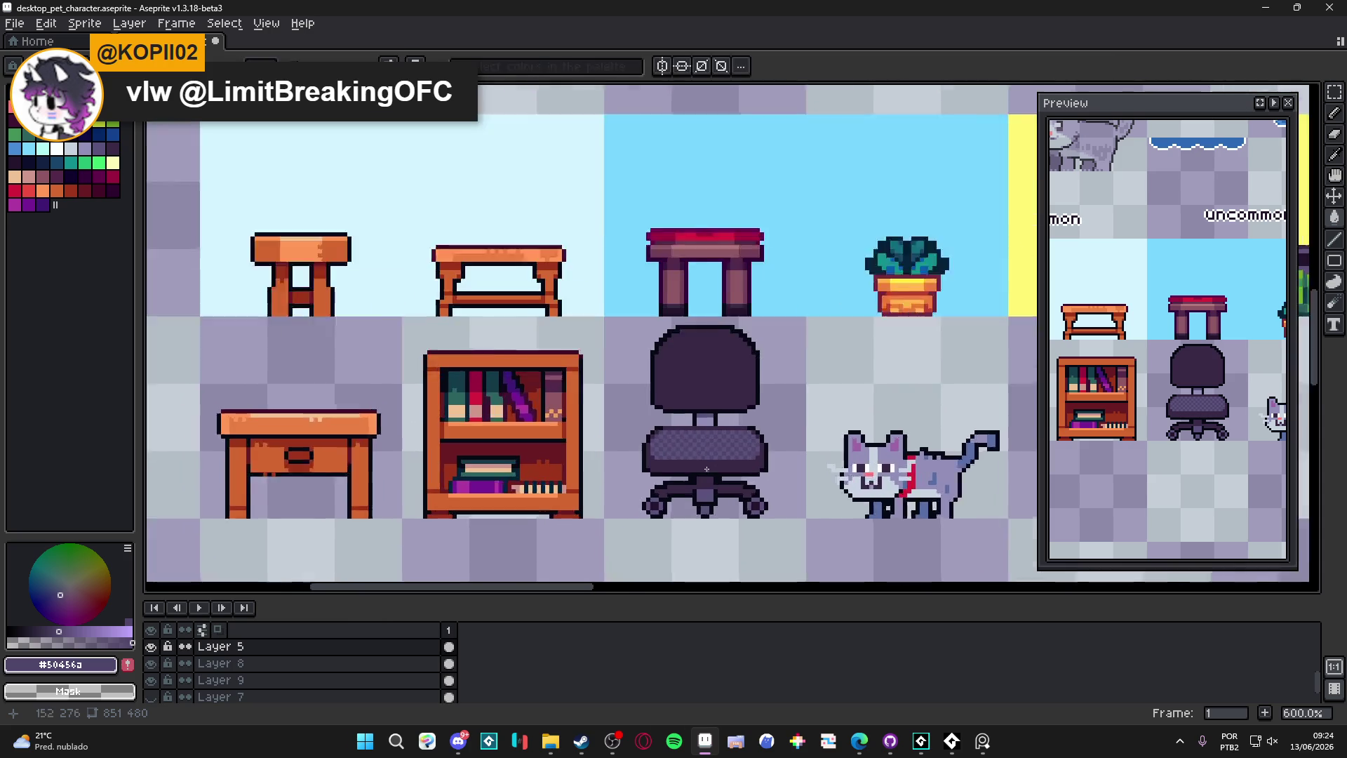
{"action": "scroll", "coordinate": [572, 469], "scroll_direction": "up", "scroll_amount": 1}
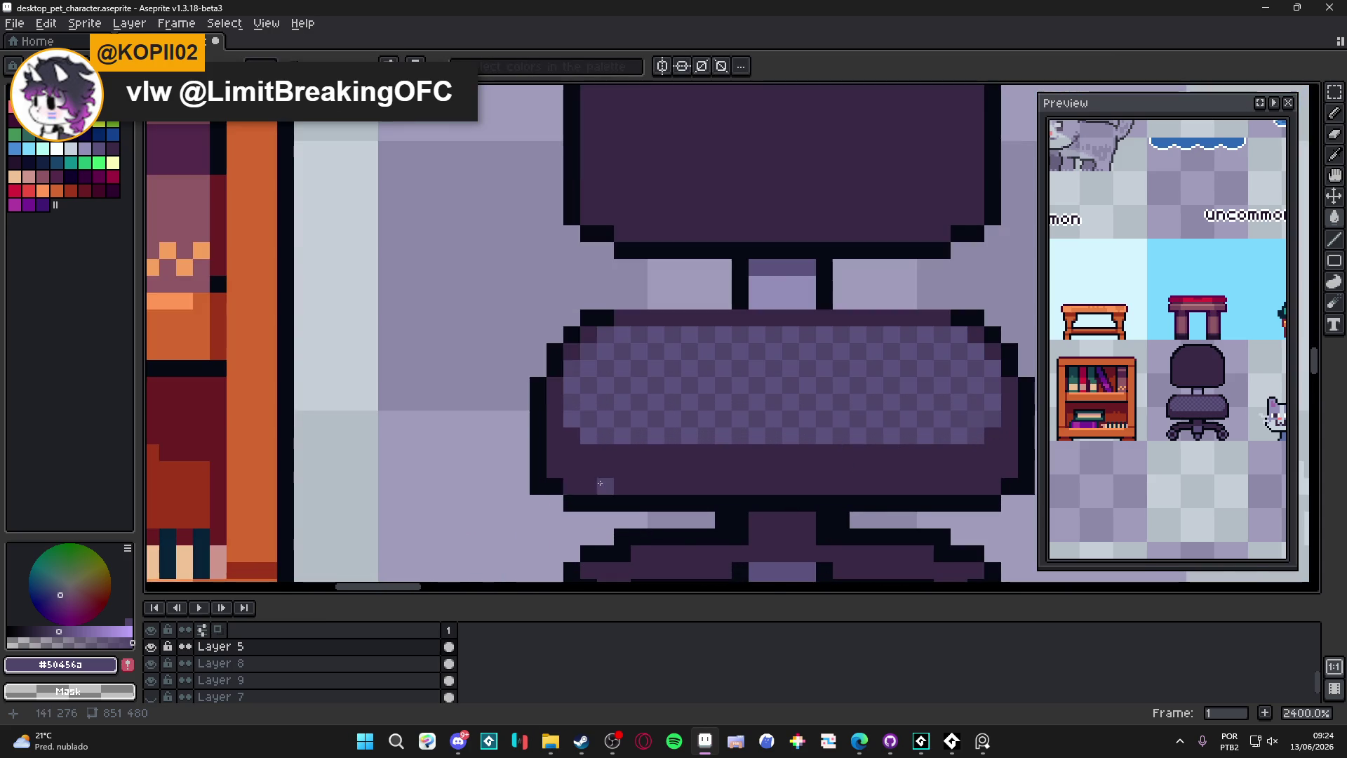
{"action": "scroll", "coordinate": [607, 484], "scroll_direction": "down", "scroll_amount": 1}
{"action": "scroll", "coordinate": [608, 483], "scroll_direction": "down", "scroll_amount": 5}
{"action": "scroll", "coordinate": [650, 486], "scroll_direction": "up", "scroll_amount": 4}
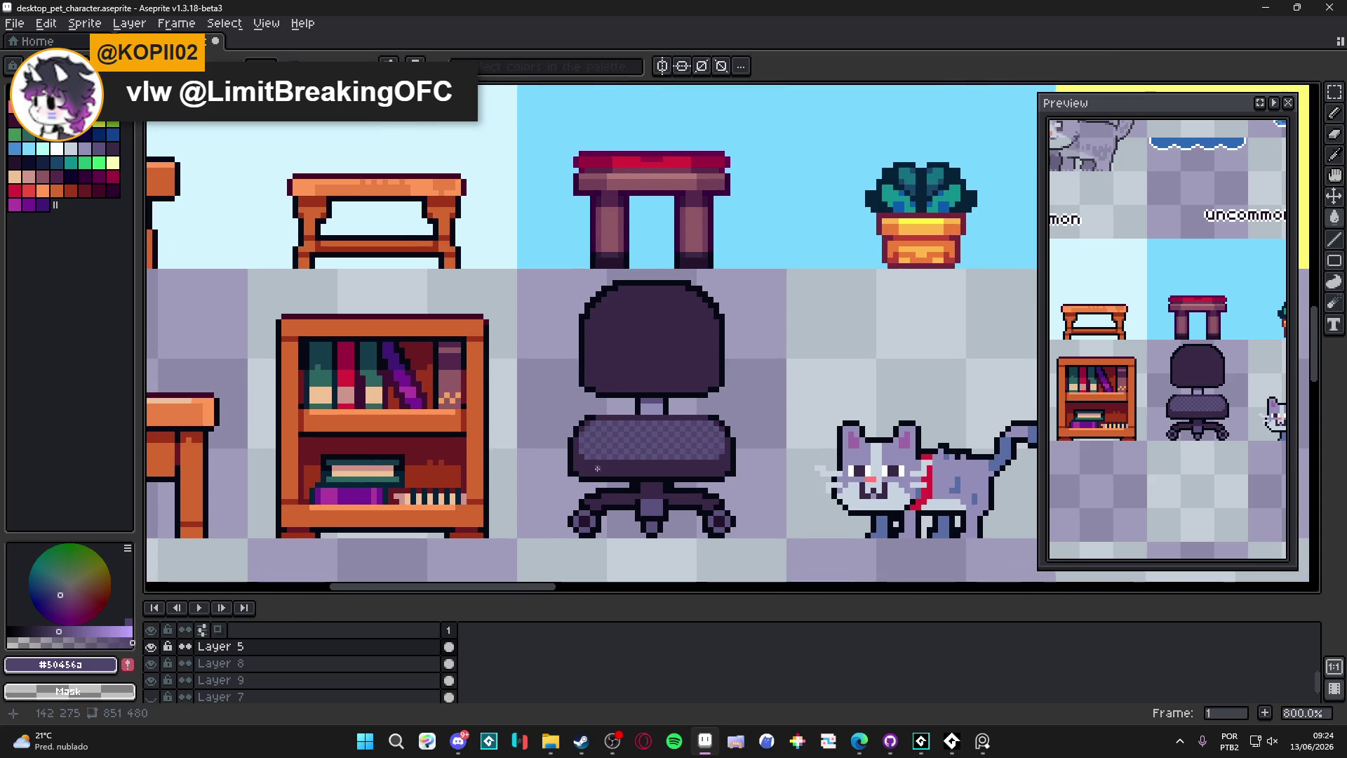
{"action": "scroll", "coordinate": [627, 462], "scroll_direction": "up", "scroll_amount": 5}
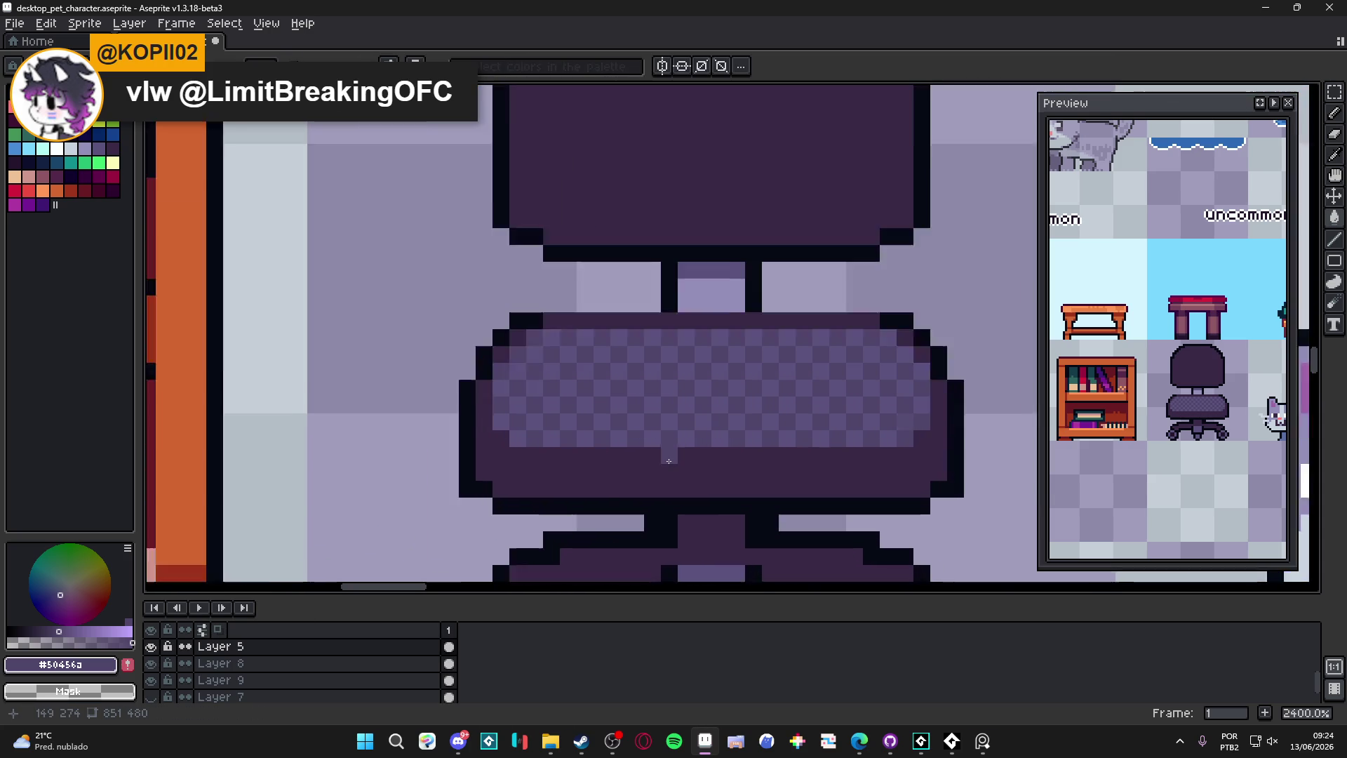
{"action": "left_click", "coordinate": [694, 430], "text": "alt"}
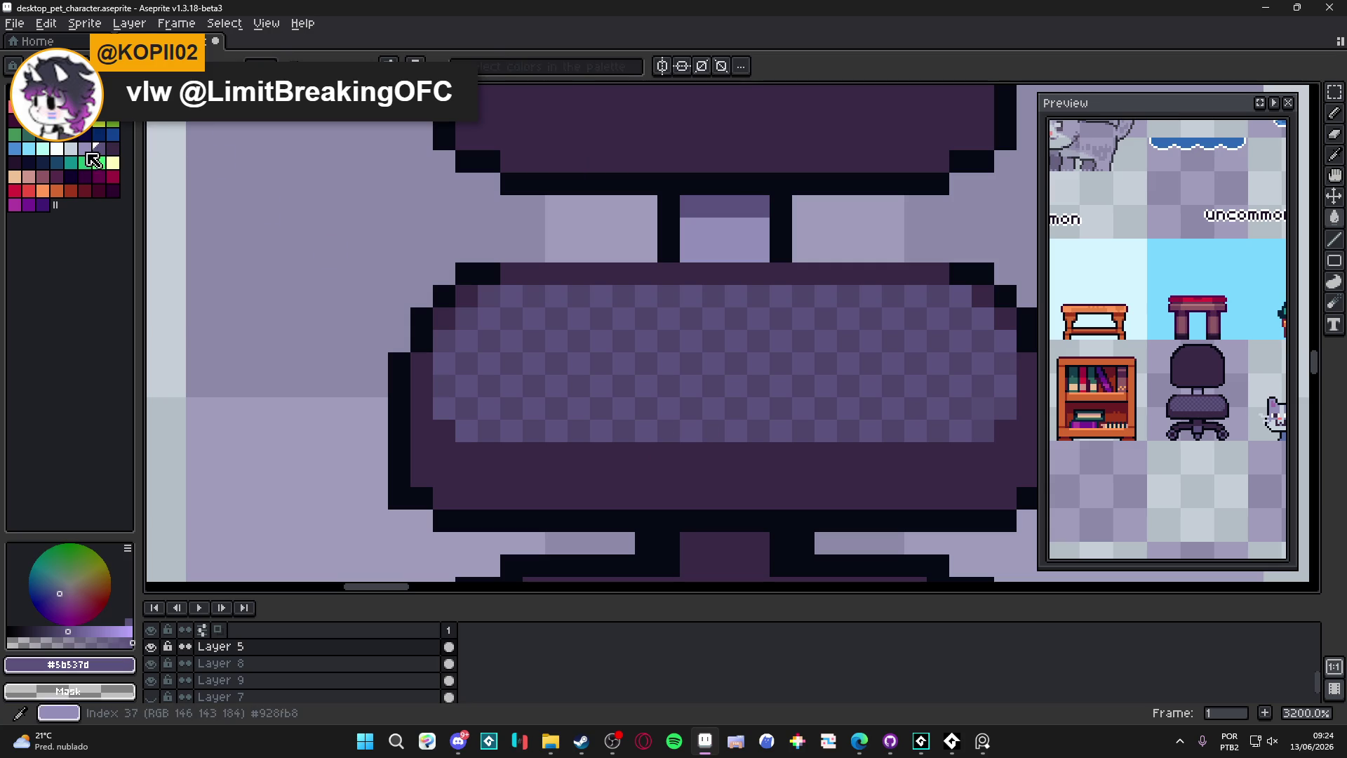
{"action": "left_click", "coordinate": [85, 149]}
{"action": "left_click", "coordinate": [32, 640]}
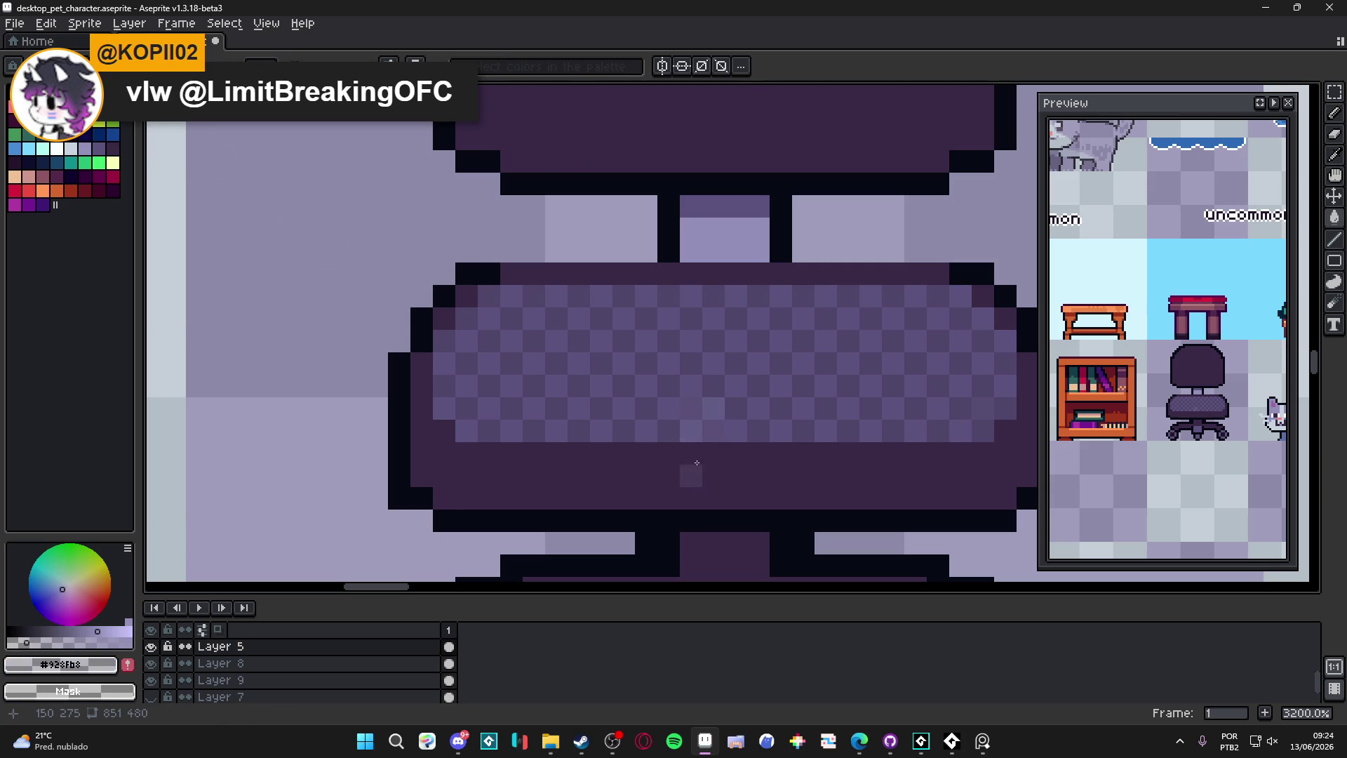
{"action": "mouse_move", "coordinate": [693, 406]}
{"action": "left_mouse_down"}
{"action": "mouse_move", "coordinate": [702, 420]}
{"action": "mouse_move", "coordinate": [645, 419]}
{"action": "mouse_move", "coordinate": [589, 392]}
{"action": "mouse_move", "coordinate": [611, 428]}
{"action": "mouse_move", "coordinate": [900, 423]}
{"action": "left_mouse_up"}
{"action": "key", "text": "ctrl+z"}
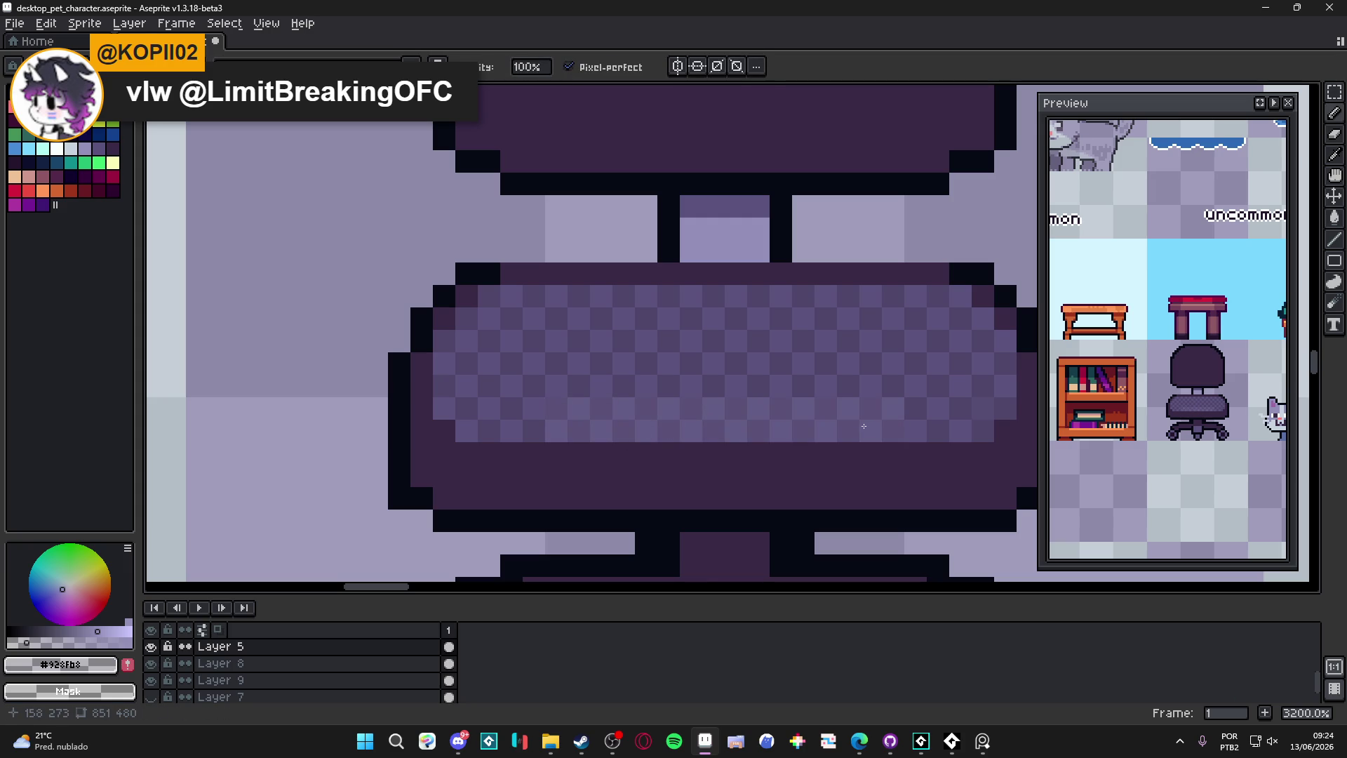
{"action": "key", "text": "ctrl+z"}
{"action": "key", "text": "ctrl+z"}
{"action": "key", "text": "ctrl+z"}
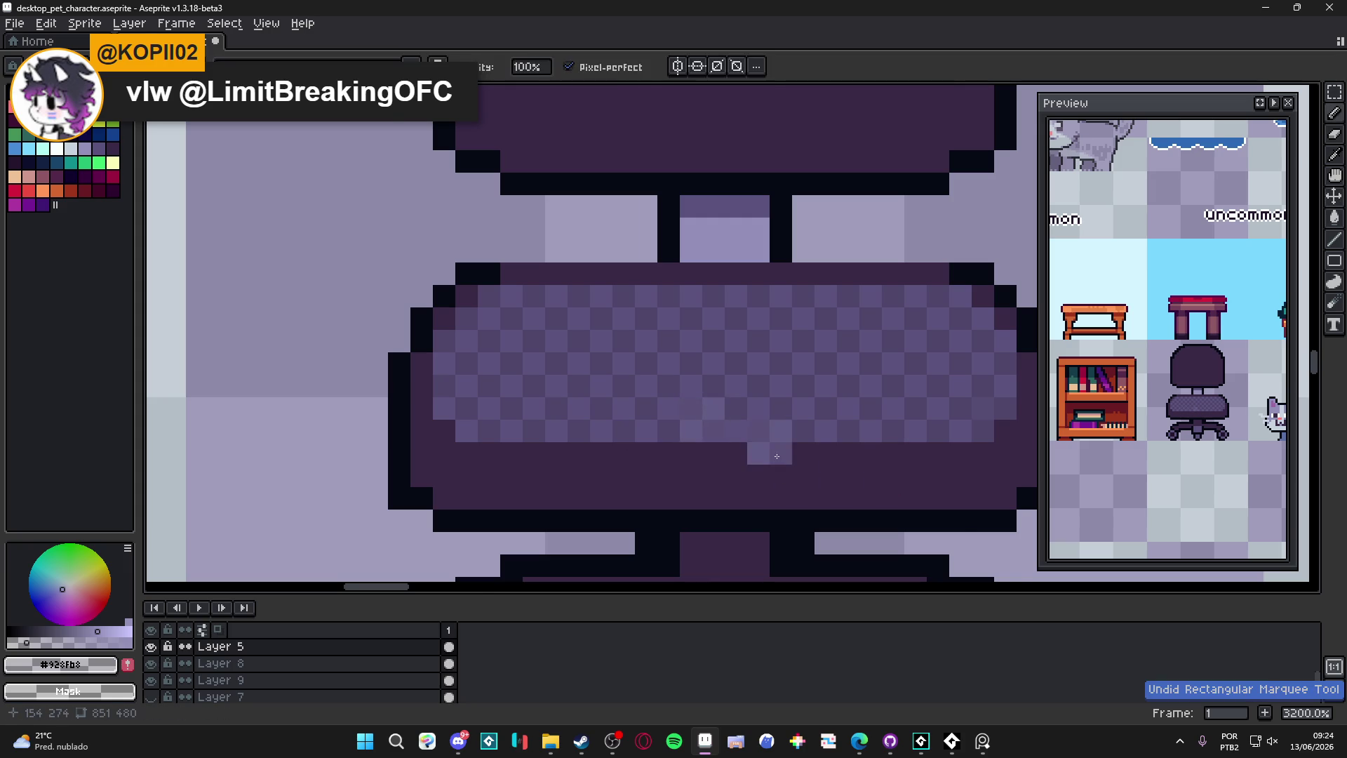
{"action": "scroll", "coordinate": [779, 459], "scroll_direction": "down", "scroll_amount": 4}
{"action": "key", "text": "ctrl+z"}
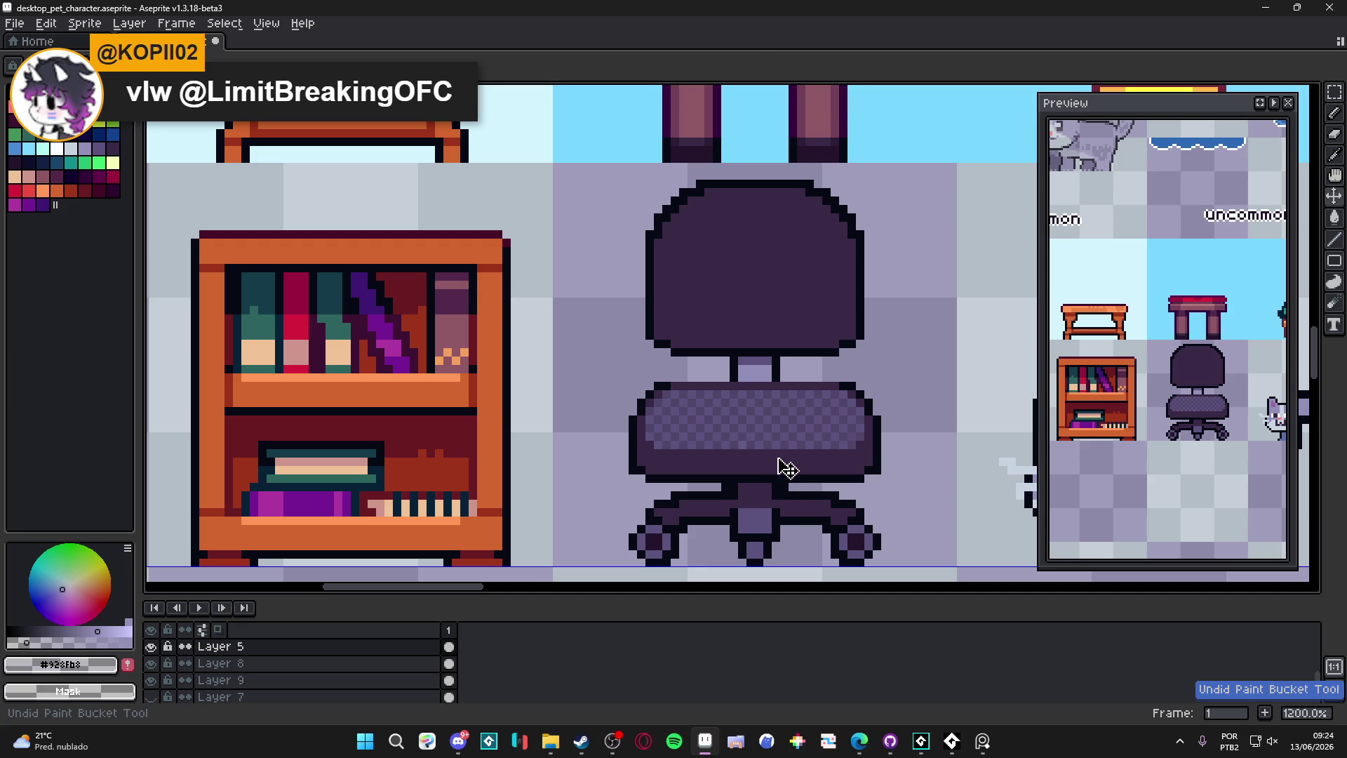
{"action": "scroll", "coordinate": [787, 468], "scroll_direction": "down", "scroll_amount": 3}
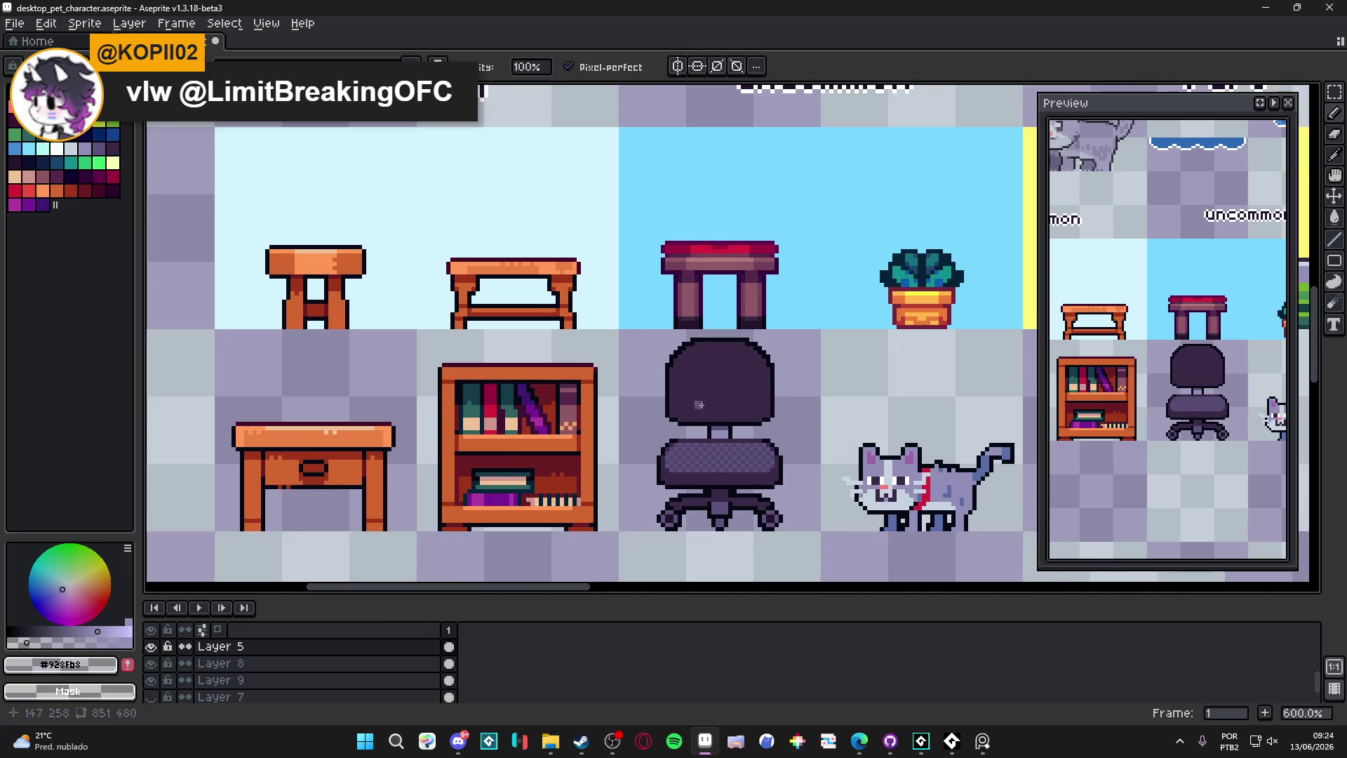
Step: Eyedrop the chair's dark purples and paint the first shading inside the backrest
{"action": "scroll", "coordinate": [700, 404], "scroll_direction": "up", "scroll_amount": 2}
{"action": "left_click", "coordinate": [688, 351], "text": "alt"}
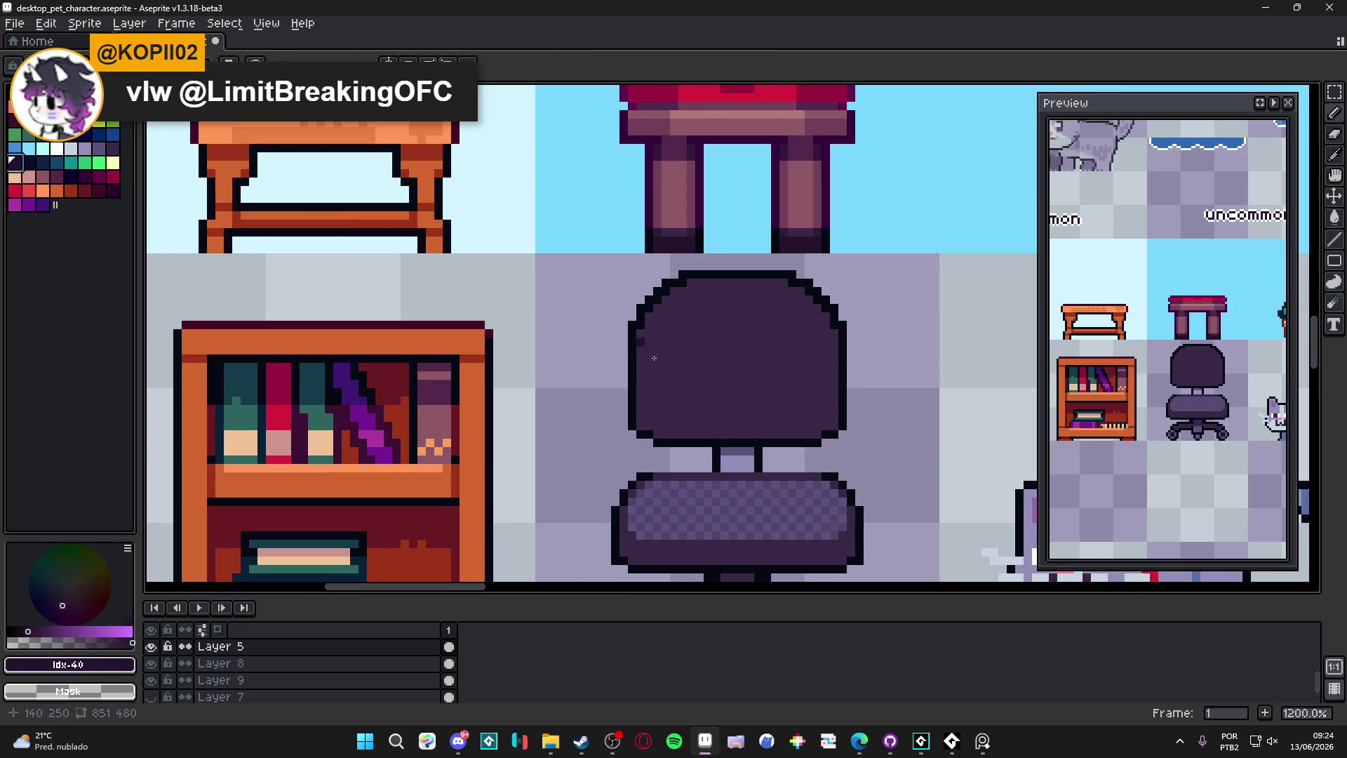
{"action": "scroll", "coordinate": [656, 327], "scroll_direction": "up", "scroll_amount": 3}
{"action": "left_click", "coordinate": [602, 311]}
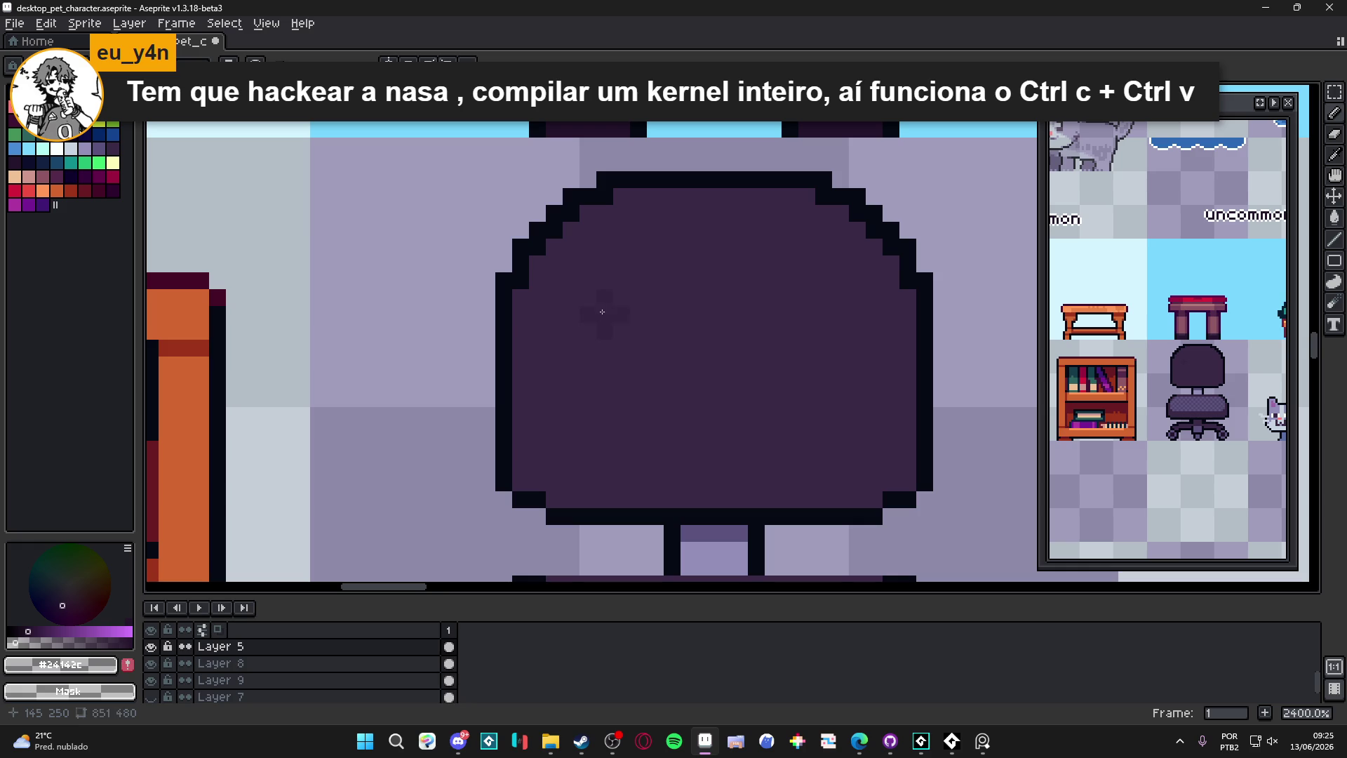
{"action": "left_click", "coordinate": [613, 316], "text": "alt"}
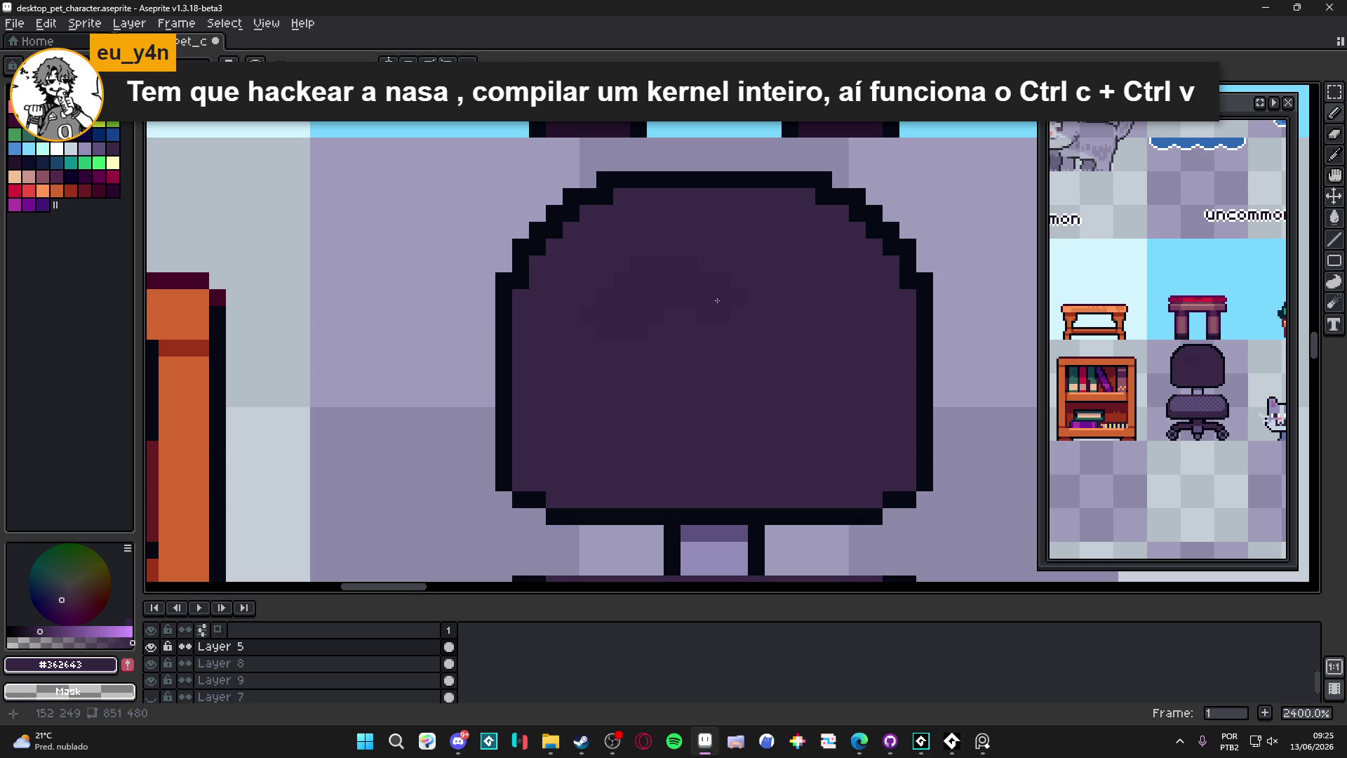
{"action": "mouse_move", "coordinate": [784, 288]}
{"action": "left_mouse_down"}
{"action": "mouse_move", "coordinate": [812, 304]}
{"action": "mouse_move", "coordinate": [818, 337]}
{"action": "mouse_move", "coordinate": [744, 322]}
{"action": "left_mouse_up"}
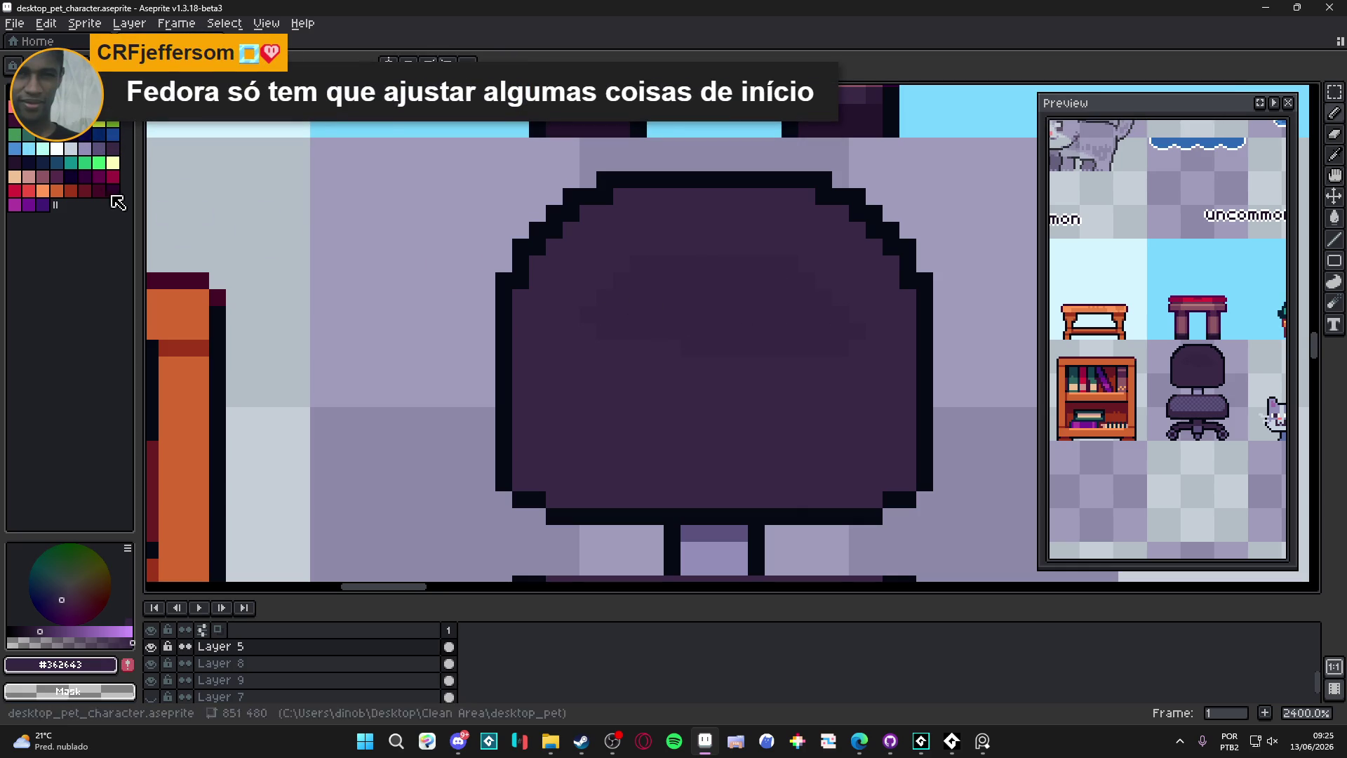
Step: Extend the darker shading across the backrest and along its lower part
{"action": "left_click", "coordinate": [14, 162]}
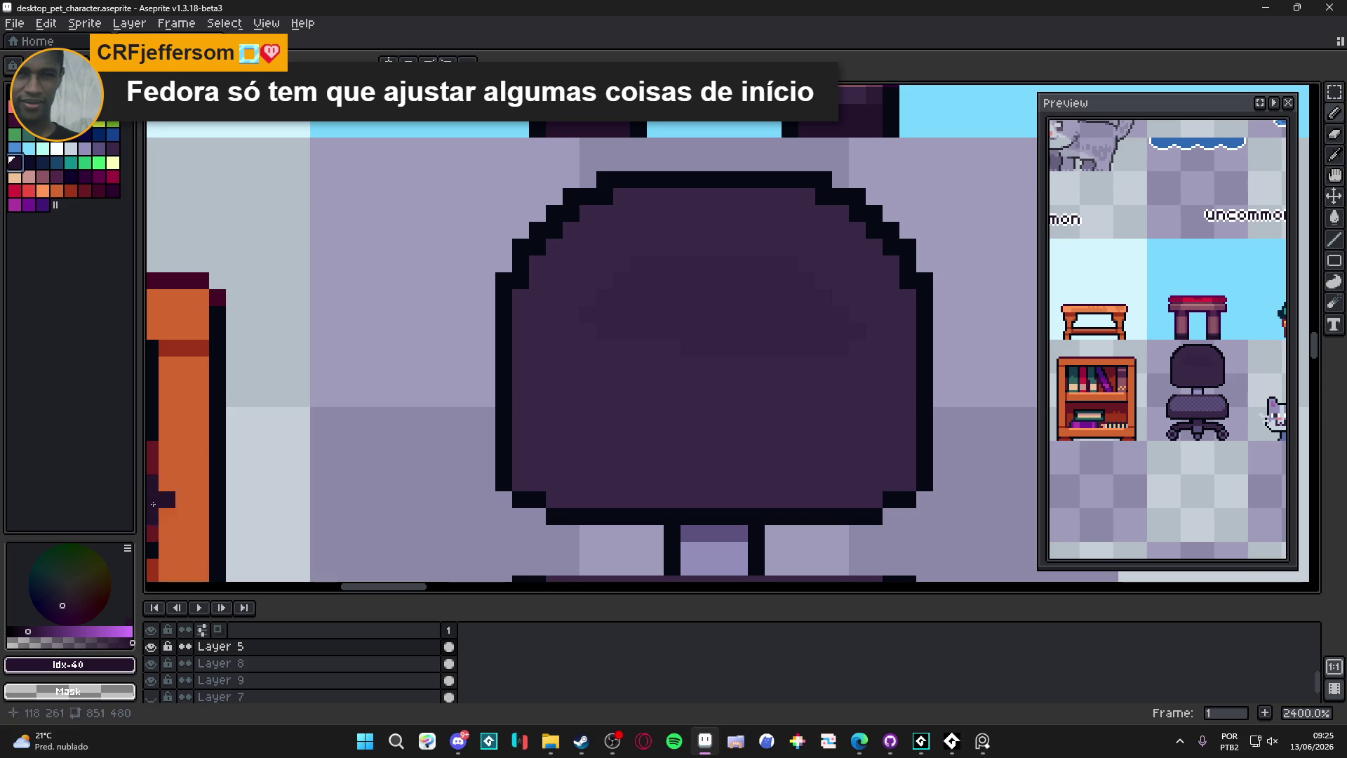
{"action": "left_click", "coordinate": [684, 360], "text": "alt"}
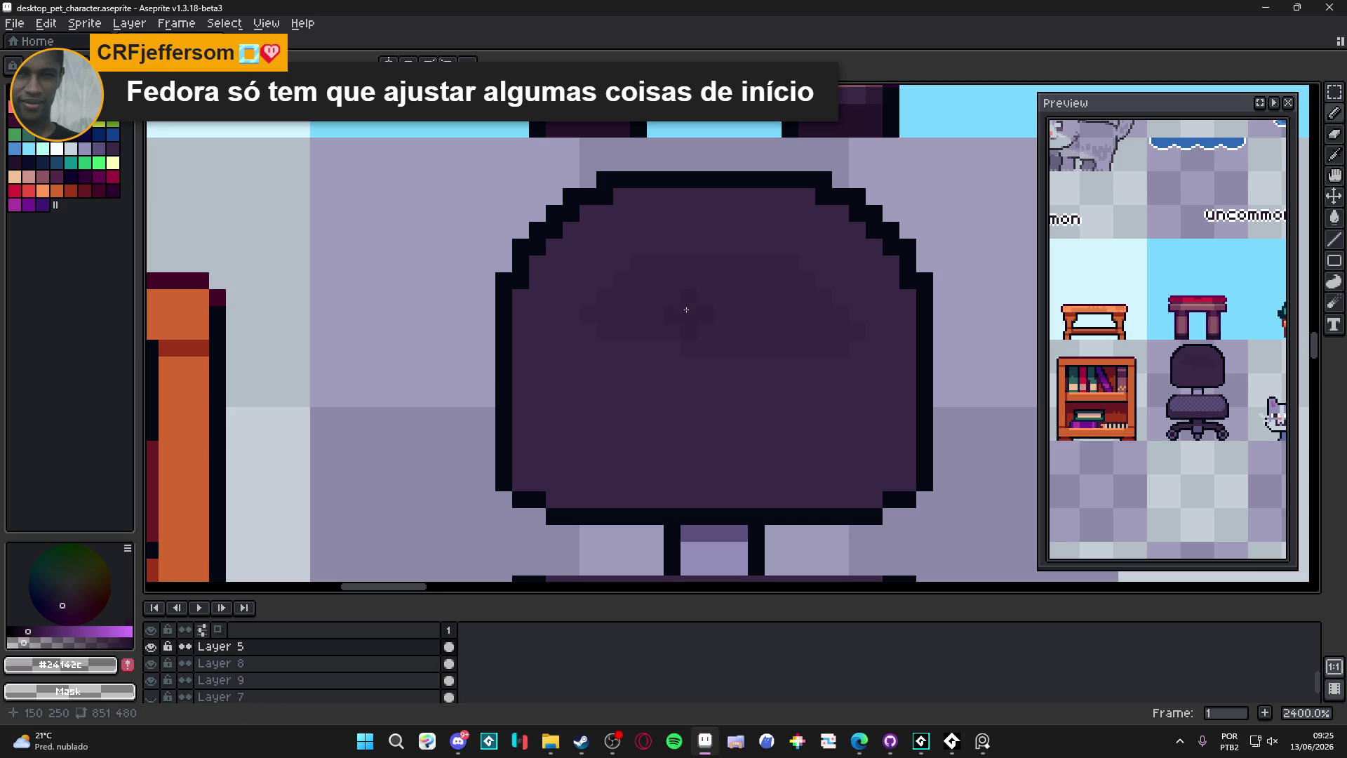
{"action": "left_click", "coordinate": [690, 312], "text": "alt"}
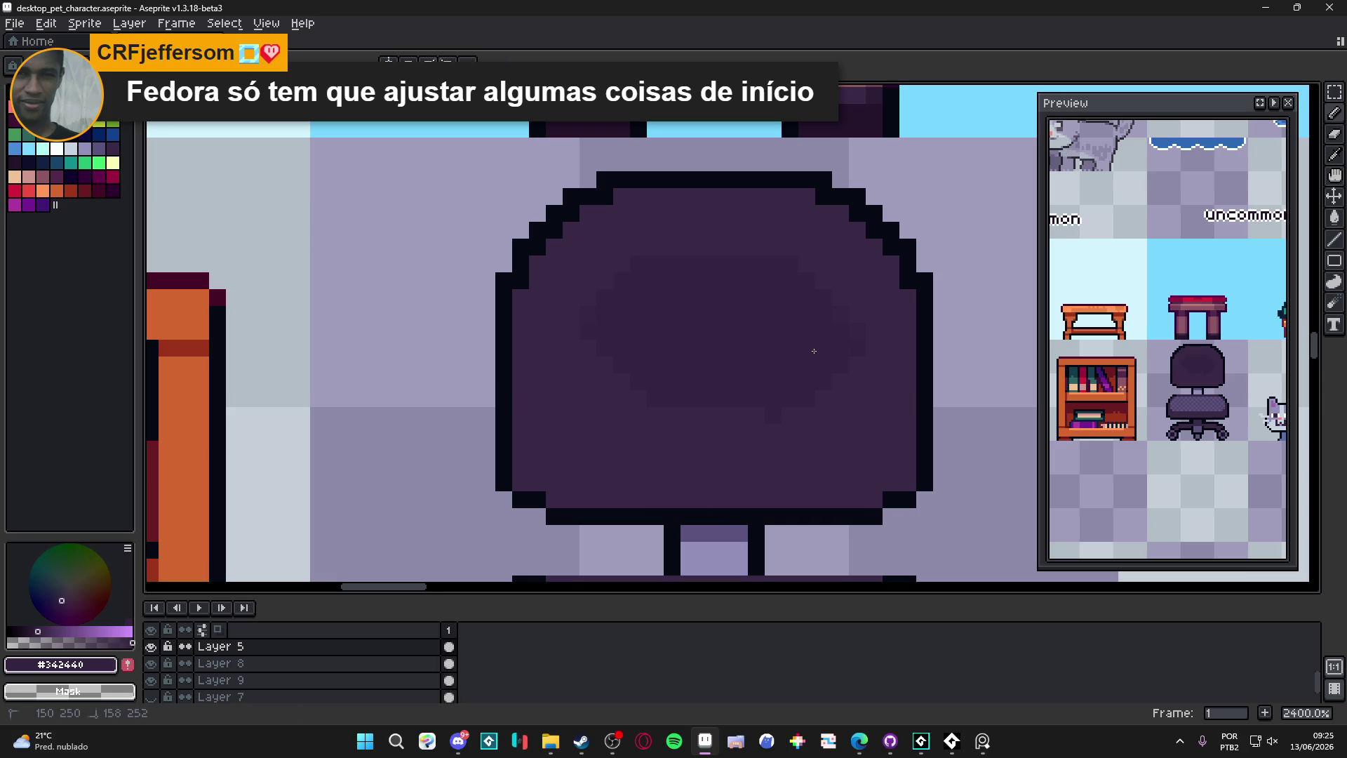
{"action": "left_click_drag", "start_coordinate": [807, 405], "coordinate": [694, 392]}
{"action": "mouse_move", "coordinate": [616, 344]}
{"action": "left_mouse_down"}
{"action": "mouse_move", "coordinate": [725, 442]}
{"action": "mouse_move", "coordinate": [797, 435]}
{"action": "left_mouse_up"}
{"action": "left_click_drag", "start_coordinate": [578, 395], "coordinate": [632, 446]}
Step: Re-sample the chair's fill purple and then the darker shading purple
{"action": "left_click", "coordinate": [593, 288], "text": "alt"}
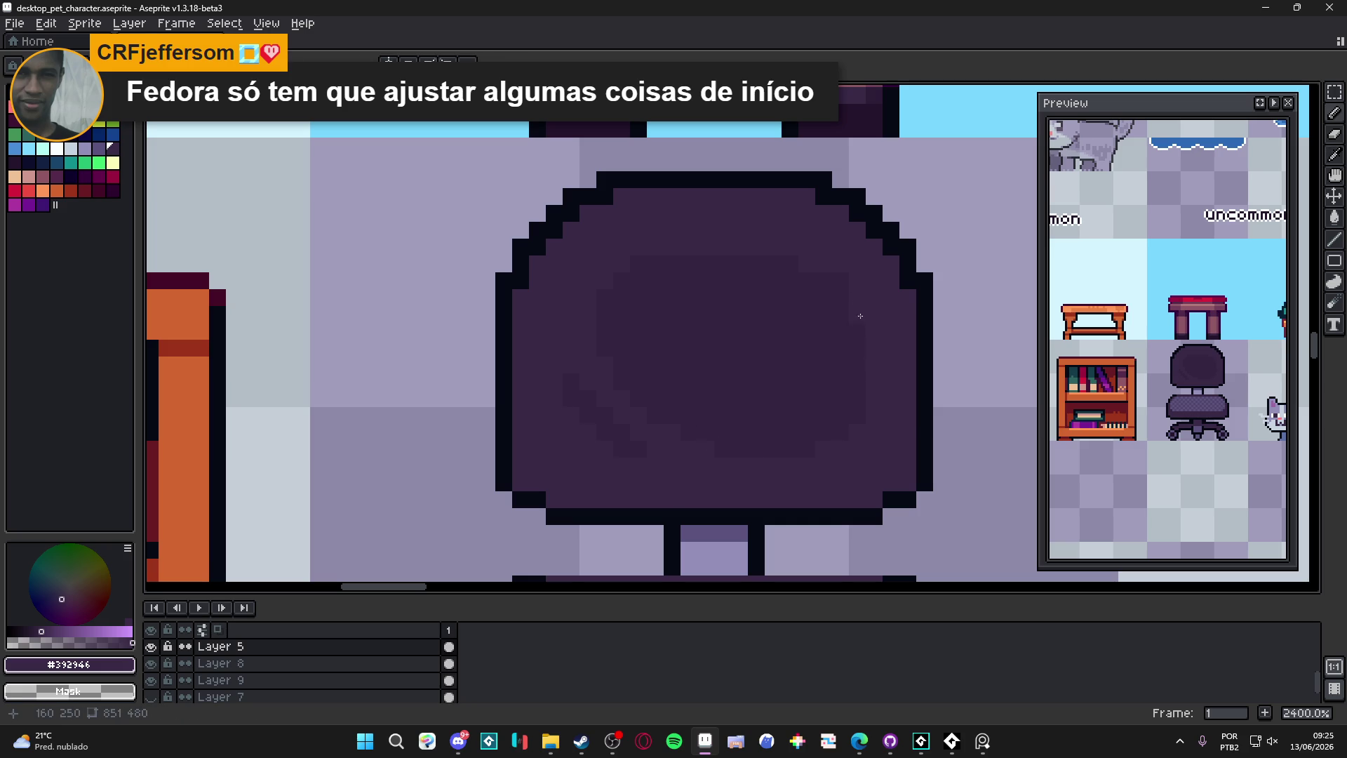
{"action": "scroll", "coordinate": [793, 259], "scroll_direction": "down", "scroll_amount": 5}
{"action": "scroll", "coordinate": [776, 335], "scroll_direction": "down", "scroll_amount": 1}
{"action": "scroll", "coordinate": [776, 336], "scroll_direction": "up", "scroll_amount": 1}
{"action": "left_click", "coordinate": [776, 336], "text": "alt"}
{"action": "scroll", "coordinate": [759, 345], "scroll_direction": "down", "scroll_amount": 1}
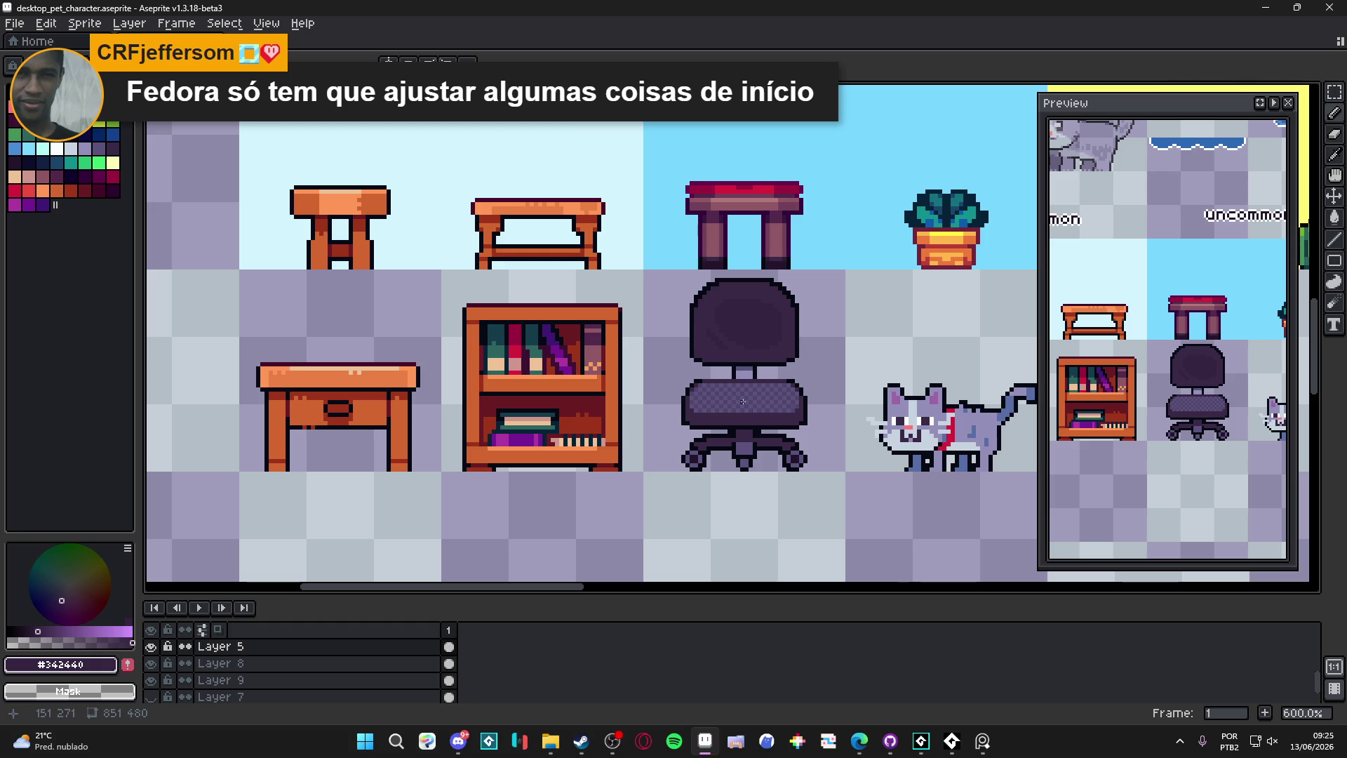
{"action": "scroll", "coordinate": [683, 436], "scroll_direction": "up", "scroll_amount": 2}
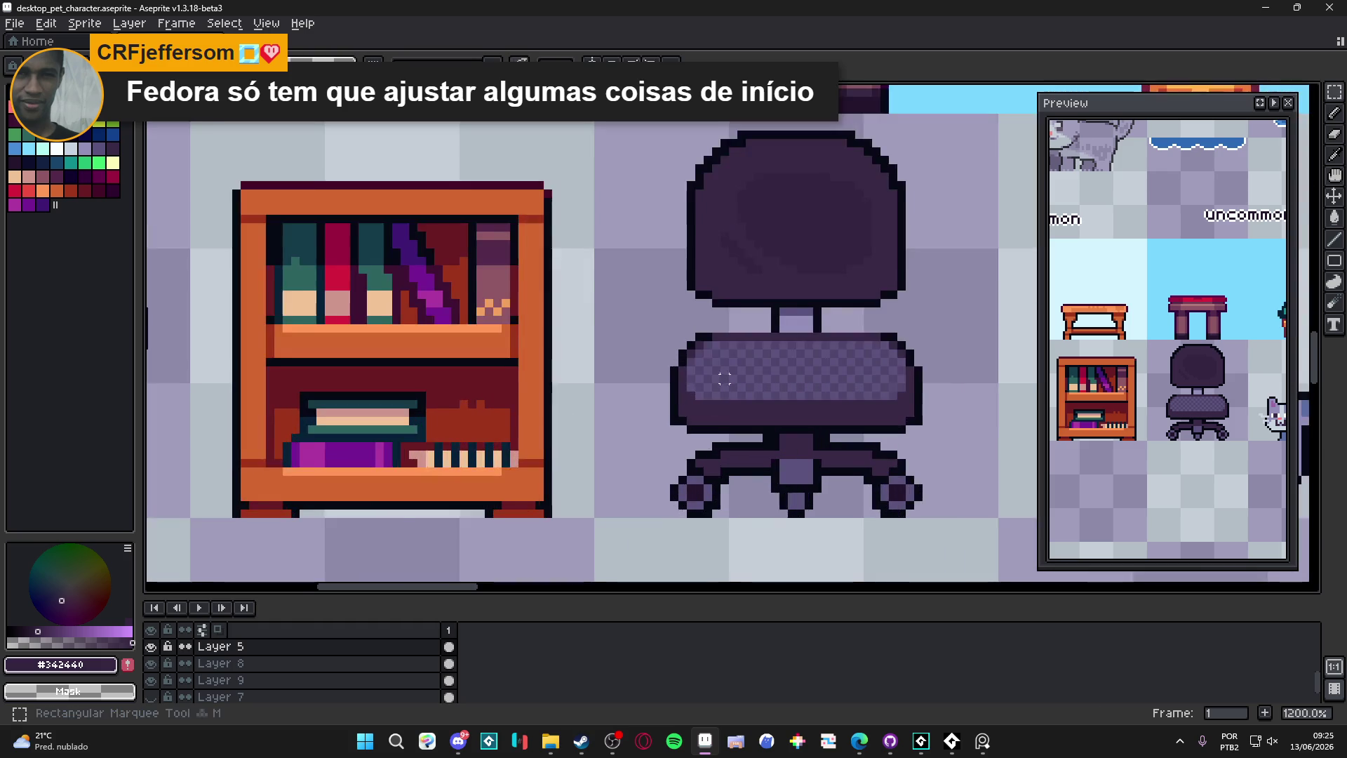
Step: Select a rectangle over the seat, eyedrop its purples, and undo the earlier seat highlight and band
{"action": "scroll", "coordinate": [682, 436], "scroll_direction": "up", "scroll_amount": 1}
{"action": "mouse_move", "coordinate": [702, 339]}
{"action": "left_mouse_down"}
{"action": "mouse_move", "coordinate": [928, 415]}
{"action": "mouse_move", "coordinate": [951, 411]}
{"action": "mouse_move", "coordinate": [933, 379]}
{"action": "mouse_move", "coordinate": [884, 413]}
{"action": "mouse_move", "coordinate": [893, 402]}
{"action": "left_mouse_up"}
{"action": "left_click", "coordinate": [933, 382], "text": "alt"}
{"action": "key", "text": "ctrl+z"}
{"action": "key", "text": "ctrl+z"}
{"action": "key", "text": "ctrl+z"}
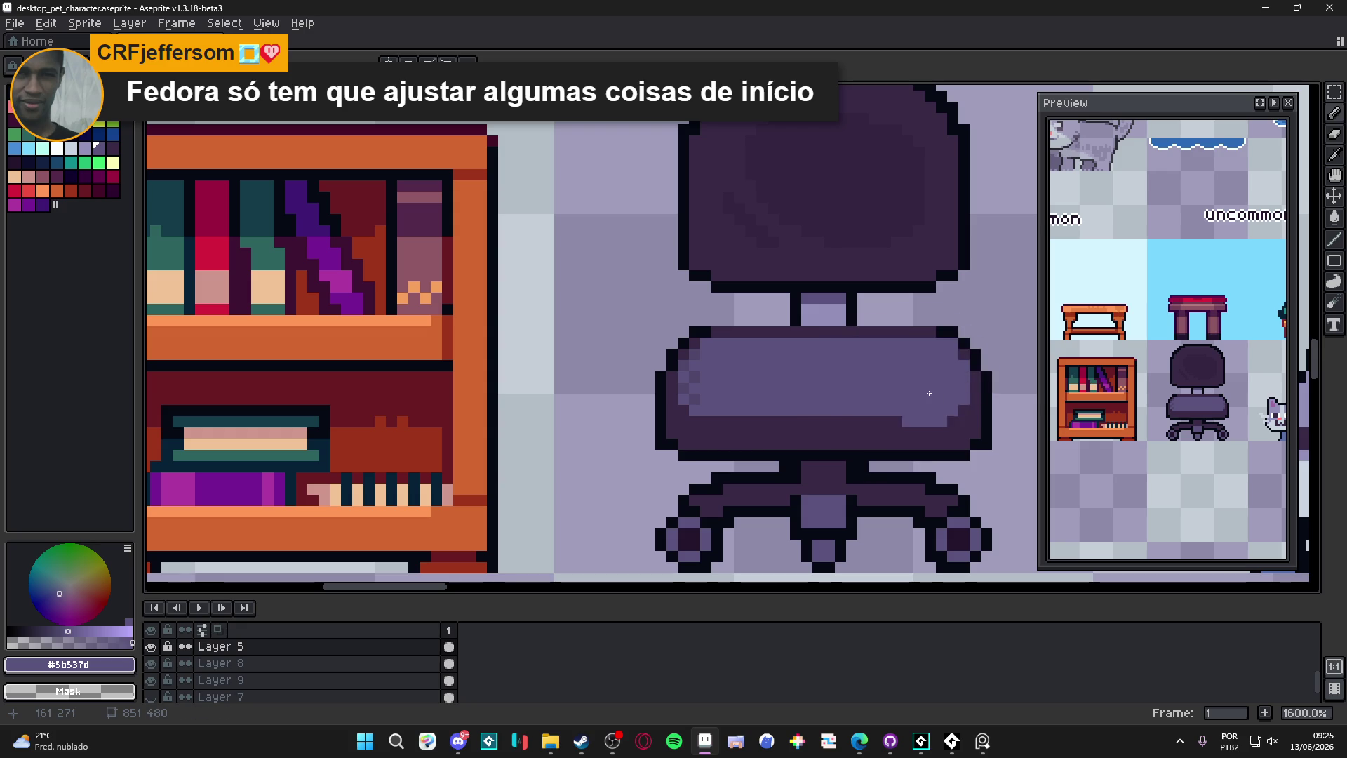
{"action": "left_click", "coordinate": [881, 391], "text": "alt"}
{"action": "key", "text": "ctrl+z"}
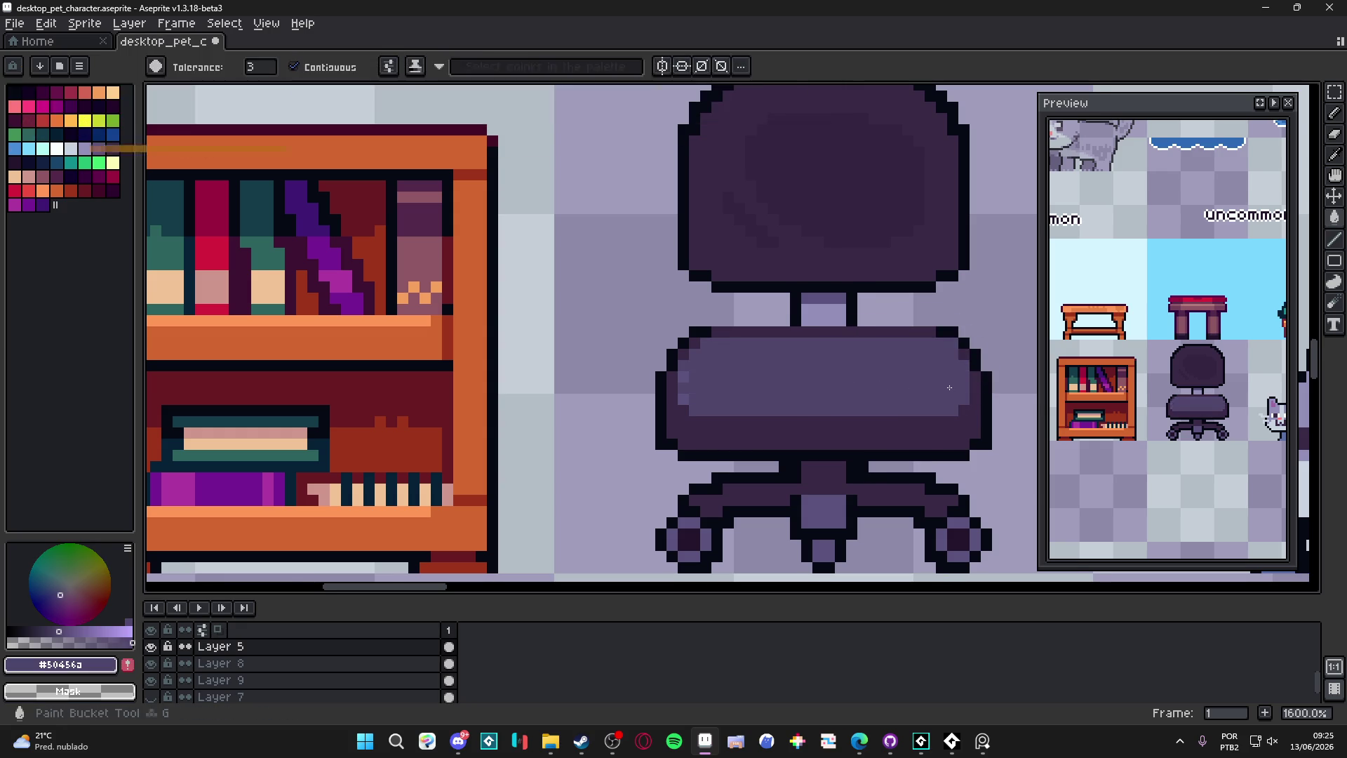
{"action": "scroll", "coordinate": [695, 387], "scroll_direction": "up", "scroll_amount": 2}
{"action": "scroll", "coordinate": [710, 407], "scroll_direction": "down", "scroll_amount": 5}
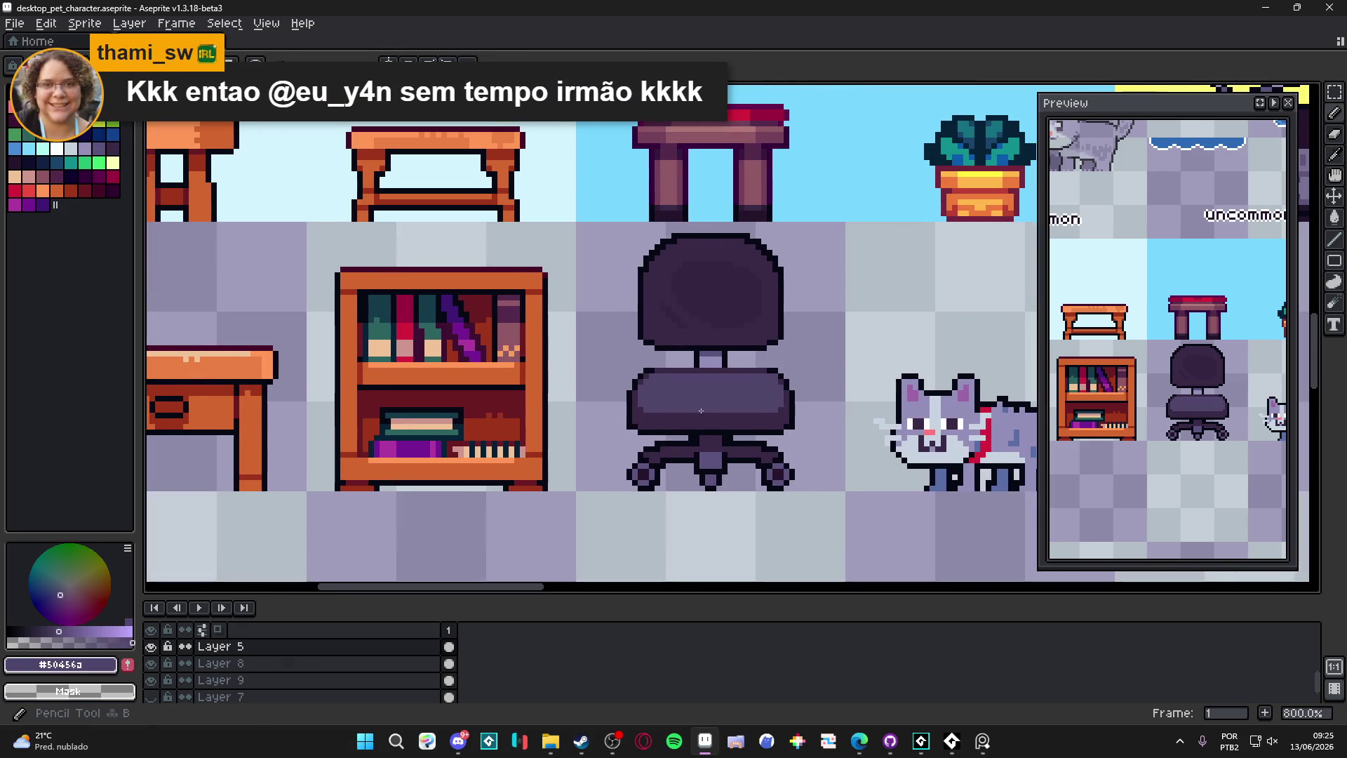
Step: Switch to the Pencil and paint a light purple strip along the seat front
{"action": "key", "text": "5"}
{"action": "left_click", "coordinate": [98, 148]}
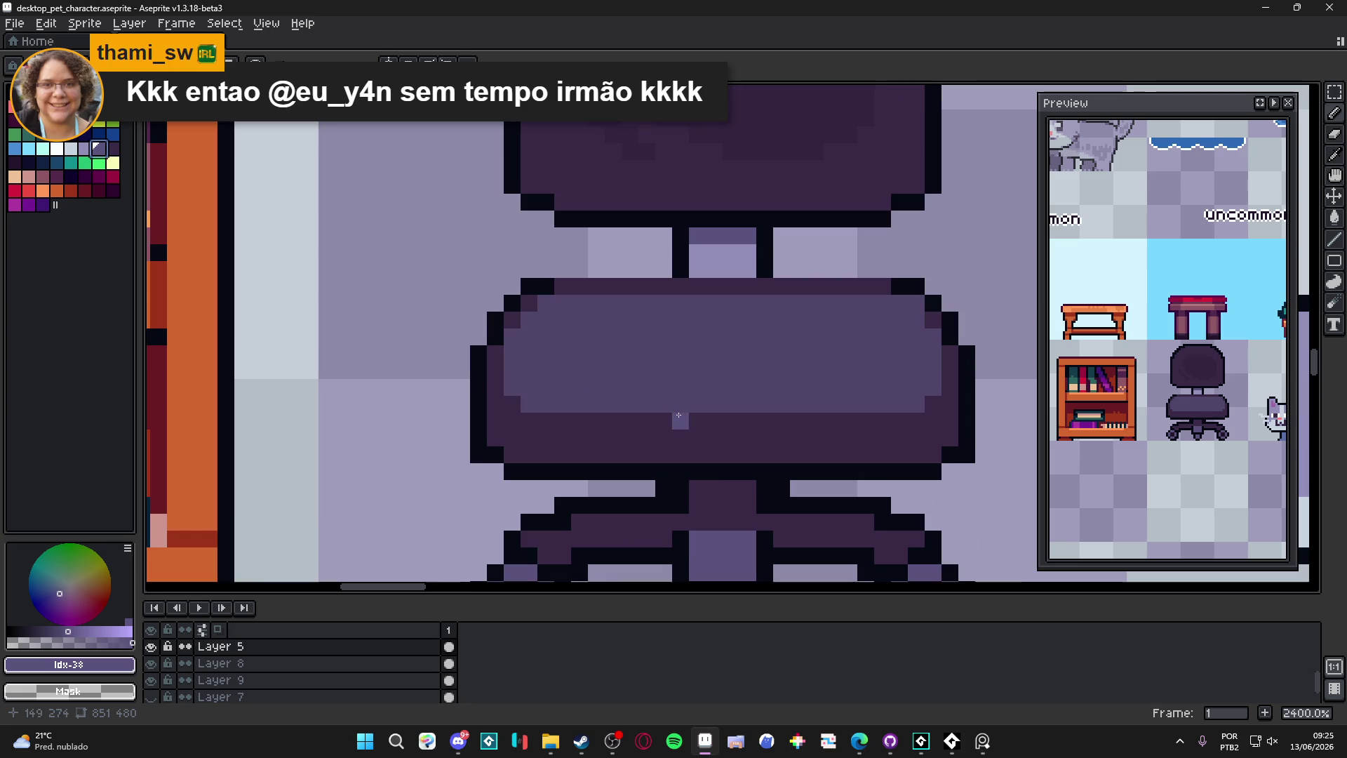
{"action": "scroll", "coordinate": [682, 417], "scroll_direction": "up", "scroll_amount": 1}
{"action": "left_click_drag", "start_coordinate": [668, 403], "coordinate": [848, 407]}
Step: Dither highlight pixels at the strip's right end and extend it further left
{"action": "left_click", "coordinate": [865, 404]}
{"action": "left_click", "coordinate": [881, 388]}
{"action": "left_click", "coordinate": [898, 404]}
{"action": "left_click", "coordinate": [634, 401]}
{"action": "left_click", "coordinate": [632, 388]}
{"action": "left_click_drag", "start_coordinate": [613, 387], "coordinate": [580, 388]}
{"action": "left_click", "coordinate": [563, 404]}
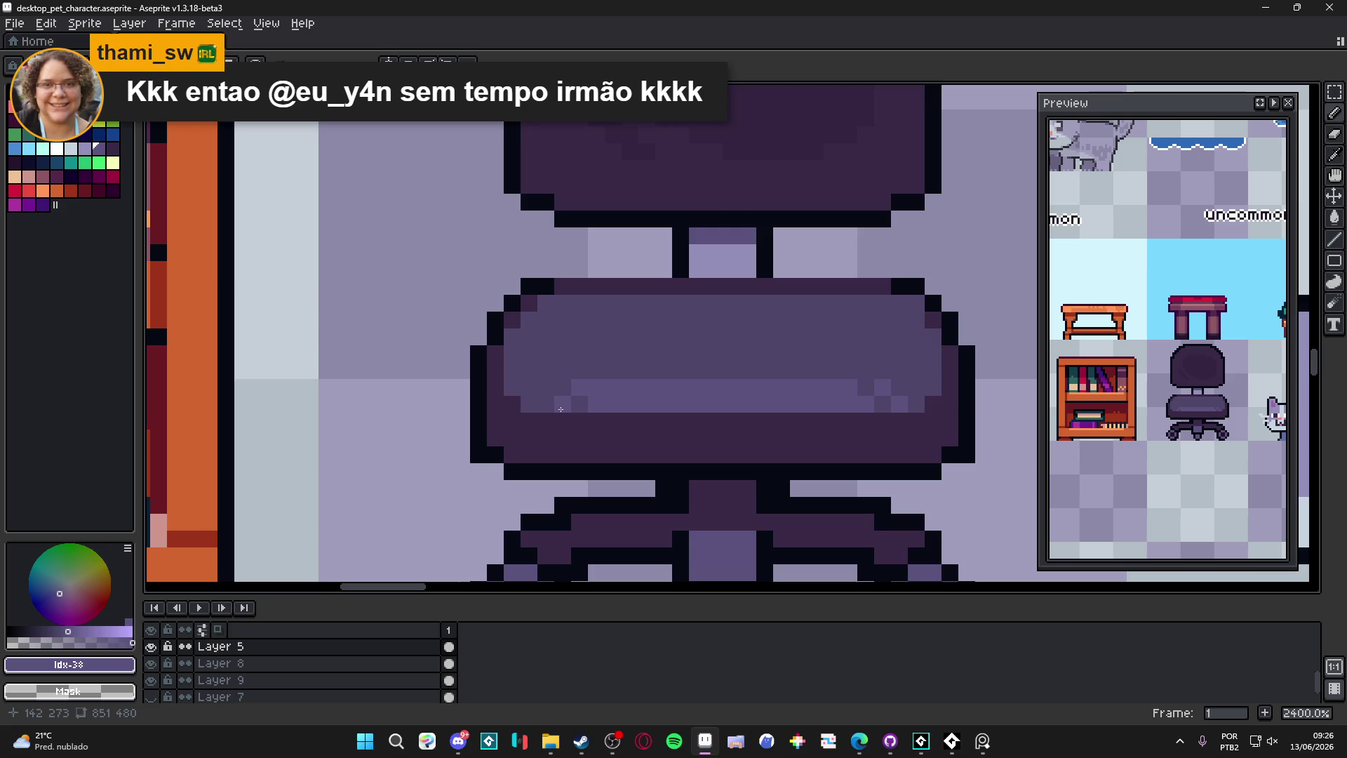
{"action": "scroll", "coordinate": [561, 409], "scroll_direction": "down", "scroll_amount": 6}
{"action": "scroll", "coordinate": [591, 438], "scroll_direction": "up", "scroll_amount": 4}
{"action": "scroll", "coordinate": [591, 438], "scroll_direction": "down", "scroll_amount": 5}
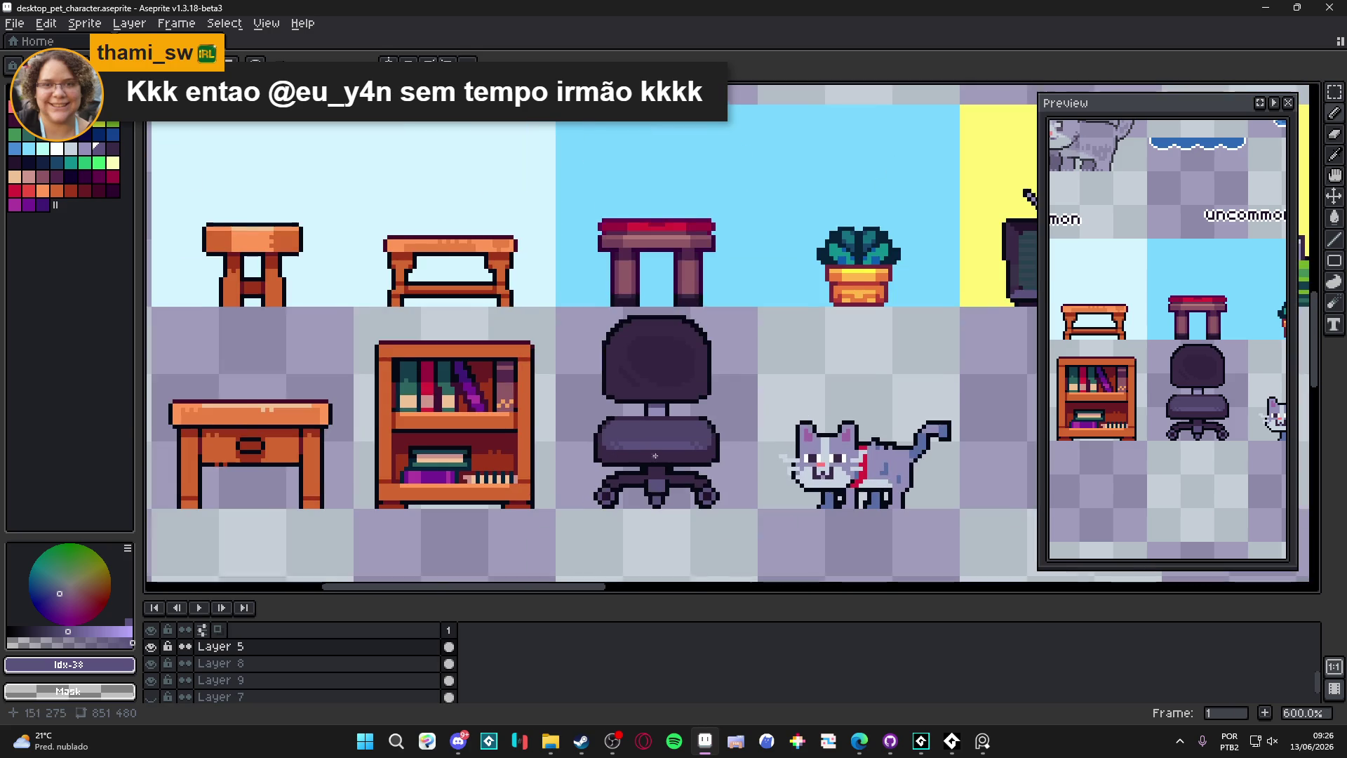
Step: Zoom in on the chair and add one darker pixel to its lower centre post
{"action": "scroll", "coordinate": [772, 480], "scroll_direction": "down", "scroll_amount": 1}
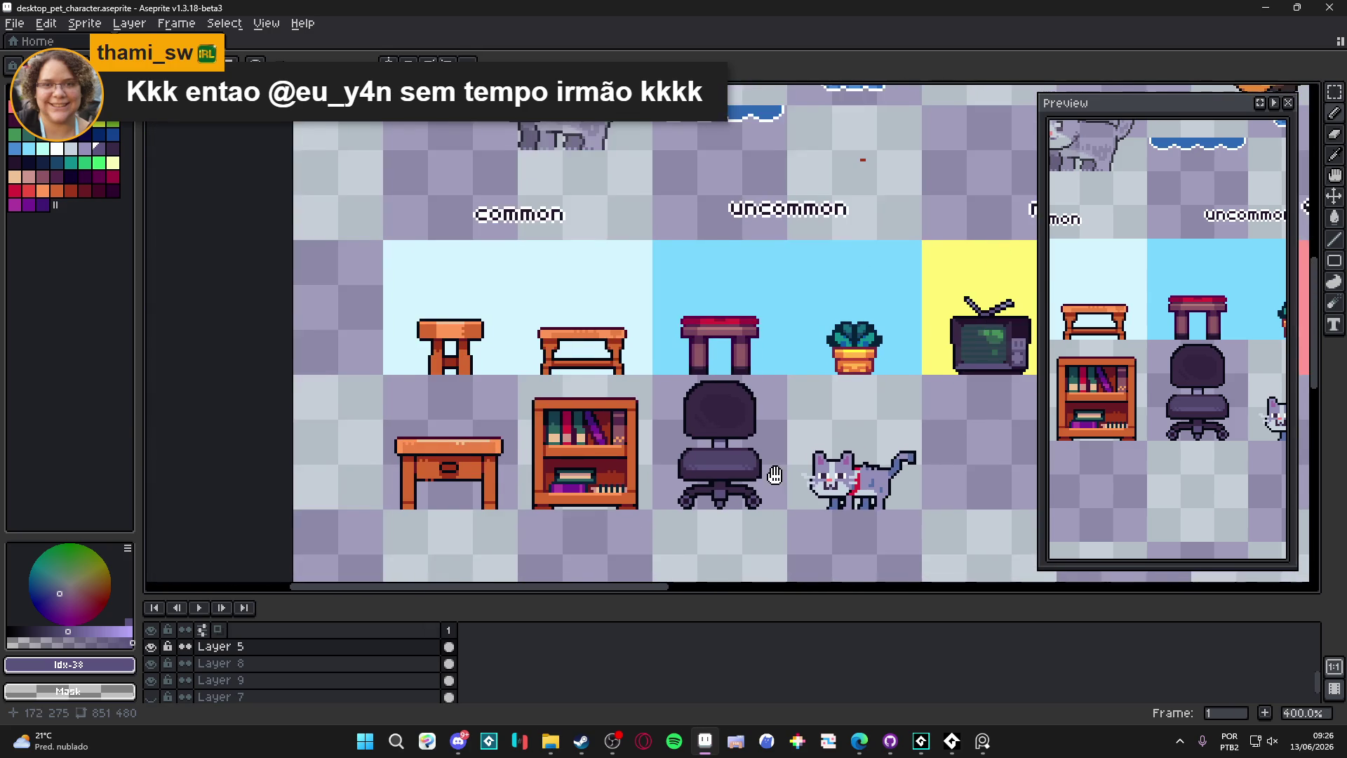
{"action": "scroll", "coordinate": [739, 406], "scroll_direction": "up", "scroll_amount": 2}
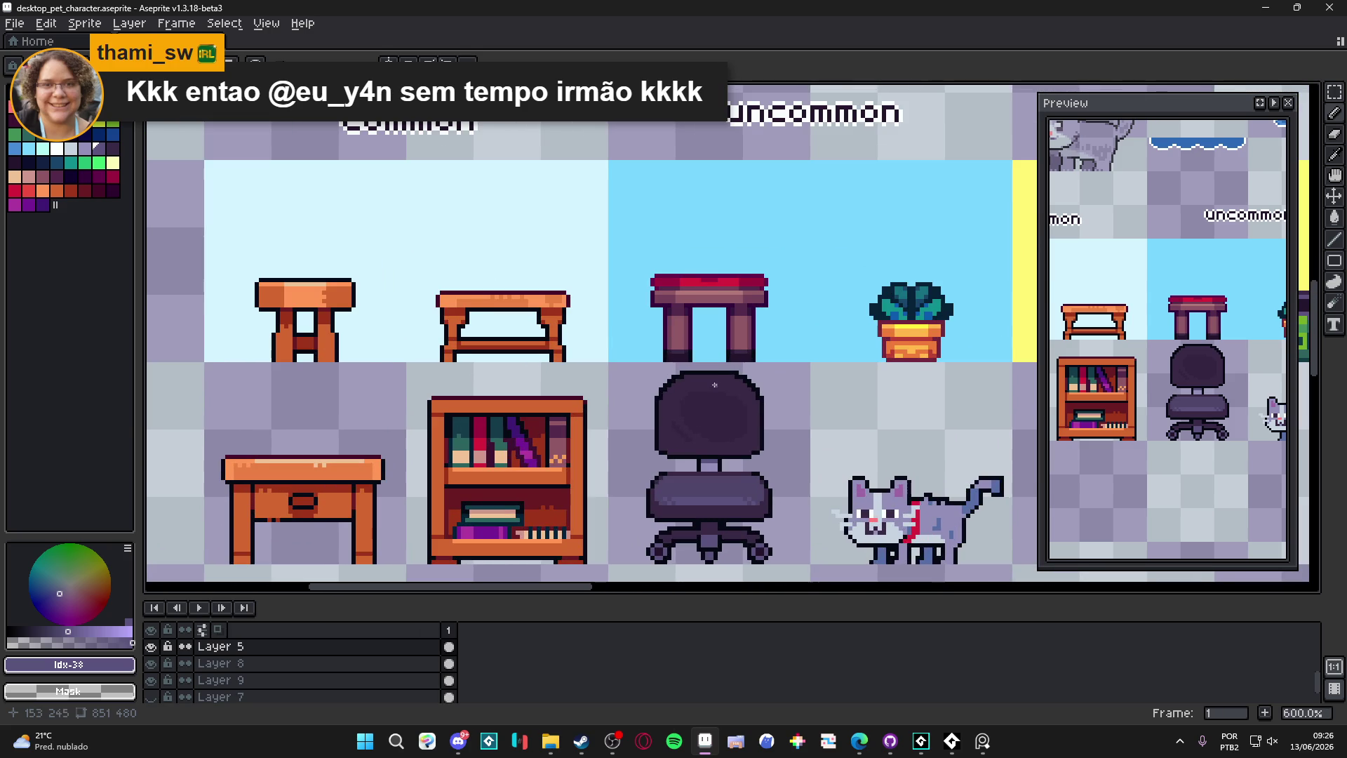
{"action": "scroll", "coordinate": [720, 386], "scroll_direction": "up", "scroll_amount": 1}
{"action": "scroll", "coordinate": [720, 386], "scroll_direction": "down", "scroll_amount": 1}
{"action": "left_click_drag", "start_coordinate": [721, 386], "coordinate": [752, 383]}
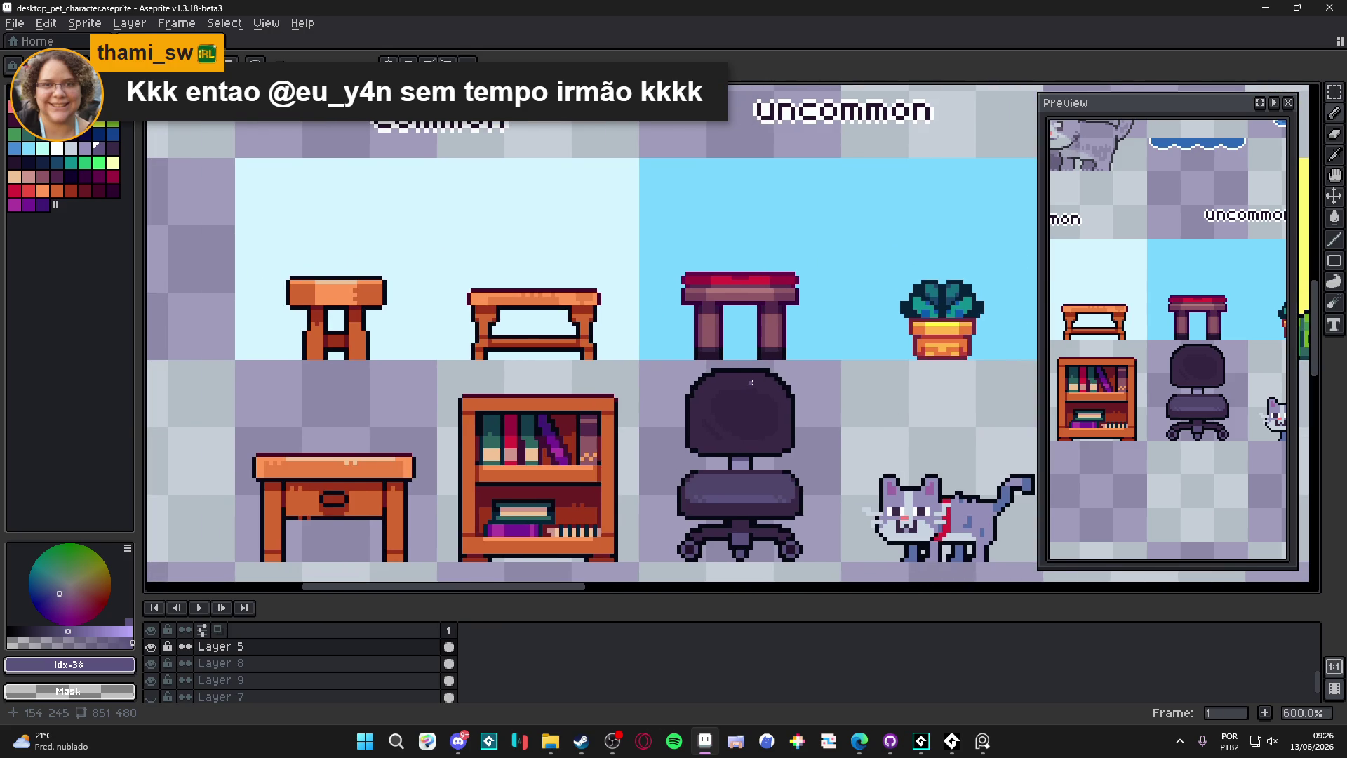
{"action": "scroll", "coordinate": [736, 484], "scroll_direction": "down", "scroll_amount": 1}
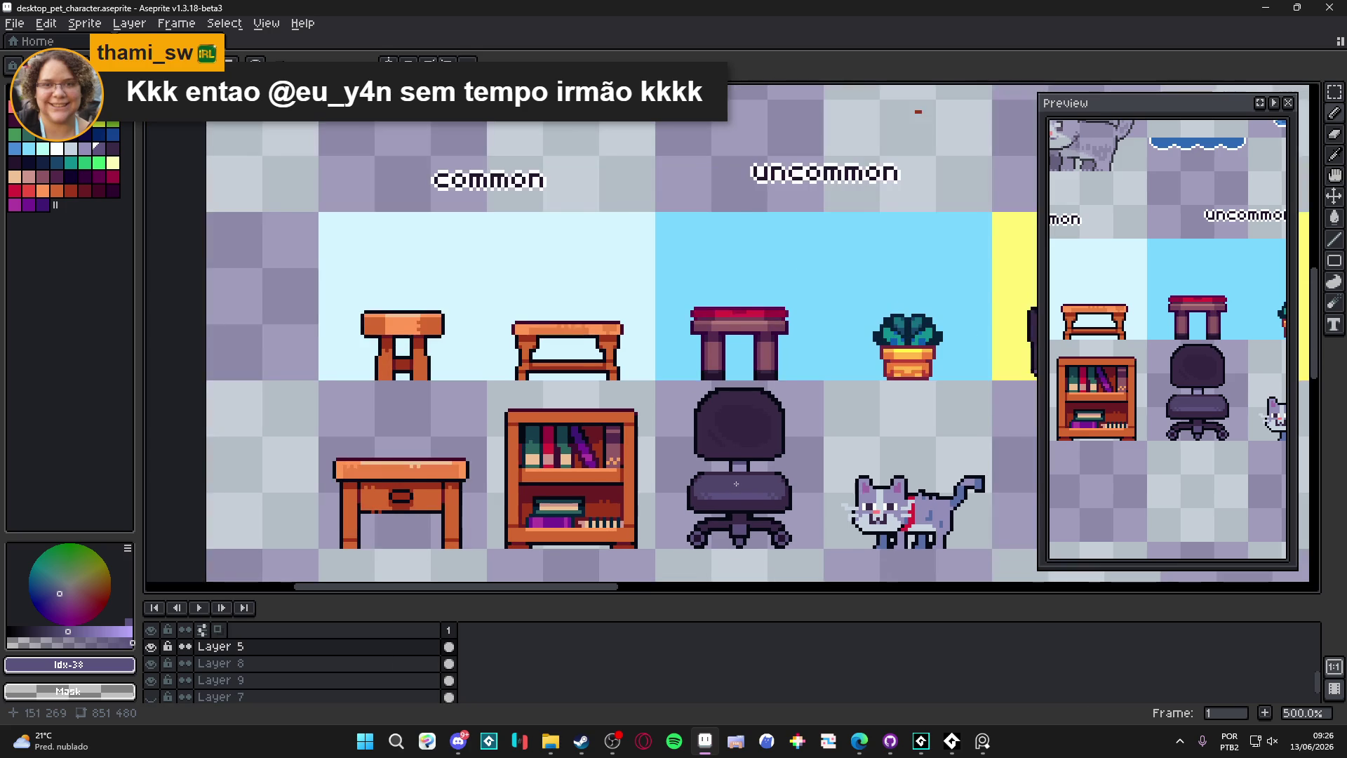
{"action": "scroll", "coordinate": [736, 484], "scroll_direction": "down", "scroll_amount": 1}
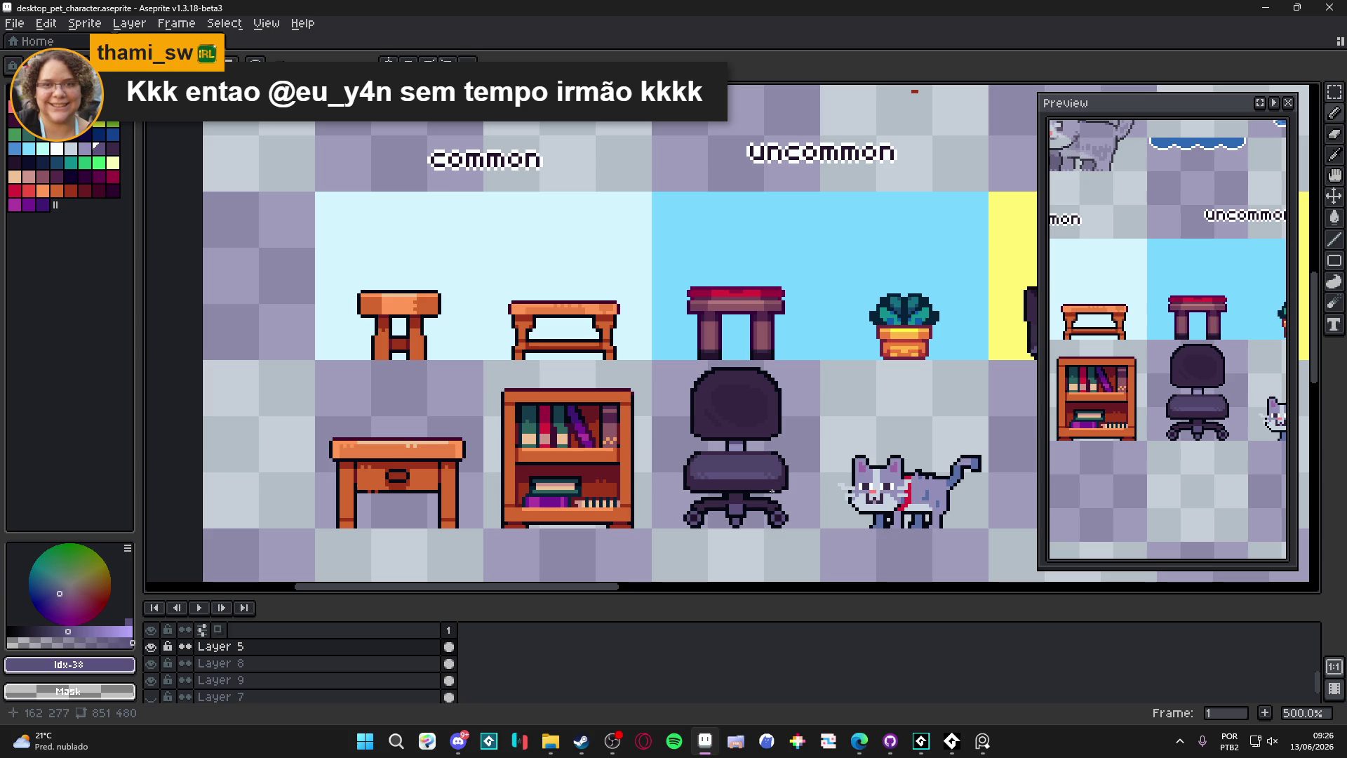
{"action": "scroll", "coordinate": [736, 511], "scroll_direction": "up", "scroll_amount": 7}
{"action": "left_click", "coordinate": [730, 518]}
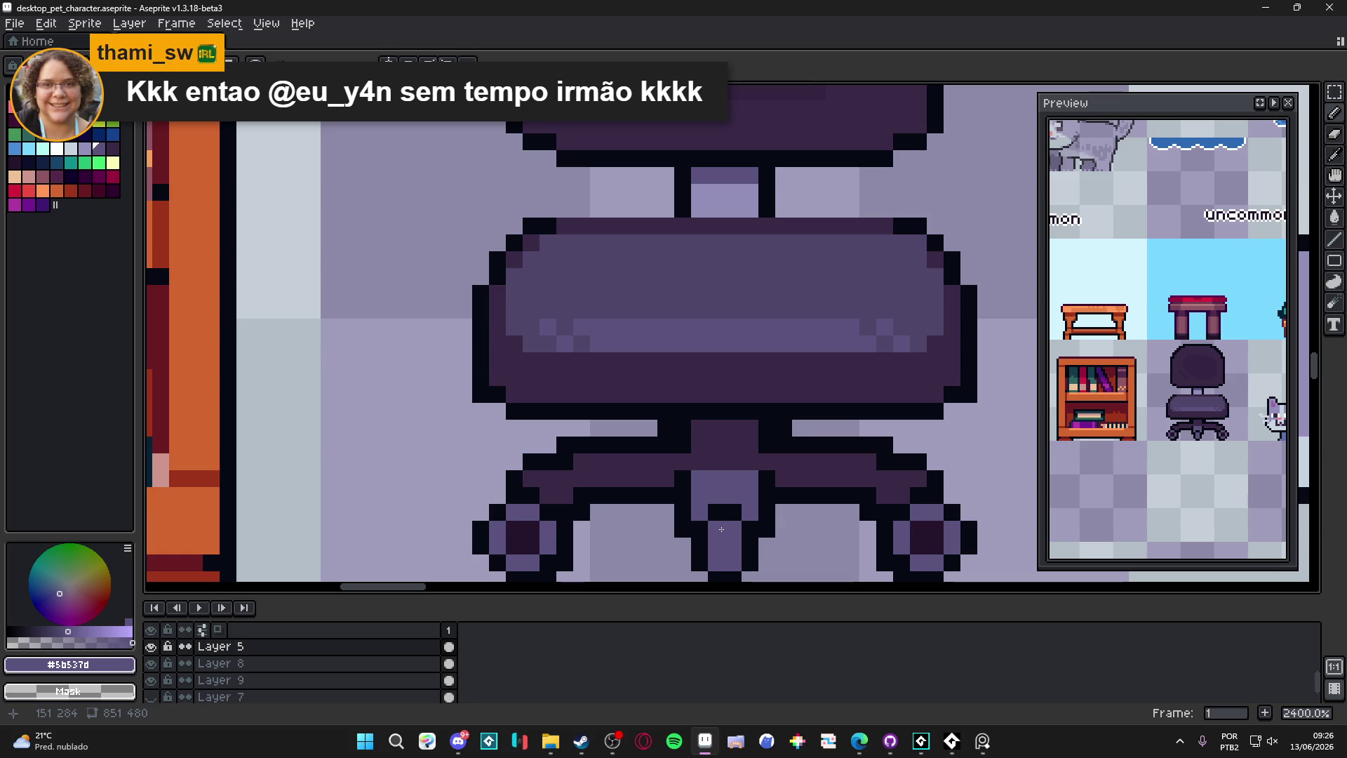
Step: Test a near-black pixel on the post, undo it, and eyedrop the chair's dark purple #392946
{"action": "left_click", "coordinate": [735, 508], "text": "alt"}
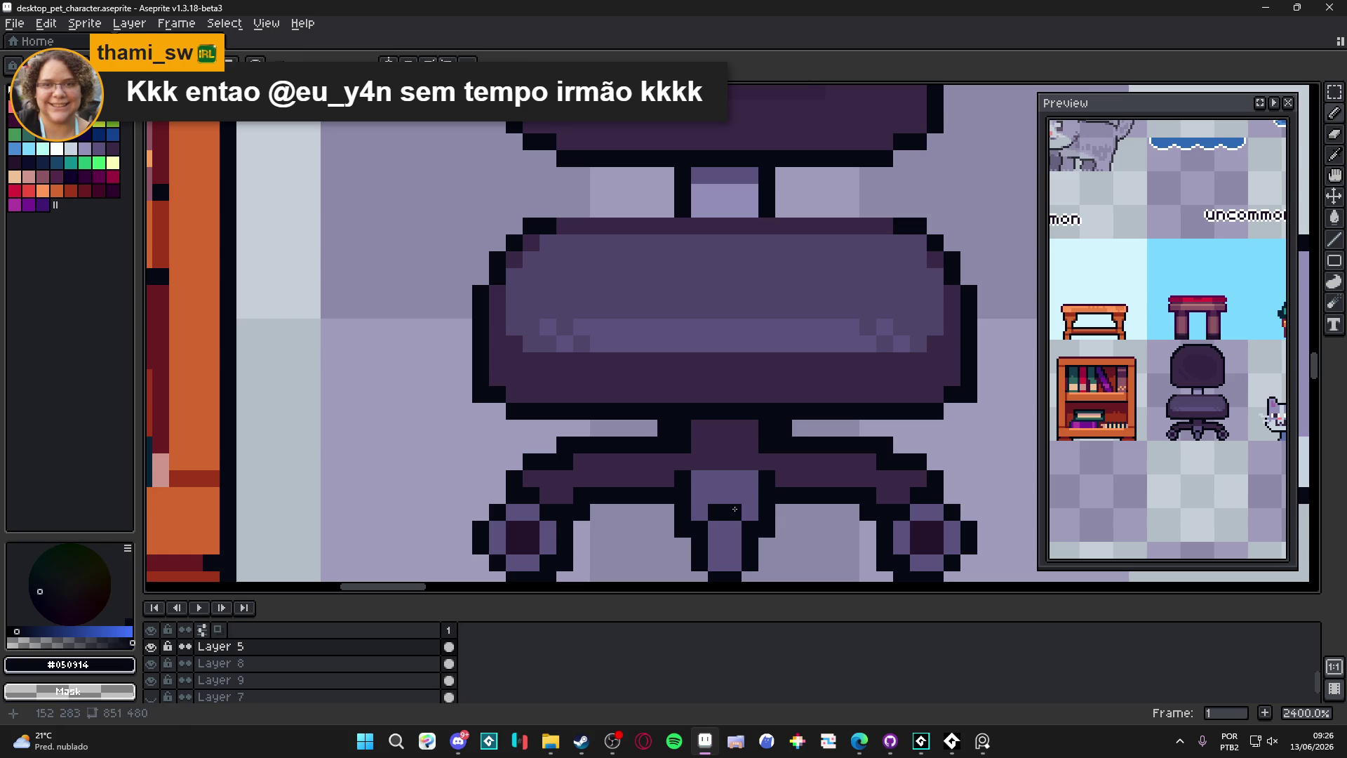
{"action": "left_click", "coordinate": [736, 497]}
{"action": "key", "text": "ctrl+z"}
{"action": "left_click", "coordinate": [786, 477], "text": "alt"}
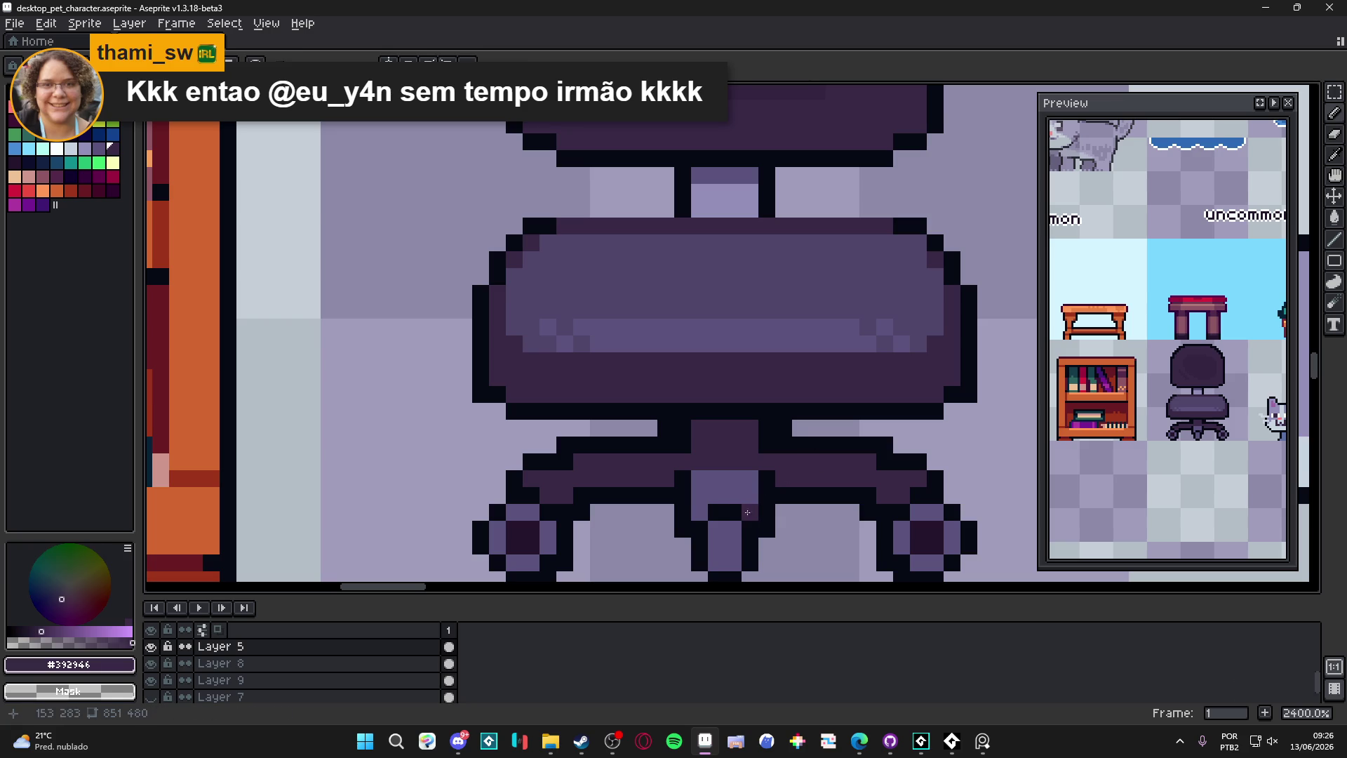
{"action": "scroll", "coordinate": [751, 512], "scroll_direction": "down", "scroll_amount": 5}
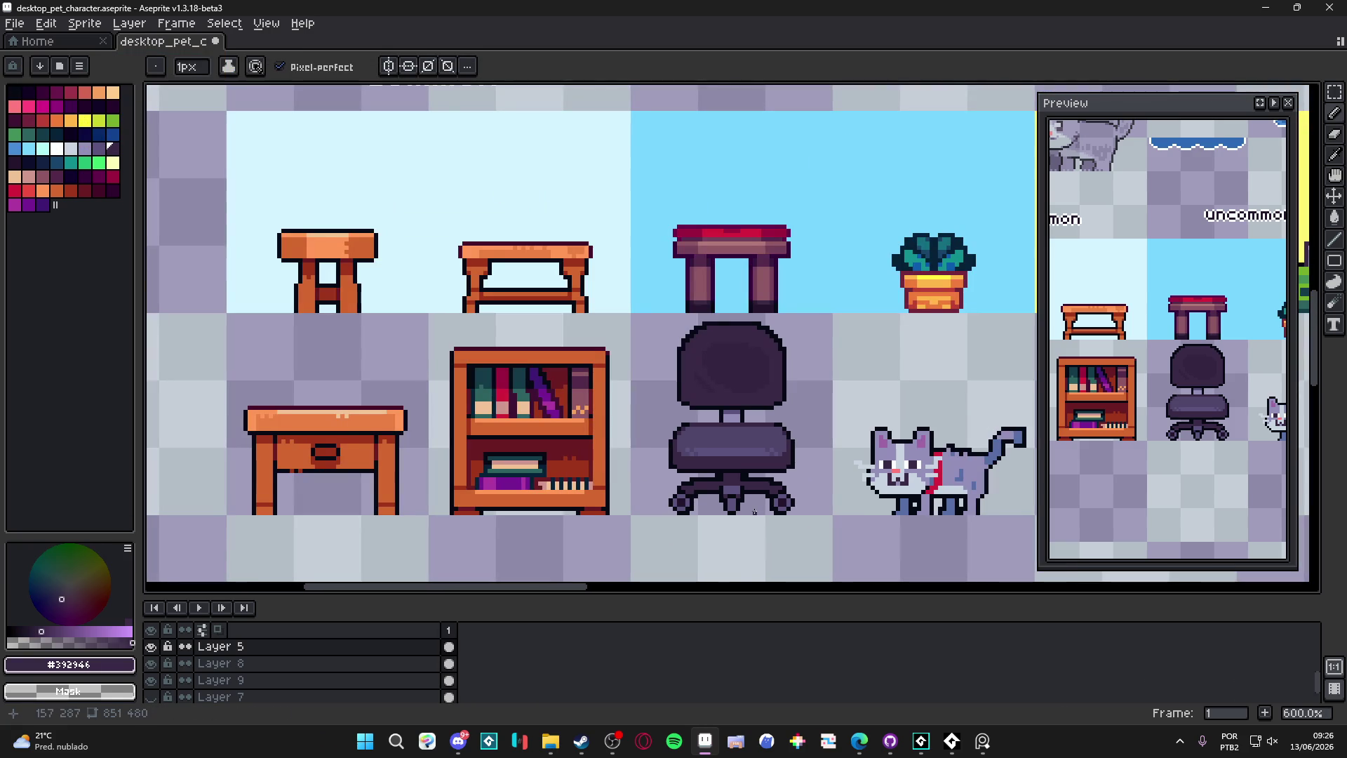
{"action": "scroll", "coordinate": [753, 492], "scroll_direction": "up", "scroll_amount": 1}
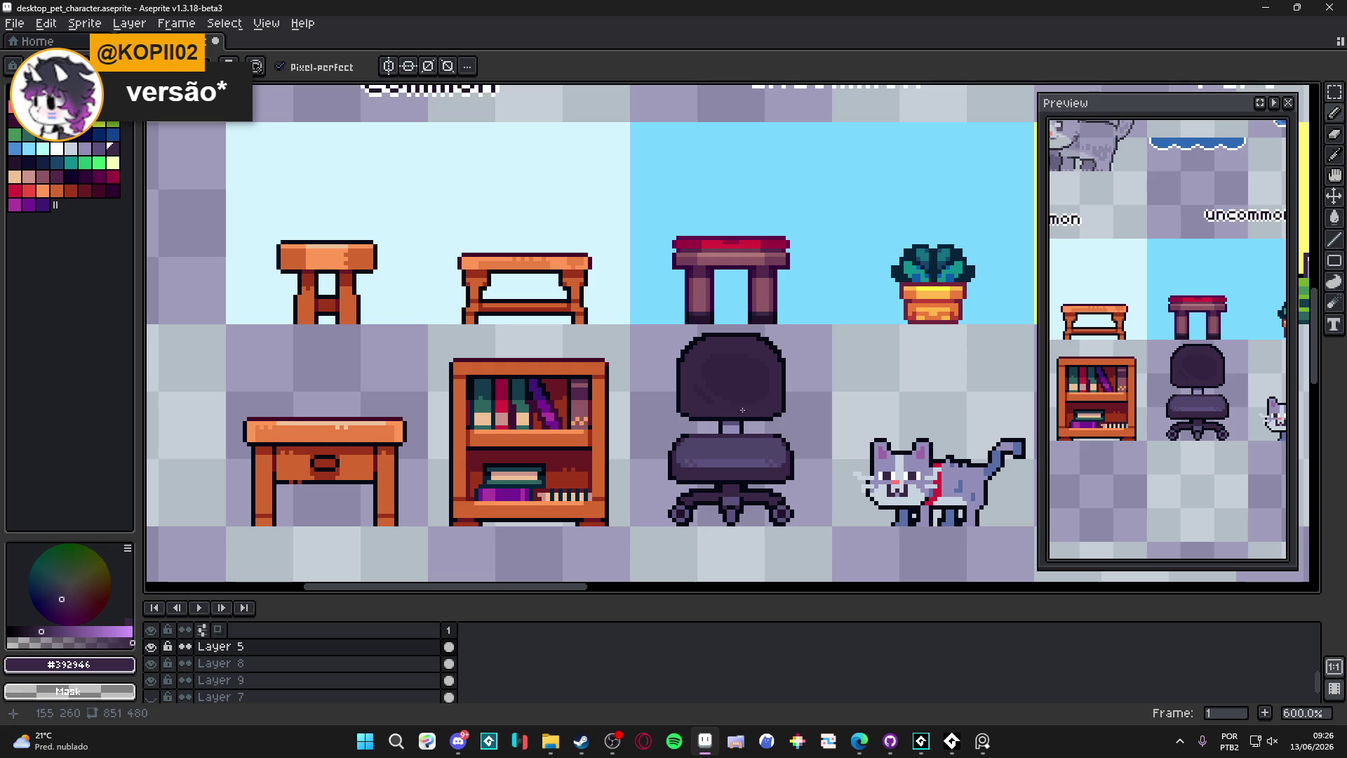
{"action": "scroll", "coordinate": [690, 427], "scroll_direction": "up", "scroll_amount": 4}
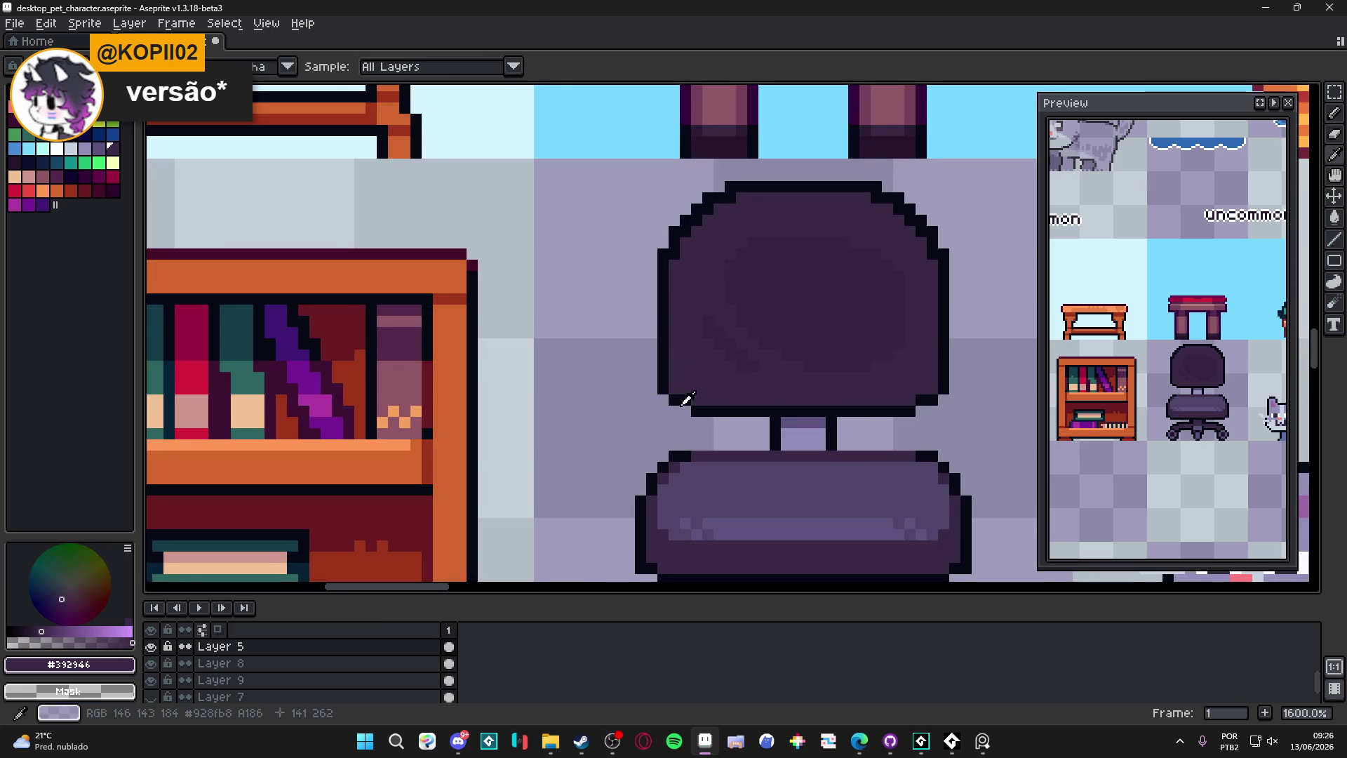
Step: Pick the near-black outline colour #050914 from the chair and enable vertical symmetry
{"action": "left_click", "coordinate": [673, 392], "text": "alt"}
{"action": "left_click", "coordinate": [388, 66]}
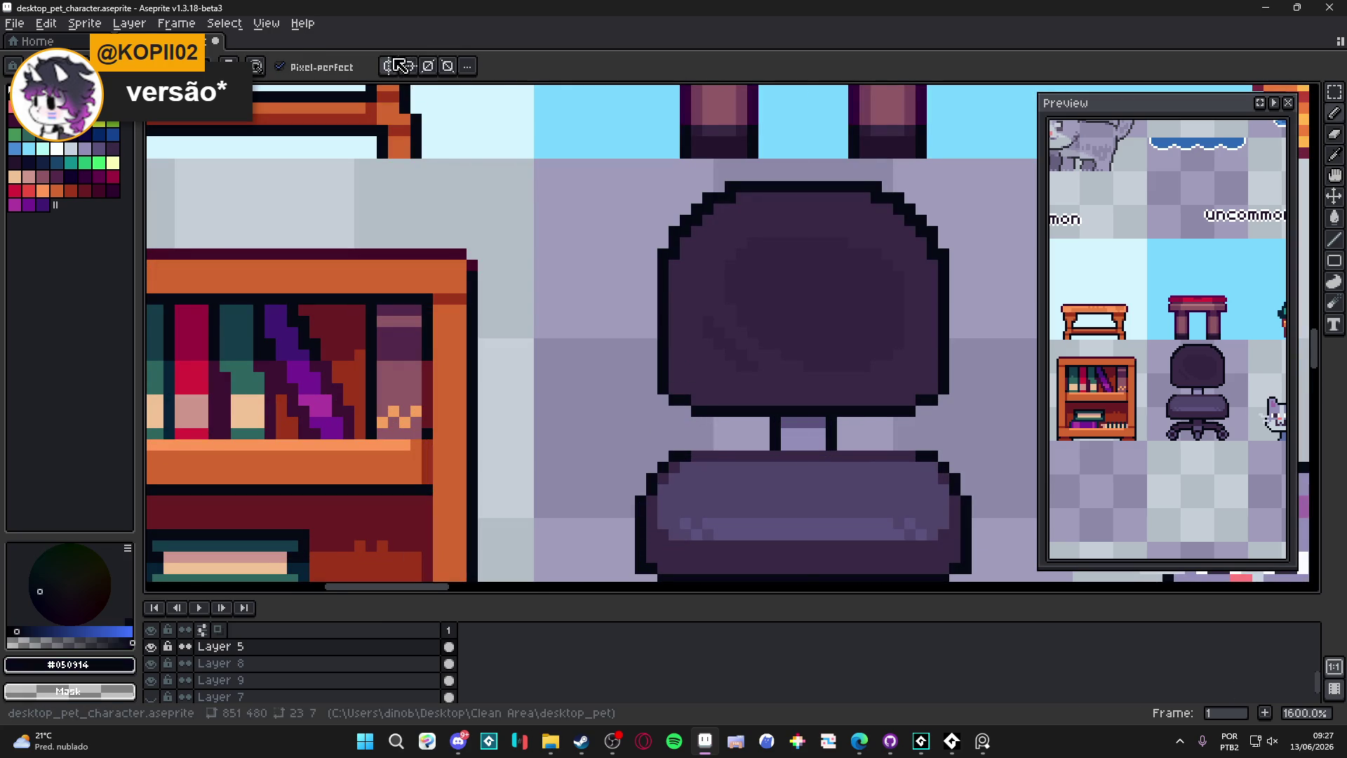
{"action": "key", "text": "b"}
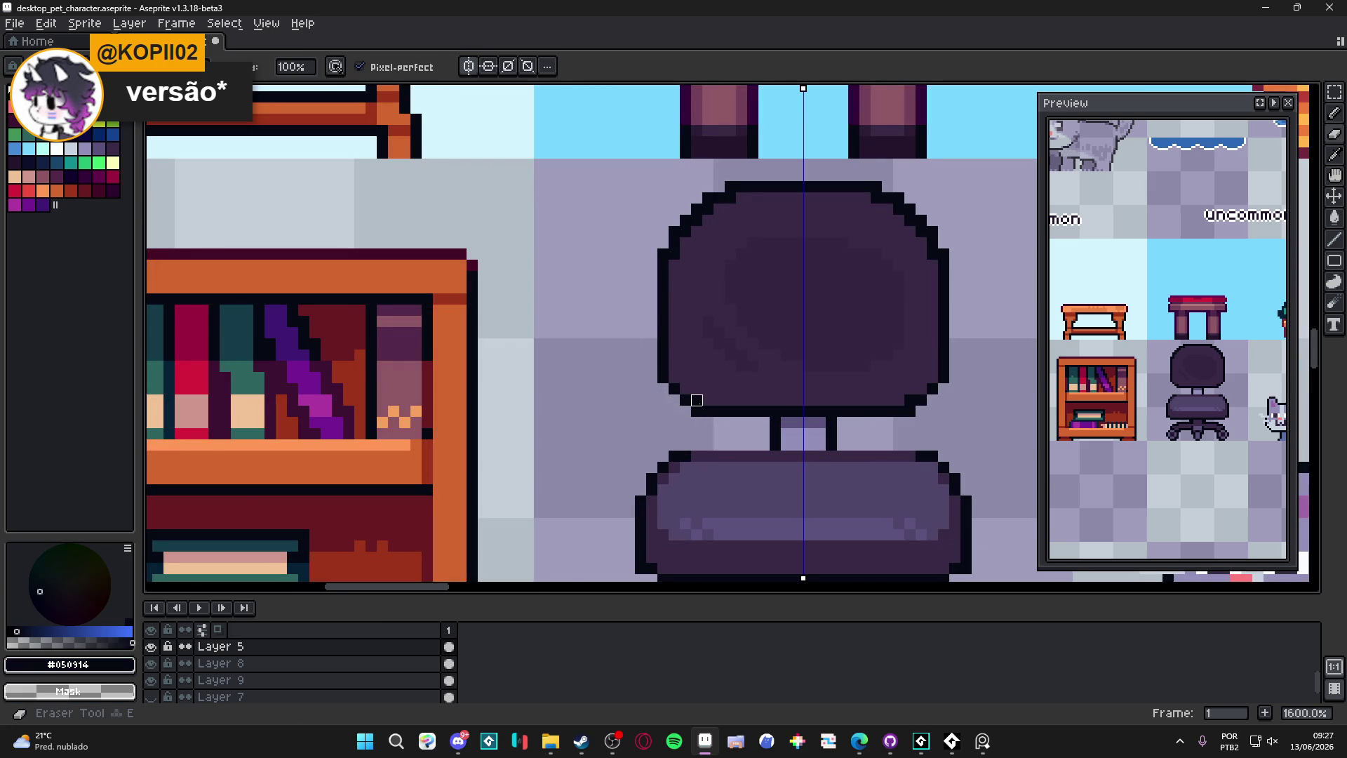
Step: Marquee-select the office chair's backrest
{"action": "scroll", "coordinate": [704, 418], "scroll_direction": "down", "scroll_amount": 1}
{"action": "scroll", "coordinate": [705, 419], "scroll_direction": "down", "scroll_amount": 4}
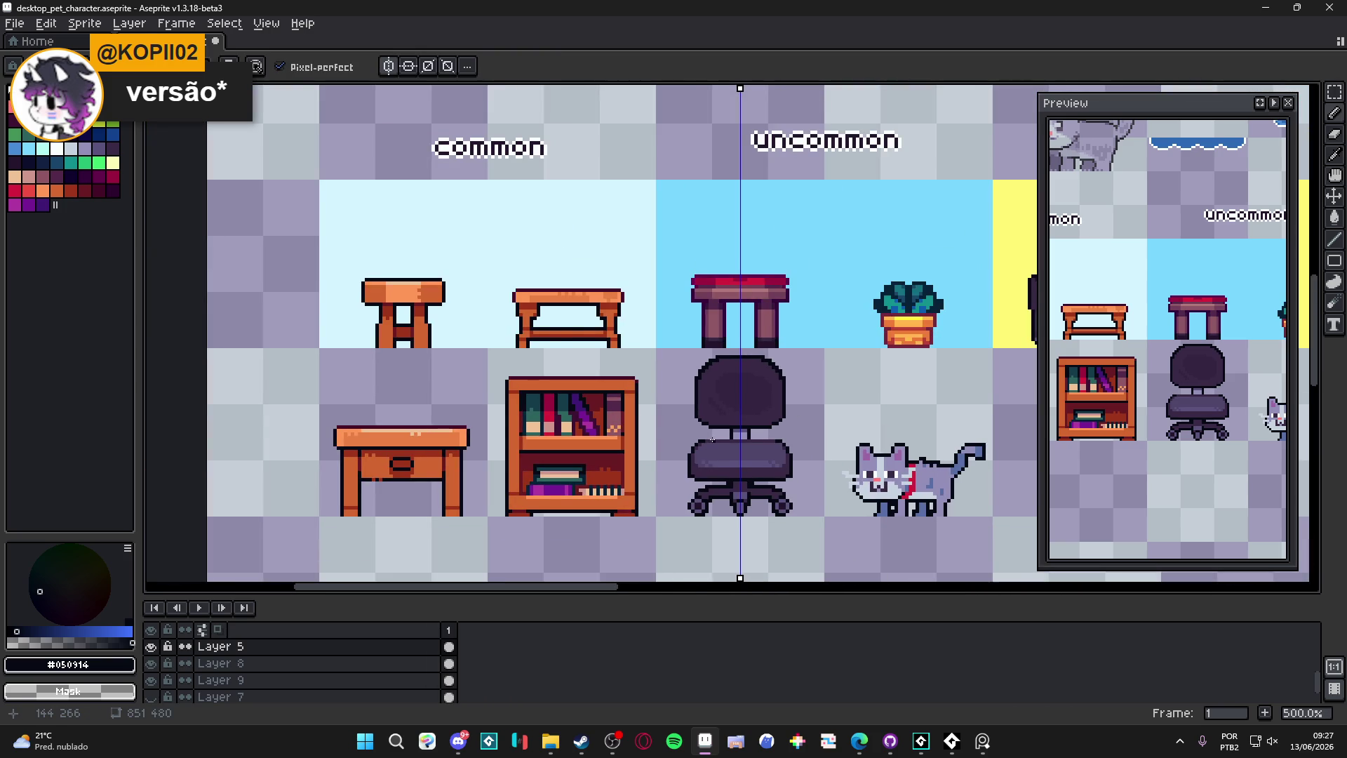
{"action": "scroll", "coordinate": [731, 456], "scroll_direction": "down", "scroll_amount": 1}
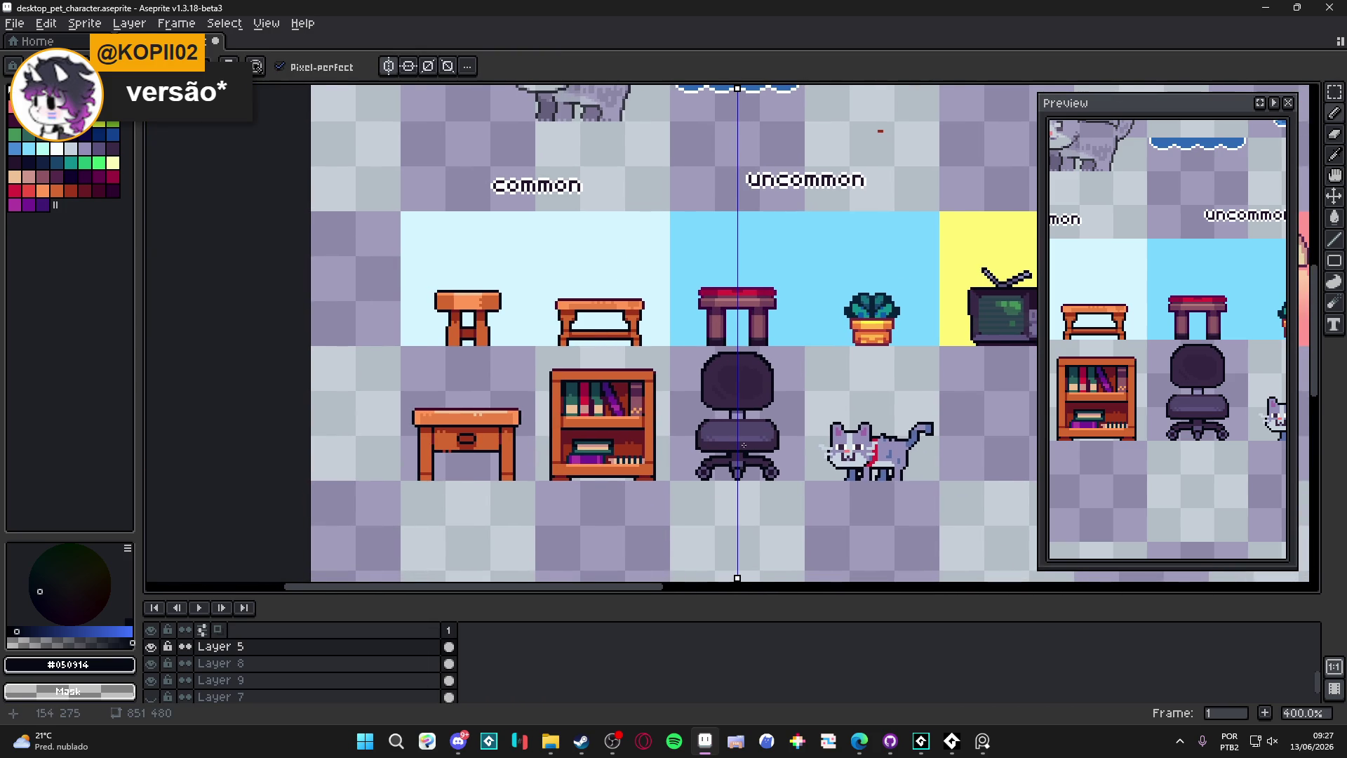
{"action": "scroll", "coordinate": [730, 449], "scroll_direction": "up", "scroll_amount": 1}
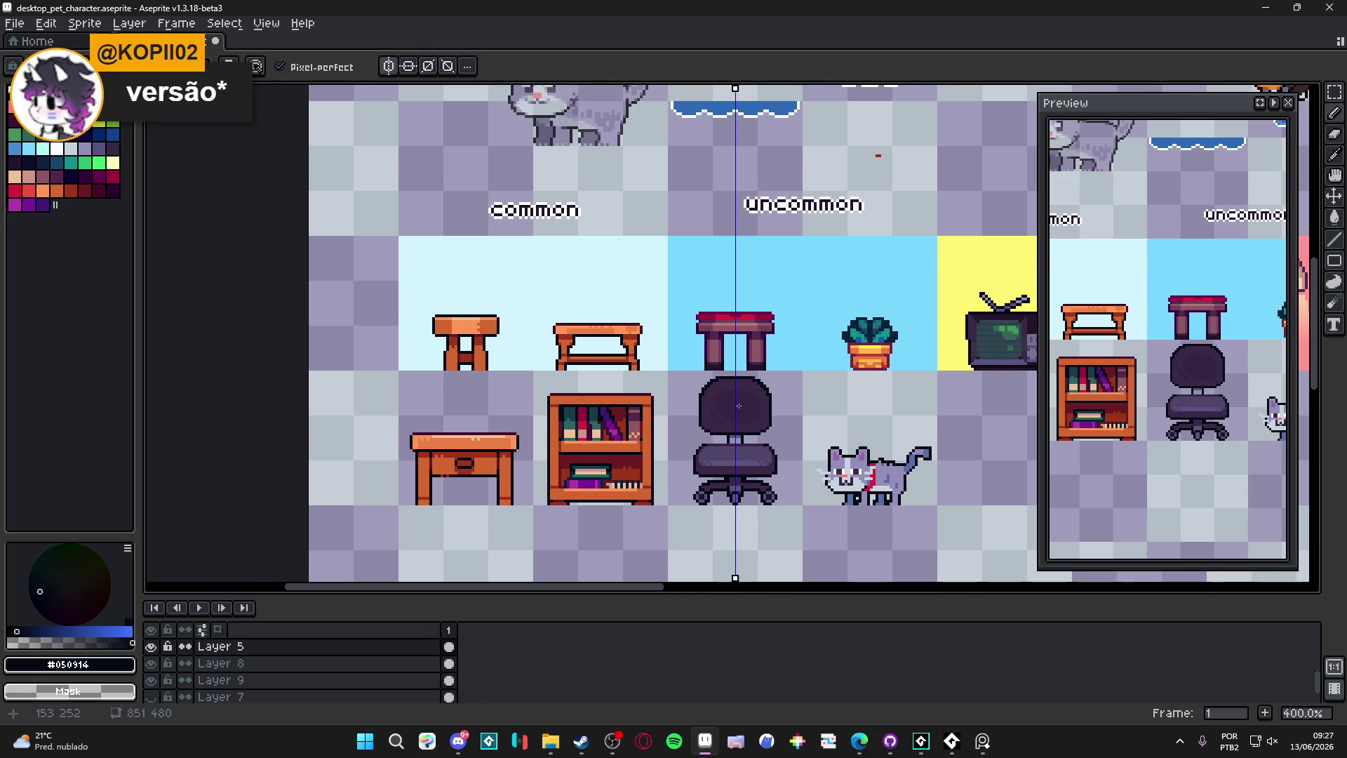
{"action": "scroll", "coordinate": [738, 411], "scroll_direction": "up", "scroll_amount": 1}
{"action": "key", "text": "m"}
{"action": "scroll", "coordinate": [736, 415], "scroll_direction": "up", "scroll_amount": 2}
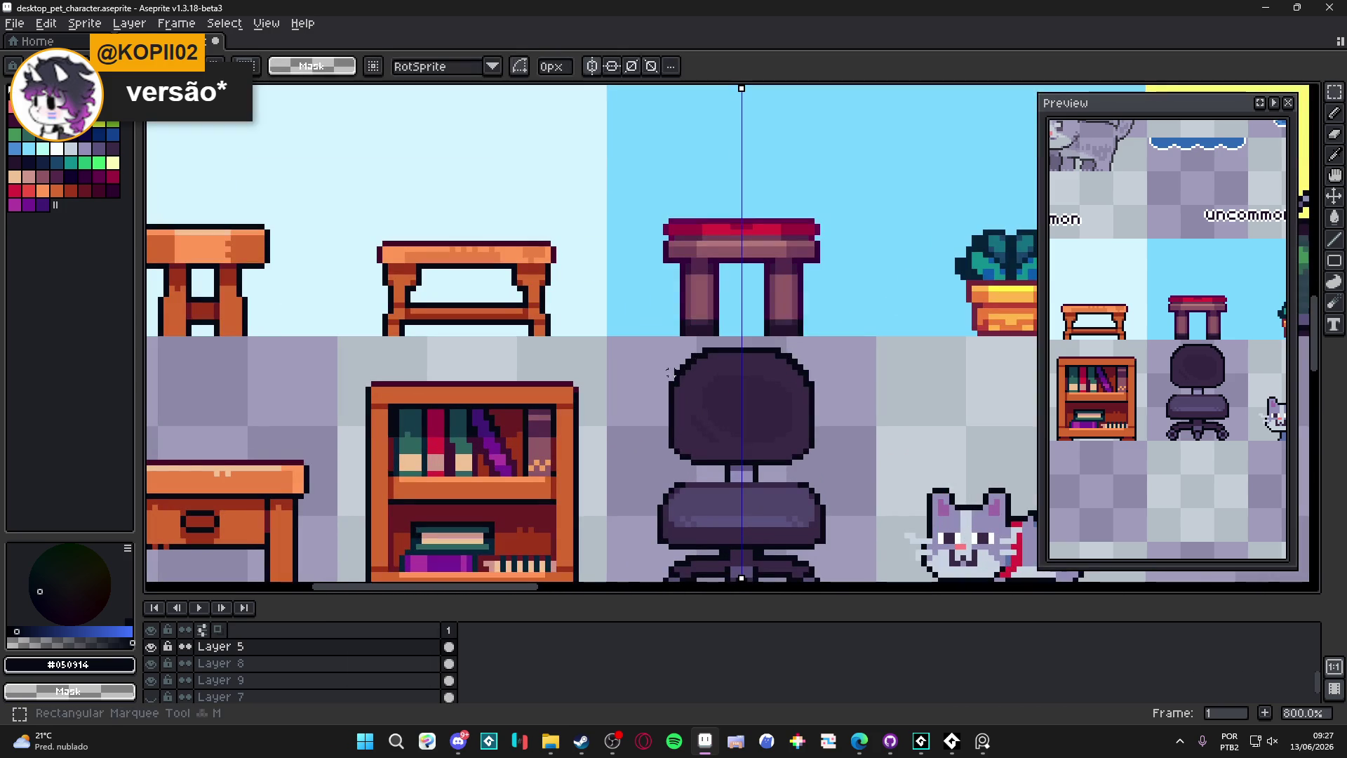
{"action": "mouse_move", "coordinate": [620, 348]}
{"action": "left_mouse_down"}
{"action": "mouse_move", "coordinate": [862, 461]}
{"action": "mouse_move", "coordinate": [793, 452]}
{"action": "left_mouse_up"}
{"action": "left_click", "coordinate": [799, 455]}
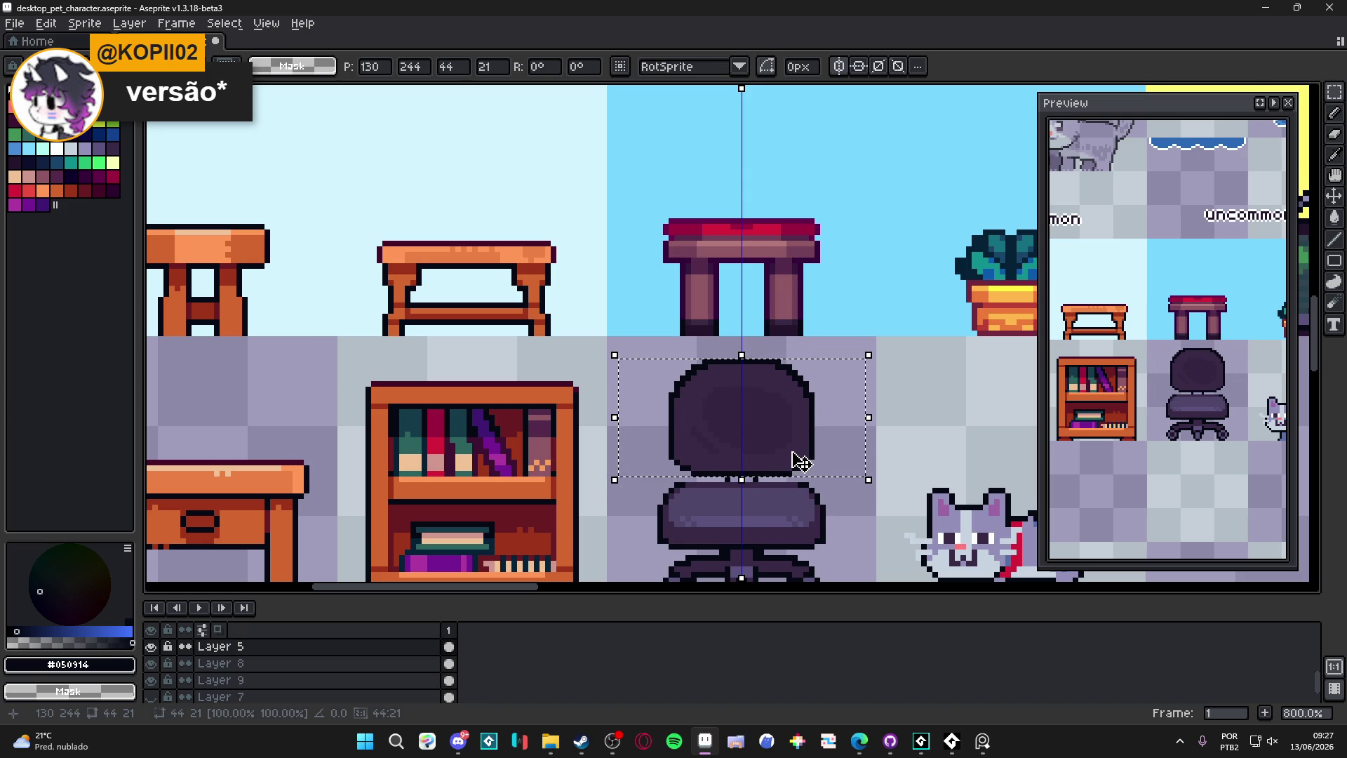
Step: Return to the Pencil and turn vertical symmetry back off
{"action": "scroll", "coordinate": [798, 460], "scroll_direction": "down", "scroll_amount": 2}
{"action": "scroll", "coordinate": [797, 452], "scroll_direction": "down", "scroll_amount": 1}
{"action": "key", "text": "b"}
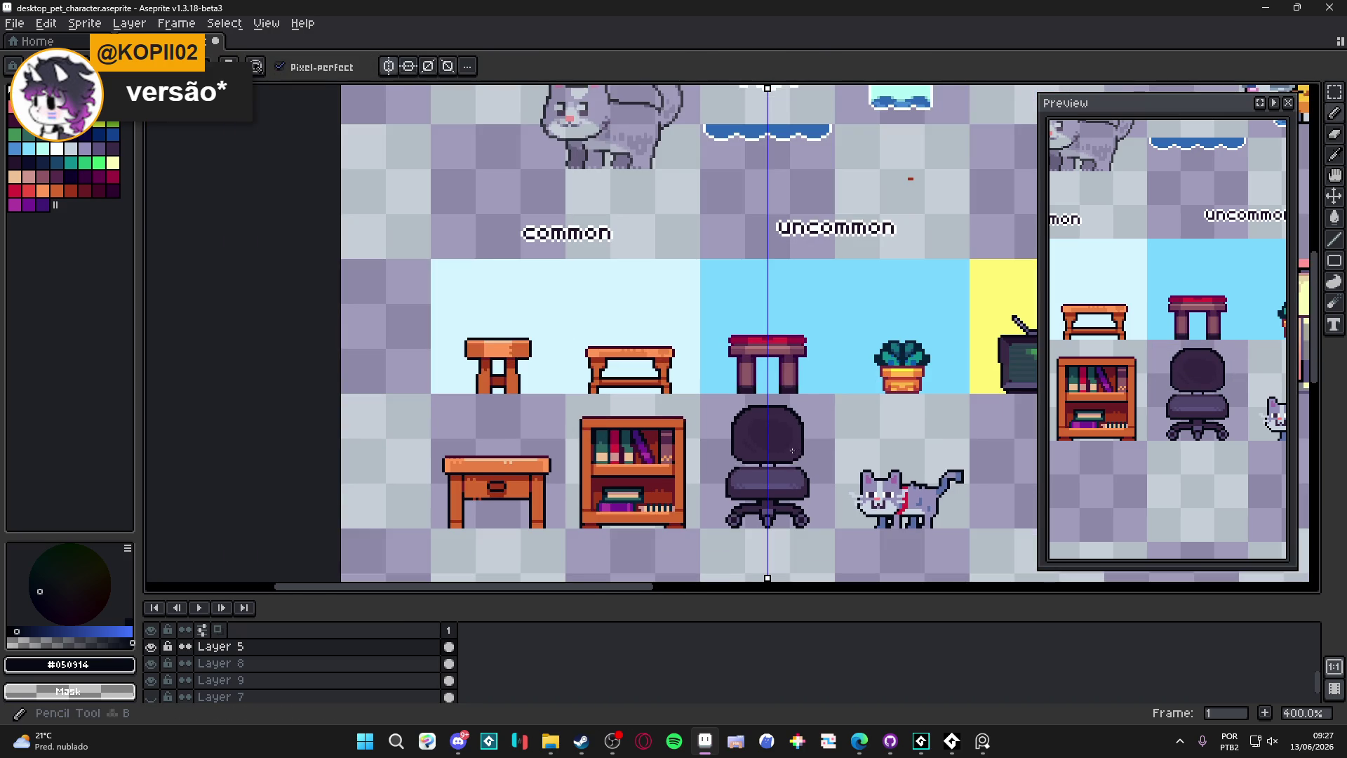
{"action": "scroll", "coordinate": [732, 502], "scroll_direction": "up", "scroll_amount": 3}
{"action": "scroll", "coordinate": [731, 501], "scroll_direction": "up", "scroll_amount": 4}
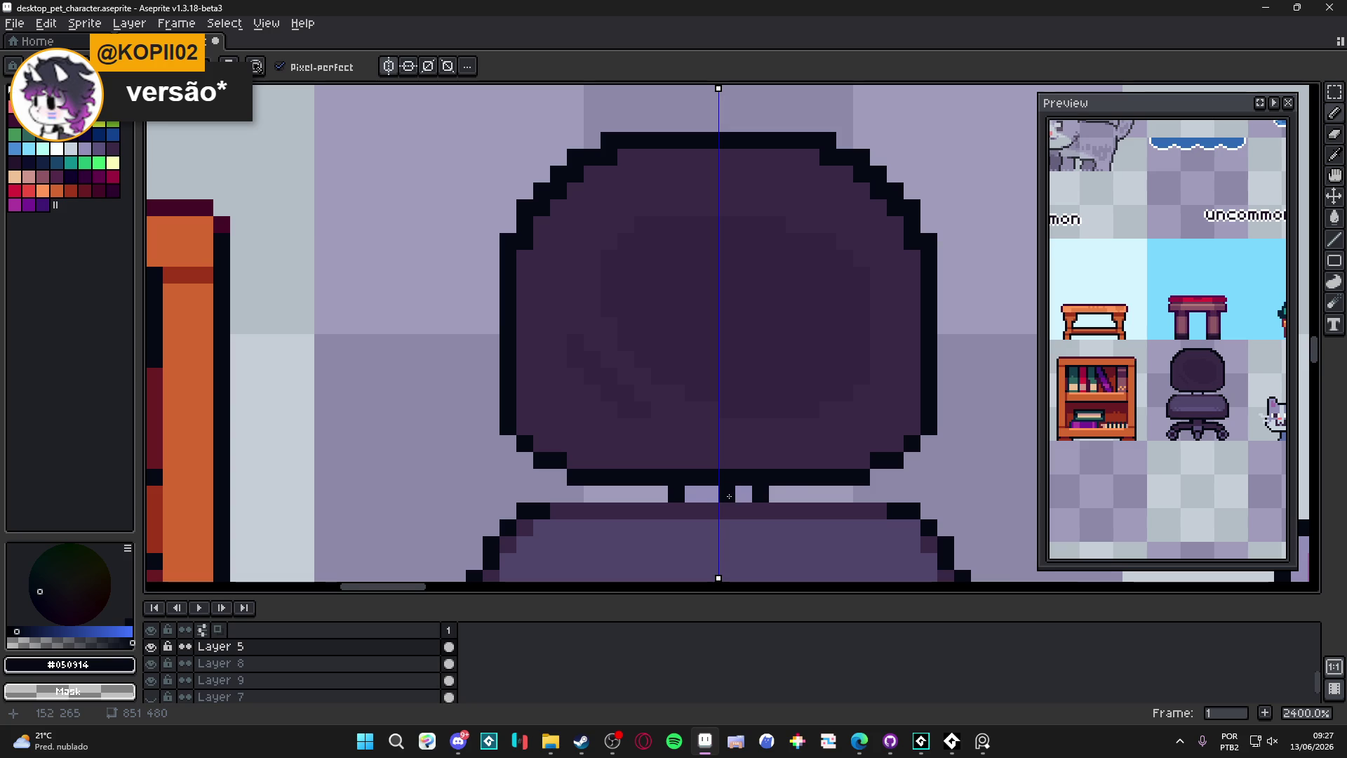
{"action": "scroll", "coordinate": [732, 502], "scroll_direction": "down", "scroll_amount": 5}
{"action": "left_click", "coordinate": [389, 66]}
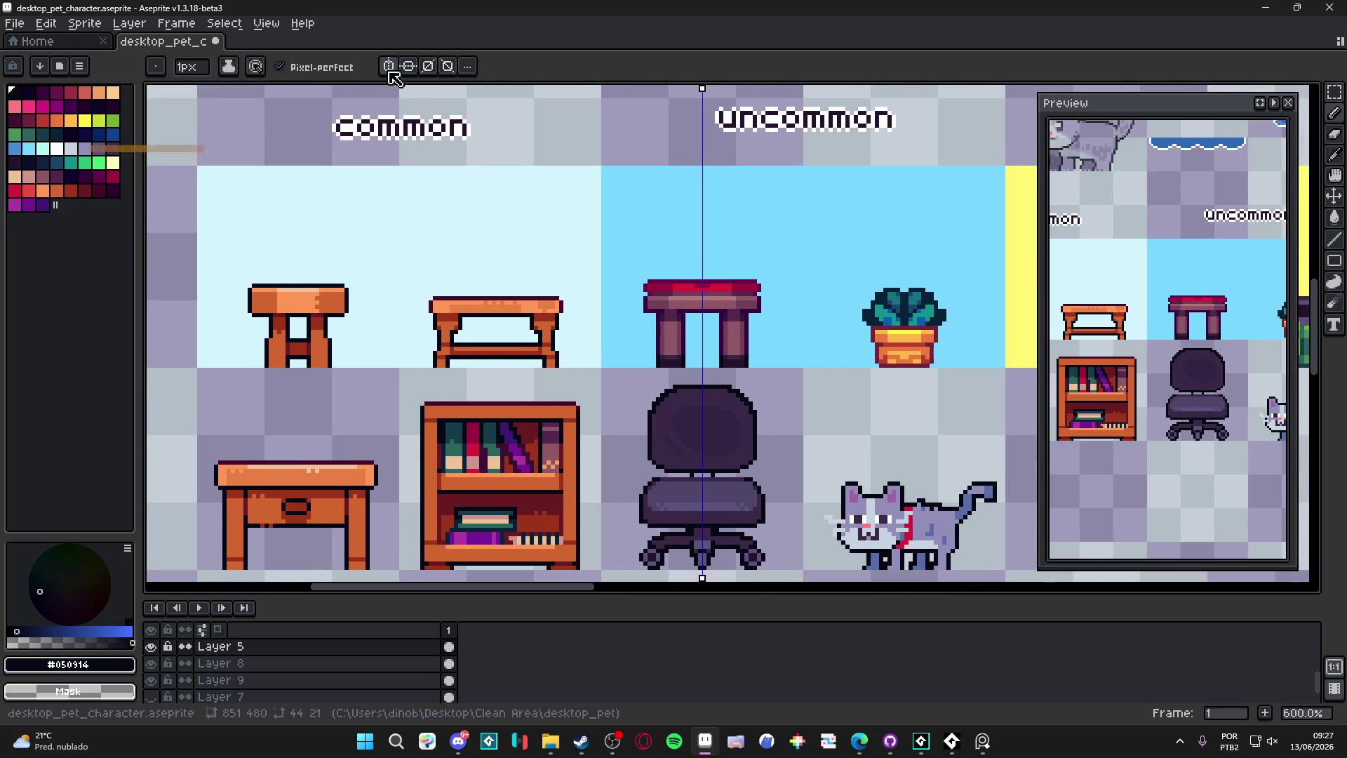
Step: Select the grey cat and nudge it right into the empty slot below the green radio
{"action": "scroll", "coordinate": [779, 376], "scroll_direction": "down", "scroll_amount": 1}
{"action": "scroll", "coordinate": [762, 391], "scroll_direction": "right", "scroll_amount": 1}
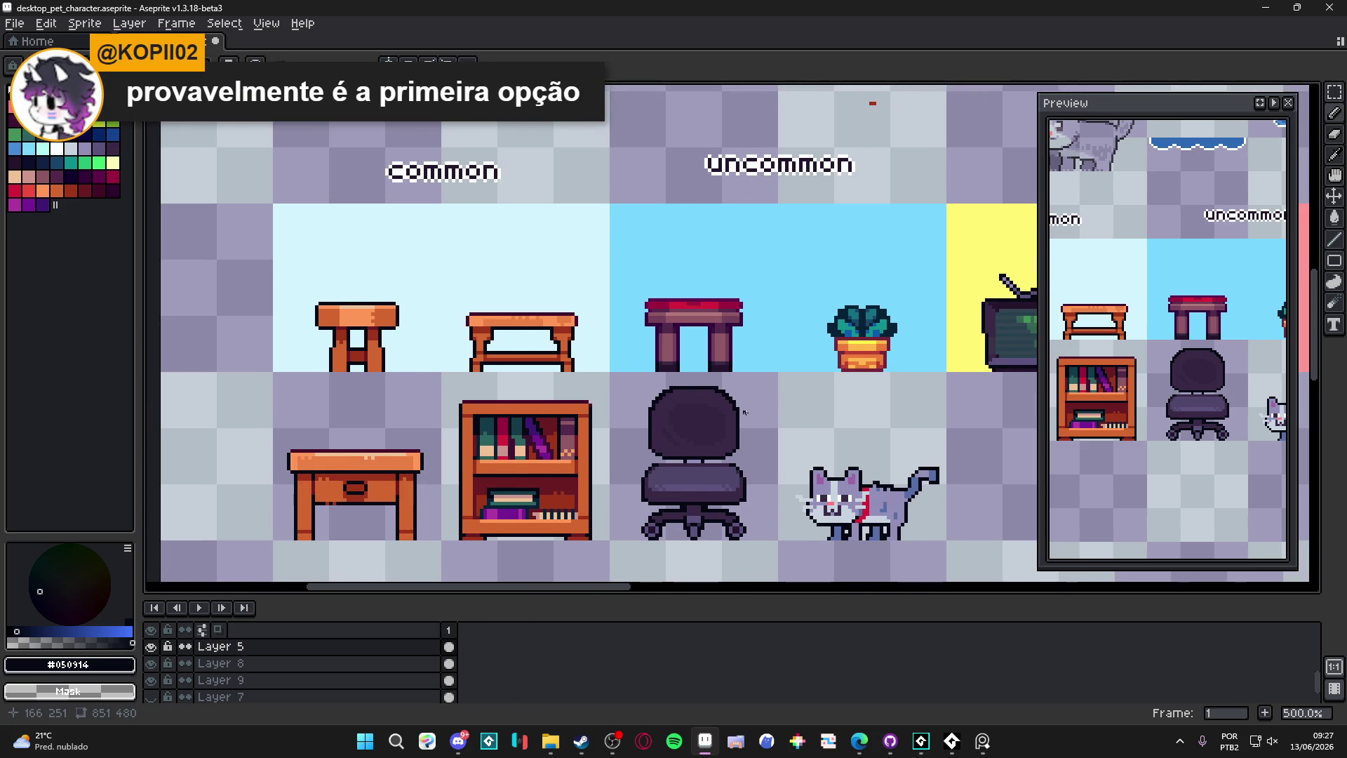
{"action": "scroll", "coordinate": [744, 412], "scroll_direction": "down", "scroll_amount": 1}
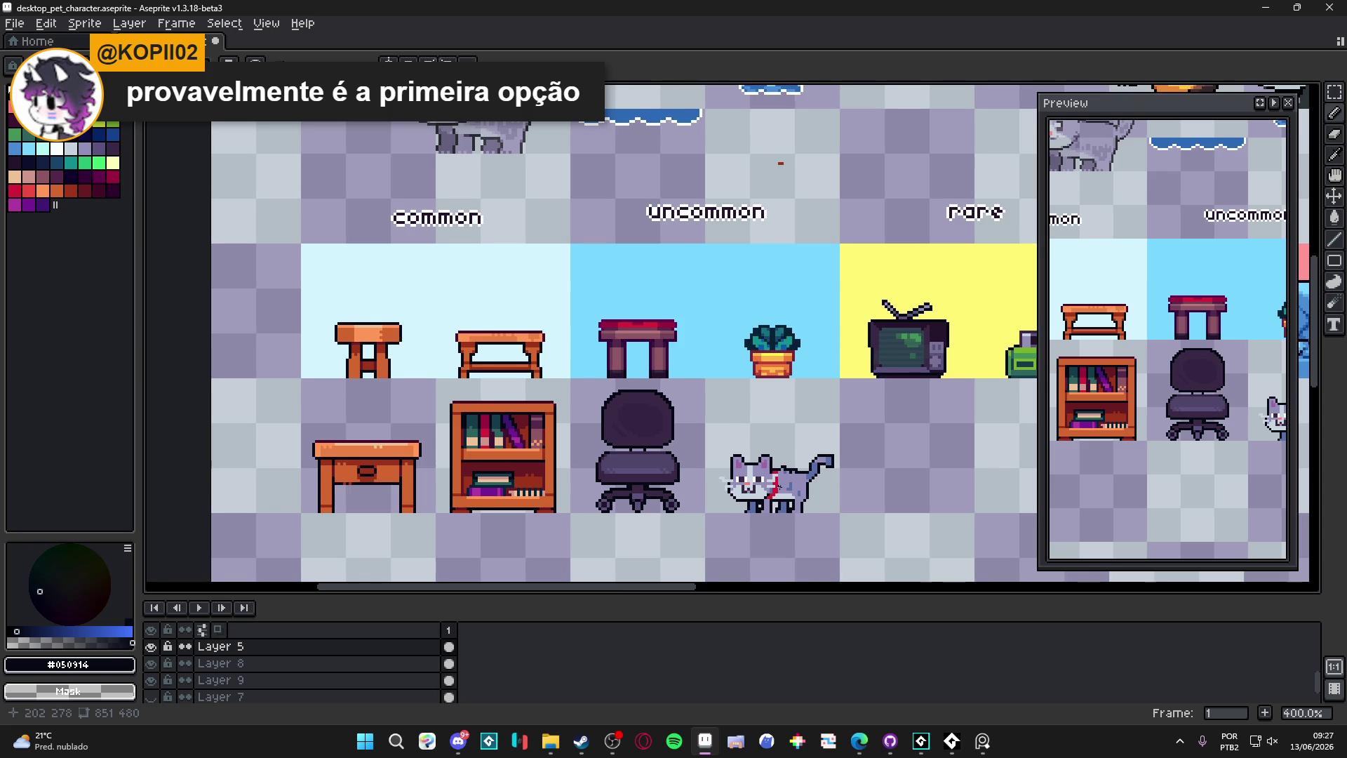
{"action": "scroll", "coordinate": [667, 409], "scroll_direction": "right", "scroll_amount": 2}
{"action": "key", "text": "m"}
{"action": "left_click_drag", "start_coordinate": [667, 409], "coordinate": [852, 568]}
{"action": "mouse_move", "coordinate": [755, 506]}
{"action": "left_mouse_down"}
{"action": "mouse_move", "coordinate": [605, 437]}
{"action": "mouse_move", "coordinate": [757, 477]}
{"action": "left_mouse_up"}
{"action": "scroll", "coordinate": [757, 477], "scroll_direction": "down", "scroll_amount": 2}
{"action": "scroll", "coordinate": [757, 477], "scroll_direction": "right", "scroll_amount": 3}
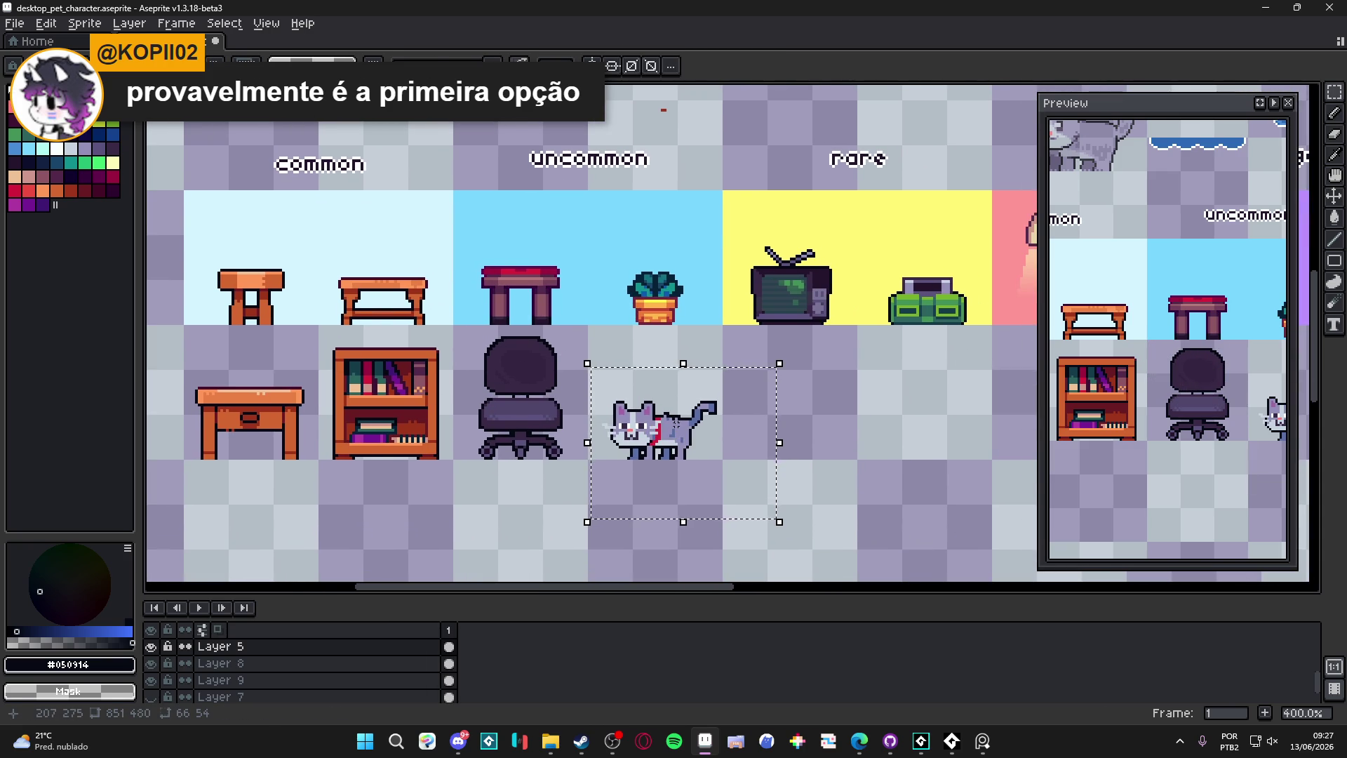
{"action": "key", "text": "Right"}
{"action": "key", "text": "Right"}
{"action": "key", "text": "Right"}
{"action": "key", "text": "Right"}
{"action": "key", "text": "Right"}
{"action": "key", "text": "Right"}
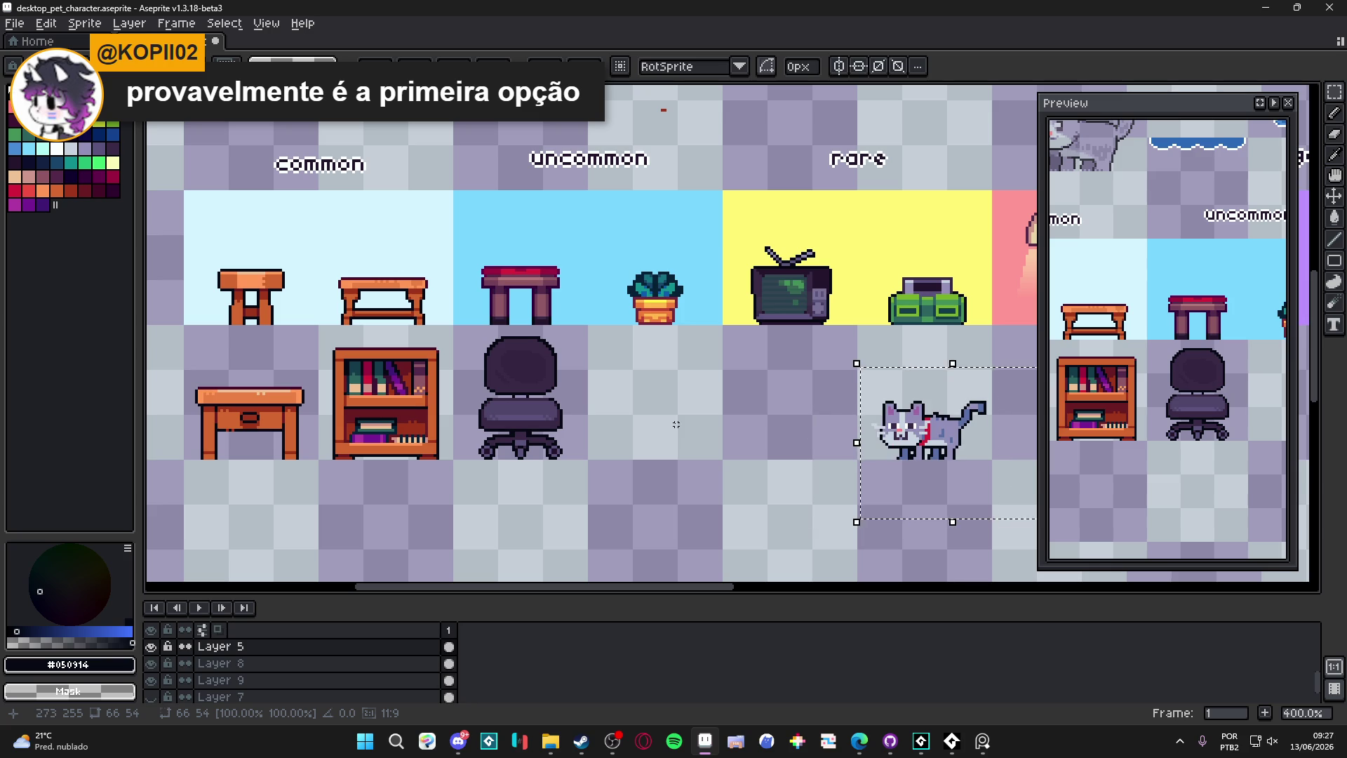
{"action": "key", "text": "ctrl+d"}
{"action": "scroll", "coordinate": [622, 421], "scroll_direction": "right", "scroll_amount": 1}
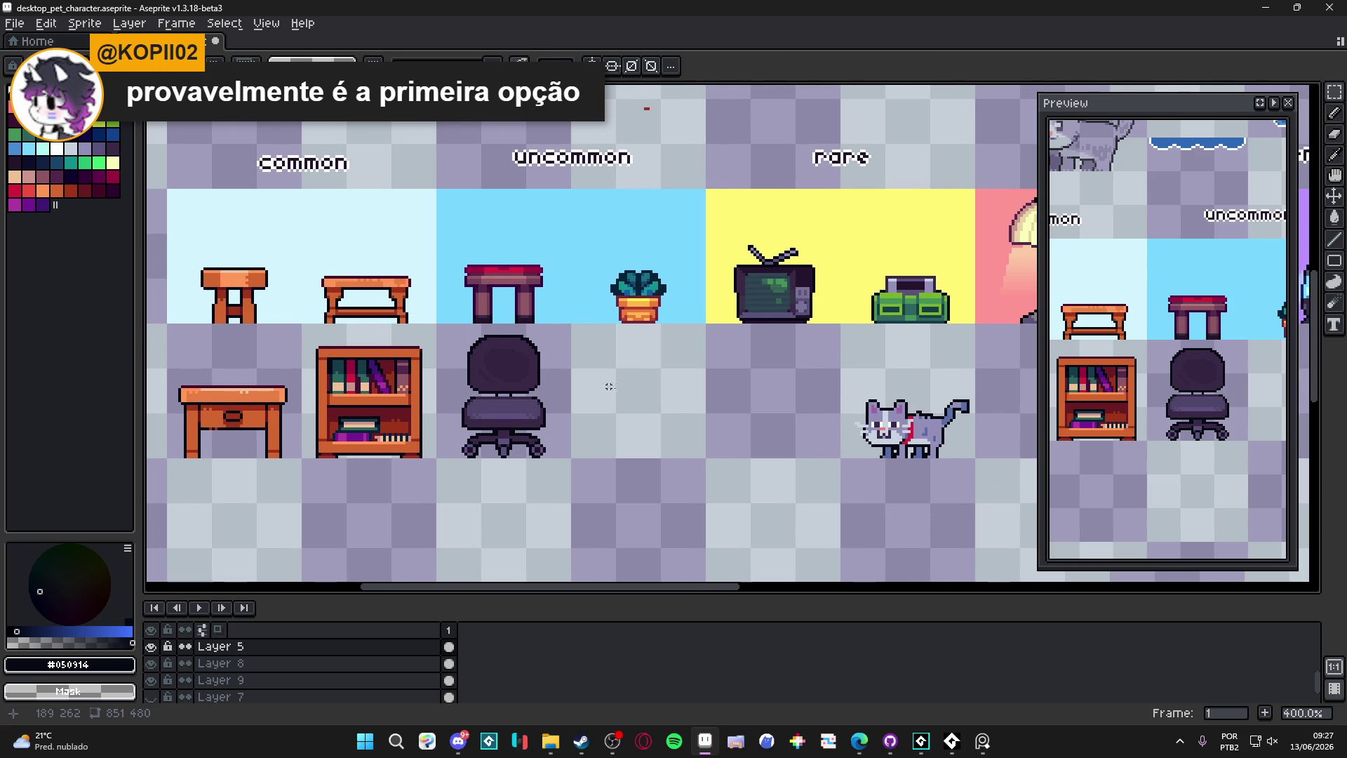
{"action": "scroll", "coordinate": [671, 387], "scroll_direction": "left", "scroll_amount": 3}
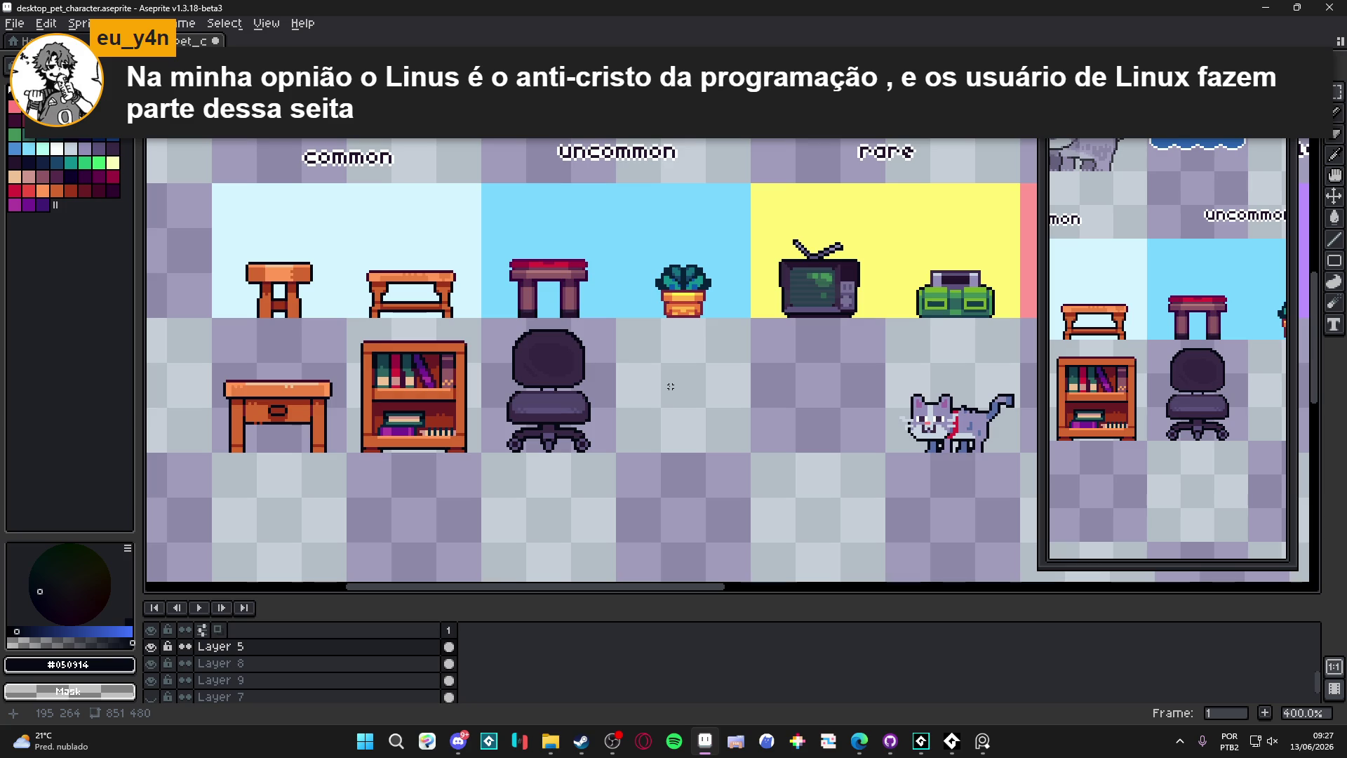
{"action": "key", "text": "ctrl+s"}
{"action": "scroll", "coordinate": [660, 398], "scroll_direction": "down", "scroll_amount": 1}
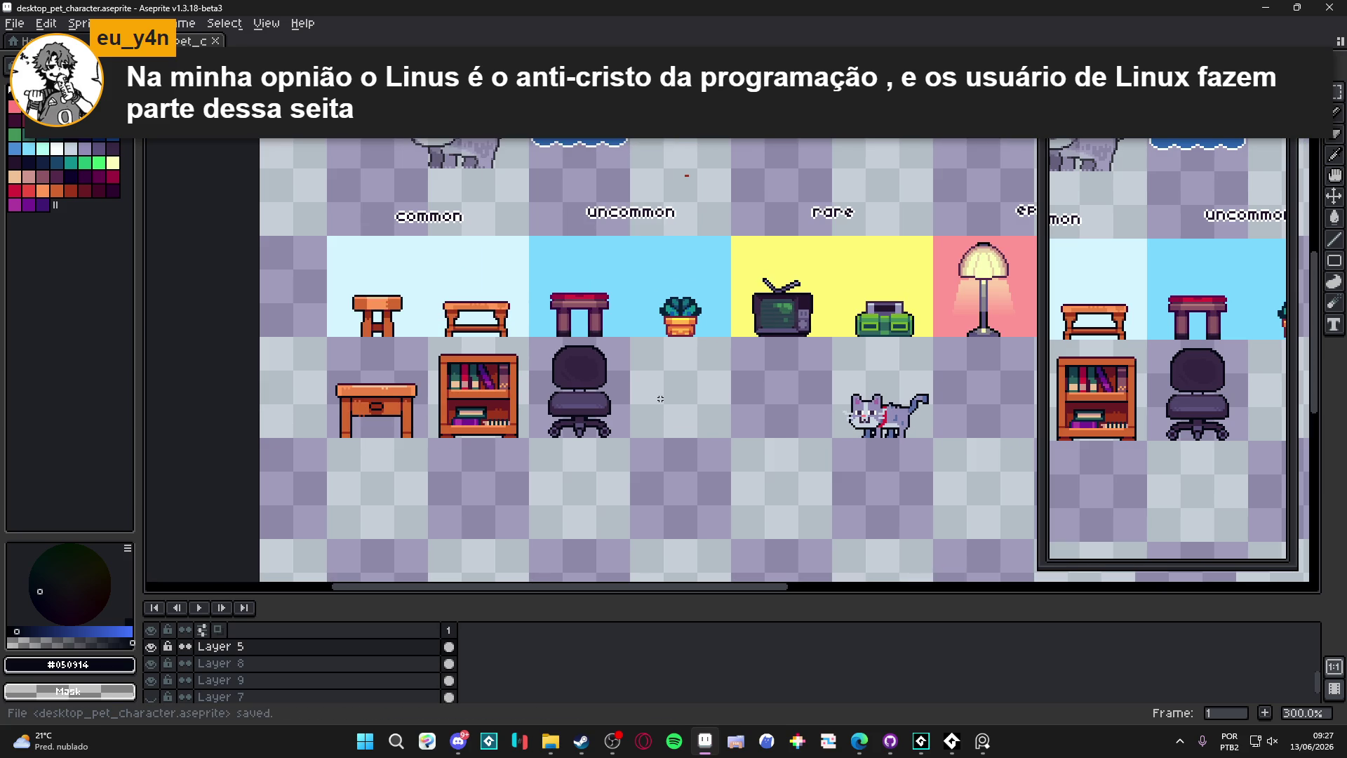
{"action": "scroll", "coordinate": [660, 399], "scroll_direction": "down", "scroll_amount": 1}
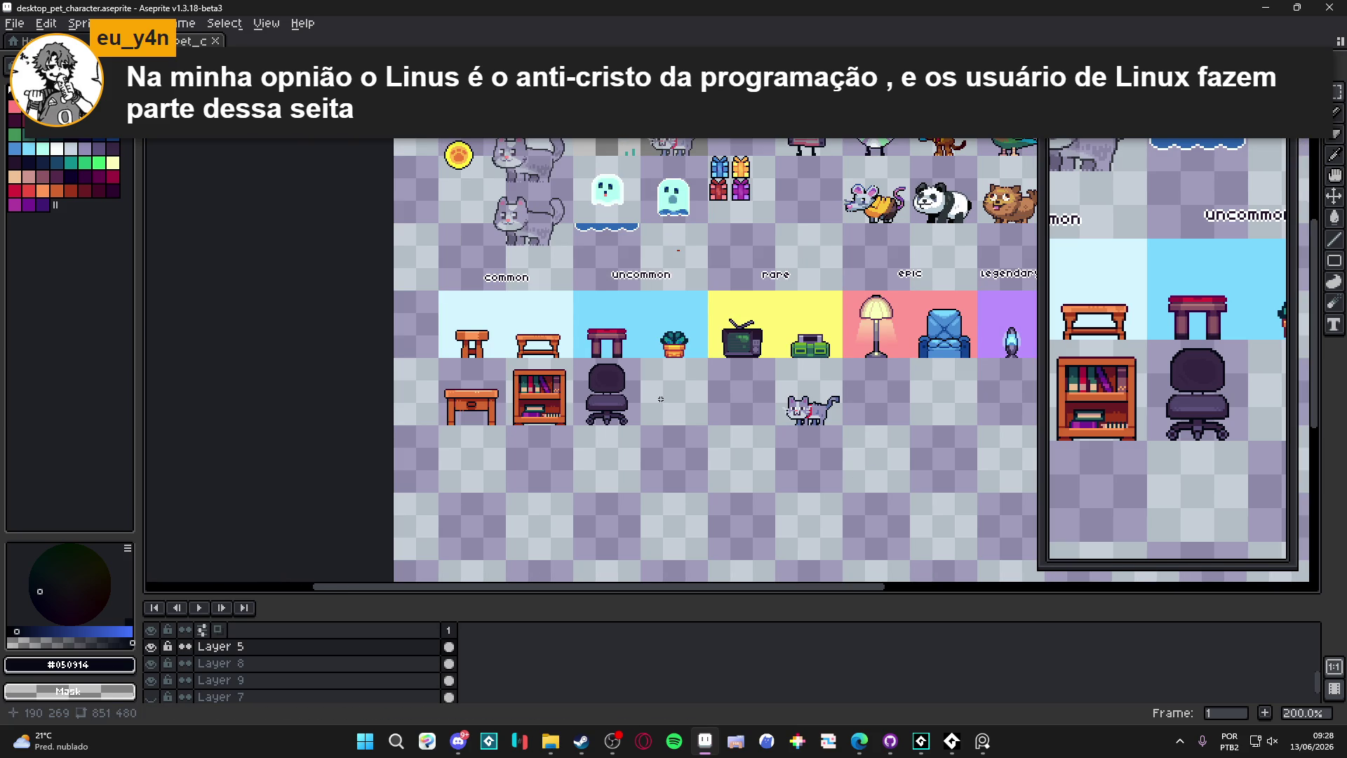
{"action": "scroll", "coordinate": [660, 398], "scroll_direction": "right", "scroll_amount": 2}
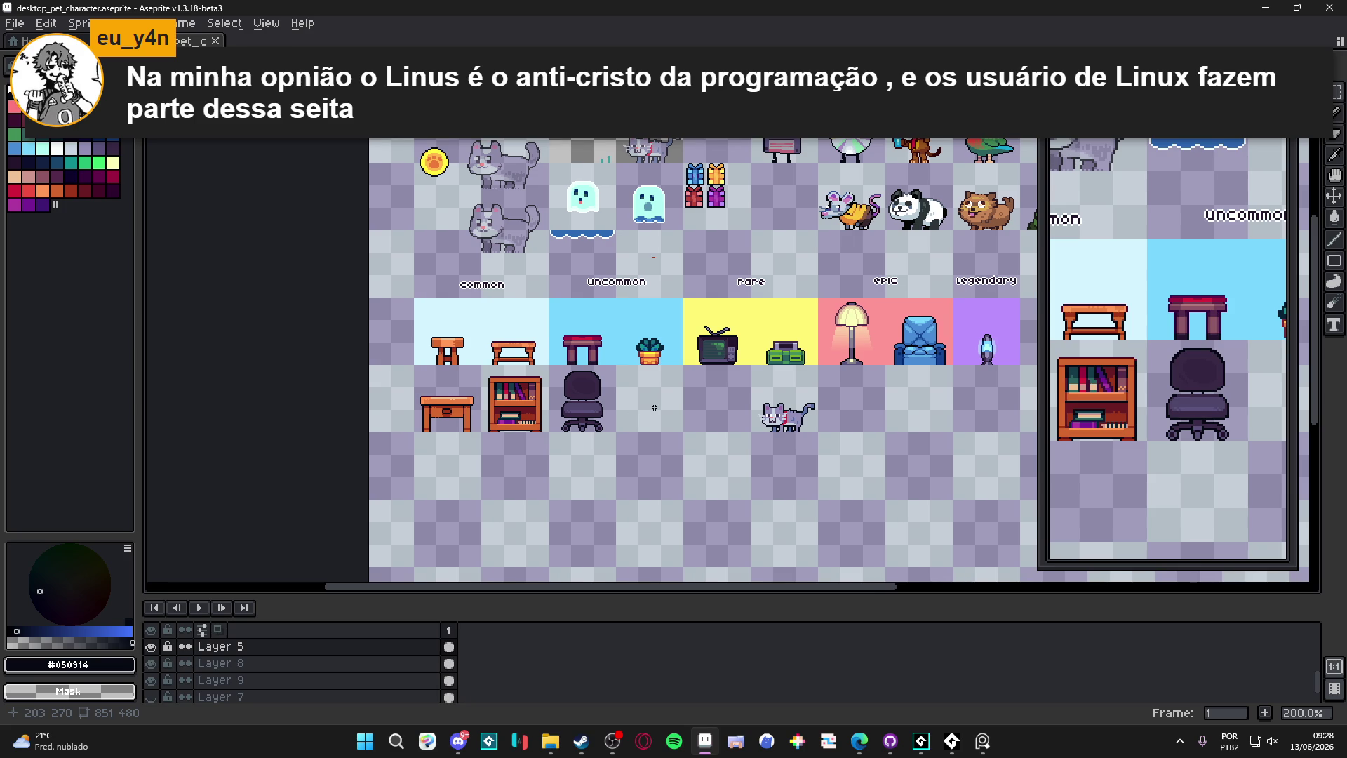
{"action": "scroll", "coordinate": [654, 407], "scroll_direction": "right", "scroll_amount": 3}
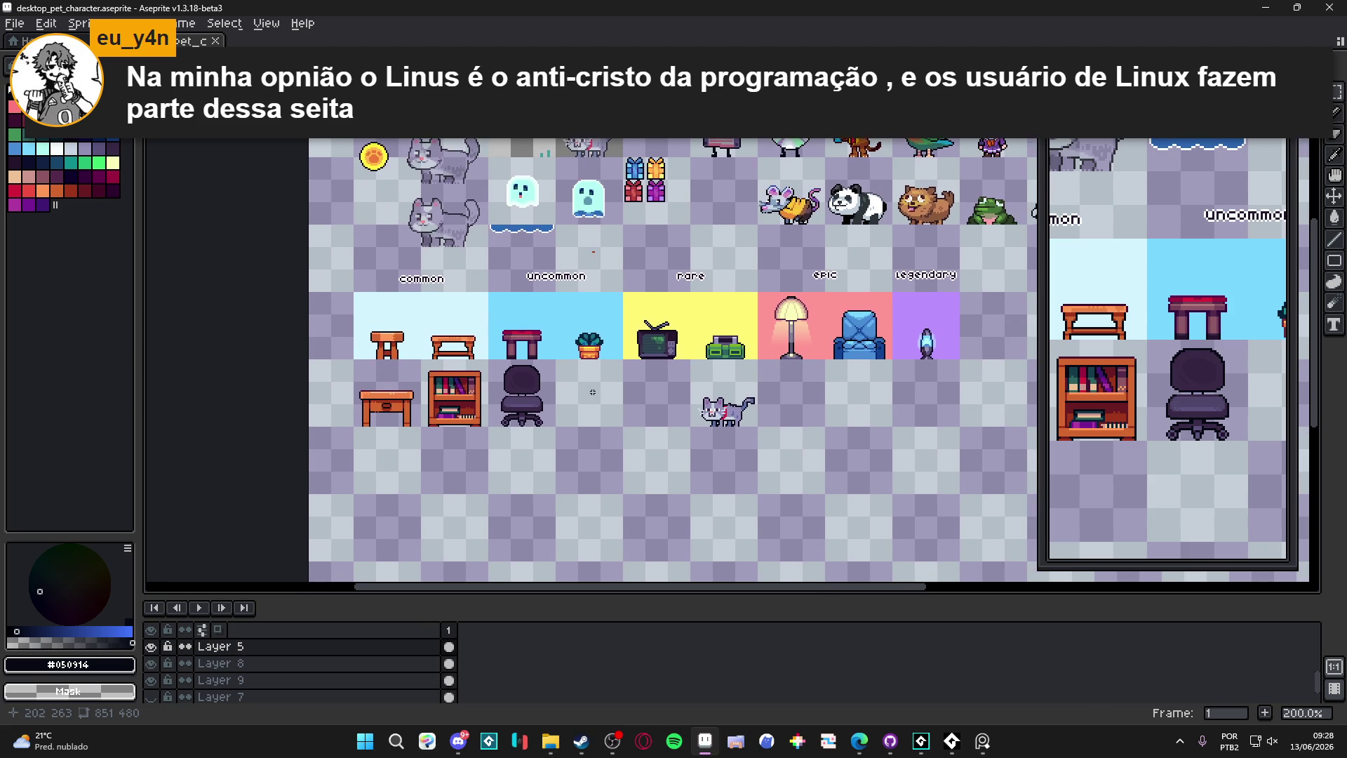
{"action": "scroll", "coordinate": [586, 386], "scroll_direction": "up", "scroll_amount": 1}
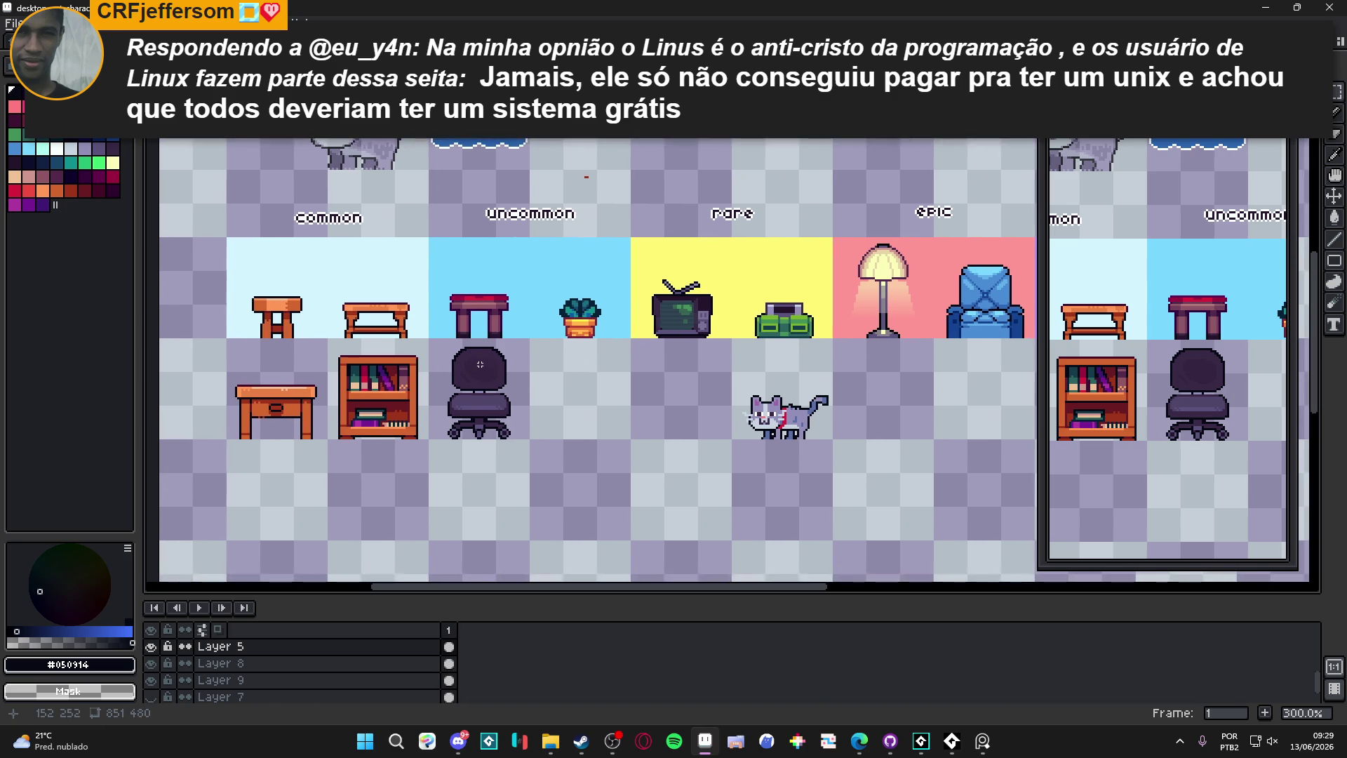
{"action": "scroll", "coordinate": [491, 371], "scroll_direction": "up", "scroll_amount": 1}
{"action": "key", "text": "m"}
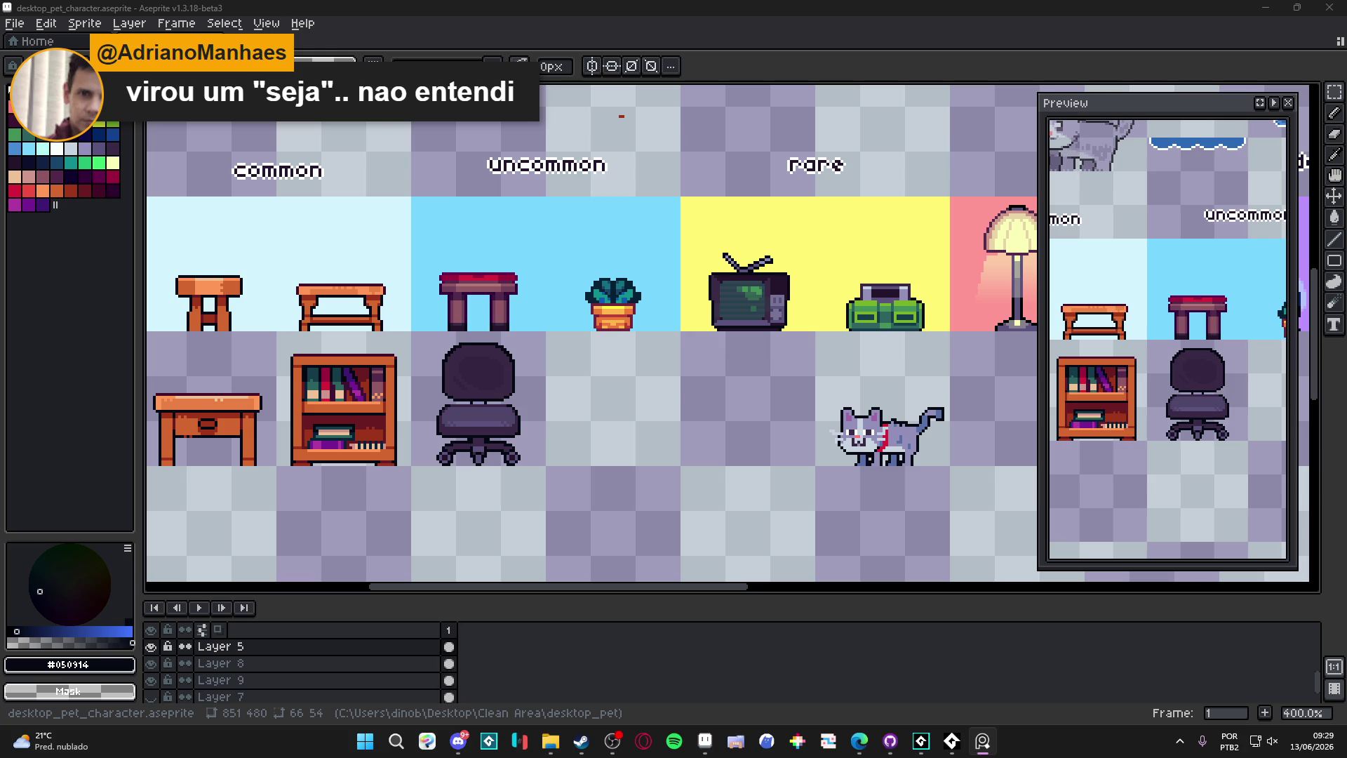
{"action": "scroll", "coordinate": [493, 235], "scroll_direction": "down", "scroll_amount": 2}
{"action": "scroll", "coordinate": [493, 235], "scroll_direction": "up", "scroll_amount": 1}
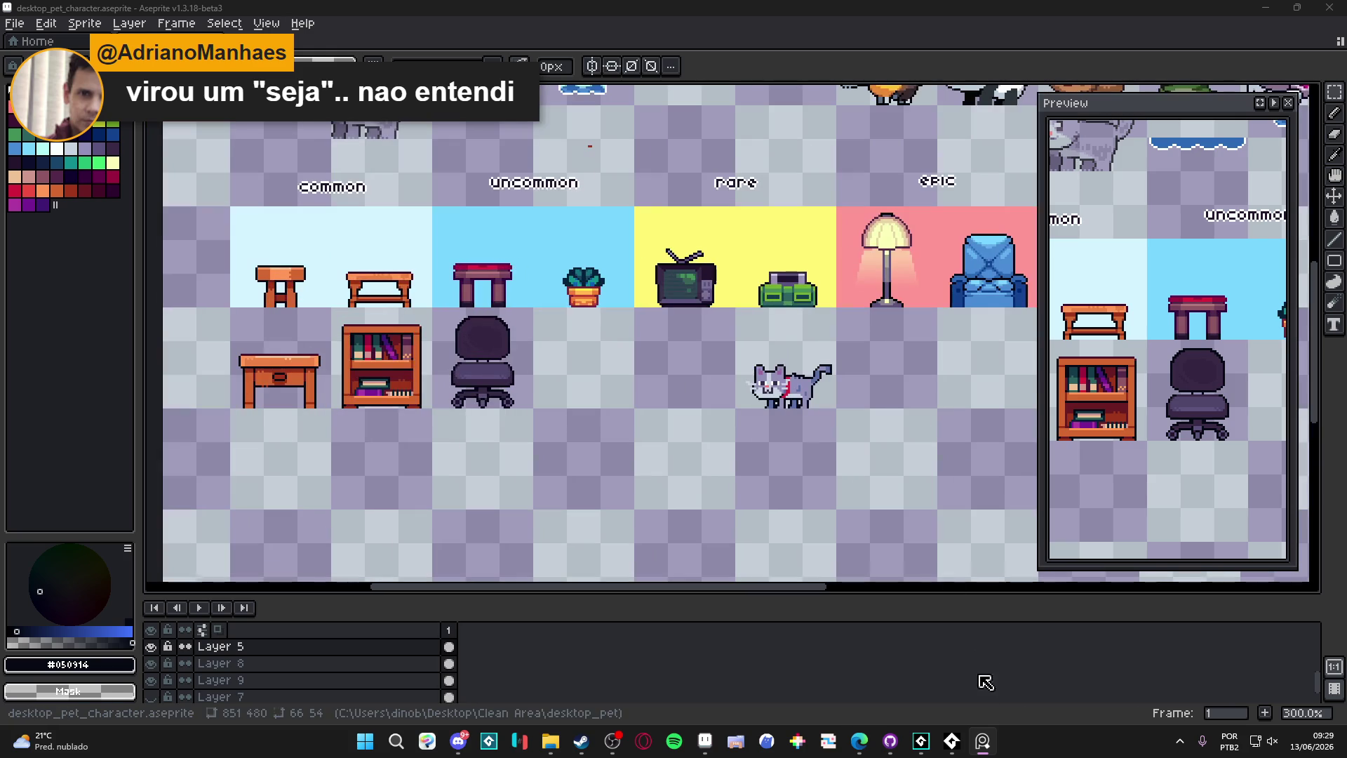
{"action": "scroll", "coordinate": [661, 462], "scroll_direction": "down", "scroll_amount": 1}
{"action": "scroll", "coordinate": [561, 441], "scroll_direction": "up", "scroll_amount": 1}
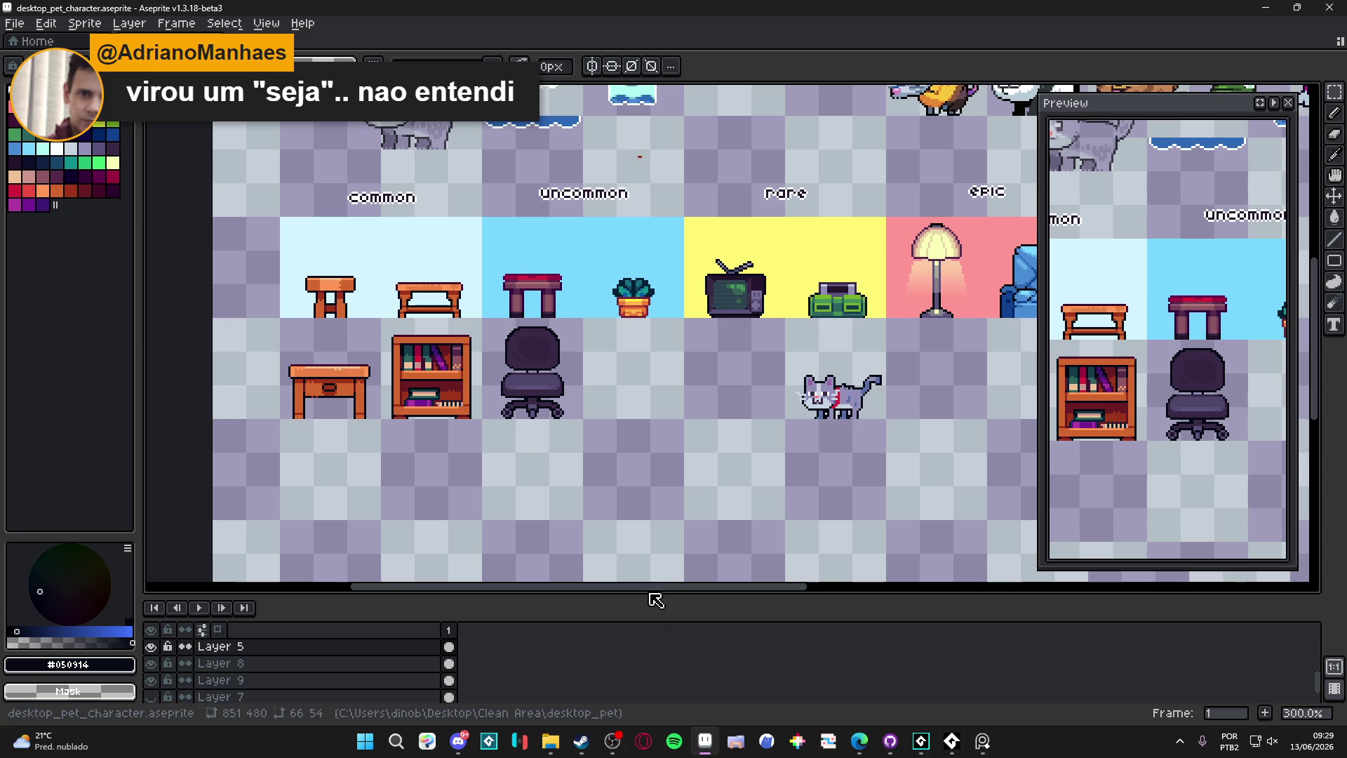
{"action": "scroll", "coordinate": [522, 421], "scroll_direction": "up", "scroll_amount": 1}
{"action": "scroll", "coordinate": [522, 422], "scroll_direction": "up", "scroll_amount": 5}
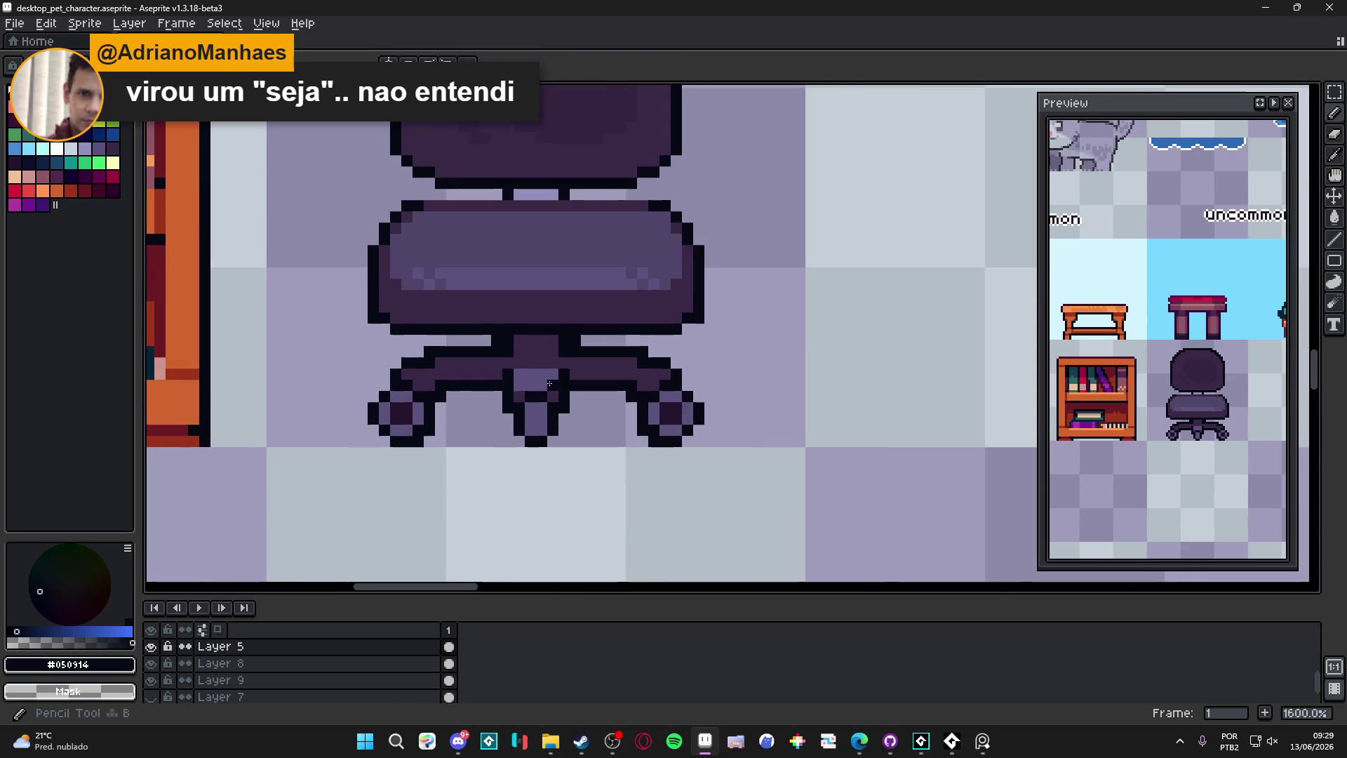
Step: Sample the chair's dark purple and save desktop_pet_character.aseprite
{"action": "left_click", "coordinate": [536, 407], "text": "alt"}
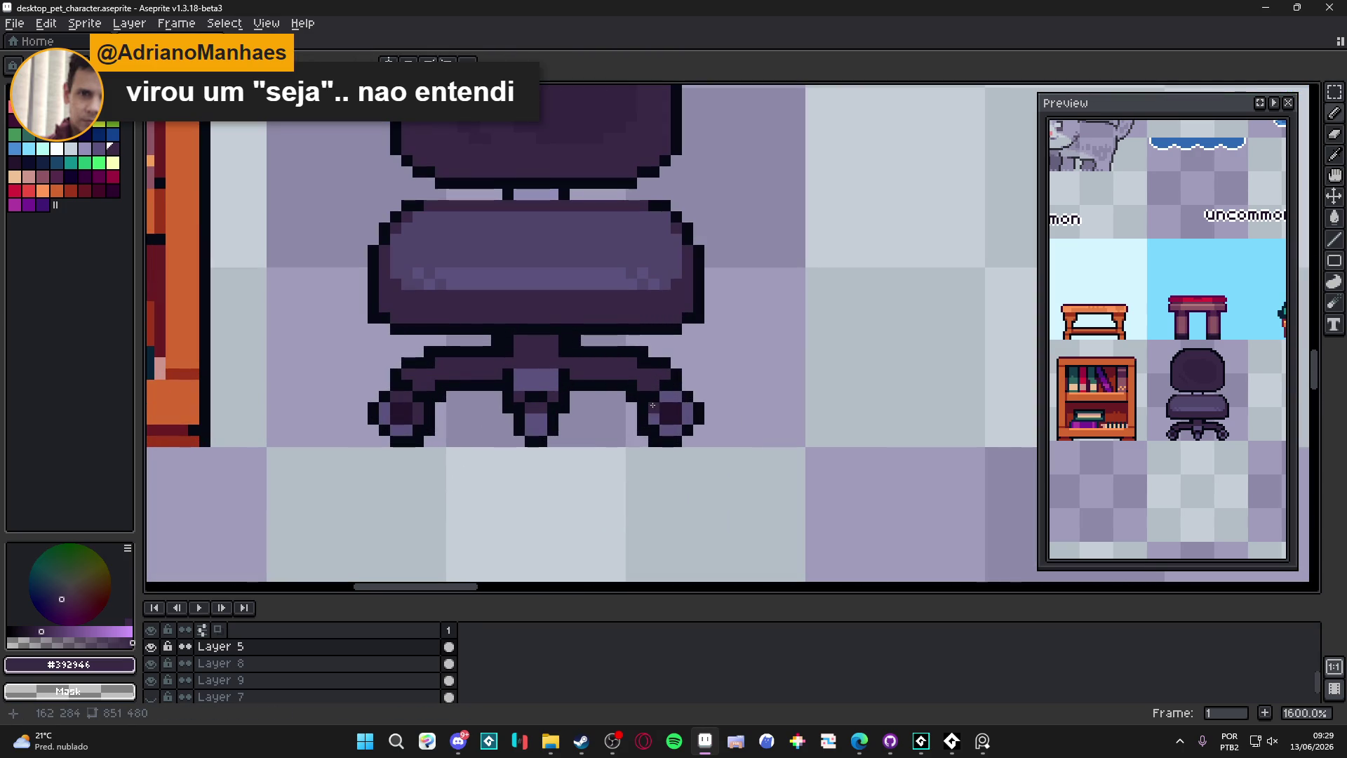
{"action": "scroll", "coordinate": [672, 433], "scroll_direction": "down", "scroll_amount": 5}
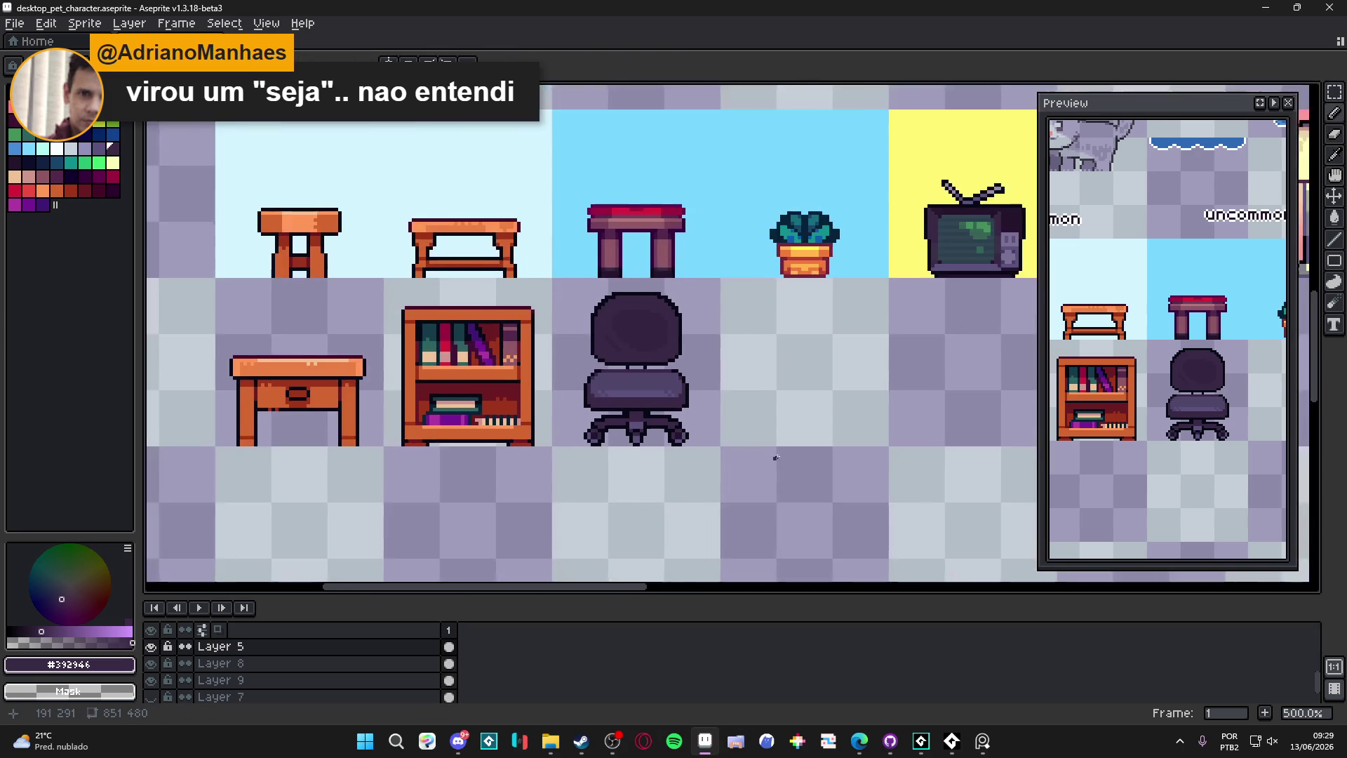
{"action": "key", "text": "ctrl+s"}
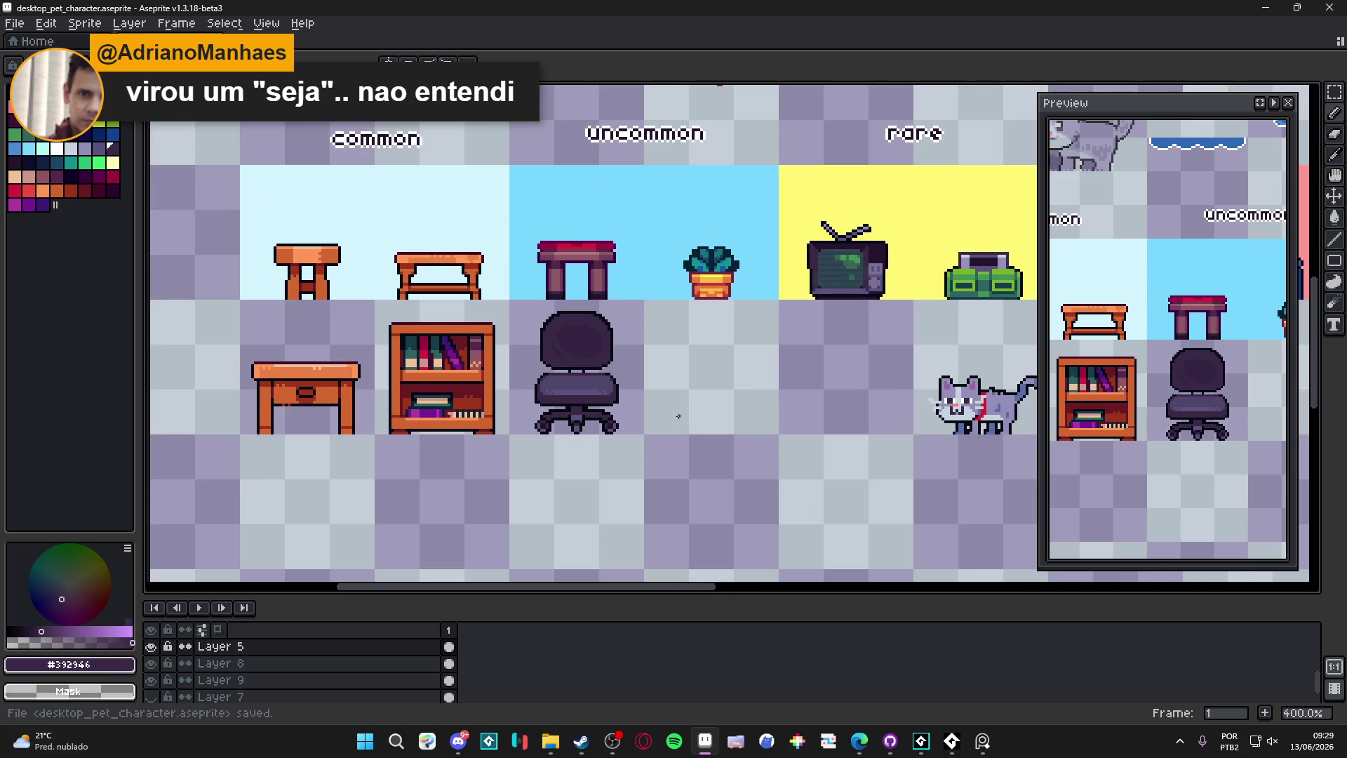
Step: Choose orange #D4662F from the palette as the drawing colour
{"action": "left_click_drag", "start_coordinate": [678, 417], "coordinate": [671, 421]}
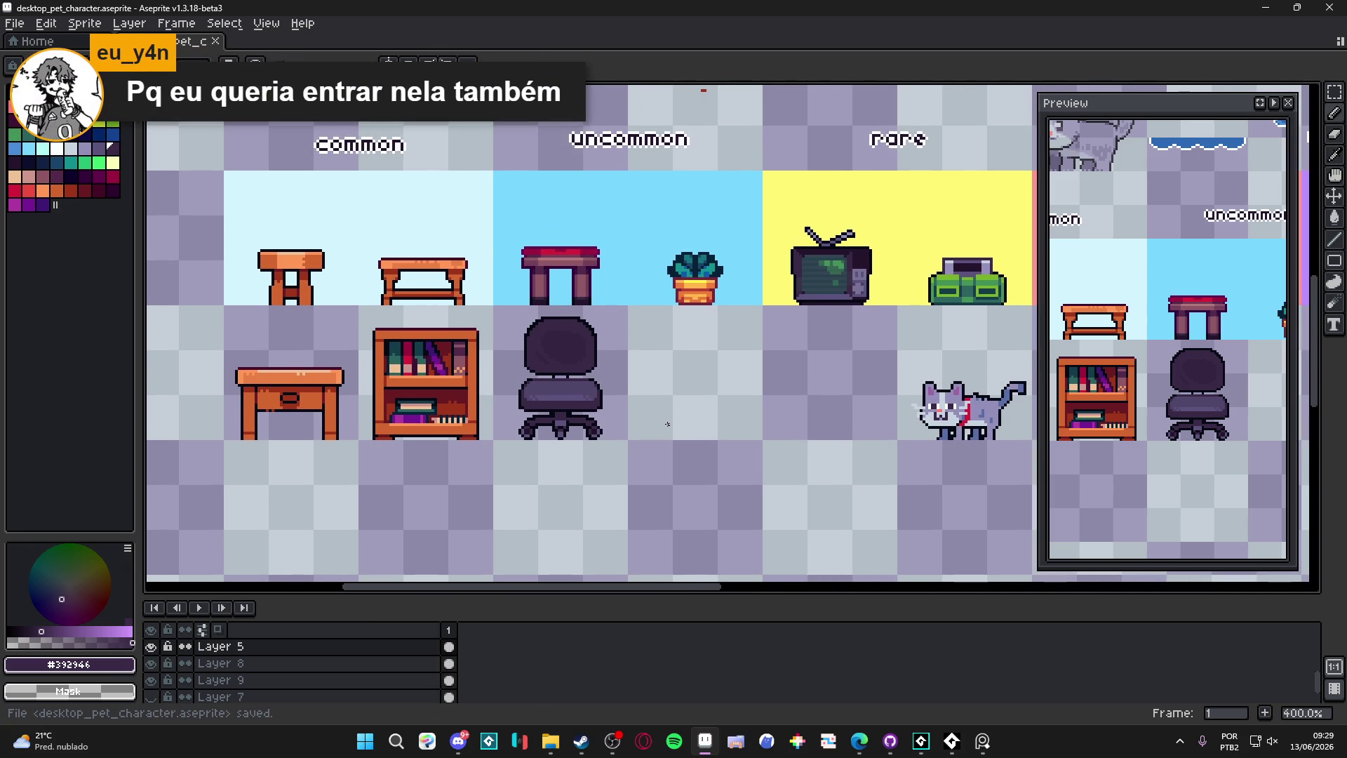
{"action": "left_click_drag", "start_coordinate": [668, 424], "coordinate": [613, 435]}
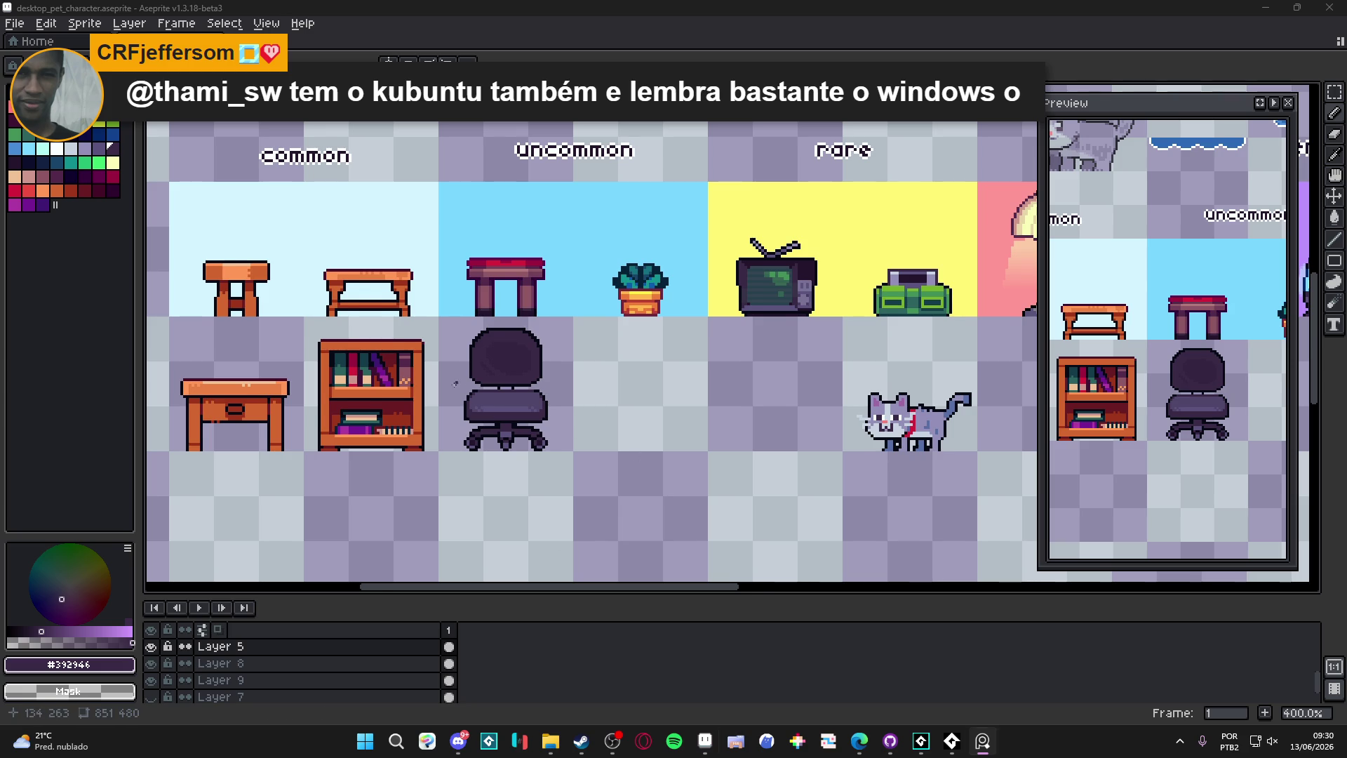
{"action": "left_click_drag", "start_coordinate": [373, 407], "coordinate": [296, 388]}
{"action": "scroll", "coordinate": [296, 388], "scroll_direction": "up", "scroll_amount": 1}
{"action": "left_click", "coordinate": [296, 388], "text": "alt"}
{"action": "scroll", "coordinate": [523, 403], "scroll_direction": "right", "scroll_amount": 2}
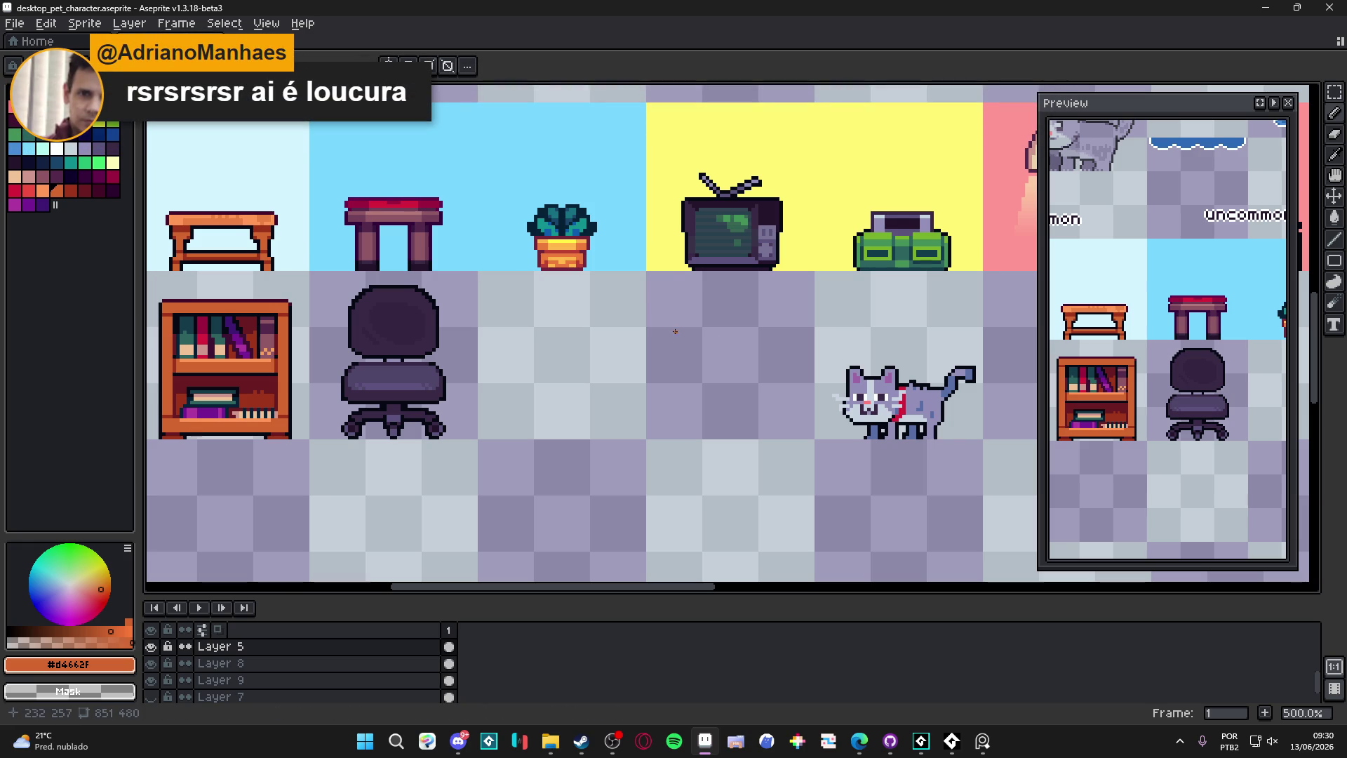
Step: Enable vertical symmetry and move its axis beside the plant
{"action": "scroll", "coordinate": [677, 331], "scroll_direction": "down", "scroll_amount": 1}
{"action": "left_click", "coordinate": [388, 65]}
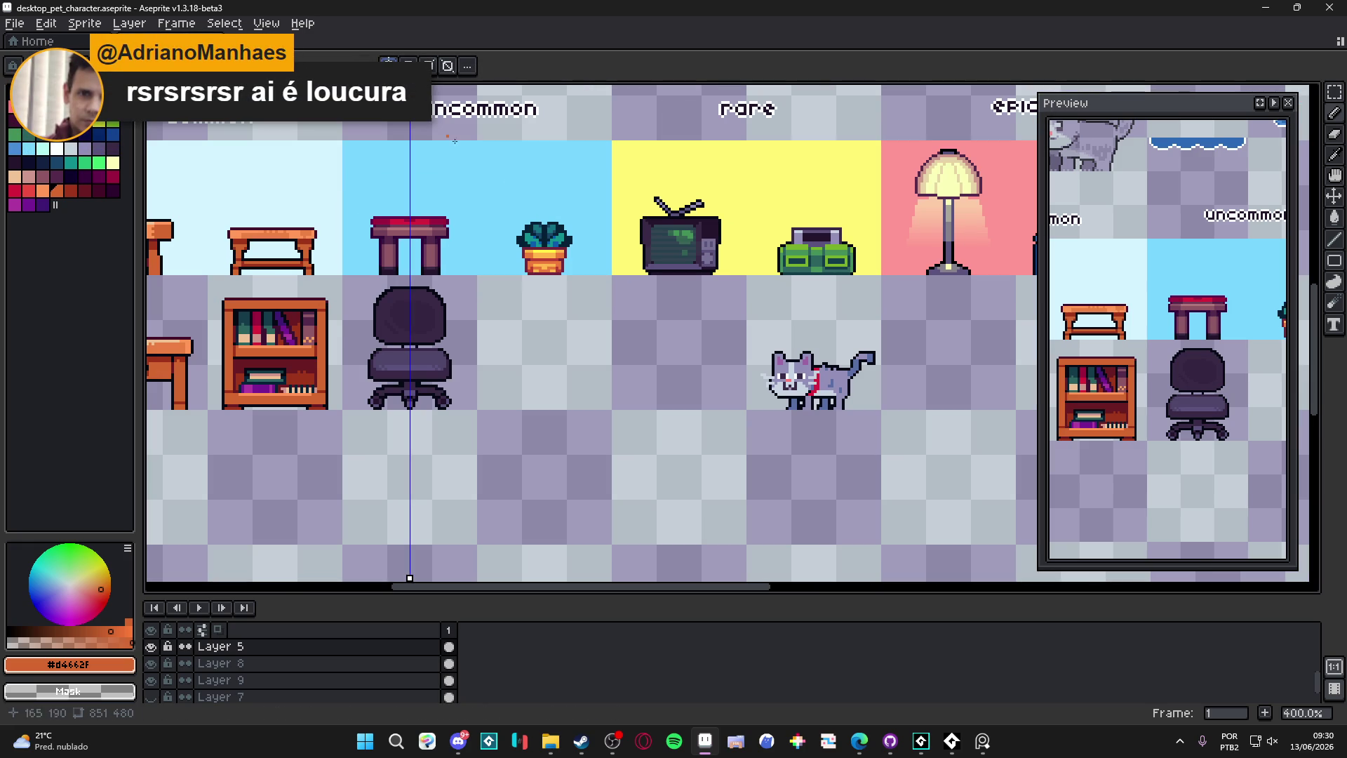
{"action": "left_click_drag", "start_coordinate": [410, 133], "coordinate": [541, 133]}
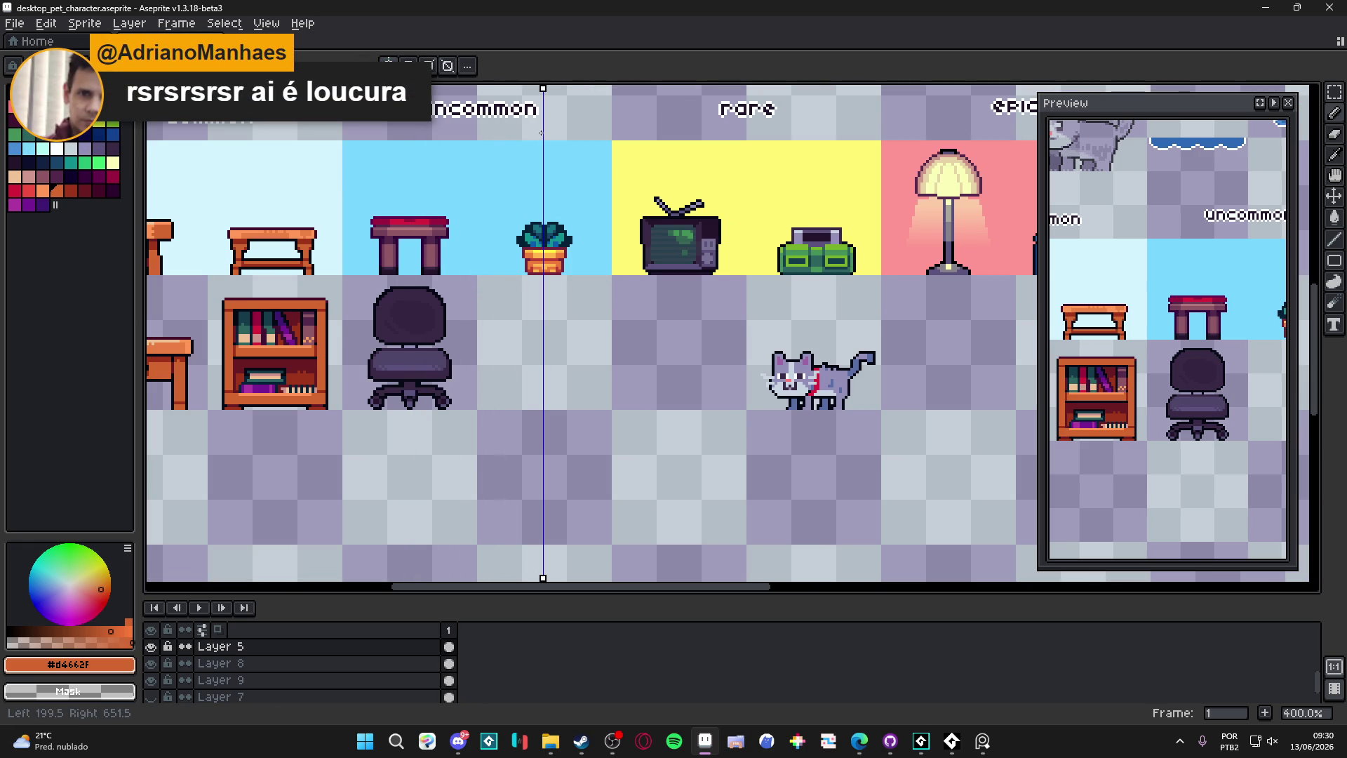
{"action": "scroll", "coordinate": [541, 133], "scroll_direction": "up", "scroll_amount": 3}
{"action": "scroll", "coordinate": [502, 175], "scroll_direction": "up", "scroll_amount": 3}
{"action": "scroll", "coordinate": [503, 159], "scroll_direction": "down", "scroll_amount": 1}
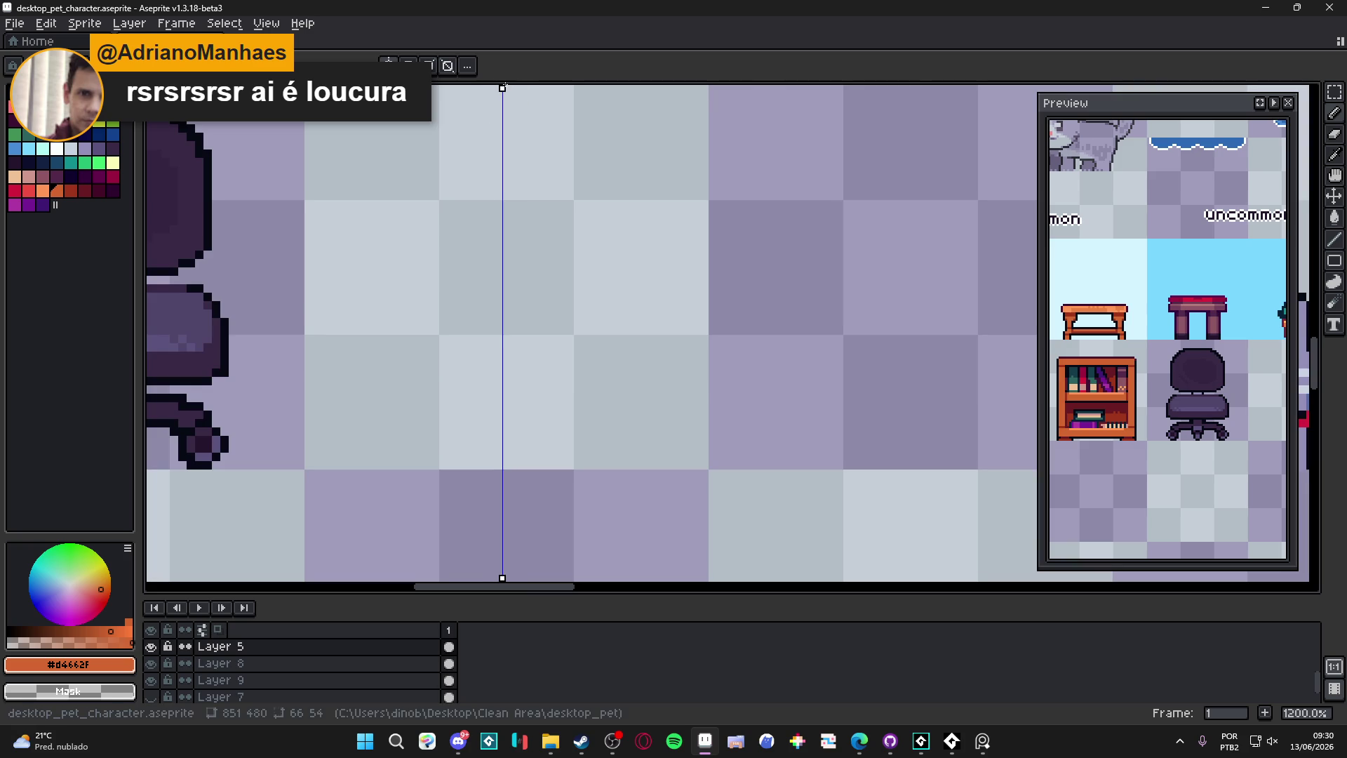
{"action": "scroll", "coordinate": [468, 397], "scroll_direction": "down", "scroll_amount": 5}
{"action": "scroll", "coordinate": [436, 431], "scroll_direction": "up", "scroll_amount": 3}
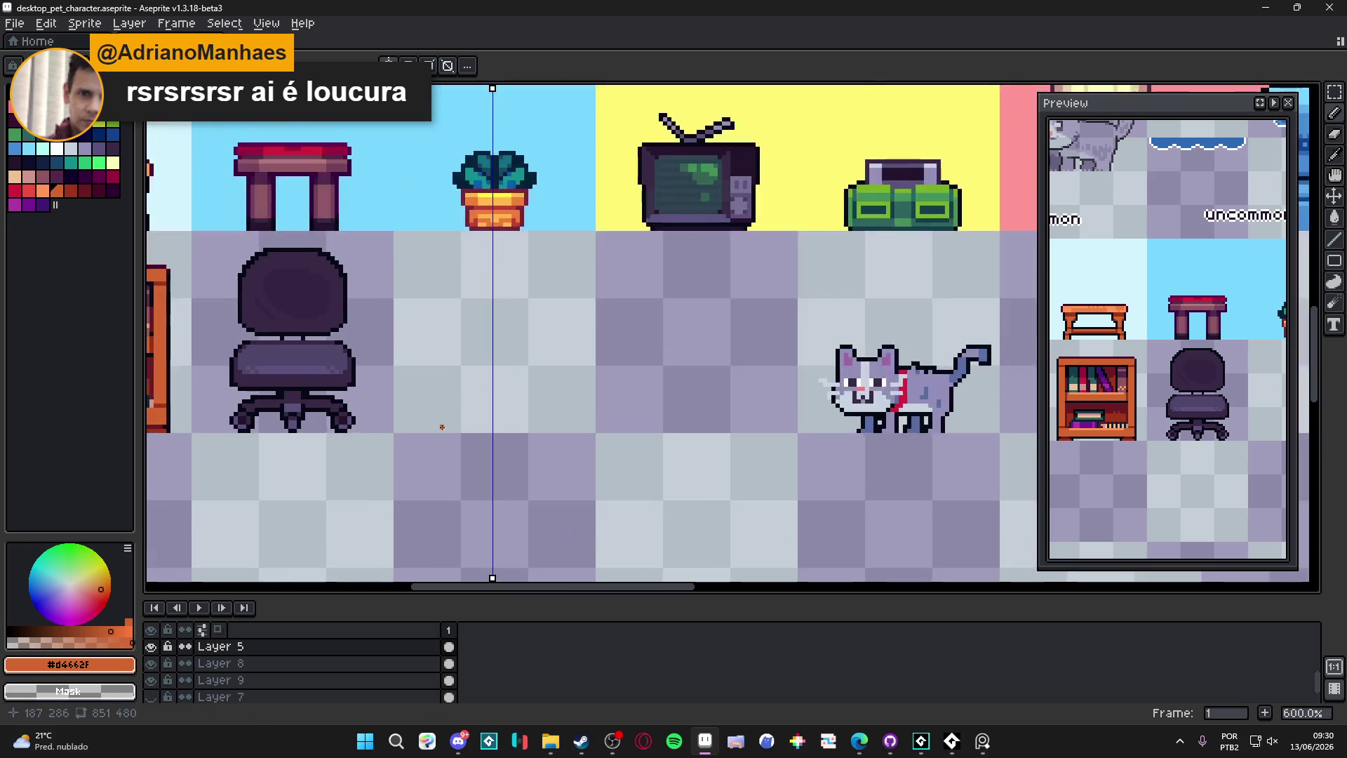
Step: Draw the mirrored rectangular chest body outline and fill it solid
{"action": "left_click_drag", "start_coordinate": [436, 431], "coordinate": [443, 355]}
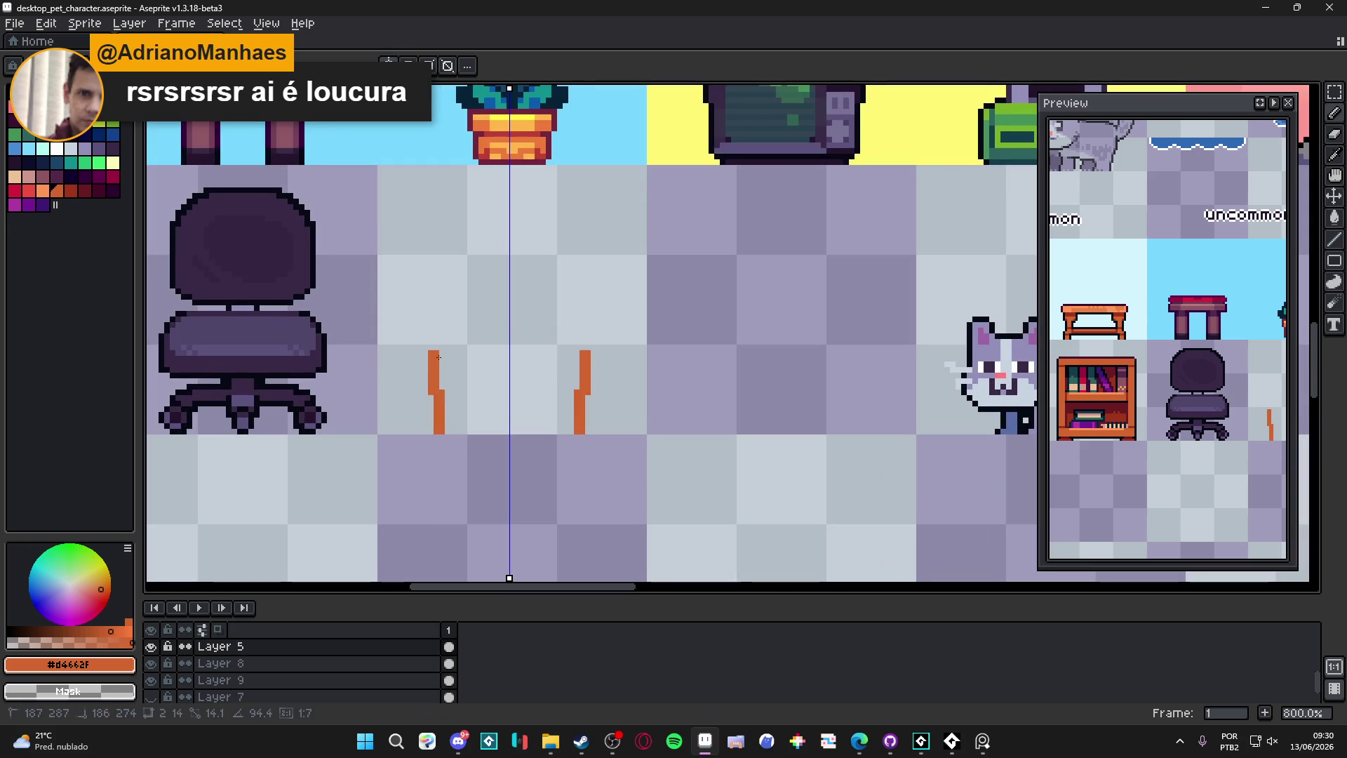
{"action": "left_click", "coordinate": [579, 350], "text": "shift"}
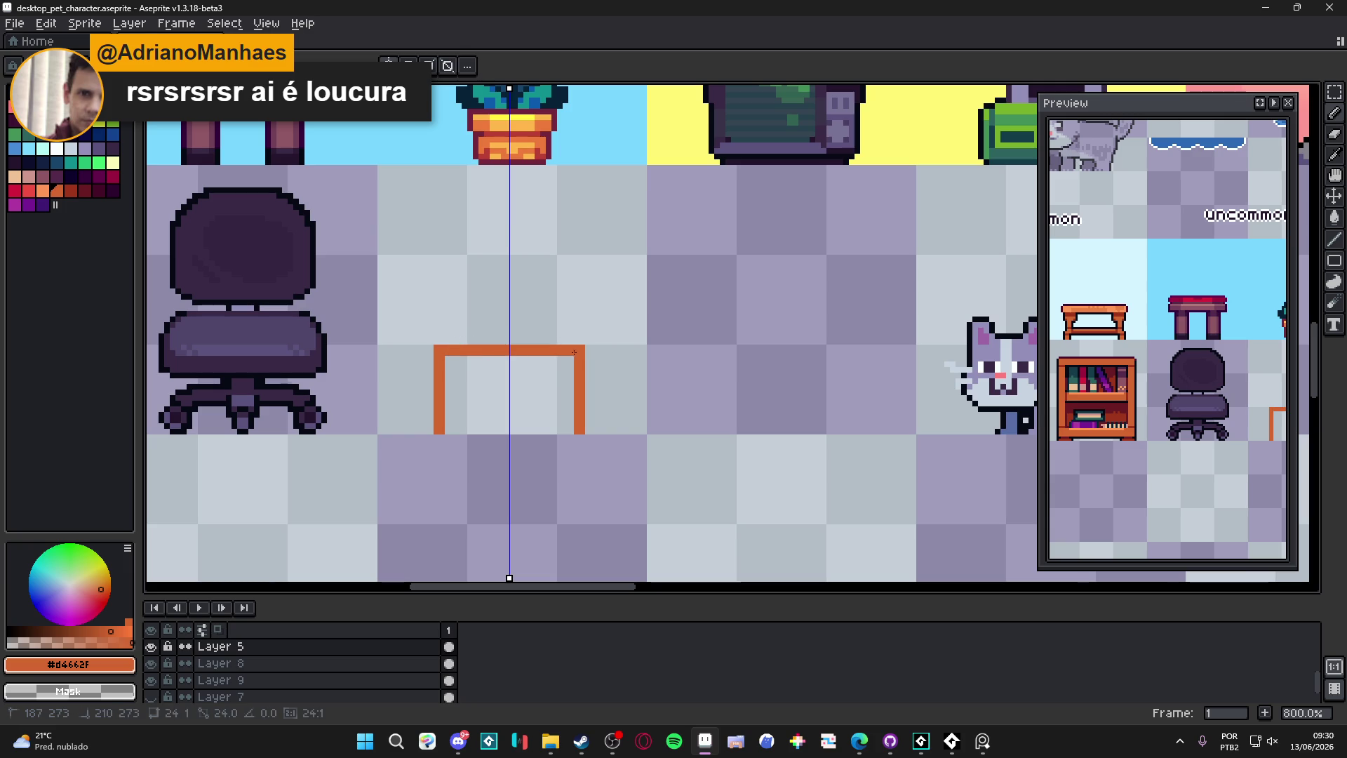
{"action": "left_click_drag", "start_coordinate": [446, 429], "coordinate": [506, 429]}
{"action": "key", "text": "g"}
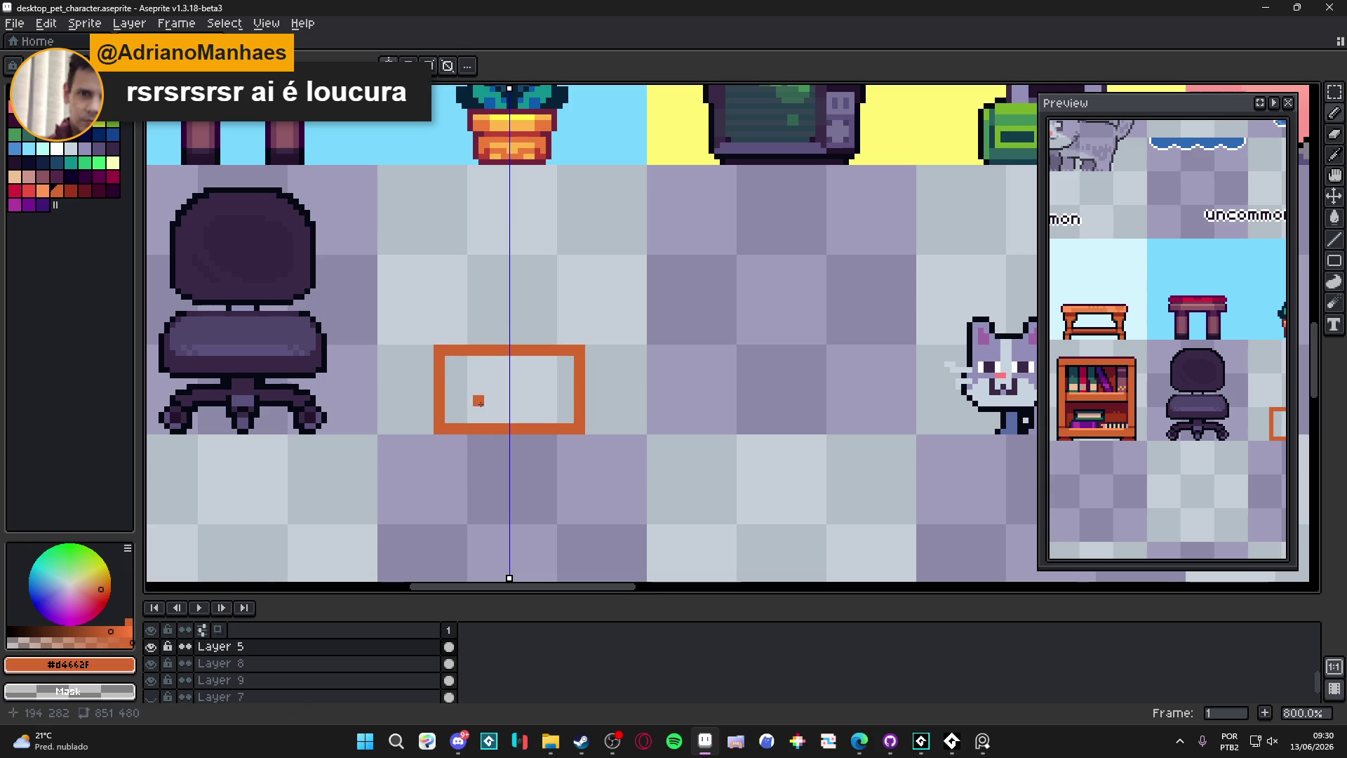
{"action": "left_click", "coordinate": [466, 407]}
{"action": "key", "text": "b"}
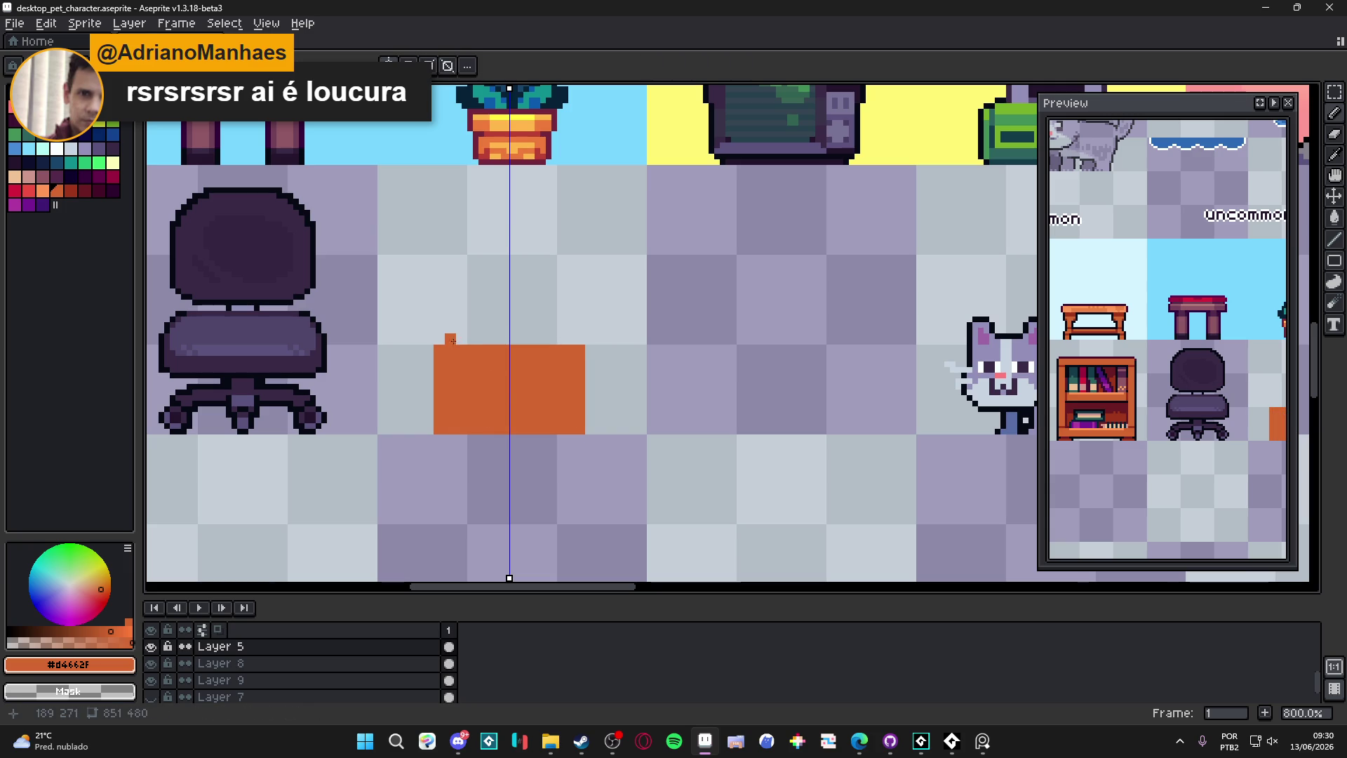
Step: Add a rounded lid on top, fill it, and recolour the whole chest pink
{"action": "scroll", "coordinate": [446, 338], "scroll_direction": "up", "scroll_amount": 2}
{"action": "mouse_move", "coordinate": [442, 344]}
{"action": "left_mouse_down"}
{"action": "mouse_move", "coordinate": [438, 280]}
{"action": "mouse_move", "coordinate": [478, 259]}
{"action": "mouse_move", "coordinate": [541, 259]}
{"action": "left_mouse_up"}
{"action": "left_click", "coordinate": [465, 272], "text": "shift"}
{"action": "key", "text": "g"}
{"action": "left_click", "coordinate": [610, 330]}
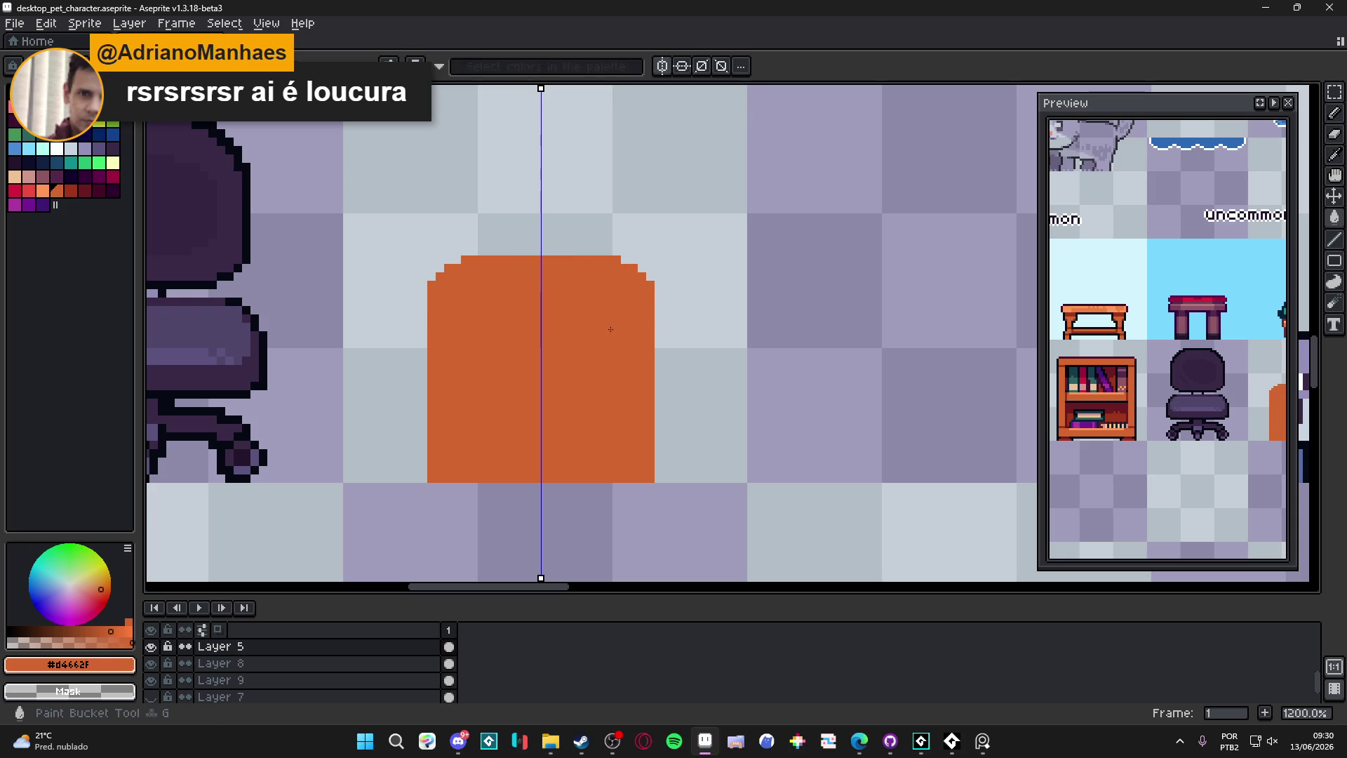
{"action": "left_click", "coordinate": [28, 176]}
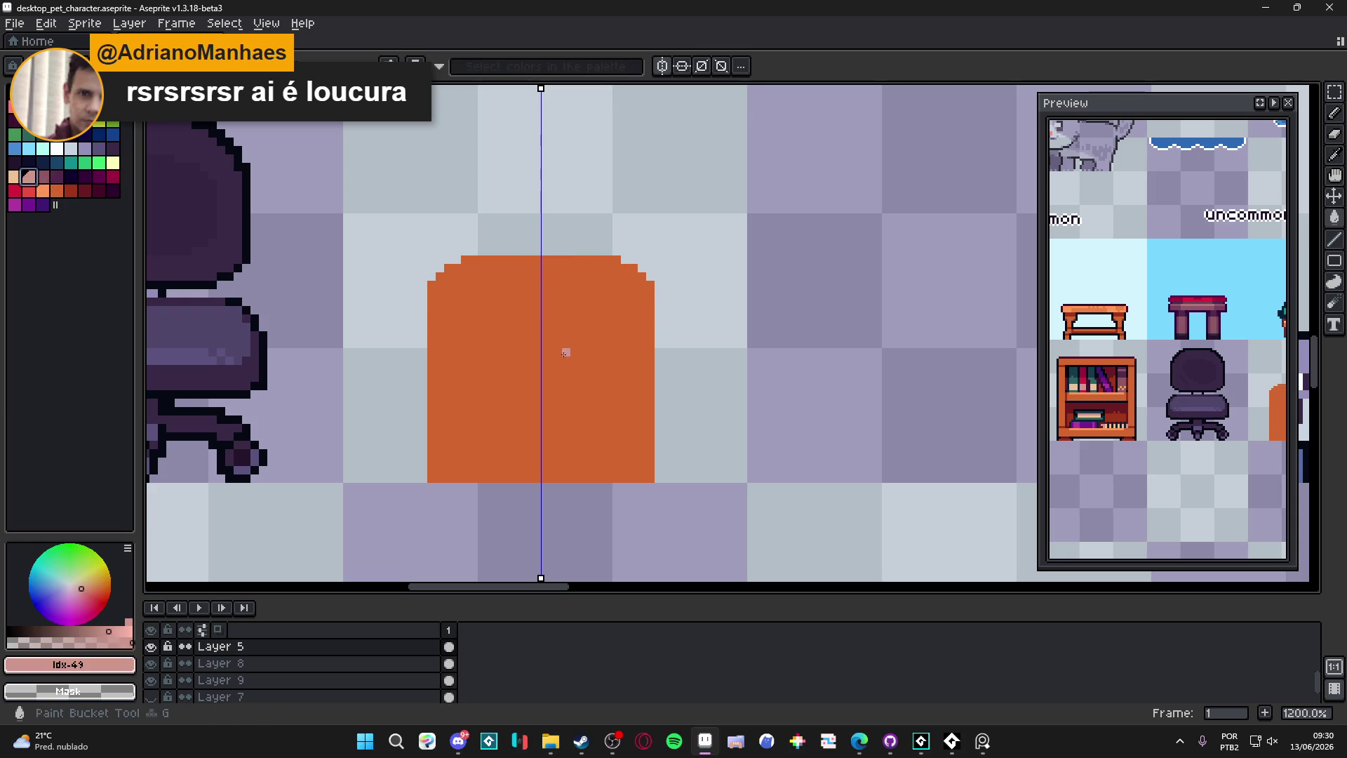
{"action": "left_click", "coordinate": [566, 352]}
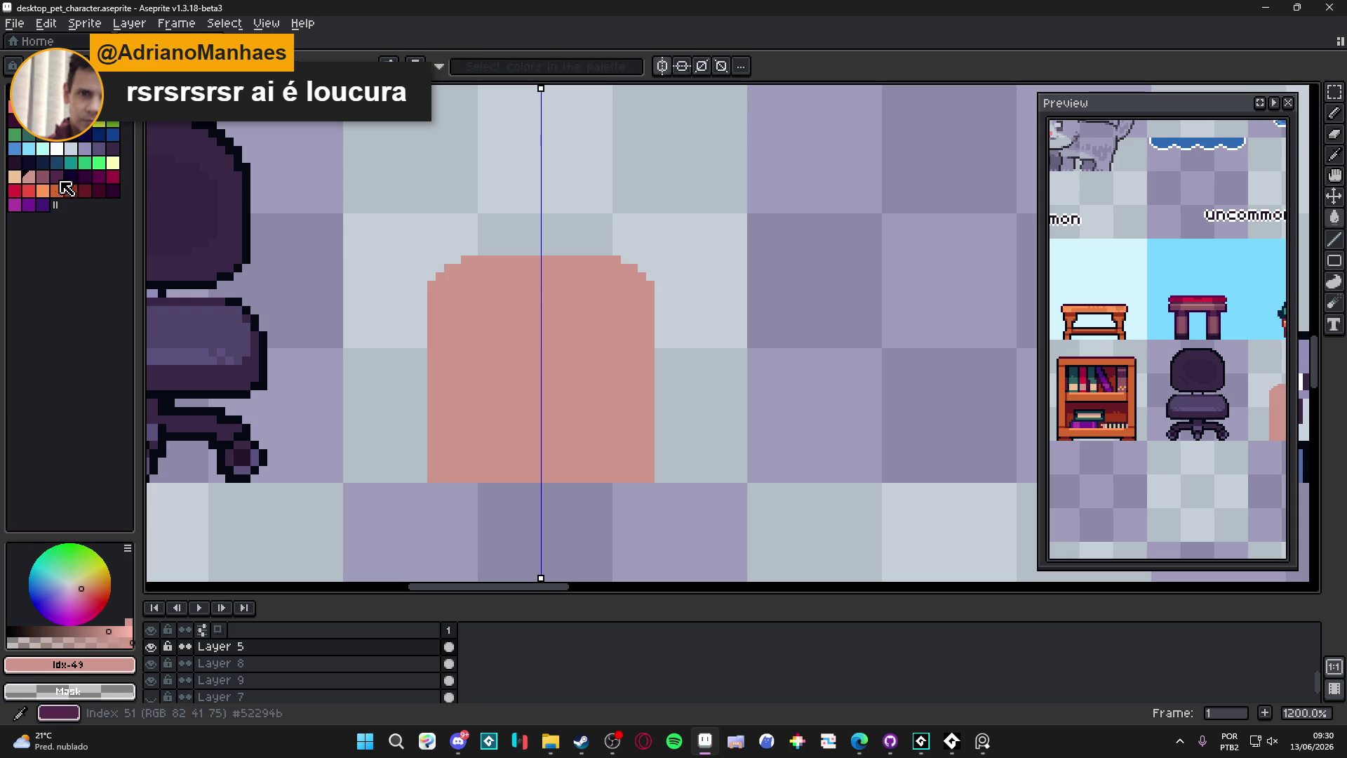
{"action": "key", "text": "x"}
{"action": "scroll", "coordinate": [570, 471], "scroll_direction": "down", "scroll_amount": 4}
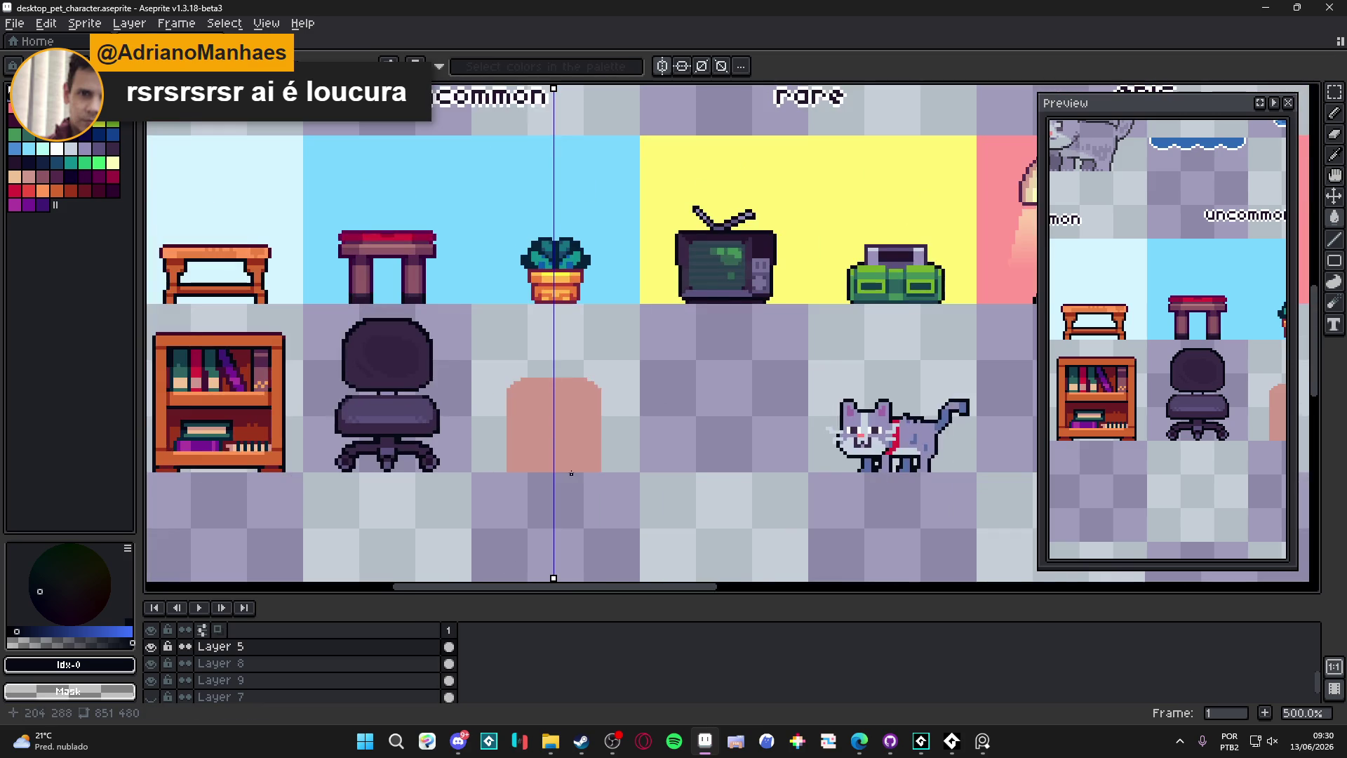
Step: Drag a rectangle around the pink chest, undo it, then bring Steam forward
{"action": "scroll", "coordinate": [572, 473], "scroll_direction": "up", "scroll_amount": 2}
{"action": "key", "text": "u"}
{"action": "mouse_move", "coordinate": [436, 341]}
{"action": "left_mouse_down"}
{"action": "mouse_move", "coordinate": [650, 448]}
{"action": "mouse_move", "coordinate": [663, 478]}
{"action": "left_mouse_up"}
{"action": "key", "text": "ctrl+z"}
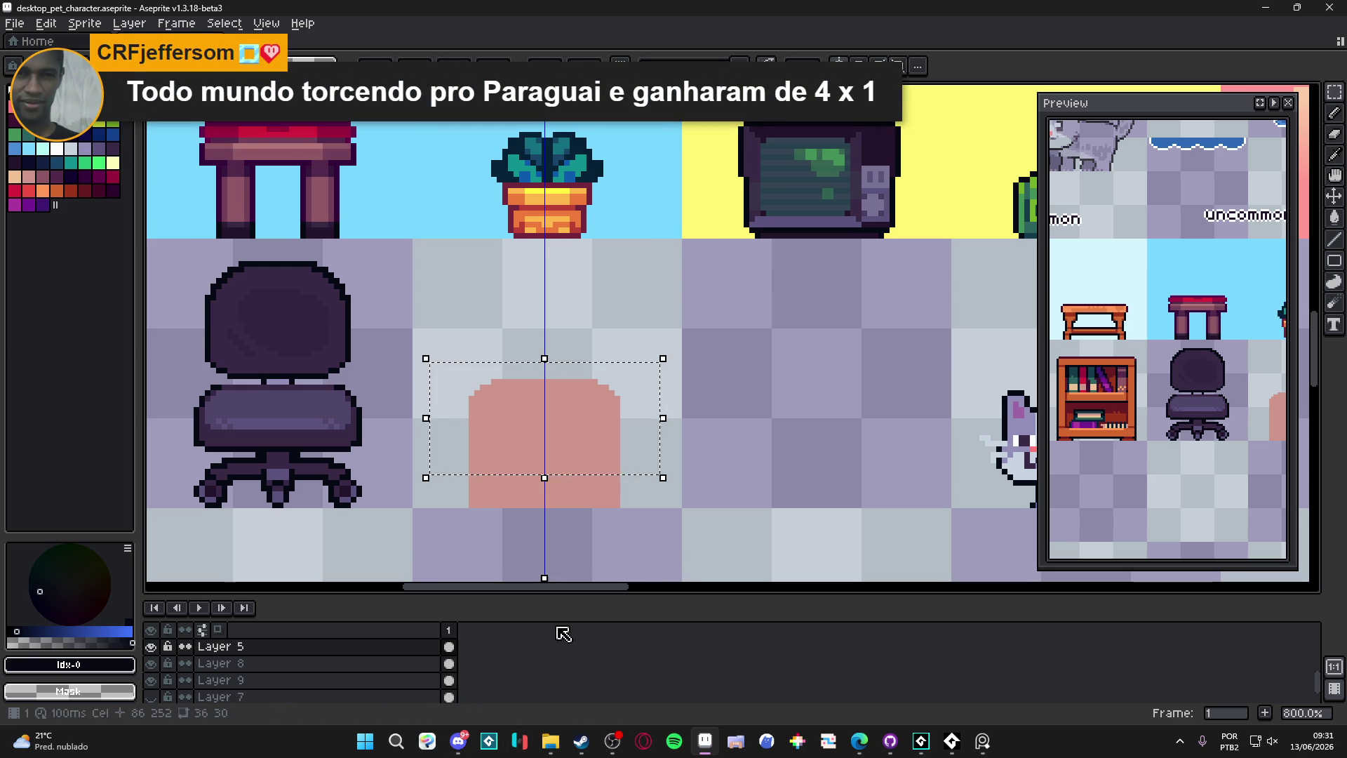
{"action": "left_click", "coordinate": [581, 743]}
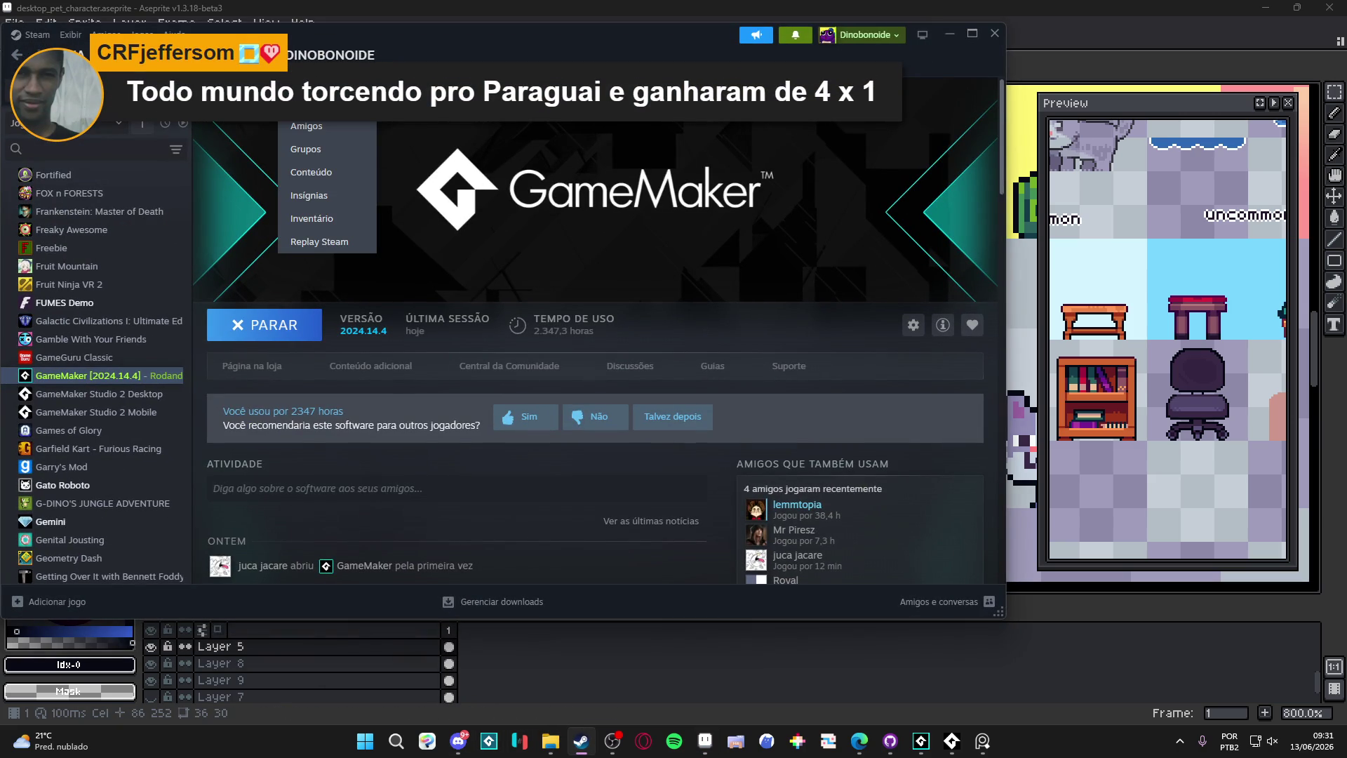
Step: Search the Steam store for 'my desktop' and open the My Desktop Friend page
{"action": "left_click", "coordinate": [181, 123]}
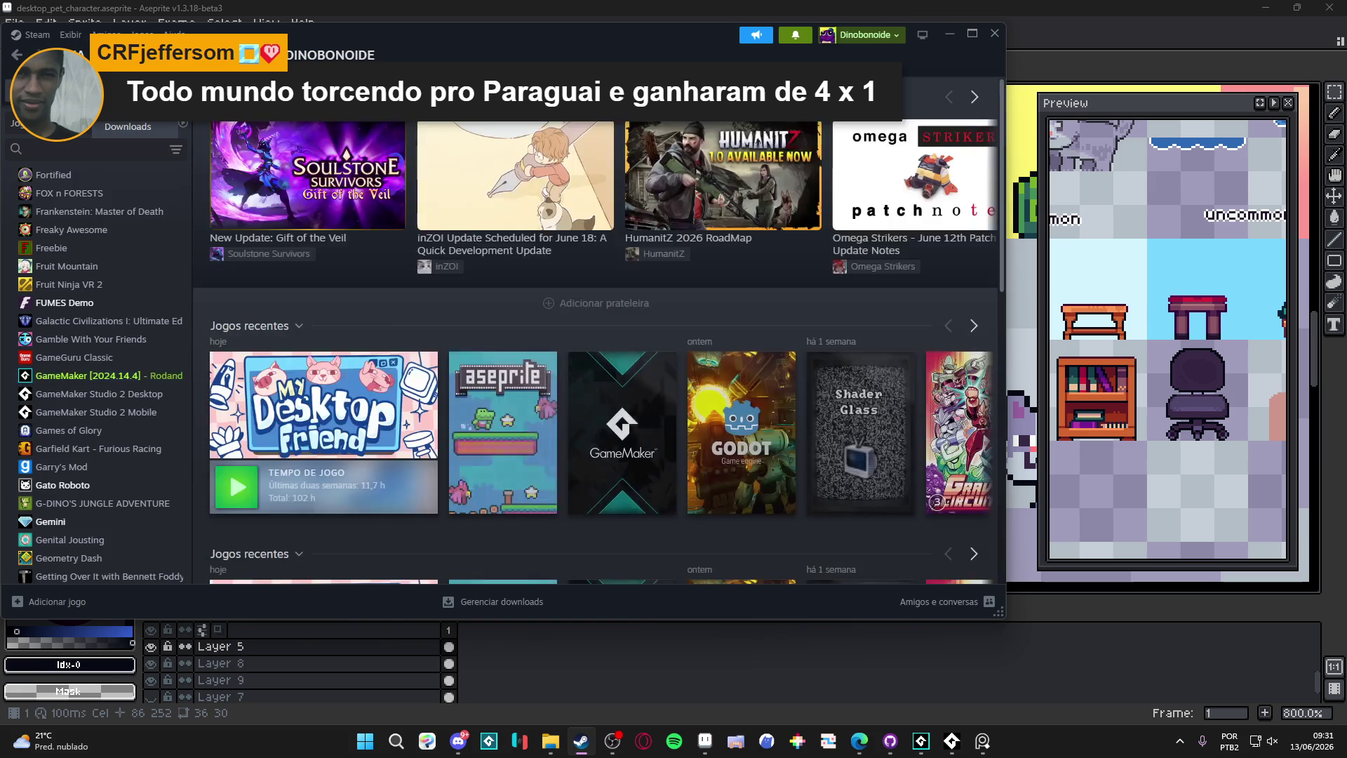
{"action": "left_click", "coordinate": [71, 54]}
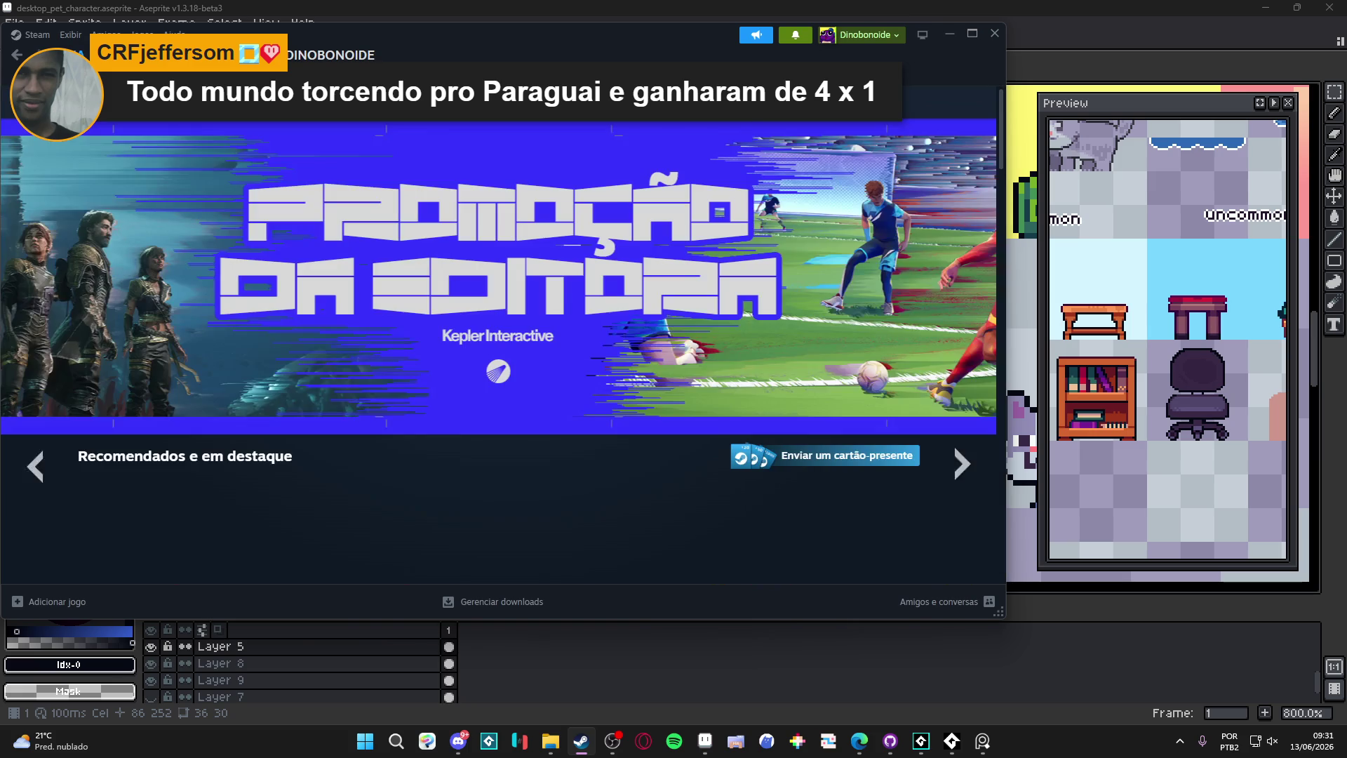
{"action": "left_click", "coordinate": [660, 107]}
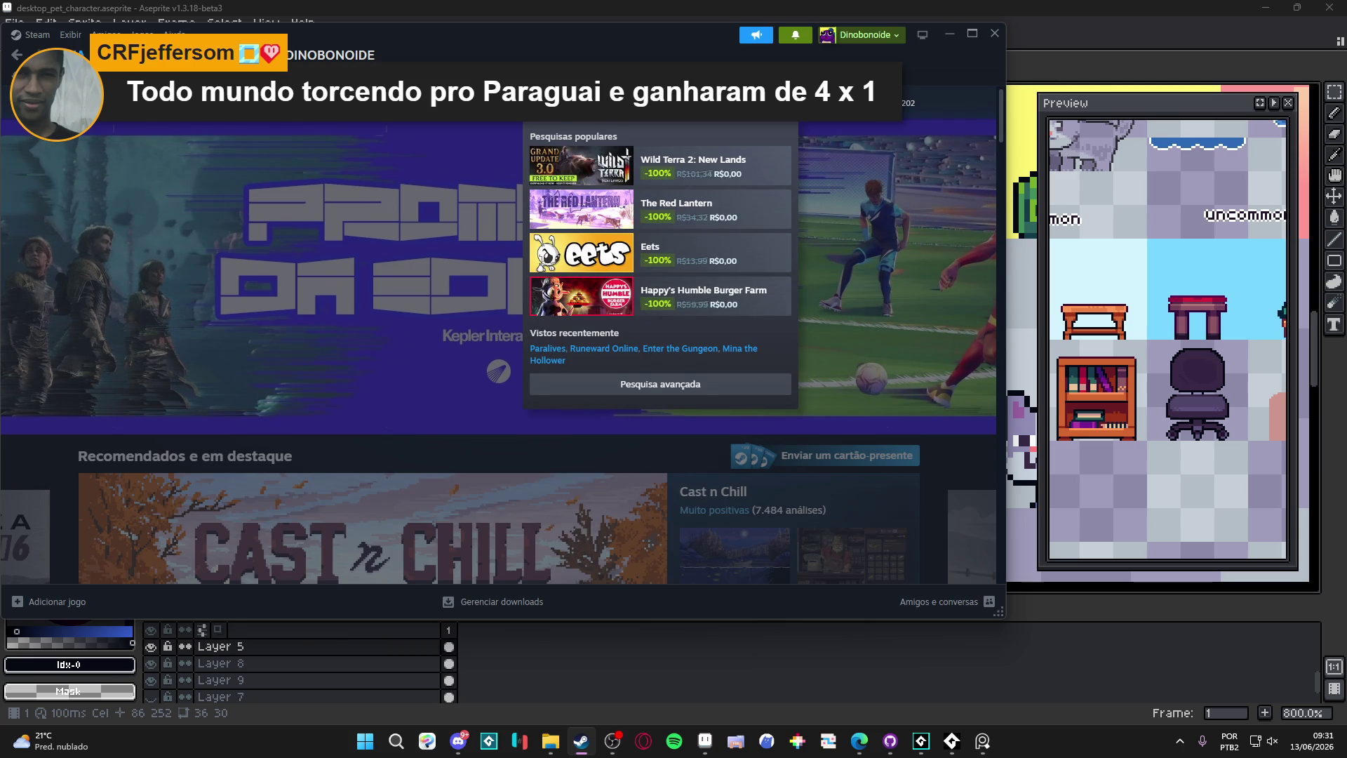
{"action": "type", "text": "my desktop"}
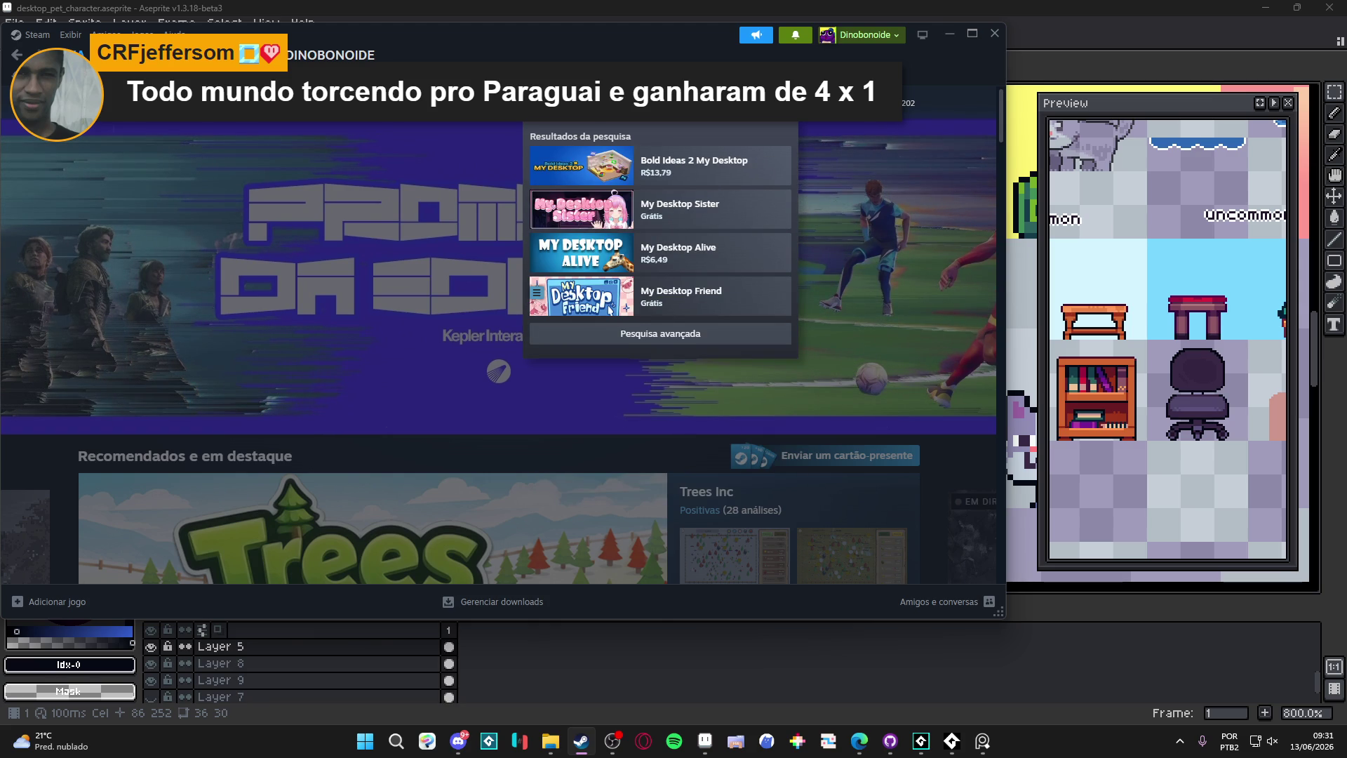
{"action": "left_click", "coordinate": [674, 313]}
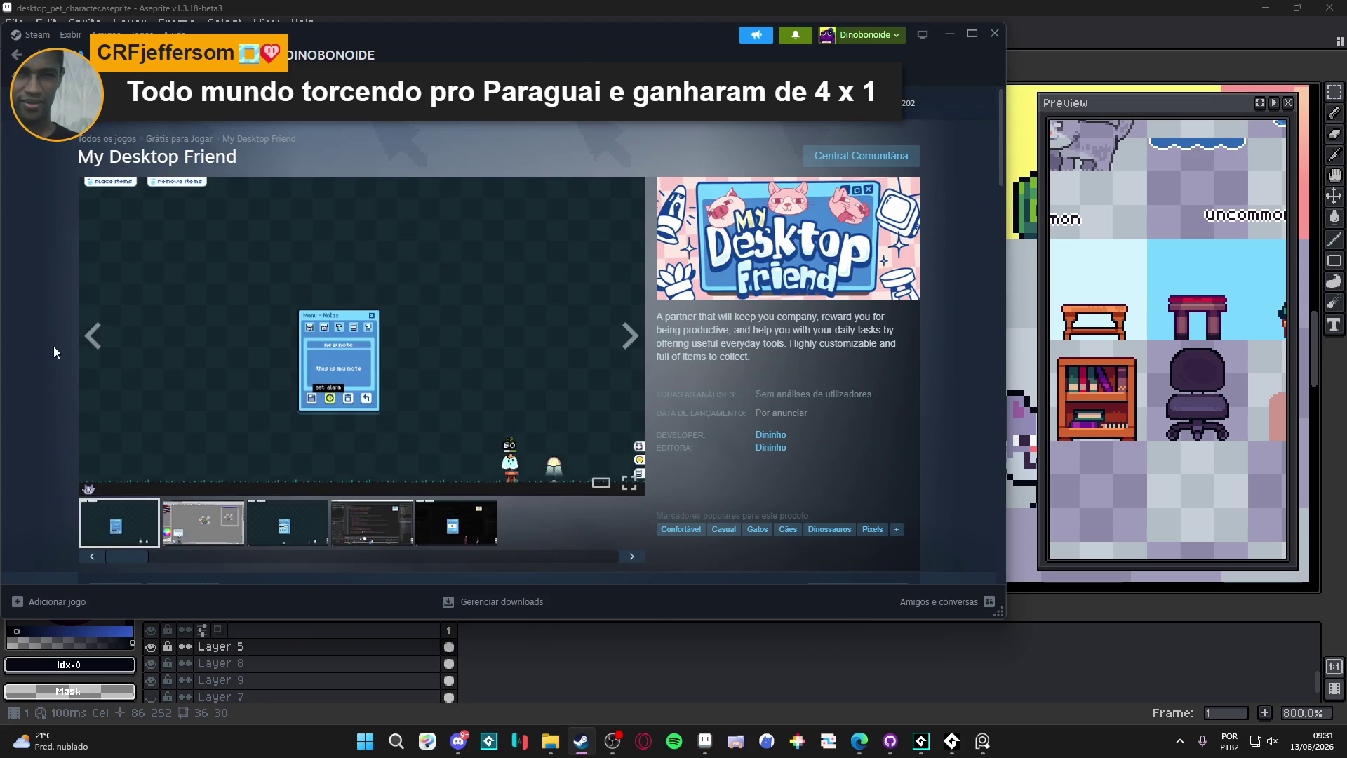
Step: Copy the My Desktop Friend page's web address and minimize Steam
{"action": "right_click", "coordinate": [57, 359]}
{"action": "left_click", "coordinate": [77, 424]}
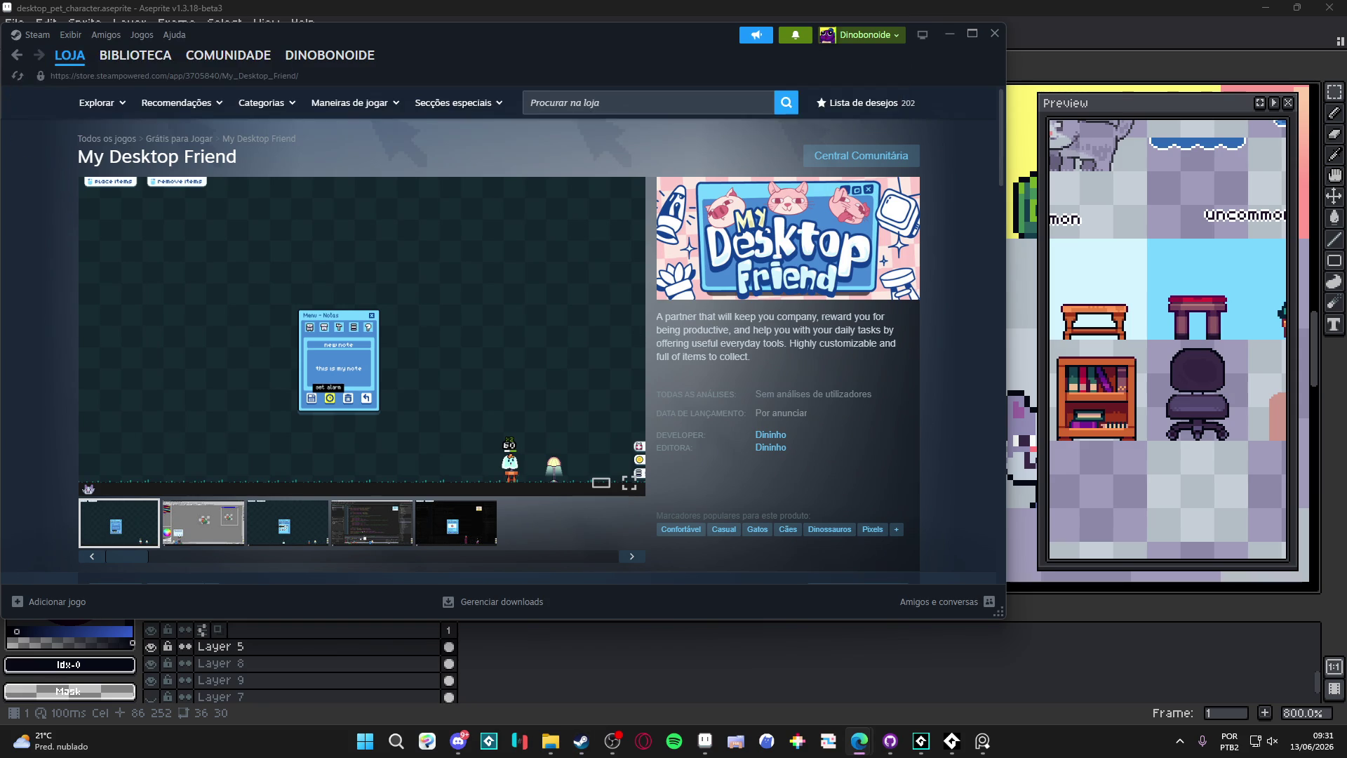
{"action": "scroll", "coordinate": [753, 240], "scroll_direction": "down", "scroll_amount": 4}
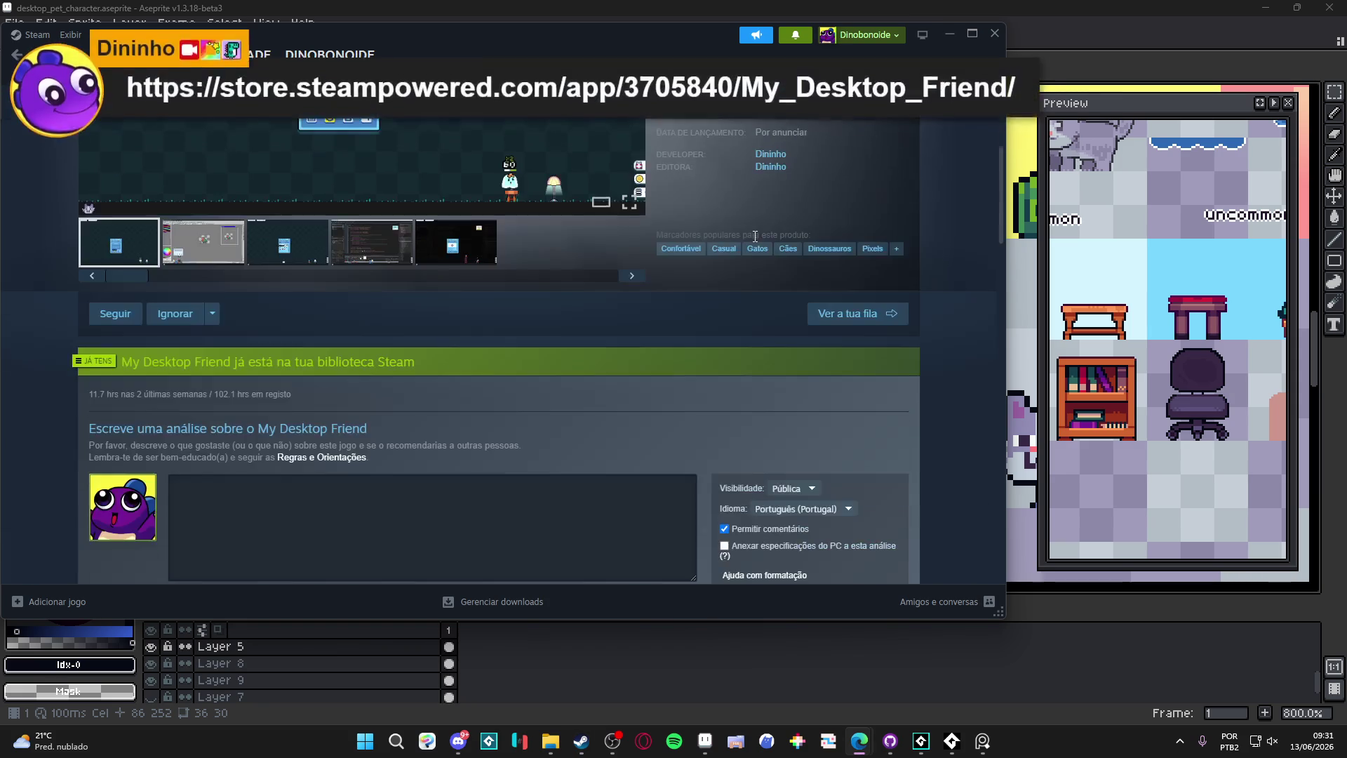
{"action": "scroll", "coordinate": [761, 228], "scroll_direction": "down", "scroll_amount": 4}
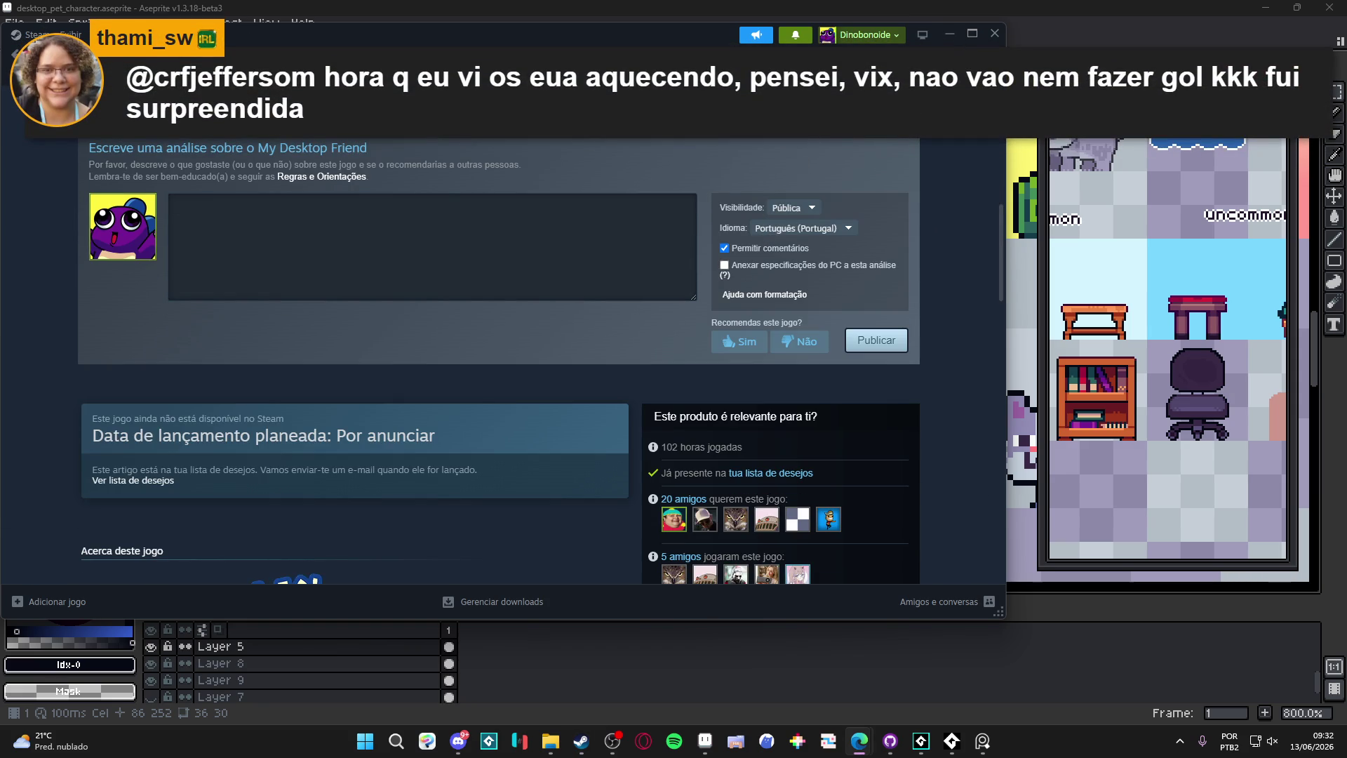
{"action": "left_click", "coordinate": [953, 33]}
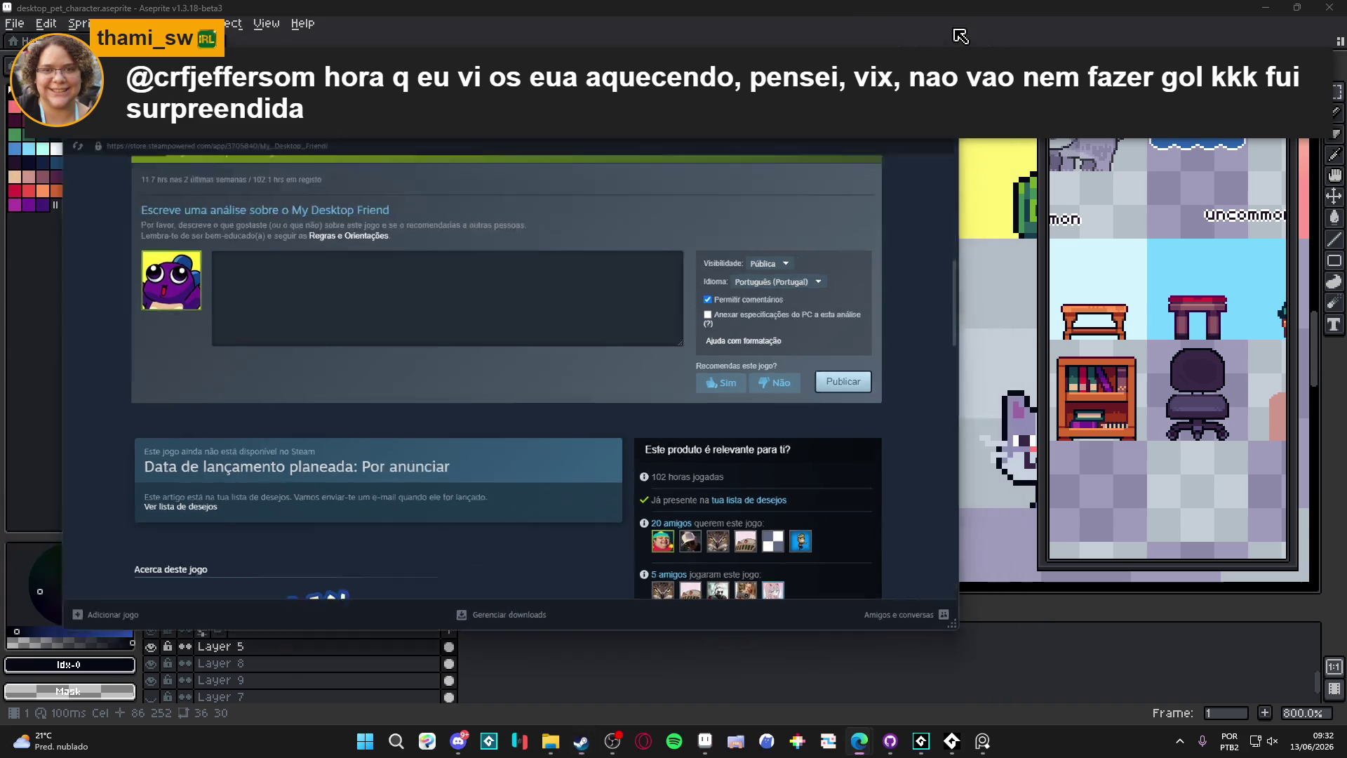
Step: Move the pink chest lower and draw a pink band line across its middle
{"action": "scroll", "coordinate": [562, 402], "scroll_direction": "up", "scroll_amount": 2}
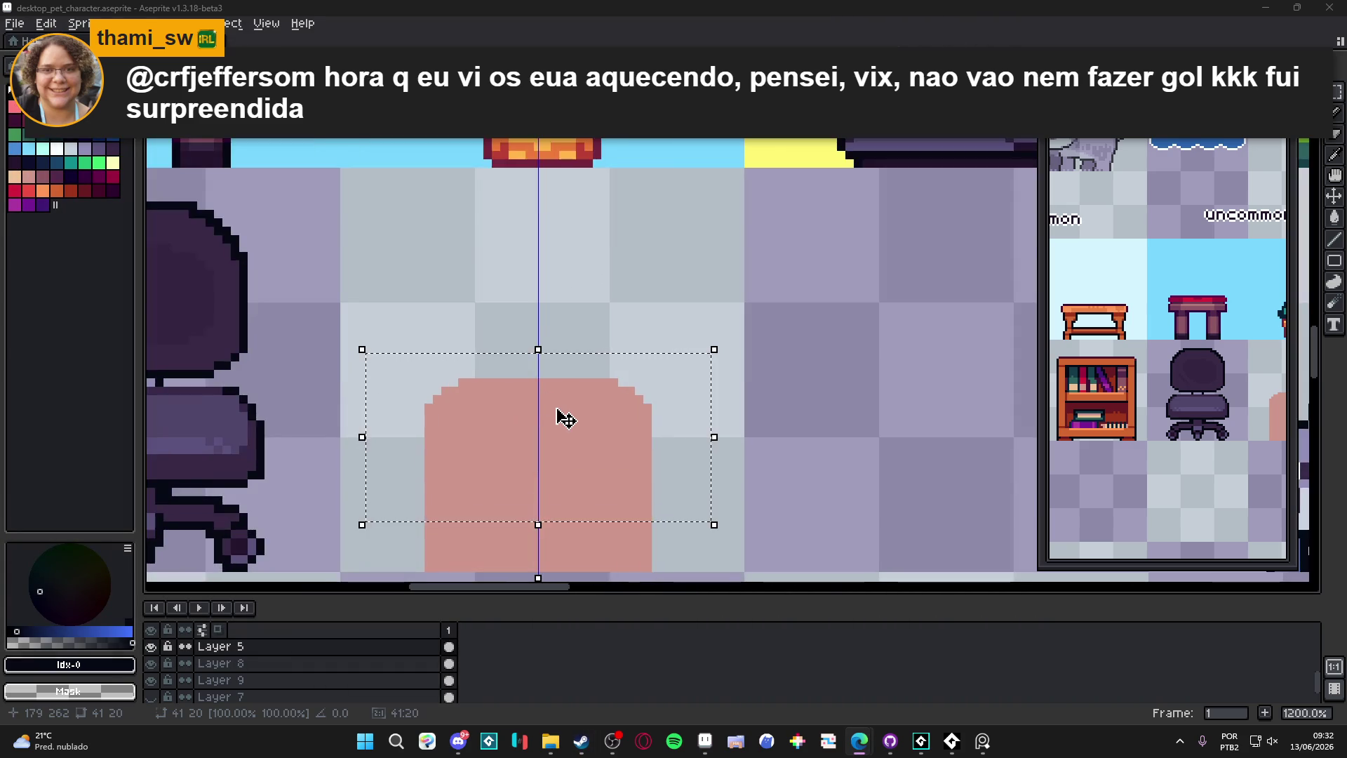
{"action": "scroll", "coordinate": [562, 411], "scroll_direction": "down", "scroll_amount": 3}
{"action": "left_click_drag", "start_coordinate": [559, 415], "coordinate": [570, 435]}
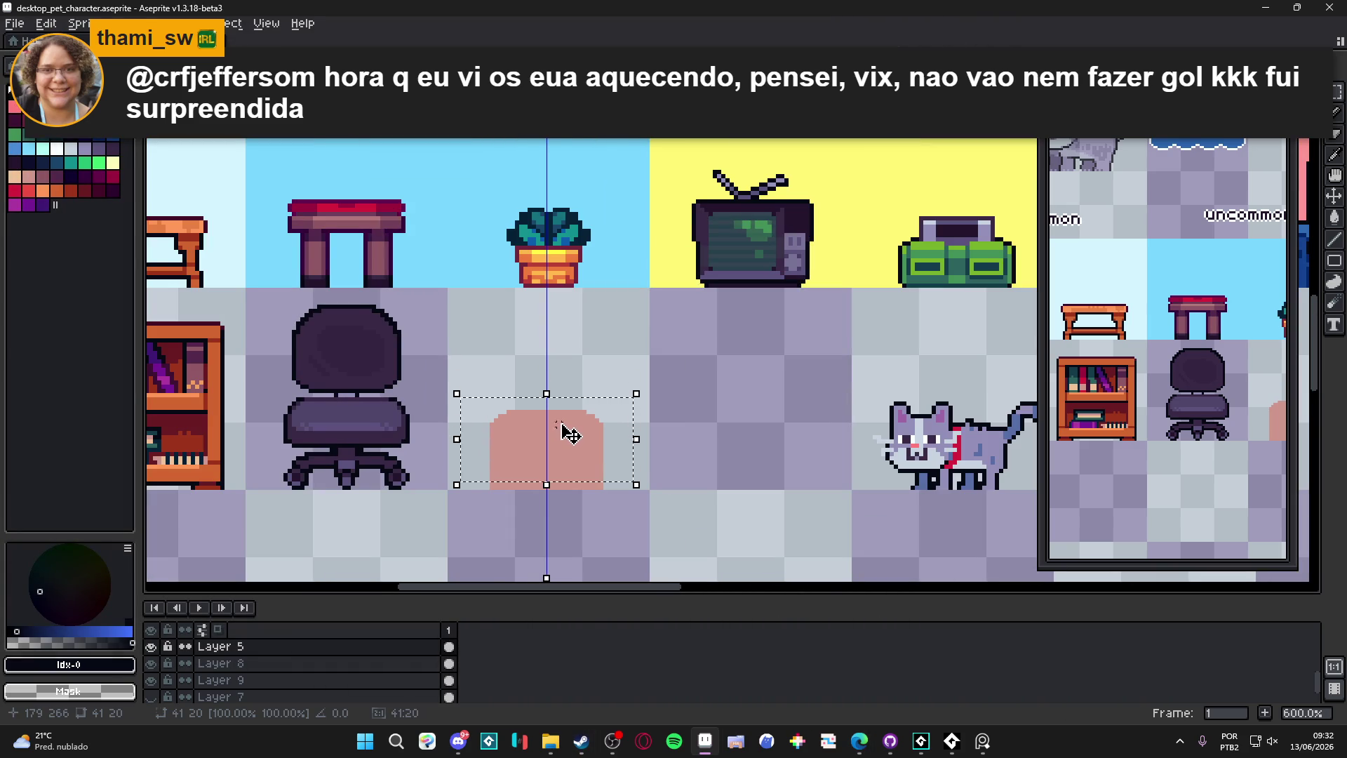
{"action": "scroll", "coordinate": [569, 442], "scroll_direction": "down", "scroll_amount": 2}
{"action": "scroll", "coordinate": [491, 456], "scroll_direction": "up", "scroll_amount": 5}
{"action": "key", "text": "b"}
{"action": "left_click", "coordinate": [470, 463], "text": "alt"}
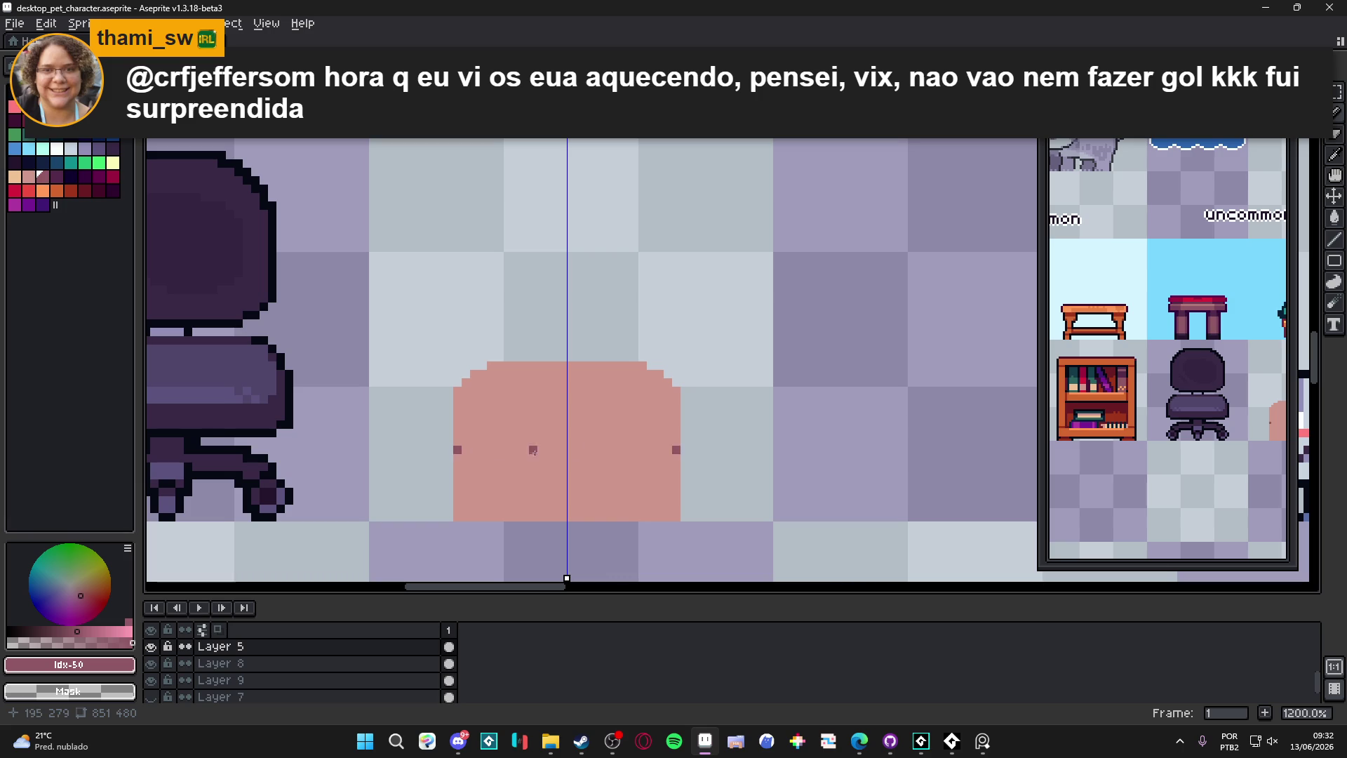
{"action": "left_click", "coordinate": [694, 451], "text": "shift"}
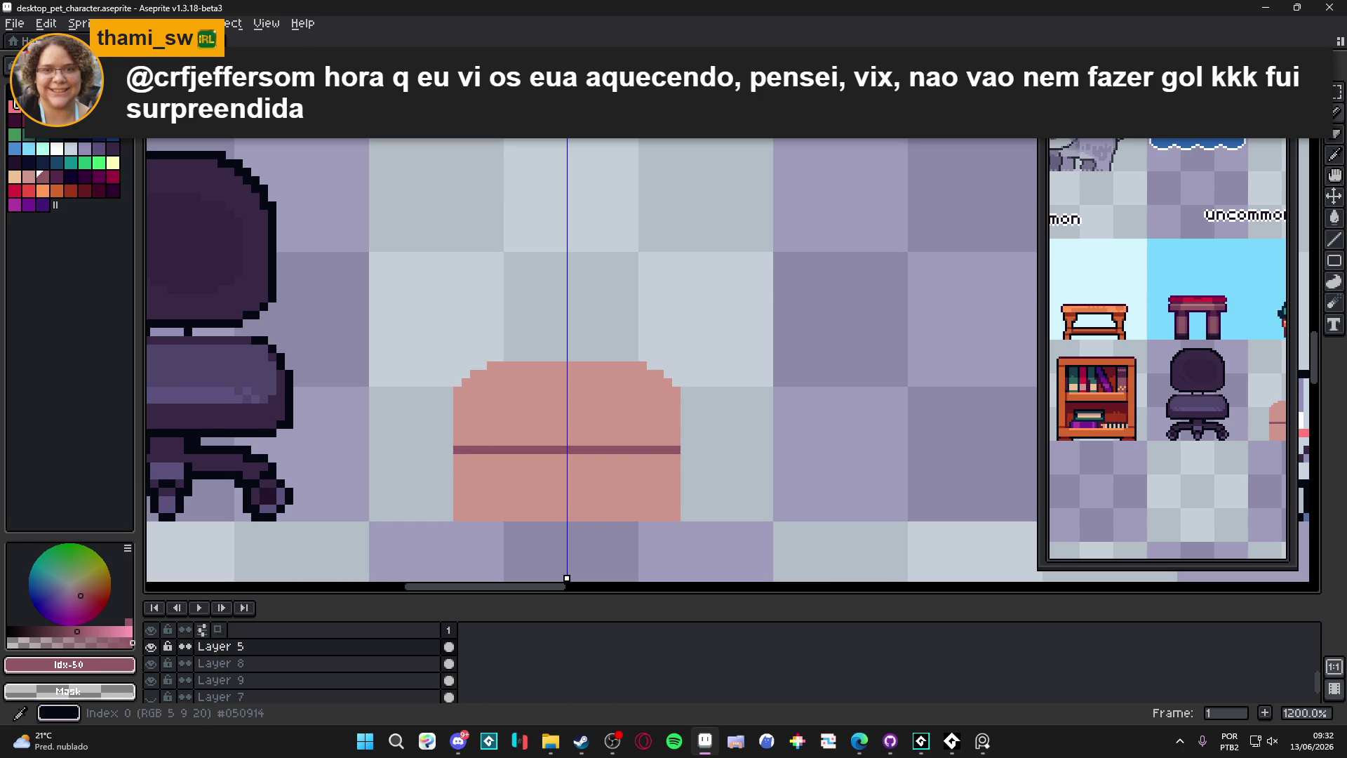
Step: Give the selected chest a black outline with the Outline effect
{"action": "left_click", "coordinate": [444, 295], "text": "alt"}
{"action": "key", "text": "m"}
{"action": "mouse_move", "coordinate": [445, 309]}
{"action": "left_mouse_down"}
{"action": "mouse_move", "coordinate": [691, 385]}
{"action": "mouse_move", "coordinate": [716, 525]}
{"action": "left_mouse_up"}
{"action": "key", "text": "shift+o"}
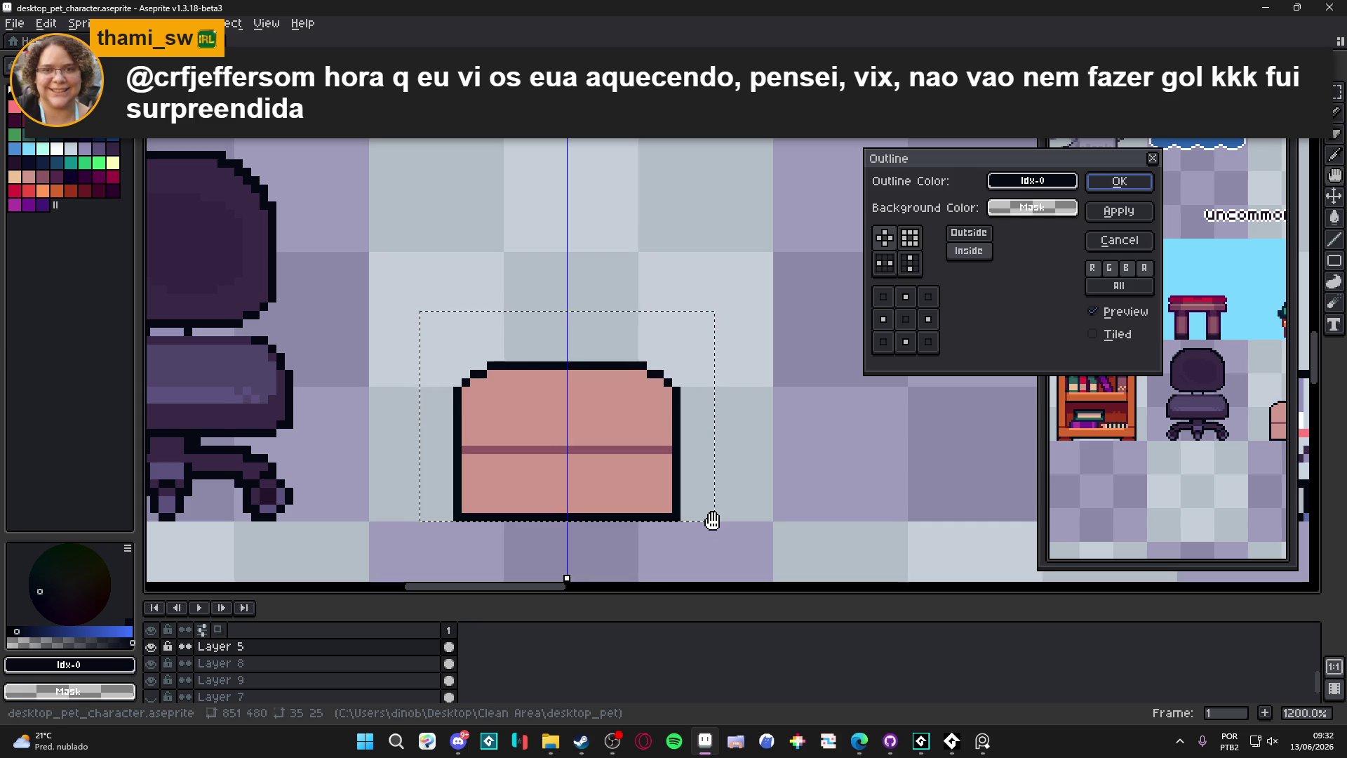
{"action": "left_click", "coordinate": [1119, 181]}
{"action": "key", "text": "ctrl+d"}
Step: Blacken the chest's bottom corners and draw a dark strap across the chest
{"action": "key", "text": "b"}
{"action": "scroll", "coordinate": [691, 375], "scroll_direction": "up", "scroll_amount": 1}
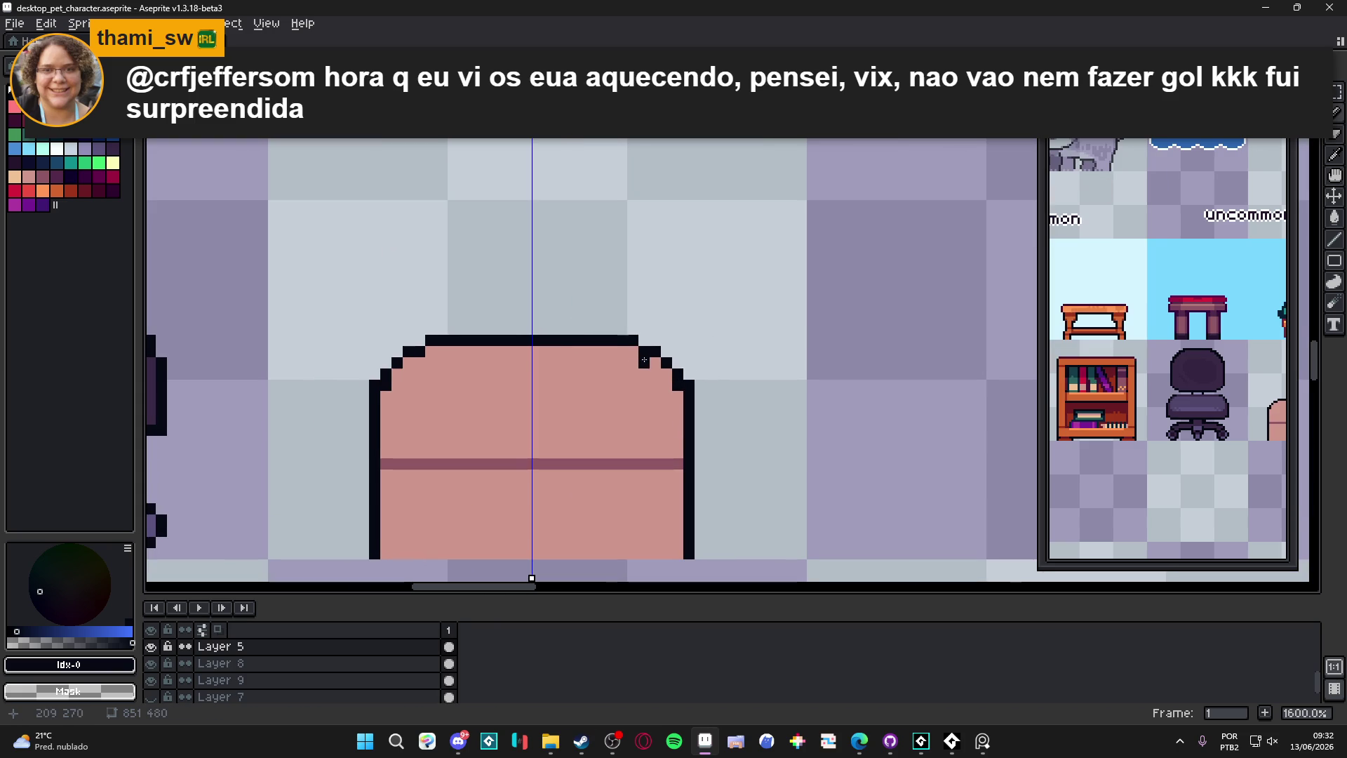
{"action": "mouse_move", "coordinate": [682, 354]}
{"action": "left_mouse_down"}
{"action": "mouse_move", "coordinate": [701, 309]}
{"action": "mouse_move", "coordinate": [724, 331]}
{"action": "left_mouse_up"}
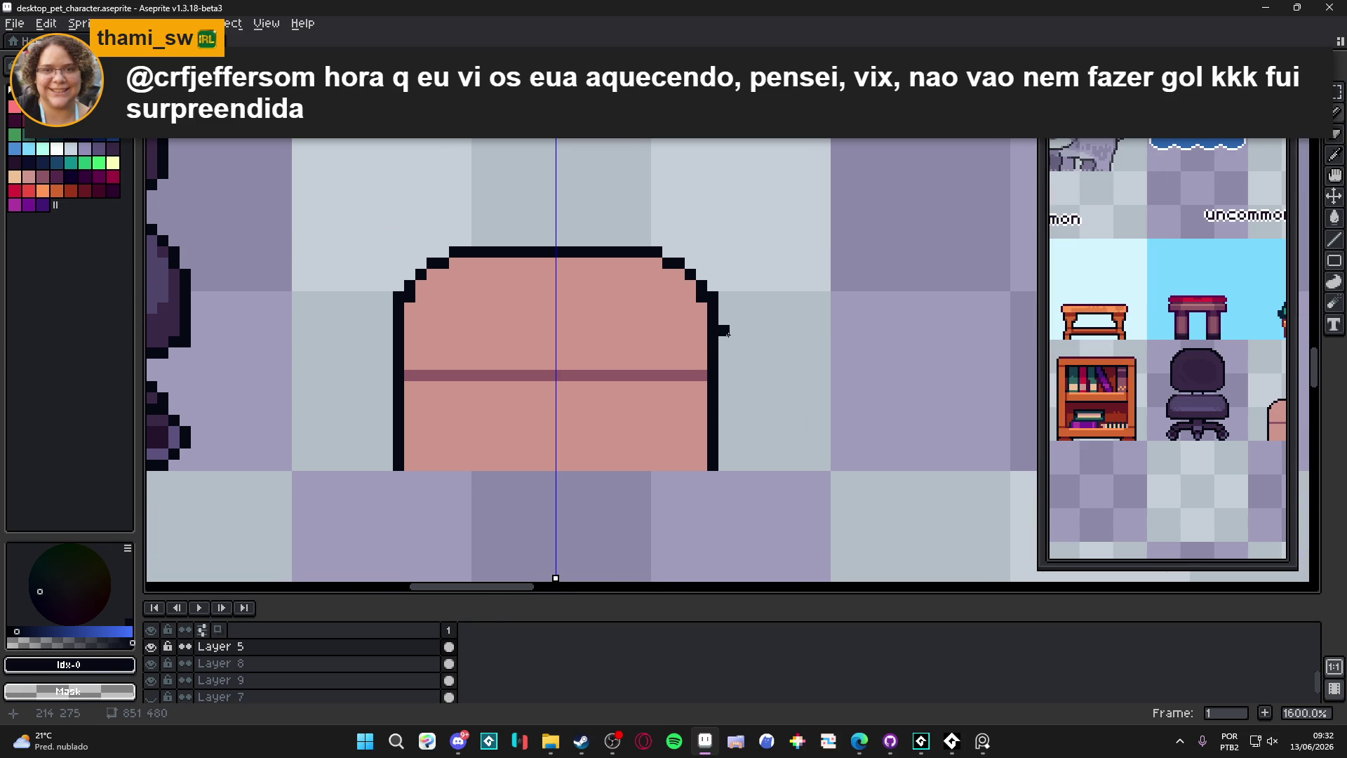
{"action": "left_click", "coordinate": [706, 465]}
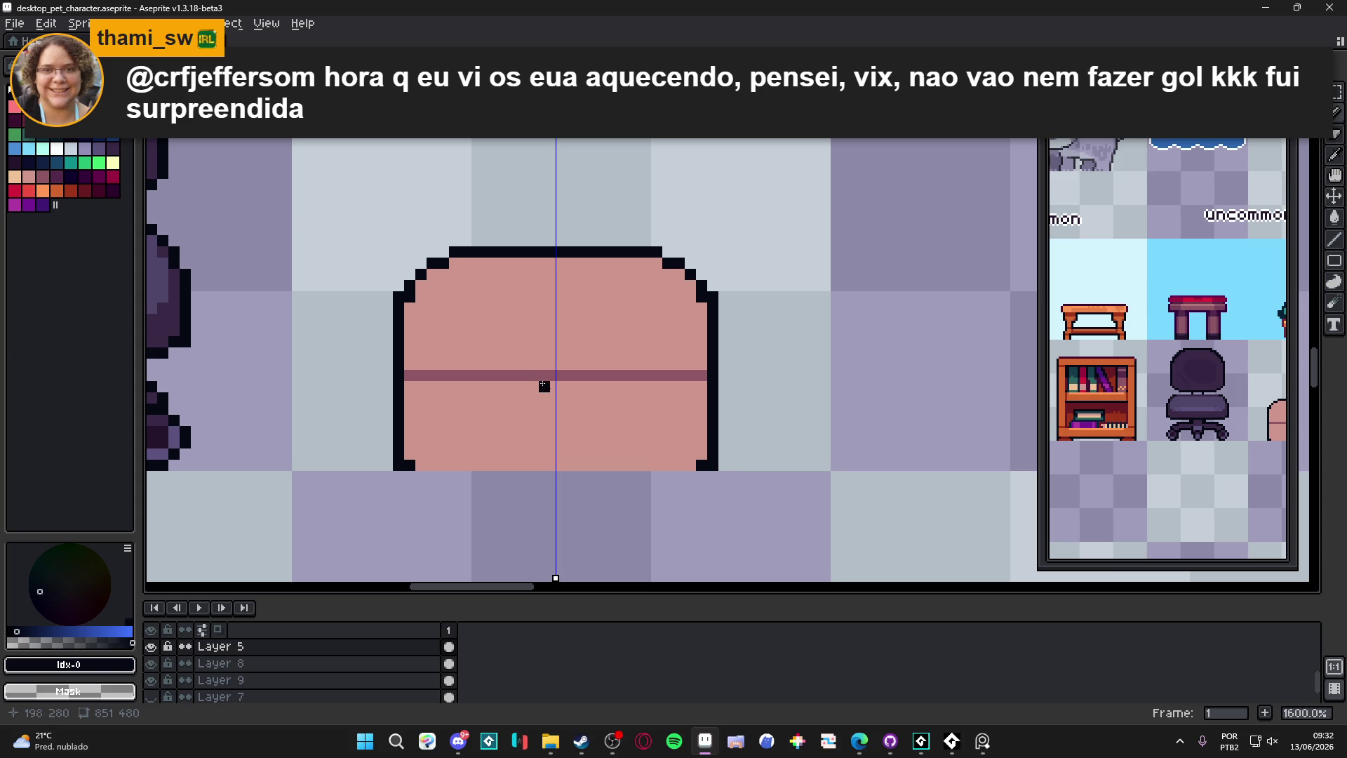
{"action": "left_click", "coordinate": [410, 363]}
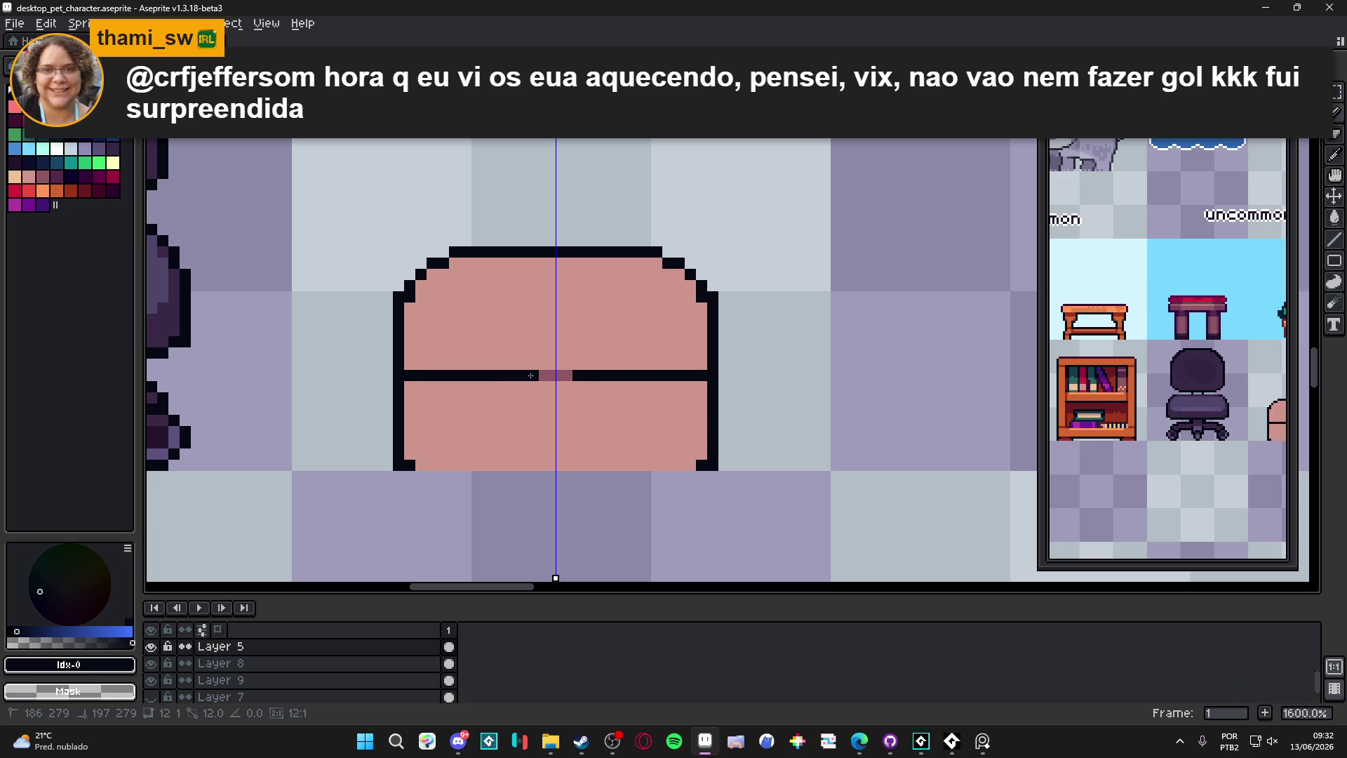
{"action": "left_click_drag", "start_coordinate": [519, 377], "coordinate": [516, 377]}
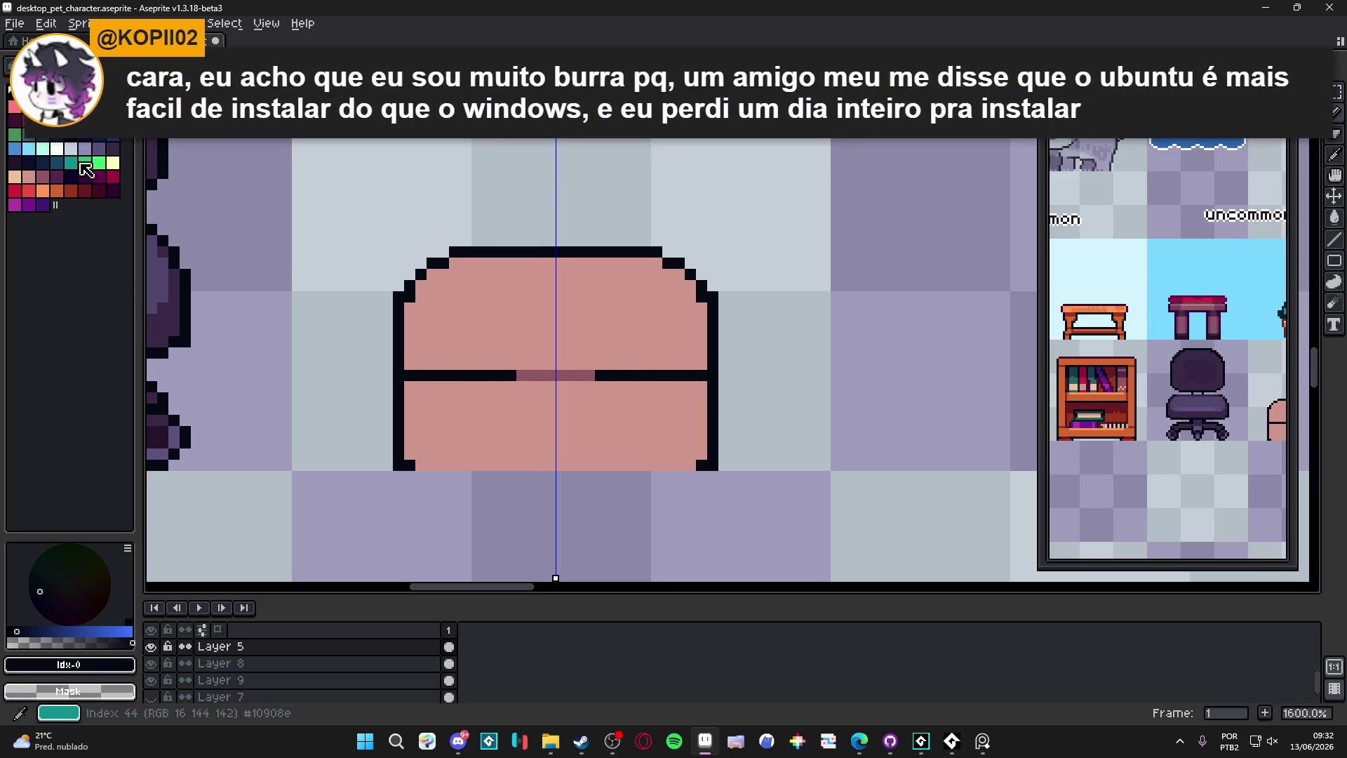
Step: Paint an orange lock block at the centre of the strap
{"action": "left_click", "coordinate": [98, 92]}
{"action": "left_click", "coordinate": [555, 375]}
{"action": "left_click", "coordinate": [565, 369]}
{"action": "mouse_move", "coordinate": [551, 386]}
{"action": "left_mouse_down"}
{"action": "mouse_move", "coordinate": [550, 411]}
{"action": "mouse_move", "coordinate": [543, 364]}
{"action": "left_mouse_up"}
{"action": "left_click", "coordinate": [533, 393]}
{"action": "left_click", "coordinate": [560, 351]}
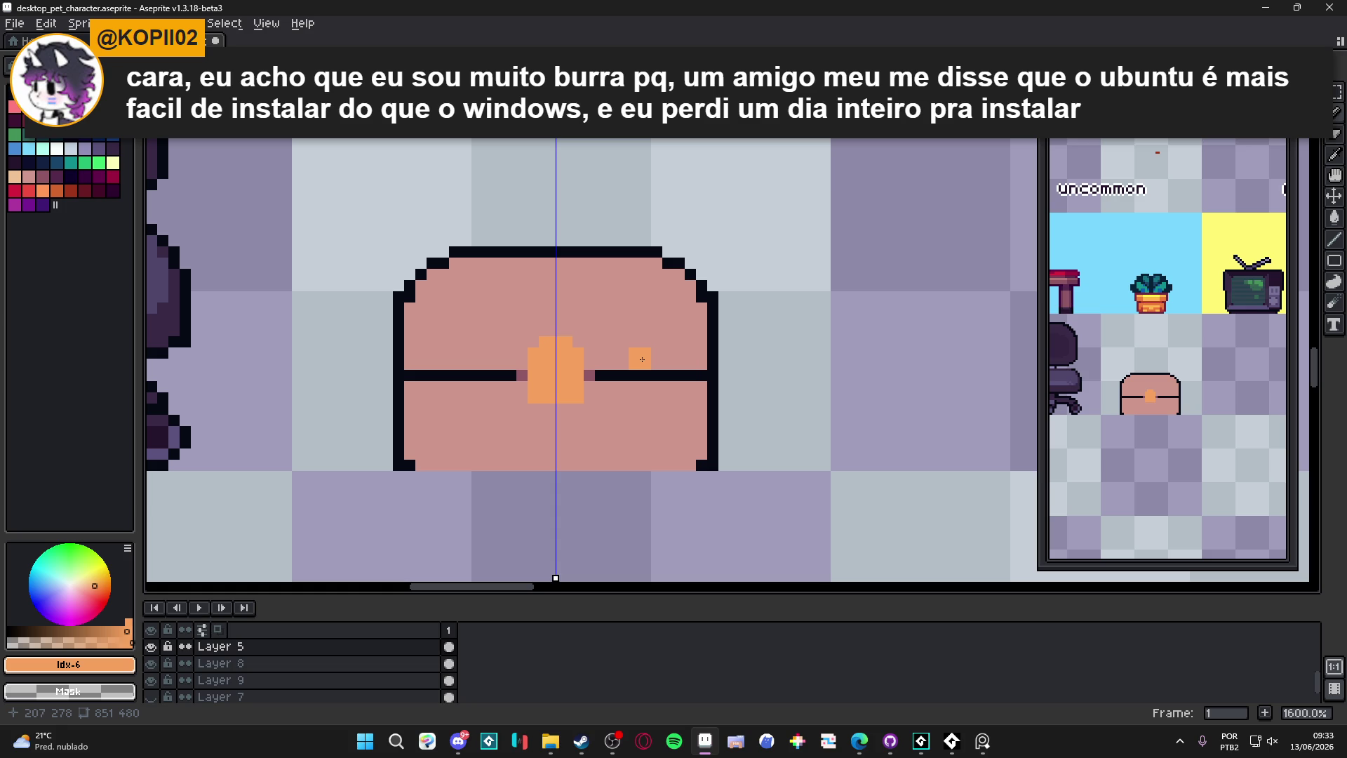
Step: Outline the orange lock's sides and bottom in dark #050914
{"action": "left_click", "coordinate": [621, 376], "text": "alt"}
{"action": "left_click_drag", "start_coordinate": [522, 387], "coordinate": [522, 398]}
{"action": "mouse_move", "coordinate": [590, 382]}
{"action": "left_mouse_down"}
{"action": "mouse_move", "coordinate": [589, 397]}
{"action": "mouse_move", "coordinate": [533, 408]}
{"action": "mouse_move", "coordinate": [573, 408]}
{"action": "left_mouse_up"}
{"action": "left_click", "coordinate": [590, 408]}
{"action": "left_click", "coordinate": [522, 408]}
{"action": "left_click", "coordinate": [511, 364]}
{"action": "left_click", "coordinate": [522, 364]}
{"action": "left_click", "coordinate": [589, 364]}
{"action": "left_click", "coordinate": [523, 354]}
{"action": "left_click", "coordinate": [589, 354]}
Step: Outline the lock's top edge and fill its top corners dark
{"action": "left_click_drag", "start_coordinate": [544, 330], "coordinate": [573, 330]}
{"action": "left_click", "coordinate": [533, 330]}
{"action": "left_click", "coordinate": [578, 330]}
{"action": "left_click", "coordinate": [590, 342]}
{"action": "left_click", "coordinate": [522, 342]}
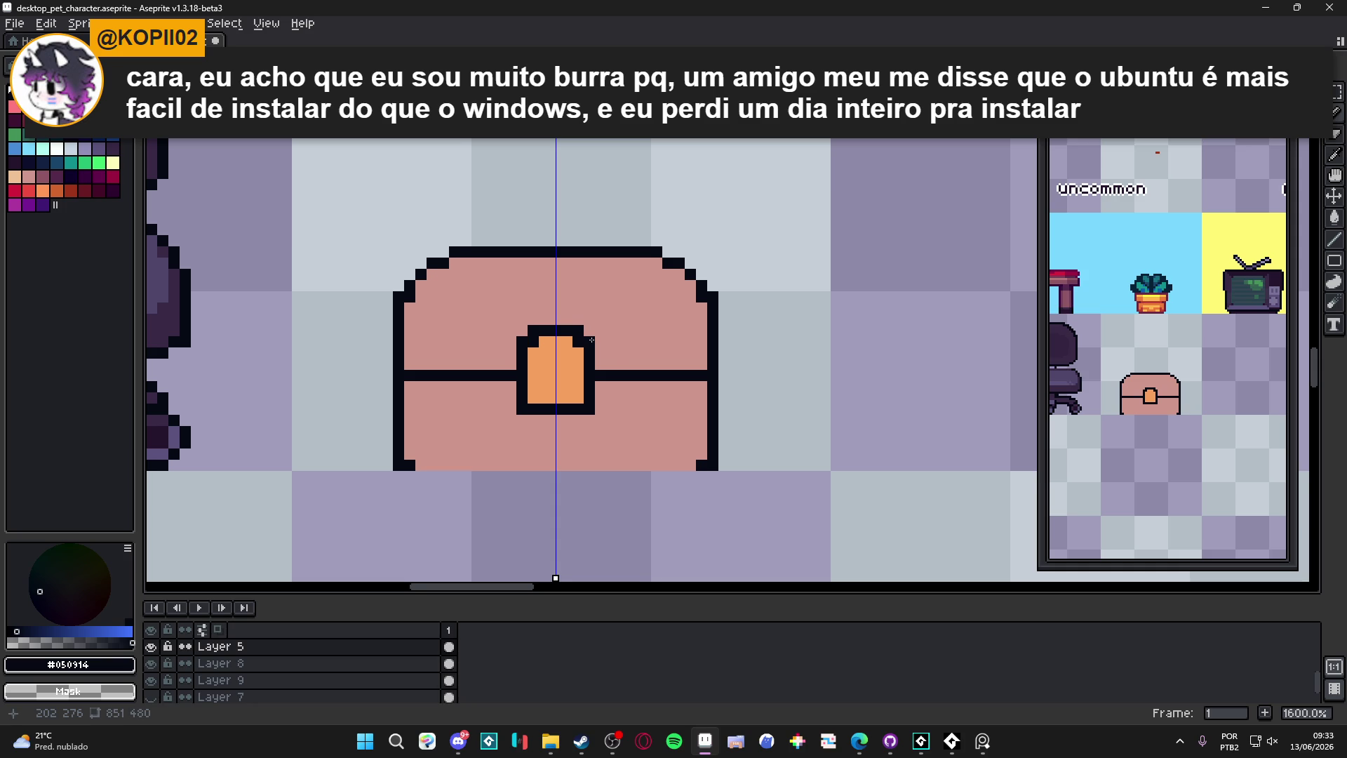
{"action": "scroll", "coordinate": [592, 340], "scroll_direction": "up", "scroll_amount": 1}
Step: Draw a dark keyhole block in the middle of the orange lock
{"action": "left_click", "coordinate": [569, 407], "text": "alt"}
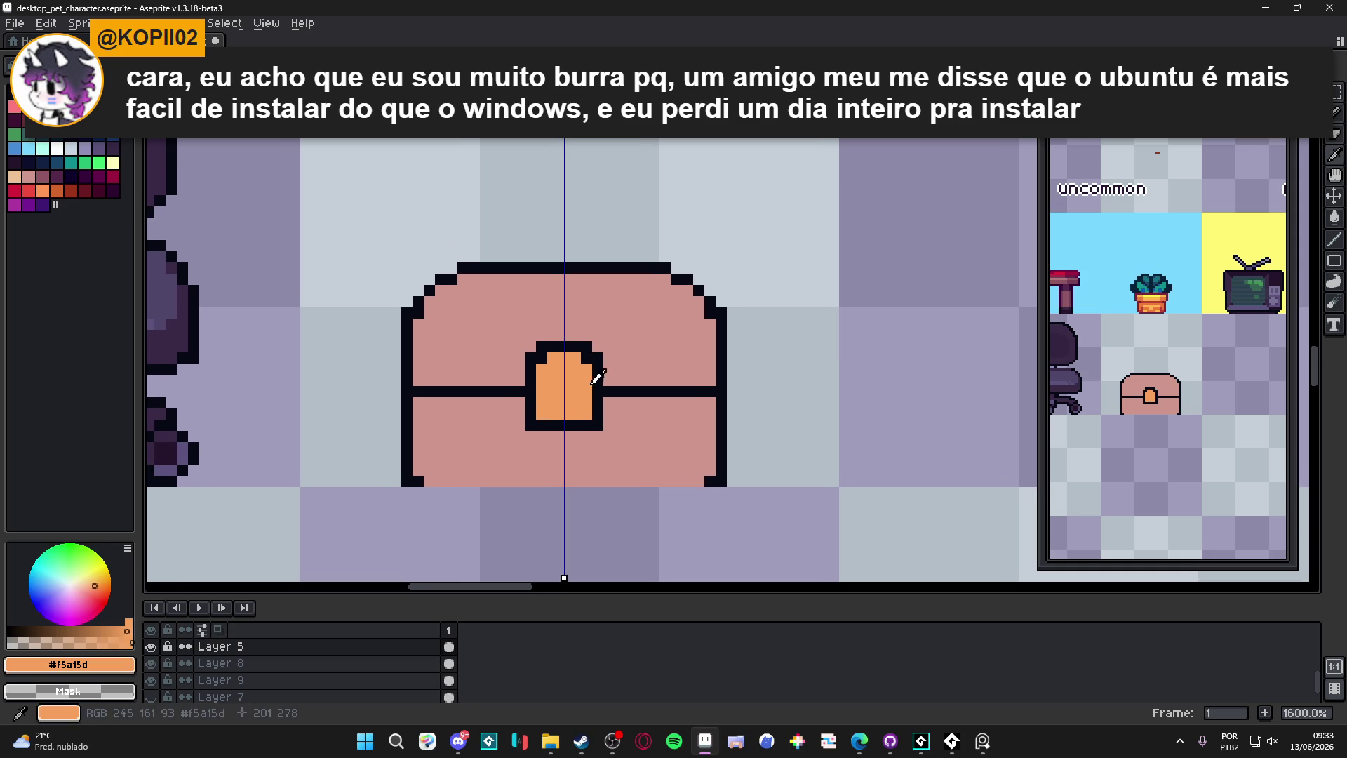
{"action": "left_click", "coordinate": [595, 379], "text": "alt"}
{"action": "left_click", "coordinate": [564, 402]}
{"action": "left_click", "coordinate": [563, 391]}
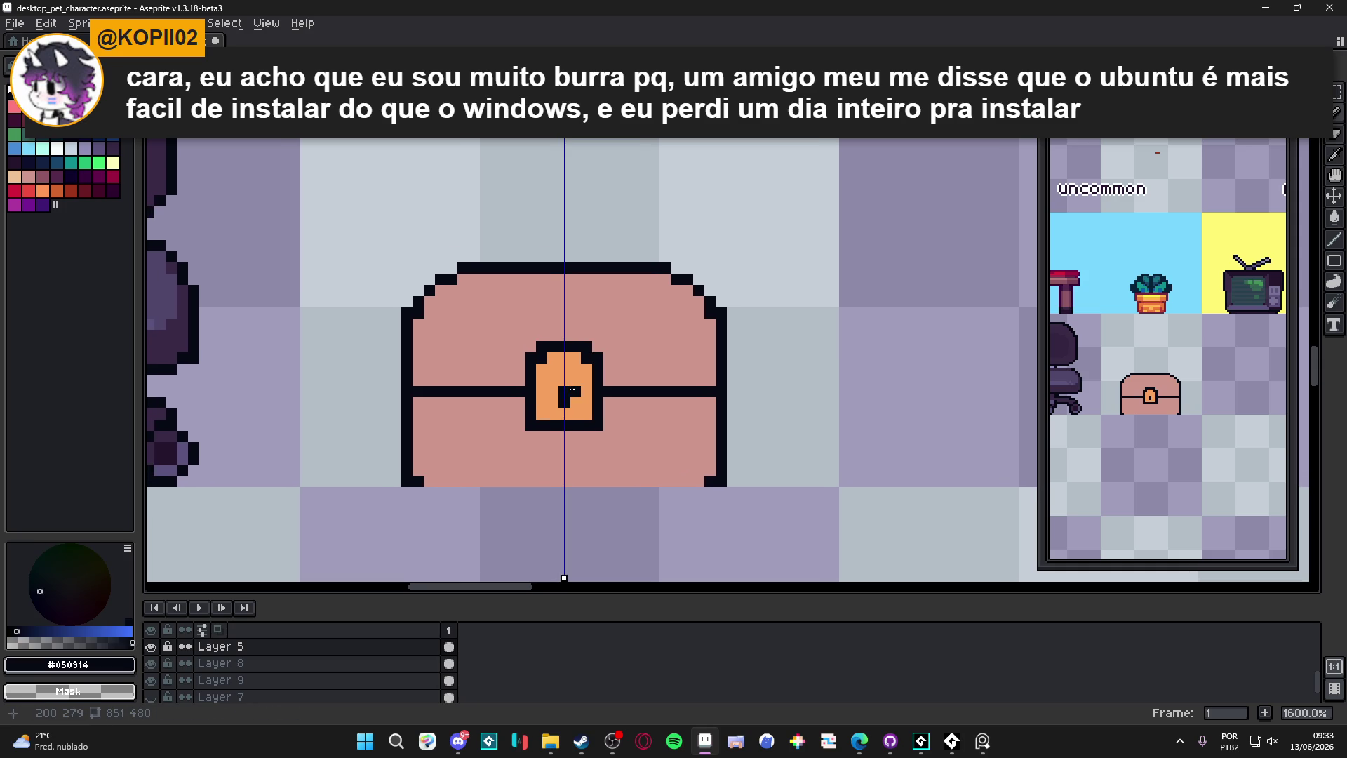
{"action": "left_click", "coordinate": [553, 391]}
{"action": "left_click", "coordinate": [553, 403]}
{"action": "left_click_drag", "start_coordinate": [575, 391], "coordinate": [576, 403]}
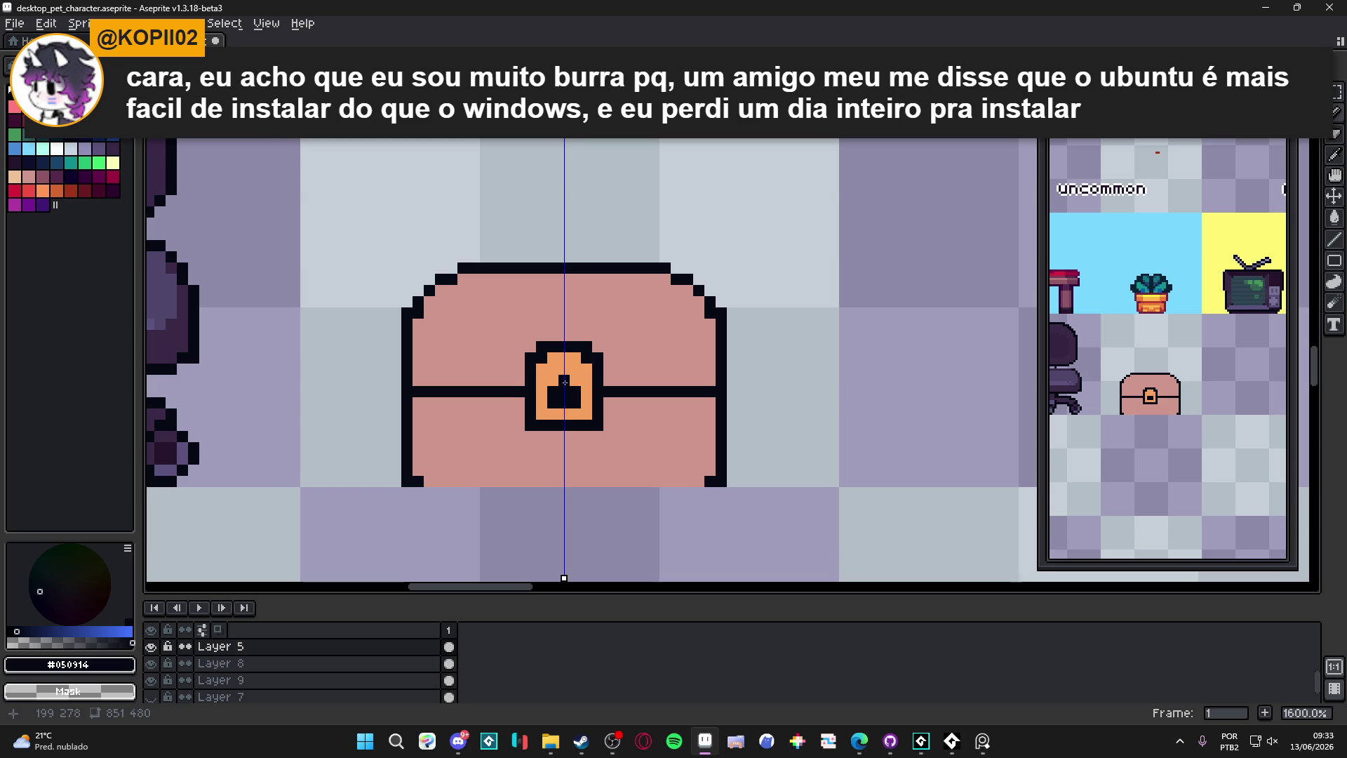
{"action": "scroll", "coordinate": [593, 422], "scroll_direction": "down", "scroll_amount": 3}
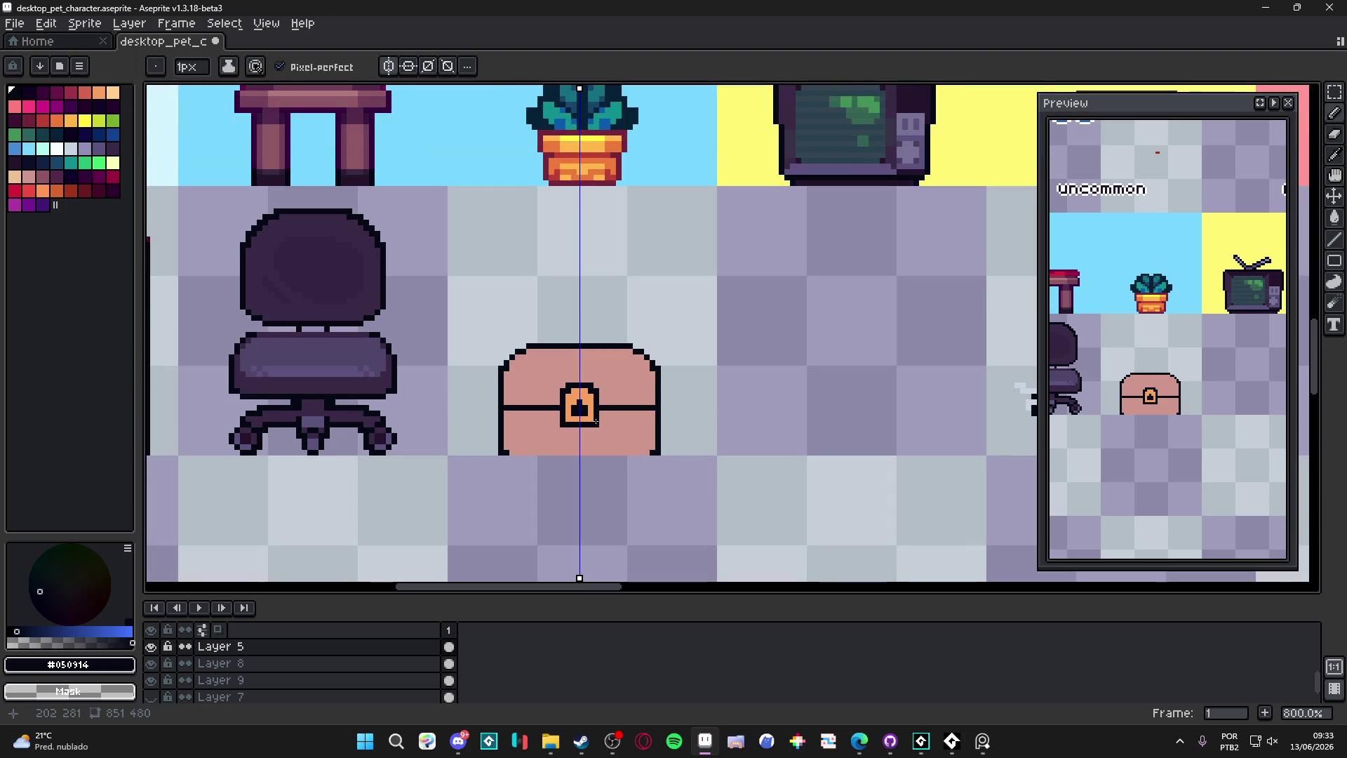
{"action": "scroll", "coordinate": [593, 422], "scroll_direction": "up", "scroll_amount": 3}
{"action": "left_click", "coordinate": [586, 406], "text": "alt"}
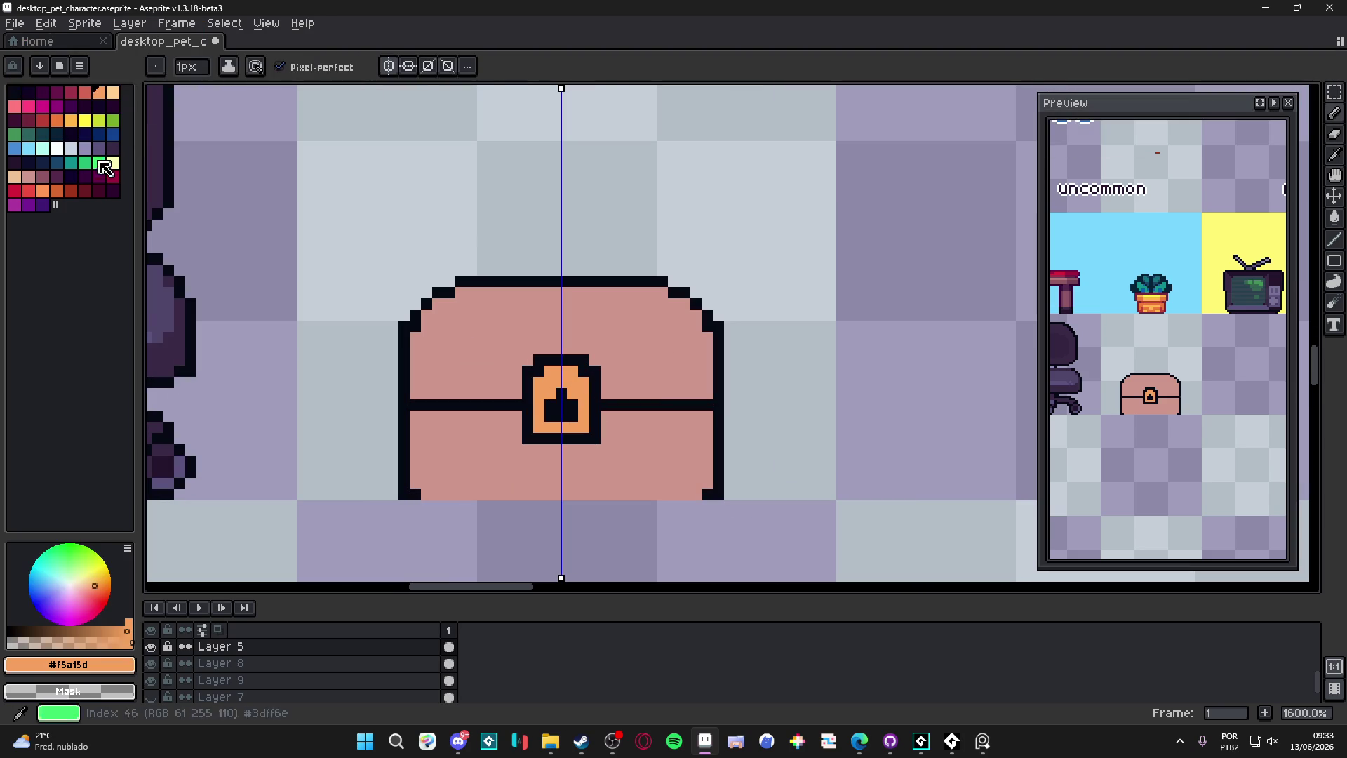
Step: Paint red shading pixels on either side of the lock's keyhole
{"action": "left_click", "coordinate": [96, 103]}
{"action": "left_click", "coordinate": [550, 393]}
{"action": "left_click", "coordinate": [572, 393]}
Step: Add light peach highlights to the lock's top rows and round the keyhole top
{"action": "left_click", "coordinate": [112, 92]}
{"action": "left_click", "coordinate": [567, 371]}
{"action": "left_click", "coordinate": [550, 371]}
{"action": "left_click", "coordinate": [584, 383]}
{"action": "left_click", "coordinate": [539, 383]}
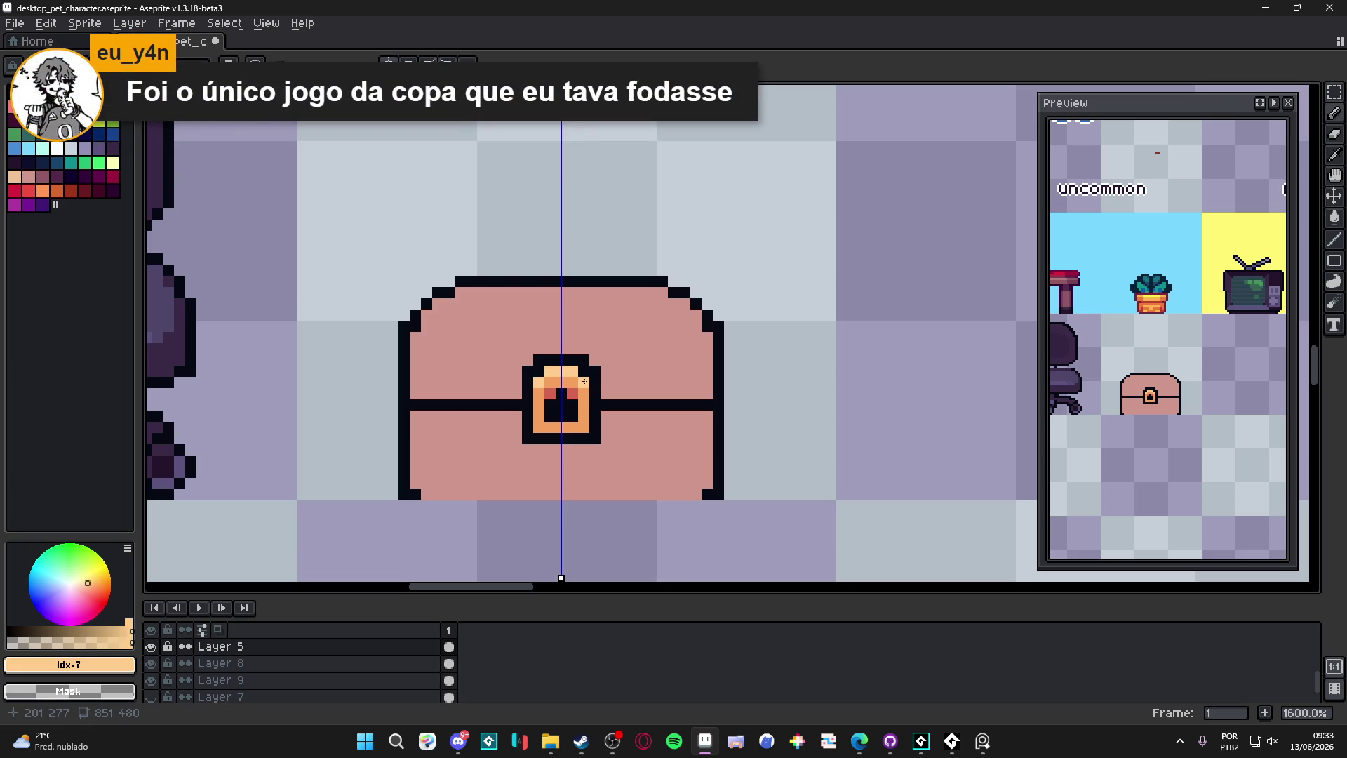
{"action": "left_click", "coordinate": [572, 382]}
{"action": "left_click", "coordinate": [550, 382]}
Step: Repaint the red keyhole pixels orange and darken the pixels below the keyhole stem
{"action": "left_click", "coordinate": [584, 393], "text": "alt"}
{"action": "left_click", "coordinate": [572, 393]}
{"action": "left_click", "coordinate": [550, 393]}
{"action": "left_click", "coordinate": [573, 404]}
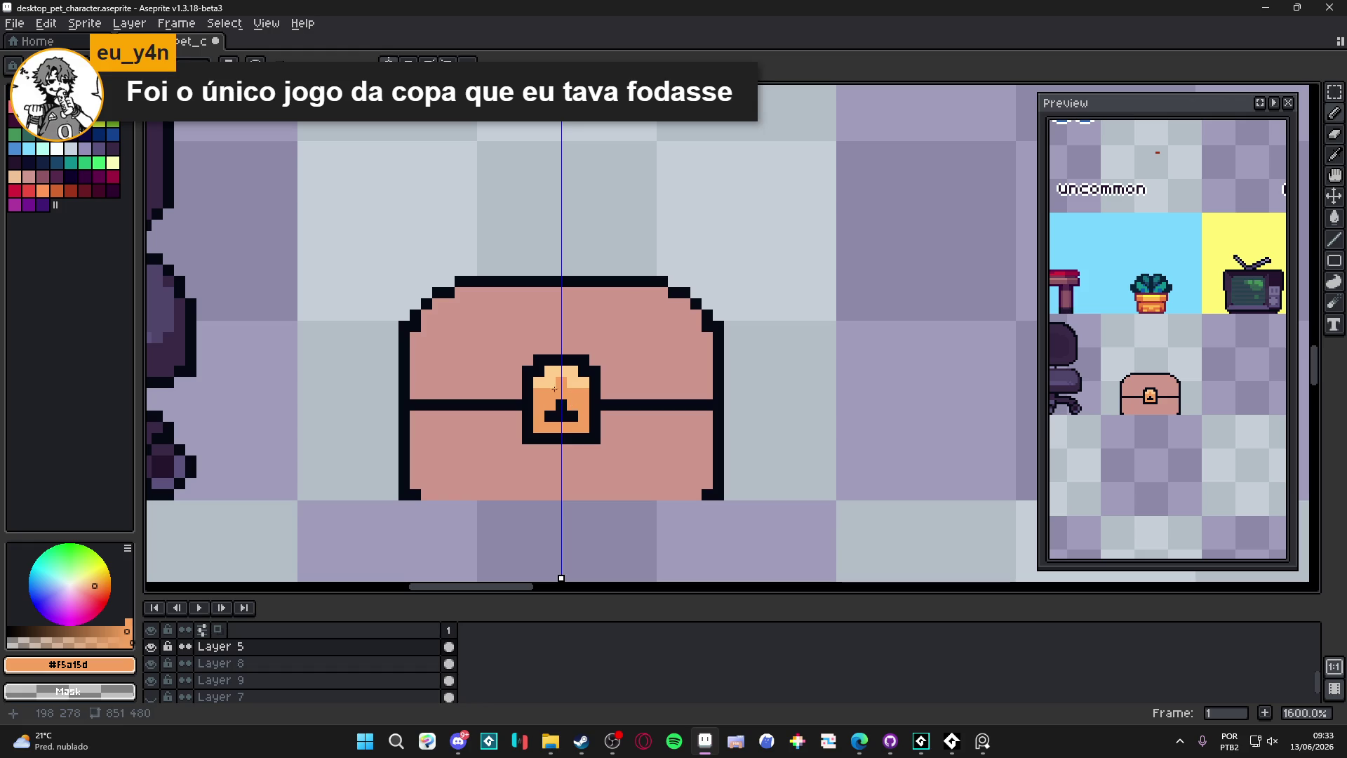
{"action": "left_click", "coordinate": [572, 415]}
{"action": "left_click", "coordinate": [550, 415]}
{"action": "left_click", "coordinate": [561, 416], "text": "alt"}
{"action": "left_click", "coordinate": [561, 426]}
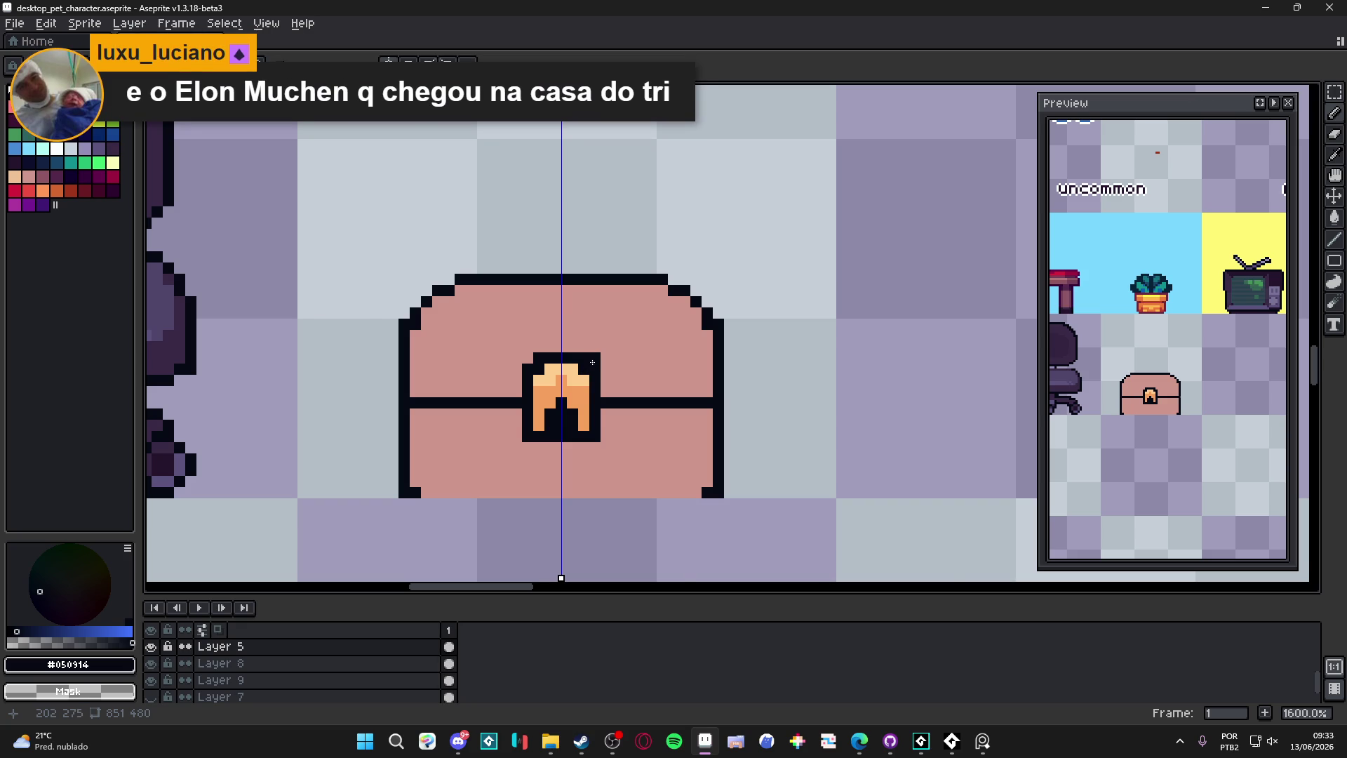
Step: Give the lock a dark bottom edge under the keyhole, leaving the corner pixels undone
{"action": "scroll", "coordinate": [592, 362], "scroll_direction": "up", "scroll_amount": 2}
{"action": "left_click", "coordinate": [574, 449], "text": "alt"}
{"action": "left_click", "coordinate": [574, 471]}
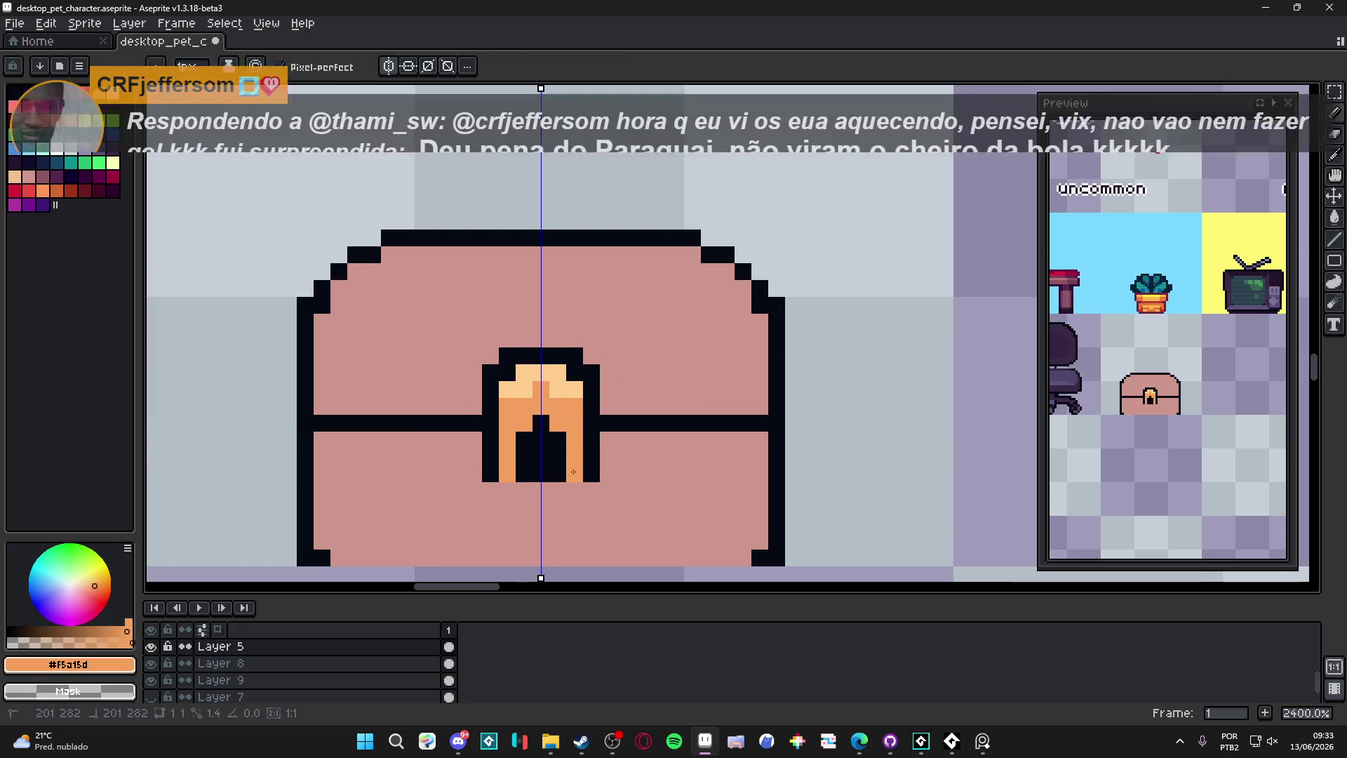
{"action": "key", "text": "ctrl+z"}
{"action": "left_click", "coordinate": [558, 473]}
{"action": "left_click", "coordinate": [541, 474]}
{"action": "left_click", "coordinate": [565, 485], "text": "alt"}
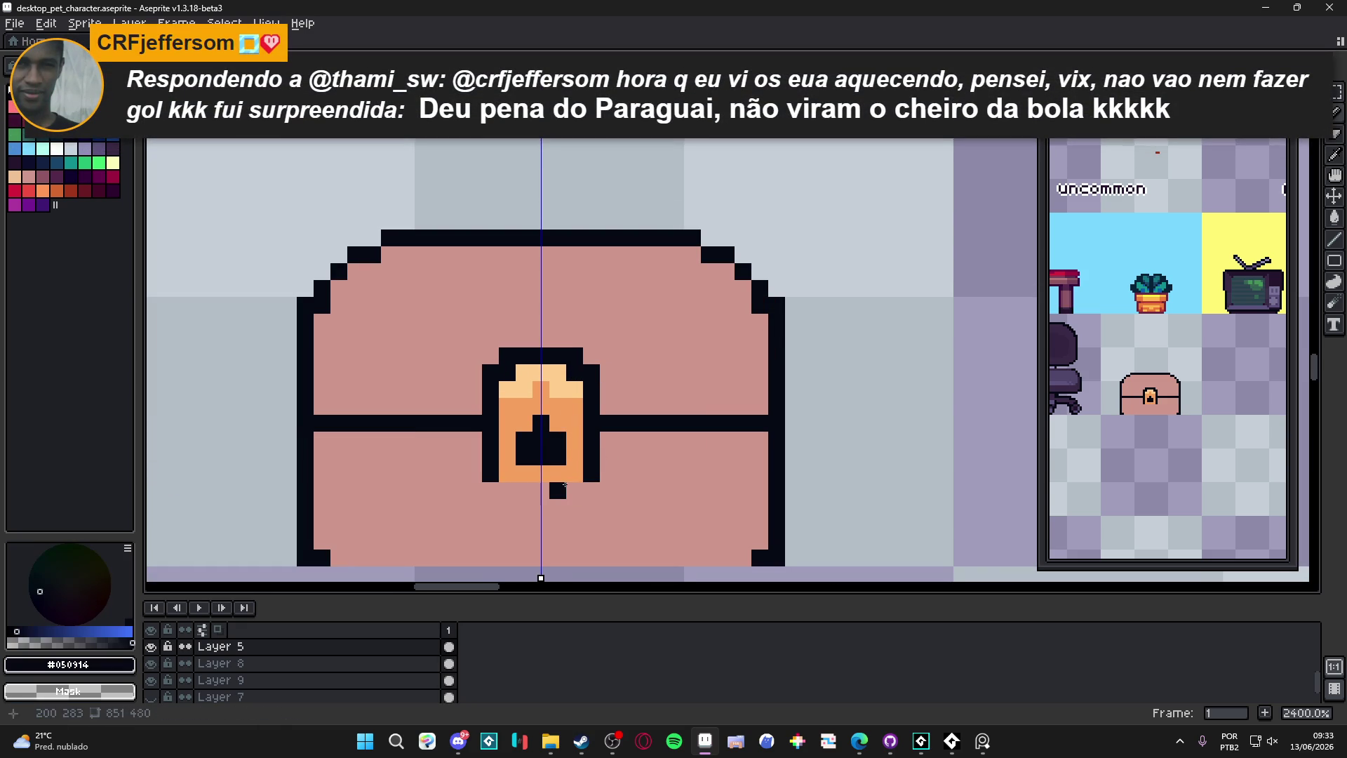
{"action": "left_click", "coordinate": [572, 488]}
{"action": "left_click", "coordinate": [541, 489]}
{"action": "left_click", "coordinate": [586, 484]}
{"action": "left_click", "coordinate": [586, 484]}
{"action": "key", "text": "ctrl+z"}
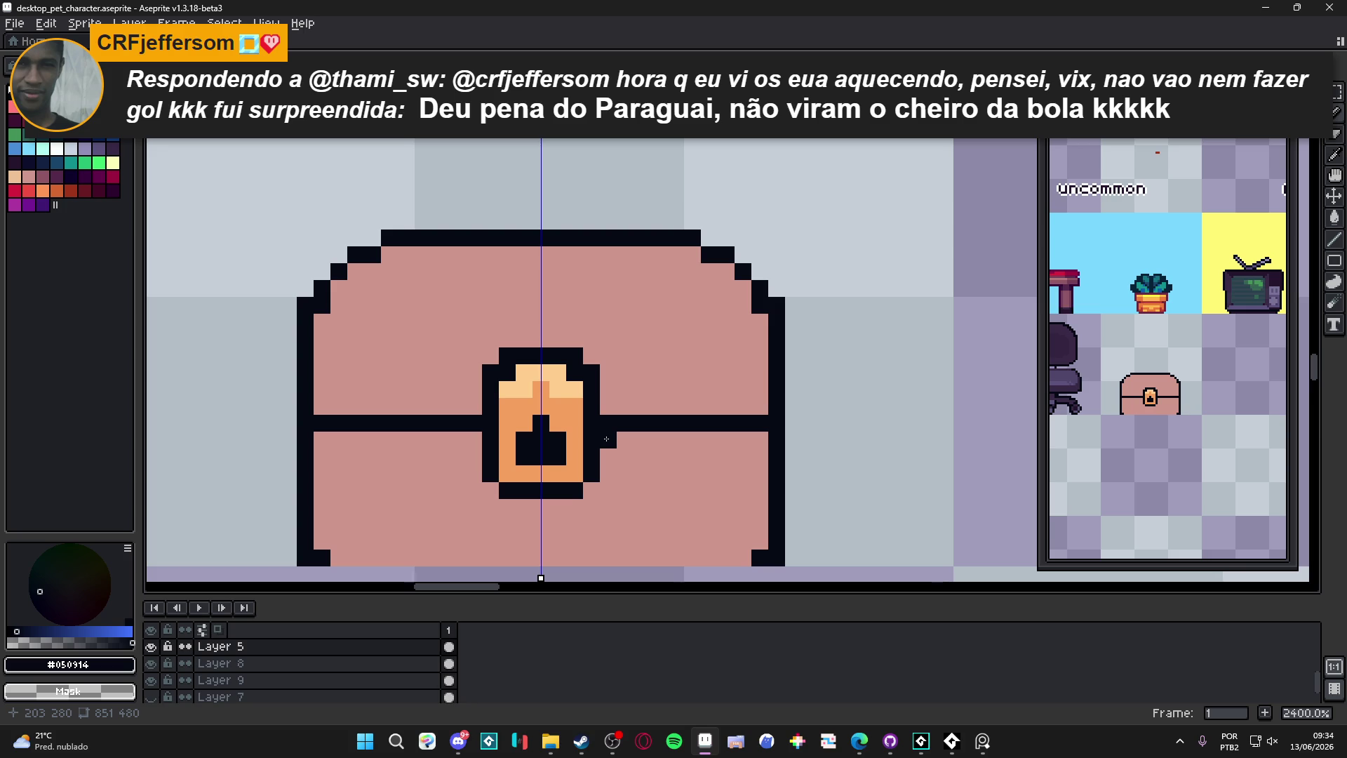
Step: Add a red pixel on the lock and zoom in closer on the chest
{"action": "left_click", "coordinate": [85, 92]}
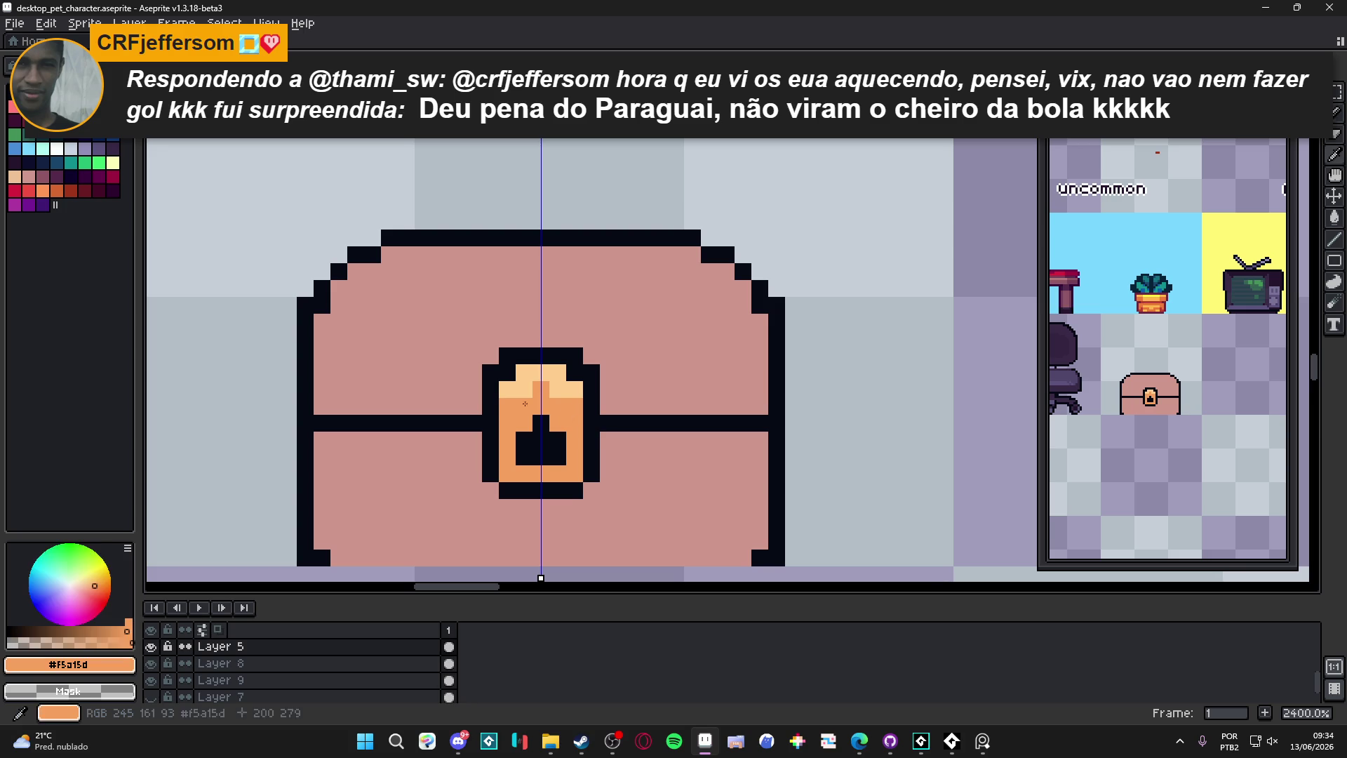
{"action": "left_click", "coordinate": [564, 430]}
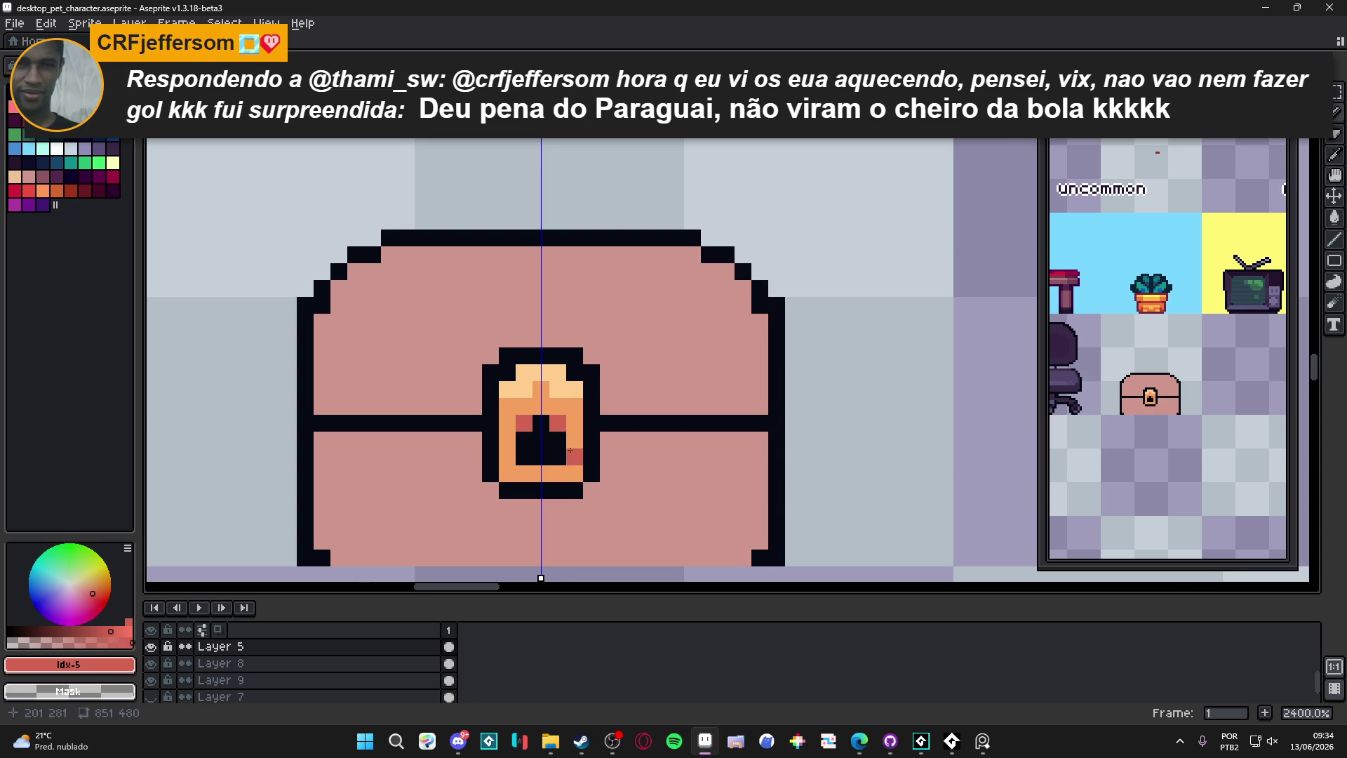
{"action": "scroll", "coordinate": [563, 430], "scroll_direction": "down", "scroll_amount": 5}
{"action": "scroll", "coordinate": [607, 471], "scroll_direction": "up", "scroll_amount": 3}
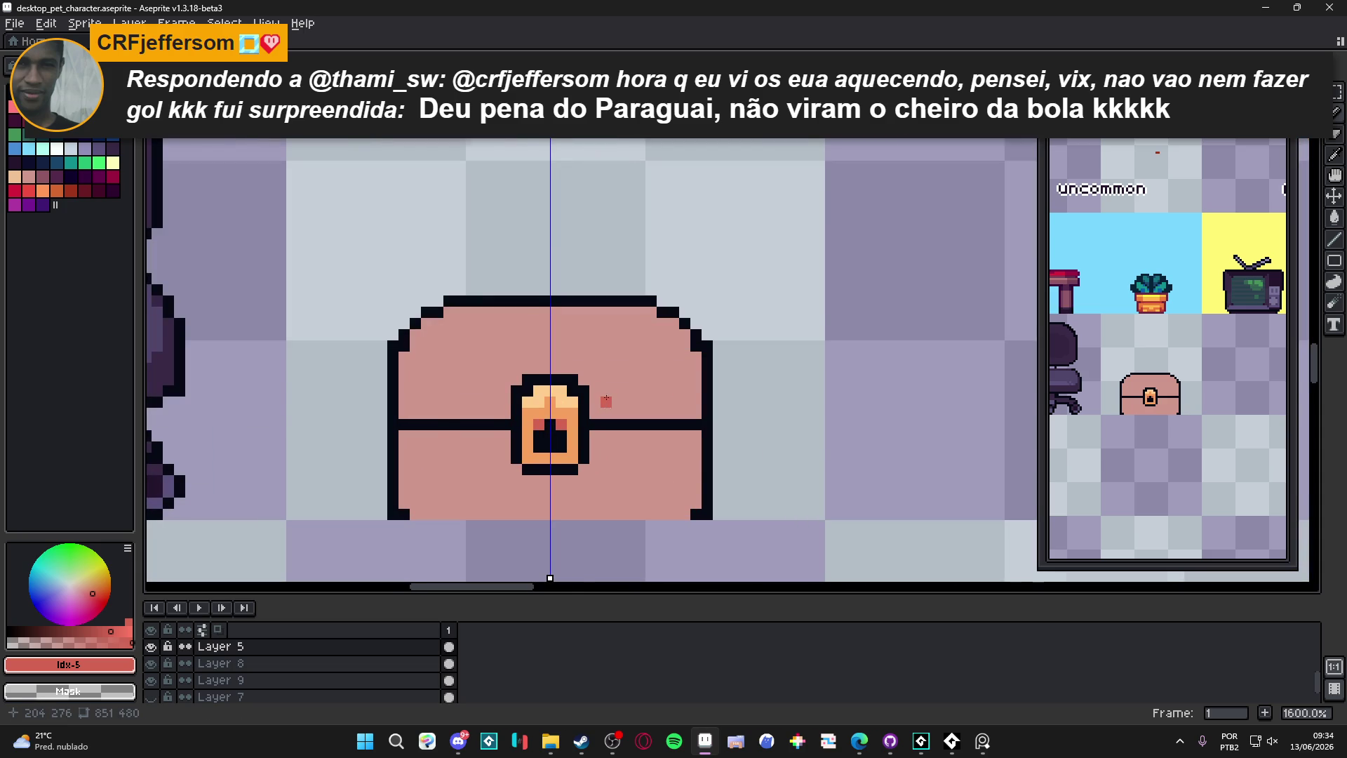
{"action": "scroll", "coordinate": [606, 394], "scroll_direction": "down", "scroll_amount": 3}
{"action": "scroll", "coordinate": [596, 412], "scroll_direction": "up", "scroll_amount": 2}
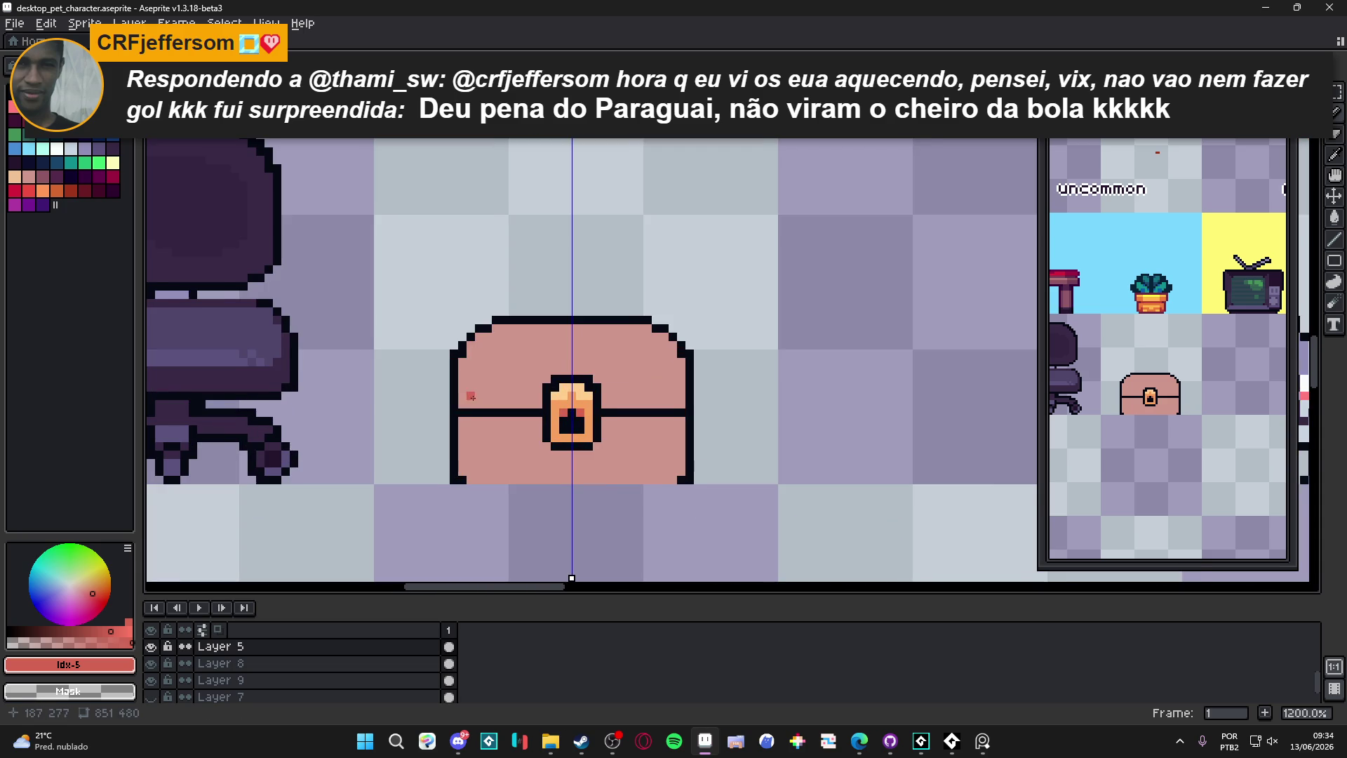
{"action": "scroll", "coordinate": [520, 434], "scroll_direction": "up", "scroll_amount": 1}
{"action": "scroll", "coordinate": [521, 435], "scroll_direction": "down", "scroll_amount": 3}
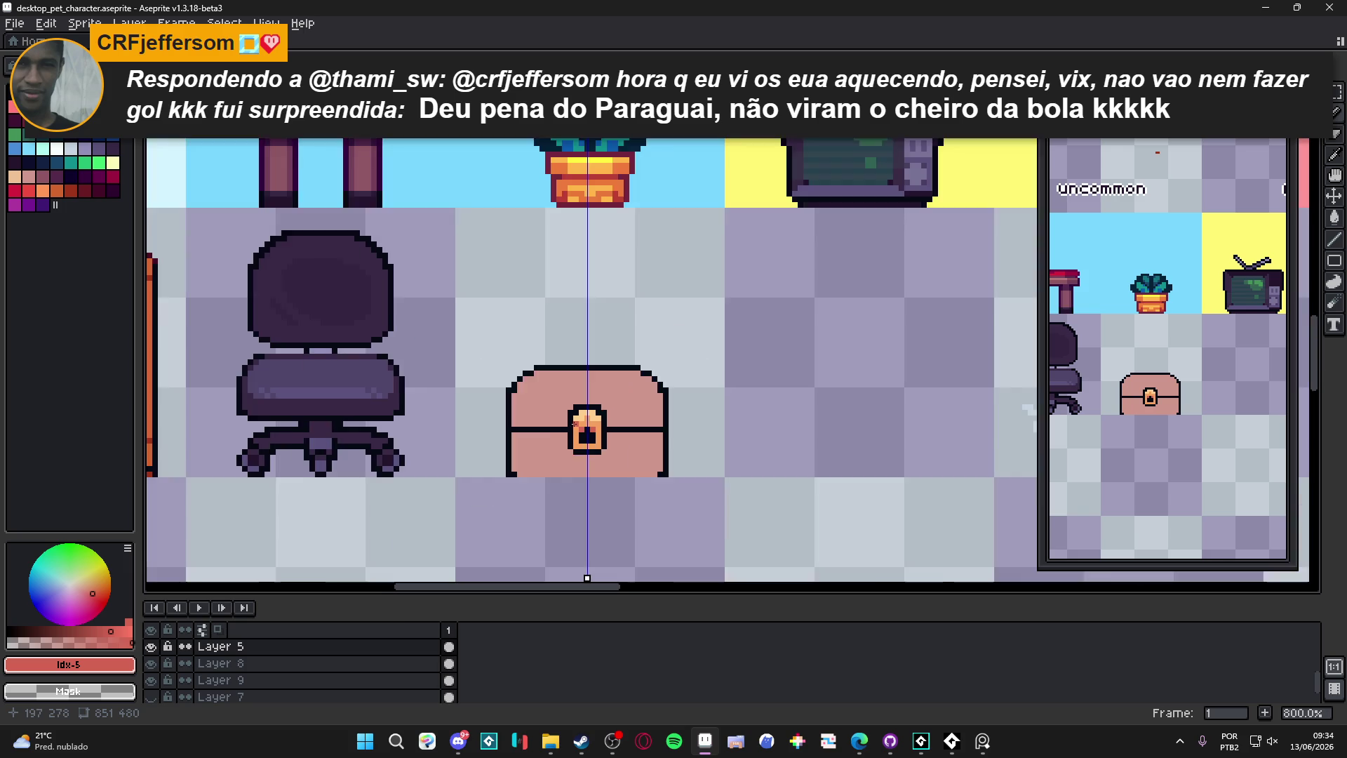
{"action": "scroll", "coordinate": [520, 435], "scroll_direction": "up", "scroll_amount": 2}
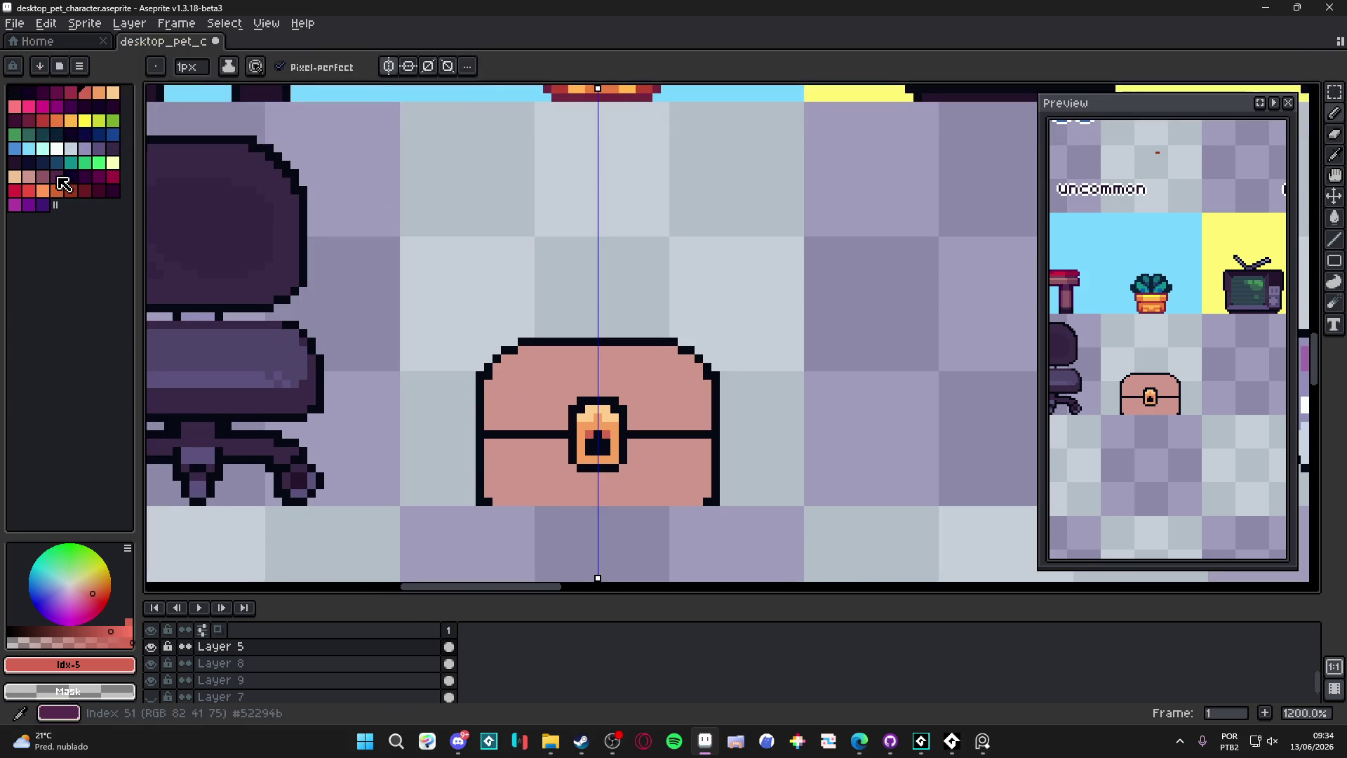
Step: Paint a darker pink strap band across the chest's middle with black ends at the sides
{"action": "left_click", "coordinate": [42, 176]}
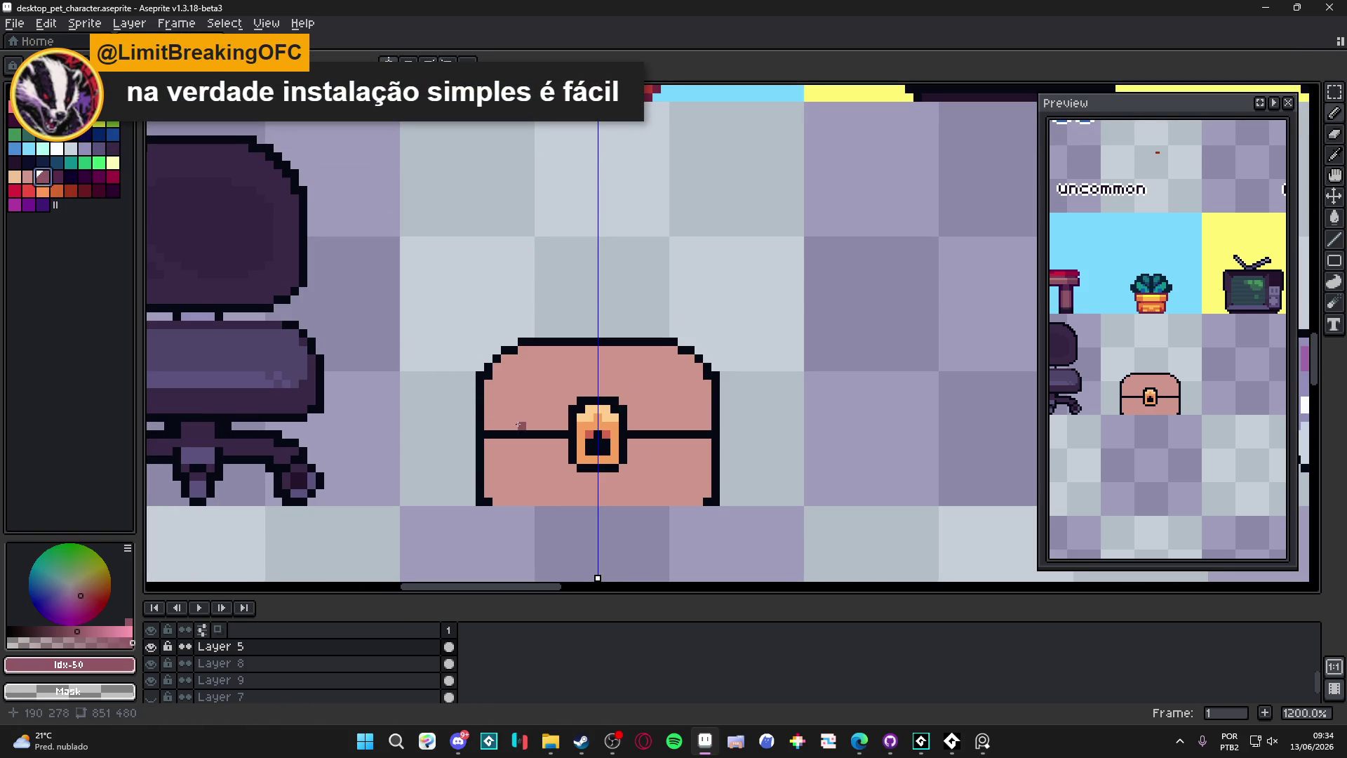
{"action": "mouse_move", "coordinate": [572, 422]}
{"action": "left_mouse_down"}
{"action": "mouse_move", "coordinate": [471, 415]}
{"action": "mouse_move", "coordinate": [470, 432]}
{"action": "left_mouse_up"}
{"action": "left_click", "coordinate": [480, 386], "text": "alt"}
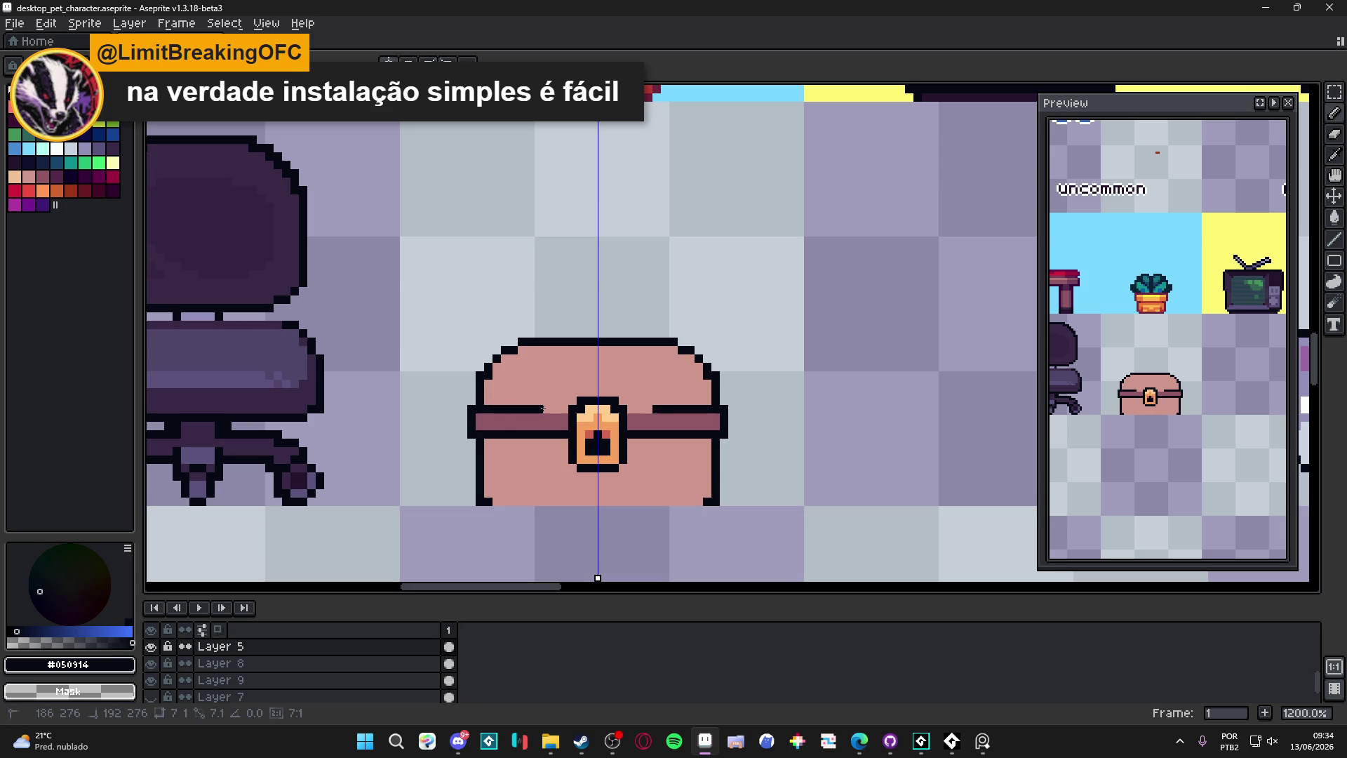
{"action": "scroll", "coordinate": [547, 403], "scroll_direction": "up", "scroll_amount": 1}
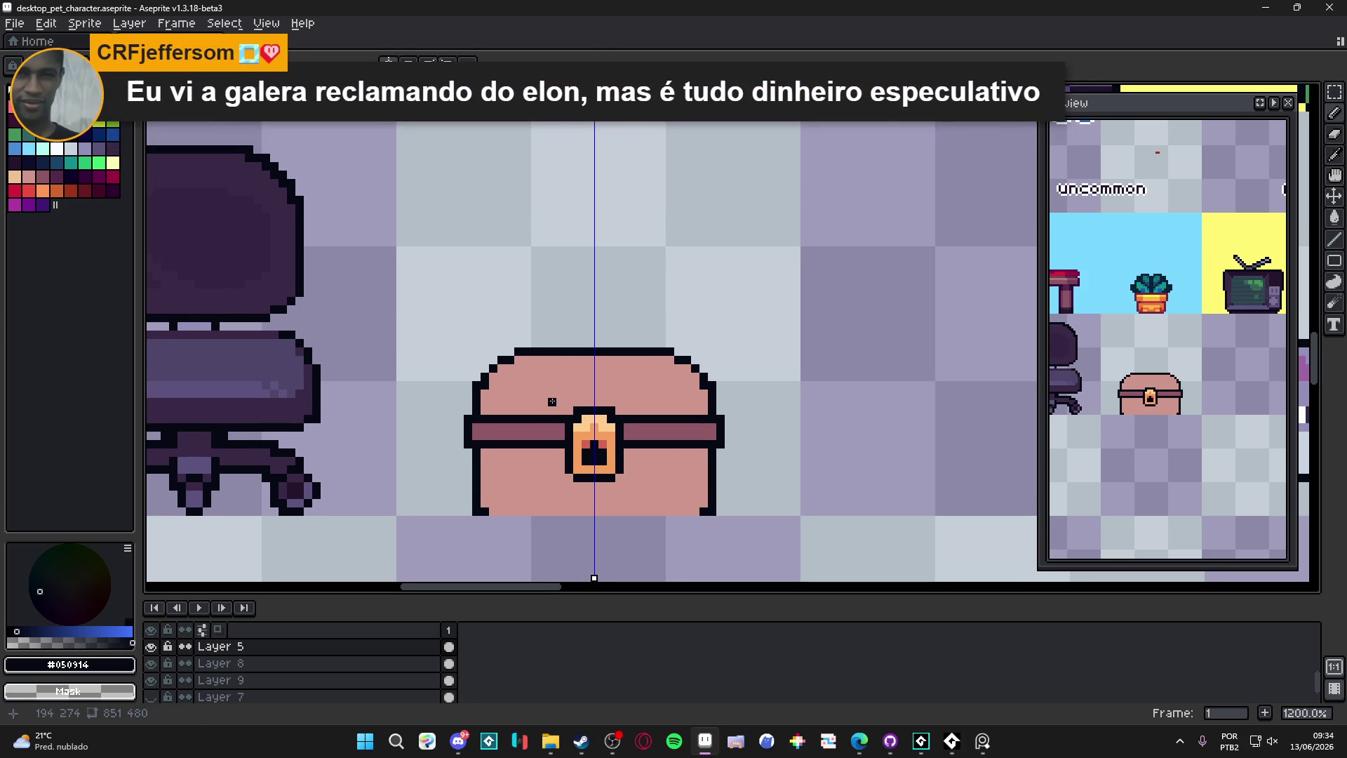
{"action": "scroll", "coordinate": [533, 407], "scroll_direction": "down", "scroll_amount": 3}
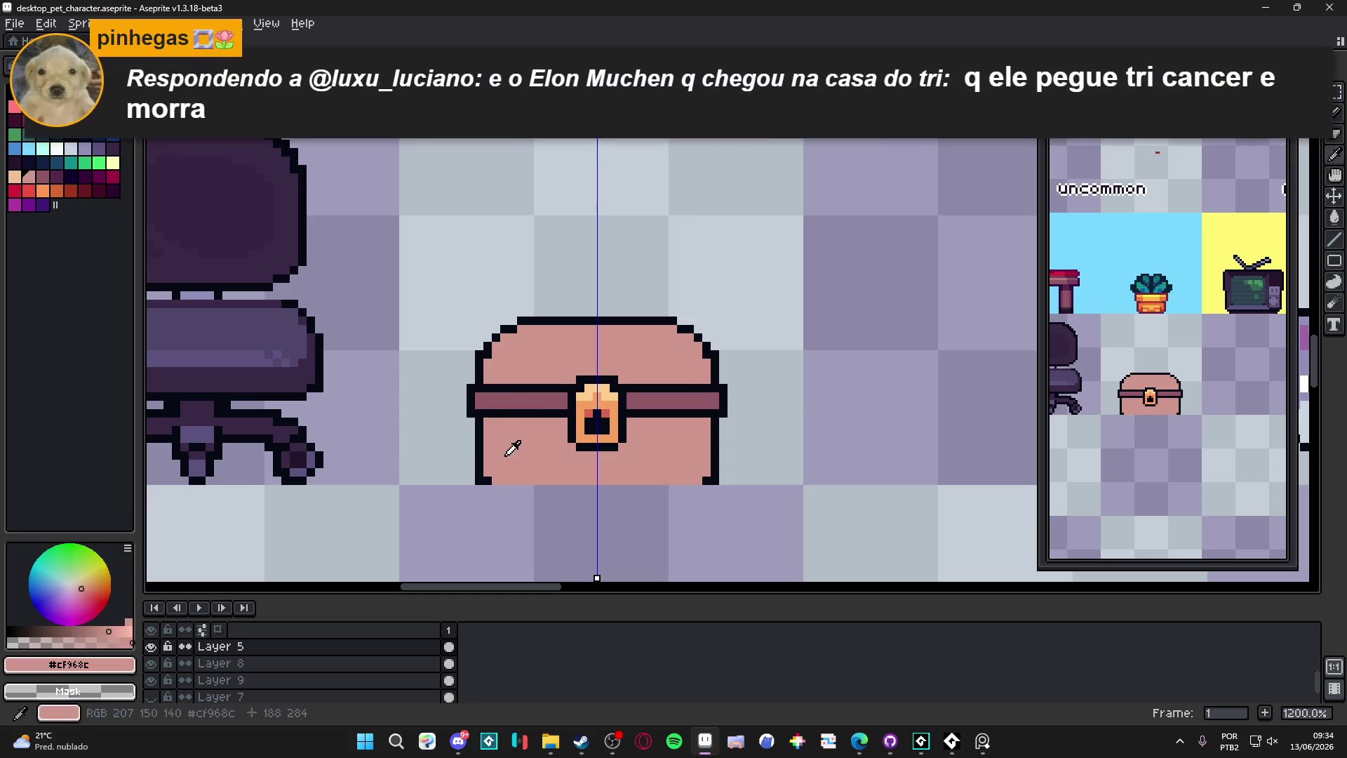
Step: Draw mauve #8F5765 plank lines across the lower chest and the lid
{"action": "left_click", "coordinate": [495, 447], "text": "alt"}
{"action": "left_click_drag", "start_coordinate": [490, 449], "coordinate": [567, 447]}
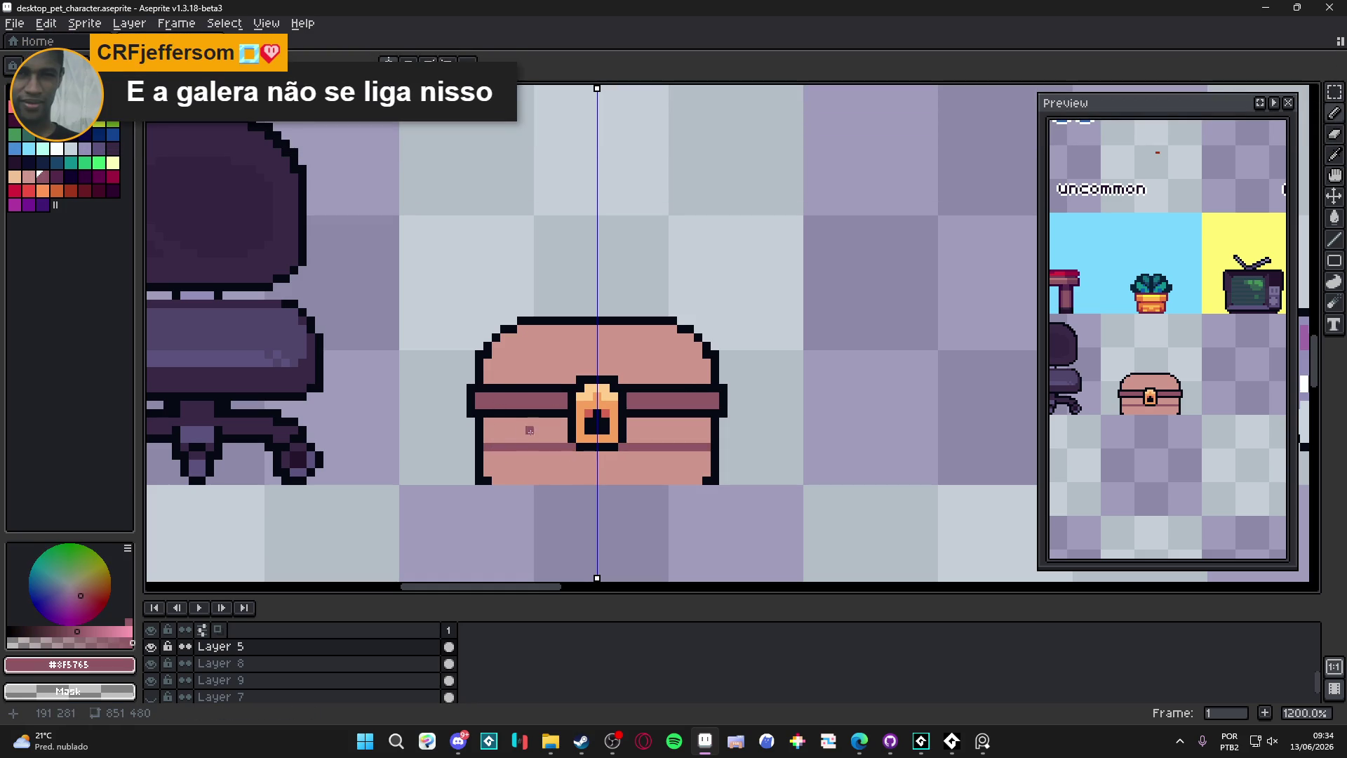
{"action": "left_click", "coordinate": [710, 447], "text": "alt"}
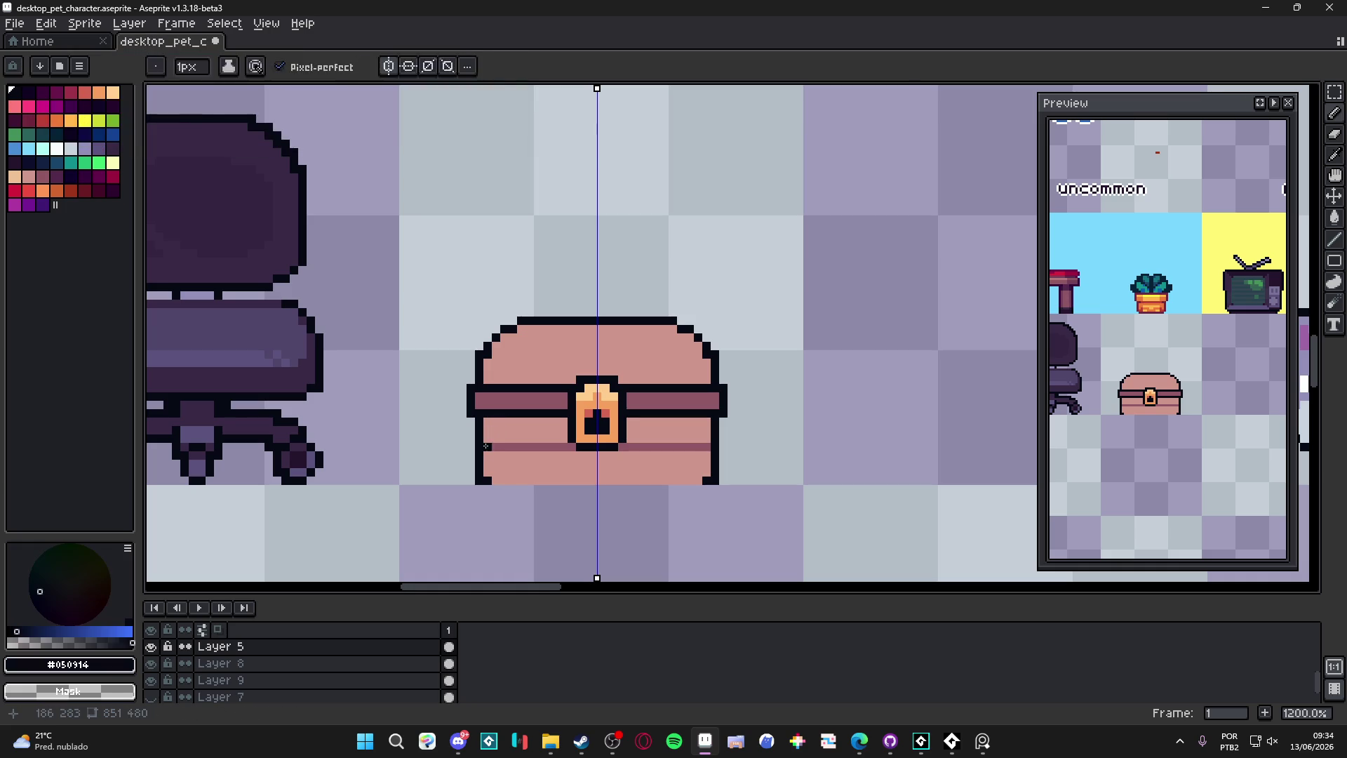
{"action": "left_click", "coordinate": [698, 446], "text": "alt"}
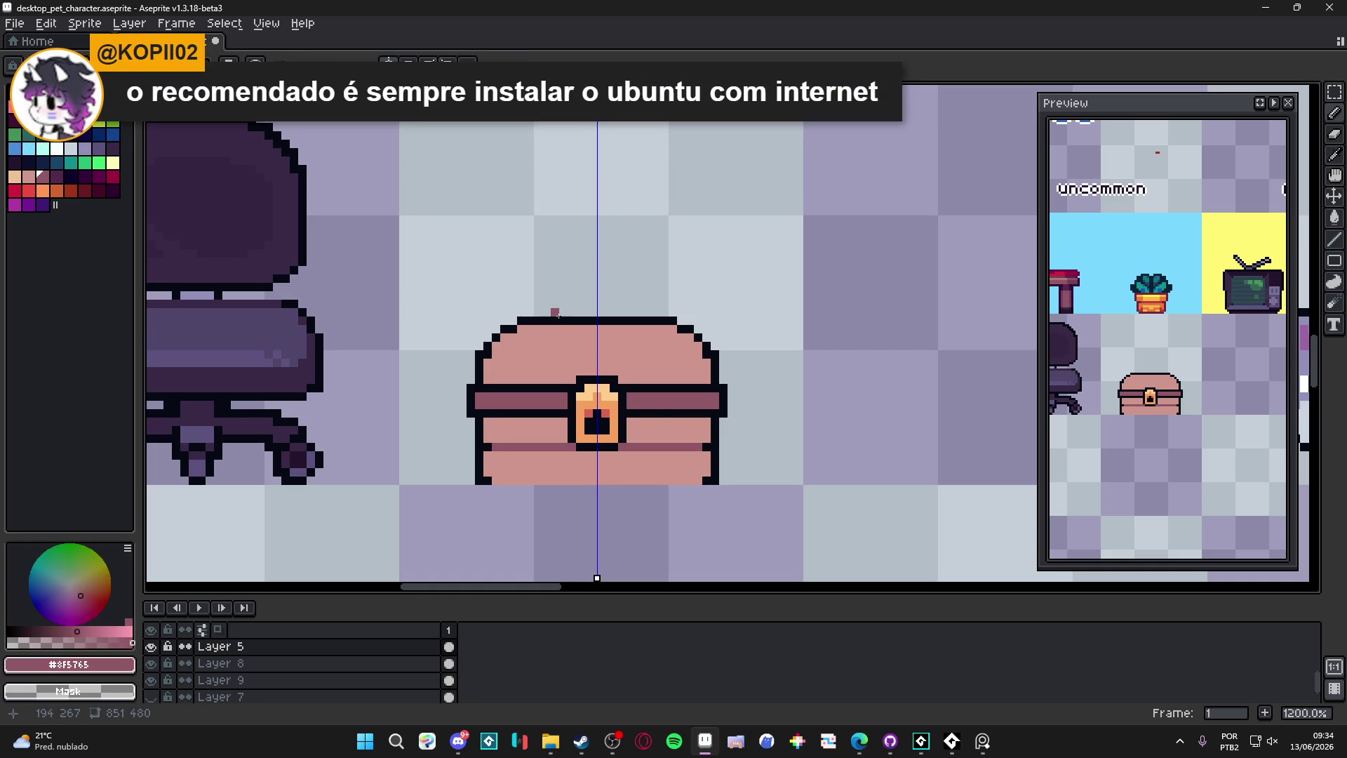
{"action": "left_click", "coordinate": [497, 355], "text": "shift"}
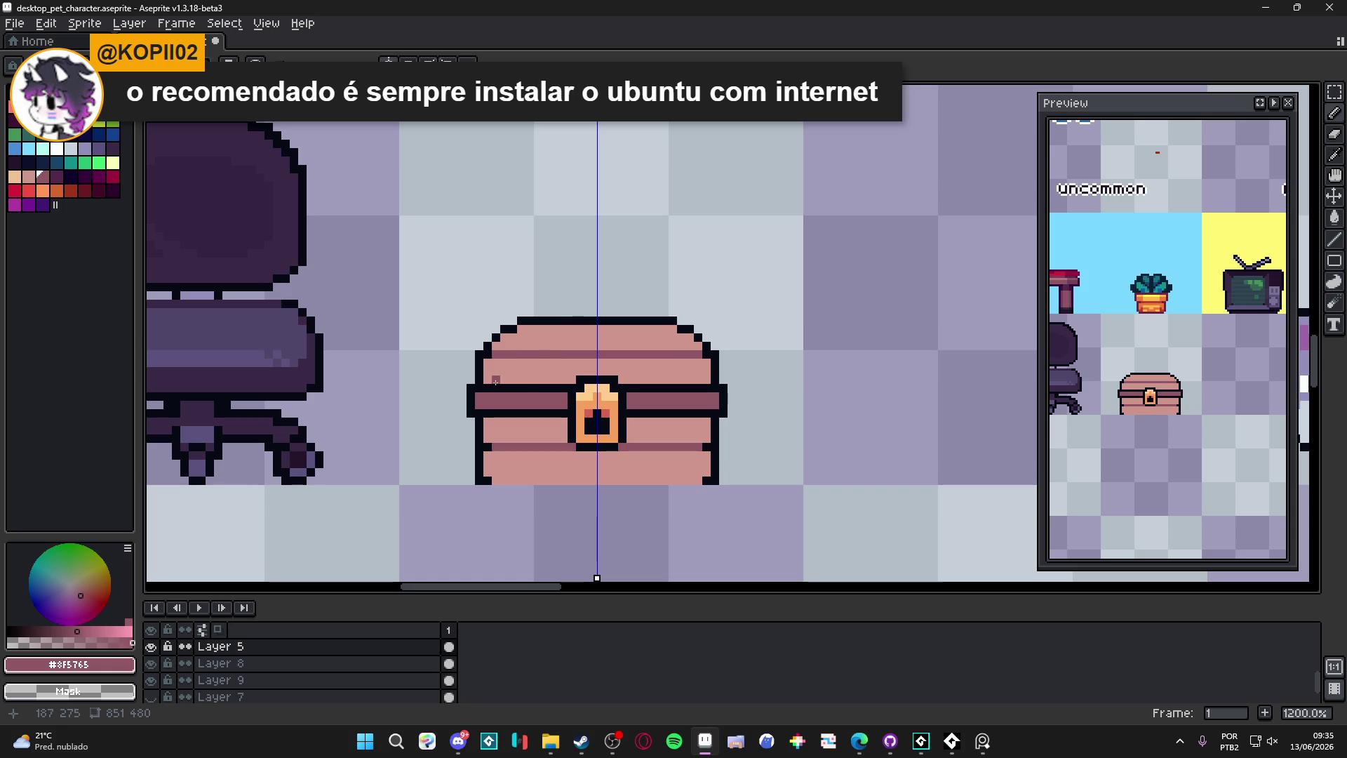
Step: Draw dark magenta shadow lines along the lid plank and the lower plank
{"action": "left_click", "coordinate": [489, 346], "text": "alt"}
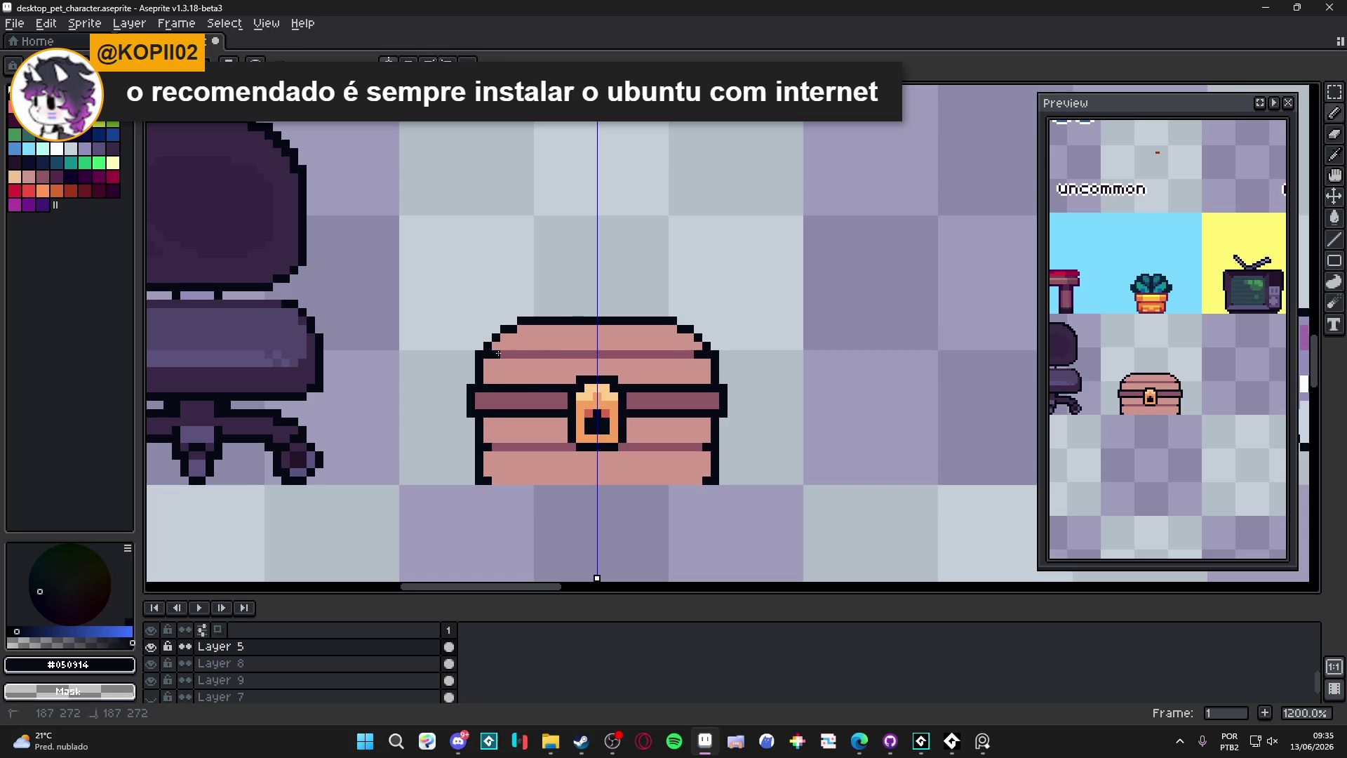
{"action": "left_click", "coordinate": [536, 343], "text": "alt"}
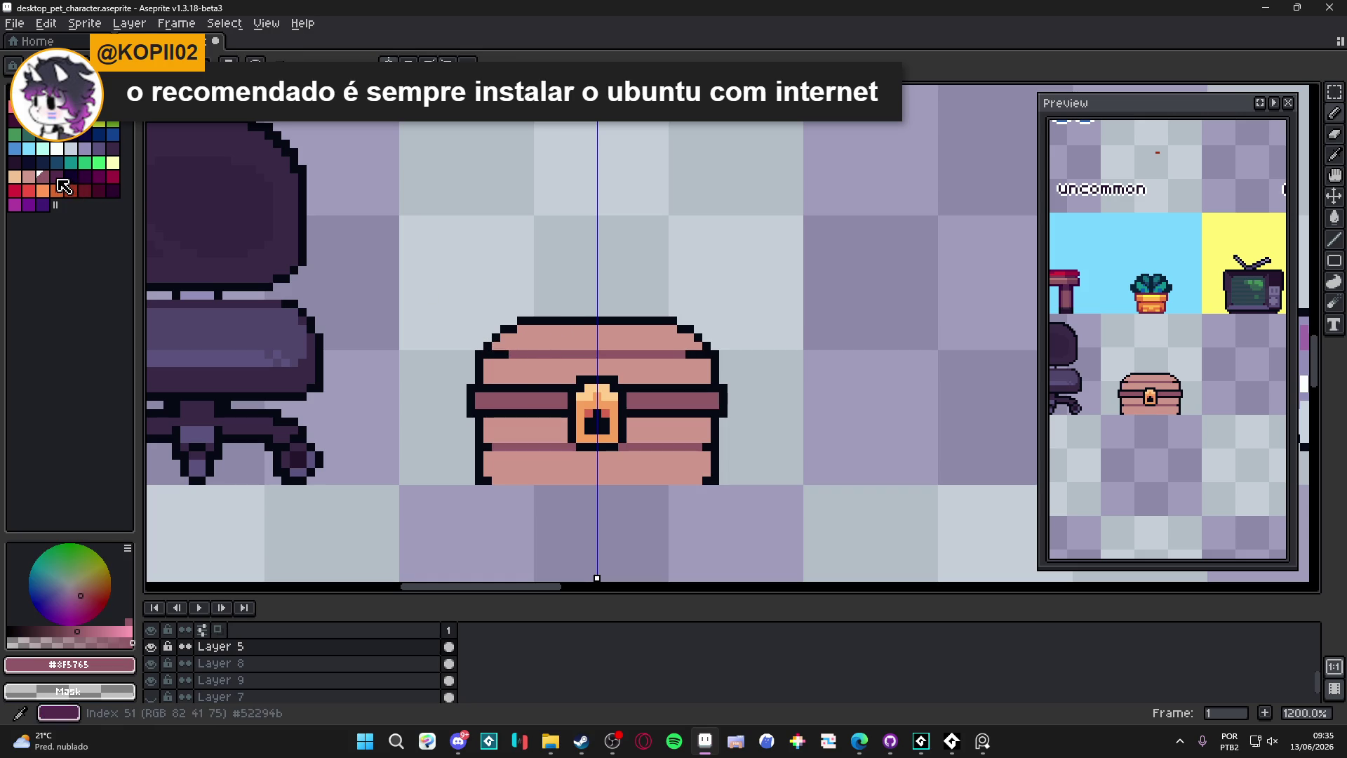
{"action": "left_click", "coordinate": [311, 304]}
{"action": "key", "text": "ctrl+z"}
{"action": "left_click", "coordinate": [470, 355]}
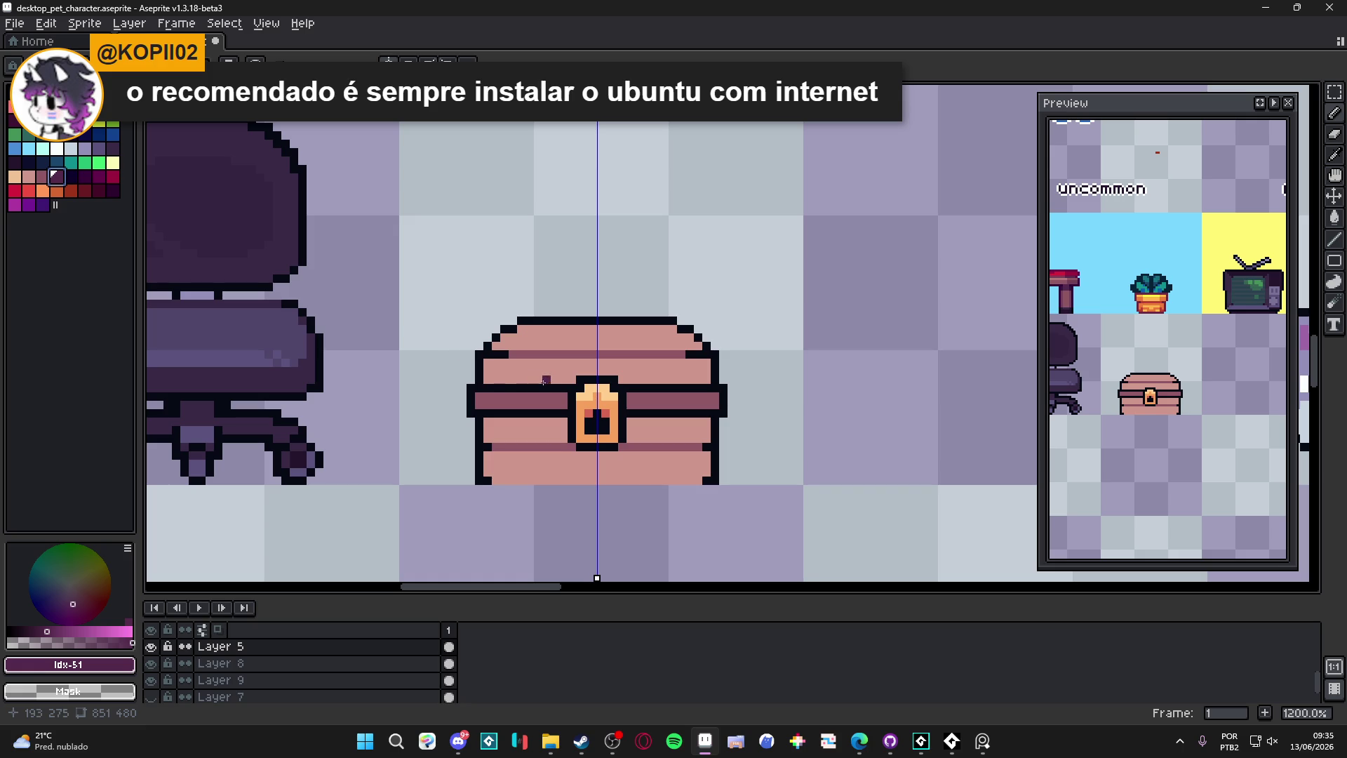
{"action": "left_click_drag", "start_coordinate": [511, 350], "coordinate": [561, 353]}
{"action": "left_click_drag", "start_coordinate": [496, 447], "coordinate": [535, 447]}
Step: Remove stray dark pixels and extend the mauve band out to the chest sides
{"action": "left_click", "coordinate": [492, 441], "text": "alt"}
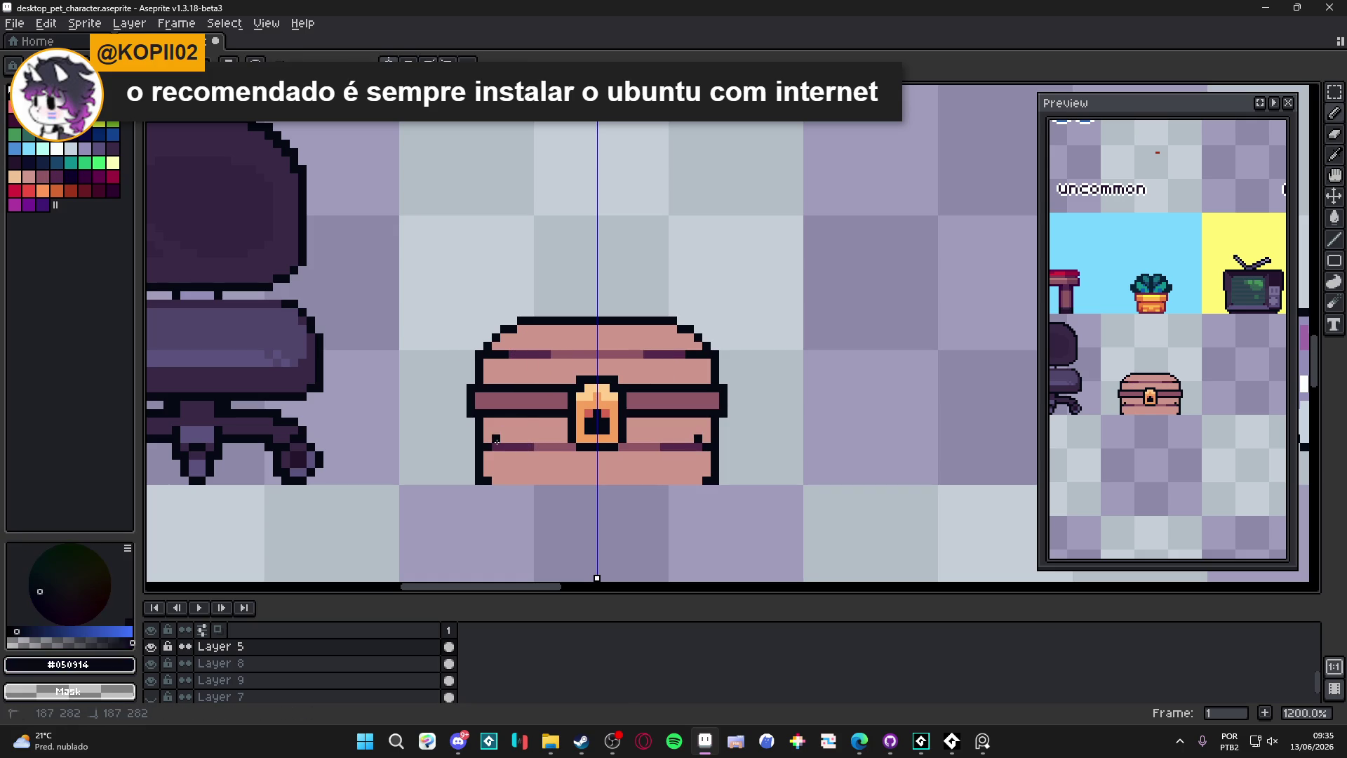
{"action": "scroll", "coordinate": [522, 440], "scroll_direction": "down", "scroll_amount": 2}
{"action": "scroll", "coordinate": [533, 453], "scroll_direction": "up", "scroll_amount": 2}
{"action": "key", "text": "ctrl+z"}
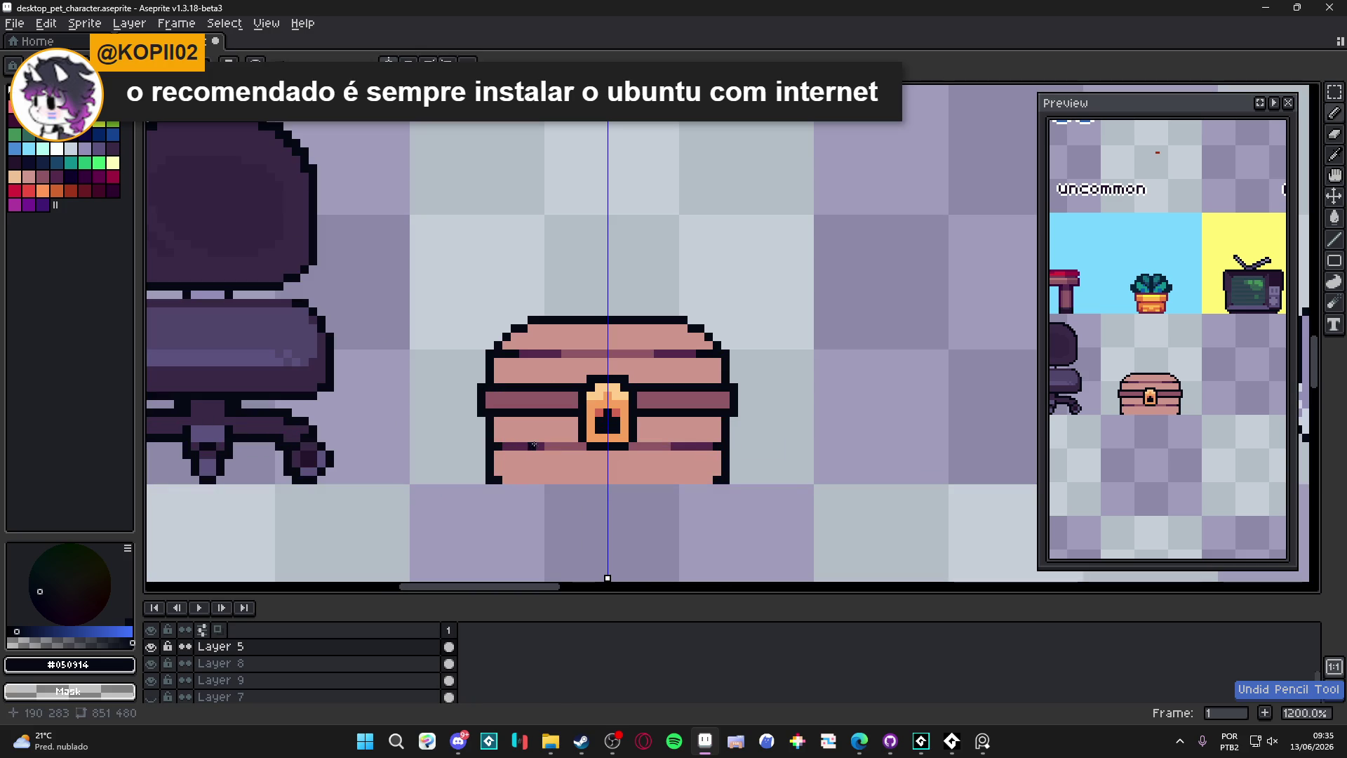
{"action": "scroll", "coordinate": [518, 441], "scroll_direction": "up", "scroll_amount": 1}
{"action": "left_click", "coordinate": [572, 453], "text": "alt"}
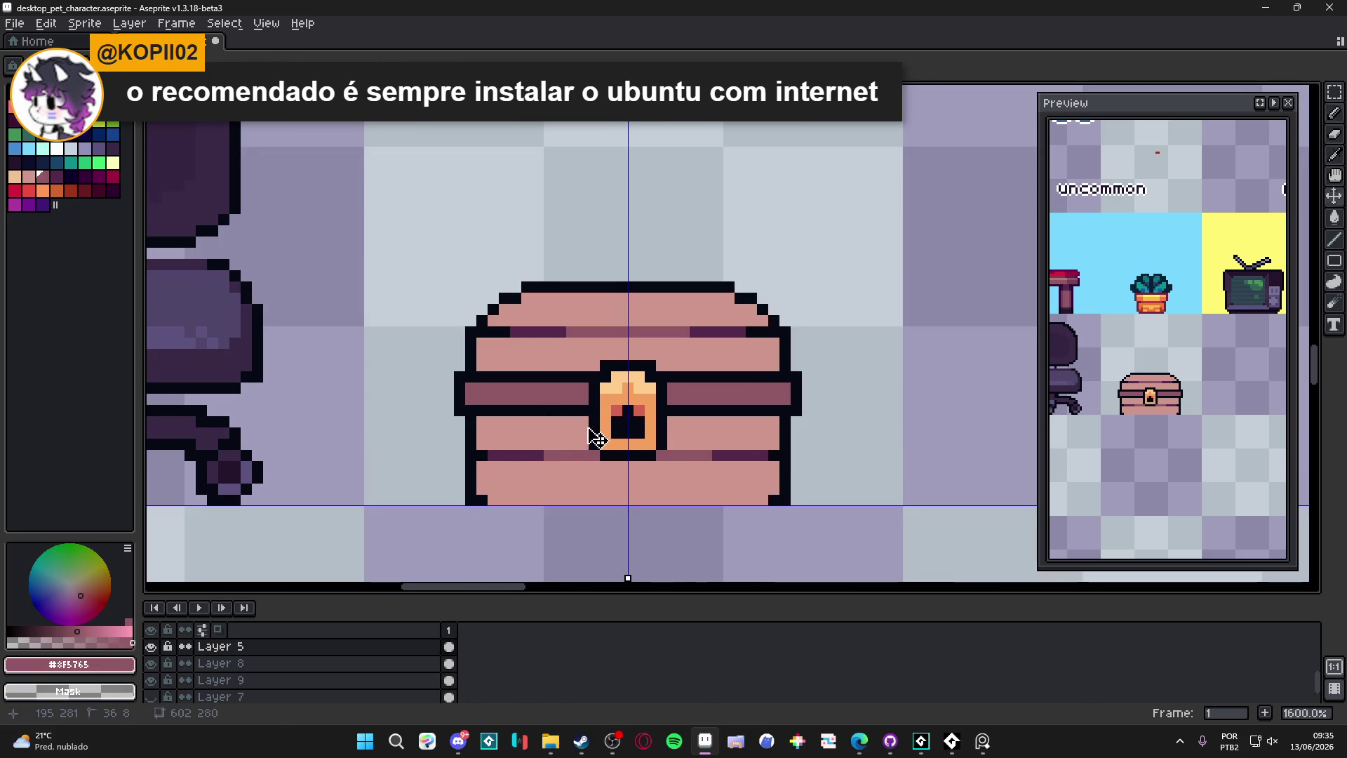
{"action": "left_click_drag", "start_coordinate": [587, 430], "coordinate": [498, 437]}
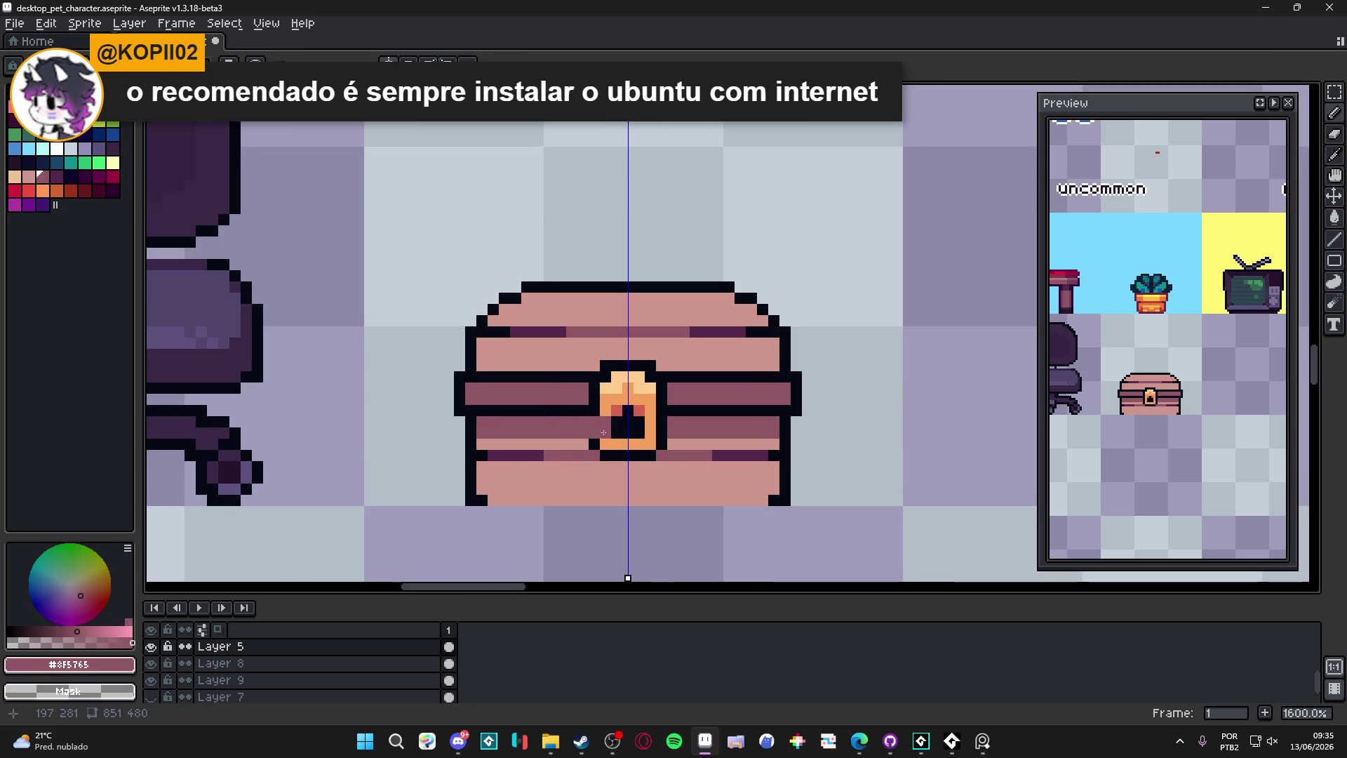
{"action": "scroll", "coordinate": [574, 445], "scroll_direction": "up", "scroll_amount": 2}
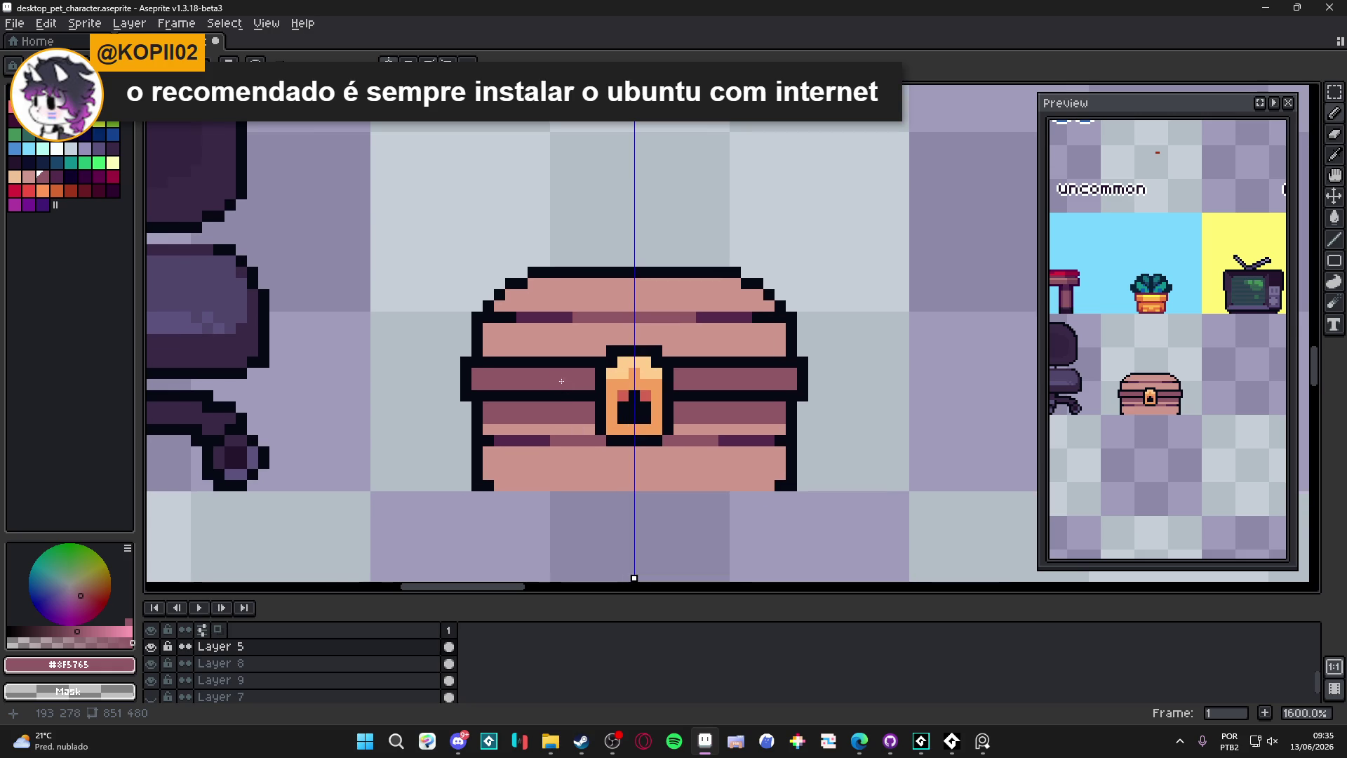
{"action": "scroll", "coordinate": [560, 418], "scroll_direction": "down", "scroll_amount": 1}
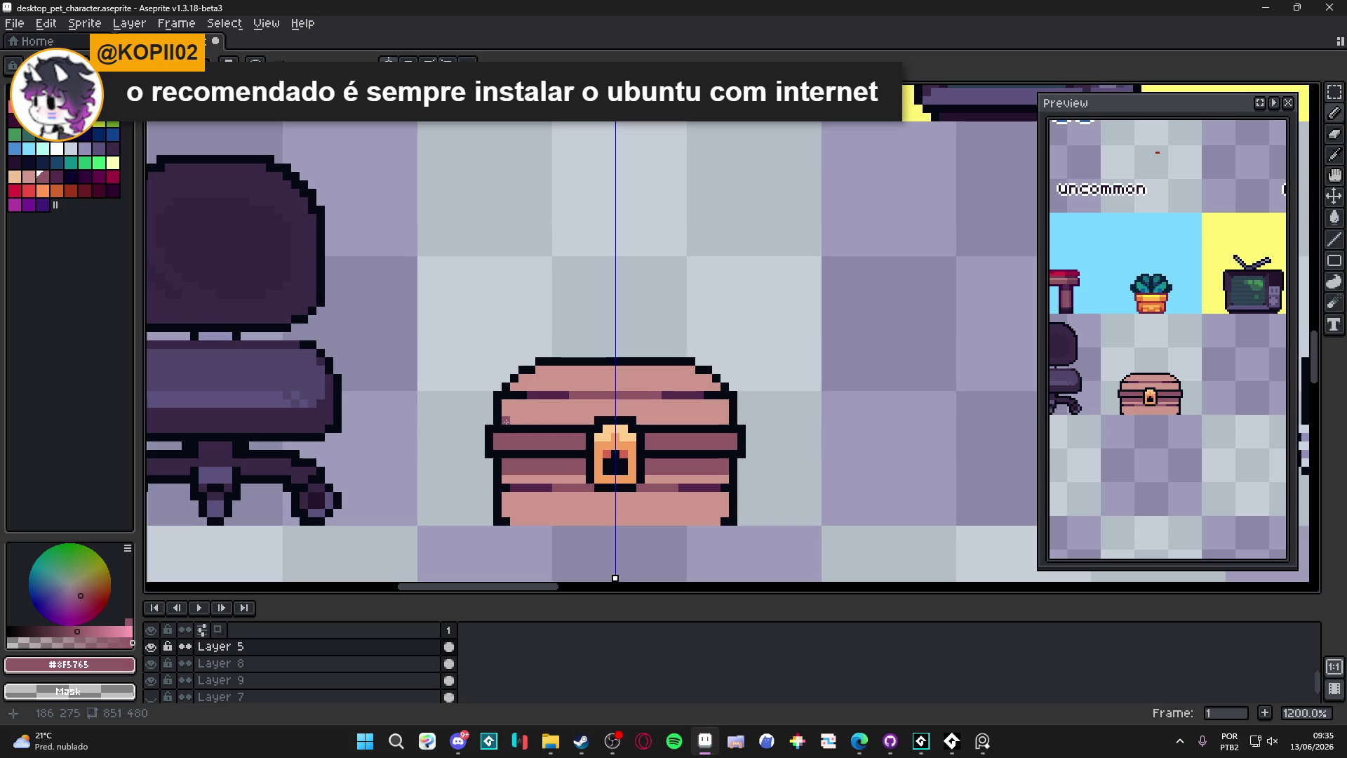
{"action": "scroll", "coordinate": [549, 438], "scroll_direction": "down", "scroll_amount": 3}
{"action": "scroll", "coordinate": [540, 421], "scroll_direction": "up", "scroll_amount": 3}
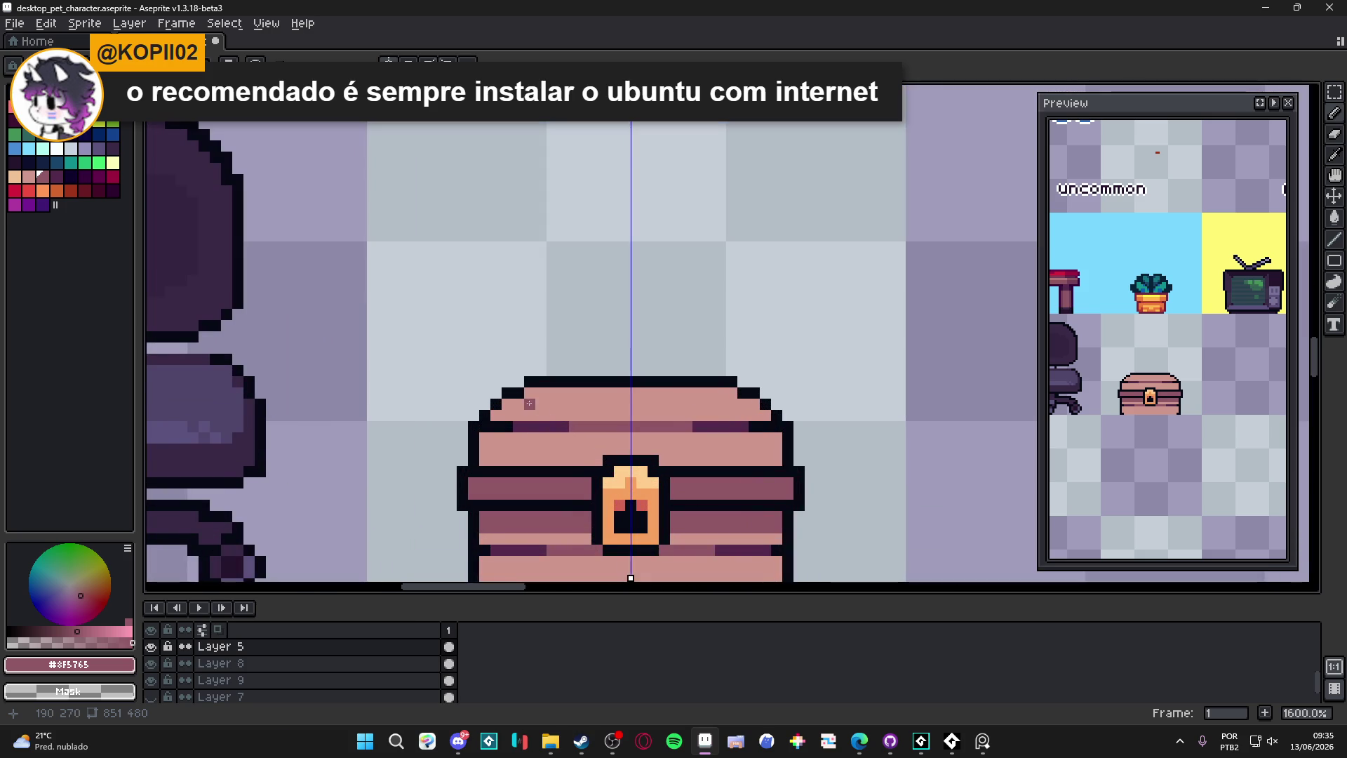
{"action": "scroll", "coordinate": [554, 390], "scroll_direction": "up", "scroll_amount": 1}
Step: Shade the lid's side edge and top-left corner pixels in darker mauve
{"action": "left_click_drag", "start_coordinate": [554, 390], "coordinate": [565, 358]}
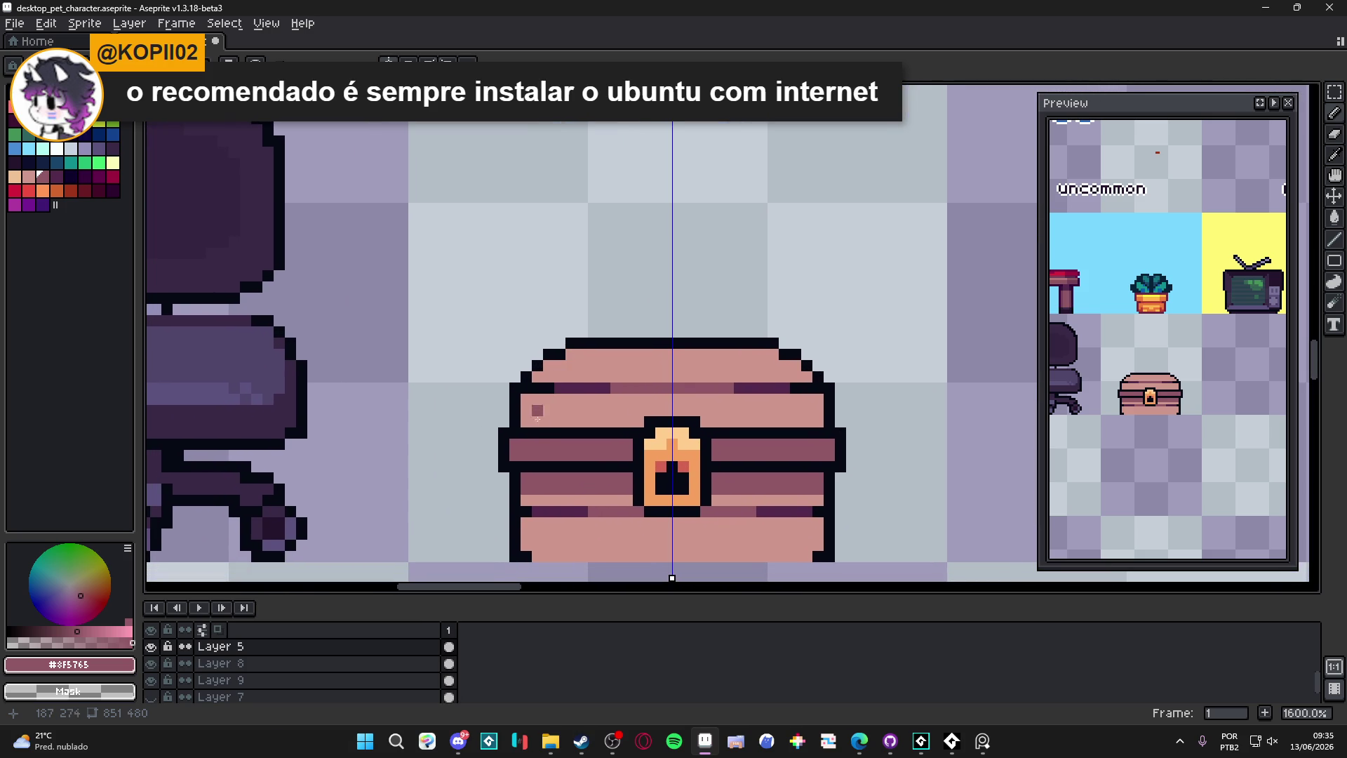
{"action": "left_click_drag", "start_coordinate": [536, 421], "coordinate": [537, 404]}
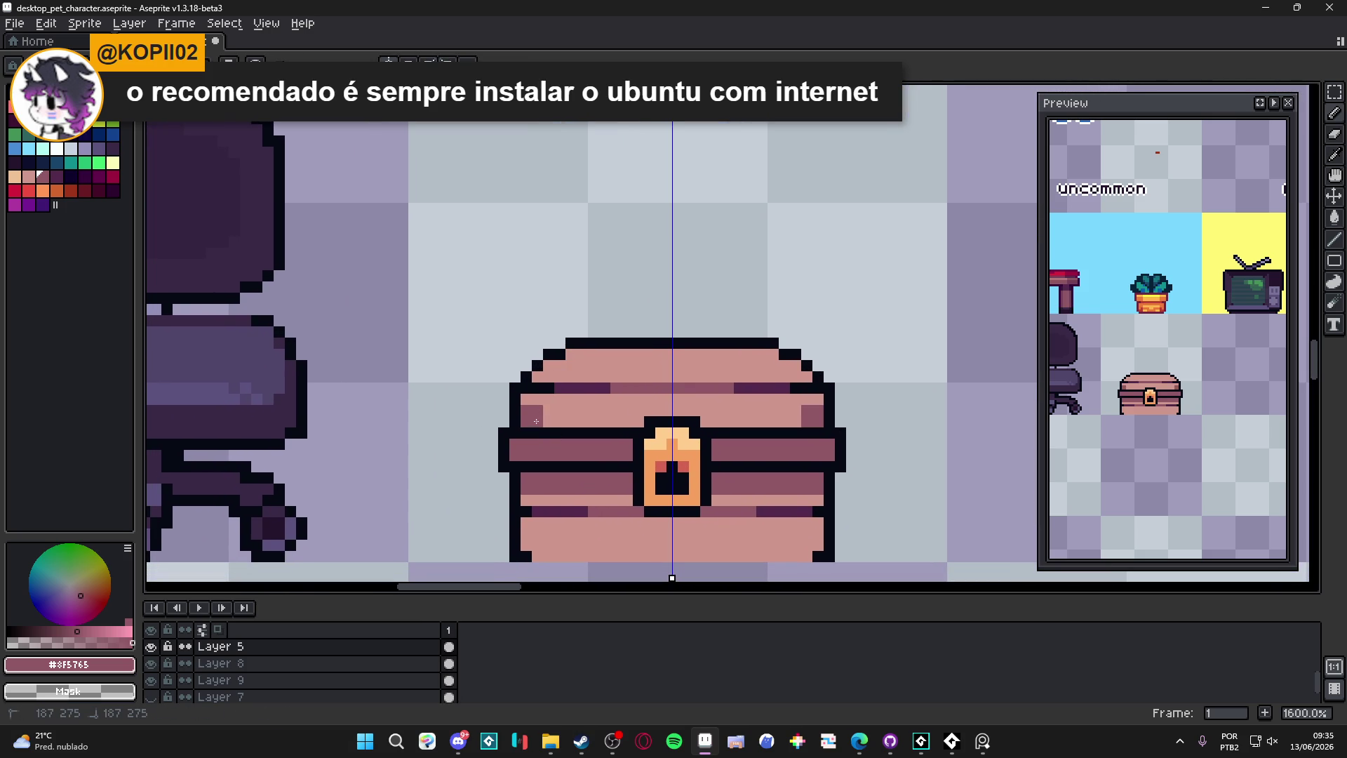
{"action": "left_click", "coordinate": [549, 378]}
{"action": "left_click", "coordinate": [557, 363]}
{"action": "mouse_move", "coordinate": [567, 363]}
{"action": "left_mouse_down"}
{"action": "mouse_move", "coordinate": [581, 377]}
{"action": "mouse_move", "coordinate": [561, 386]}
{"action": "left_mouse_up"}
{"action": "left_click", "coordinate": [595, 344], "text": "alt"}
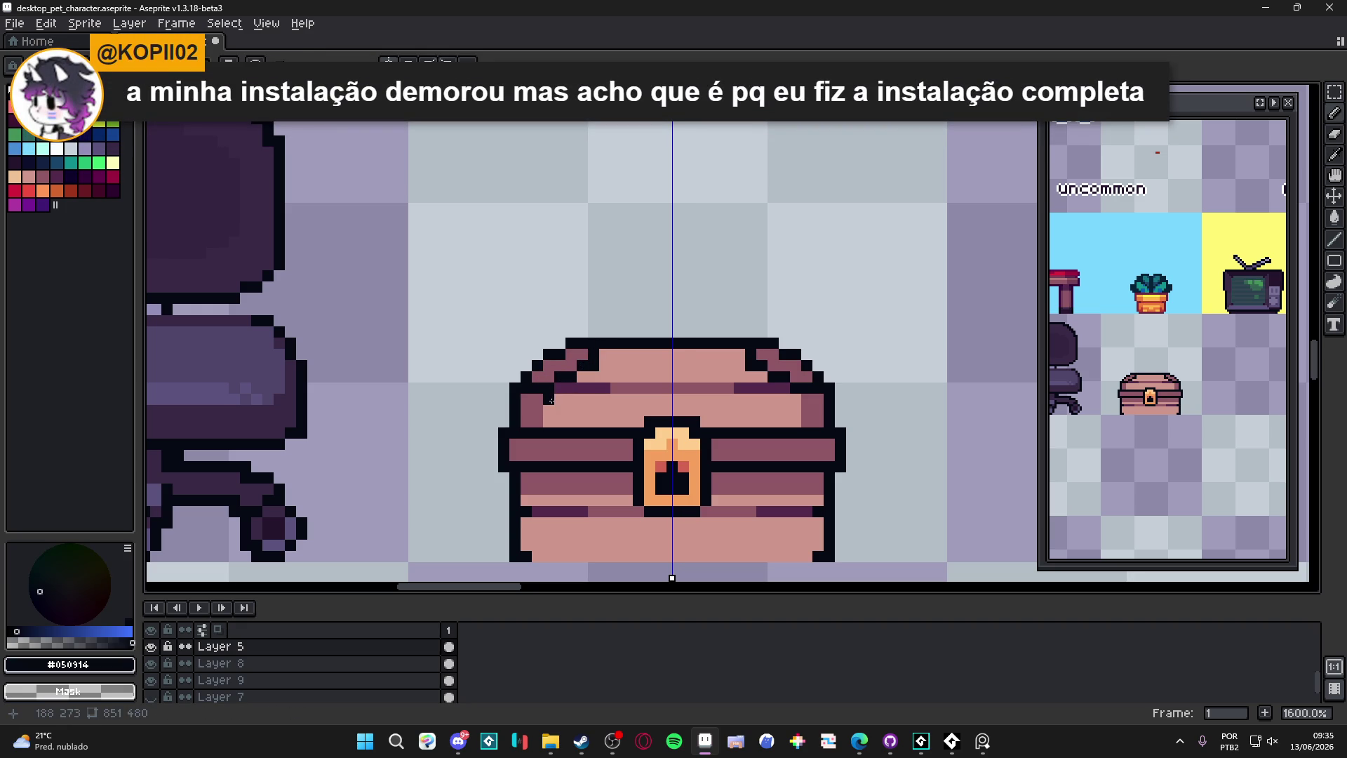
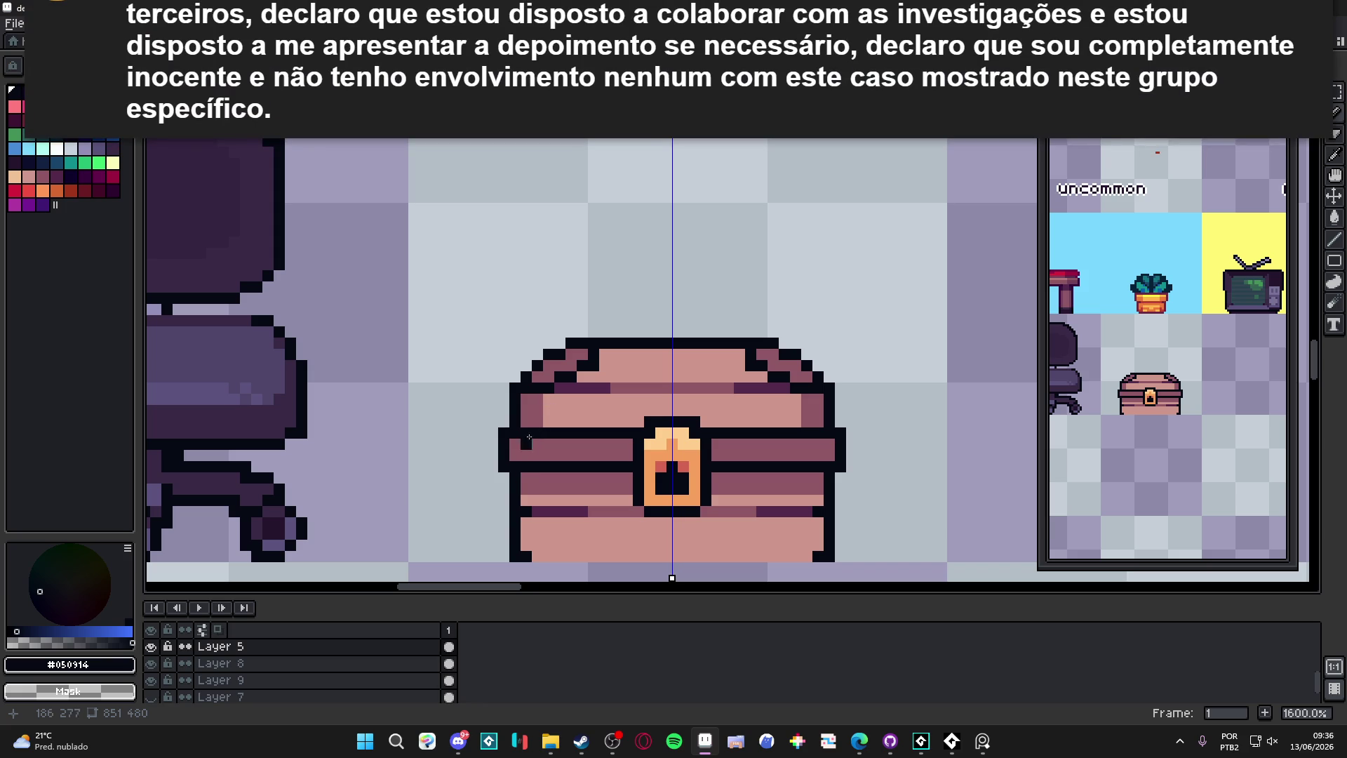
Step: Draw a dark vertical edge on the chest's left side and extend the lid outline's end
{"action": "left_click_drag", "start_coordinate": [548, 399], "coordinate": [549, 421]}
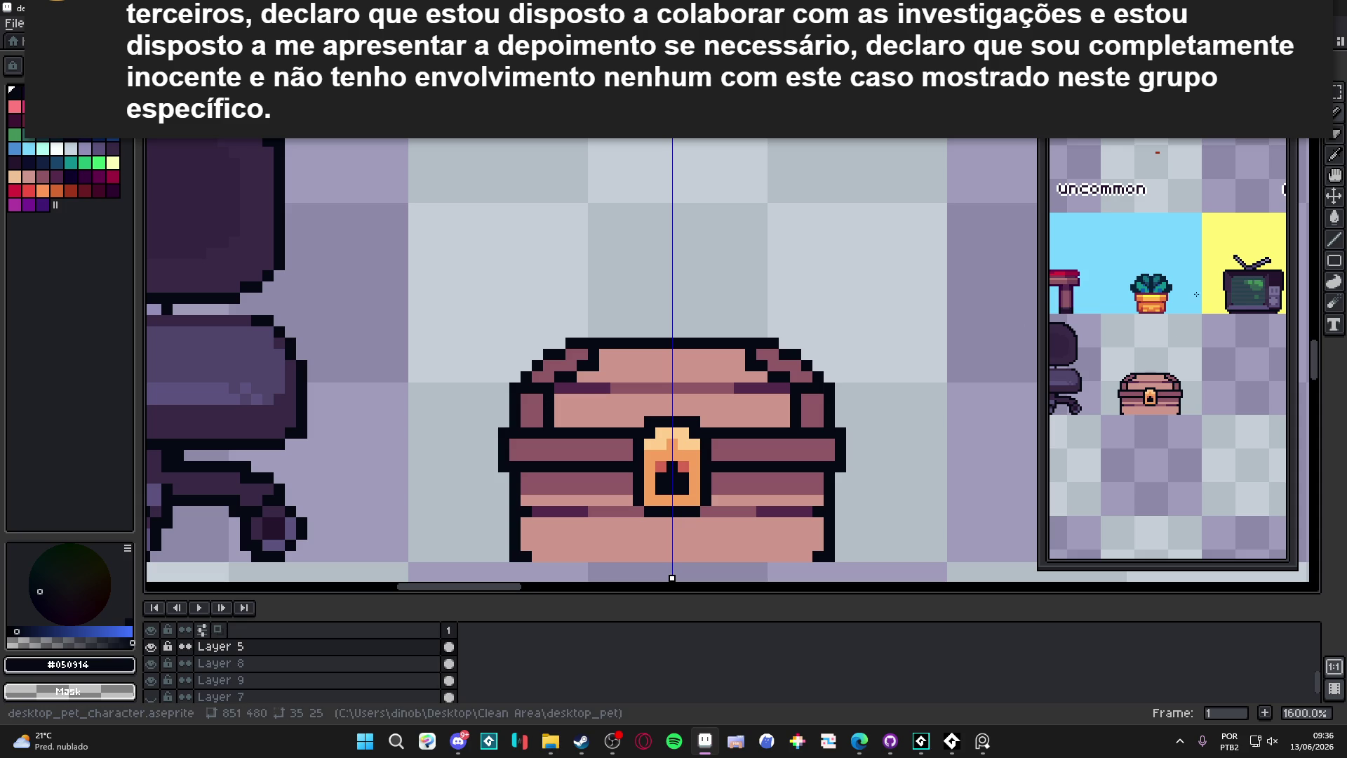
{"action": "scroll", "coordinate": [1219, 235], "scroll_direction": "up", "scroll_amount": 2}
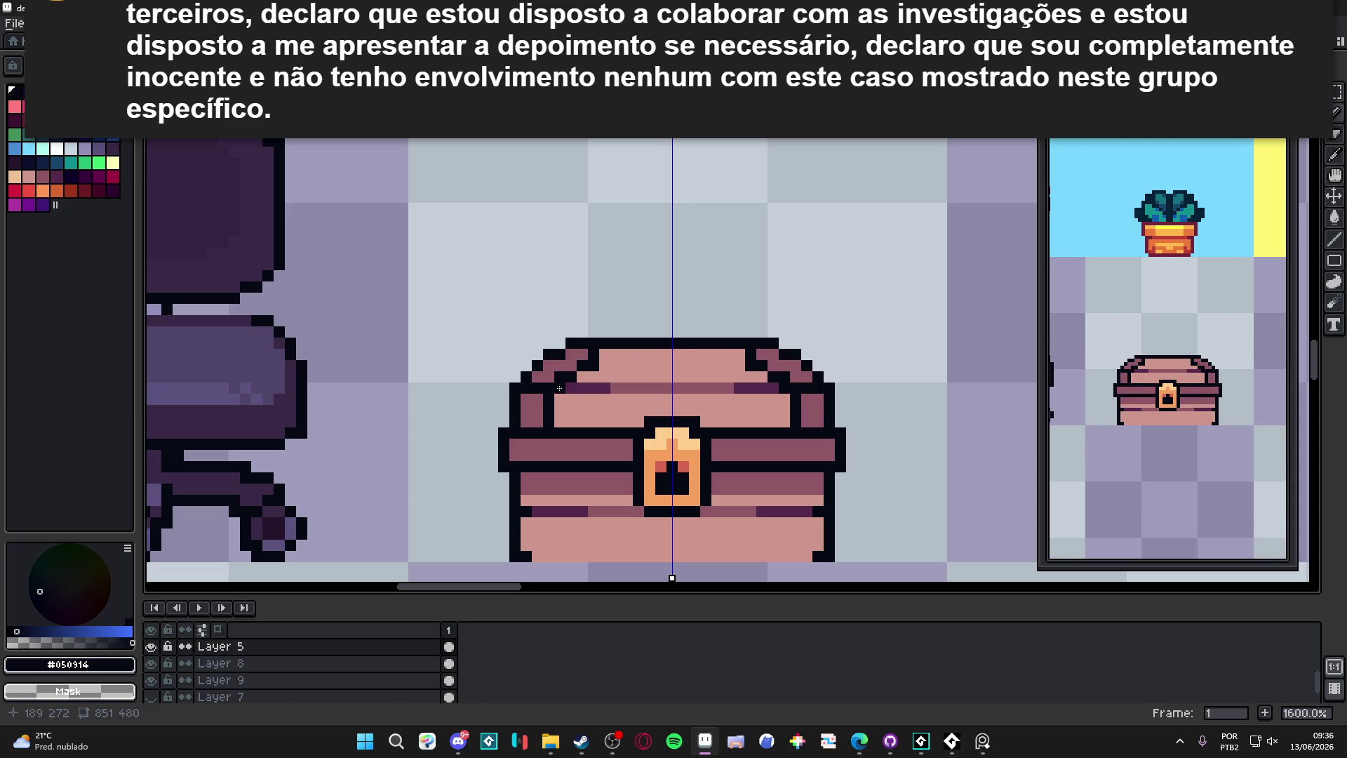
{"action": "key", "text": "x"}
{"action": "key", "text": "x"}
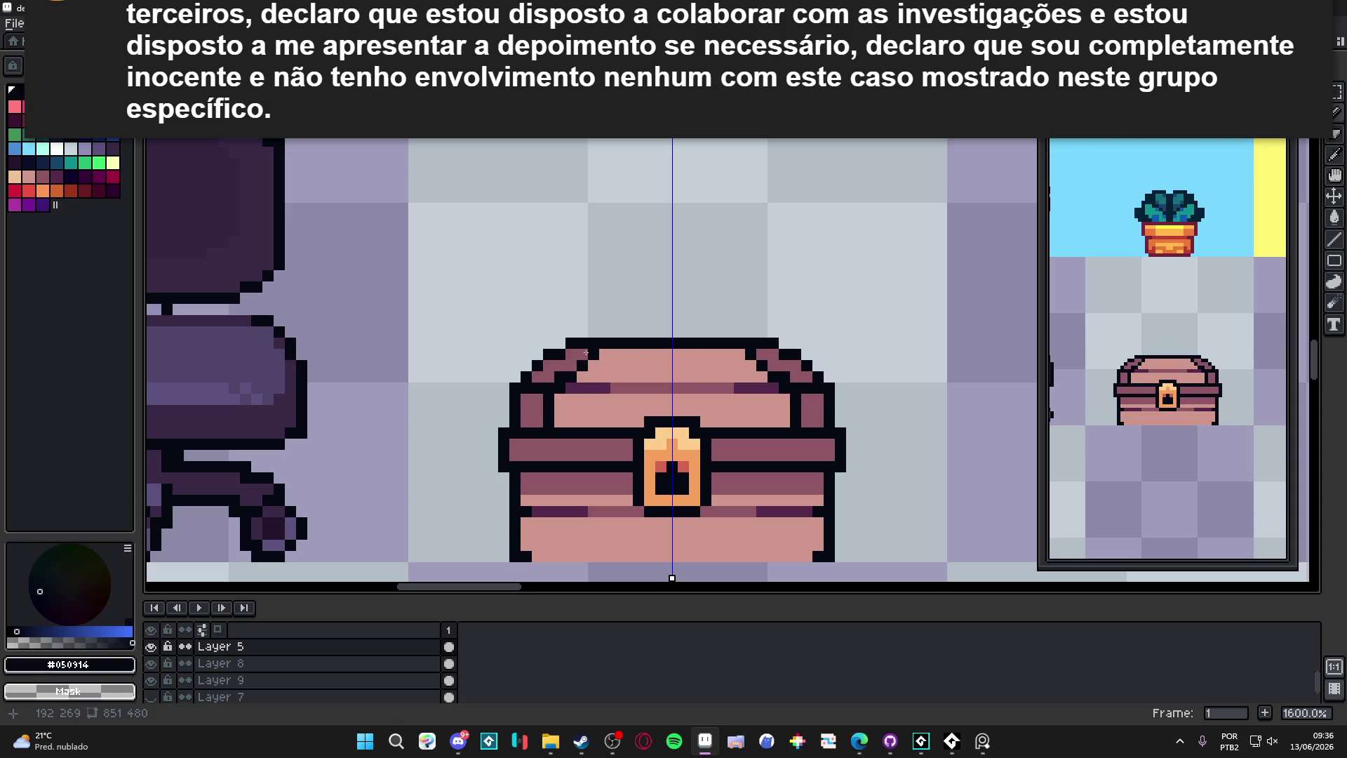
{"action": "left_click", "coordinate": [565, 344]}
{"action": "key", "text": "x"}
{"action": "left_click", "coordinate": [557, 354]}
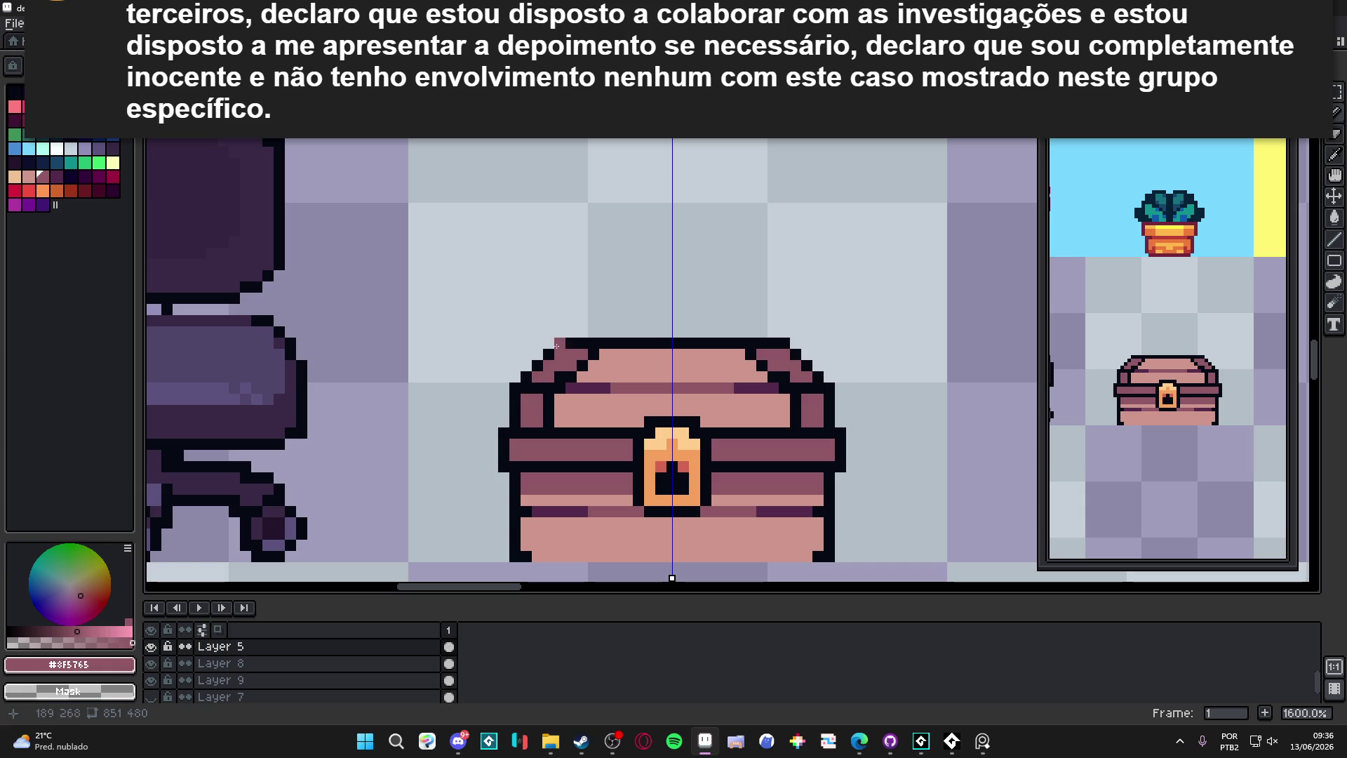
Step: Touch up the lid edge with dark and light pixels, undoing the last stroke
{"action": "key", "text": "x"}
{"action": "left_click", "coordinate": [555, 354]}
{"action": "left_click", "coordinate": [604, 370]}
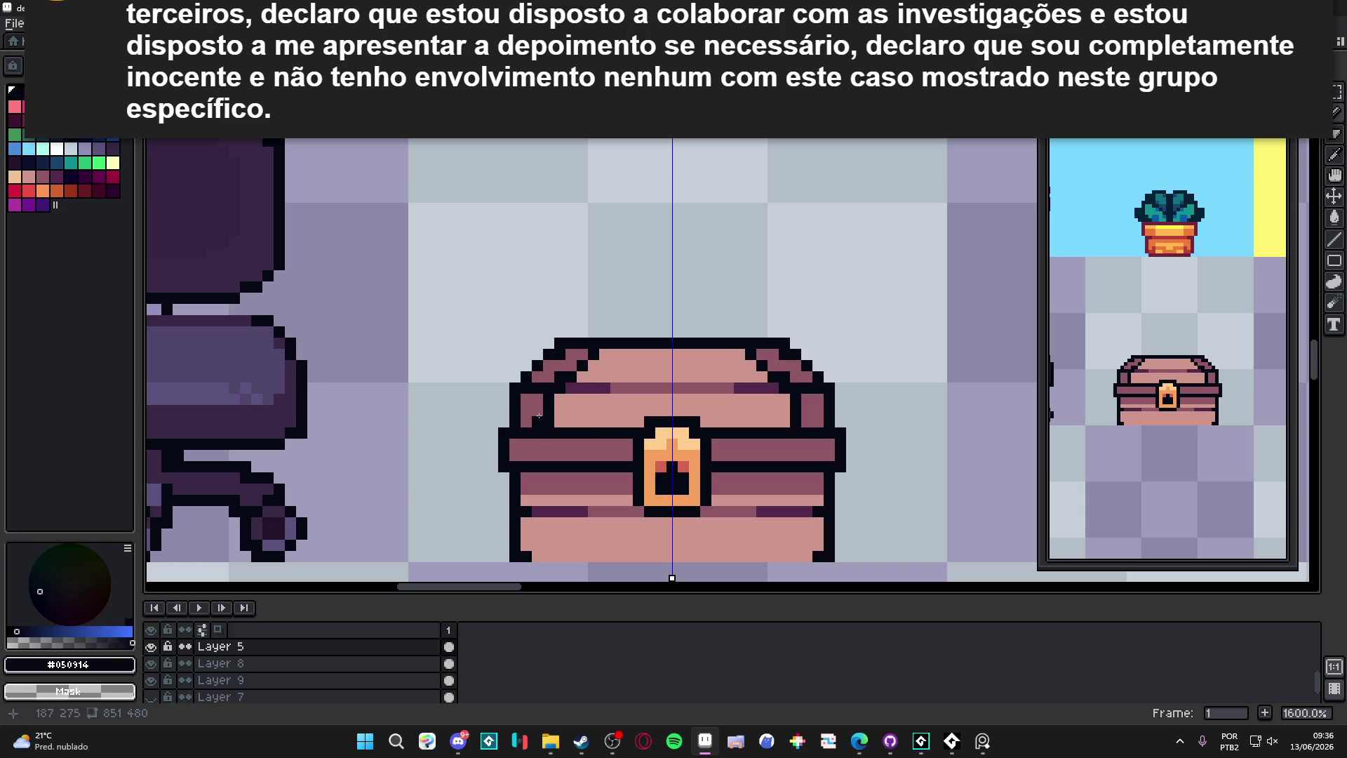
{"action": "left_click", "coordinate": [604, 354]}
{"action": "key", "text": "x"}
{"action": "left_click", "coordinate": [594, 354]}
{"action": "key", "text": "x"}
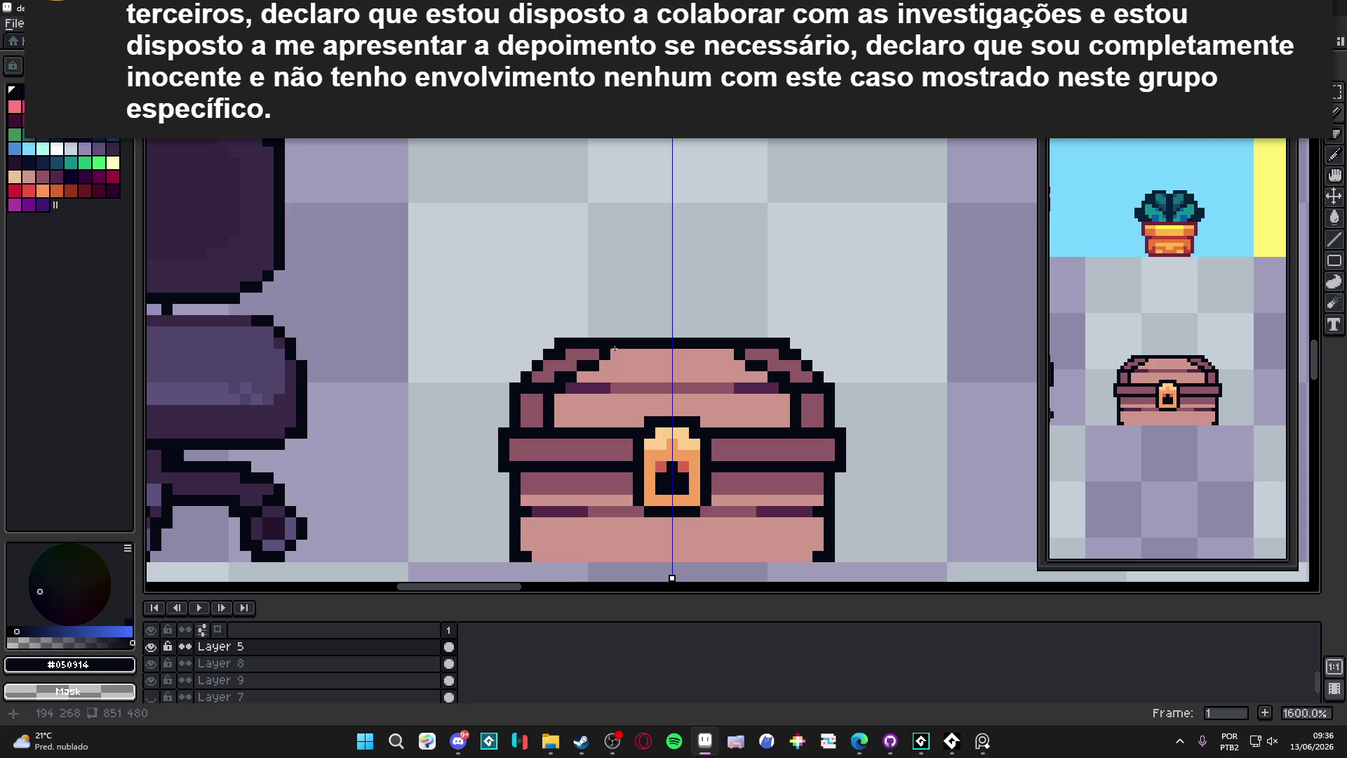
{"action": "key", "text": "ctrl+z"}
Step: Draw a dark line down the chest front with a mauve patch and dark edge at lower left
{"action": "left_click_drag", "start_coordinate": [548, 476], "coordinate": [548, 500]}
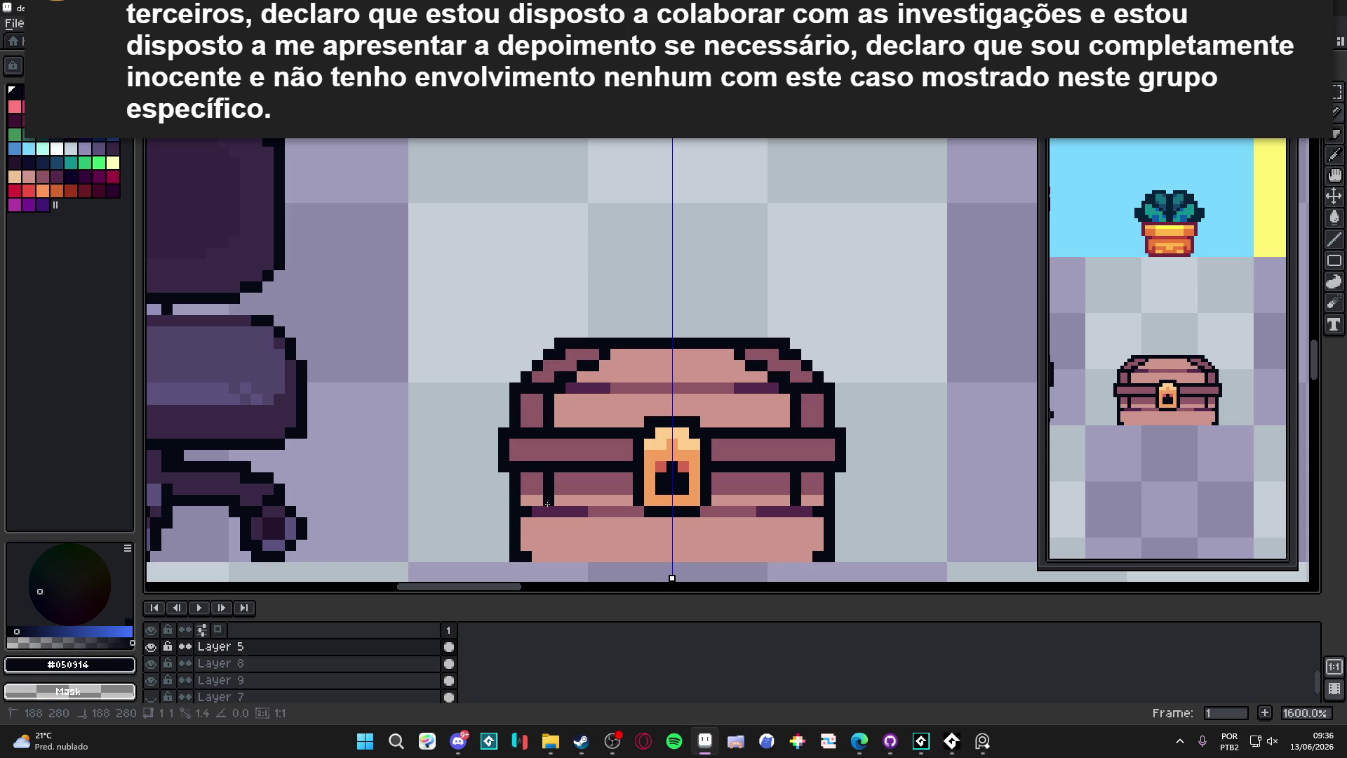
{"action": "key", "text": "x"}
{"action": "scroll", "coordinate": [539, 497], "scroll_direction": "down", "scroll_amount": 2}
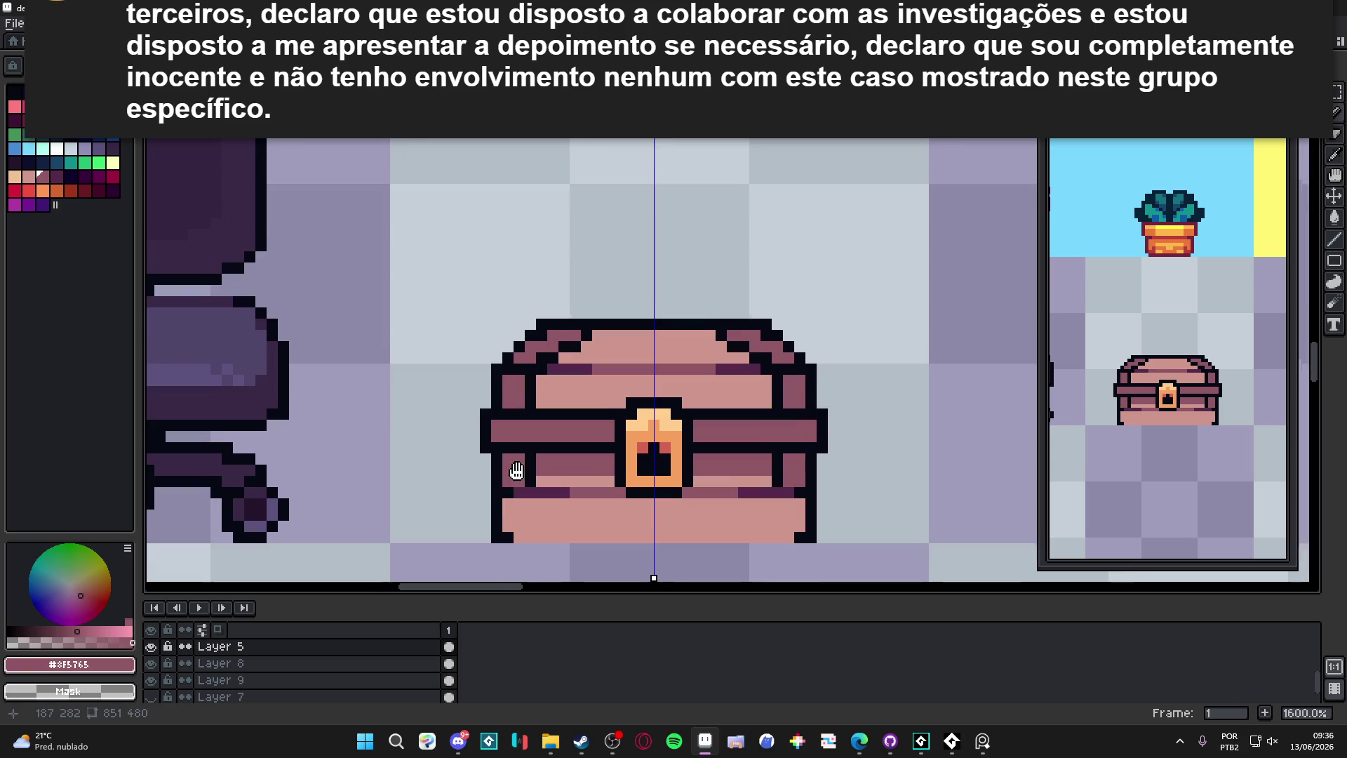
{"action": "left_click_drag", "start_coordinate": [513, 469], "coordinate": [522, 485]}
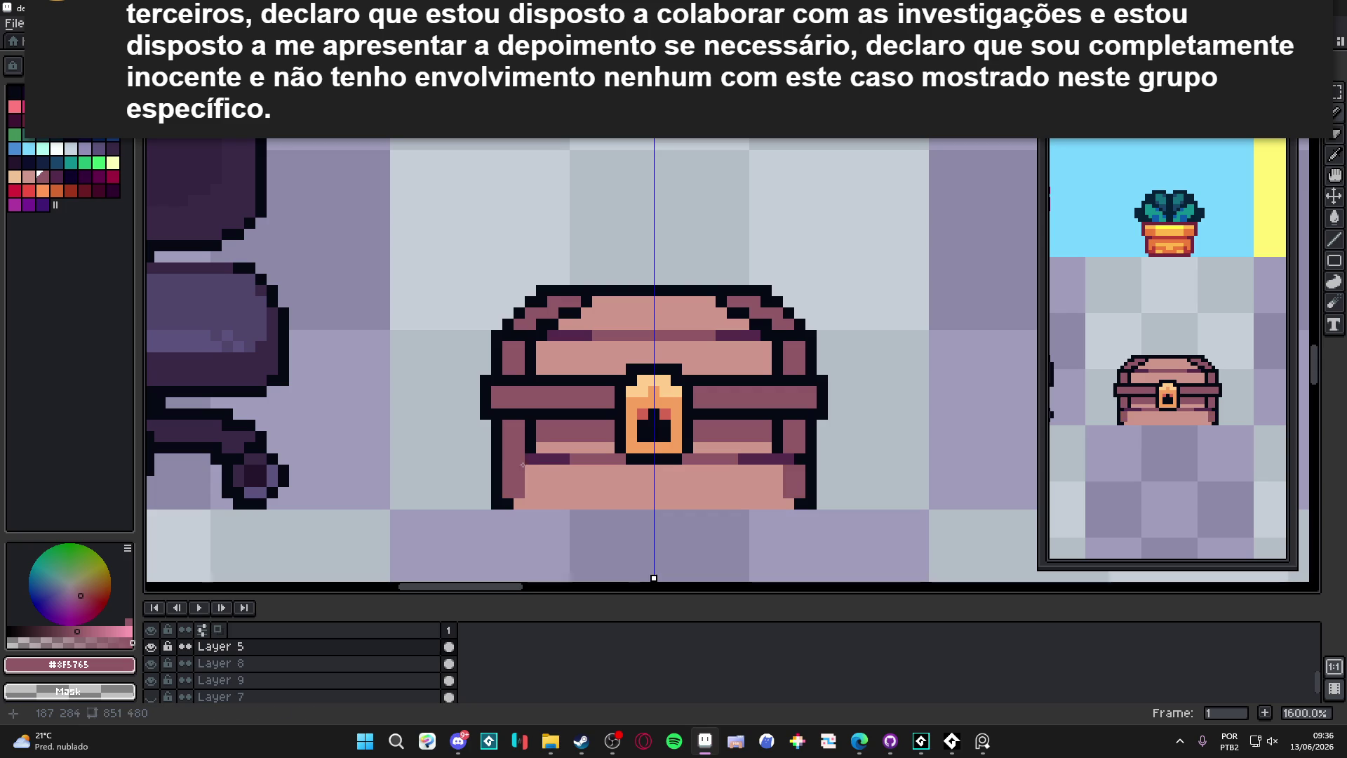
{"action": "key", "text": "x"}
{"action": "left_click", "coordinate": [530, 469]}
{"action": "mouse_move", "coordinate": [535, 469]}
{"action": "left_mouse_down"}
{"action": "mouse_move", "coordinate": [542, 504]}
{"action": "mouse_move", "coordinate": [527, 500]}
{"action": "left_mouse_up"}
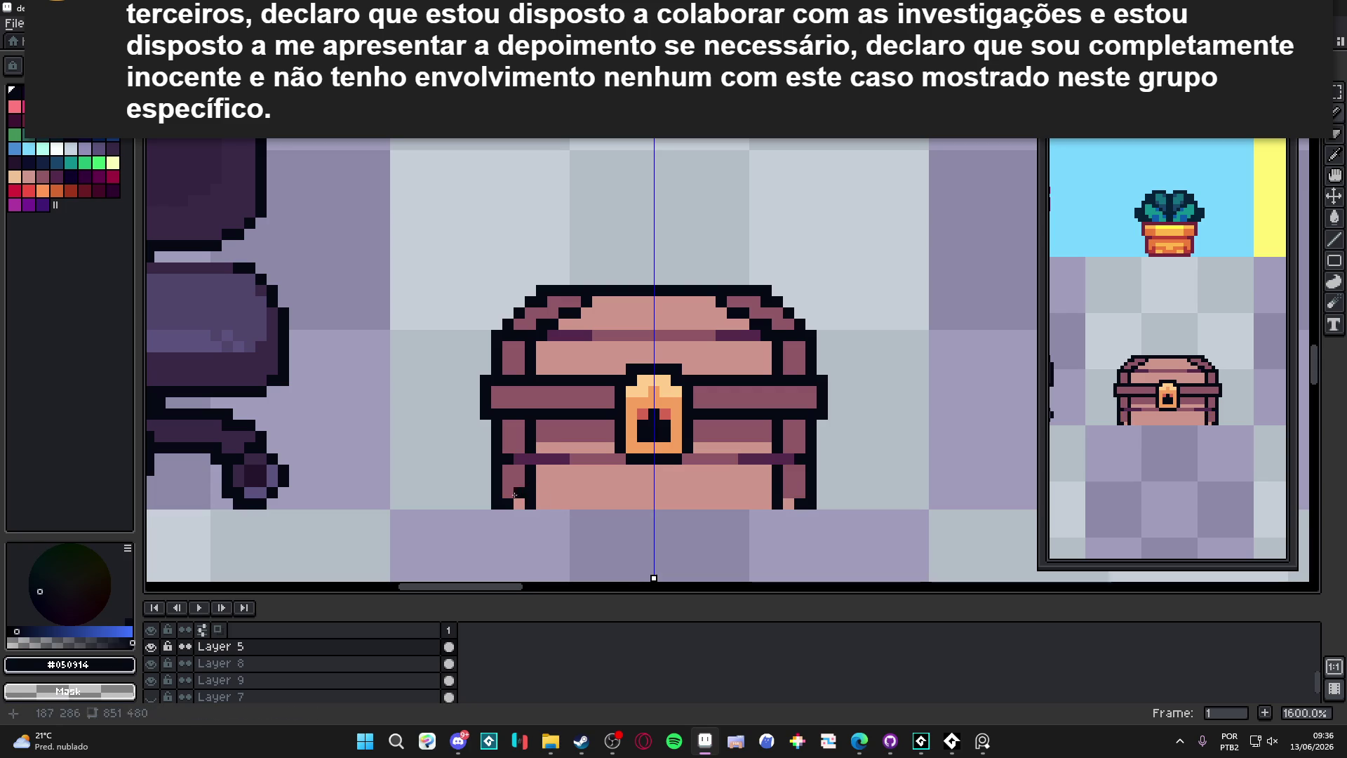
{"action": "key", "text": "x"}
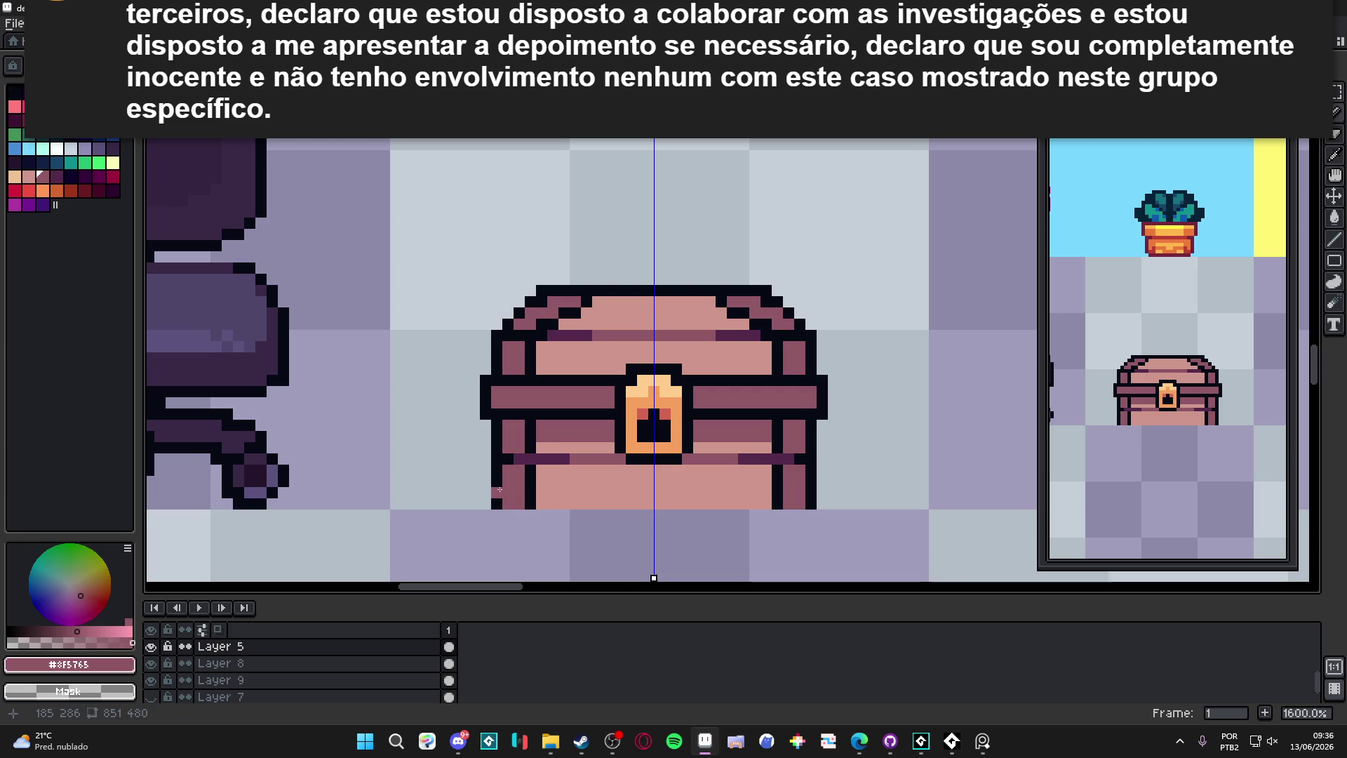
{"action": "key", "text": "x"}
Step: Add mauve pixels at the lower-left corner, replacing trial dark pixels with a single dark one
{"action": "key", "text": "x"}
{"action": "left_click", "coordinate": [497, 503]}
{"action": "left_click", "coordinate": [497, 493]}
{"action": "key", "text": "x"}
{"action": "left_click_drag", "start_coordinate": [486, 486], "coordinate": [492, 502]}
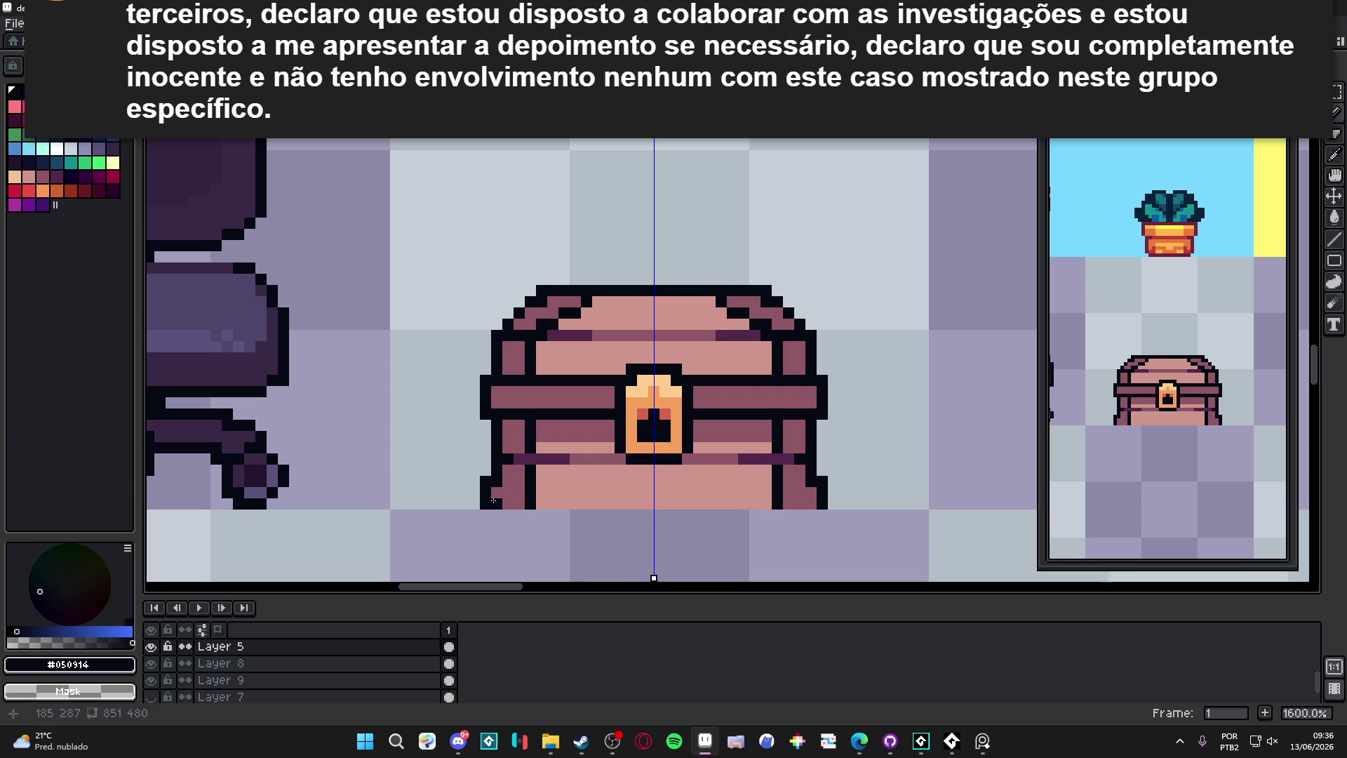
{"action": "key", "text": "ctrl+z"}
{"action": "key", "text": "ctrl+z"}
{"action": "left_click", "coordinate": [497, 503]}
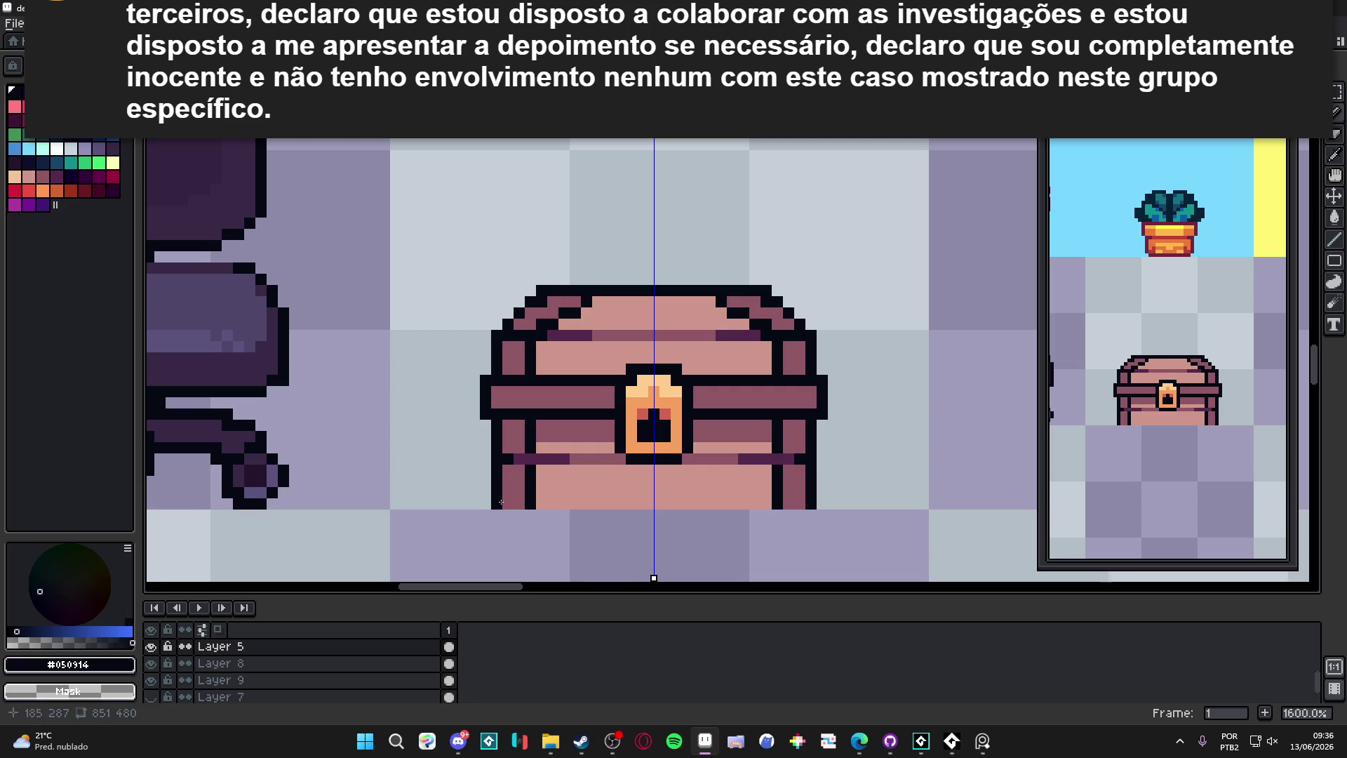
{"action": "key", "text": "x"}
Step: Recolour the lower-left corner pixels mauve, undo two strokes, and place a dark pixel
{"action": "key", "text": "m"}
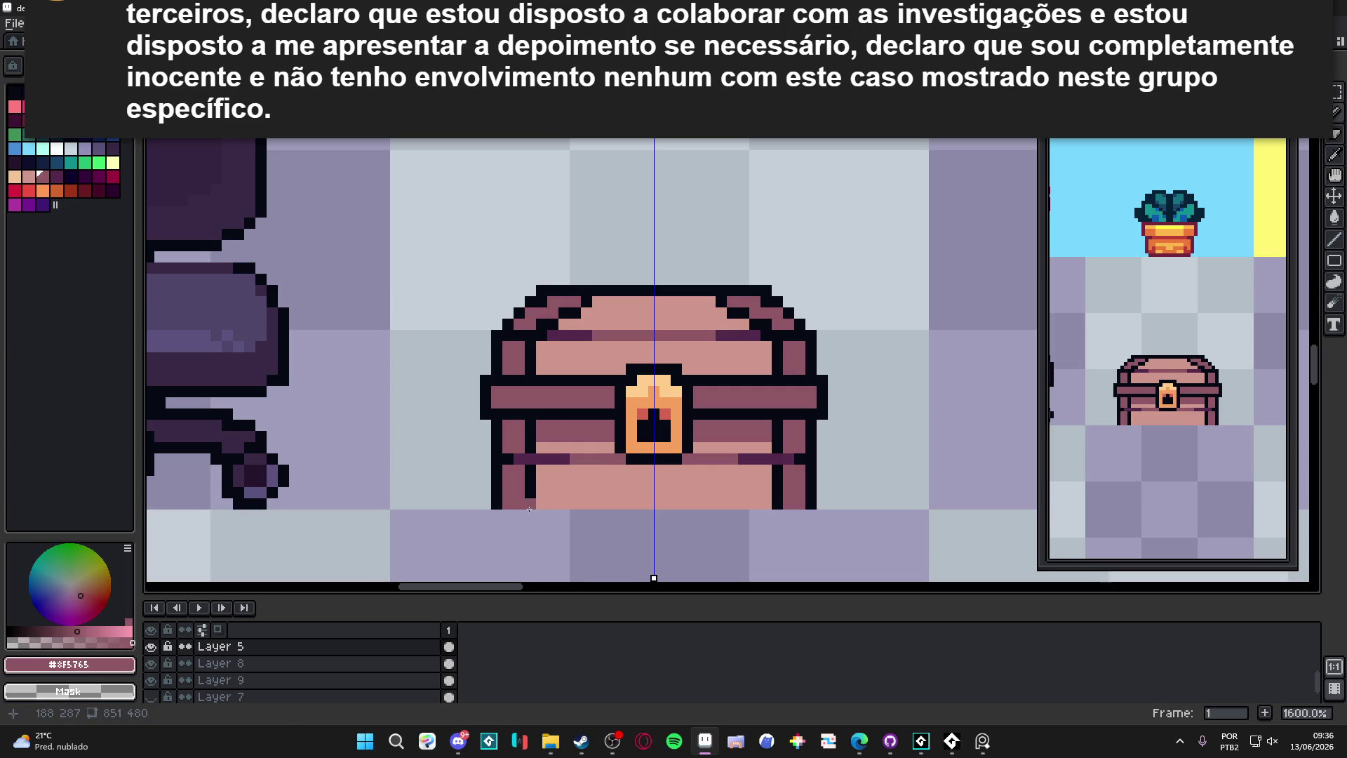
{"action": "left_click", "coordinate": [530, 493]}
{"action": "left_click", "coordinate": [540, 489], "text": "alt"}
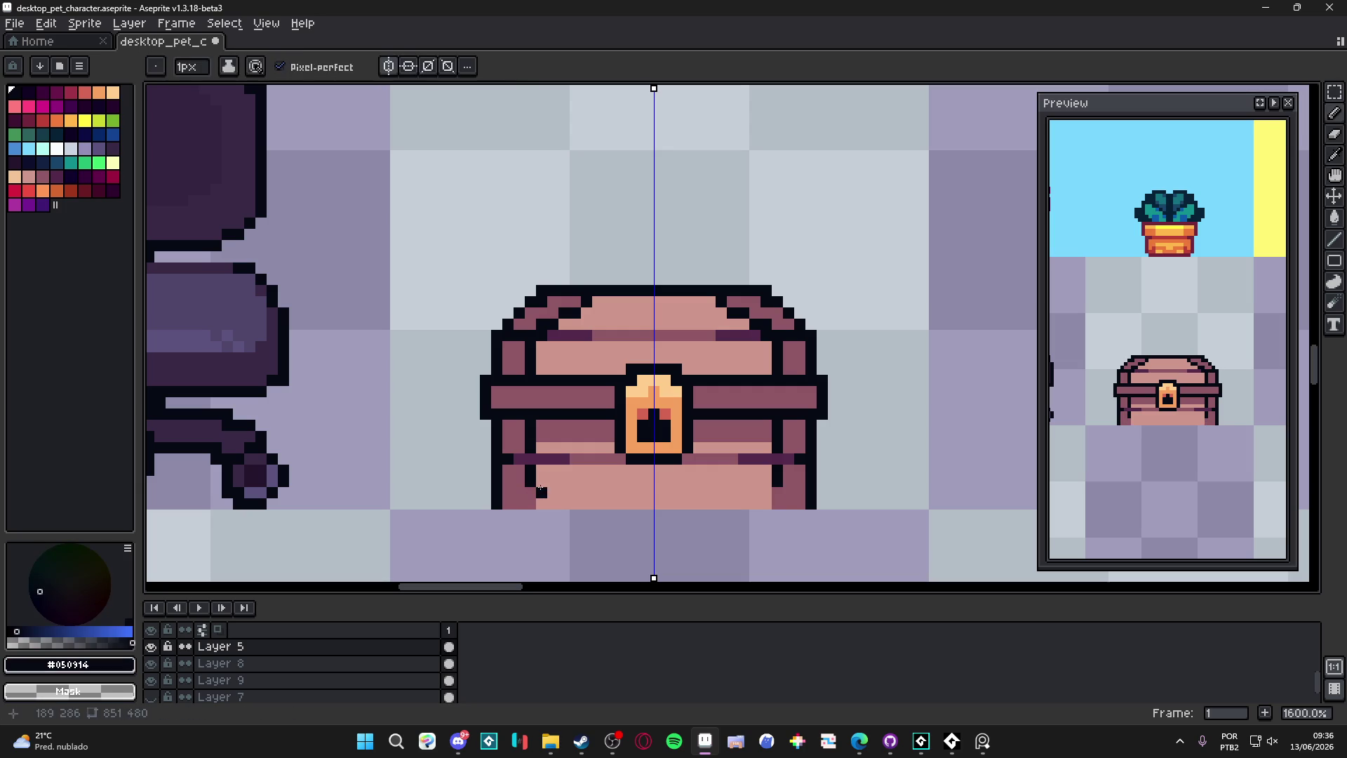
{"action": "key", "text": "v"}
{"action": "key", "text": "ctrl+z"}
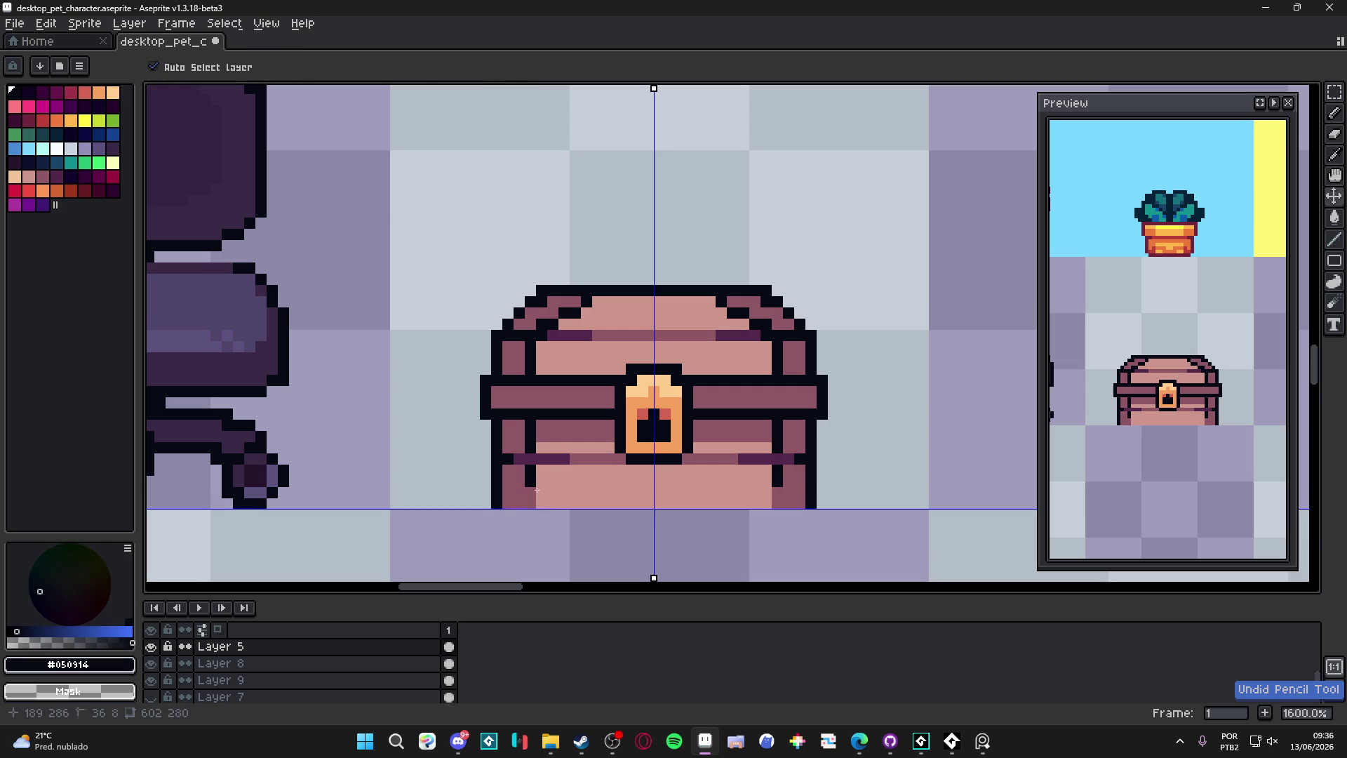
{"action": "key", "text": "b"}
{"action": "left_click", "coordinate": [540, 491]}
Step: Place a dark pixel at the chest's lower-left corner
{"action": "left_click", "coordinate": [530, 503]}
{"action": "scroll", "coordinate": [530, 502], "scroll_direction": "down", "scroll_amount": 4}
{"action": "scroll", "coordinate": [530, 502], "scroll_direction": "down", "scroll_amount": 1}
{"action": "scroll", "coordinate": [530, 502], "scroll_direction": "down", "scroll_amount": 1}
{"action": "scroll", "coordinate": [530, 503], "scroll_direction": "up", "scroll_amount": 1}
{"action": "scroll", "coordinate": [530, 491], "scroll_direction": "up", "scroll_amount": 4}
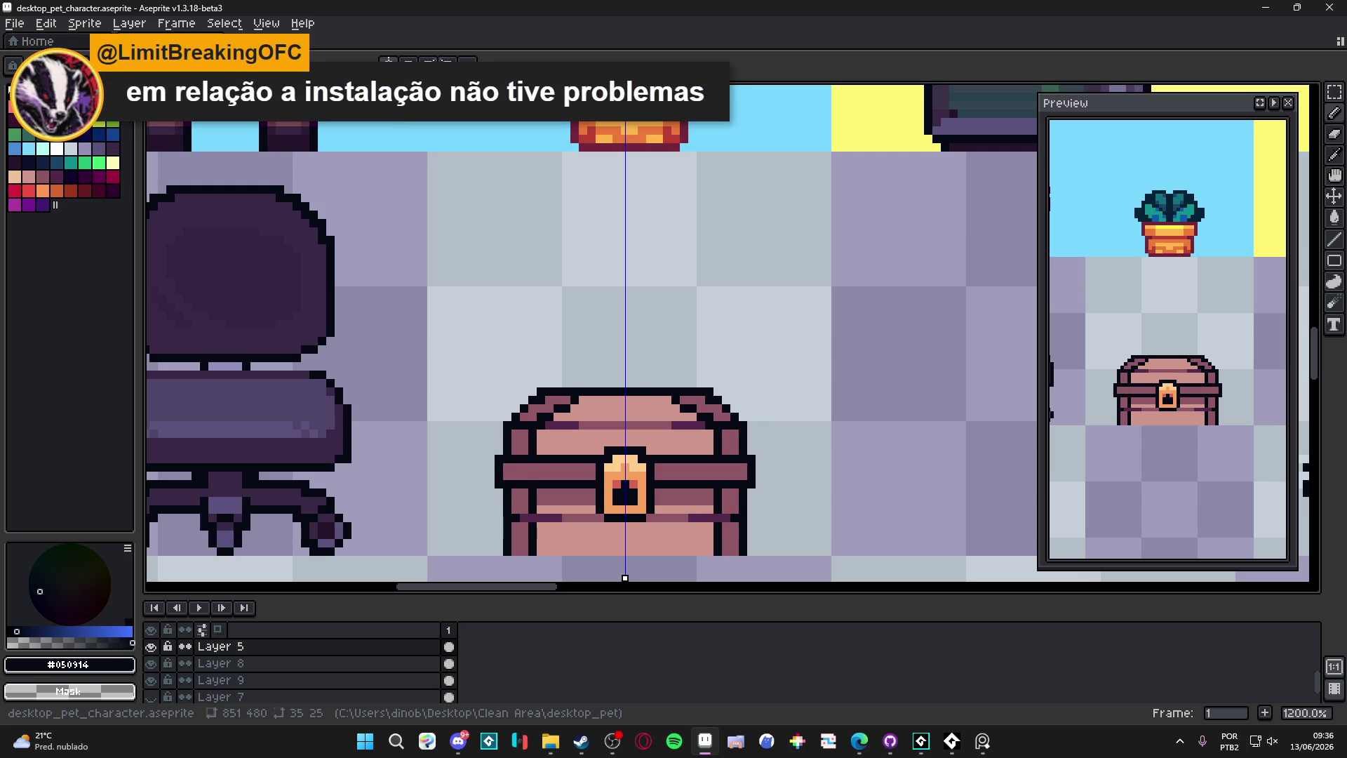
{"action": "scroll", "coordinate": [559, 503], "scroll_direction": "up", "scroll_amount": 1}
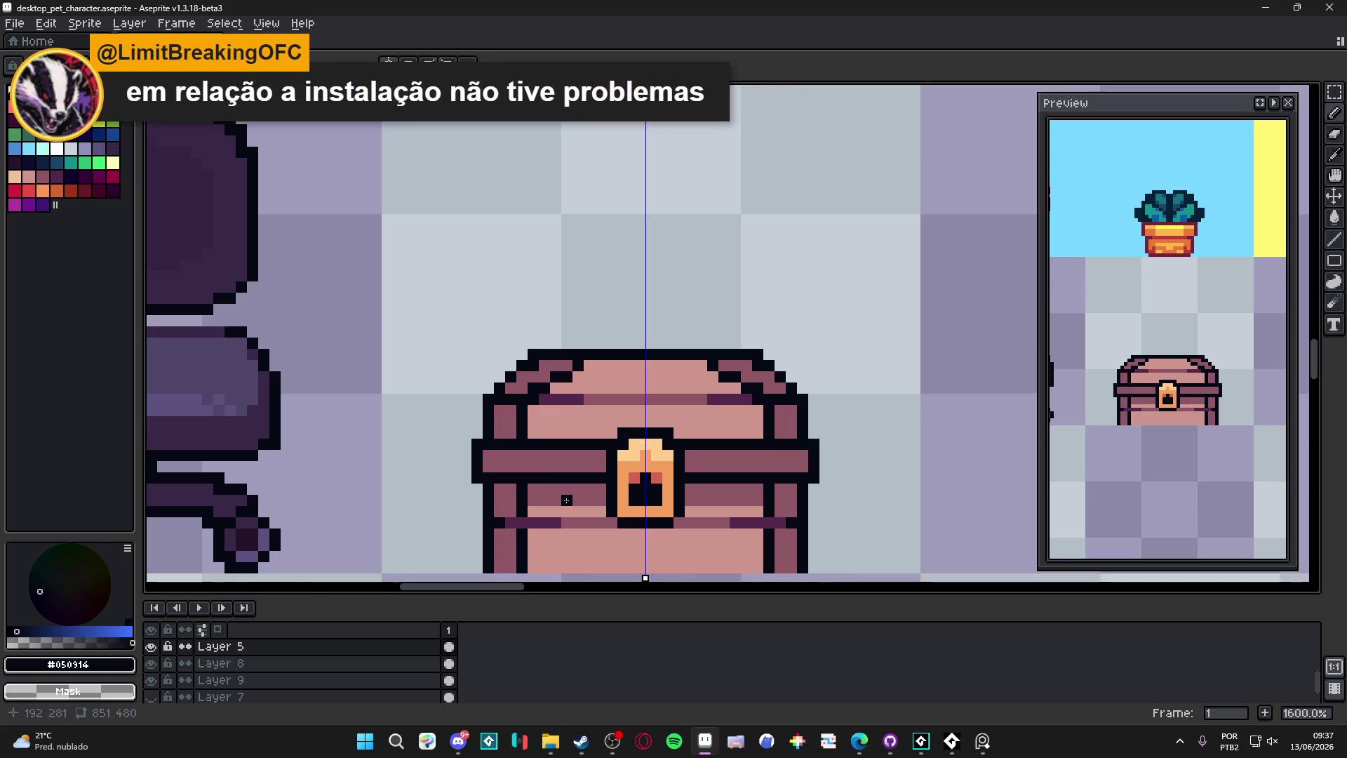
Step: Try a short dark-purple stroke beside the lock, then undo it
{"action": "left_click", "coordinate": [590, 502], "text": "alt"}
{"action": "left_click", "coordinate": [769, 519], "text": "alt"}
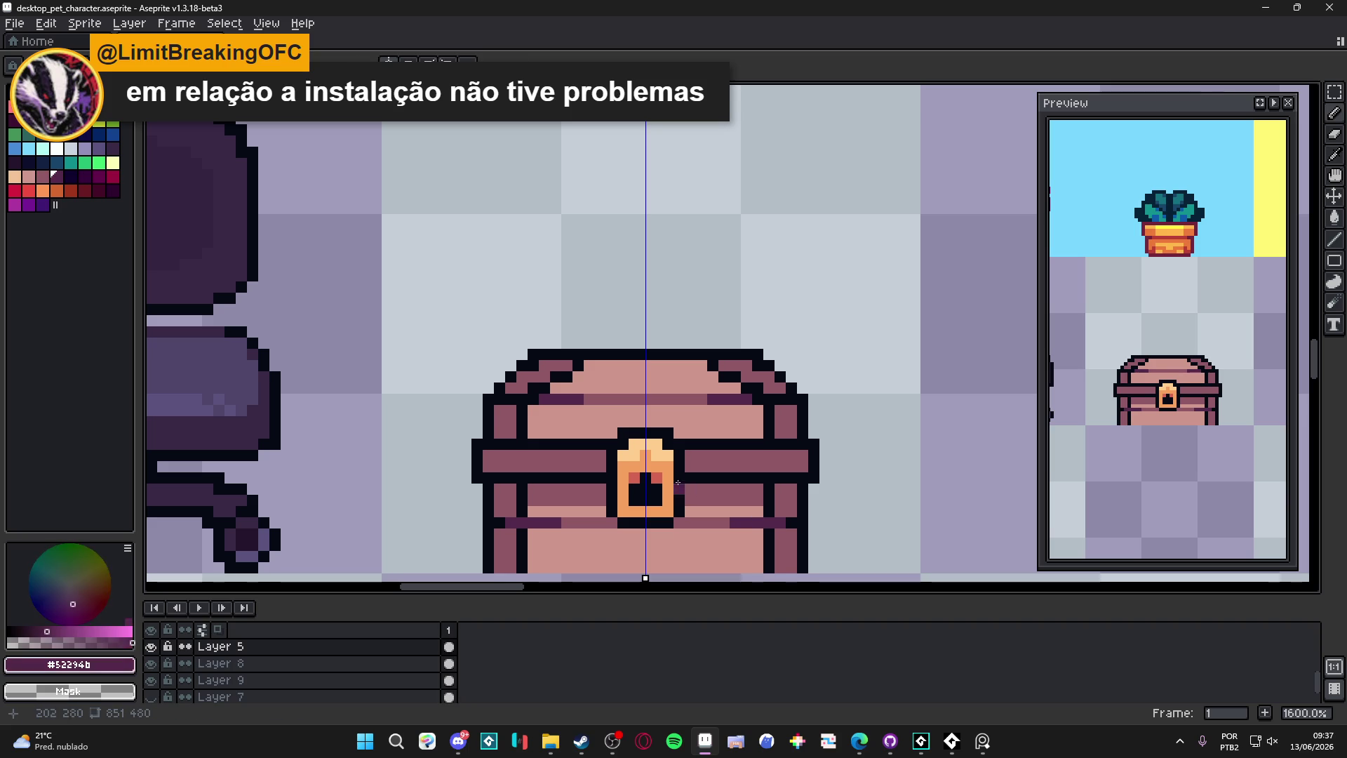
{"action": "left_click_drag", "start_coordinate": [679, 489], "coordinate": [677, 509]}
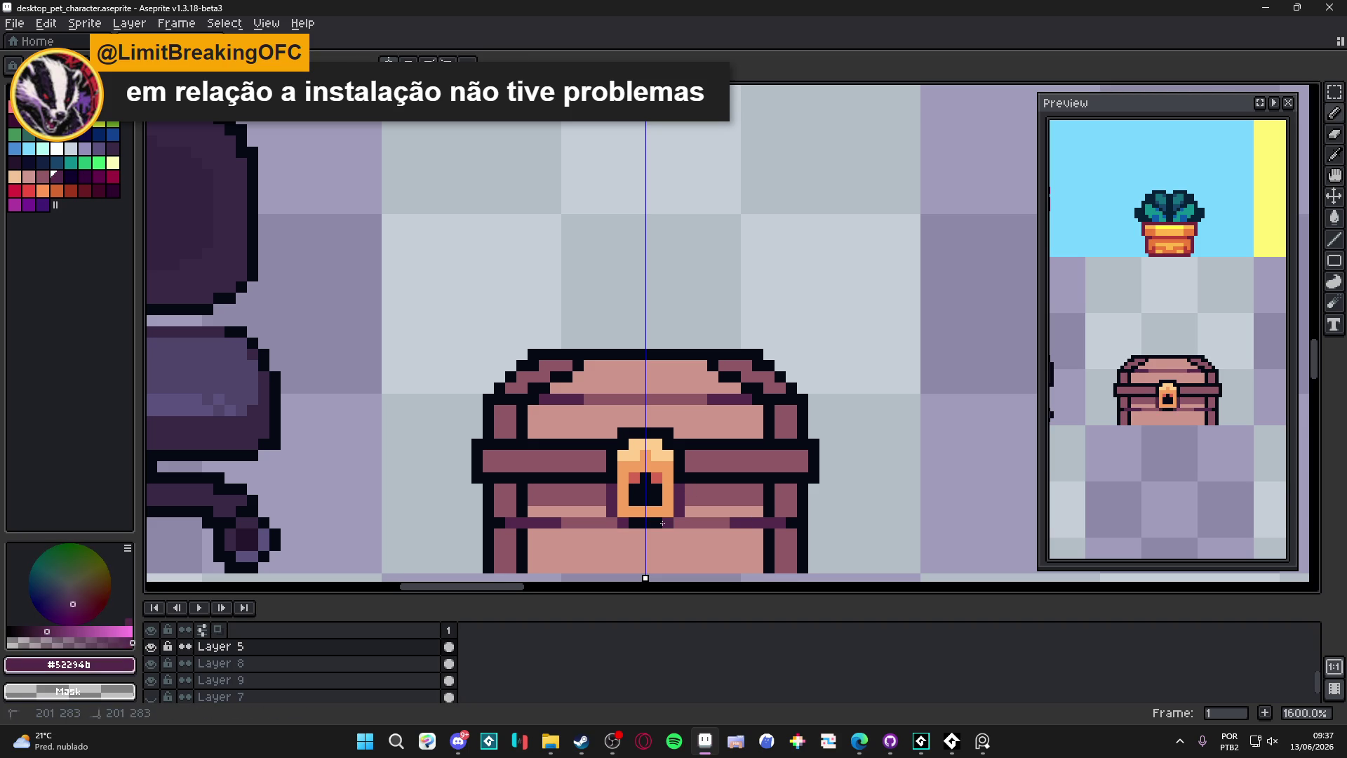
{"action": "scroll", "coordinate": [675, 507], "scroll_direction": "down", "scroll_amount": 4}
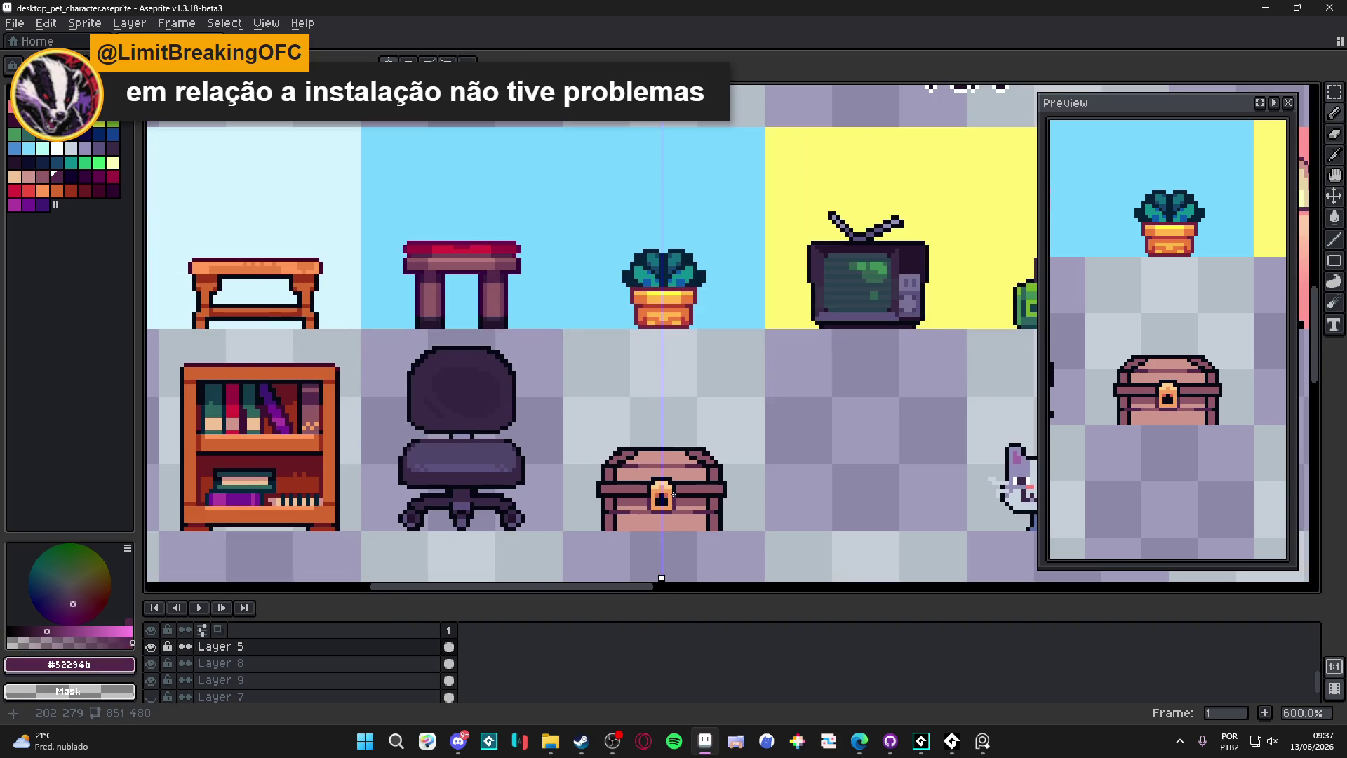
{"action": "scroll", "coordinate": [675, 507], "scroll_direction": "up", "scroll_amount": 4}
{"action": "key", "text": "ctrl+z"}
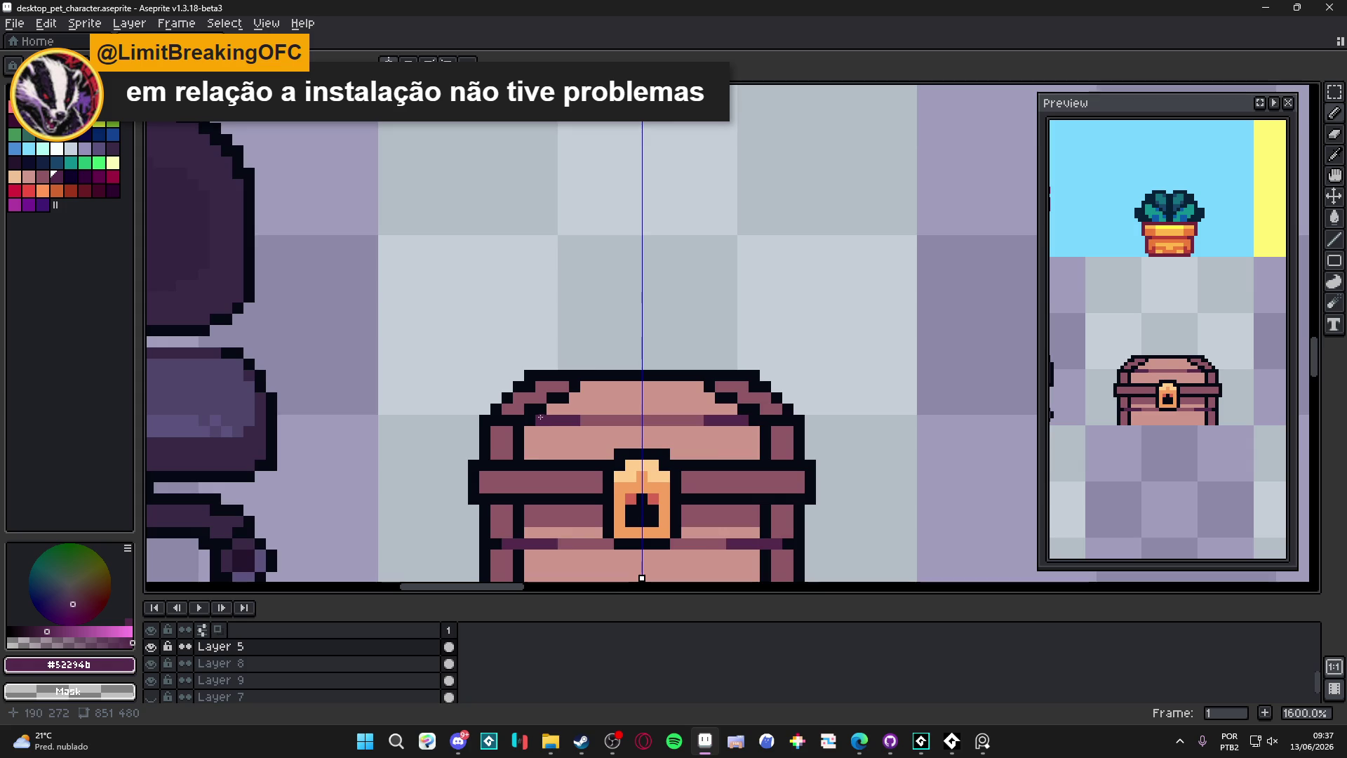
{"action": "scroll", "coordinate": [536, 411], "scroll_direction": "down", "scroll_amount": 3}
{"action": "scroll", "coordinate": [537, 411], "scroll_direction": "up", "scroll_amount": 5}
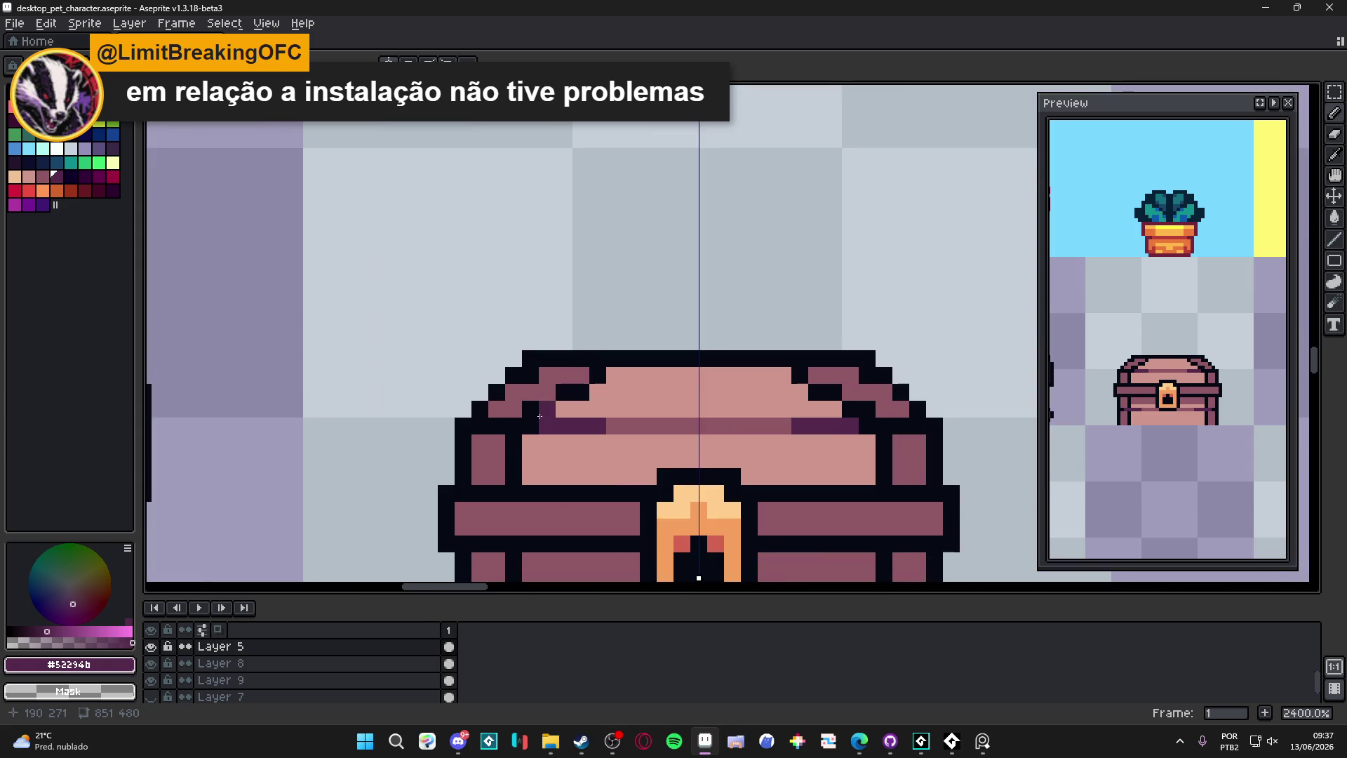
{"action": "scroll", "coordinate": [510, 456], "scroll_direction": "down", "scroll_amount": 5}
{"action": "scroll", "coordinate": [551, 430], "scroll_direction": "up", "scroll_amount": 3}
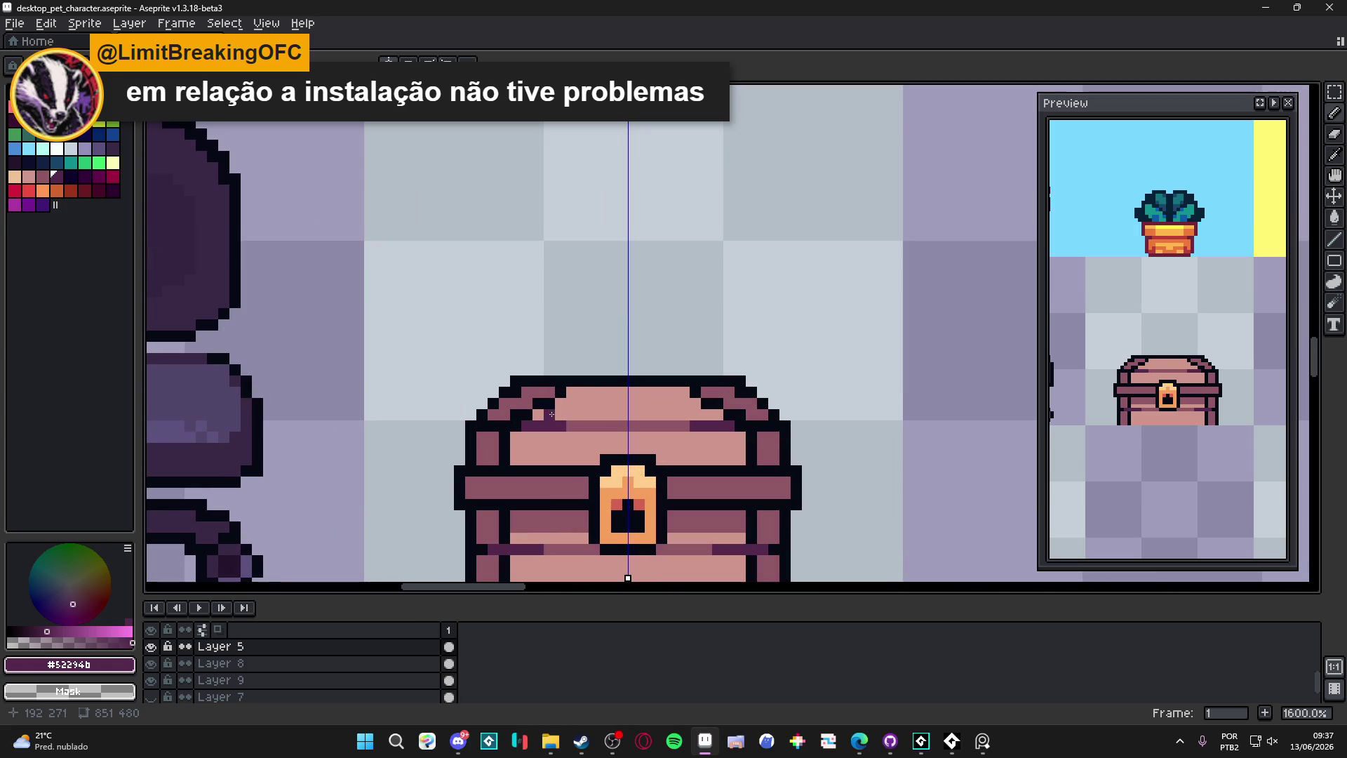
Step: Add mauve and dark outline pixels along the lid's top edge and corners
{"action": "left_click", "coordinate": [537, 391], "text": "alt"}
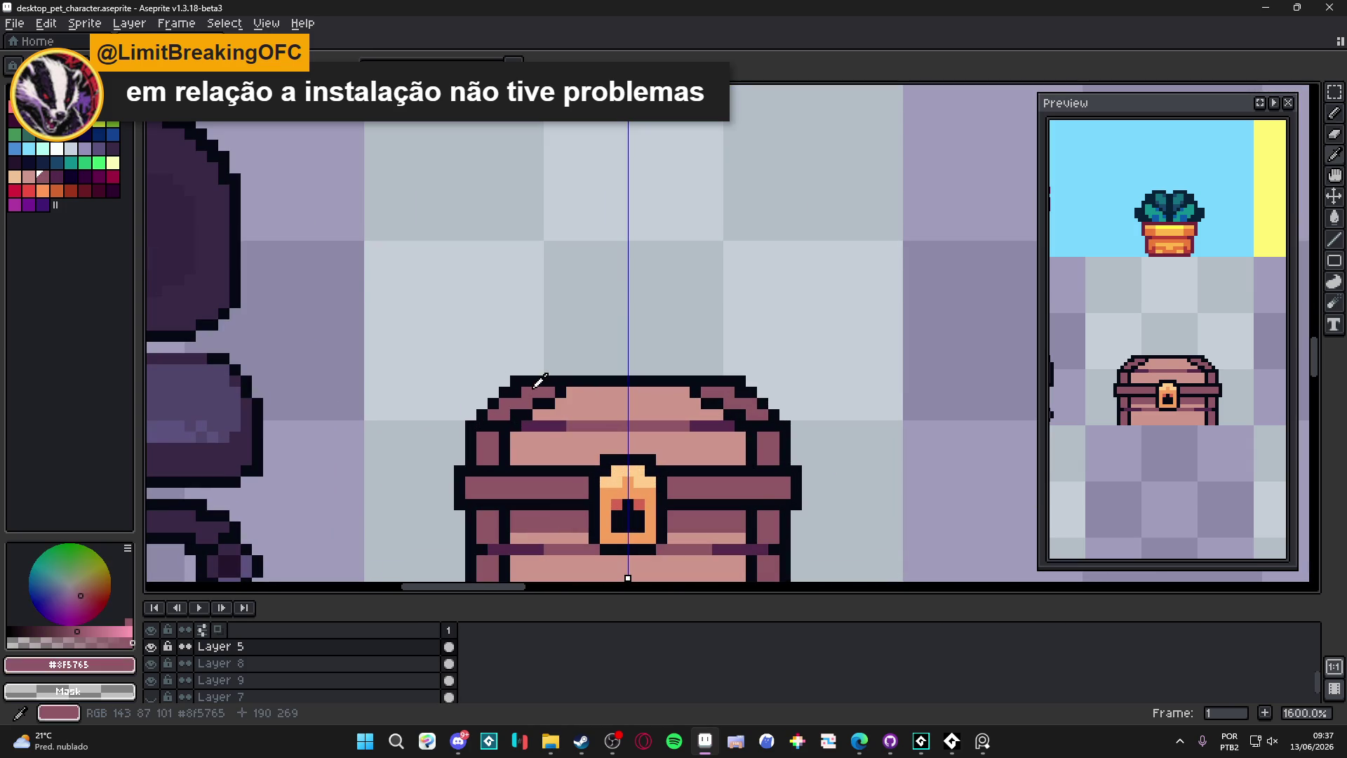
{"action": "left_click", "coordinate": [547, 382]}
{"action": "left_click", "coordinate": [561, 383], "text": "alt"}
{"action": "left_click_drag", "start_coordinate": [572, 371], "coordinate": [530, 371]}
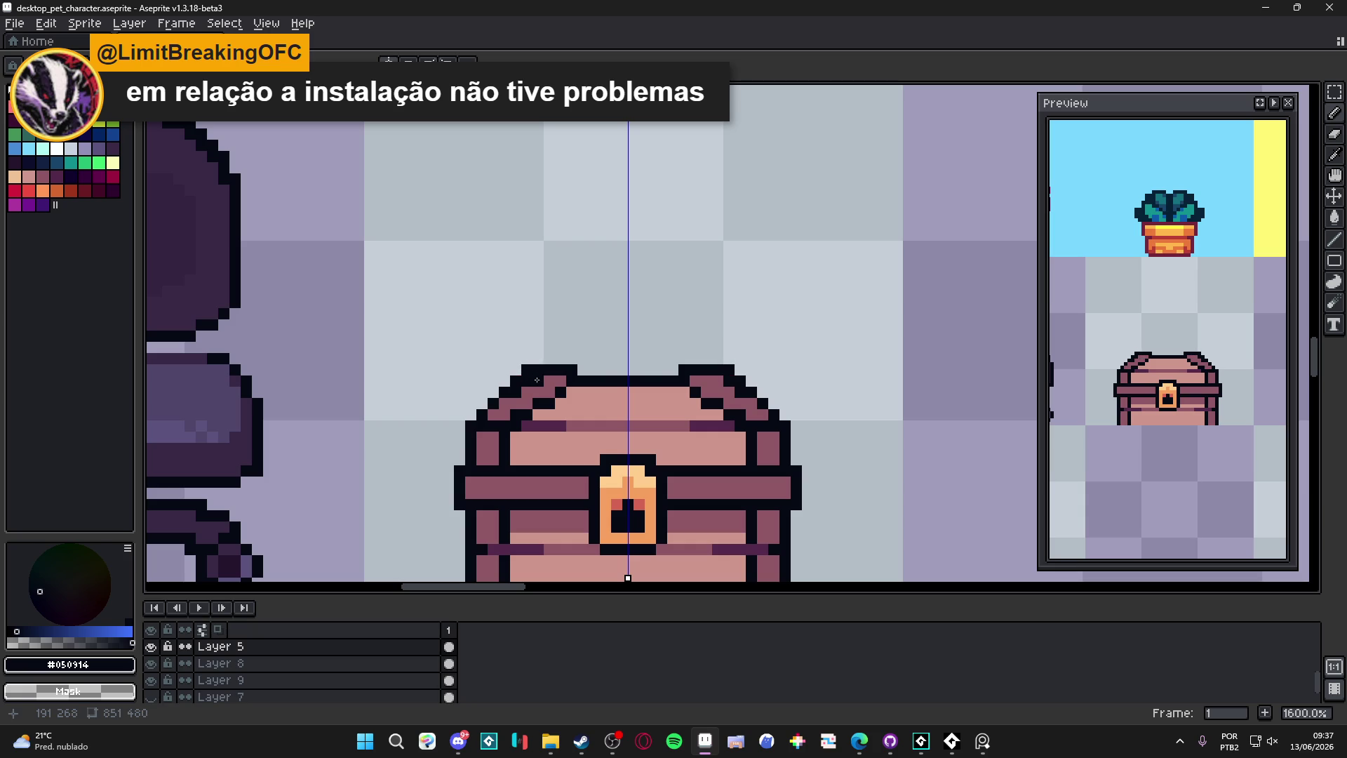
{"action": "left_click", "coordinate": [533, 378], "text": "alt"}
{"action": "left_click", "coordinate": [523, 369], "text": "alt"}
{"action": "left_click", "coordinate": [525, 370], "text": "alt"}
{"action": "scroll", "coordinate": [555, 362], "scroll_direction": "down", "scroll_amount": 1}
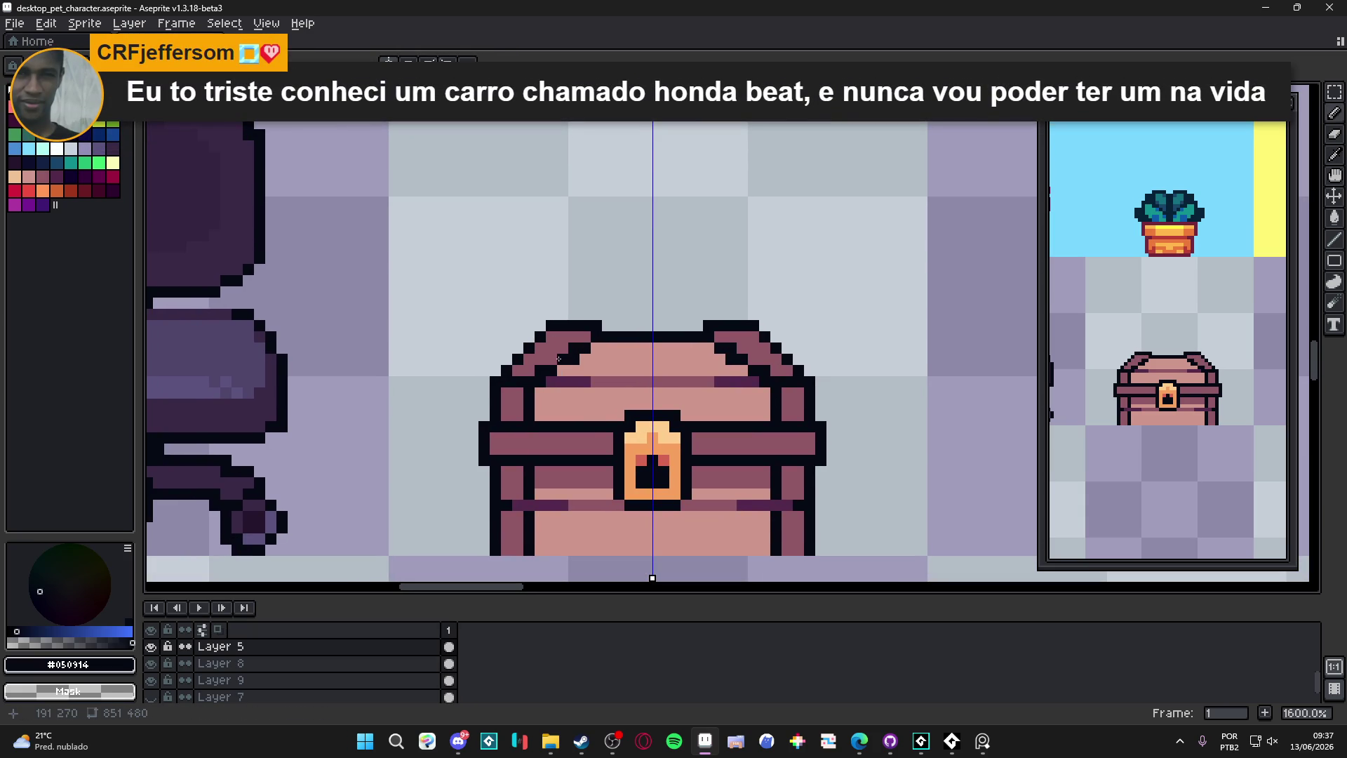
{"action": "left_click", "coordinate": [557, 353]}
Step: Redraw the diagonal dark outline at the lid's top corners and fill the corner mauve
{"action": "left_click_drag", "start_coordinate": [528, 325], "coordinate": [509, 334]}
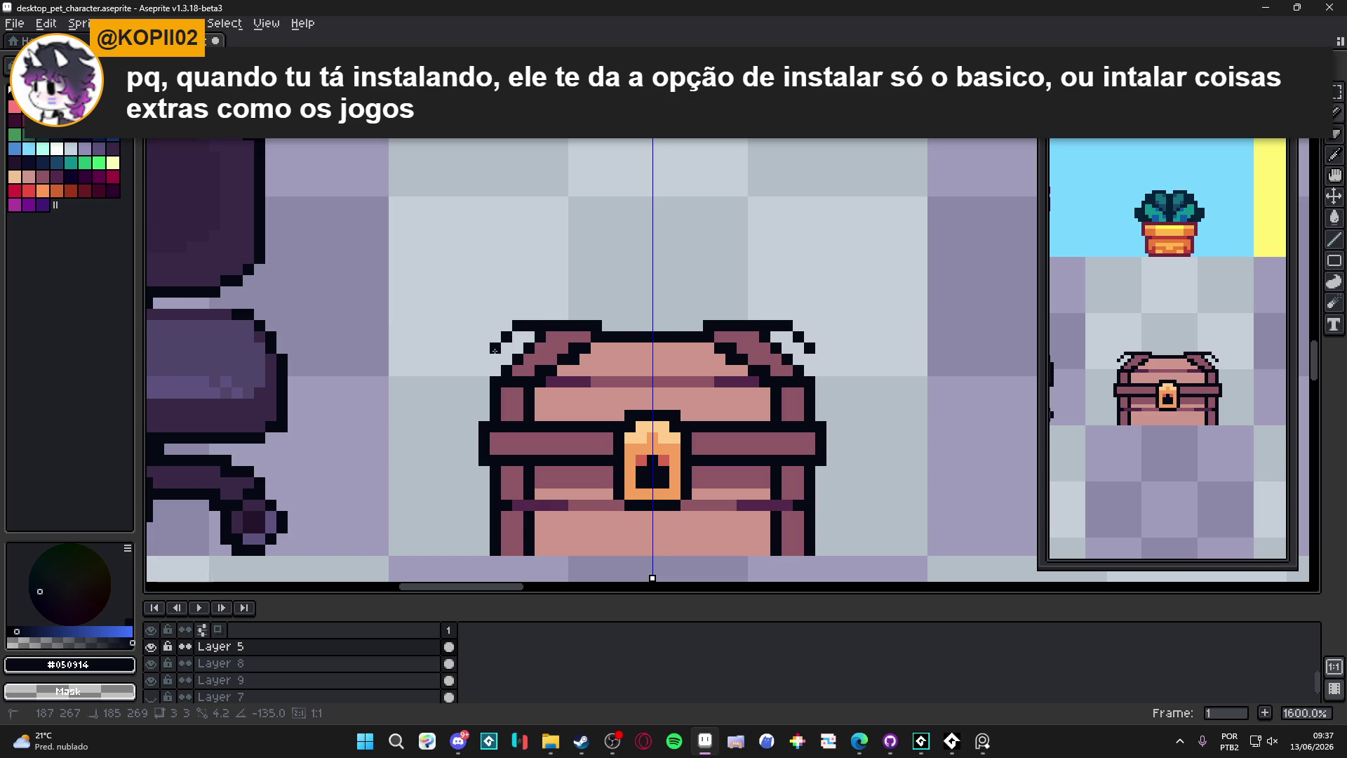
{"action": "left_click_drag", "start_coordinate": [494, 350], "coordinate": [495, 372]}
{"action": "left_click", "coordinate": [551, 347], "text": "alt"}
{"action": "left_click", "coordinate": [520, 344]}
{"action": "left_click", "coordinate": [511, 358]}
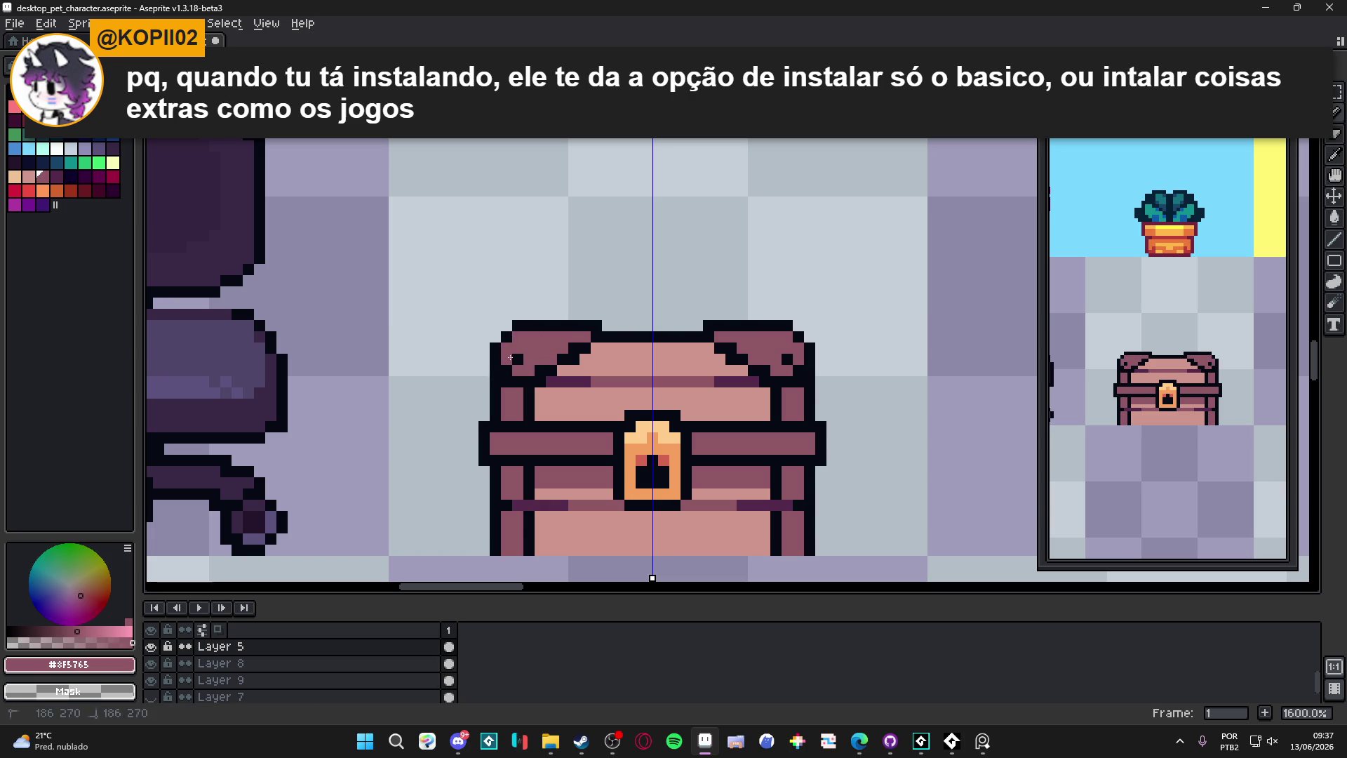
Step: Paint the lid's top row light pink, covering and clearing the inner dark pixels
{"action": "left_click", "coordinate": [591, 357], "text": "alt"}
{"action": "mouse_move", "coordinate": [583, 351]}
{"action": "left_mouse_down"}
{"action": "mouse_move", "coordinate": [528, 350]}
{"action": "mouse_move", "coordinate": [535, 371]}
{"action": "mouse_move", "coordinate": [583, 359]}
{"action": "mouse_move", "coordinate": [527, 337]}
{"action": "mouse_move", "coordinate": [527, 372]}
{"action": "left_mouse_up"}
{"action": "left_click", "coordinate": [595, 339], "text": "alt"}
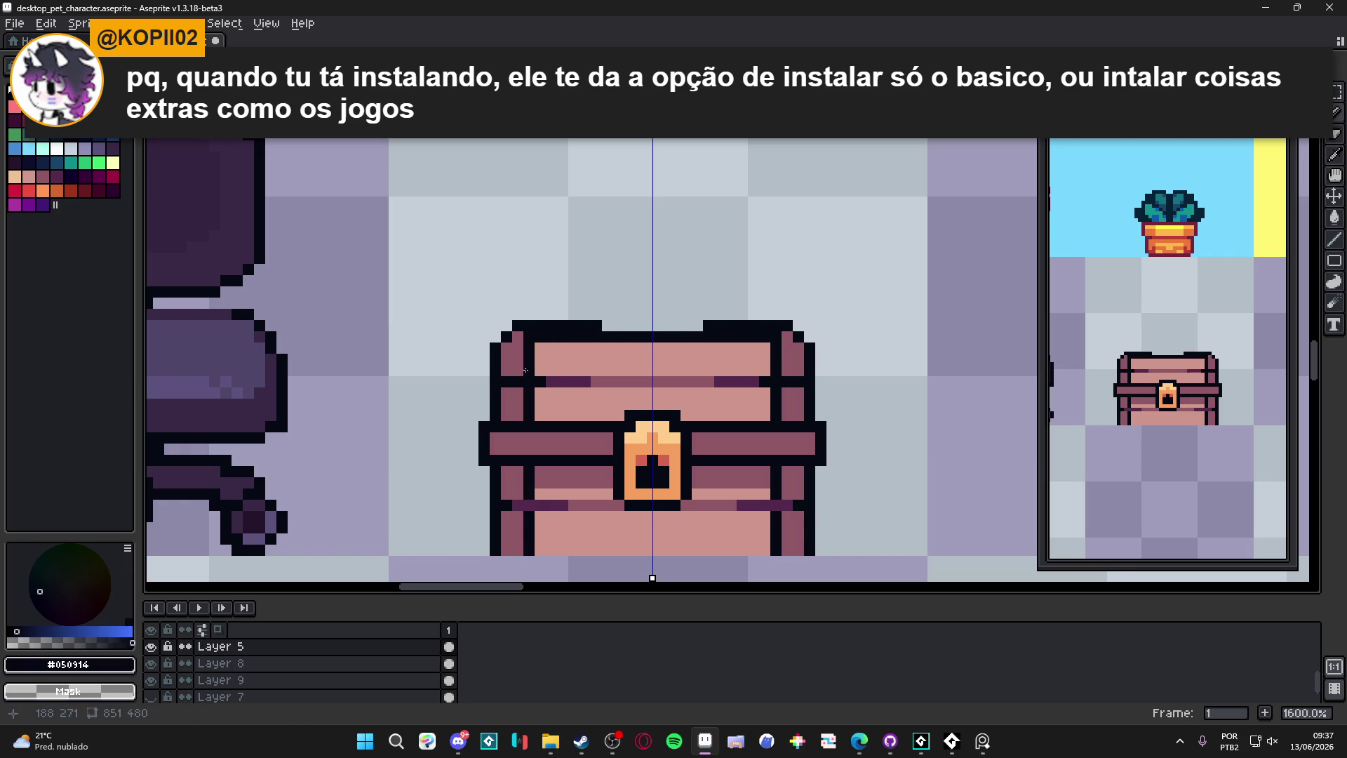
{"action": "left_click", "coordinate": [520, 342], "text": "alt"}
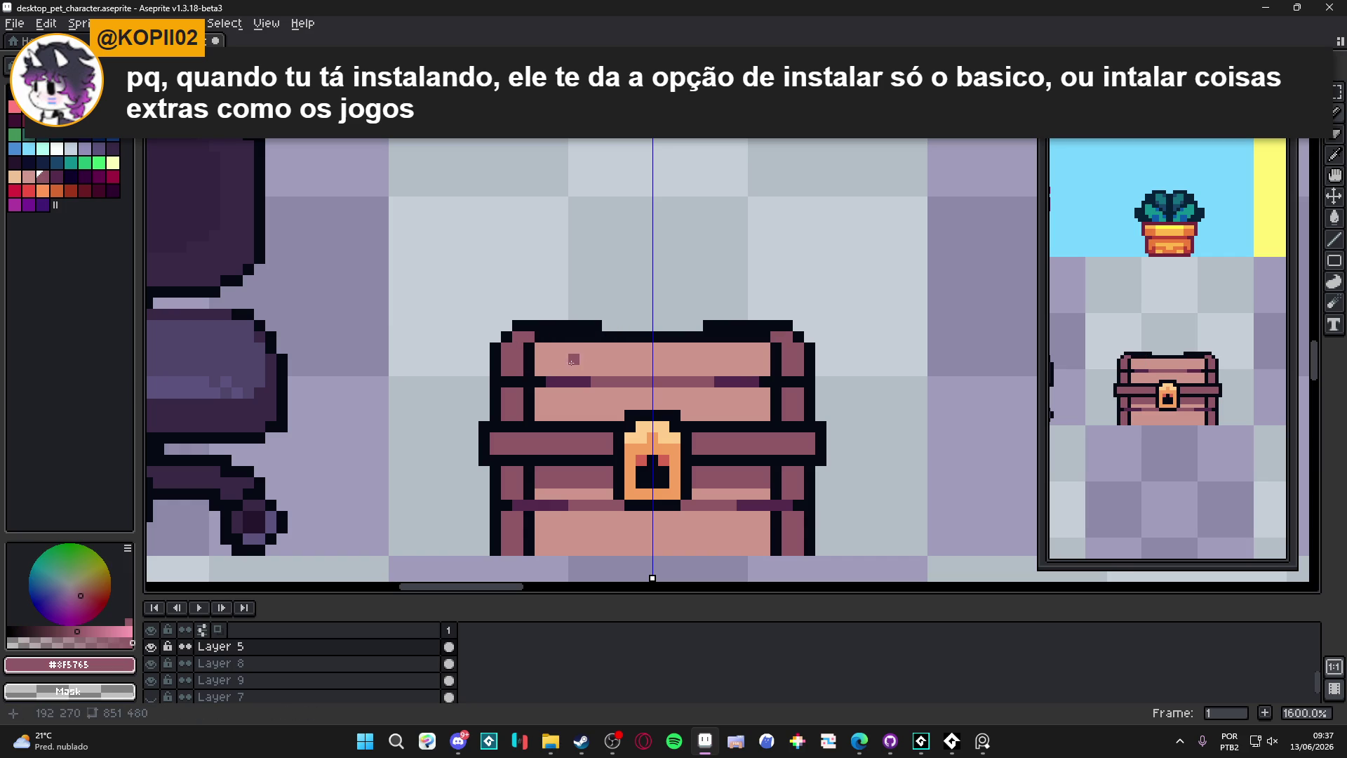
{"action": "left_click_drag", "start_coordinate": [608, 326], "coordinate": [561, 326]}
{"action": "scroll", "coordinate": [595, 346], "scroll_direction": "down", "scroll_amount": 1}
{"action": "scroll", "coordinate": [595, 345], "scroll_direction": "down", "scroll_amount": 1}
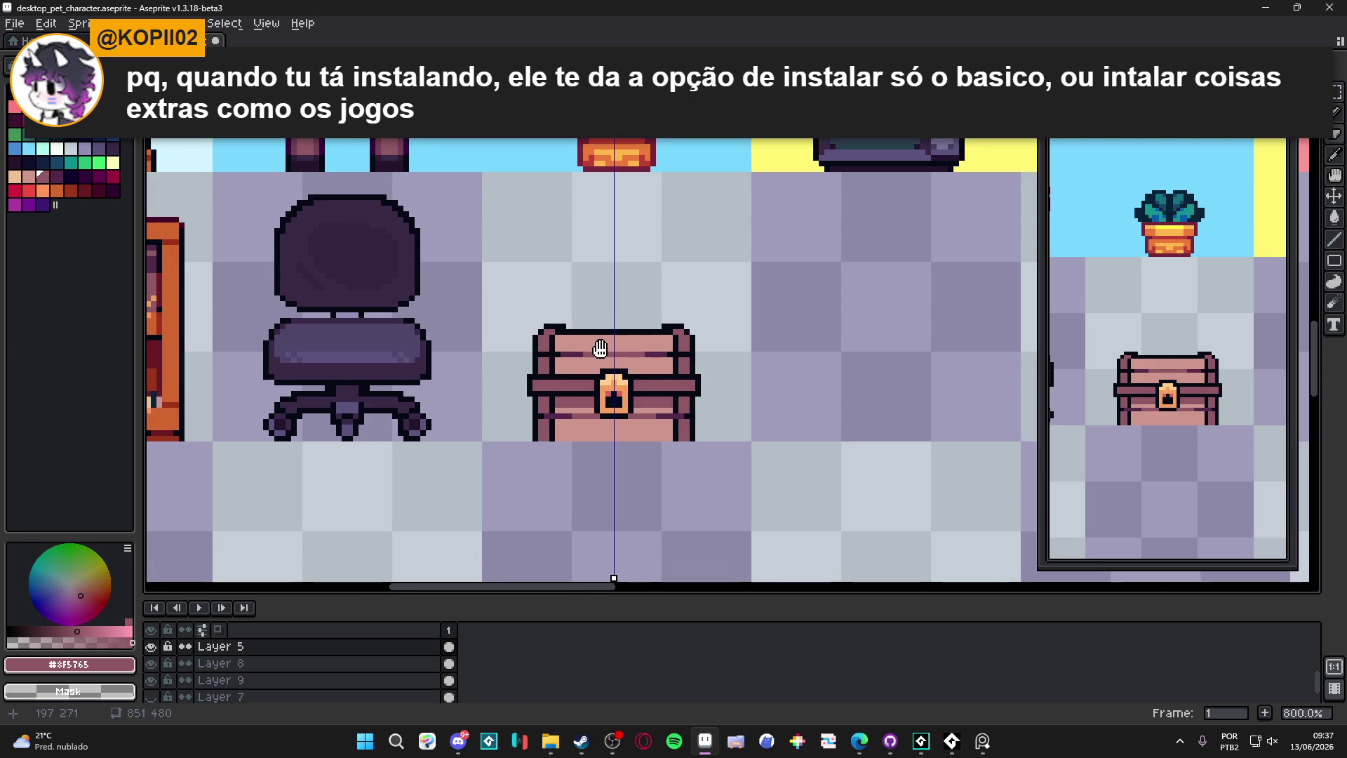
{"action": "scroll", "coordinate": [596, 349], "scroll_direction": "up", "scroll_amount": 3}
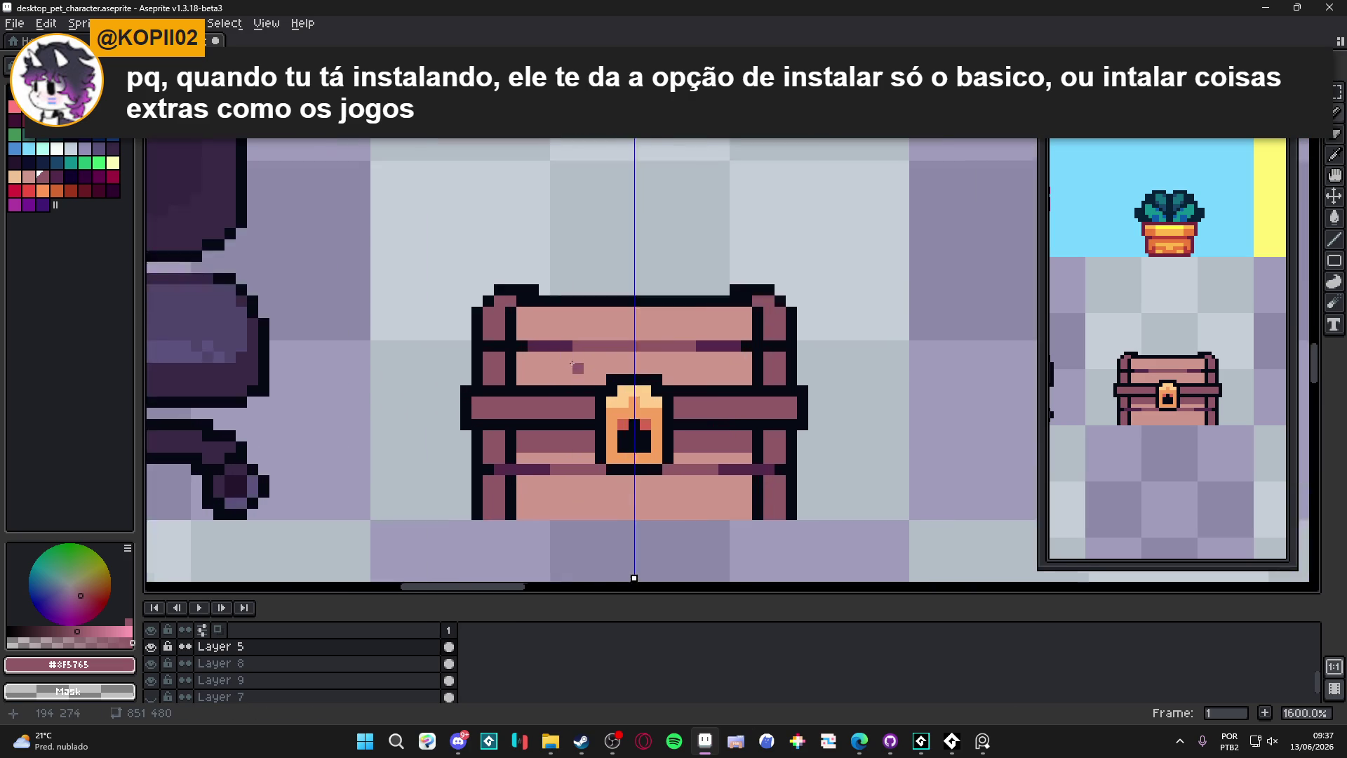
Step: Choose a darker mauve from the palette and paint a few darker pixels on the lid
{"action": "left_click", "coordinate": [523, 314], "text": "alt"}
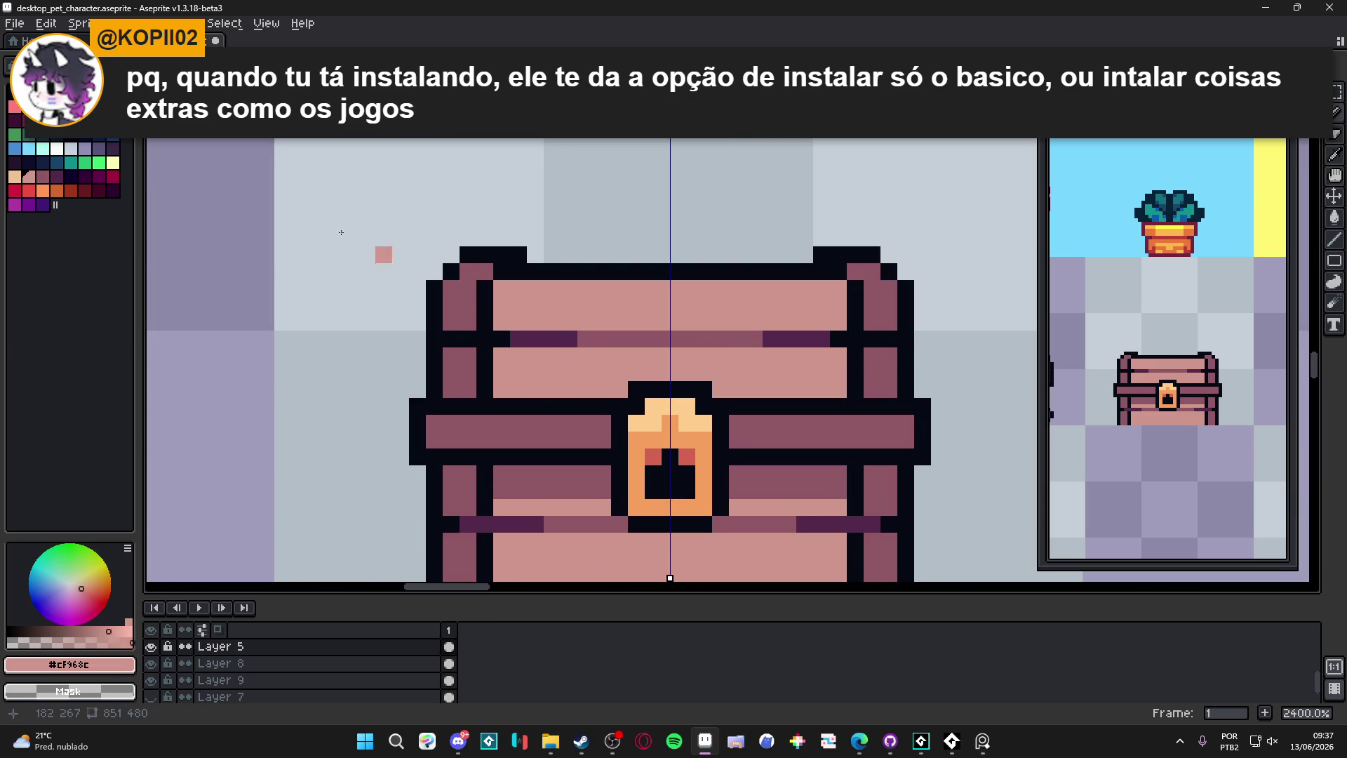
{"action": "left_click", "coordinate": [43, 176]}
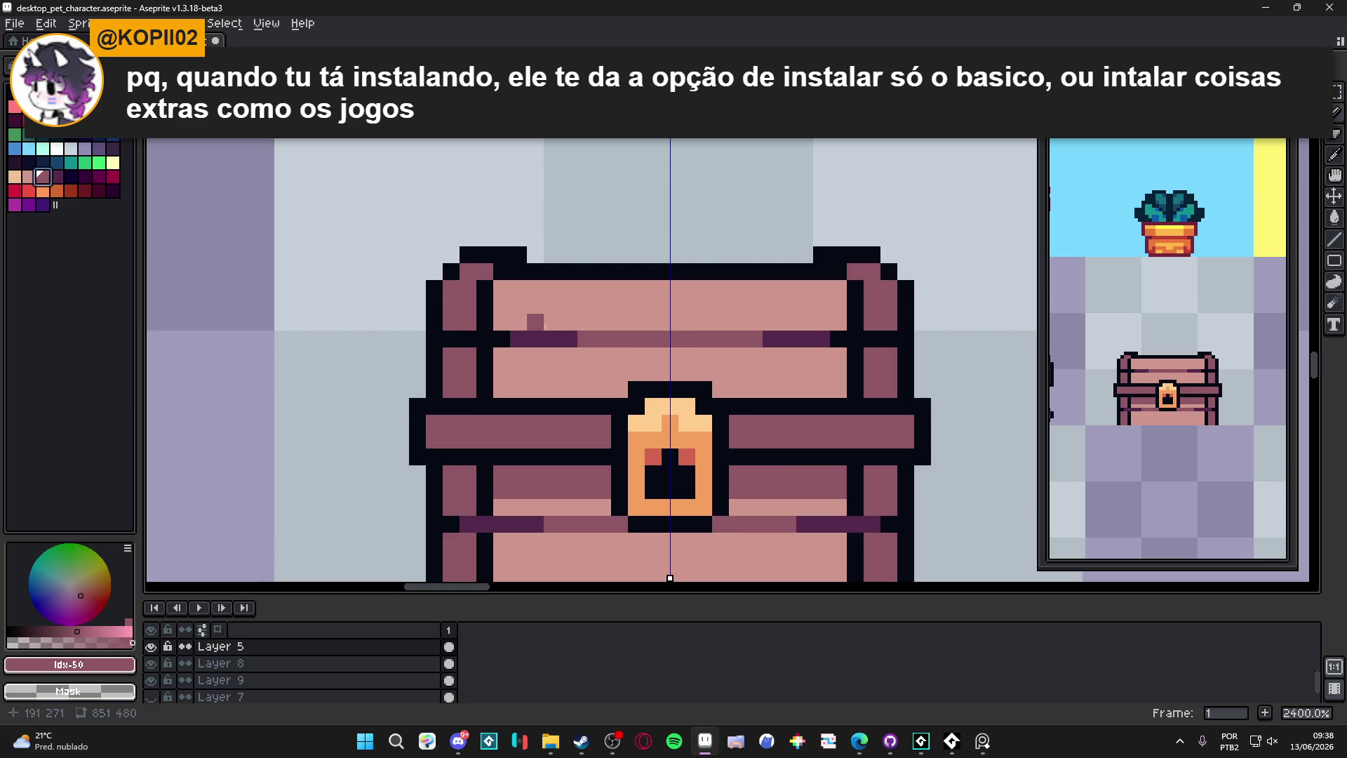
{"action": "scroll", "coordinate": [561, 379], "scroll_direction": "down", "scroll_amount": 1}
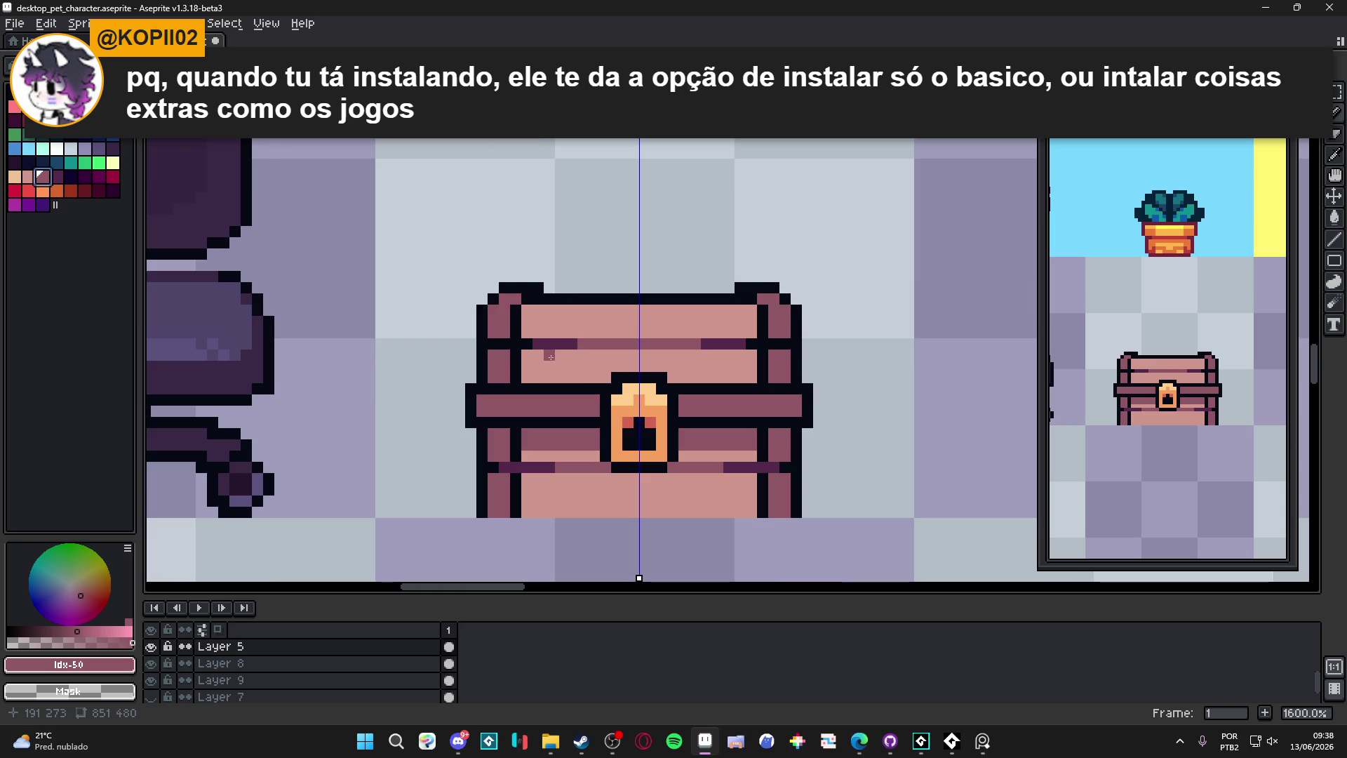
{"action": "left_click", "coordinate": [541, 381]}
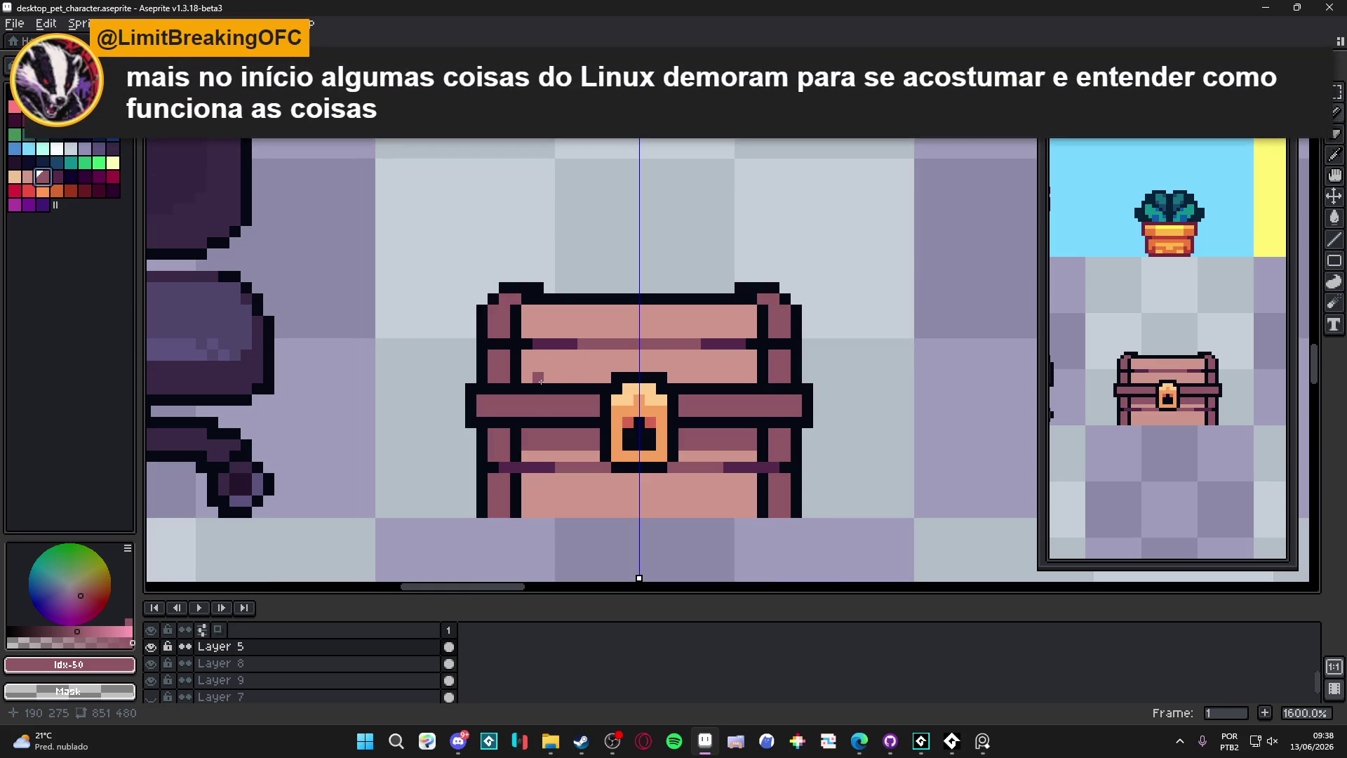
{"action": "scroll", "coordinate": [558, 309], "scroll_direction": "up", "scroll_amount": 2}
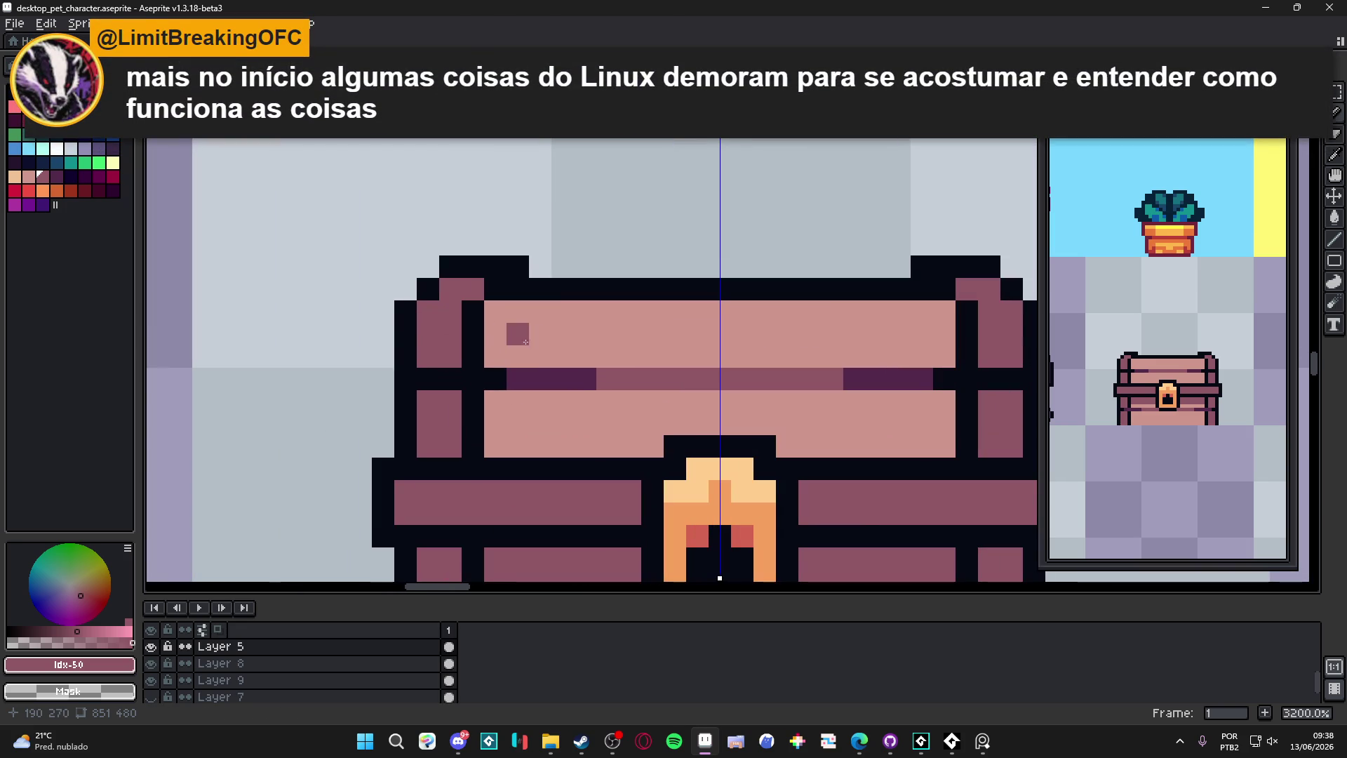
{"action": "left_click", "coordinate": [532, 328], "text": "alt"}
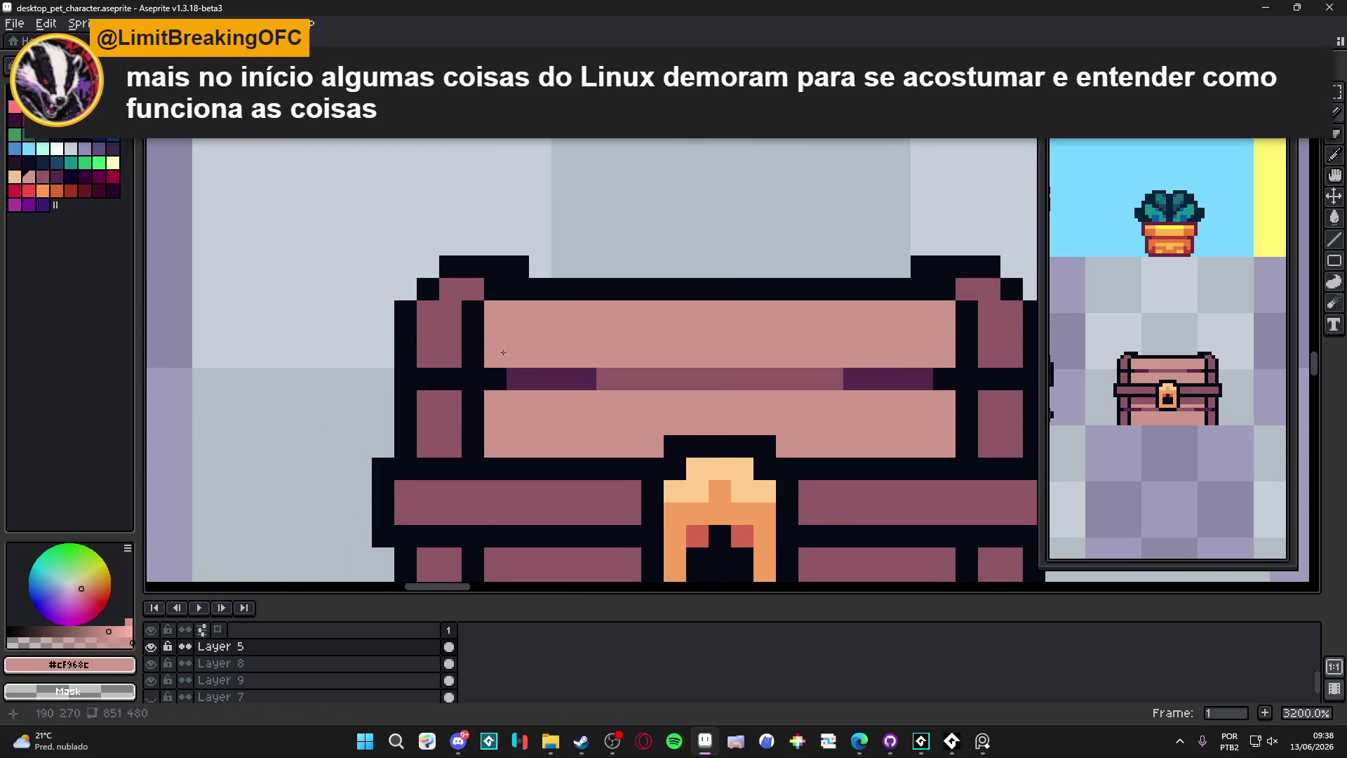
{"action": "left_click", "coordinate": [439, 323], "text": "alt"}
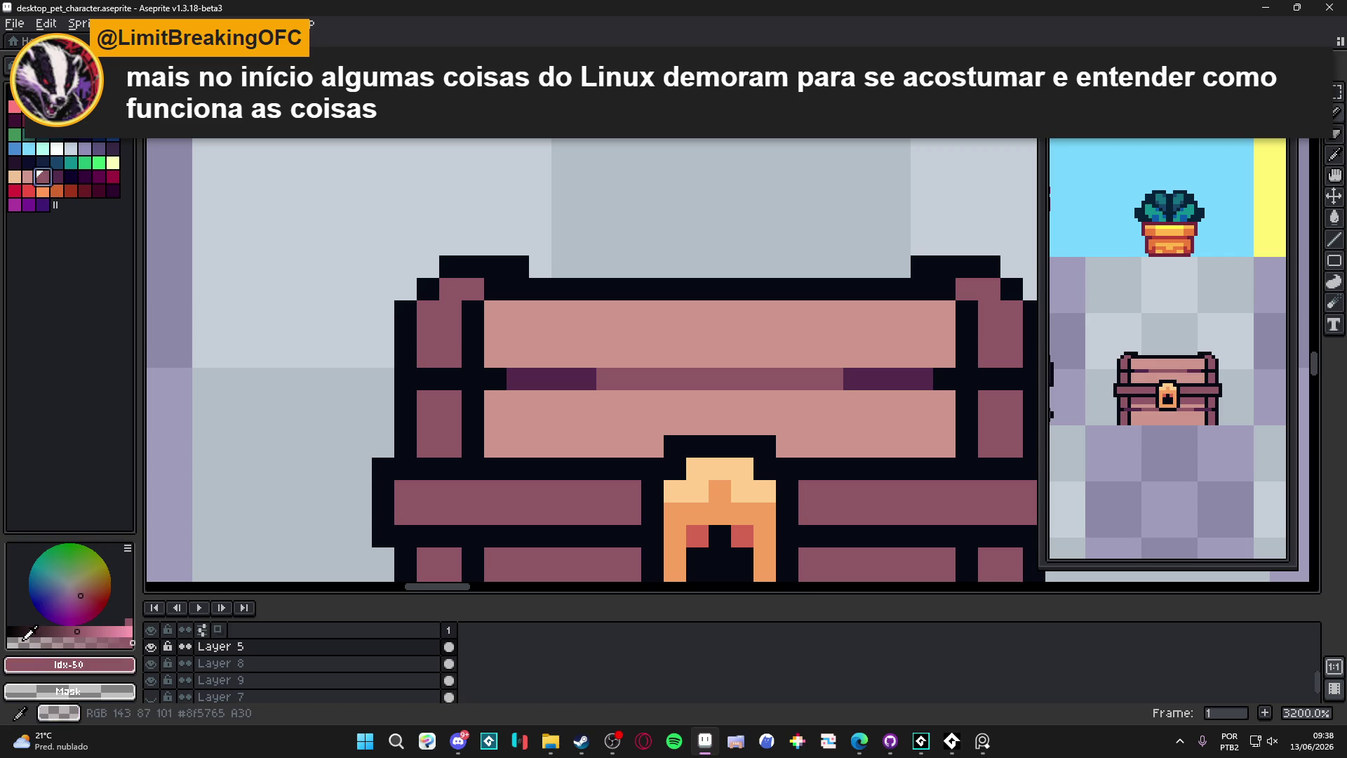
{"action": "left_click", "coordinate": [519, 348]}
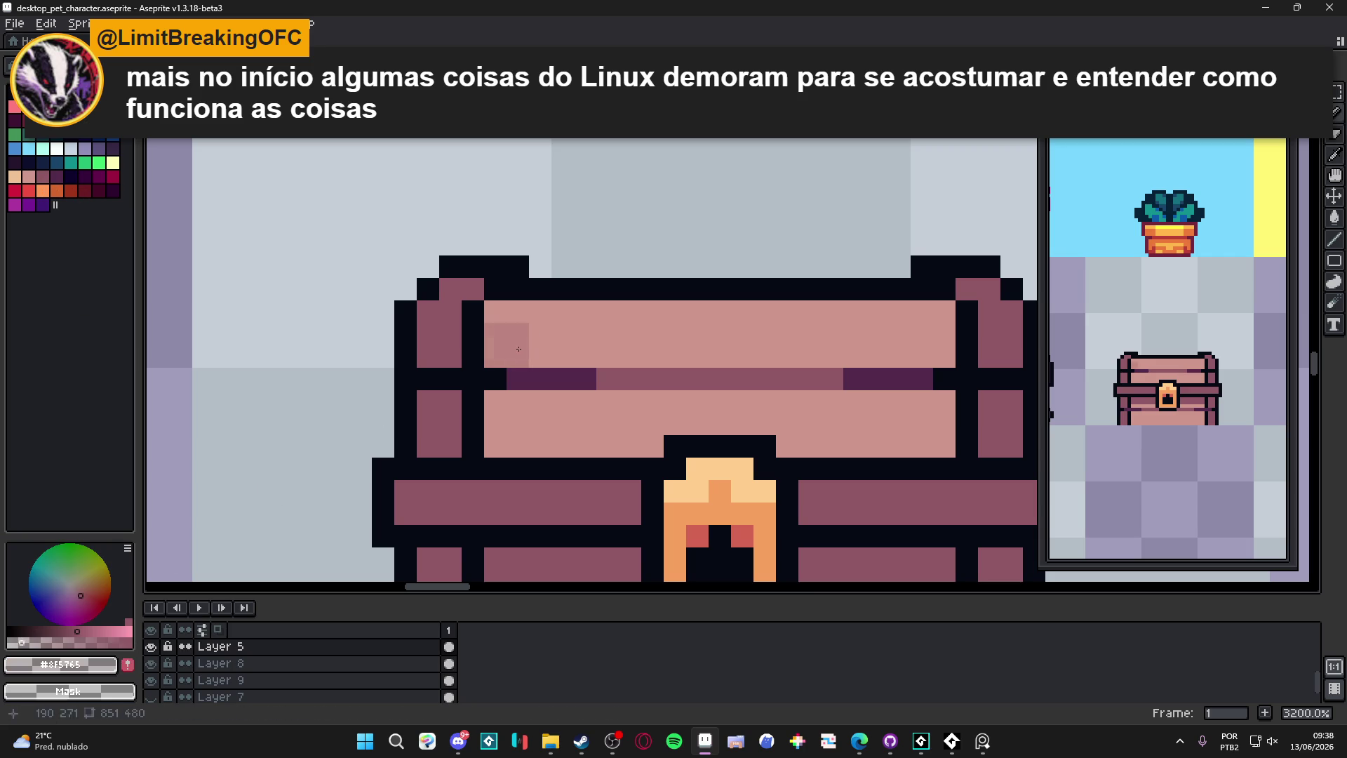
Step: Paint mid-pink wood-grain streaks across the lid's upper rows
{"action": "left_click", "coordinate": [517, 339], "text": "alt"}
{"action": "left_click_drag", "start_coordinate": [533, 345], "coordinate": [675, 356]}
{"action": "left_click", "coordinate": [617, 352], "text": "shift"}
{"action": "left_click", "coordinate": [743, 311]}
{"action": "left_click", "coordinate": [833, 312], "text": "shift"}
{"action": "left_click", "coordinate": [720, 312]}
{"action": "mouse_move", "coordinate": [765, 334]}
{"action": "left_mouse_down"}
{"action": "mouse_move", "coordinate": [855, 311]}
{"action": "mouse_move", "coordinate": [877, 357]}
{"action": "mouse_move", "coordinate": [944, 355]}
{"action": "left_mouse_up"}
{"action": "scroll", "coordinate": [831, 351], "scroll_direction": "down", "scroll_amount": 2}
Step: Extend the darker grain streaks along the lid's lower rows
{"action": "mouse_move", "coordinate": [511, 390]}
{"action": "left_mouse_down"}
{"action": "mouse_move", "coordinate": [649, 392]}
{"action": "mouse_move", "coordinate": [597, 370]}
{"action": "mouse_move", "coordinate": [533, 370]}
{"action": "left_mouse_up"}
{"action": "left_click", "coordinate": [647, 393]}
{"action": "left_click", "coordinate": [784, 370]}
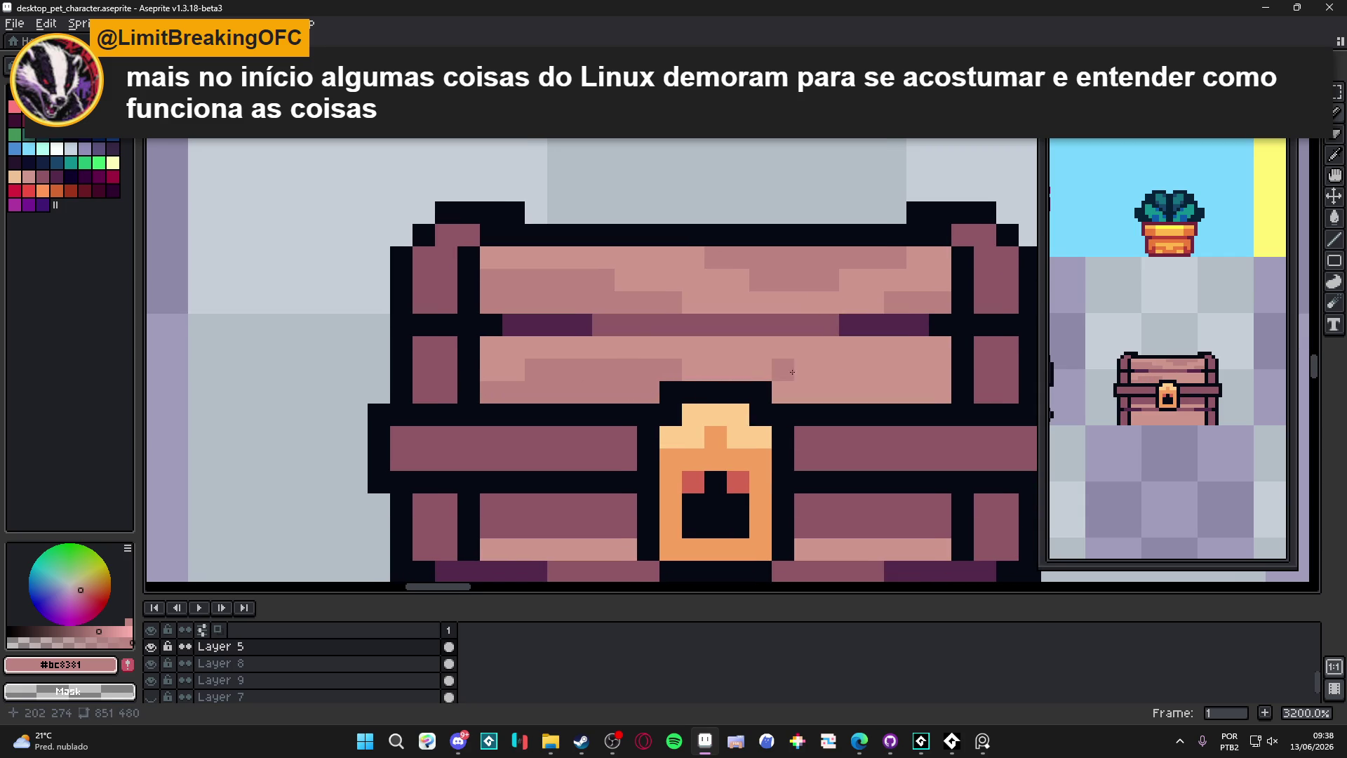
{"action": "mouse_move", "coordinate": [850, 348]}
{"action": "left_mouse_down"}
{"action": "mouse_move", "coordinate": [772, 347]}
{"action": "mouse_move", "coordinate": [940, 348]}
{"action": "mouse_move", "coordinate": [929, 370]}
{"action": "mouse_move", "coordinate": [804, 370]}
{"action": "left_mouse_up"}
{"action": "scroll", "coordinate": [830, 405], "scroll_direction": "down", "scroll_amount": 4}
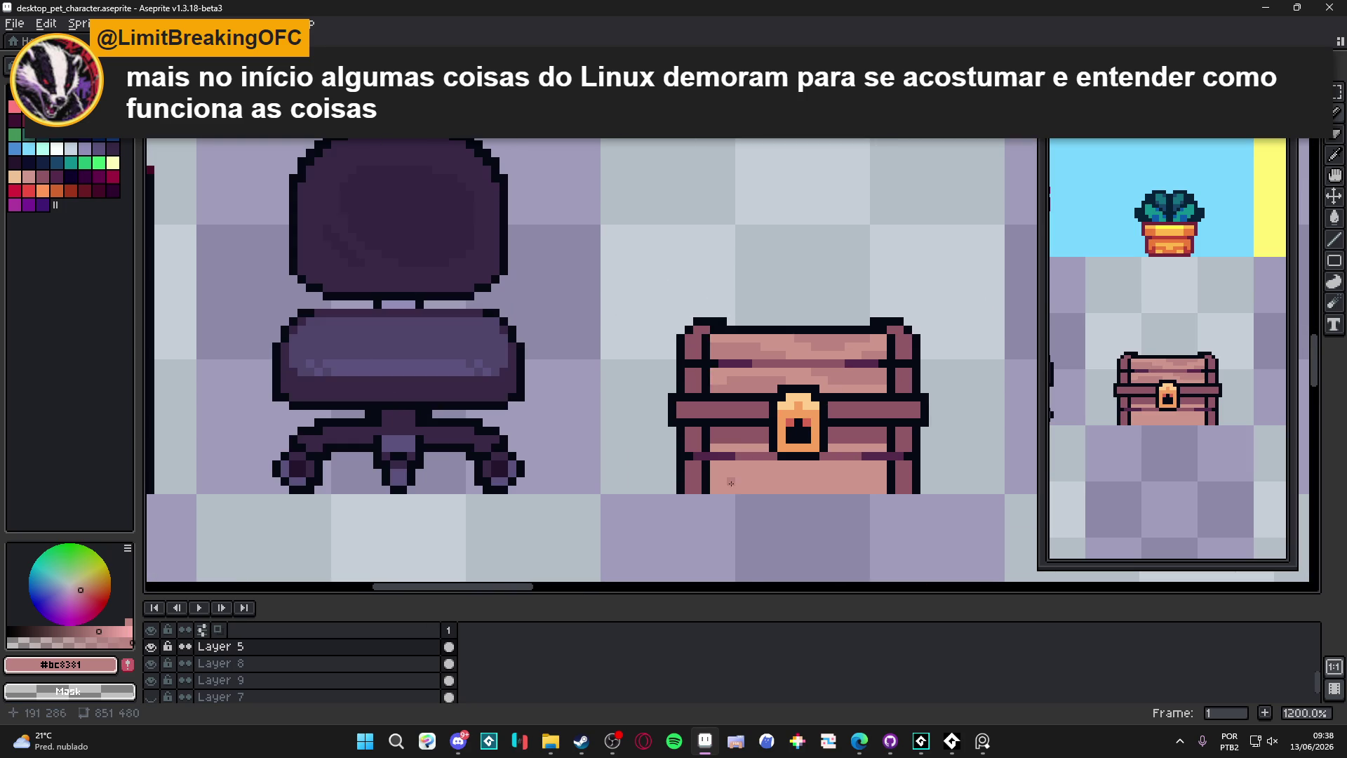
{"action": "scroll", "coordinate": [731, 481], "scroll_direction": "up", "scroll_amount": 5}
Step: Paint darker grain streaks across the chest body rows
{"action": "mouse_move", "coordinate": [786, 465]}
{"action": "left_mouse_down"}
{"action": "mouse_move", "coordinate": [886, 465]}
{"action": "mouse_move", "coordinate": [921, 487]}
{"action": "left_mouse_up"}
{"action": "left_click", "coordinate": [878, 488]}
{"action": "scroll", "coordinate": [772, 449], "scroll_direction": "right", "scroll_amount": 5}
{"action": "left_click", "coordinate": [729, 425]}
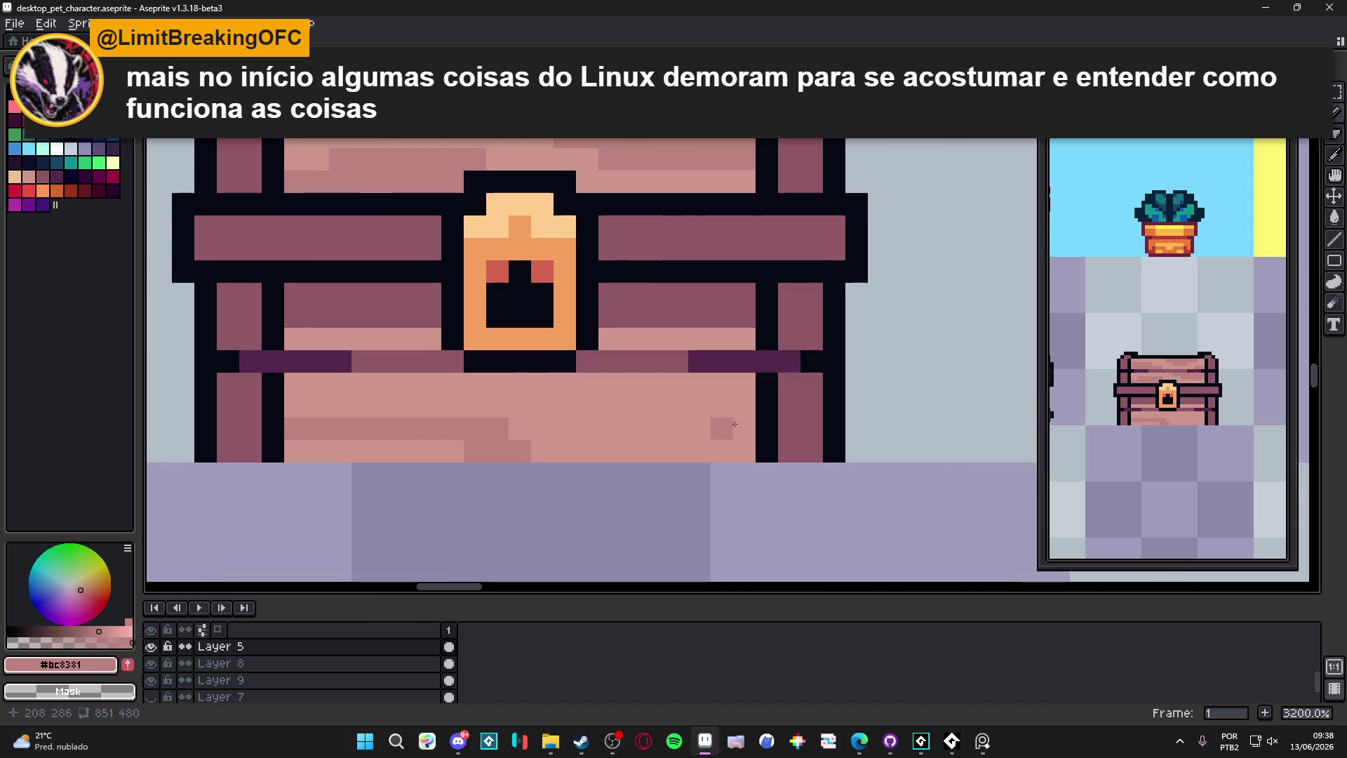
{"action": "left_click_drag", "start_coordinate": [632, 428], "coordinate": [745, 428]}
{"action": "mouse_move", "coordinate": [655, 406]}
{"action": "left_mouse_down"}
{"action": "mouse_move", "coordinate": [568, 411]}
{"action": "mouse_move", "coordinate": [558, 384]}
{"action": "mouse_move", "coordinate": [542, 385]}
{"action": "left_mouse_up"}
{"action": "scroll", "coordinate": [631, 365], "scroll_direction": "down", "scroll_amount": 3}
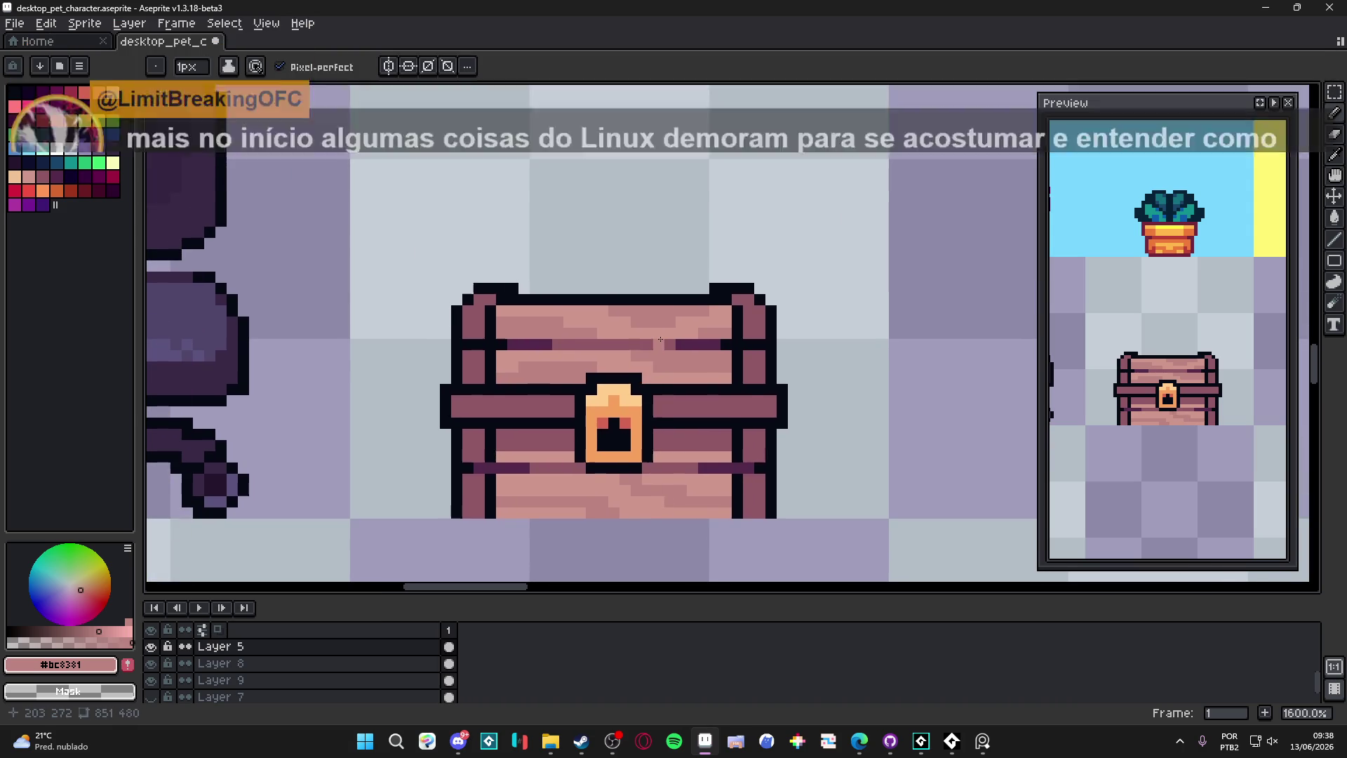
{"action": "scroll", "coordinate": [660, 340], "scroll_direction": "up", "scroll_amount": 1}
Step: Repaint a darker lid stripe back to light pink
{"action": "left_click", "coordinate": [715, 314], "text": "alt"}
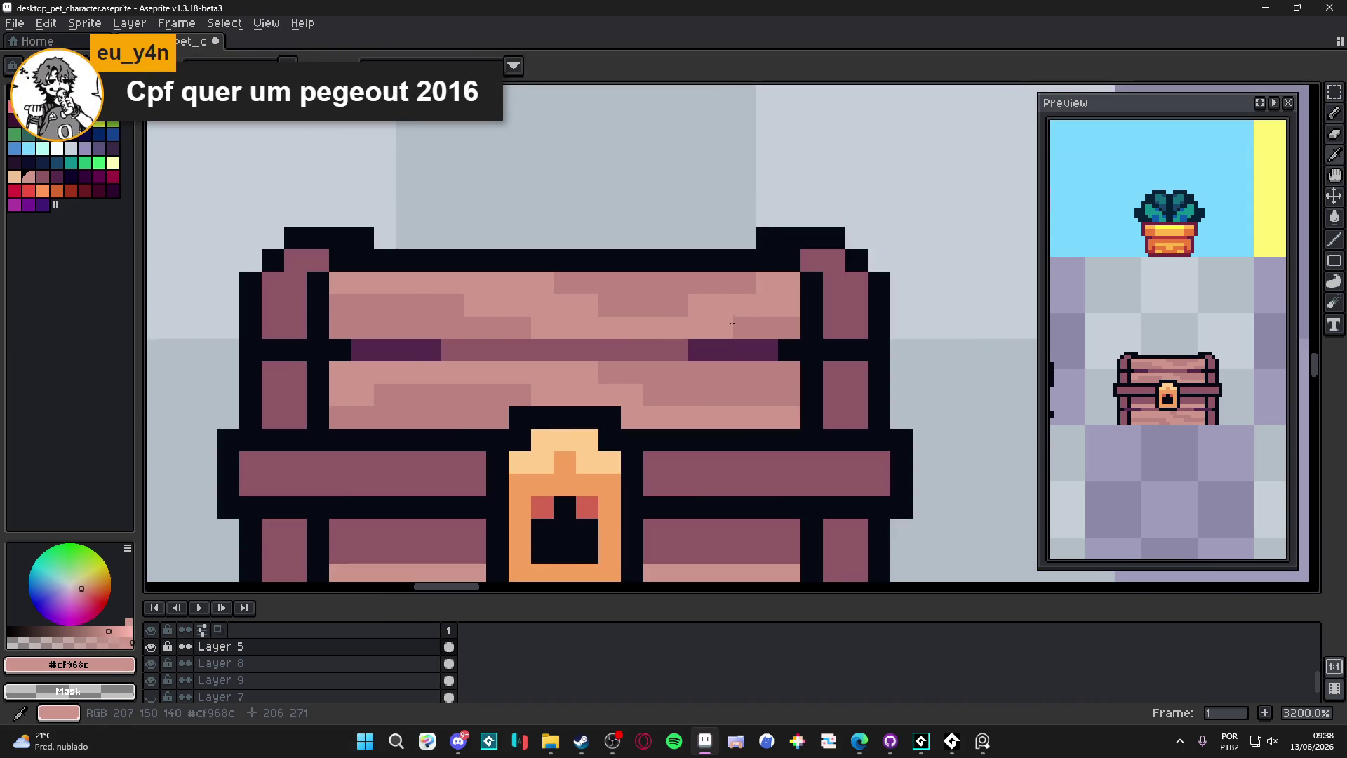
{"action": "left_click_drag", "start_coordinate": [735, 326], "coordinate": [790, 327]}
{"action": "left_click", "coordinate": [742, 292]}
{"action": "mouse_move", "coordinate": [747, 285]}
{"action": "left_mouse_down"}
{"action": "mouse_move", "coordinate": [586, 276]}
{"action": "mouse_move", "coordinate": [660, 305]}
{"action": "mouse_move", "coordinate": [519, 327]}
{"action": "mouse_move", "coordinate": [300, 331]}
{"action": "mouse_move", "coordinate": [375, 307]}
{"action": "mouse_move", "coordinate": [456, 310]}
{"action": "left_mouse_up"}
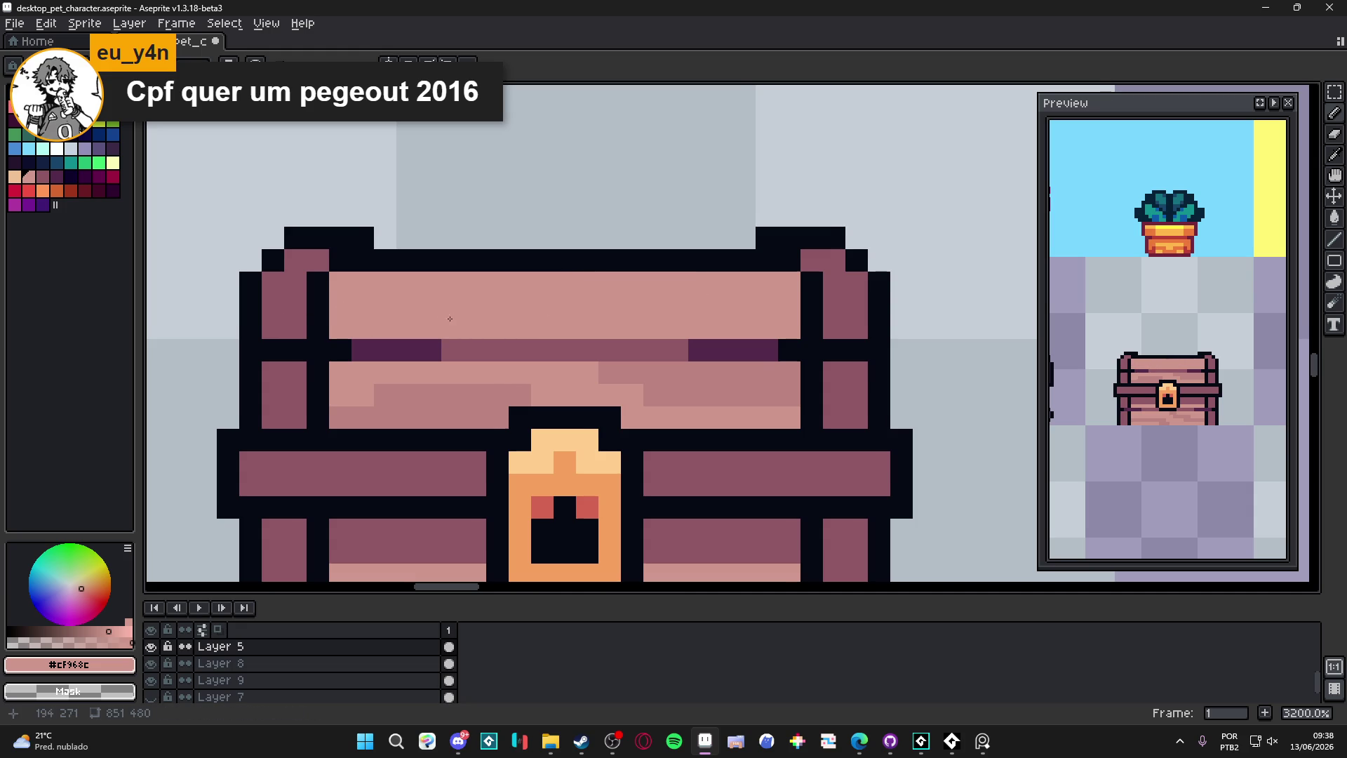
{"action": "scroll", "coordinate": [454, 318], "scroll_direction": "left", "scroll_amount": 1}
{"action": "left_click", "coordinate": [395, 395]}
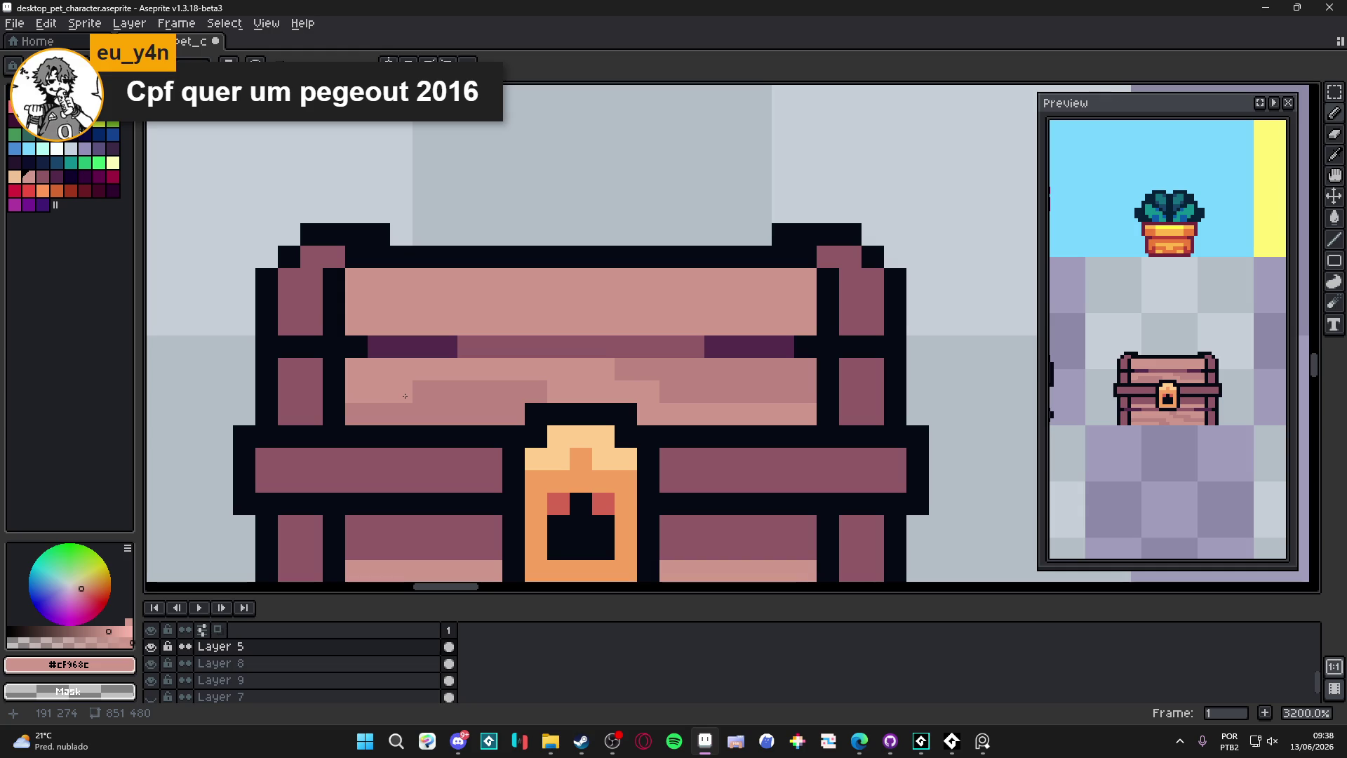
{"action": "key", "text": "ctrl+z"}
Step: Re-add mid-pink grain across the lid's upper, middle and top rows
{"action": "left_click", "coordinate": [456, 401], "text": "alt"}
{"action": "mouse_move", "coordinate": [400, 323]}
{"action": "left_mouse_down"}
{"action": "mouse_move", "coordinate": [469, 303]}
{"action": "mouse_move", "coordinate": [716, 303]}
{"action": "mouse_move", "coordinate": [734, 325]}
{"action": "mouse_move", "coordinate": [772, 325]}
{"action": "left_mouse_up"}
{"action": "mouse_move", "coordinate": [379, 279]}
{"action": "left_mouse_down"}
{"action": "mouse_move", "coordinate": [357, 279]}
{"action": "mouse_move", "coordinate": [398, 286]}
{"action": "left_mouse_up"}
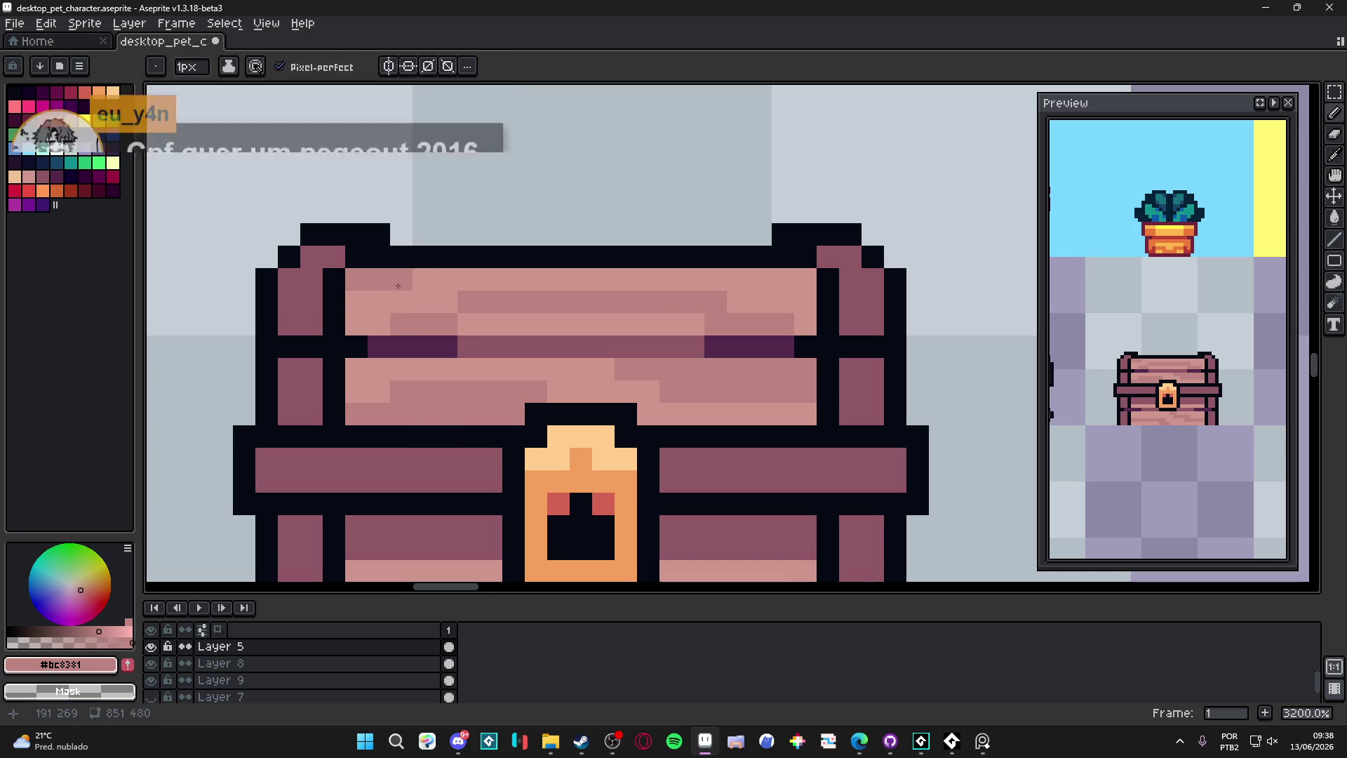
{"action": "scroll", "coordinate": [398, 286], "scroll_direction": "down", "scroll_amount": 3}
{"action": "left_click_drag", "start_coordinate": [539, 386], "coordinate": [525, 354]}
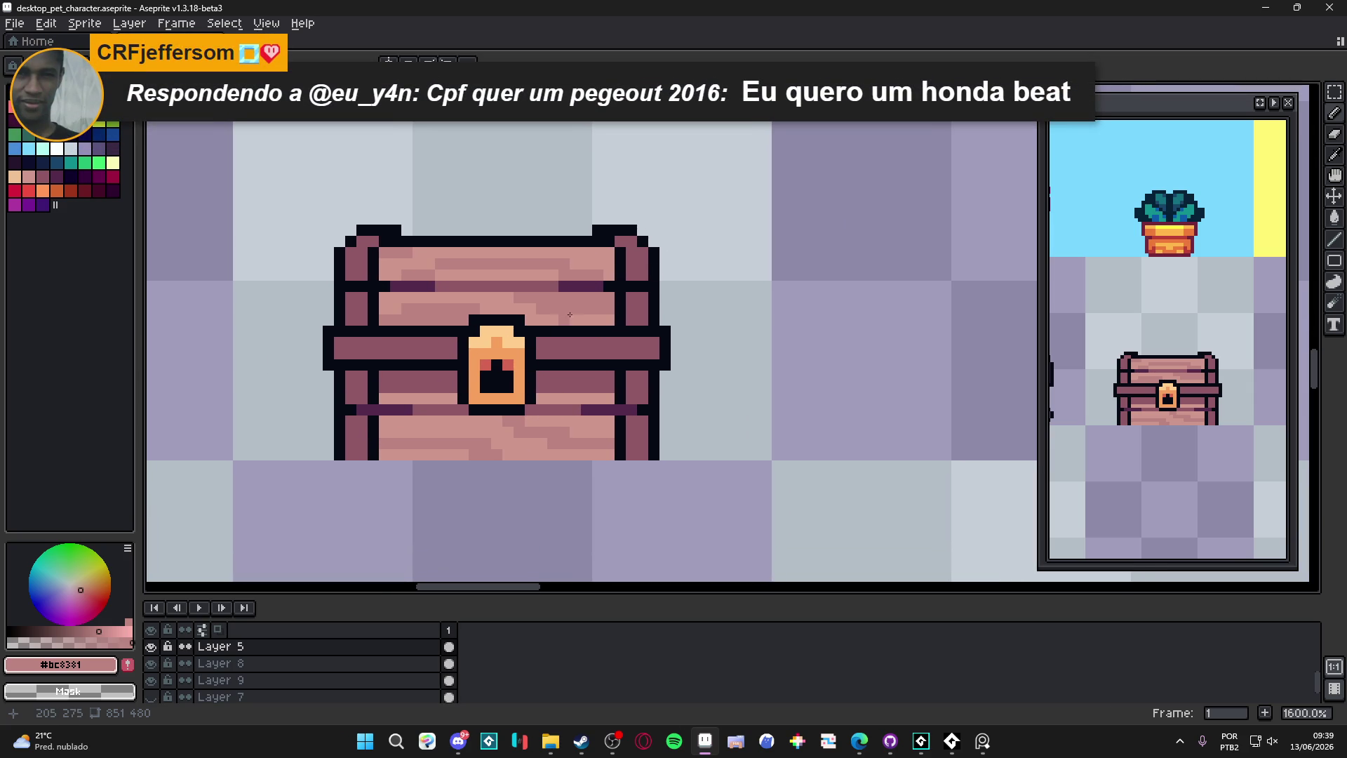
{"action": "scroll", "coordinate": [576, 301], "scroll_direction": "up", "scroll_amount": 3}
Step: Recolour the lid band solid mauve, discarding a dark purple attempt and filling black gaps
{"action": "left_click", "coordinate": [545, 295], "text": "alt"}
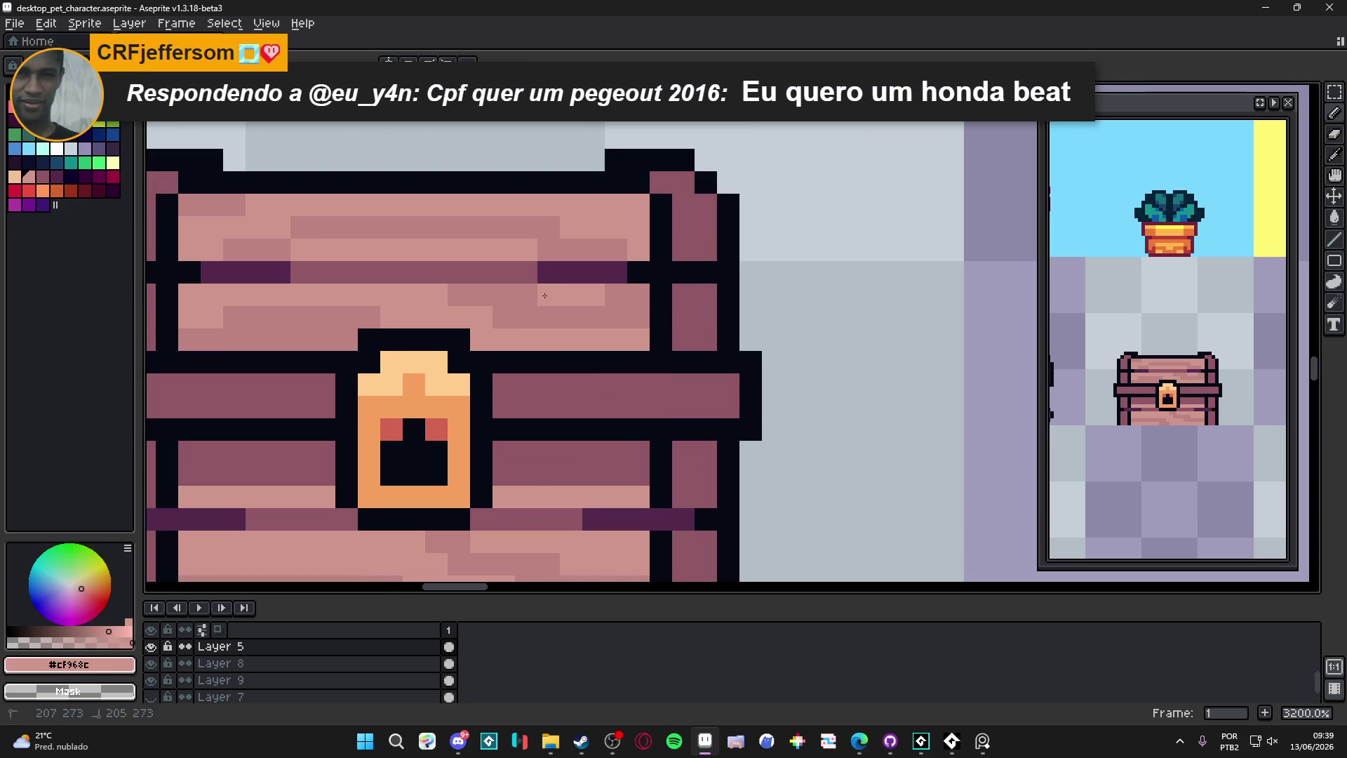
{"action": "scroll", "coordinate": [610, 293], "scroll_direction": "left", "scroll_amount": 3}
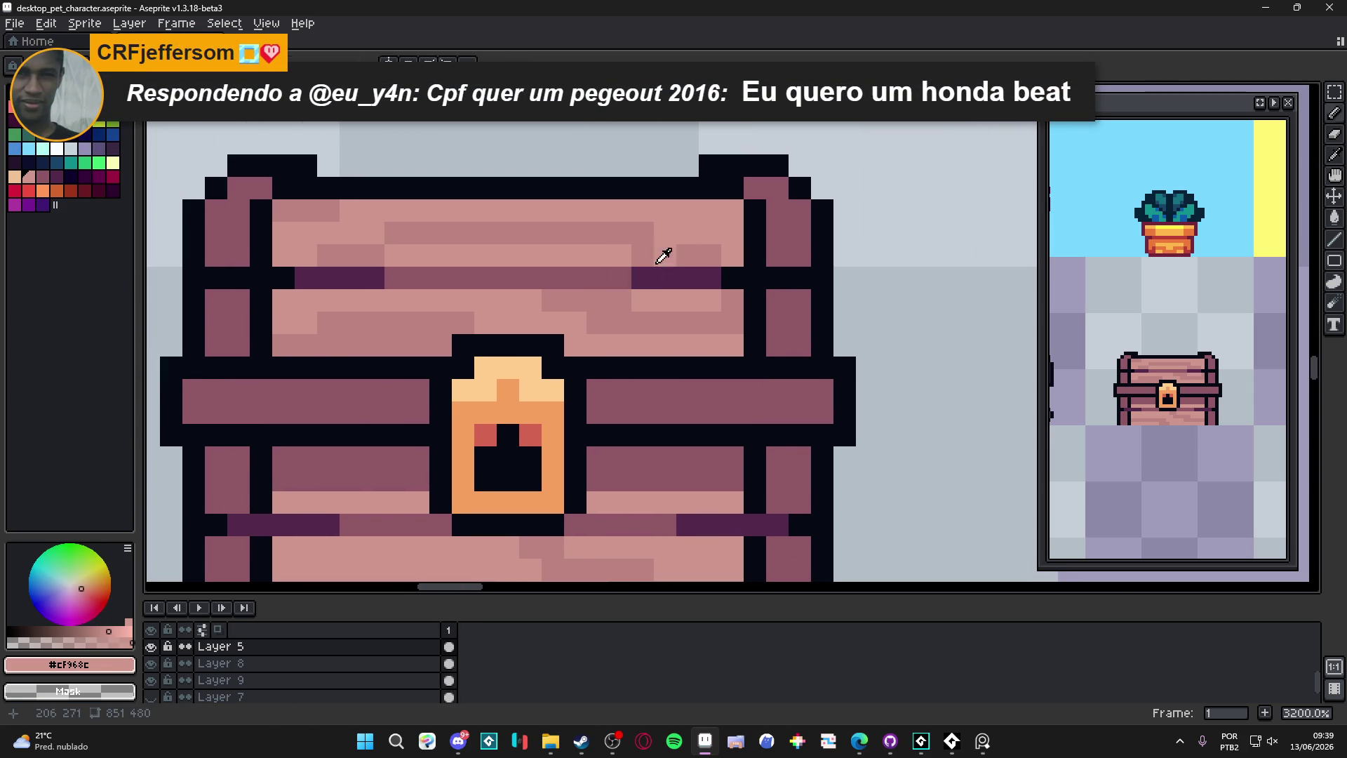
{"action": "left_click", "coordinate": [688, 274], "text": "alt"}
{"action": "mouse_move", "coordinate": [625, 278]}
{"action": "left_mouse_down"}
{"action": "mouse_move", "coordinate": [389, 277]}
{"action": "mouse_move", "coordinate": [410, 274]}
{"action": "left_mouse_up"}
{"action": "key", "text": "ctrl+z"}
{"action": "left_click", "coordinate": [561, 270], "text": "alt"}
{"action": "mouse_move", "coordinate": [554, 272]}
{"action": "left_mouse_down"}
{"action": "mouse_move", "coordinate": [737, 273]}
{"action": "mouse_move", "coordinate": [320, 273]}
{"action": "mouse_move", "coordinate": [459, 267]}
{"action": "left_mouse_up"}
{"action": "left_click", "coordinate": [755, 268]}
{"action": "left_click", "coordinate": [823, 268]}
{"action": "scroll", "coordinate": [280, 293], "scroll_direction": "down", "scroll_amount": 5}
{"action": "scroll", "coordinate": [298, 298], "scroll_direction": "up", "scroll_amount": 5}
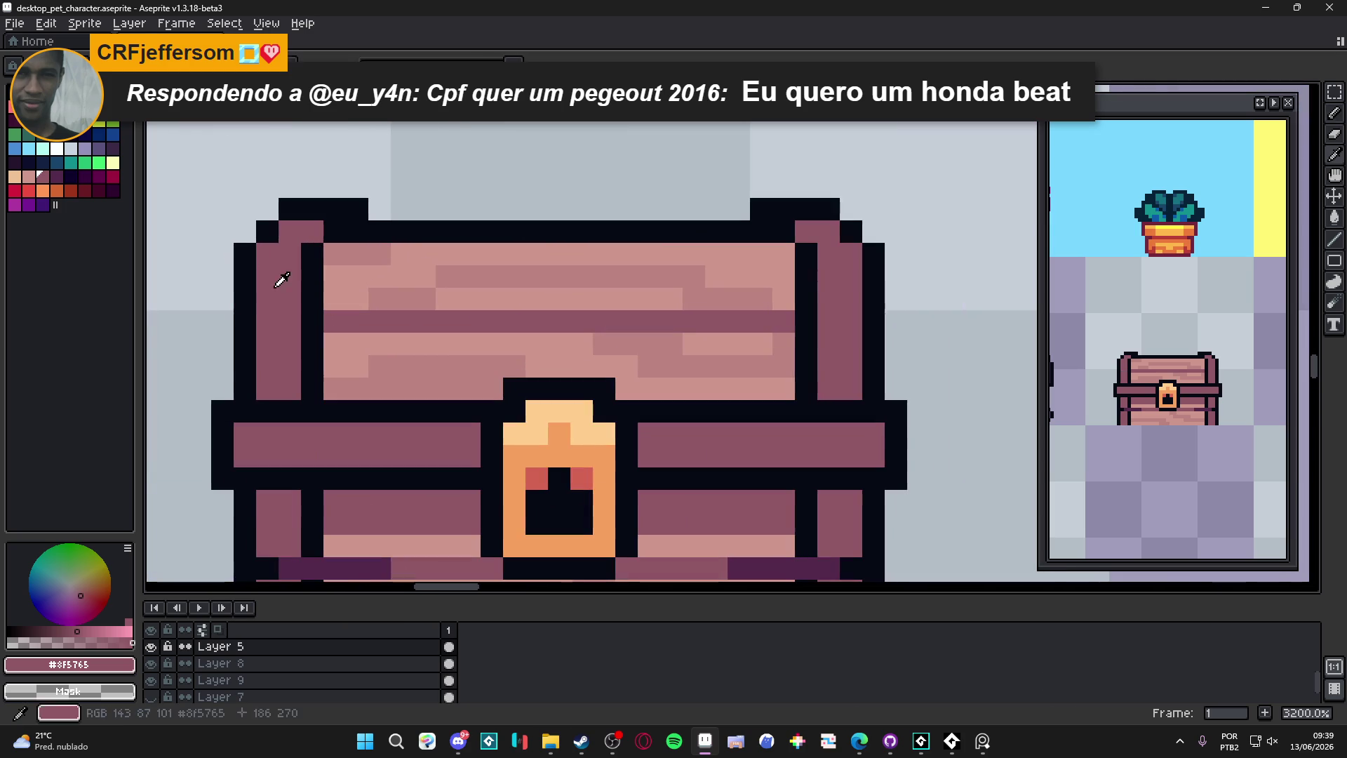
Step: Add lighter pink highlights on the chest's top-left and top-right corners
{"action": "left_click", "coordinate": [29, 177]}
{"action": "left_click", "coordinate": [290, 252]}
{"action": "key", "text": "ctrl+z"}
{"action": "mouse_move", "coordinate": [289, 249]}
{"action": "left_mouse_down"}
{"action": "mouse_move", "coordinate": [290, 232]}
{"action": "mouse_move", "coordinate": [312, 232]}
{"action": "left_mouse_up"}
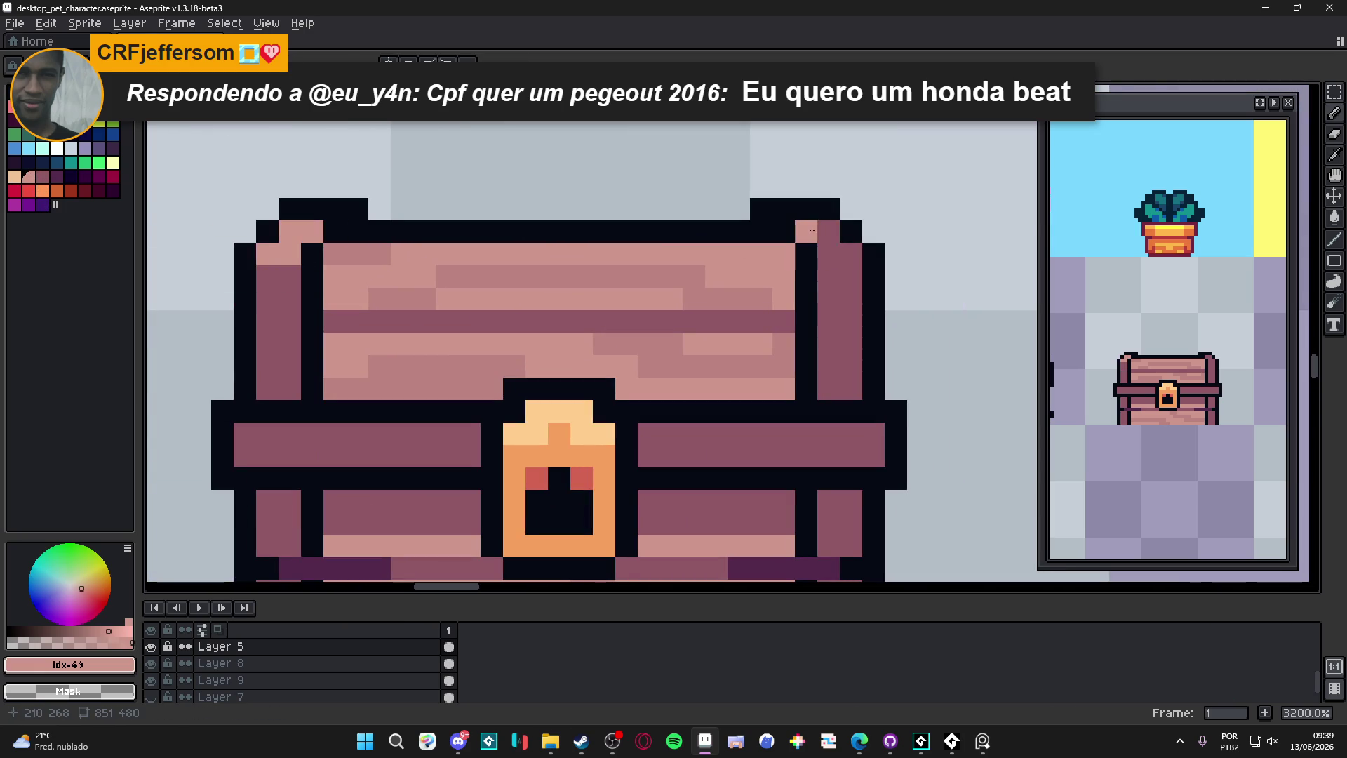
{"action": "left_click_drag", "start_coordinate": [806, 232], "coordinate": [831, 247]}
{"action": "left_click", "coordinate": [851, 254]}
{"action": "scroll", "coordinate": [771, 288], "scroll_direction": "down", "scroll_amount": 6}
{"action": "left_click_drag", "start_coordinate": [738, 307], "coordinate": [688, 313]}
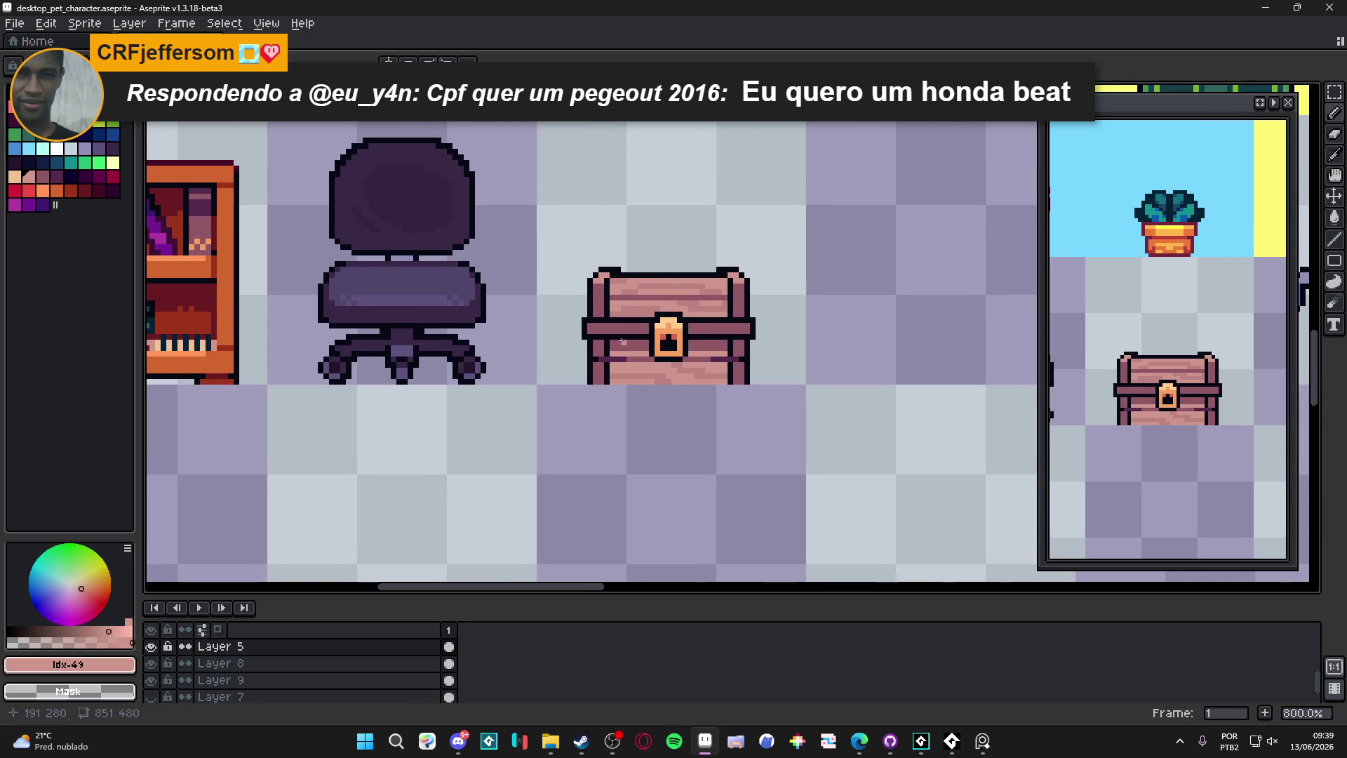
Step: Paint dark purple pixels on the chest's left and right outlines, left side and right band end
{"action": "scroll", "coordinate": [623, 342], "scroll_direction": "up", "scroll_amount": 5}
{"action": "left_click", "coordinate": [638, 421], "text": "alt"}
{"action": "left_click", "coordinate": [611, 308]}
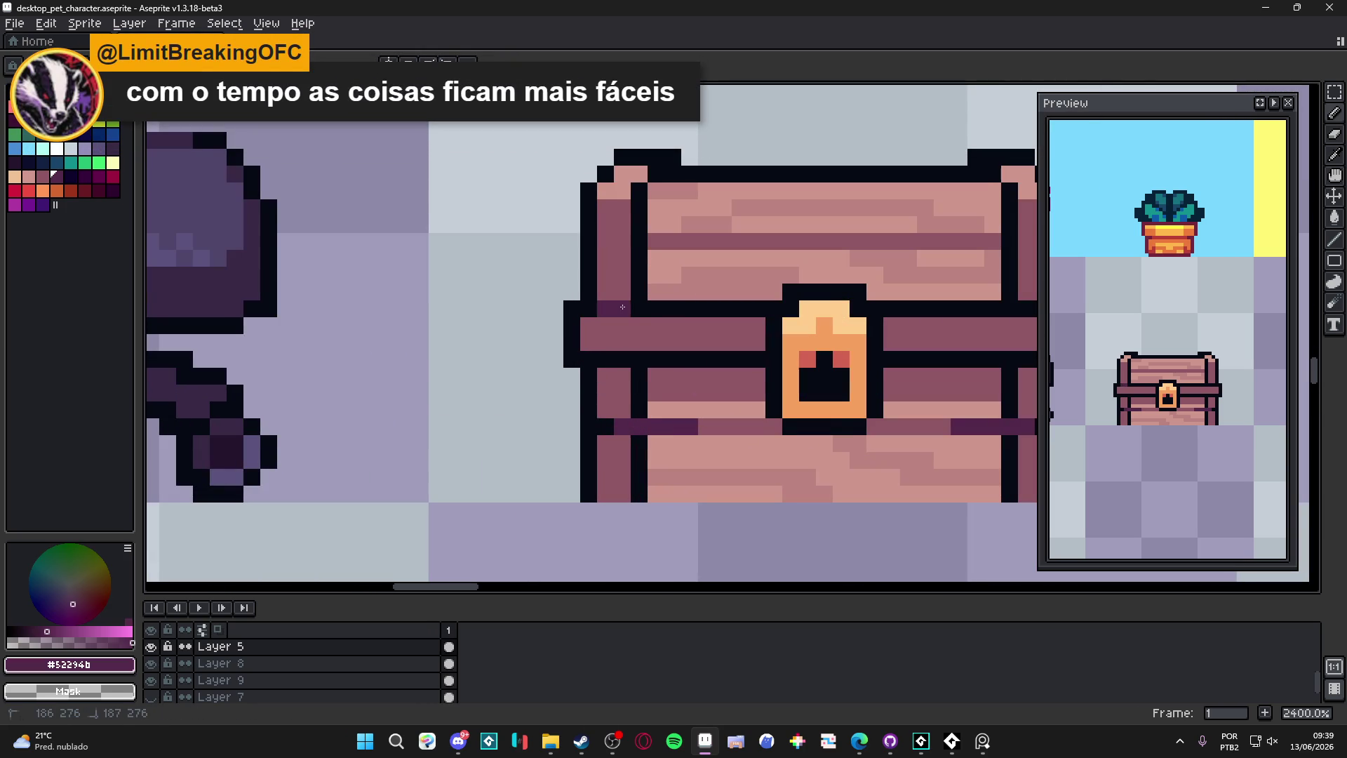
{"action": "scroll", "coordinate": [687, 337], "scroll_direction": "right", "scroll_amount": 4}
{"action": "left_click", "coordinate": [931, 329]}
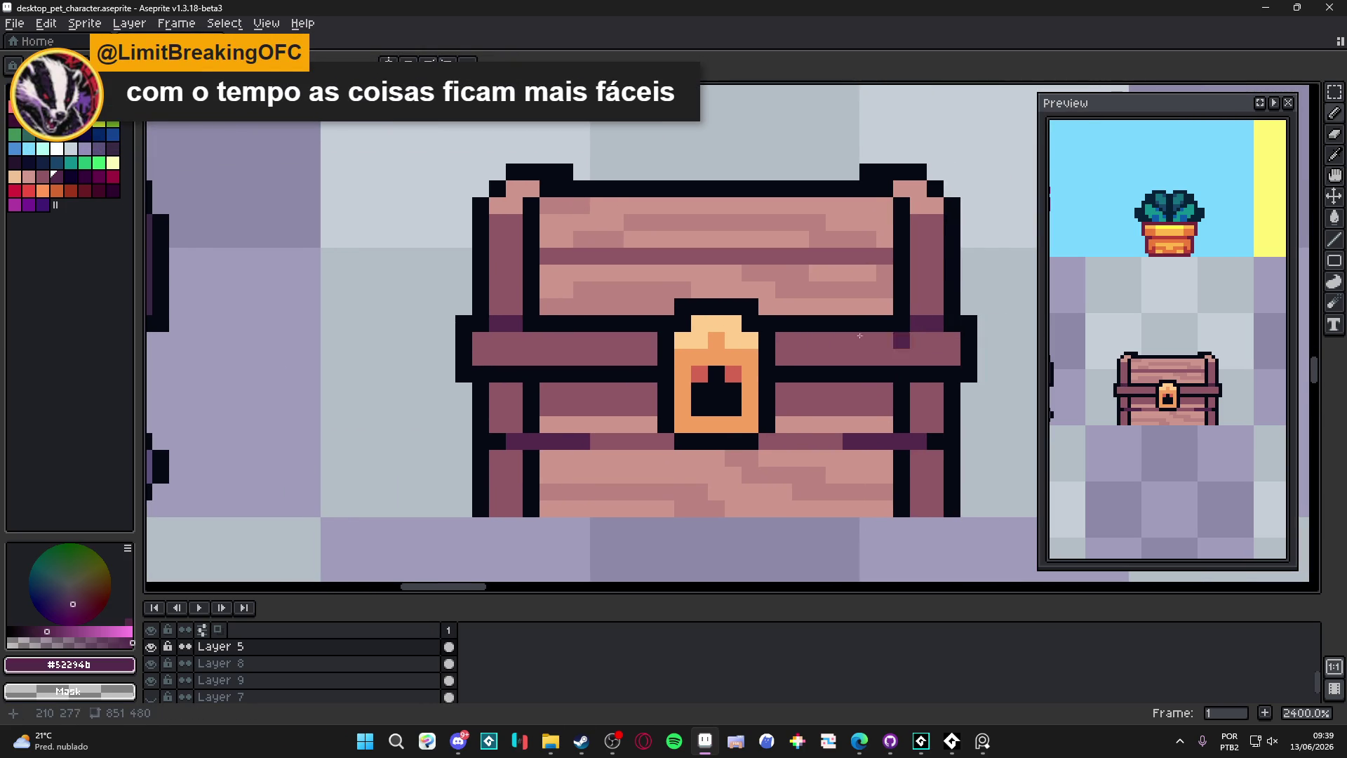
{"action": "scroll", "coordinate": [772, 333], "scroll_direction": "right", "scroll_amount": 1}
{"action": "left_click", "coordinate": [487, 377]}
{"action": "left_click", "coordinate": [470, 377]}
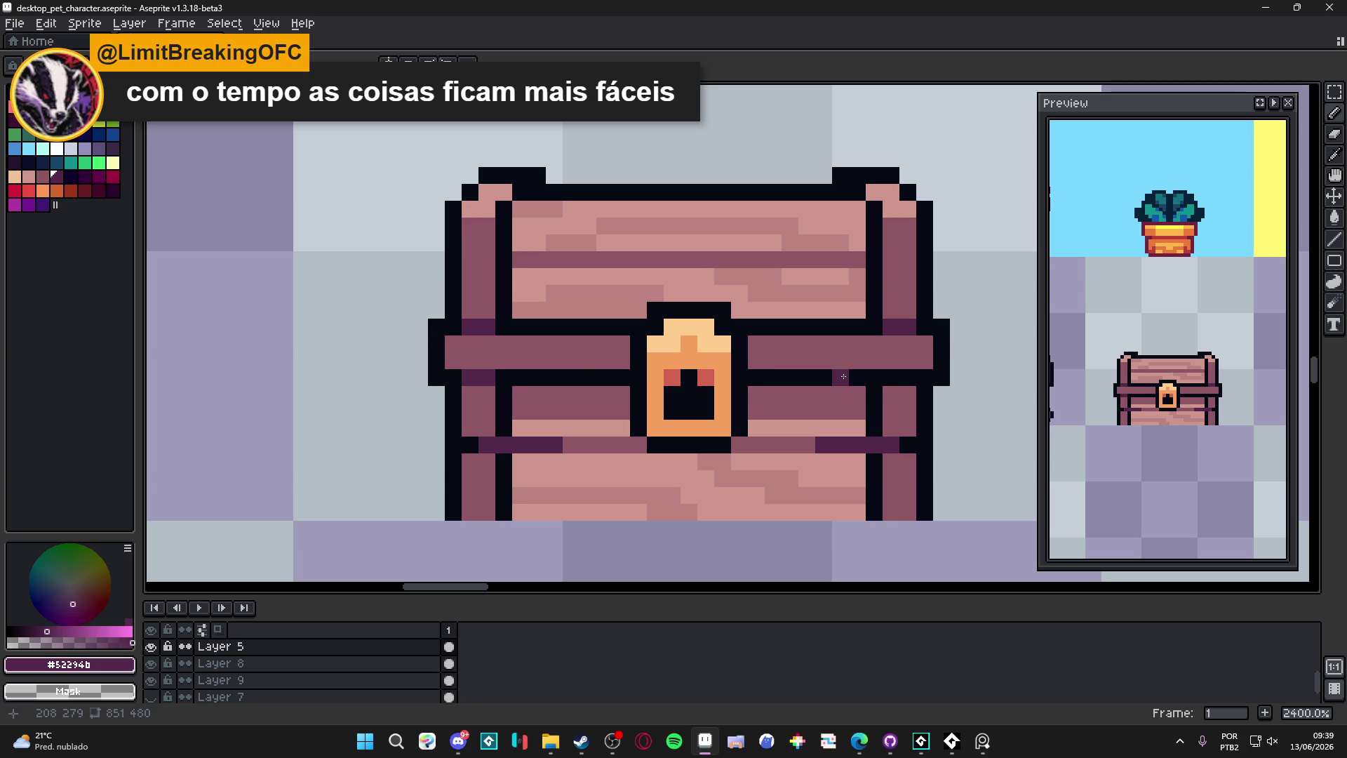
{"action": "left_click", "coordinate": [908, 377]}
Step: Darken the chest's right outline below the band and sample the black outline colour
{"action": "scroll", "coordinate": [908, 377], "scroll_direction": "down", "scroll_amount": 4}
{"action": "scroll", "coordinate": [625, 410], "scroll_direction": "right", "scroll_amount": 2}
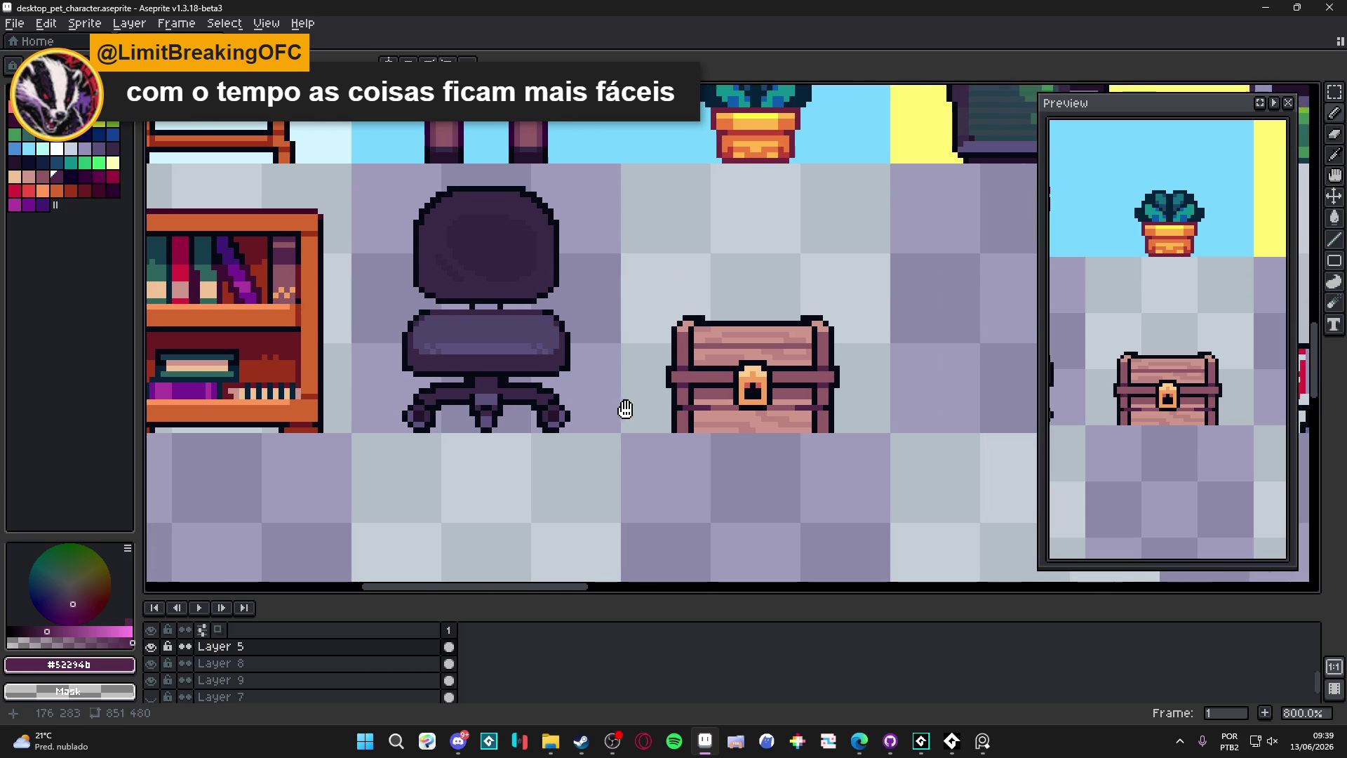
{"action": "scroll", "coordinate": [625, 411], "scroll_direction": "right", "scroll_amount": 2}
{"action": "scroll", "coordinate": [642, 396], "scroll_direction": "up", "scroll_amount": 5}
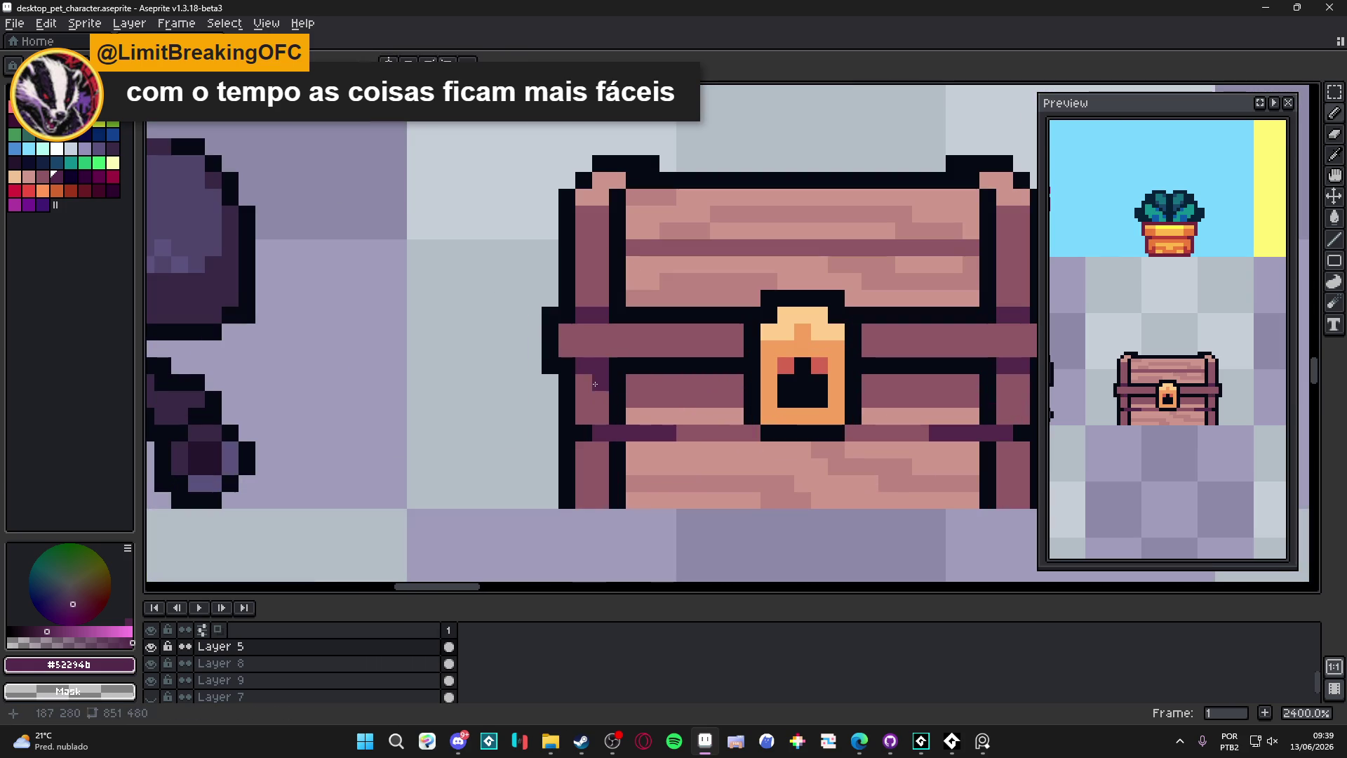
{"action": "left_click", "coordinate": [1018, 398]}
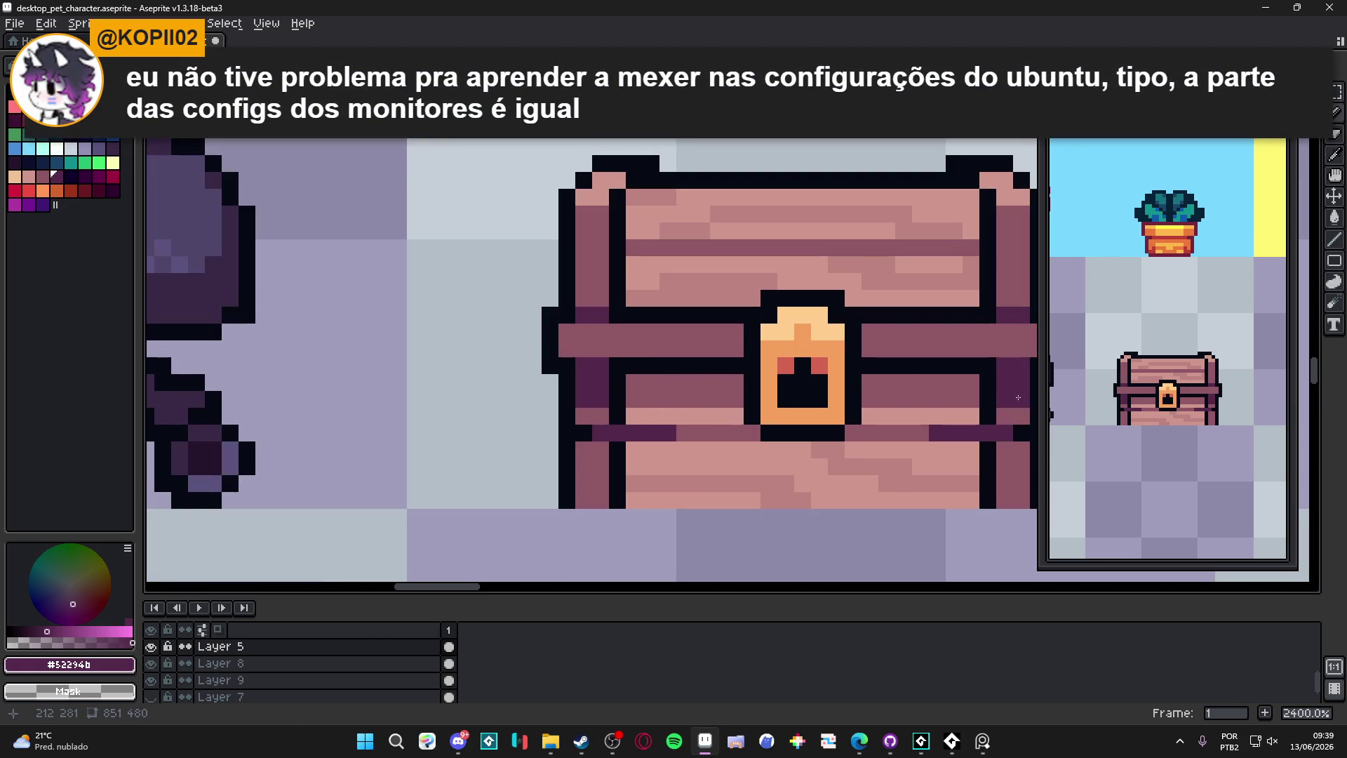
{"action": "scroll", "coordinate": [702, 351], "scroll_direction": "left", "scroll_amount": 2}
{"action": "scroll", "coordinate": [498, 365], "scroll_direction": "down", "scroll_amount": 2}
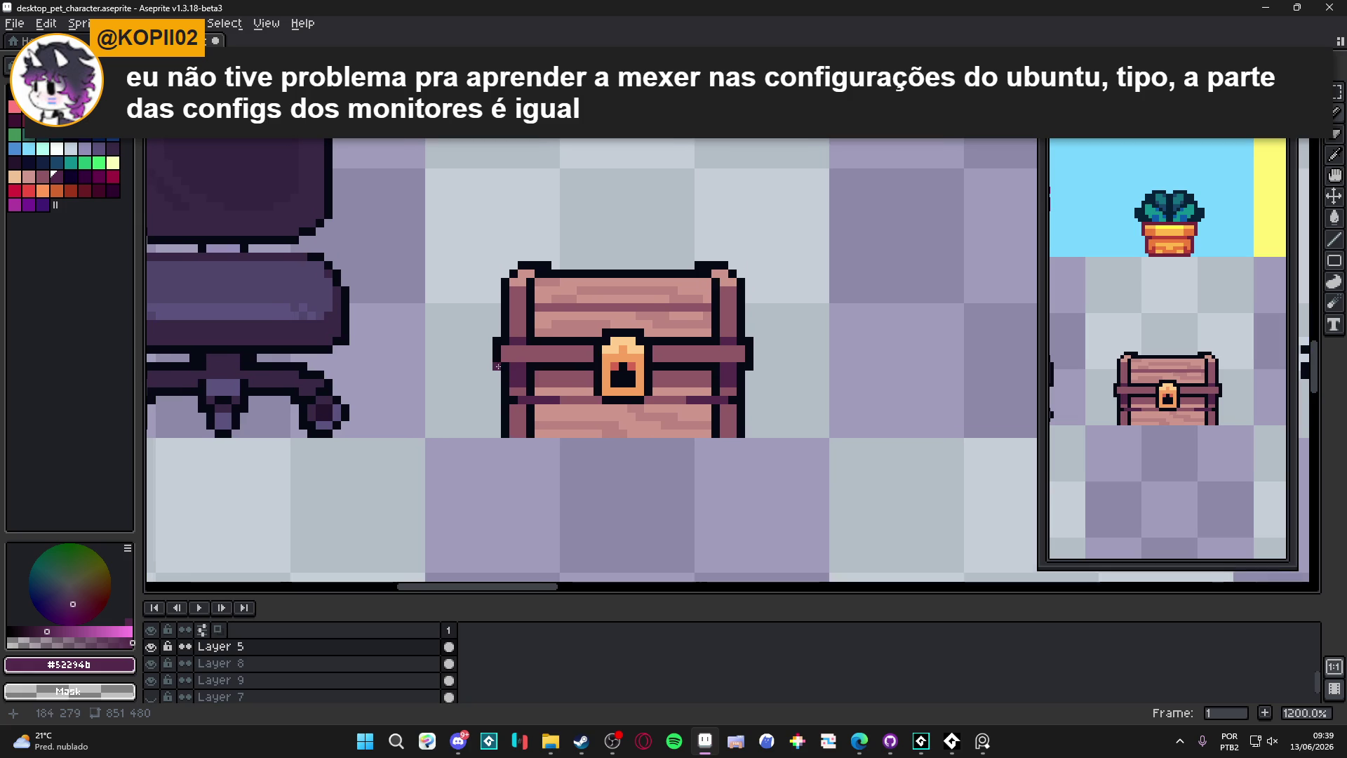
{"action": "scroll", "coordinate": [497, 406], "scroll_direction": "down", "scroll_amount": 4}
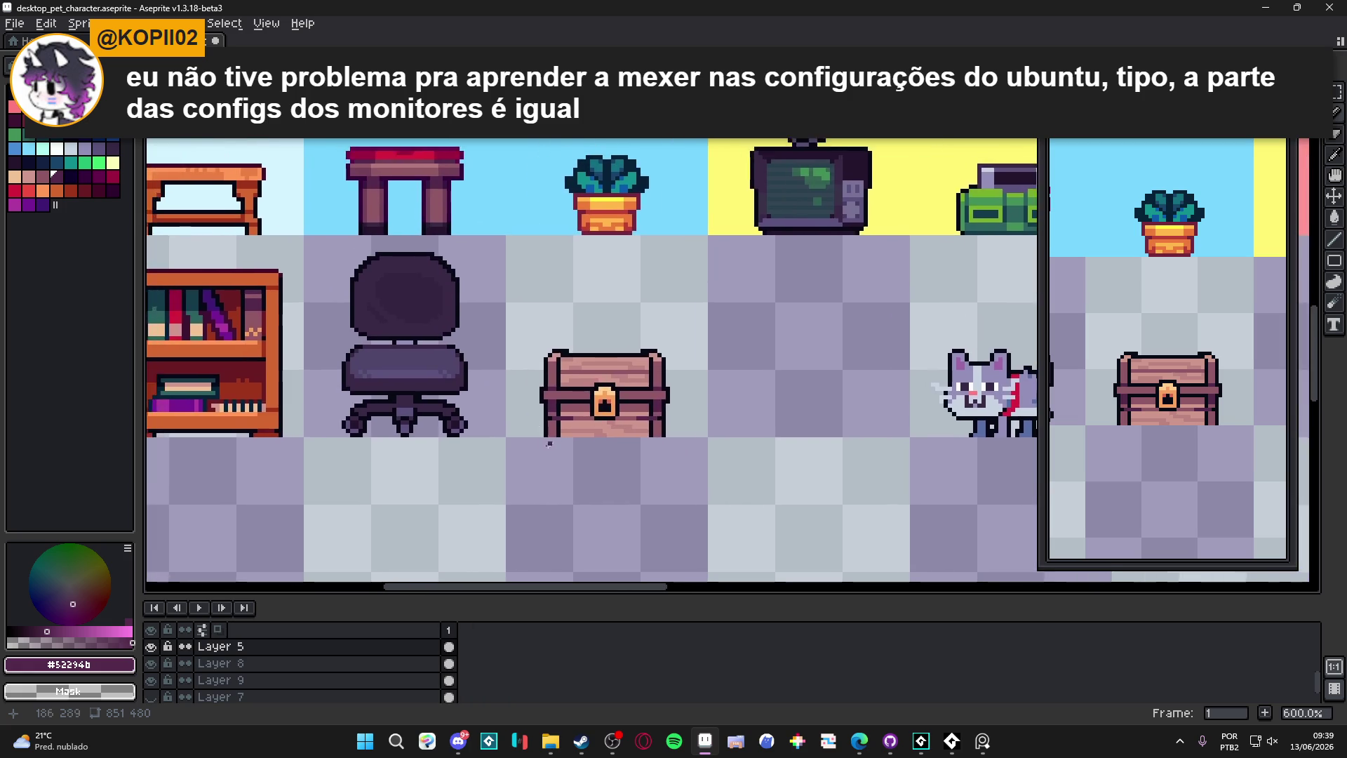
{"action": "scroll", "coordinate": [553, 433], "scroll_direction": "up", "scroll_amount": 5}
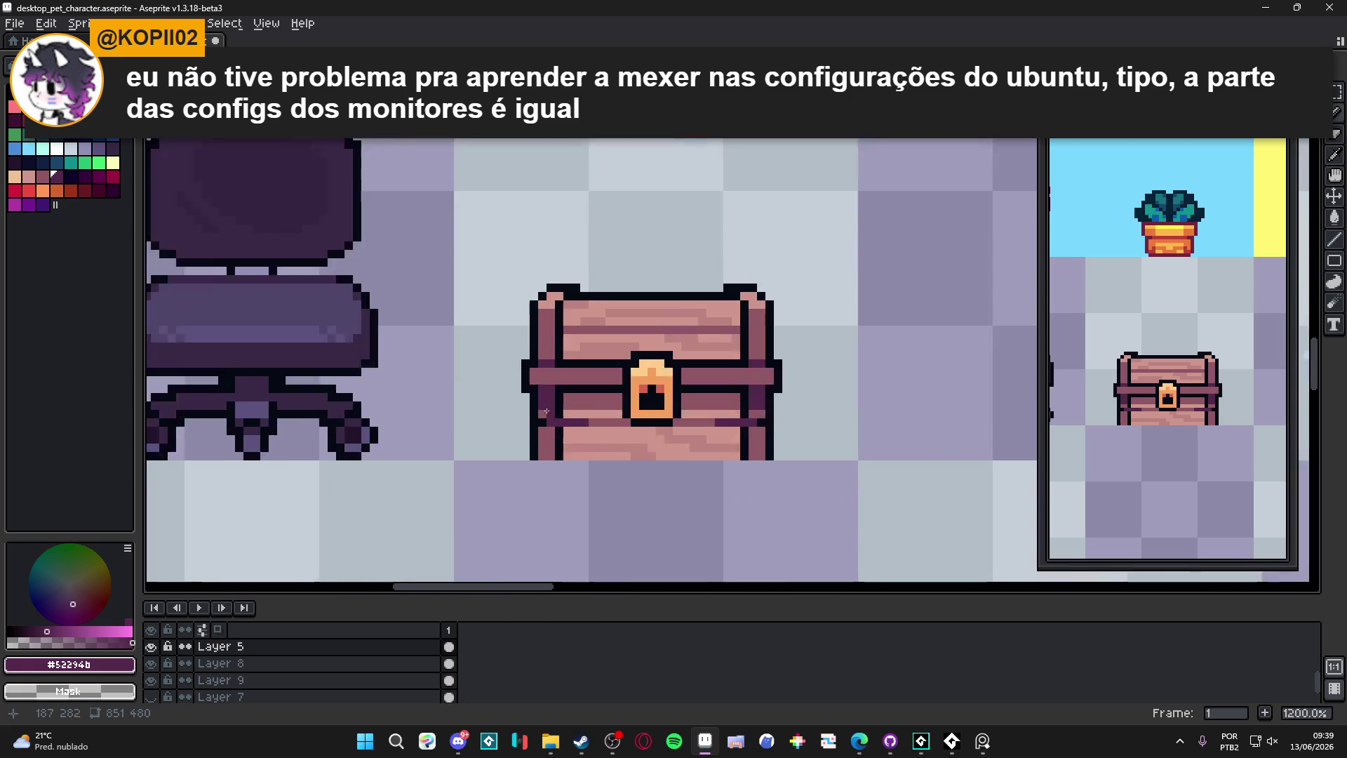
{"action": "left_click", "coordinate": [565, 373], "text": "alt"}
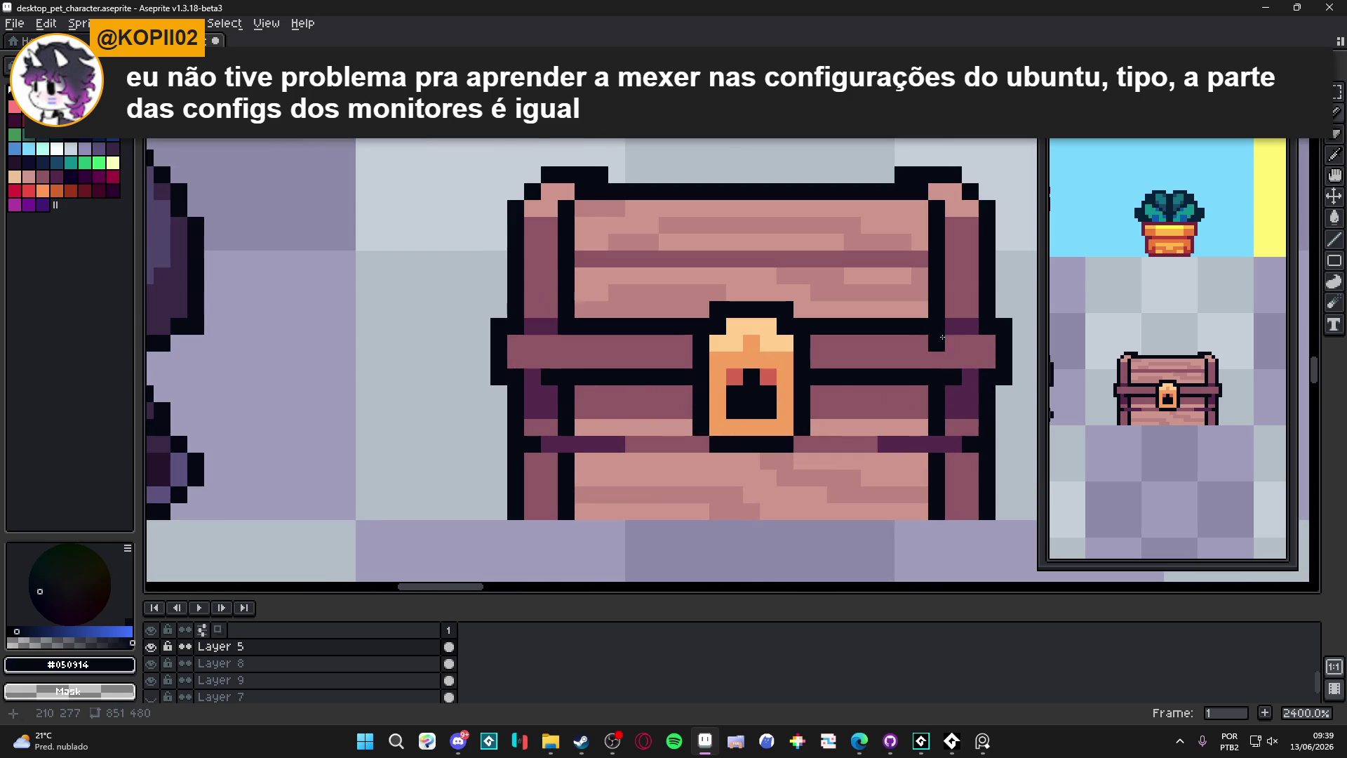
{"action": "scroll", "coordinate": [533, 400], "scroll_direction": "down", "scroll_amount": 6}
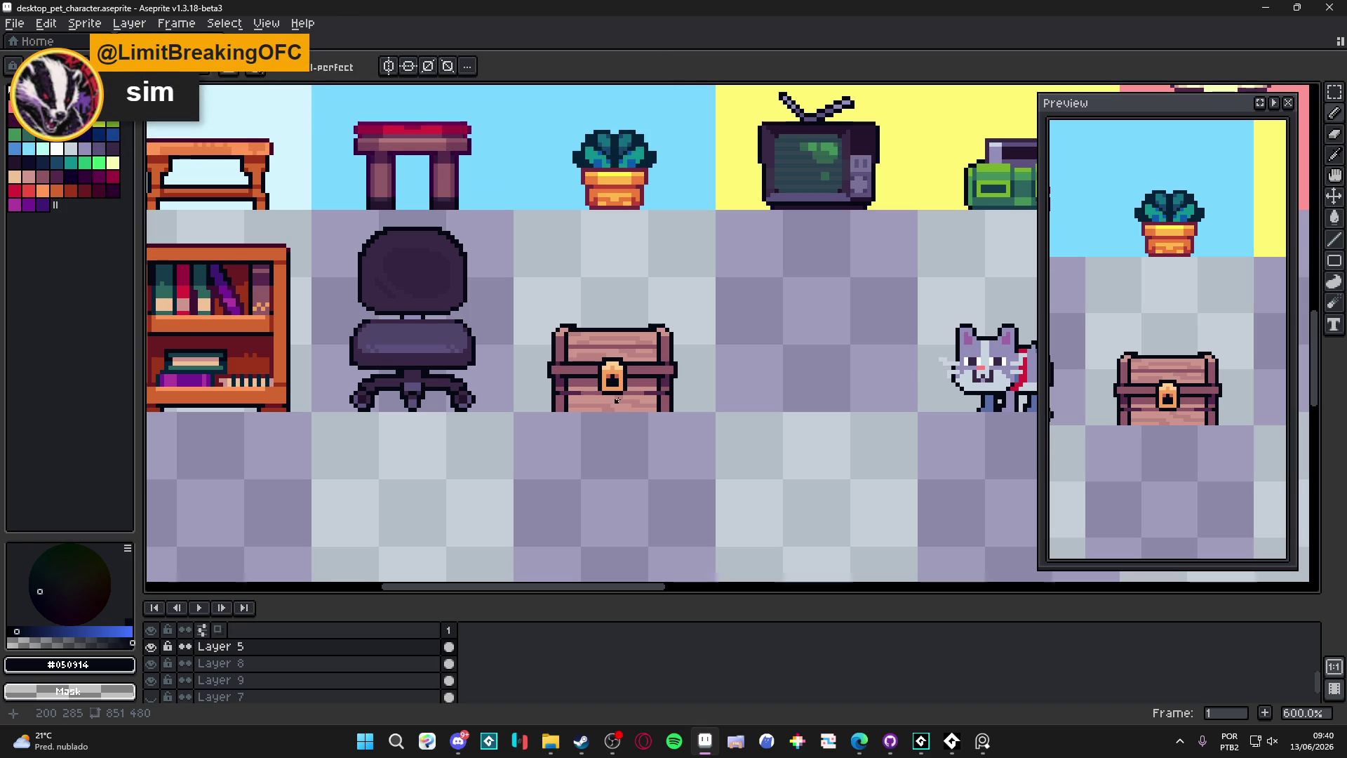
{"action": "scroll", "coordinate": [616, 400], "scroll_direction": "down", "scroll_amount": 1}
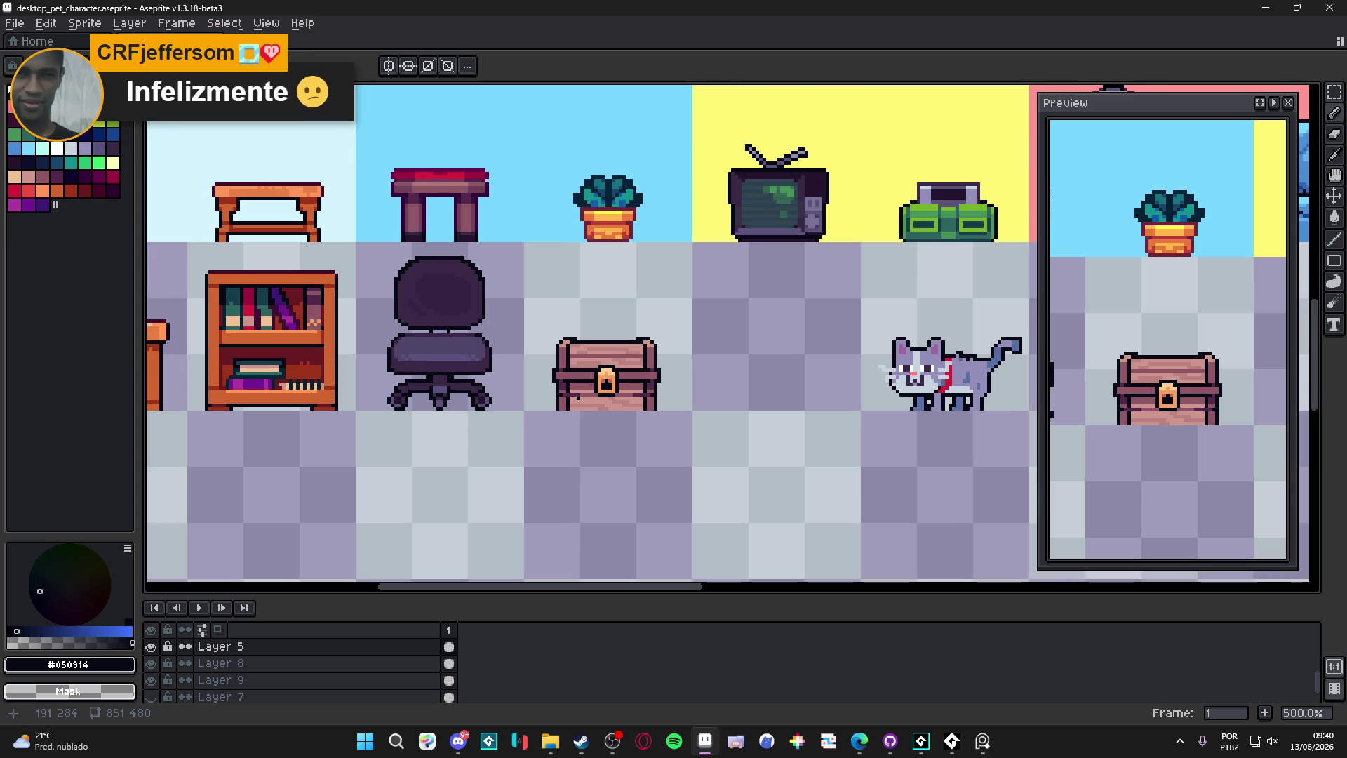
{"action": "scroll", "coordinate": [551, 377], "scroll_direction": "up", "scroll_amount": 7}
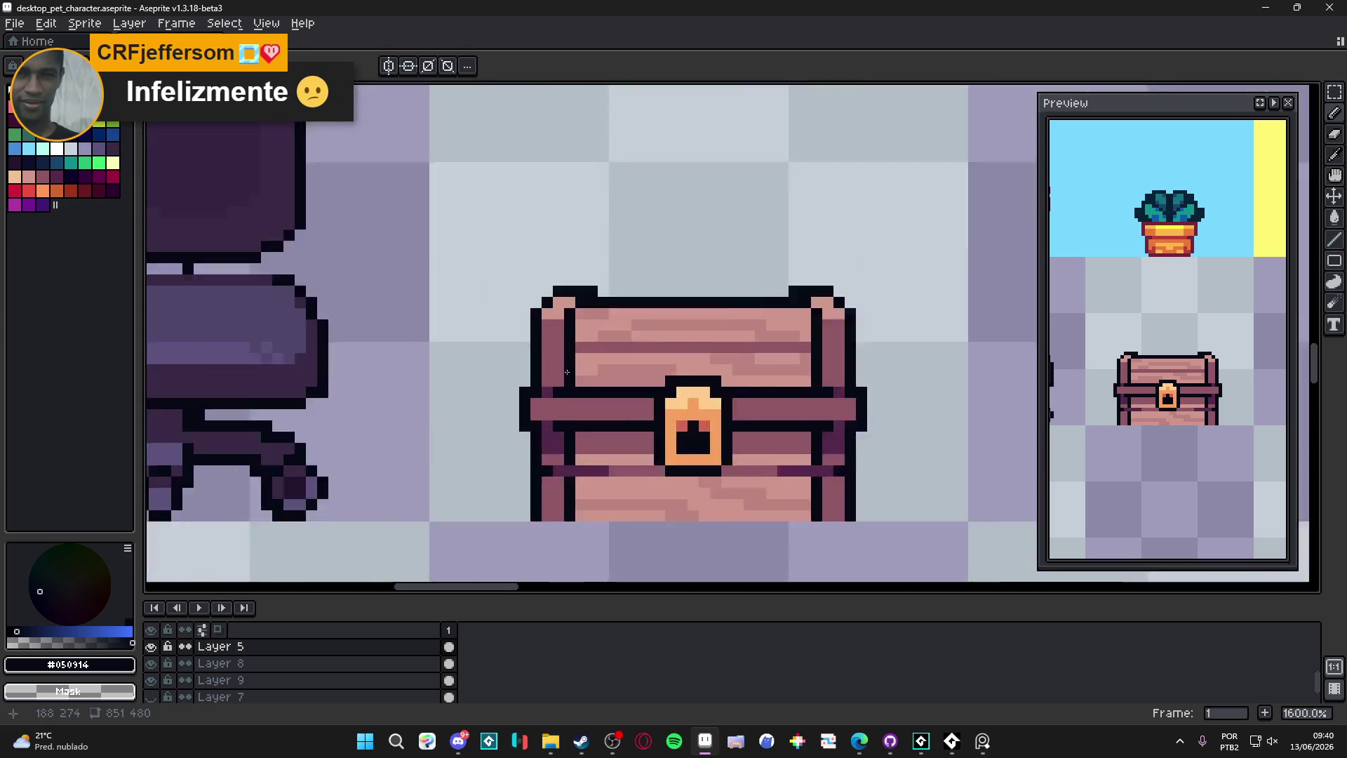
Step: Add dark purple to the chest top and repaint the right edge column and side pixel
{"action": "left_click", "coordinate": [537, 458], "text": "alt"}
{"action": "left_click", "coordinate": [582, 285]}
{"action": "left_click", "coordinate": [588, 285], "text": "alt"}
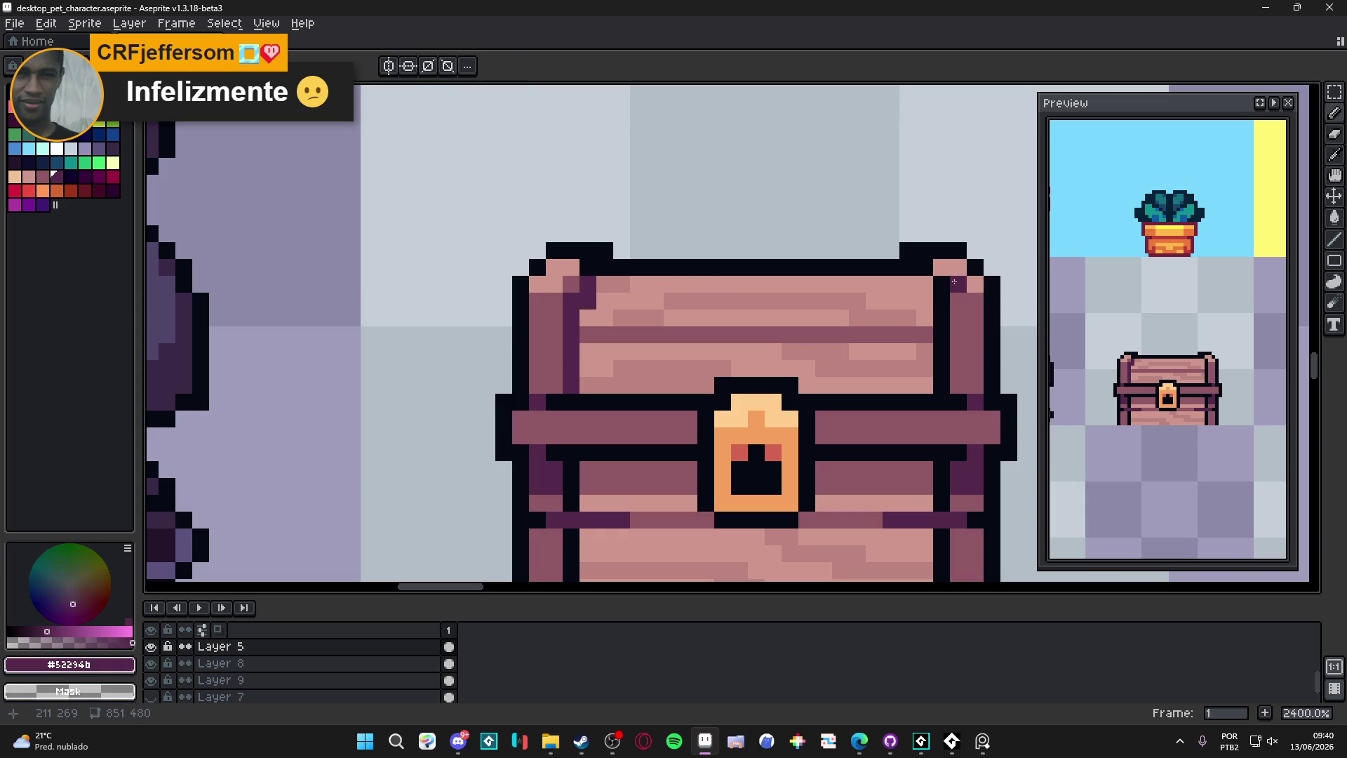
{"action": "mouse_move", "coordinate": [925, 301]}
{"action": "left_mouse_down"}
{"action": "mouse_move", "coordinate": [942, 305]}
{"action": "mouse_move", "coordinate": [942, 385]}
{"action": "left_mouse_up"}
{"action": "left_click", "coordinate": [958, 334]}
{"action": "left_click", "coordinate": [945, 286], "text": "alt"}
{"action": "scroll", "coordinate": [944, 287], "scroll_direction": "down", "scroll_amount": 6}
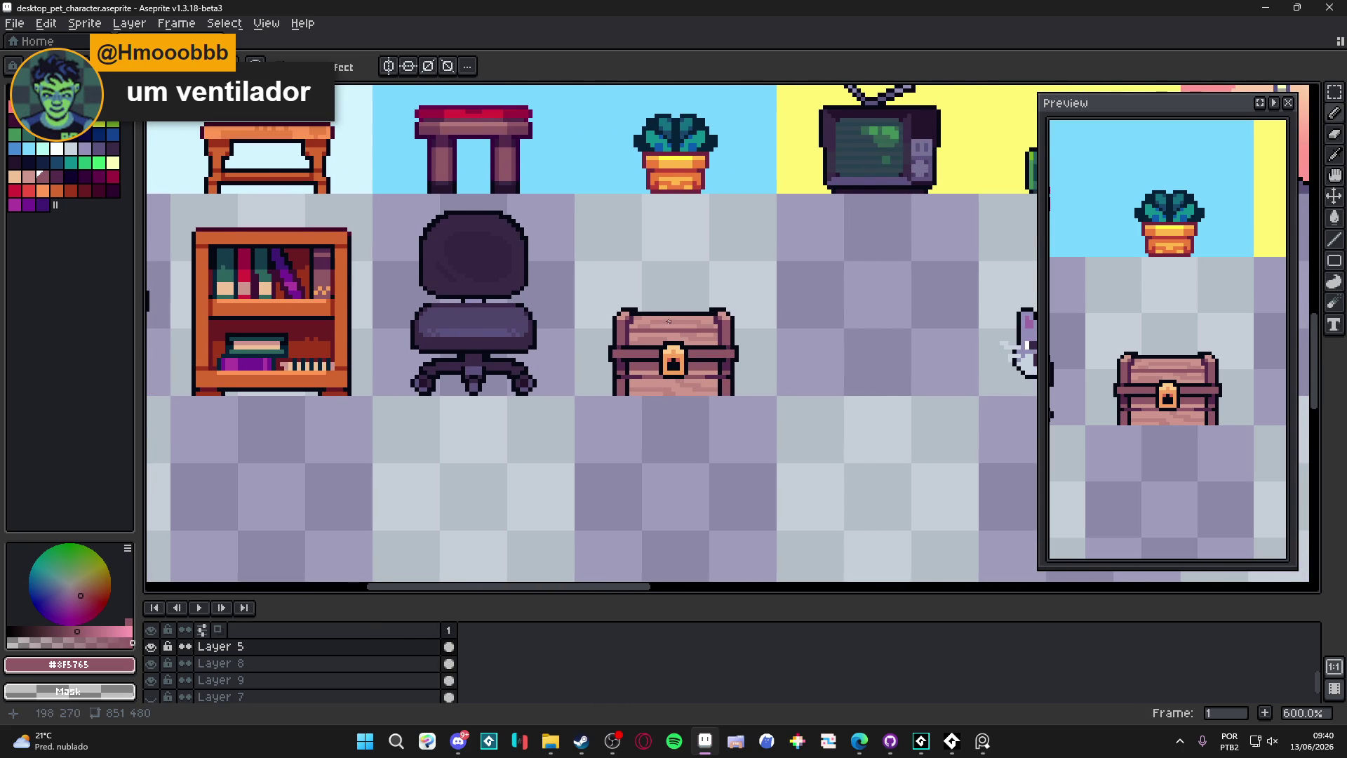
{"action": "scroll", "coordinate": [672, 343], "scroll_direction": "down", "scroll_amount": 2}
{"action": "scroll", "coordinate": [672, 343], "scroll_direction": "up", "scroll_amount": 8}
Step: Paint light peach highlight rows and single pixels across the chest lid
{"action": "left_click", "coordinate": [697, 319], "text": "alt"}
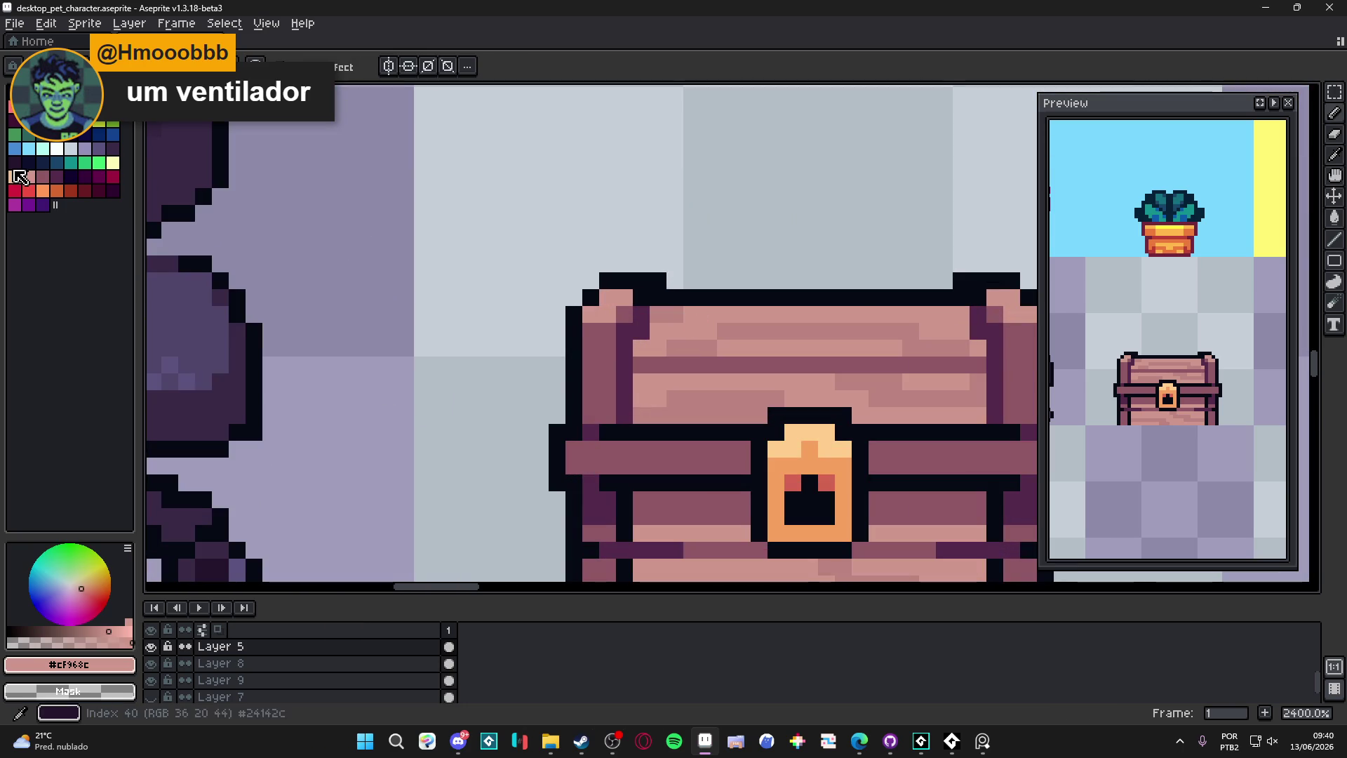
{"action": "left_click", "coordinate": [19, 176]}
{"action": "left_click", "coordinate": [706, 323]}
{"action": "left_click_drag", "start_coordinate": [723, 314], "coordinate": [955, 313]}
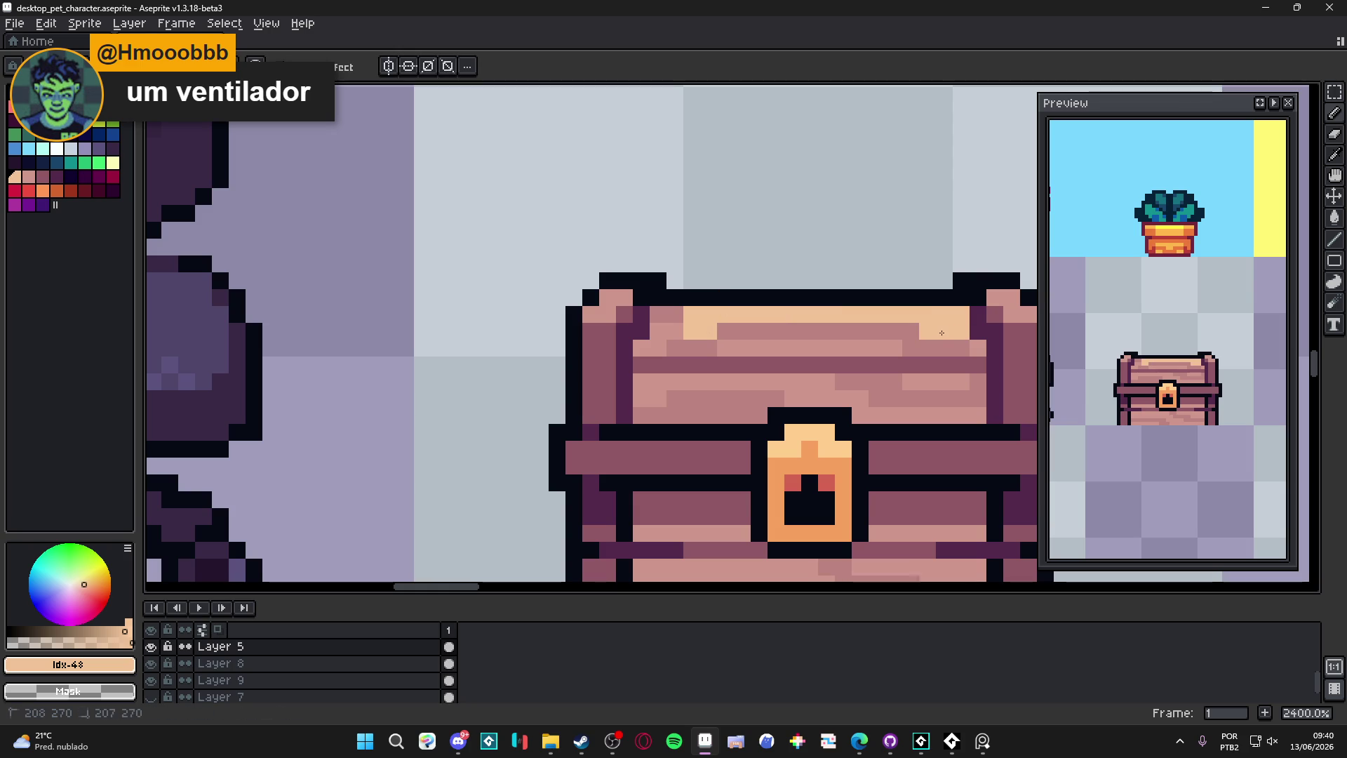
{"action": "left_click_drag", "start_coordinate": [895, 348], "coordinate": [724, 348]}
{"action": "left_click", "coordinate": [675, 331]}
{"action": "left_click", "coordinate": [641, 348]}
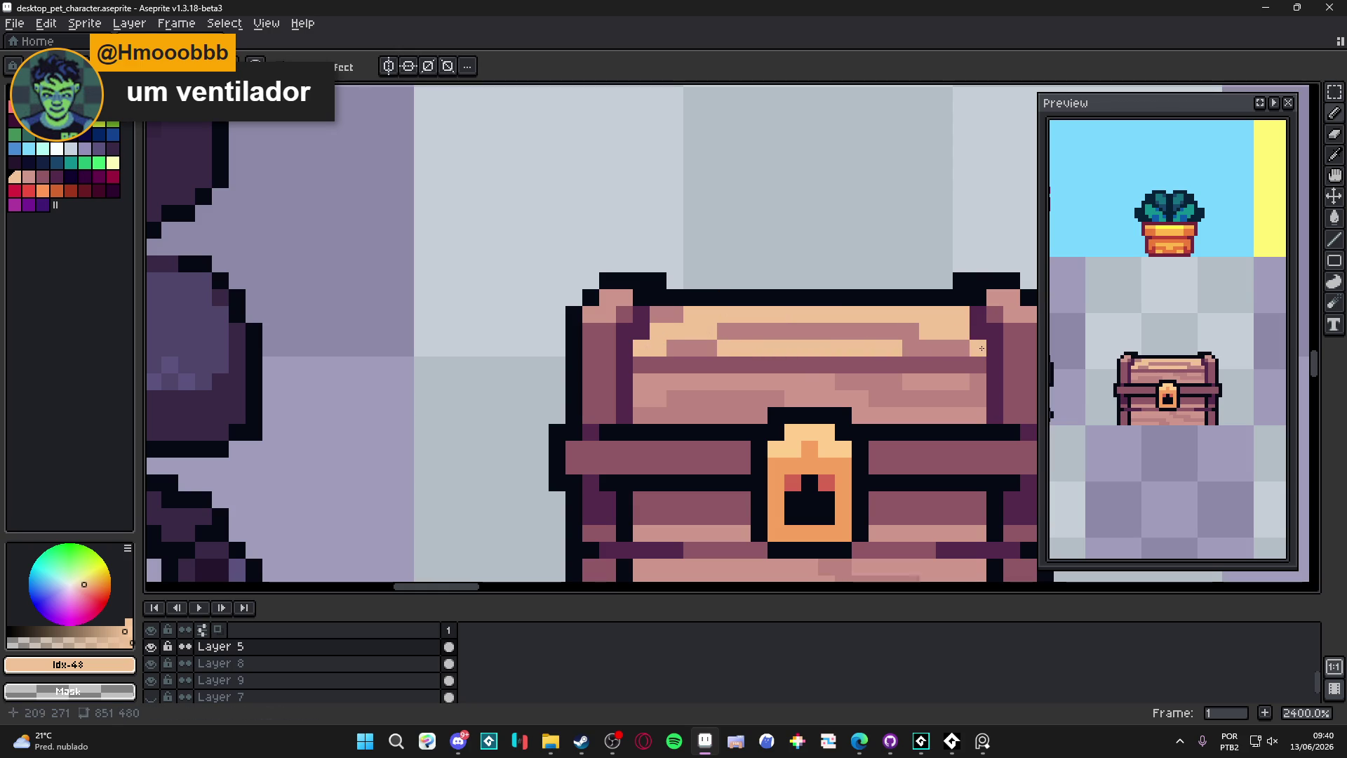
Step: Repaint parts of the lid rows in pink #CF968C and add a light #F0C297 stripe
{"action": "left_click", "coordinate": [964, 346], "text": "alt"}
{"action": "mouse_move", "coordinate": [964, 346]}
{"action": "left_mouse_down"}
{"action": "mouse_move", "coordinate": [905, 347]}
{"action": "mouse_move", "coordinate": [906, 330]}
{"action": "mouse_move", "coordinate": [717, 334]}
{"action": "left_mouse_up"}
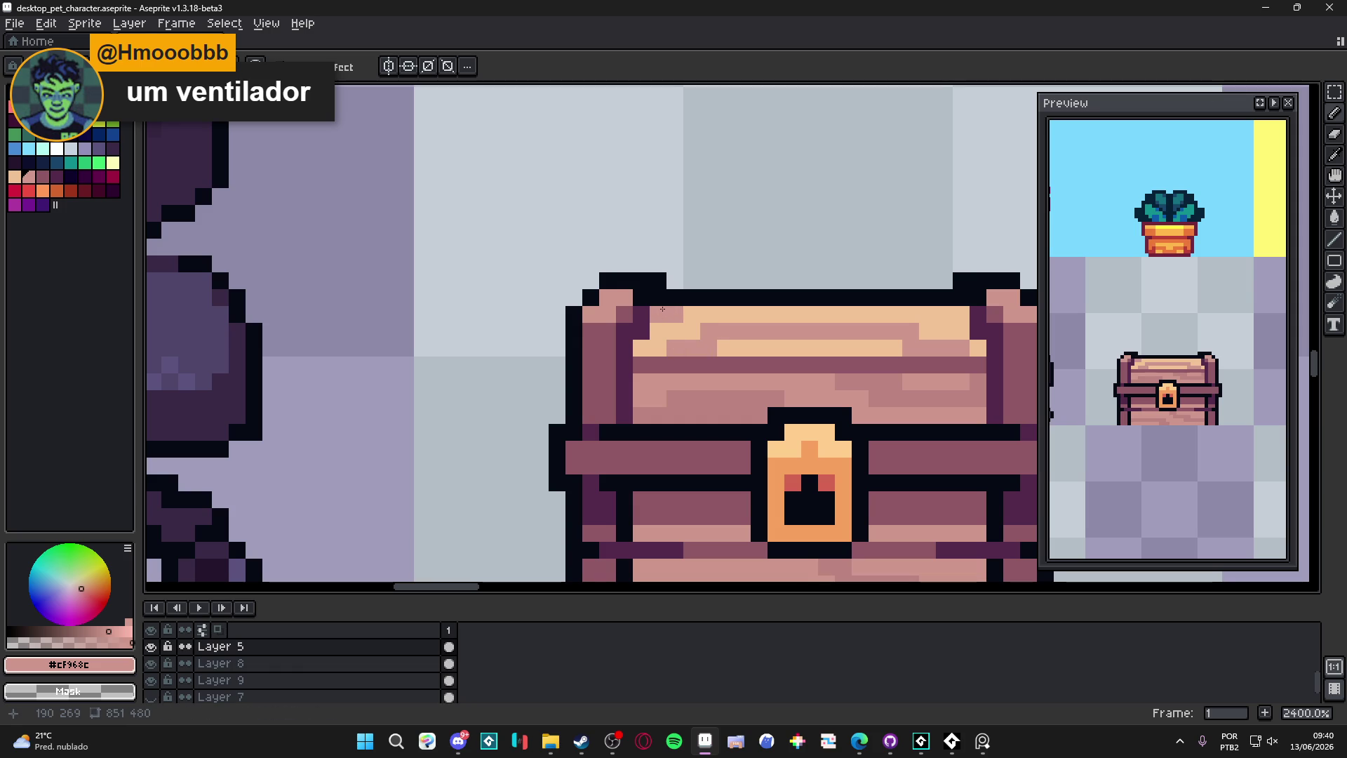
{"action": "scroll", "coordinate": [715, 328], "scroll_direction": "down", "scroll_amount": 2}
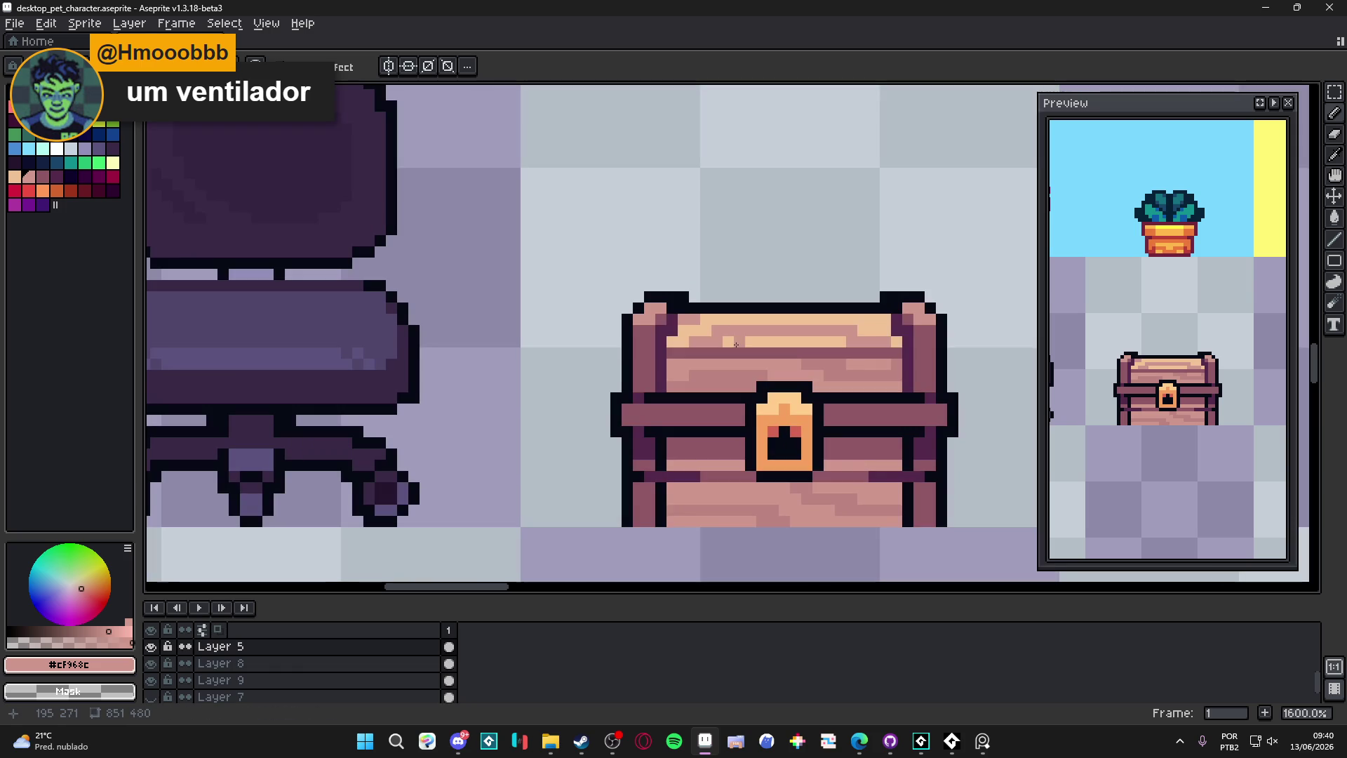
{"action": "scroll", "coordinate": [735, 357], "scroll_direction": "up", "scroll_amount": 2}
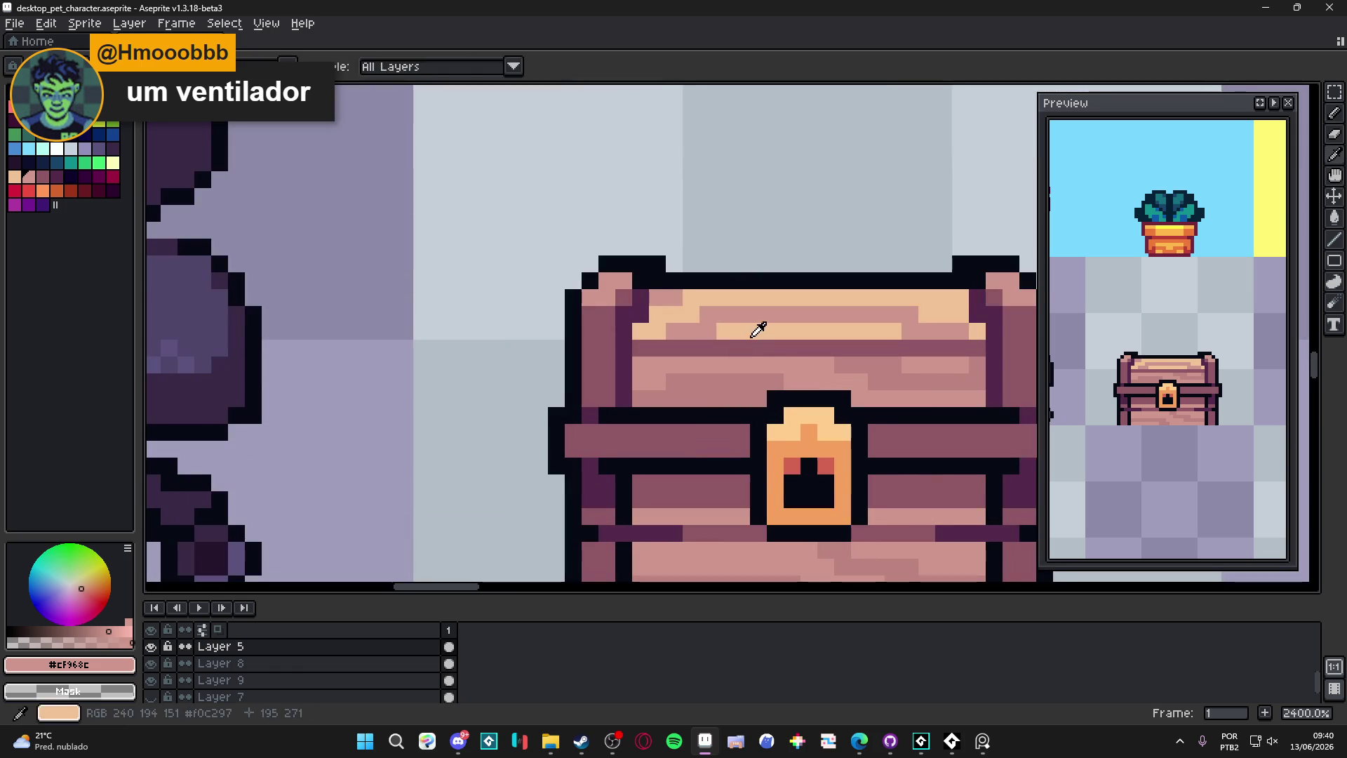
{"action": "left_click", "coordinate": [755, 330], "text": "alt"}
{"action": "left_click_drag", "start_coordinate": [742, 364], "coordinate": [969, 366]}
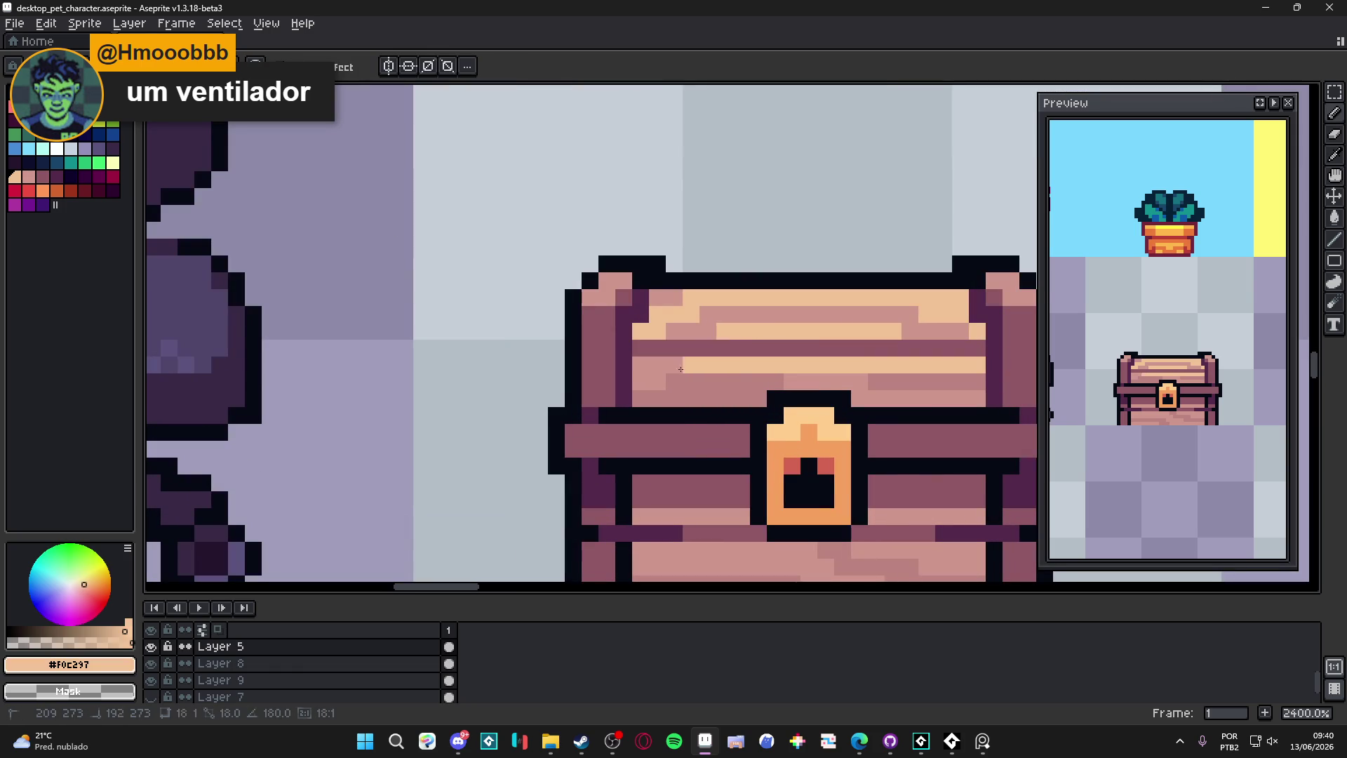
Step: Draw a dark purple #522946 line along the lid's top edge to its left corner cap
{"action": "scroll", "coordinate": [713, 380], "scroll_direction": "down", "scroll_amount": 3}
{"action": "scroll", "coordinate": [713, 380], "scroll_direction": "down", "scroll_amount": 2}
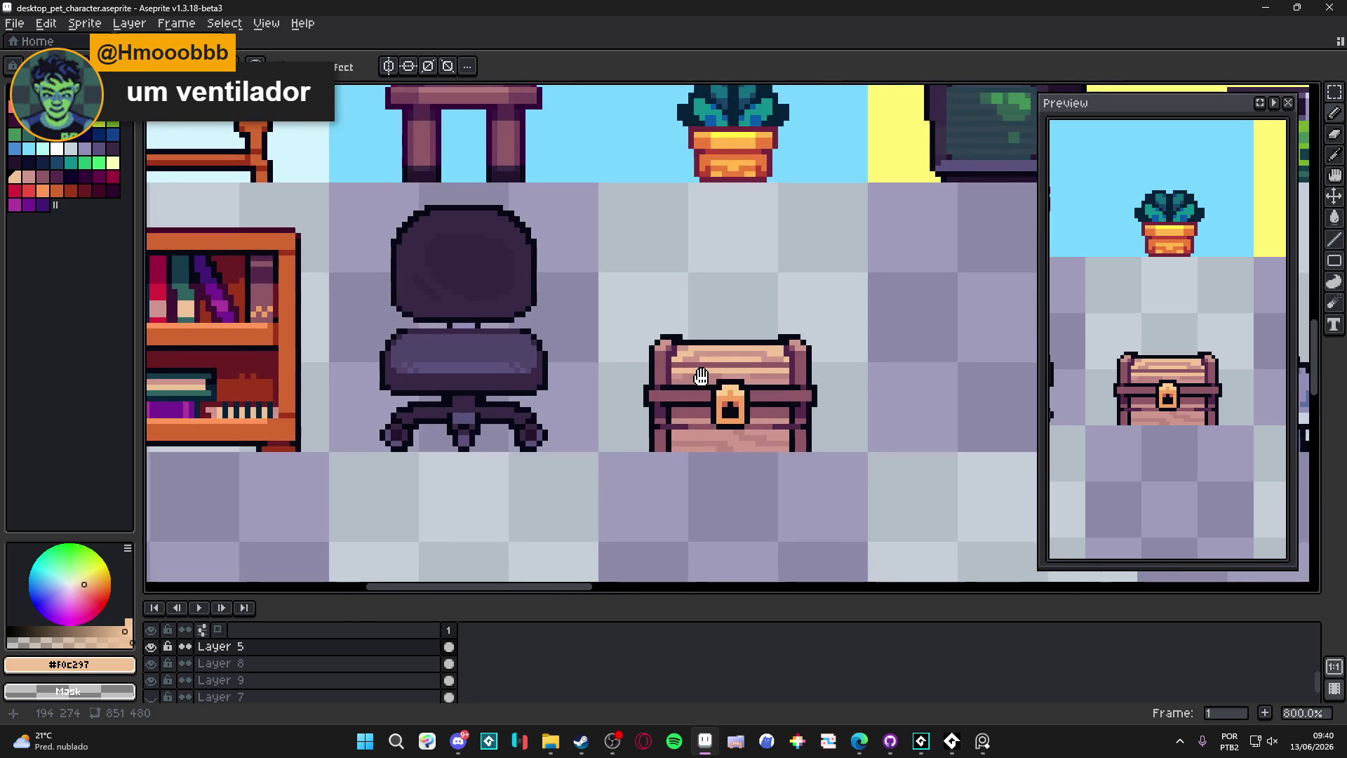
{"action": "scroll", "coordinate": [677, 385], "scroll_direction": "down", "scroll_amount": 3}
{"action": "scroll", "coordinate": [663, 401], "scroll_direction": "up", "scroll_amount": 3}
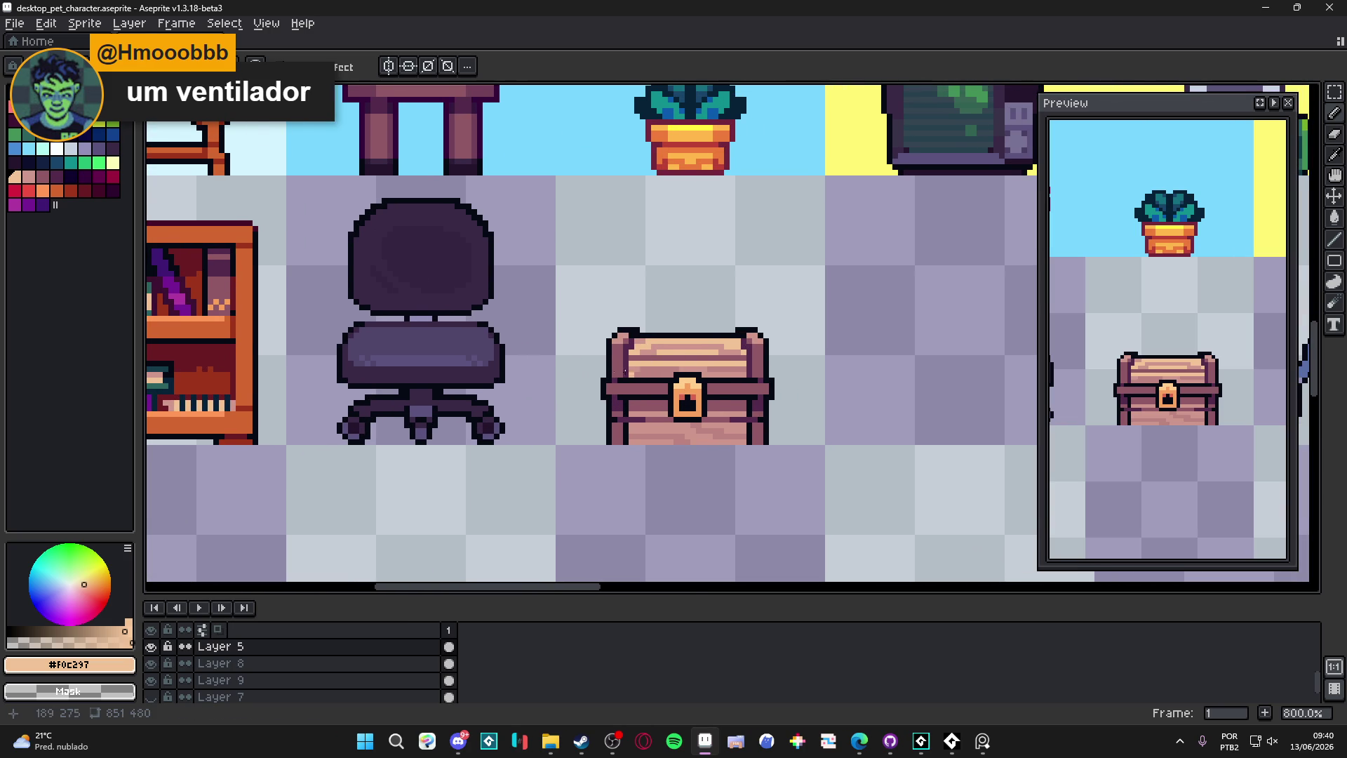
{"action": "scroll", "coordinate": [702, 350], "scroll_direction": "up", "scroll_amount": 3}
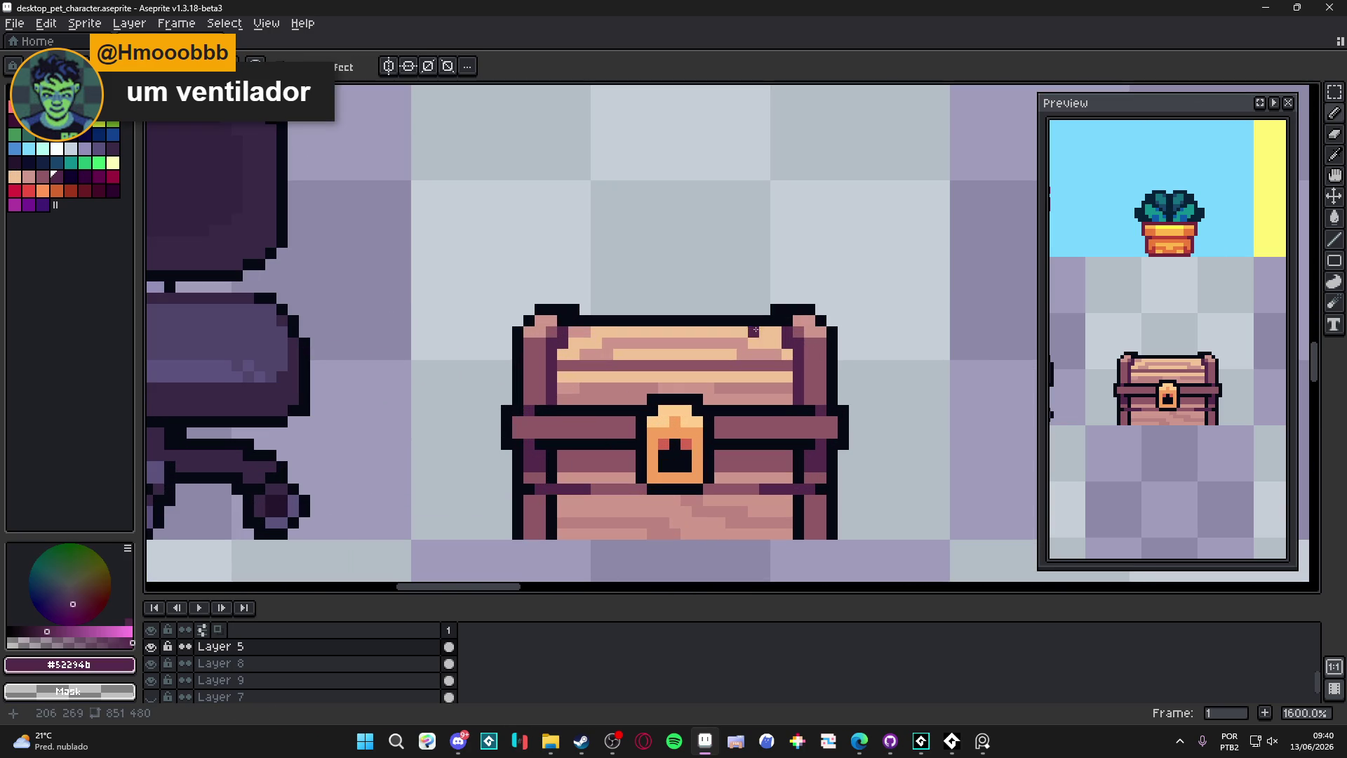
{"action": "left_click_drag", "start_coordinate": [766, 321], "coordinate": [582, 327]}
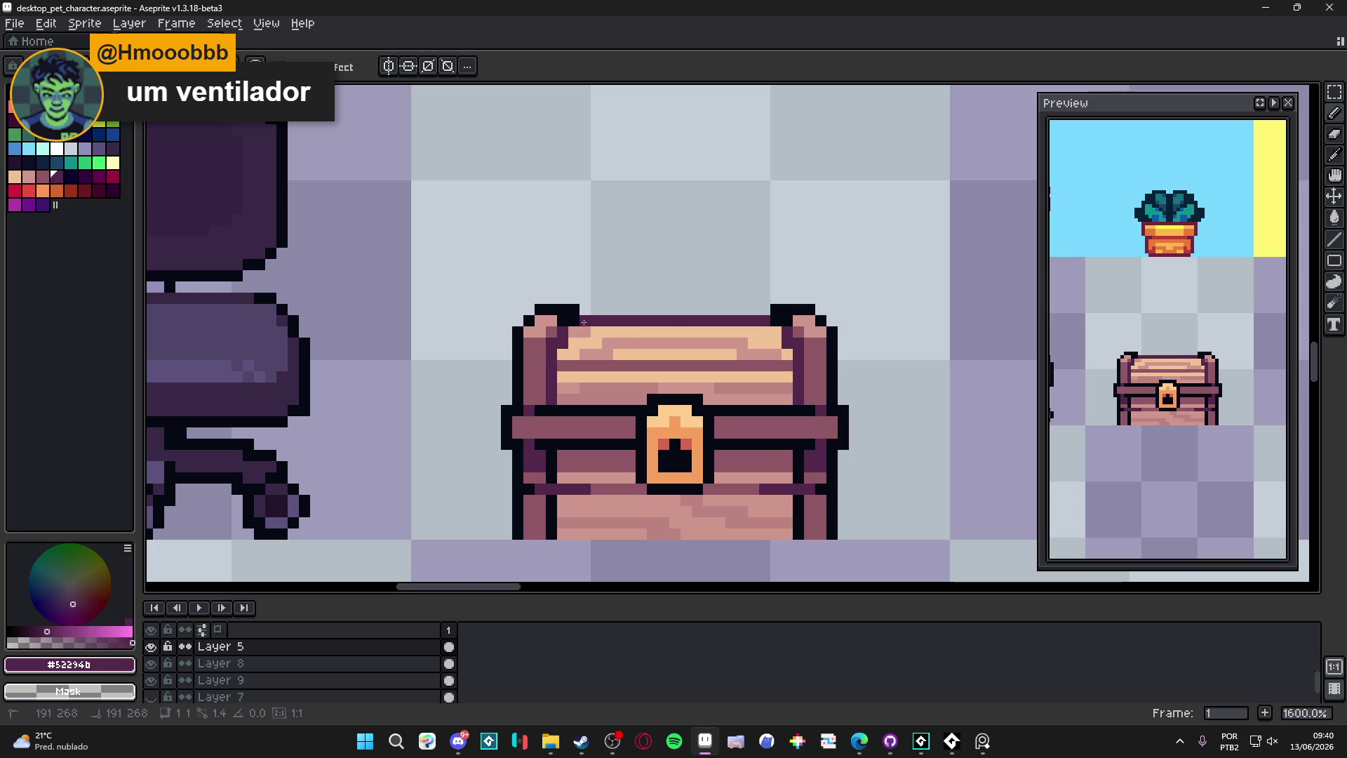
{"action": "scroll", "coordinate": [689, 400], "scroll_direction": "down", "scroll_amount": 3}
{"action": "scroll", "coordinate": [609, 332], "scroll_direction": "up", "scroll_amount": 6}
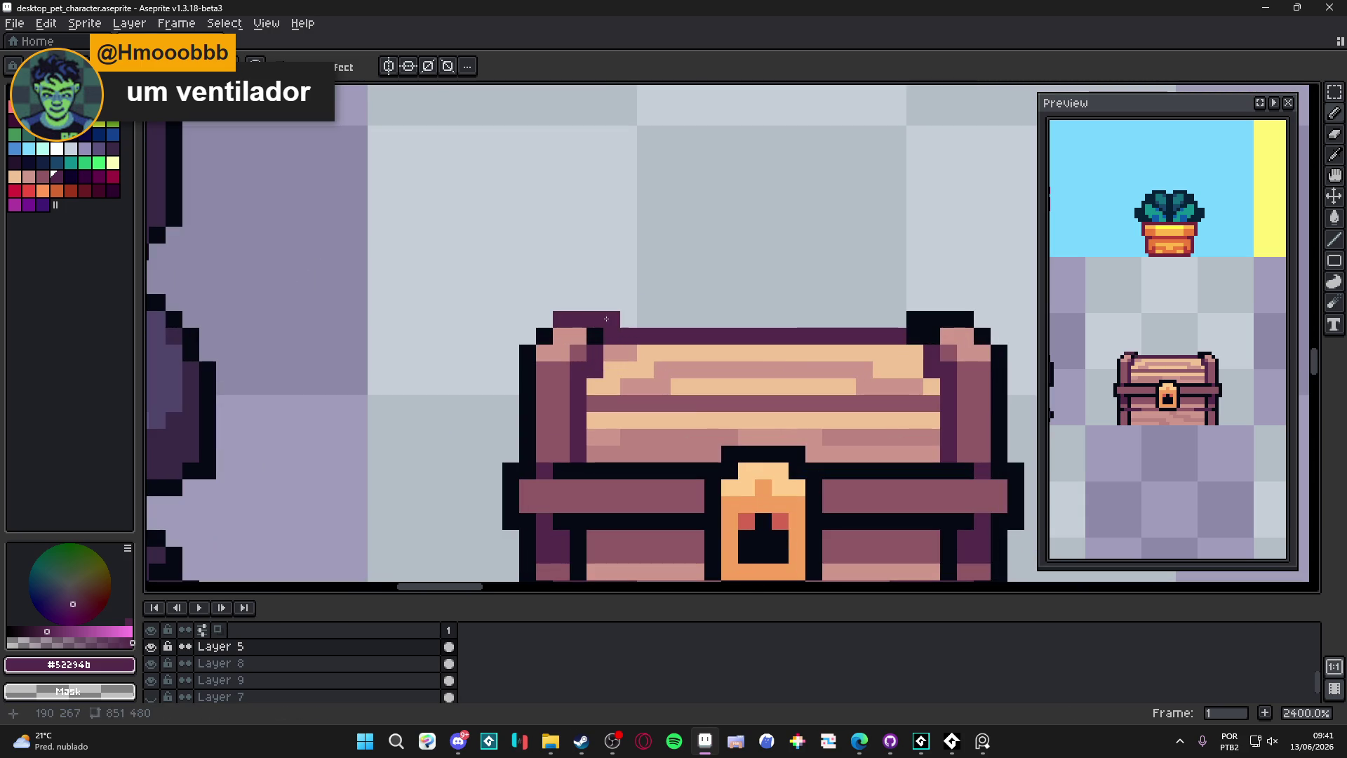
{"action": "left_click_drag", "start_coordinate": [914, 320], "coordinate": [966, 320]}
{"action": "left_click", "coordinate": [933, 336]}
{"action": "left_click", "coordinate": [595, 337]}
{"action": "left_click", "coordinate": [544, 336]}
{"action": "left_click", "coordinate": [527, 353]}
{"action": "key", "text": "ctrl+z"}
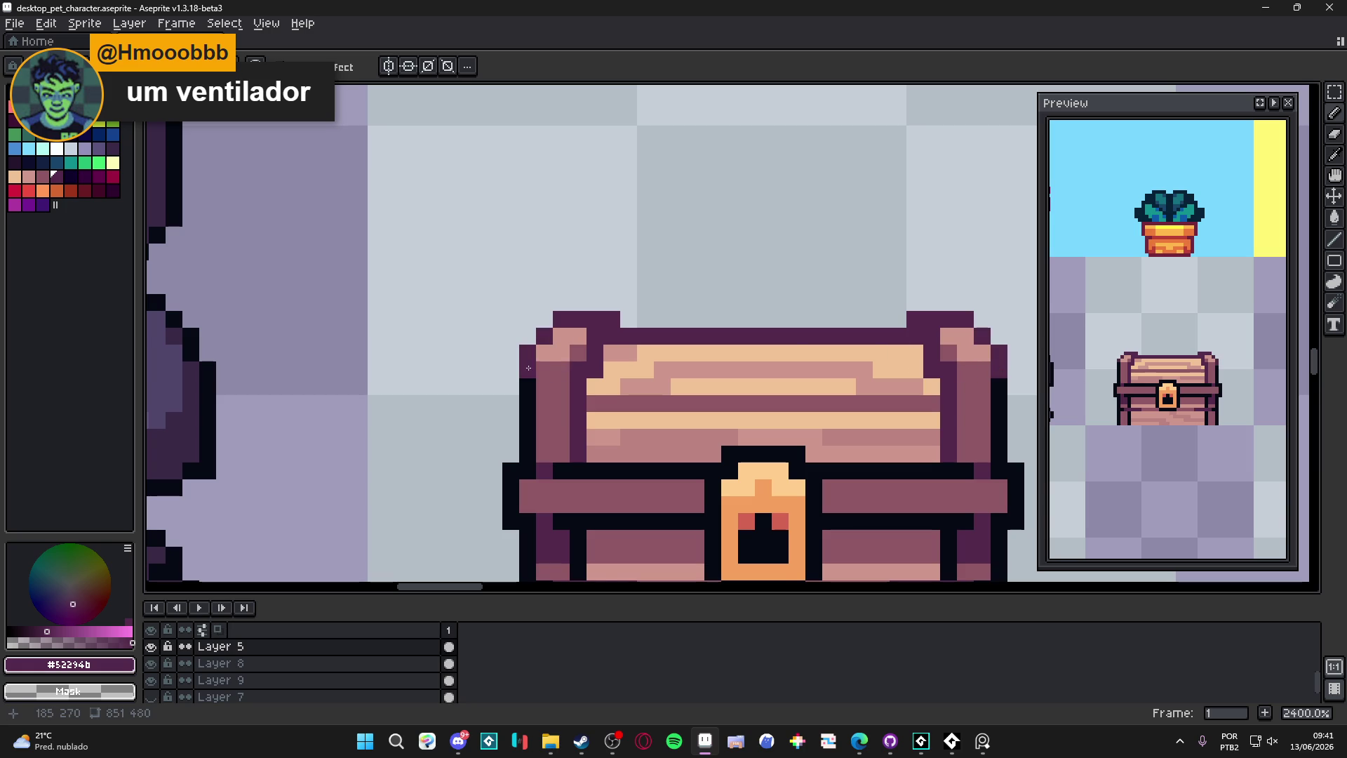
{"action": "scroll", "coordinate": [717, 380], "scroll_direction": "down", "scroll_amount": 5}
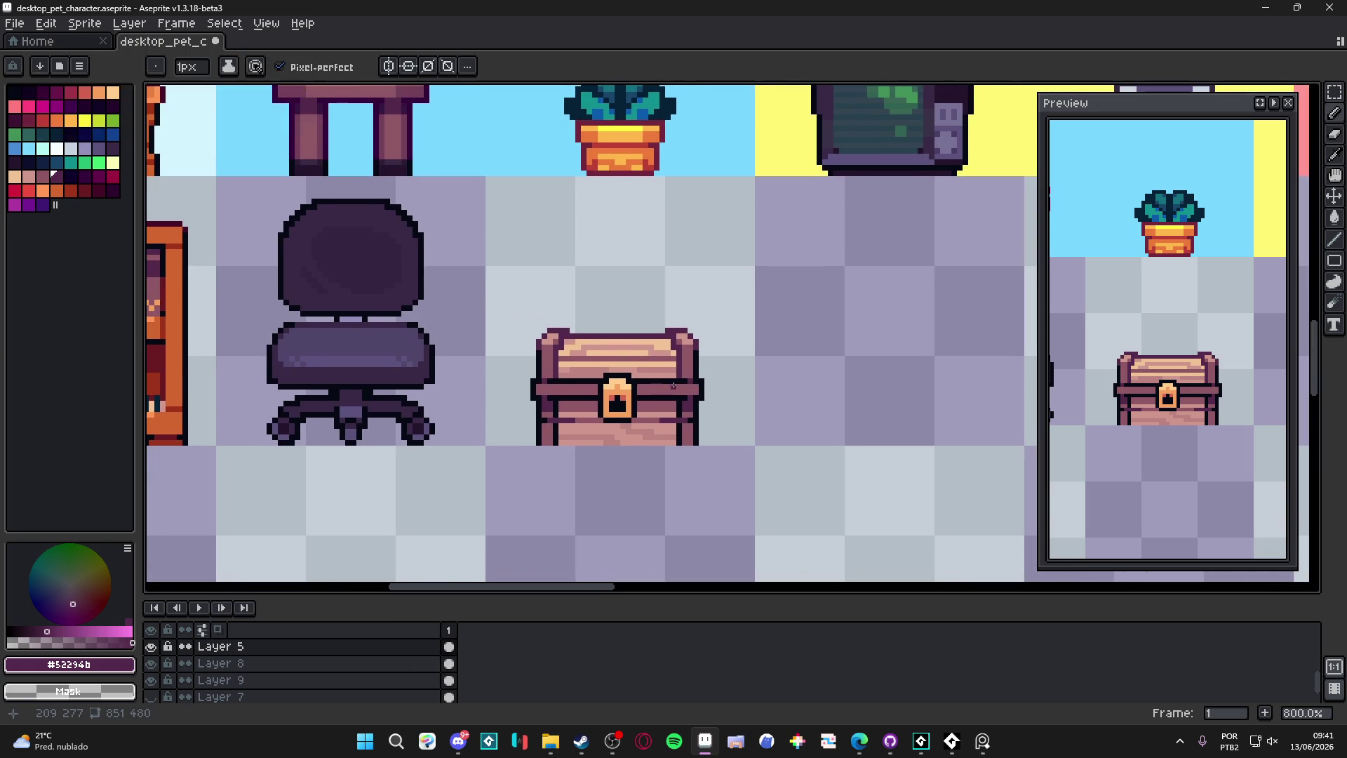
{"action": "scroll", "coordinate": [598, 340], "scroll_direction": "up", "scroll_amount": 5}
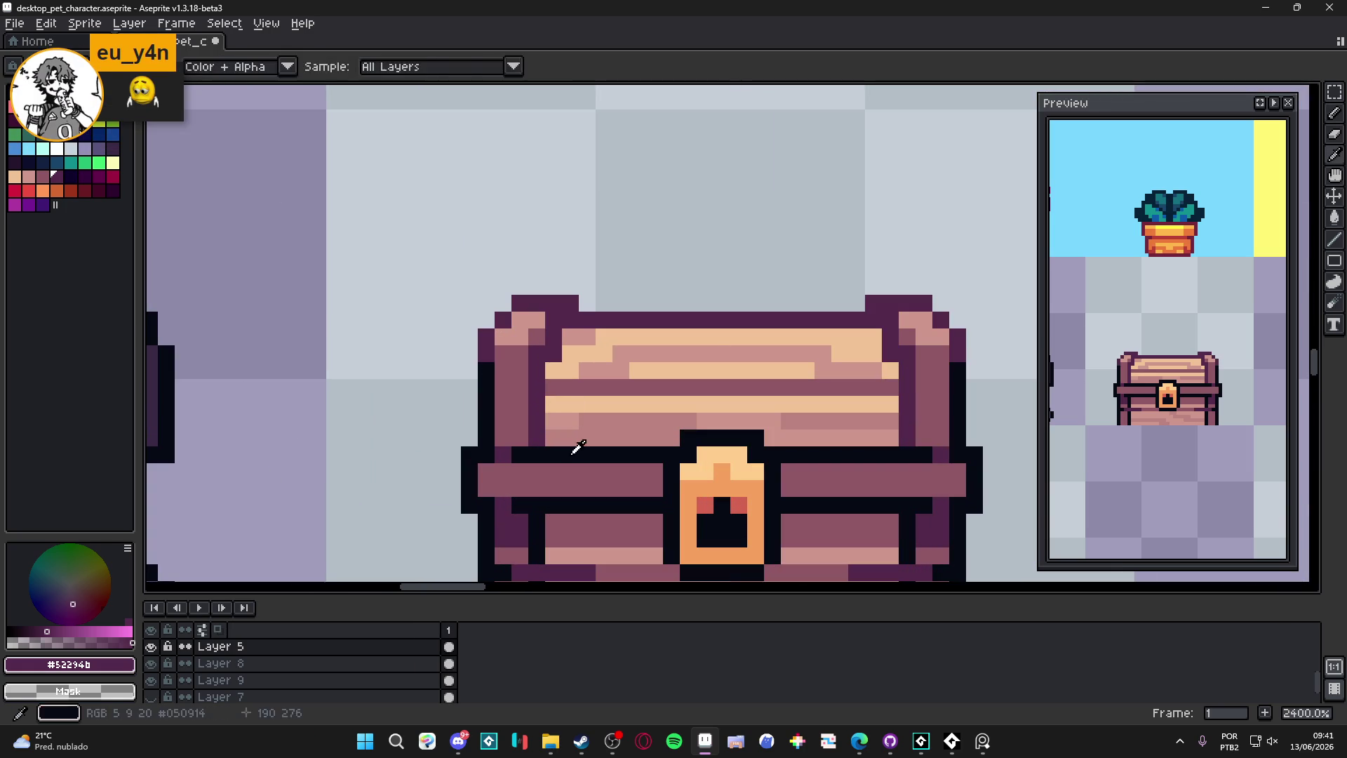
{"action": "left_click", "coordinate": [574, 452], "text": "alt"}
{"action": "left_click", "coordinate": [557, 325]}
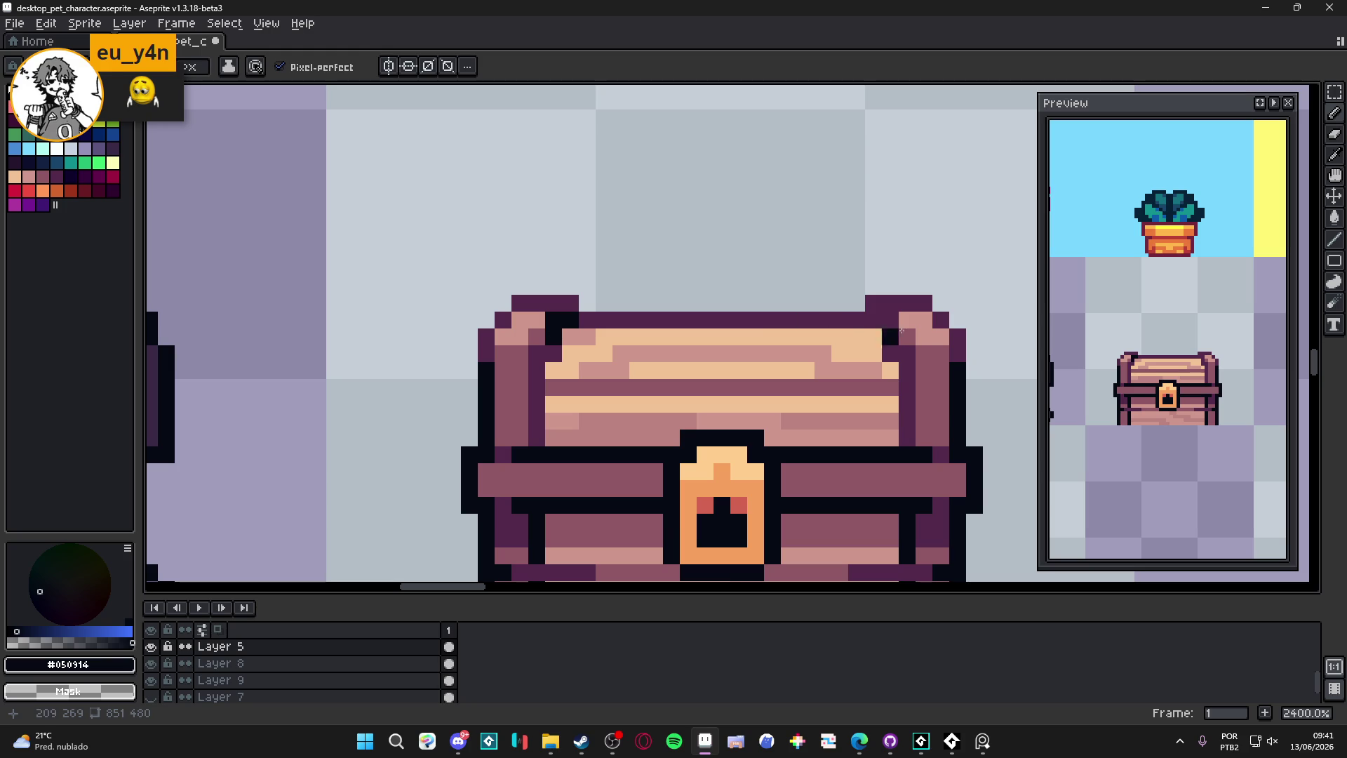
{"action": "left_click_drag", "start_coordinate": [874, 320], "coordinate": [890, 337]}
{"action": "scroll", "coordinate": [895, 334], "scroll_direction": "down", "scroll_amount": 5}
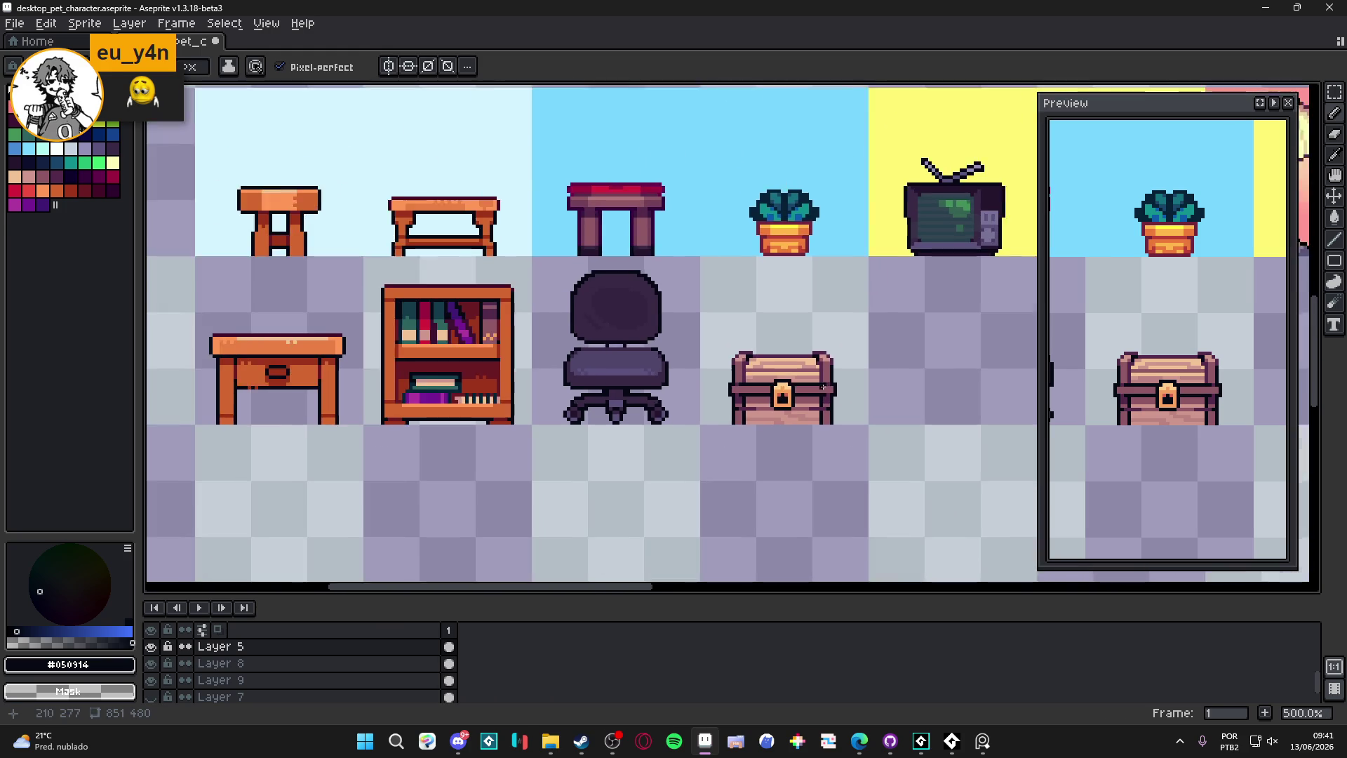
{"action": "scroll", "coordinate": [744, 362], "scroll_direction": "right", "scroll_amount": 2}
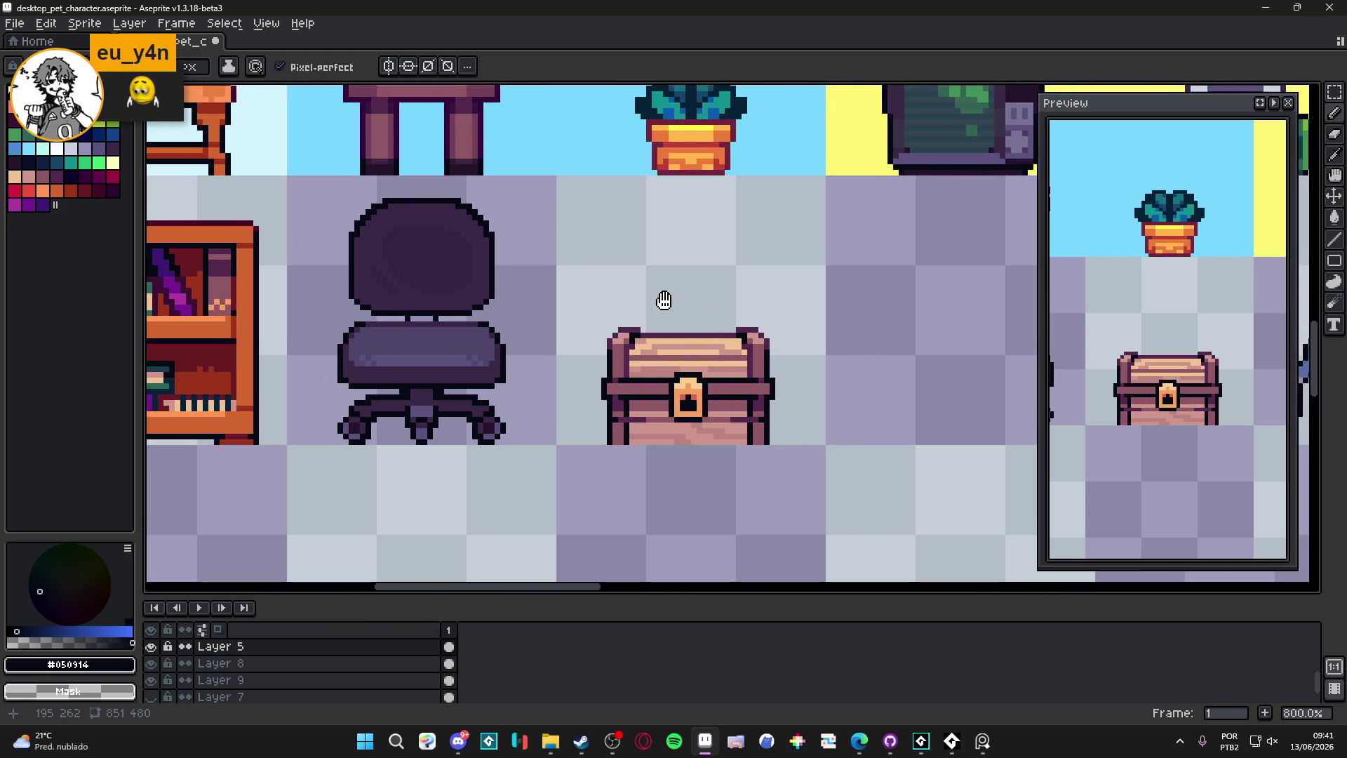
{"action": "scroll", "coordinate": [701, 386], "scroll_direction": "up", "scroll_amount": 2}
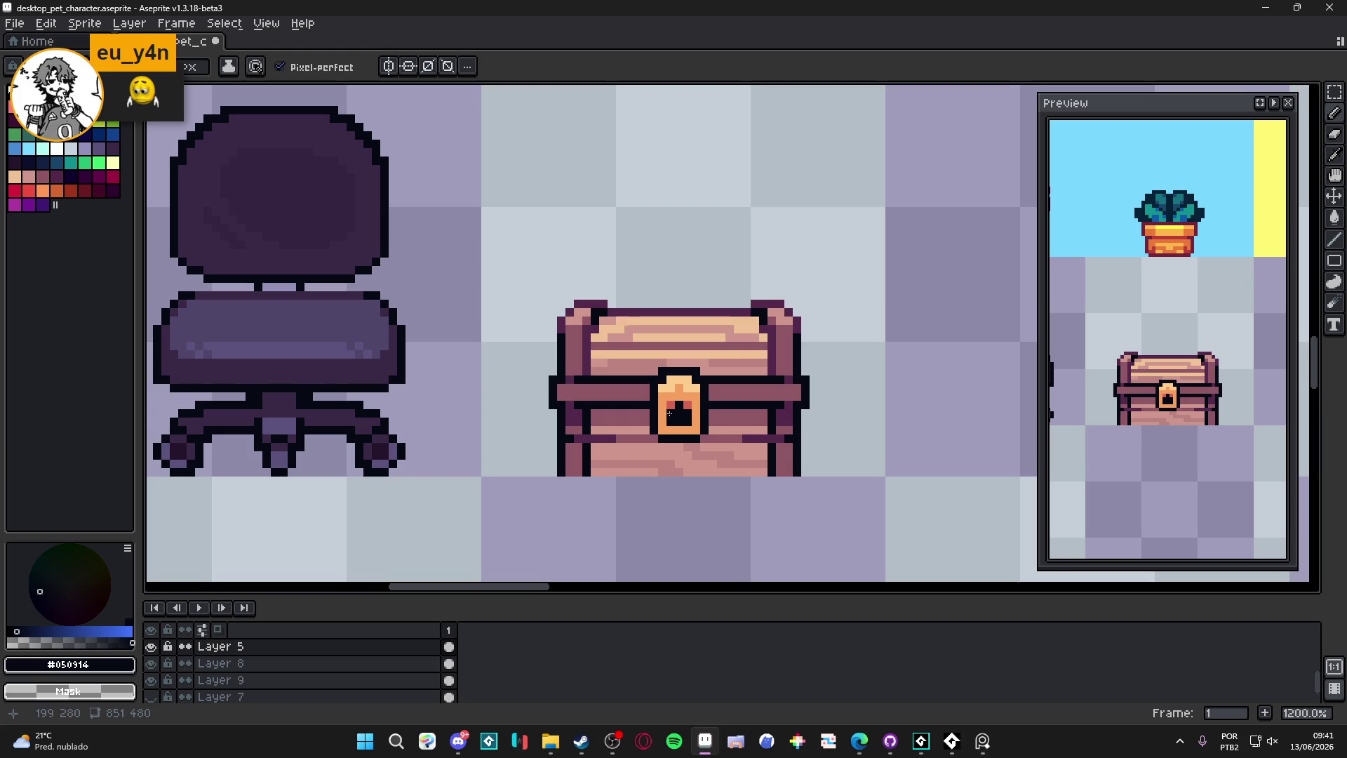
{"action": "scroll", "coordinate": [665, 405], "scroll_direction": "down", "scroll_amount": 2}
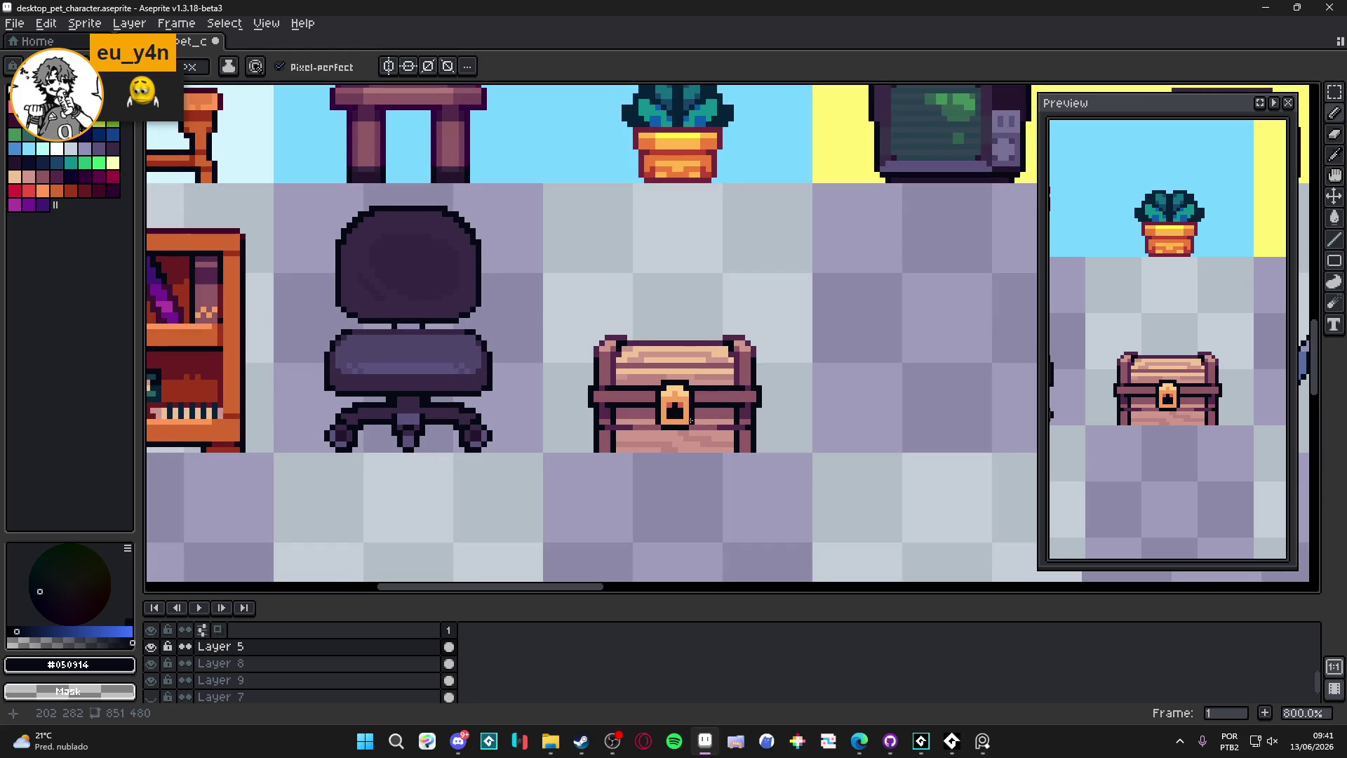
{"action": "scroll", "coordinate": [652, 410], "scroll_direction": "up", "scroll_amount": 2}
{"action": "left_click", "coordinate": [650, 415], "text": "alt"}
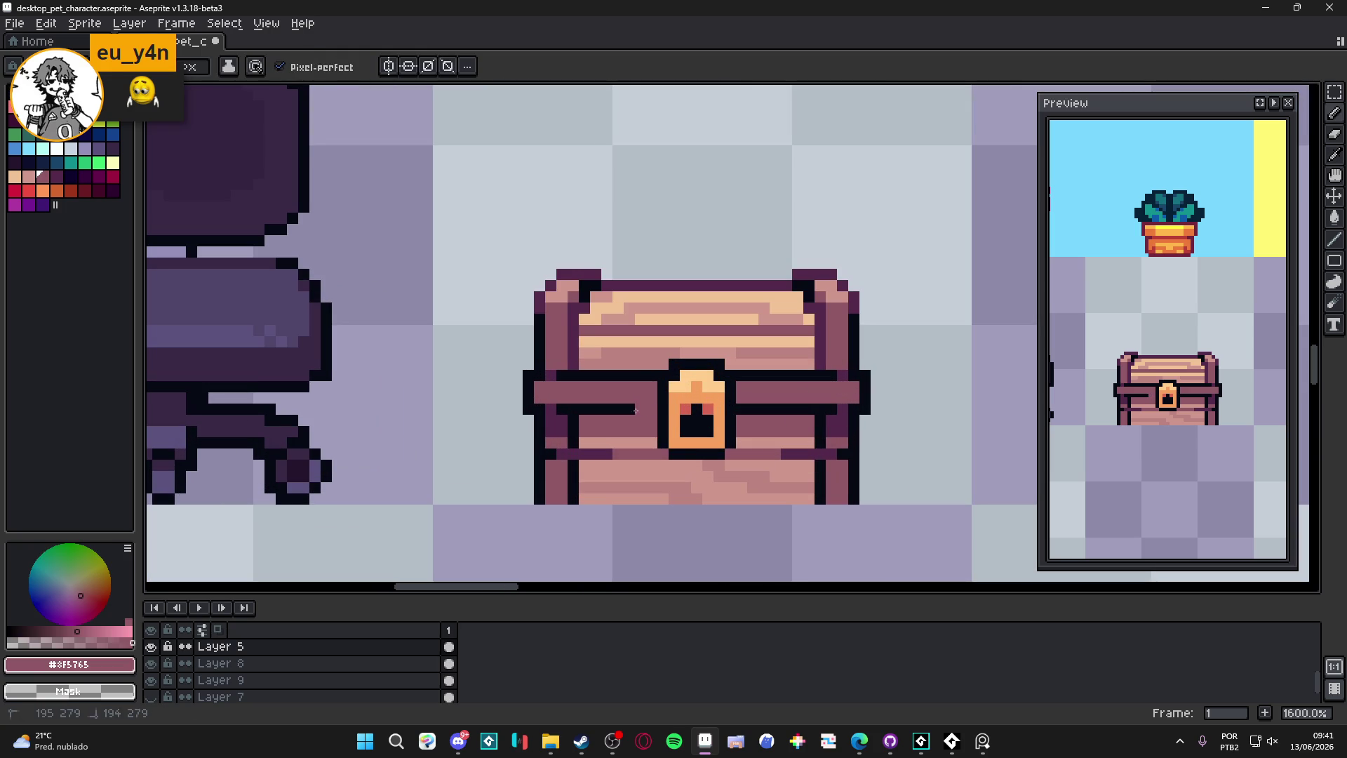
{"action": "left_click", "coordinate": [760, 414], "text": "alt"}
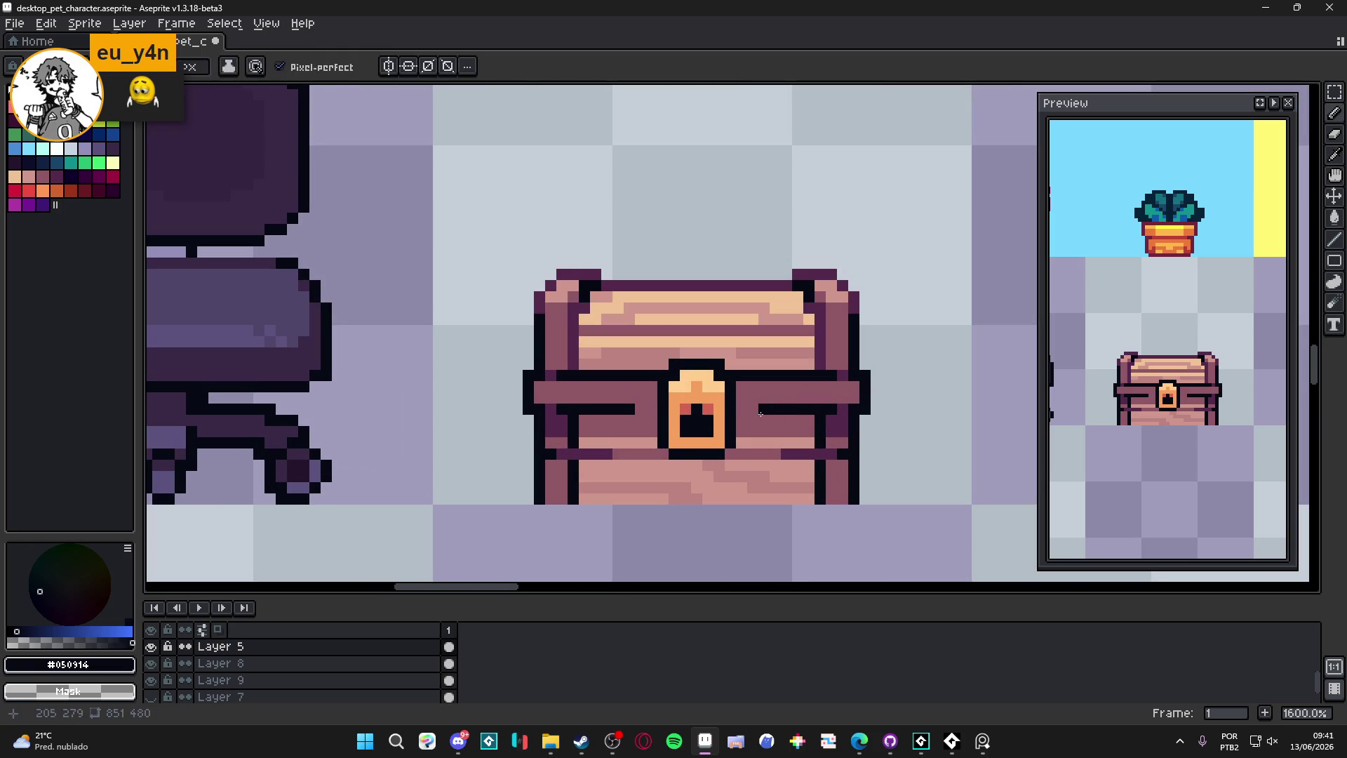
Step: With vertical symmetry on, outline the strap and lock mount in dark pixels, undoing the top bump
{"action": "left_click", "coordinate": [389, 66]}
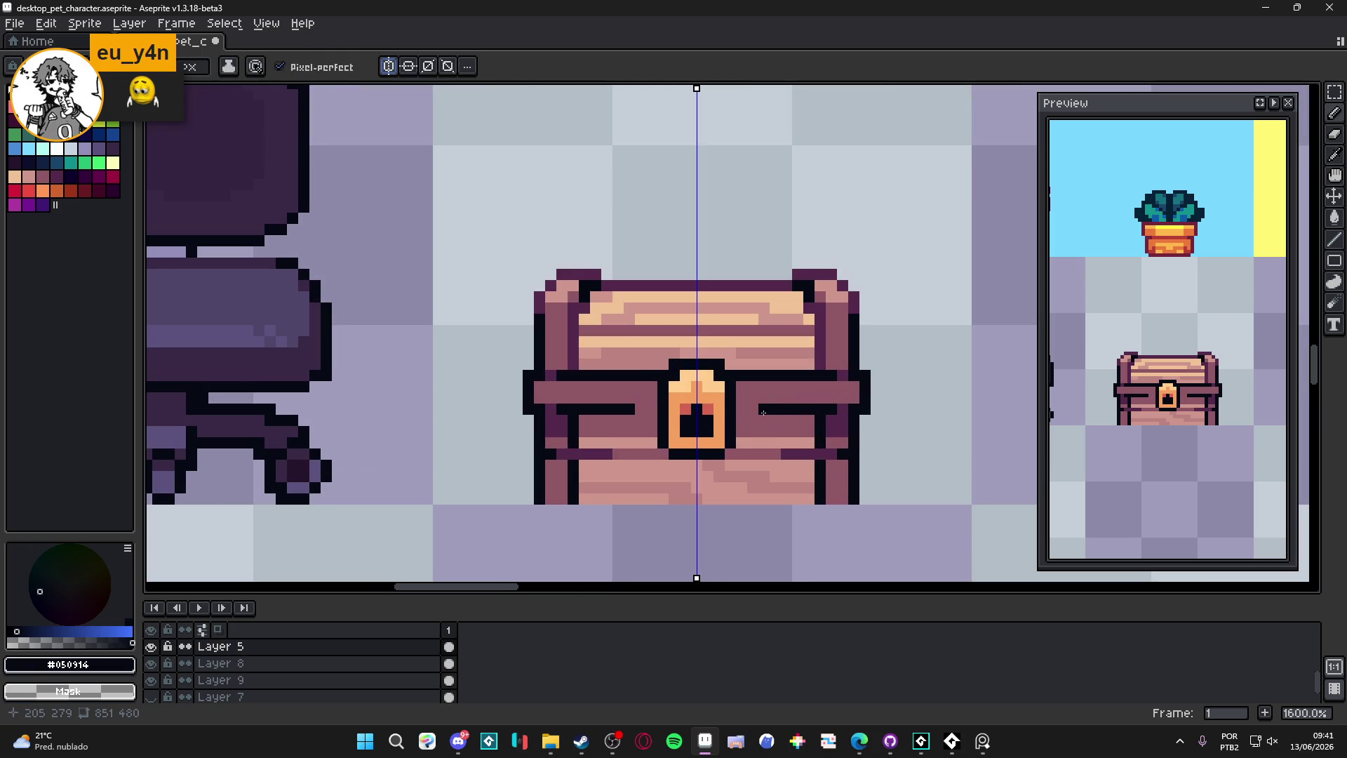
{"action": "left_click_drag", "start_coordinate": [759, 420], "coordinate": [741, 443]}
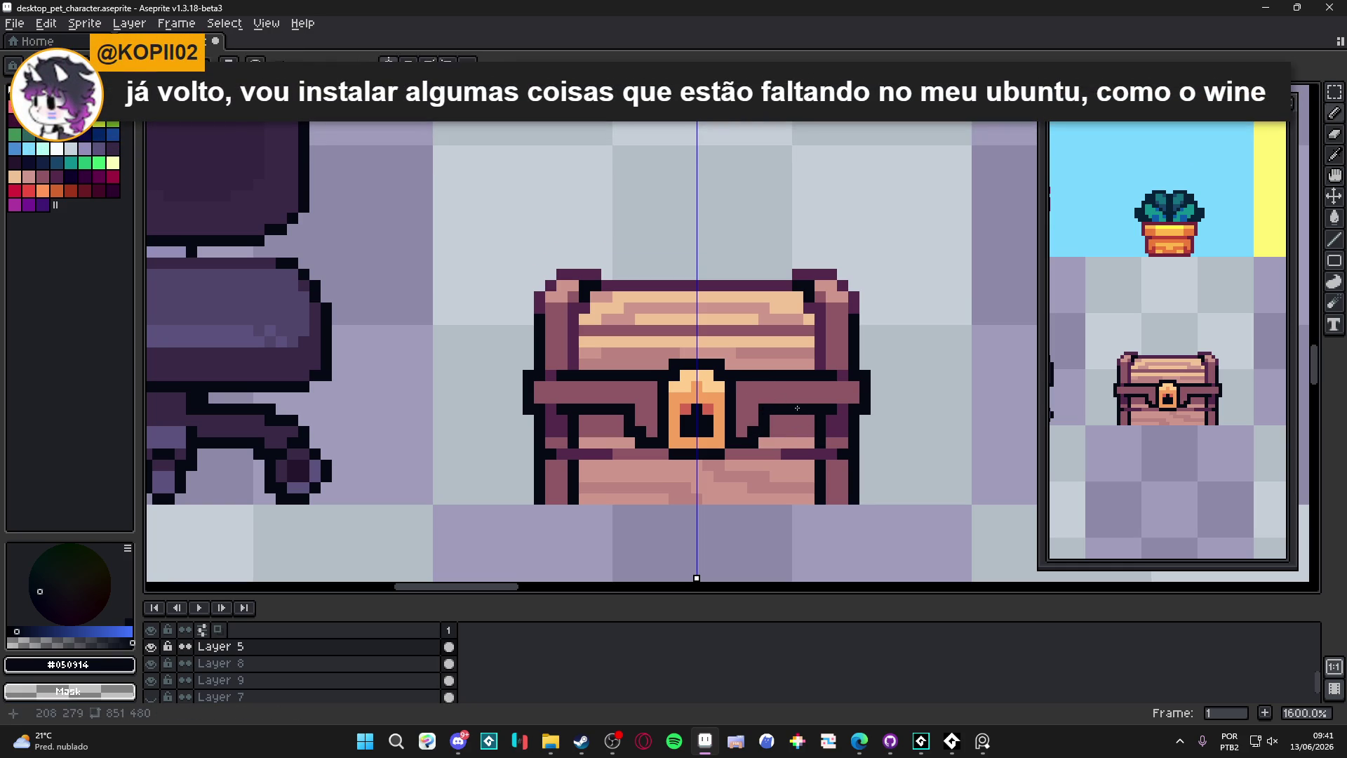
{"action": "left_click", "coordinate": [781, 407], "text": "alt"}
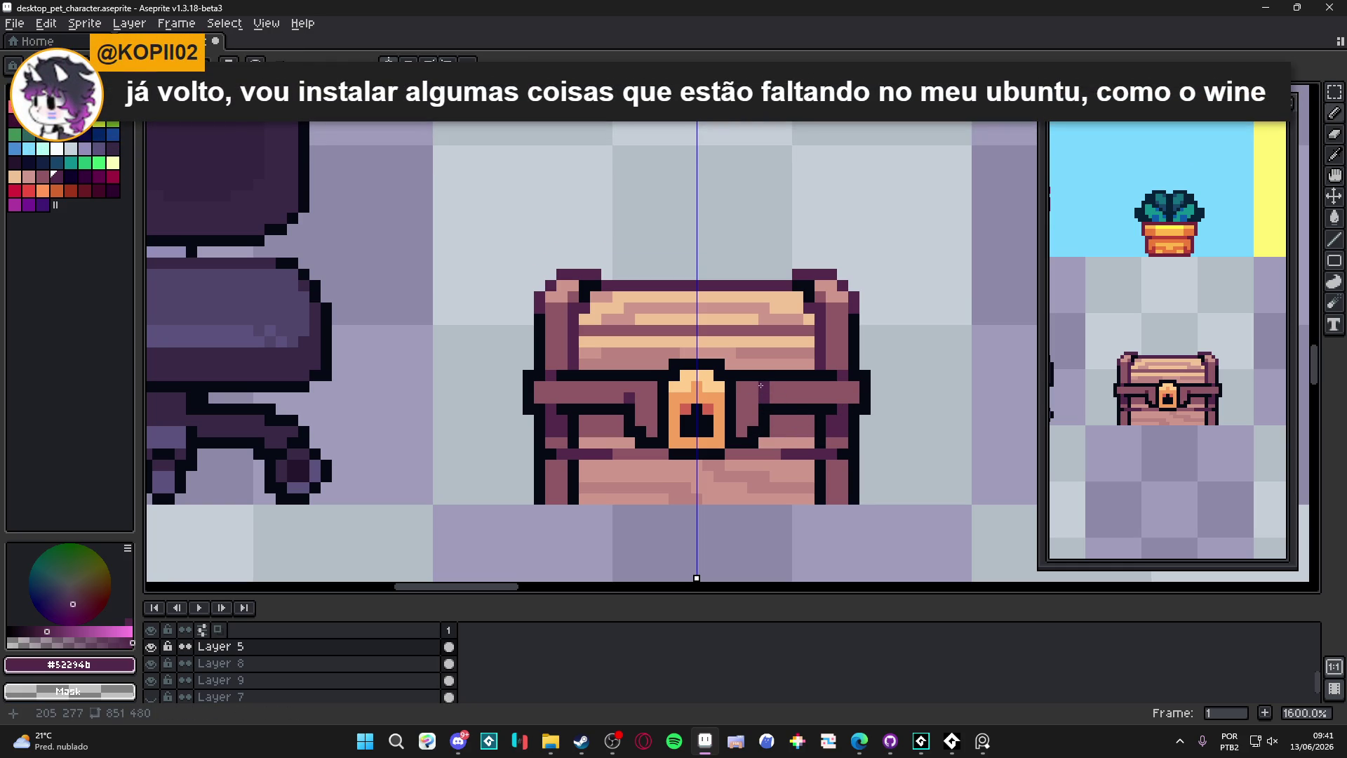
{"action": "left_click", "coordinate": [735, 369], "text": "alt"}
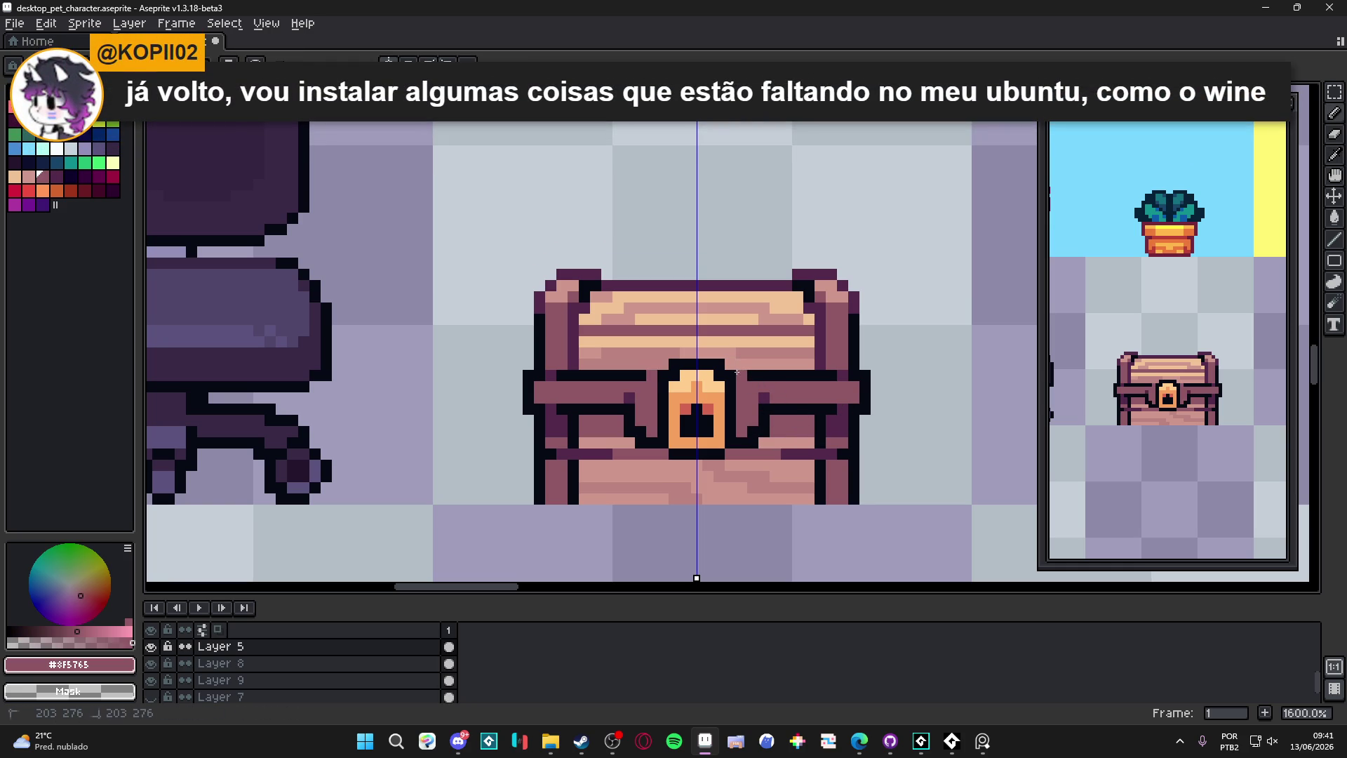
{"action": "left_click", "coordinate": [752, 375]}
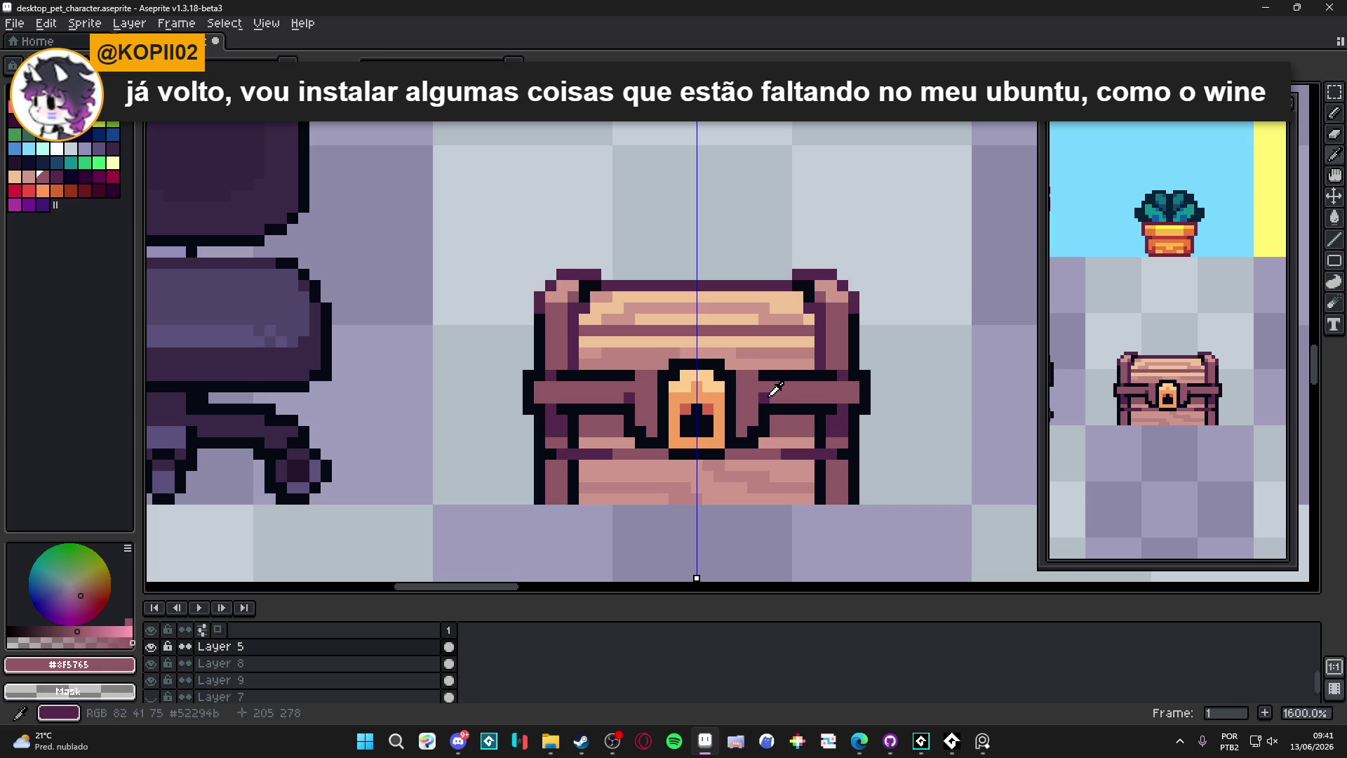
{"action": "left_click", "coordinate": [765, 376], "text": "alt"}
{"action": "left_click", "coordinate": [753, 364]}
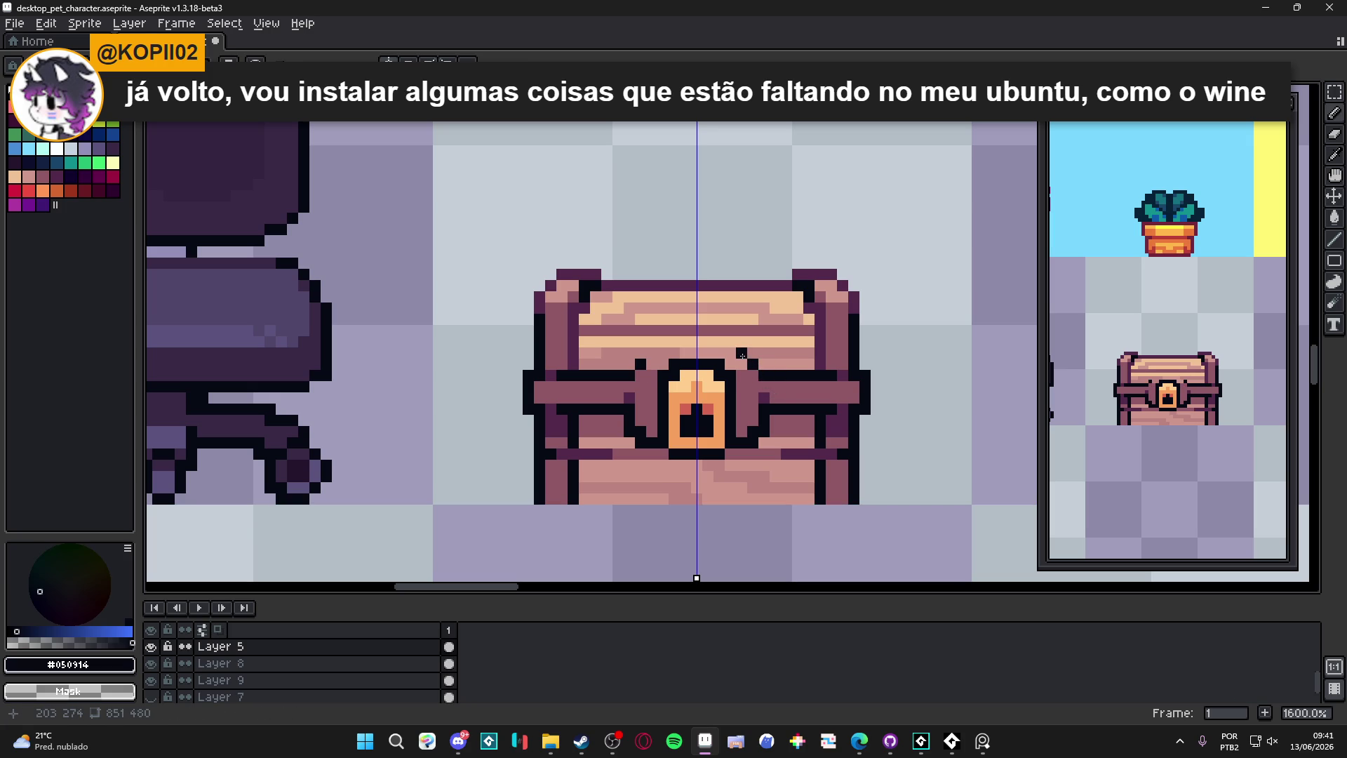
{"action": "left_click_drag", "start_coordinate": [731, 354], "coordinate": [649, 354]}
{"action": "key", "text": "ctrl+z"}
Step: Restore lid pixels in pink wood, paint the lock plate top brown, and darken its corner
{"action": "left_click", "coordinate": [659, 376], "text": "alt"}
{"action": "left_click", "coordinate": [741, 365]}
{"action": "left_click", "coordinate": [731, 364]}
{"action": "scroll", "coordinate": [761, 425], "scroll_direction": "down", "scroll_amount": 2}
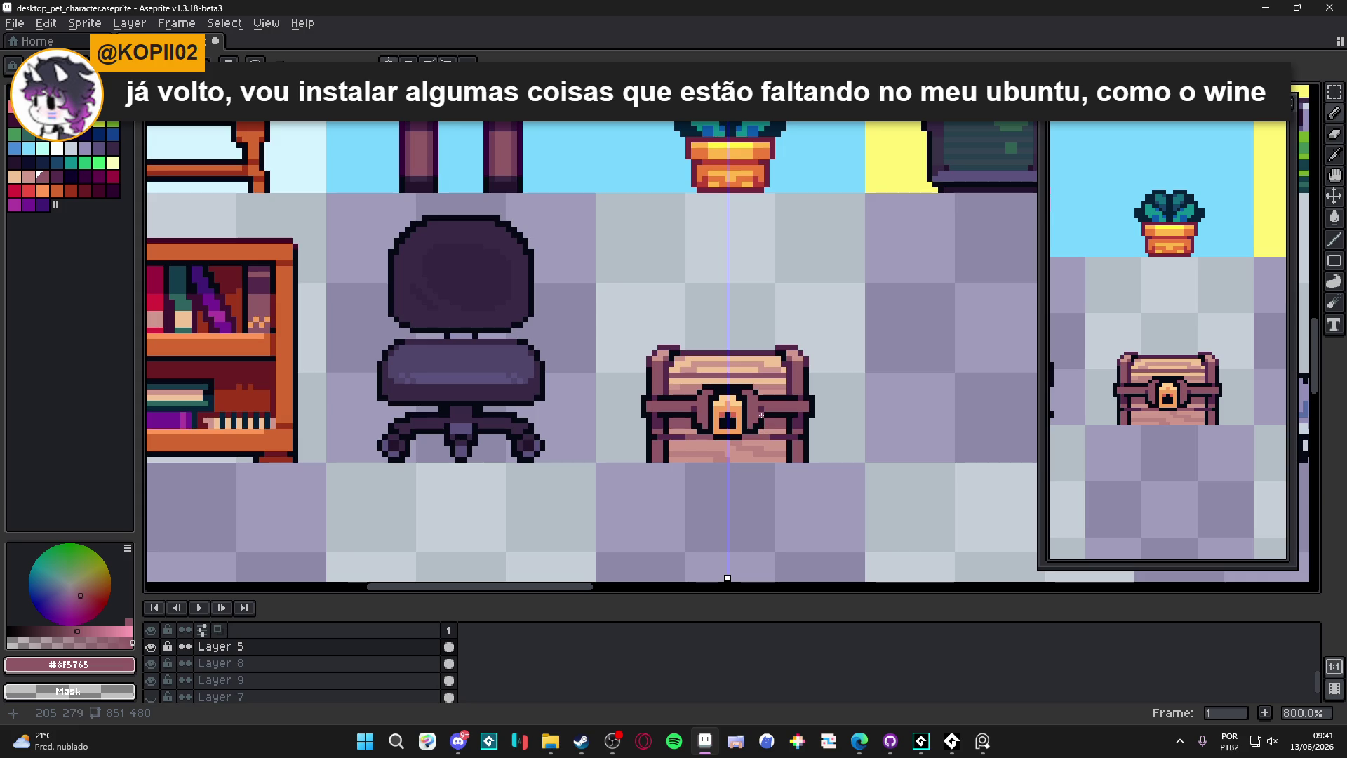
{"action": "scroll", "coordinate": [759, 415], "scroll_direction": "up", "scroll_amount": 1}
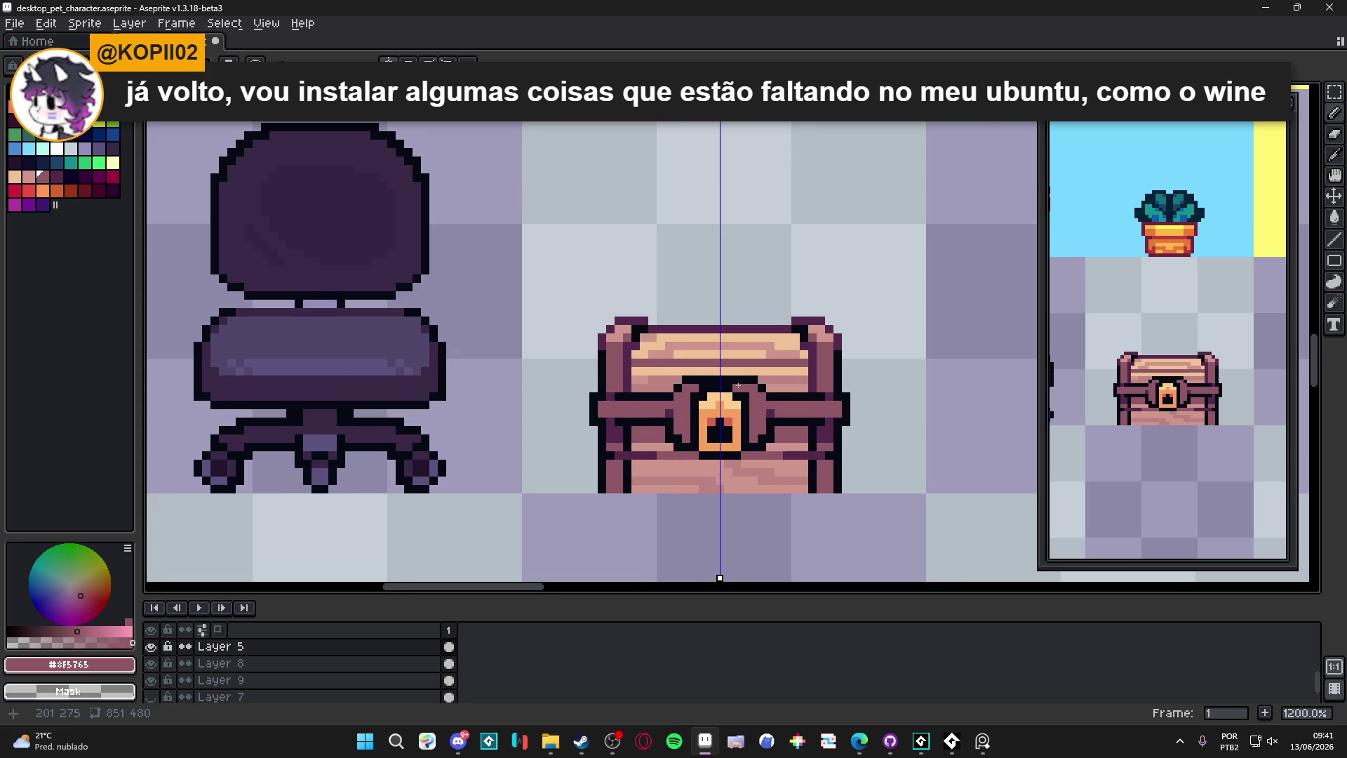
{"action": "scroll", "coordinate": [735, 385], "scroll_direction": "up", "scroll_amount": 2}
{"action": "left_click_drag", "start_coordinate": [713, 388], "coordinate": [678, 388]}
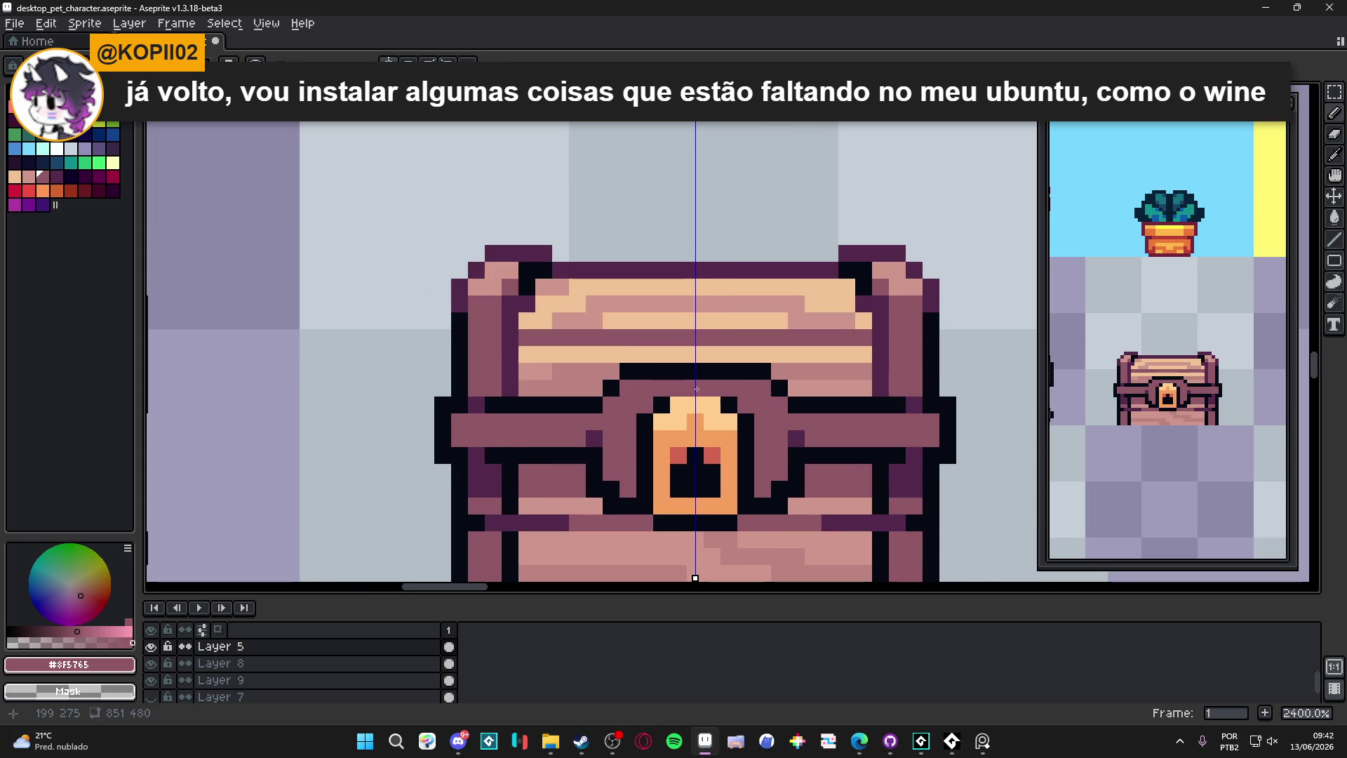
{"action": "left_click", "coordinate": [729, 401], "text": "alt"}
{"action": "left_click", "coordinate": [731, 395]}
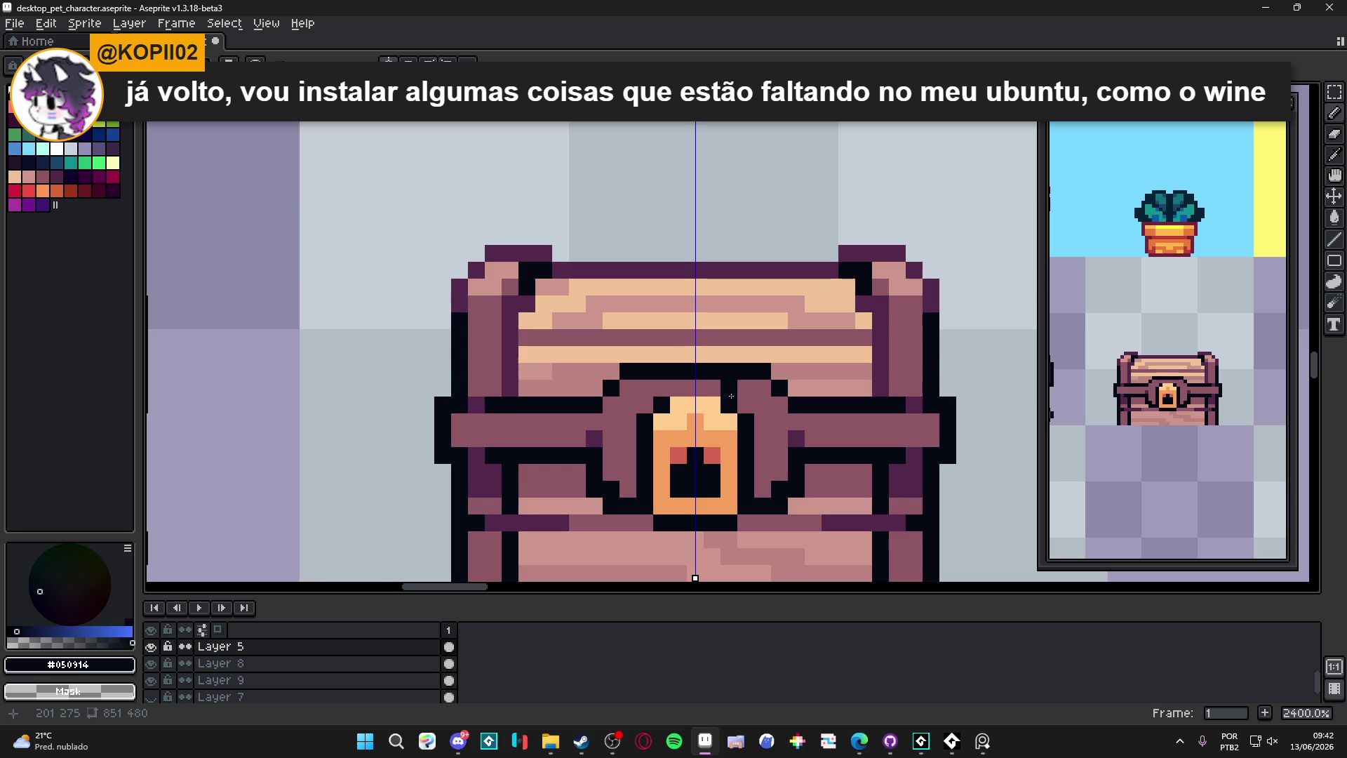
Step: Recolour the lock plate orange #F5A15D and paint the keyhole and plate corners #050914
{"action": "left_click", "coordinate": [729, 436], "text": "alt"}
{"action": "mouse_move", "coordinate": [712, 421]}
{"action": "left_mouse_down"}
{"action": "mouse_move", "coordinate": [677, 421]}
{"action": "mouse_move", "coordinate": [694, 404]}
{"action": "mouse_move", "coordinate": [725, 413]}
{"action": "left_mouse_up"}
{"action": "left_click", "coordinate": [729, 388], "text": "alt"}
{"action": "left_click", "coordinate": [729, 404]}
{"action": "left_click", "coordinate": [694, 438]}
{"action": "left_click", "coordinate": [712, 455]}
{"action": "left_click", "coordinate": [678, 454]}
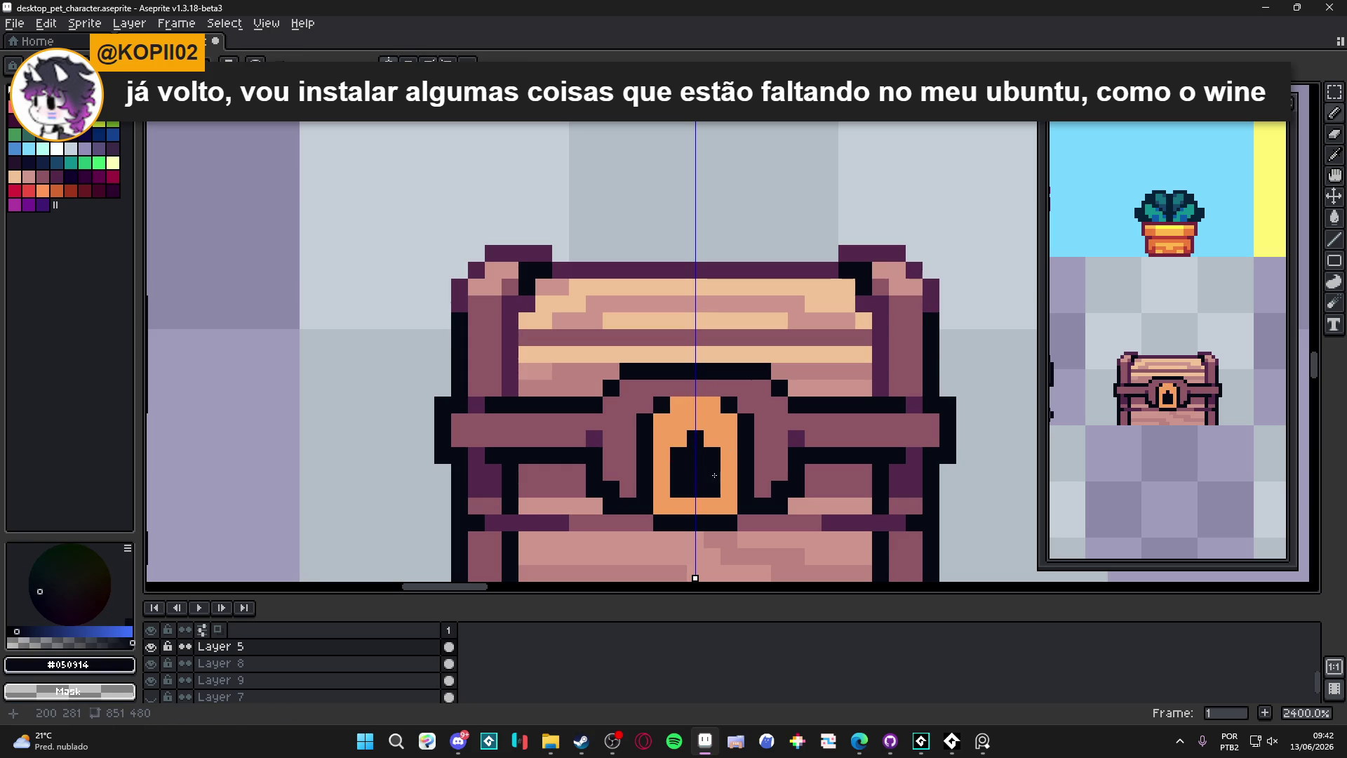
Step: Try a dark magenta keyhole bottom row, then undo the recolouring
{"action": "left_click", "coordinate": [671, 433], "text": "alt"}
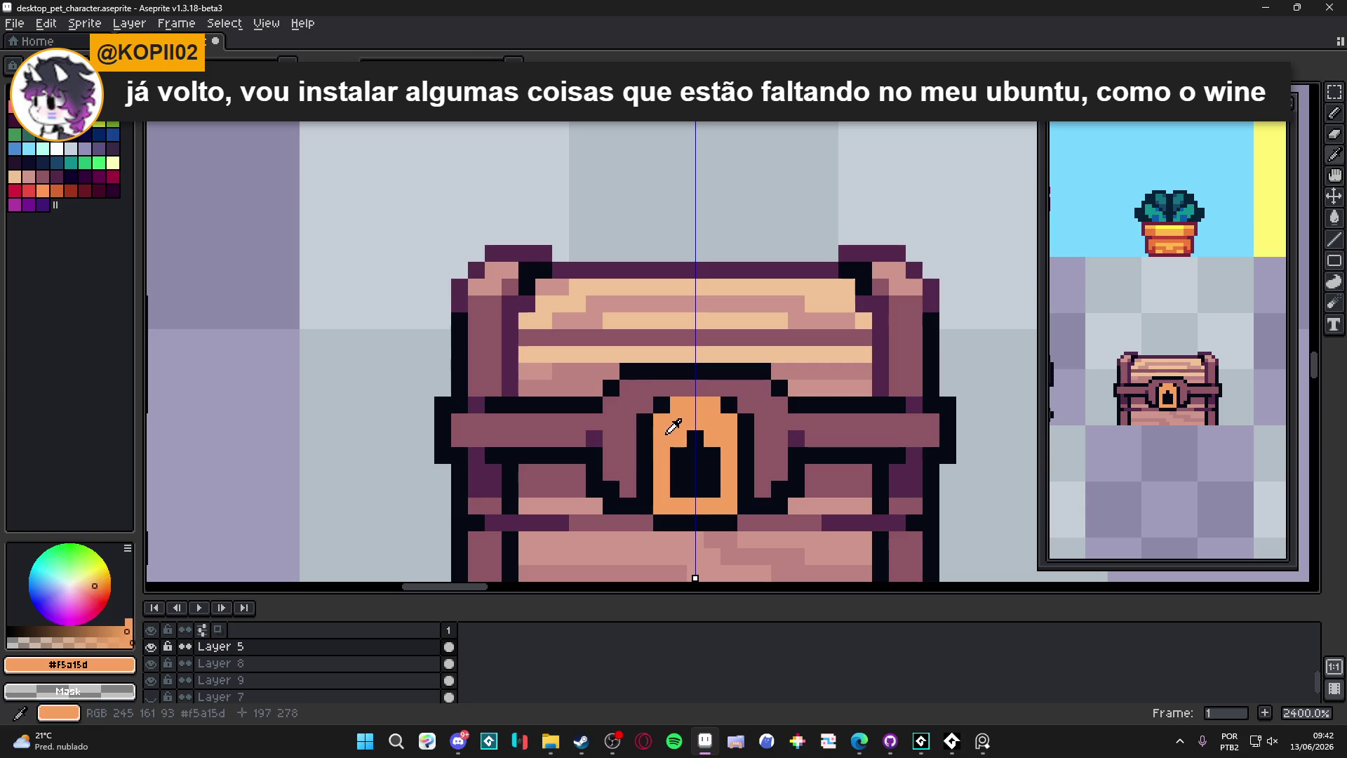
{"action": "left_click", "coordinate": [56, 107]}
{"action": "left_click", "coordinate": [727, 438]}
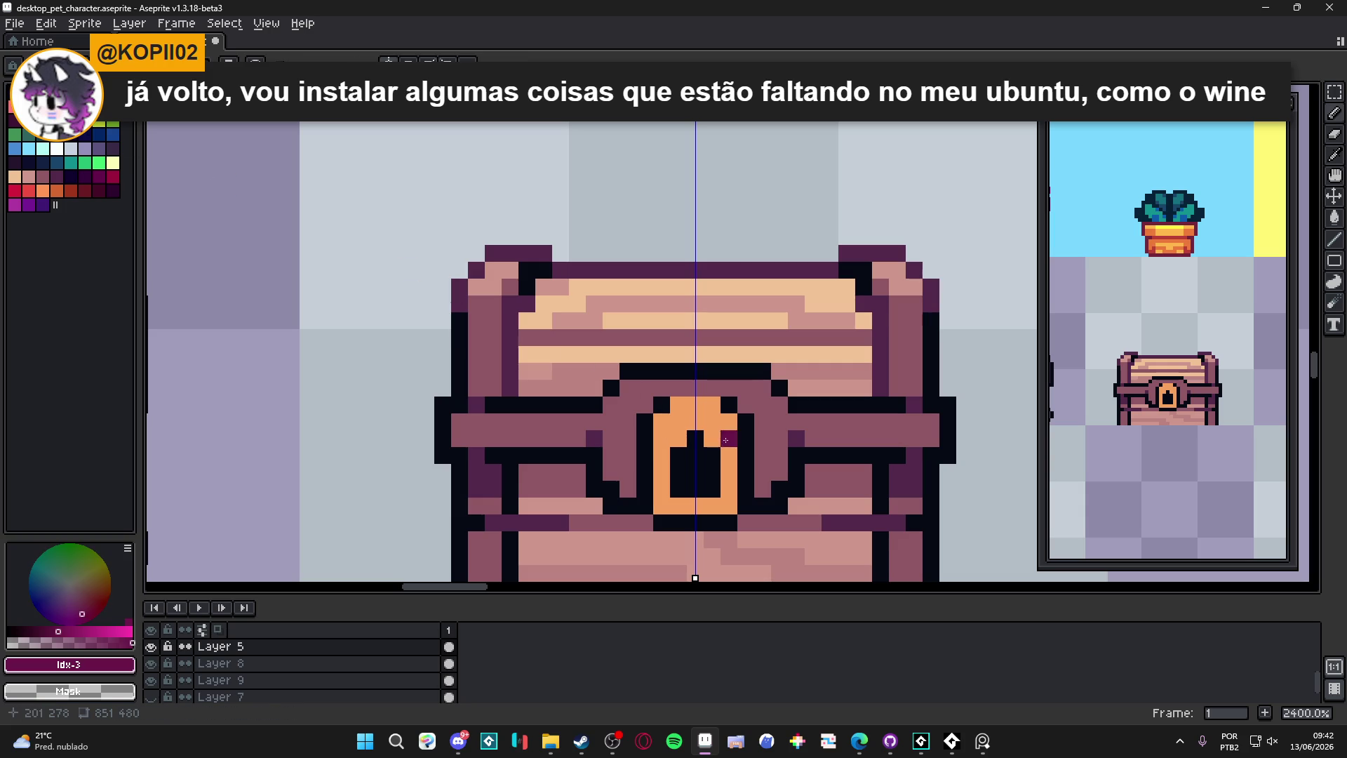
{"action": "mouse_move", "coordinate": [721, 457]}
{"action": "left_mouse_down"}
{"action": "mouse_move", "coordinate": [722, 435]}
{"action": "mouse_move", "coordinate": [695, 435]}
{"action": "mouse_move", "coordinate": [700, 460]}
{"action": "mouse_move", "coordinate": [678, 469]}
{"action": "left_mouse_up"}
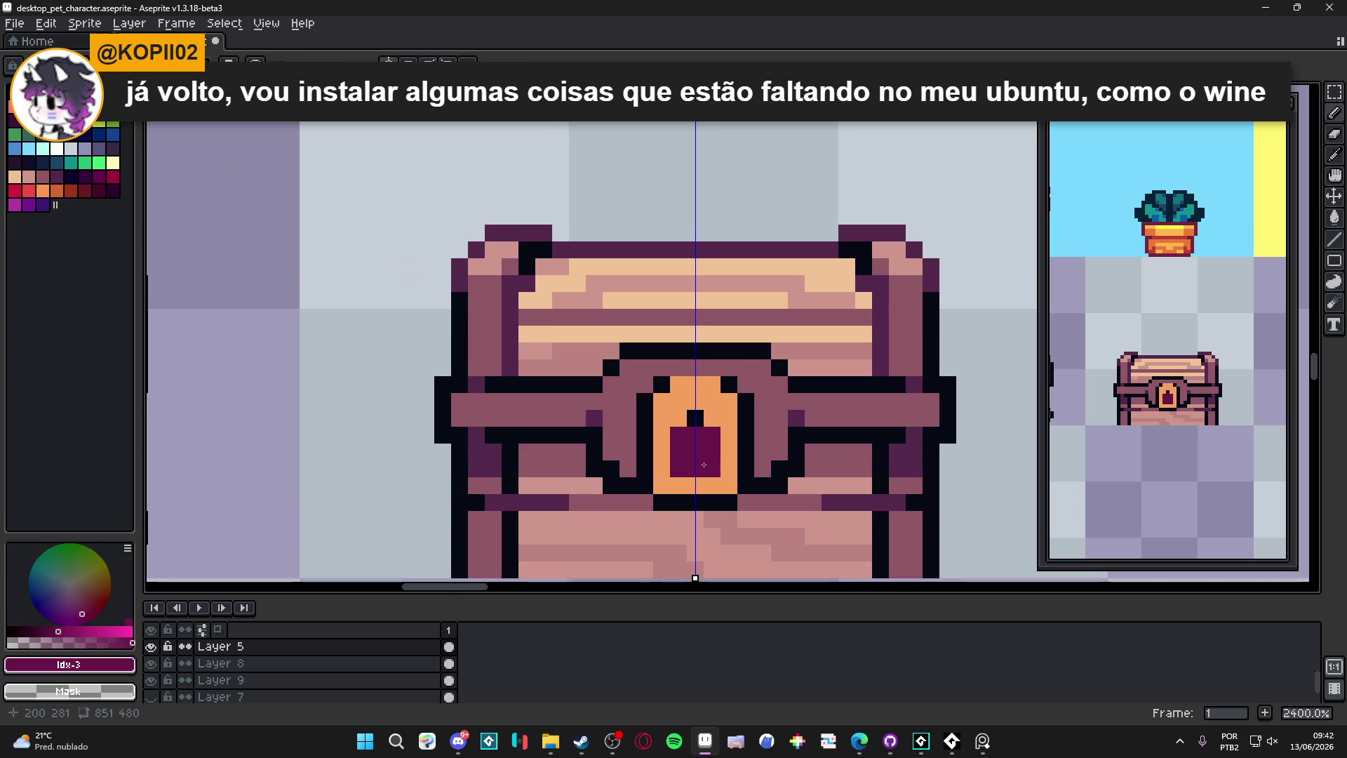
{"action": "left_click", "coordinate": [696, 419], "text": "alt"}
{"action": "left_click", "coordinate": [692, 432]}
{"action": "key", "text": "ctrl+z"}
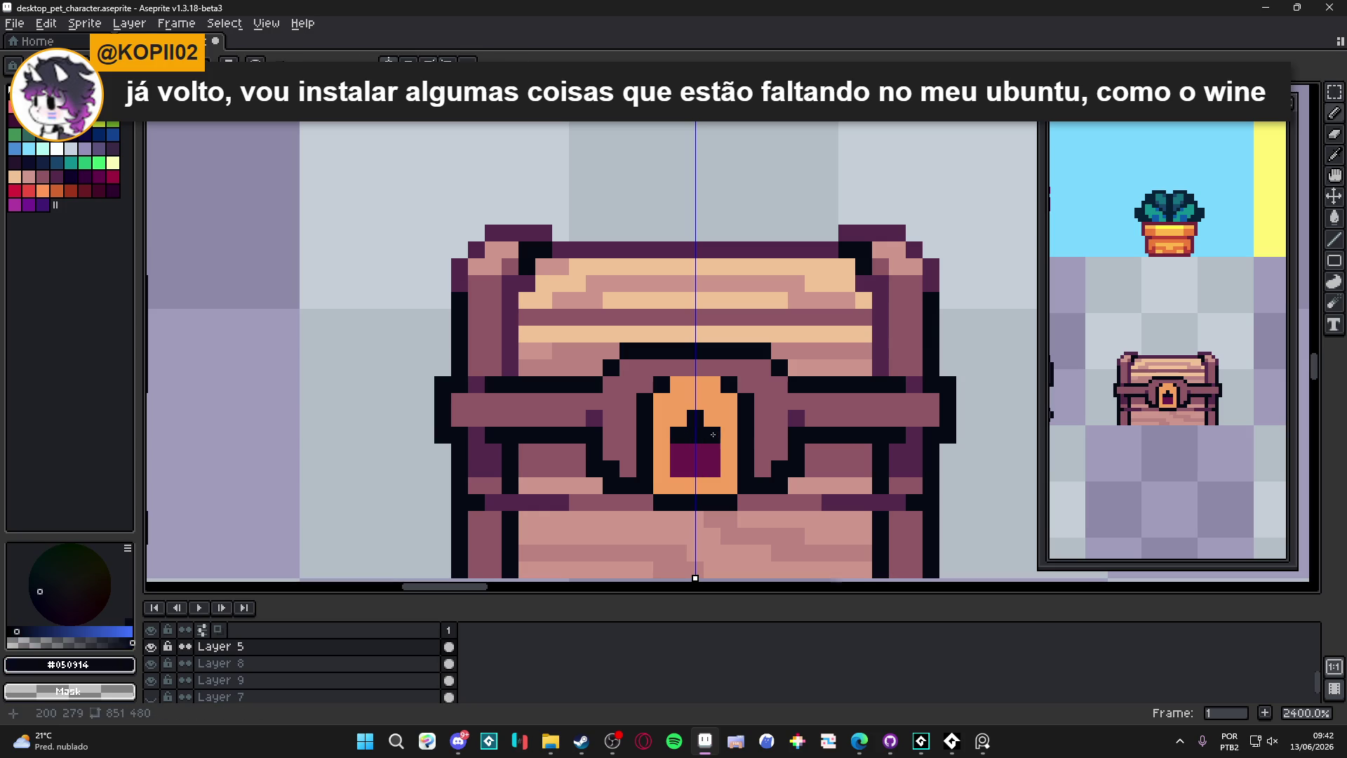
{"action": "key", "text": "ctrl+z"}
{"action": "scroll", "coordinate": [732, 461], "scroll_direction": "down", "scroll_amount": 5}
{"action": "scroll", "coordinate": [733, 461], "scroll_direction": "down", "scroll_amount": 2}
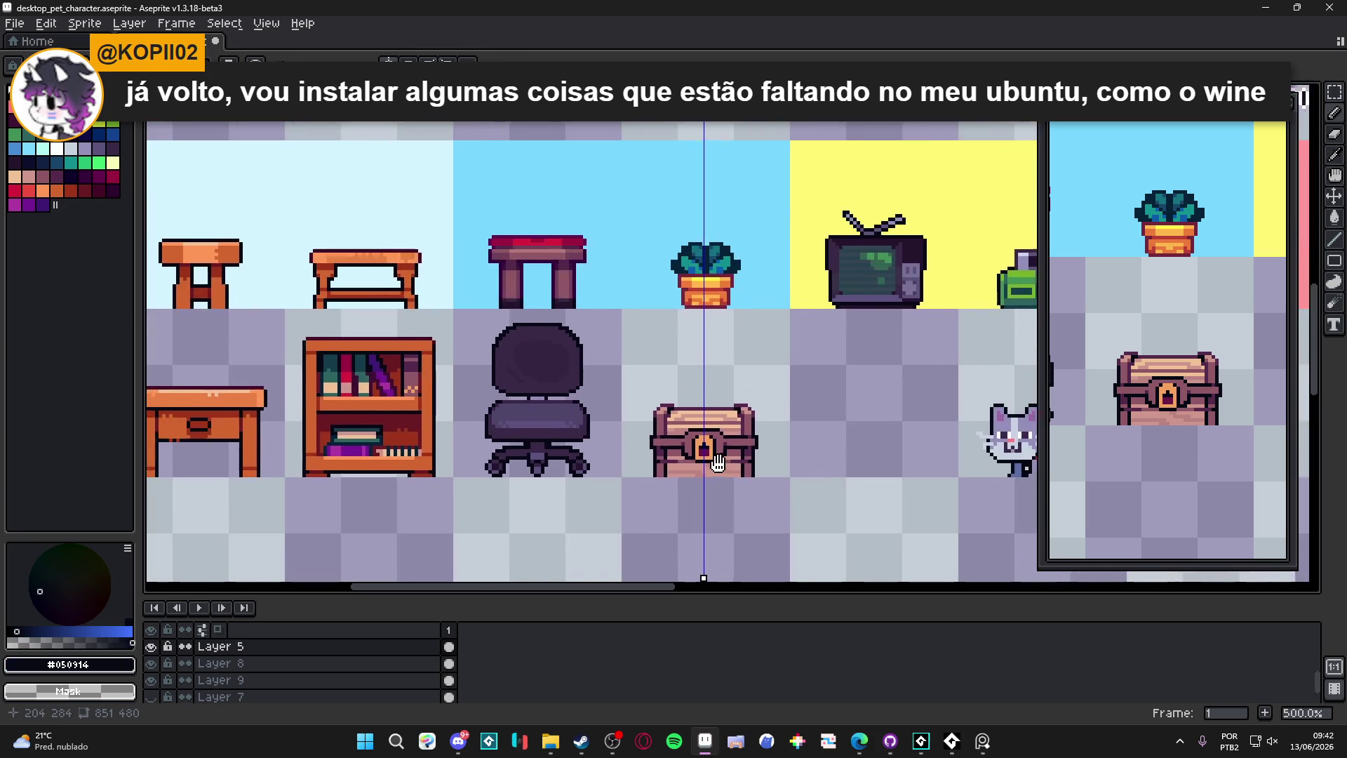
Step: Undo the recent keyhole edits and paint the orange row under the lock #050914
{"action": "scroll", "coordinate": [713, 430], "scroll_direction": "up", "scroll_amount": 7}
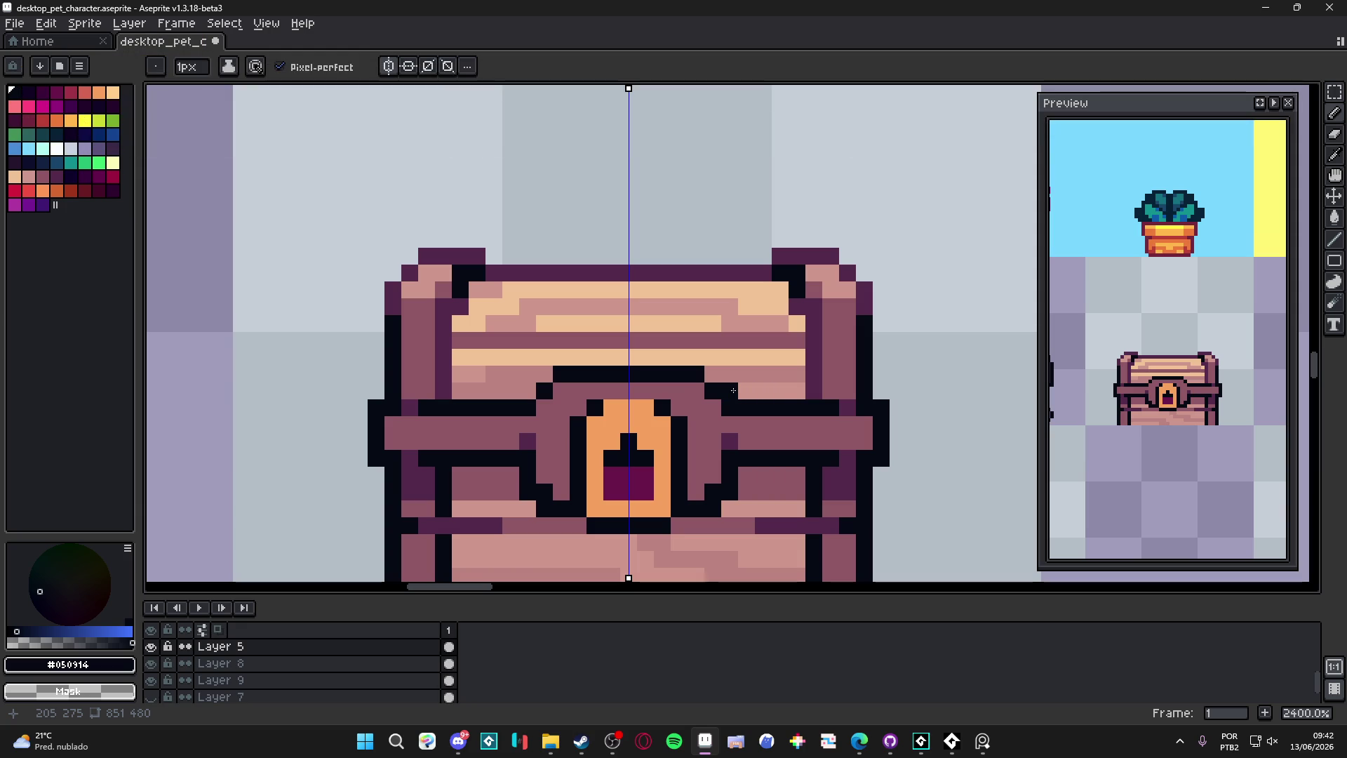
{"action": "scroll", "coordinate": [733, 390], "scroll_direction": "down", "scroll_amount": 3}
{"action": "scroll", "coordinate": [723, 414], "scroll_direction": "up", "scroll_amount": 3}
{"action": "key", "text": "alt"}
{"action": "key", "text": "ctrl+z"}
{"action": "key", "text": "ctrl+z"}
{"action": "key", "text": "ctrl+z"}
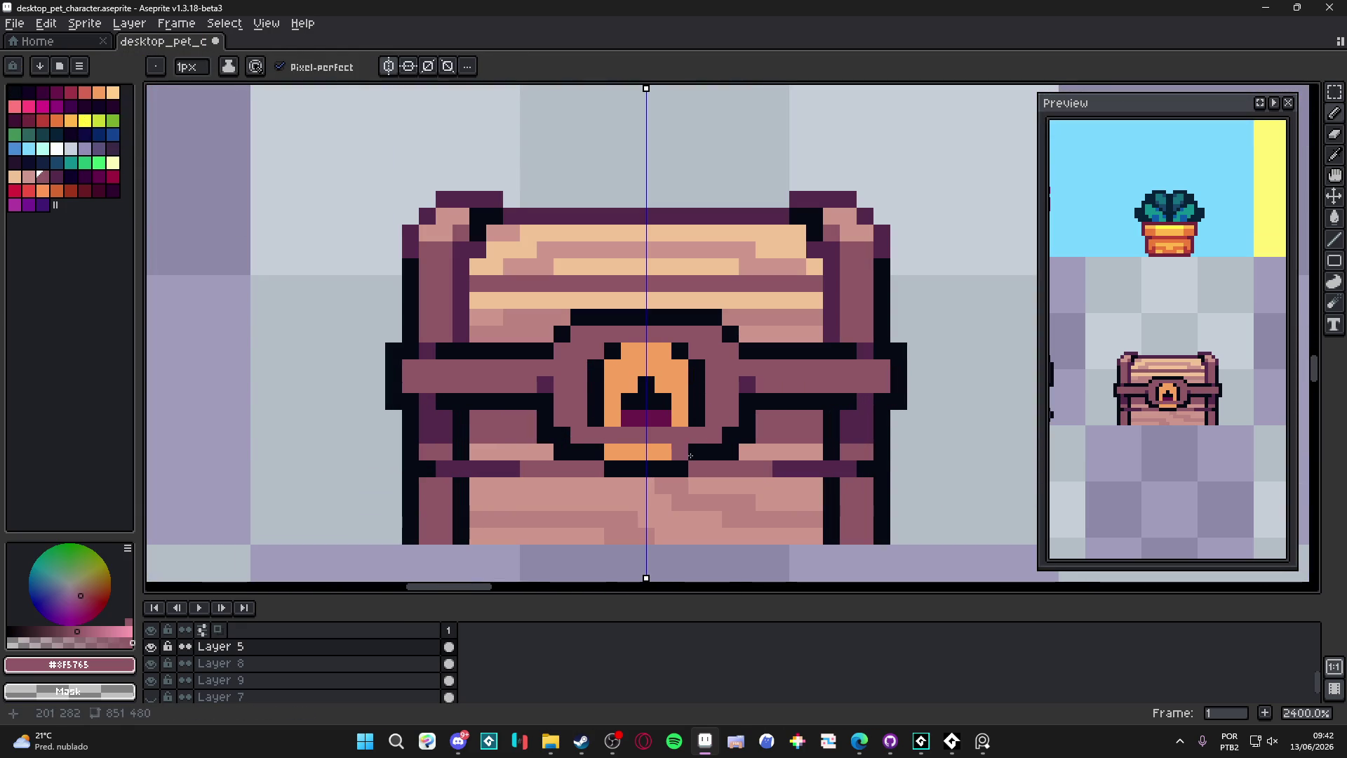
{"action": "left_click_drag", "start_coordinate": [704, 454], "coordinate": [640, 449]}
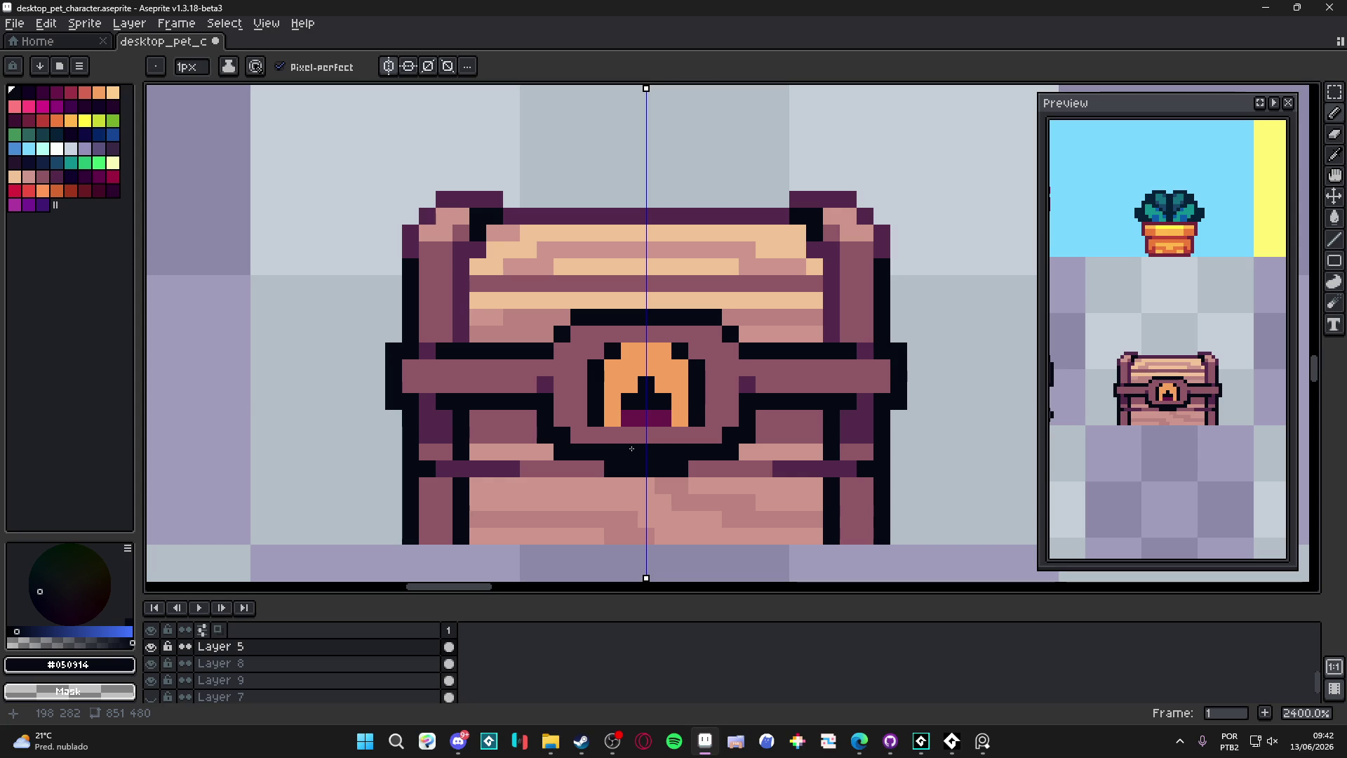
Step: Pick the chest's pink wood colour and enlarge the brush to 2 pixels
{"action": "scroll", "coordinate": [631, 448], "scroll_direction": "down", "scroll_amount": 7}
{"action": "scroll", "coordinate": [657, 433], "scroll_direction": "down", "scroll_amount": 1}
{"action": "scroll", "coordinate": [657, 433], "scroll_direction": "up", "scroll_amount": 6}
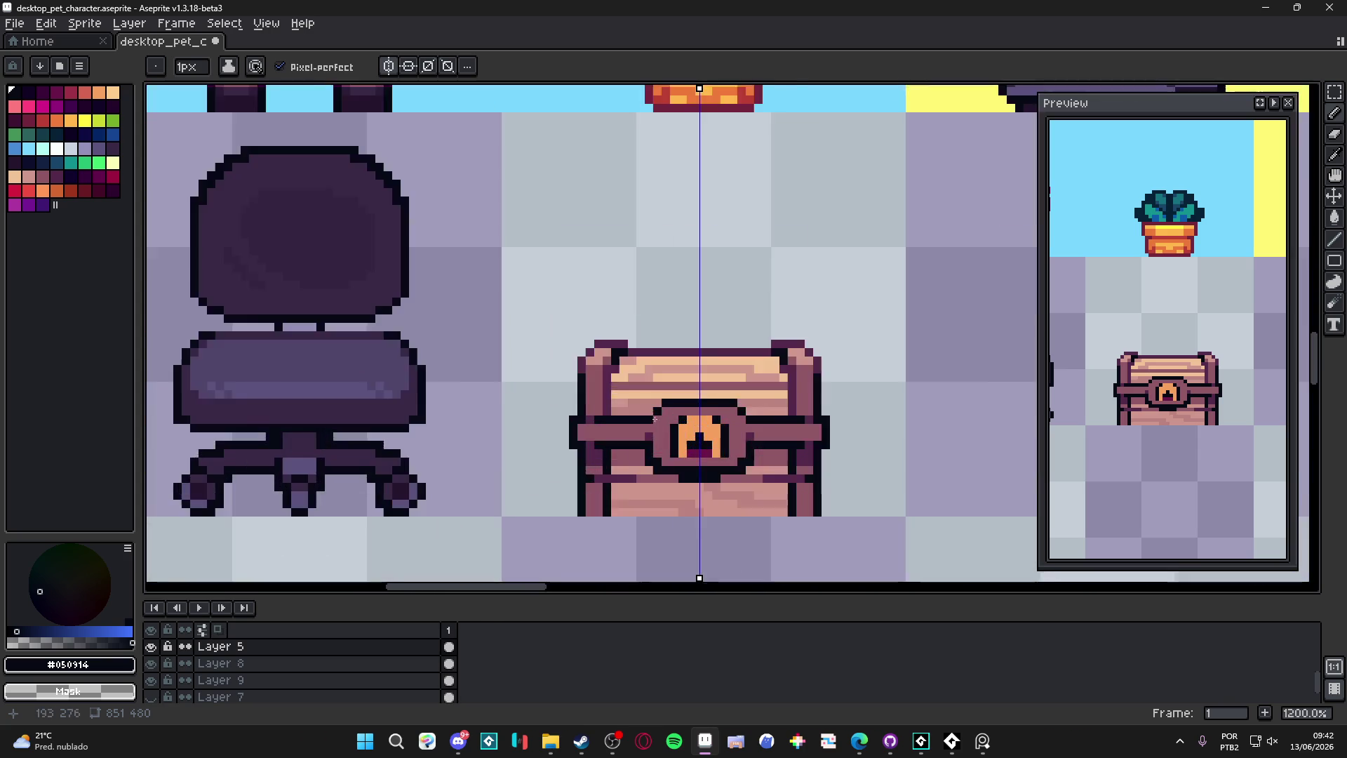
{"action": "scroll", "coordinate": [766, 438], "scroll_direction": "down", "scroll_amount": 1}
{"action": "scroll", "coordinate": [766, 439], "scroll_direction": "up", "scroll_amount": 3}
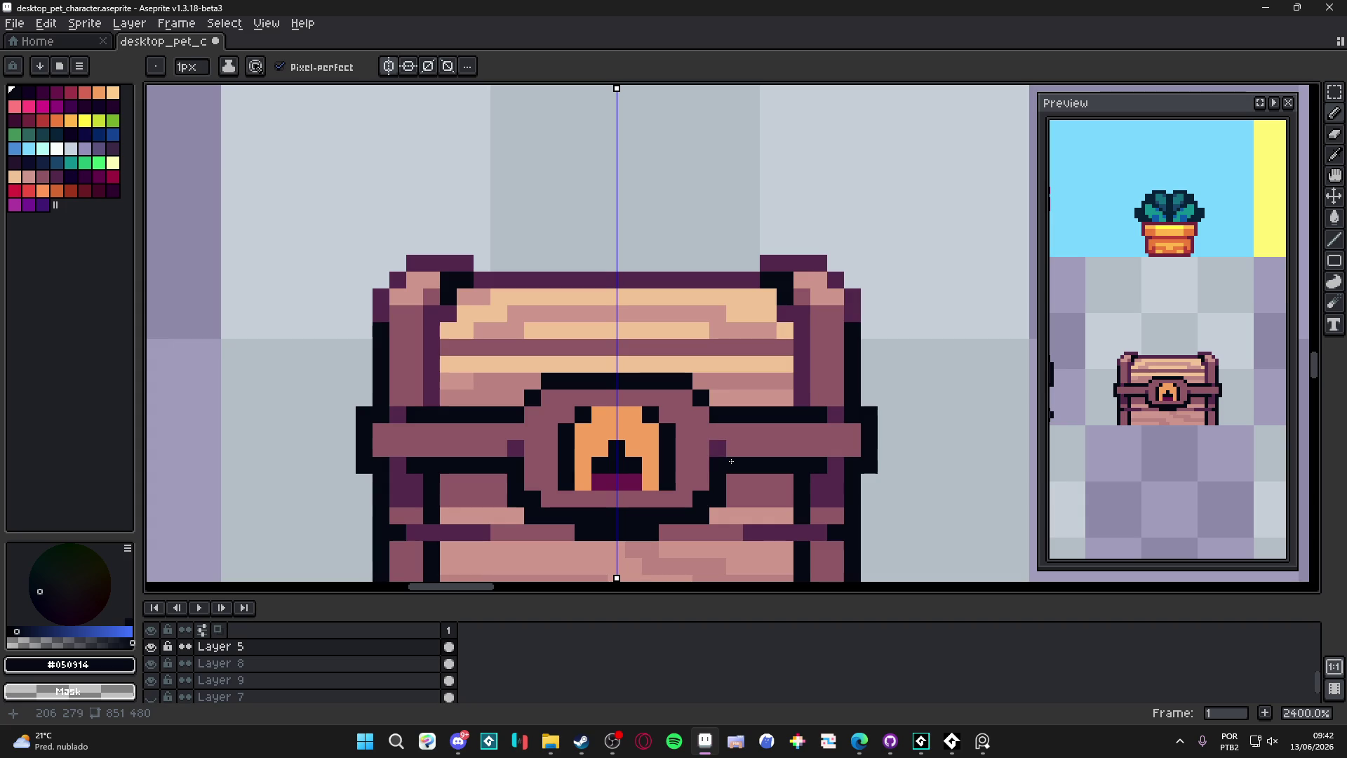
{"action": "left_click", "coordinate": [659, 475], "text": "alt"}
{"action": "key", "text": "plus"}
Step: Paint over the orange lock and leftover dark marks with the pink wood colour
{"action": "left_click_drag", "start_coordinate": [659, 476], "coordinate": [620, 424]}
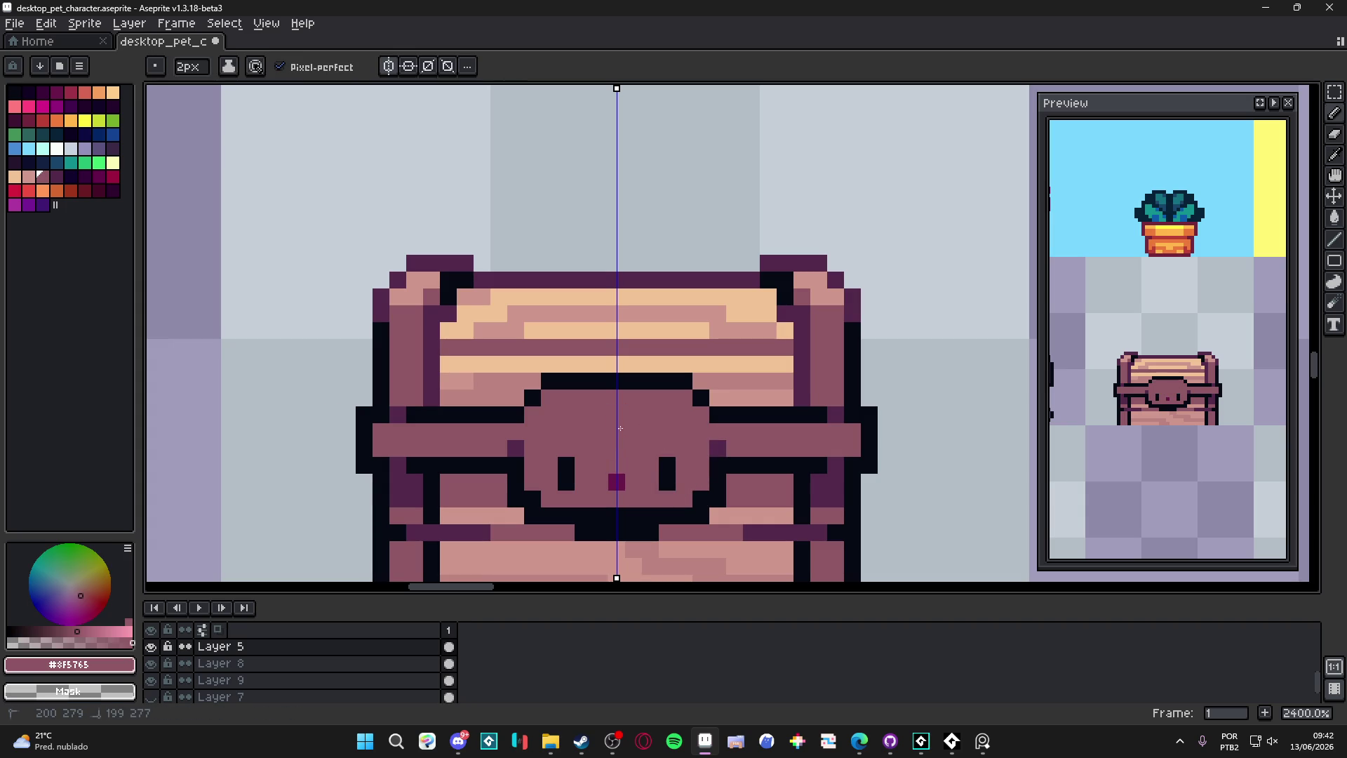
{"action": "left_click_drag", "start_coordinate": [566, 474], "coordinate": [668, 474]}
{"action": "scroll", "coordinate": [647, 466], "scroll_direction": "down", "scroll_amount": 3}
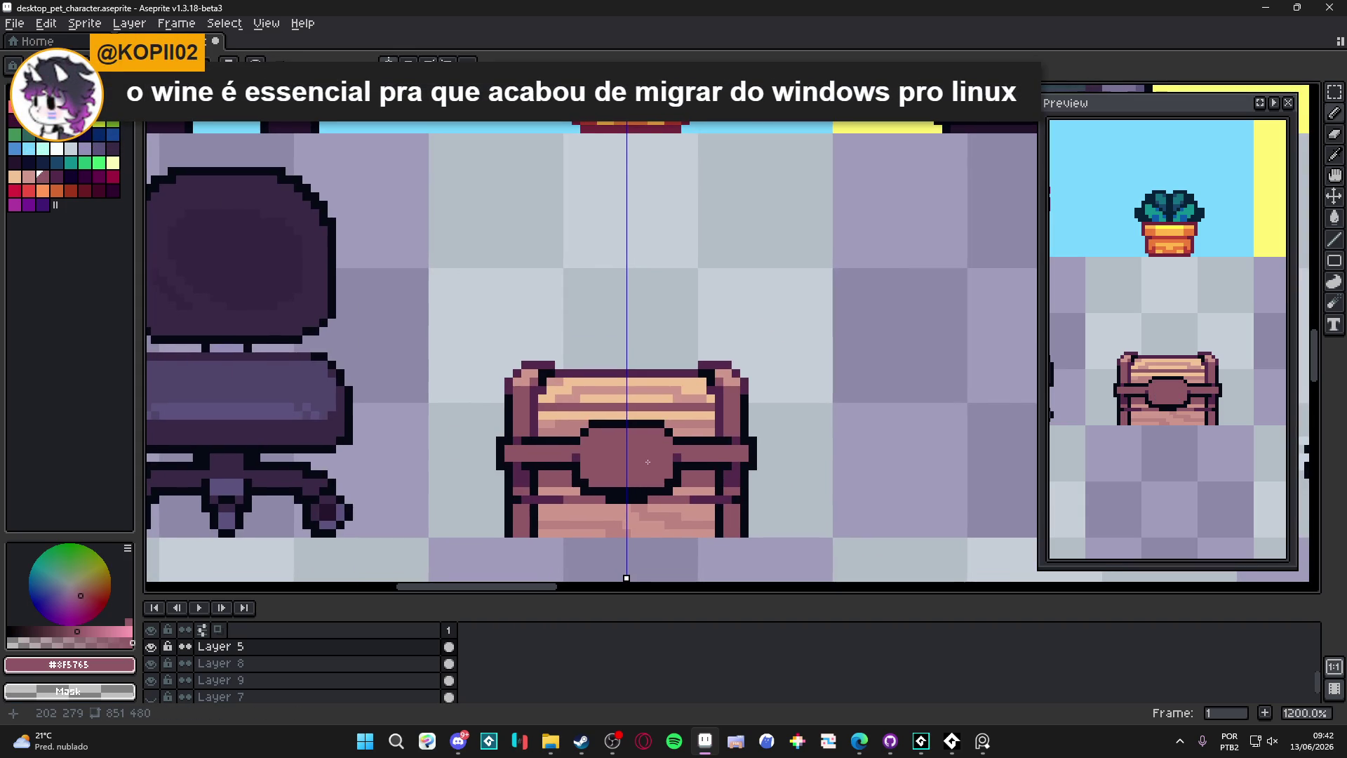
{"action": "scroll", "coordinate": [652, 442], "scroll_direction": "up", "scroll_amount": 1}
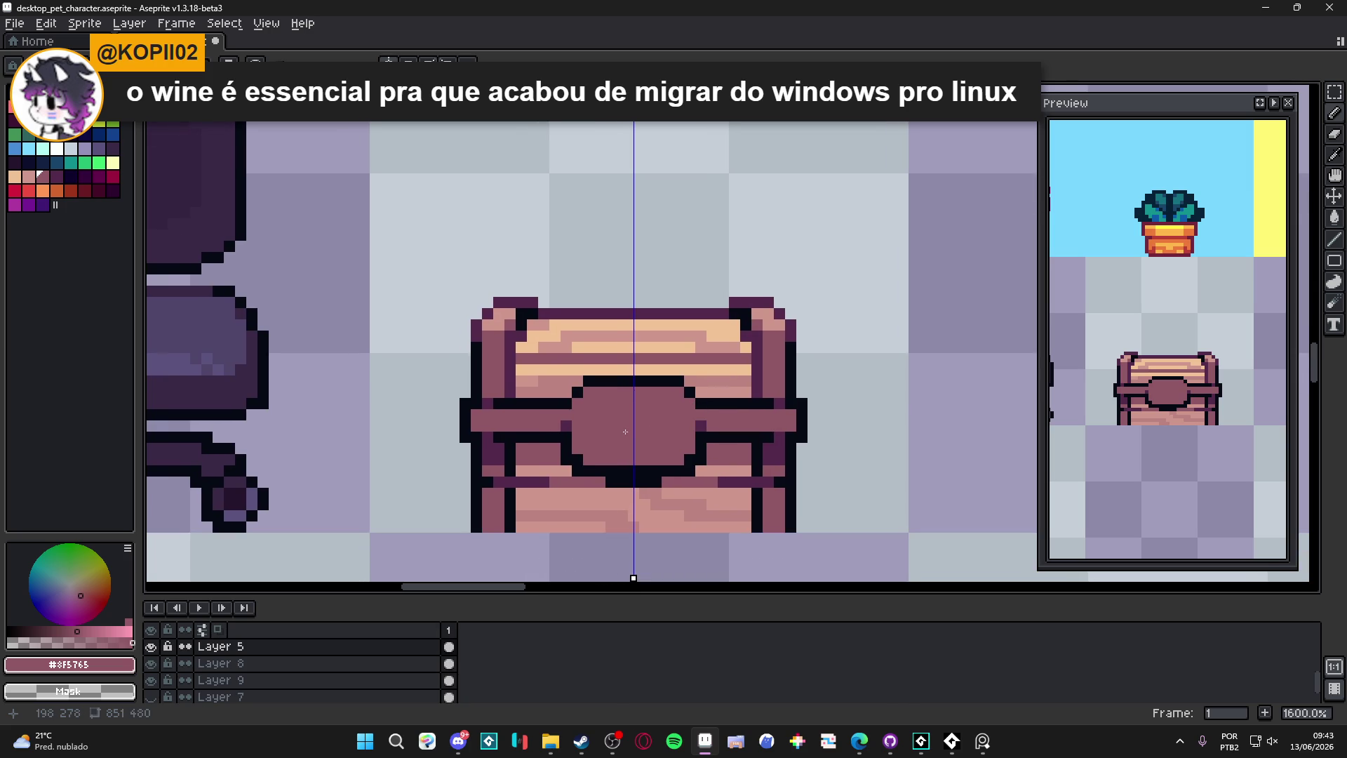
{"action": "scroll", "coordinate": [661, 450], "scroll_direction": "up", "scroll_amount": 2}
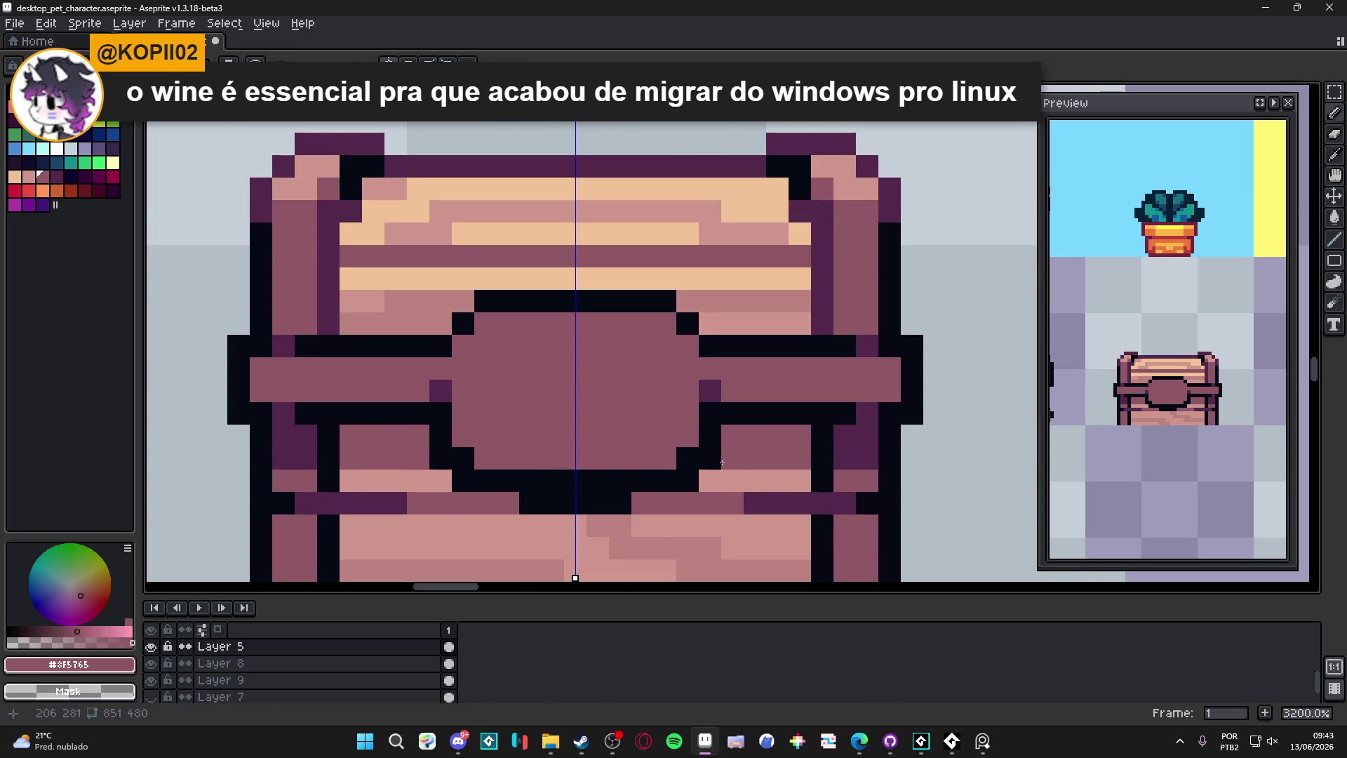
Step: Reshape the lock plate's lower outline symmetrically and fill the old outline row with mauve
{"action": "left_click", "coordinate": [710, 481], "text": "alt"}
{"action": "left_click", "coordinate": [688, 480]}
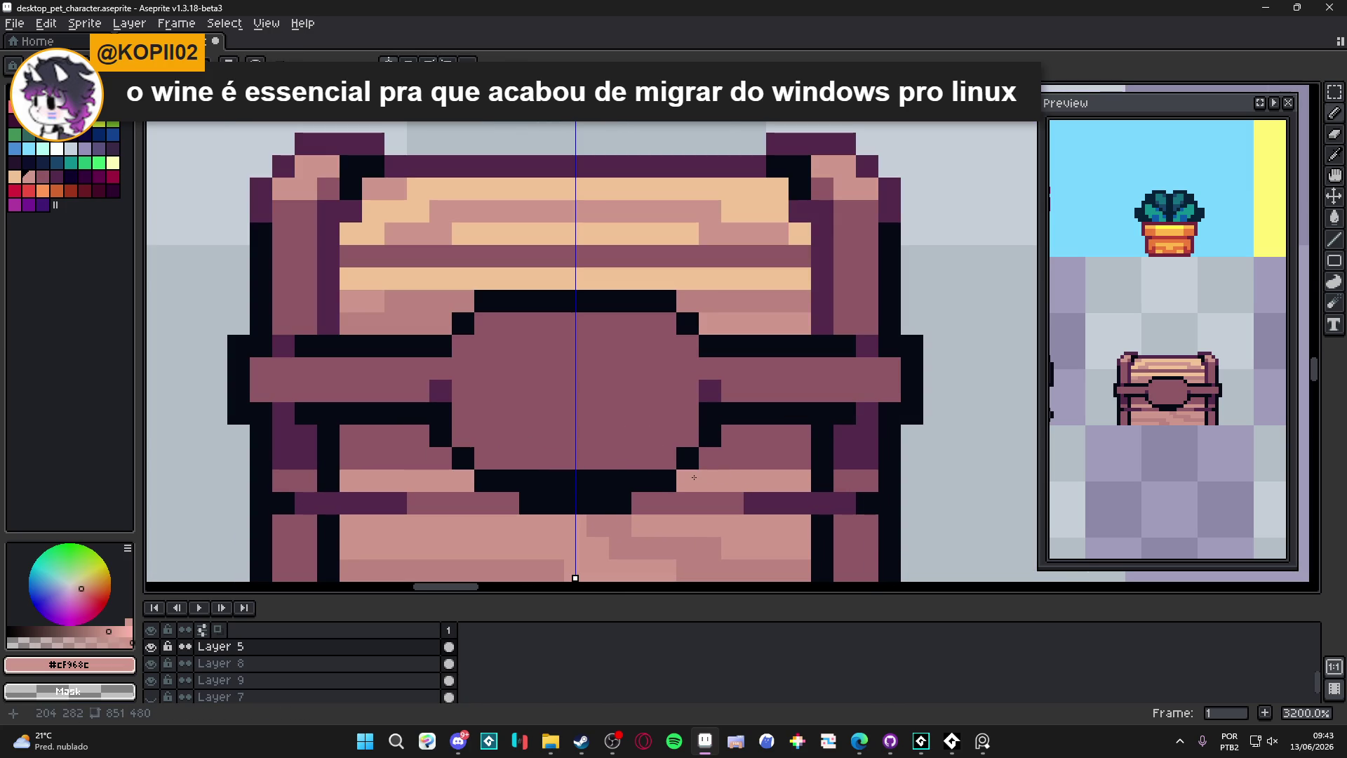
{"action": "left_click", "coordinate": [710, 440], "text": "alt"}
{"action": "left_click", "coordinate": [696, 442]}
{"action": "left_click", "coordinate": [667, 458]}
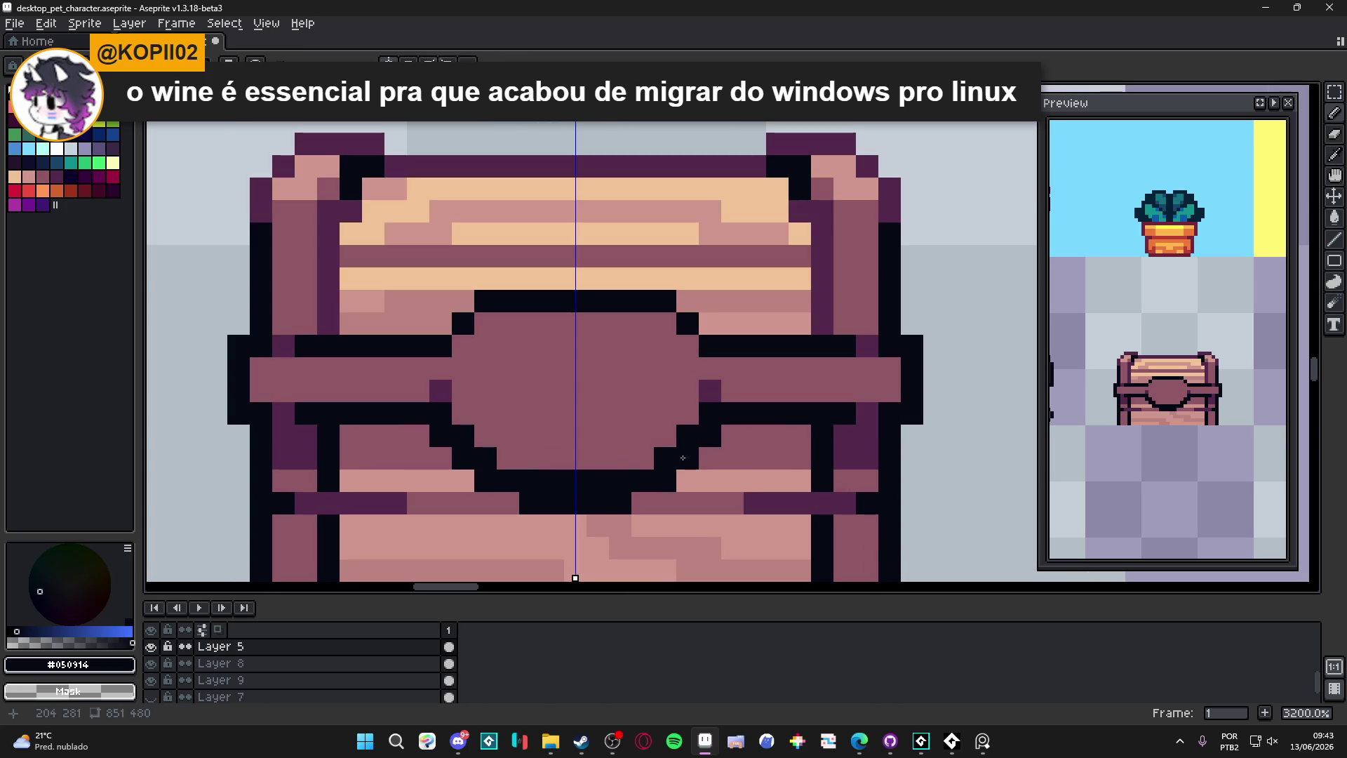
{"action": "left_click", "coordinate": [491, 503], "text": "alt"}
{"action": "left_click", "coordinate": [522, 503], "text": "shift"}
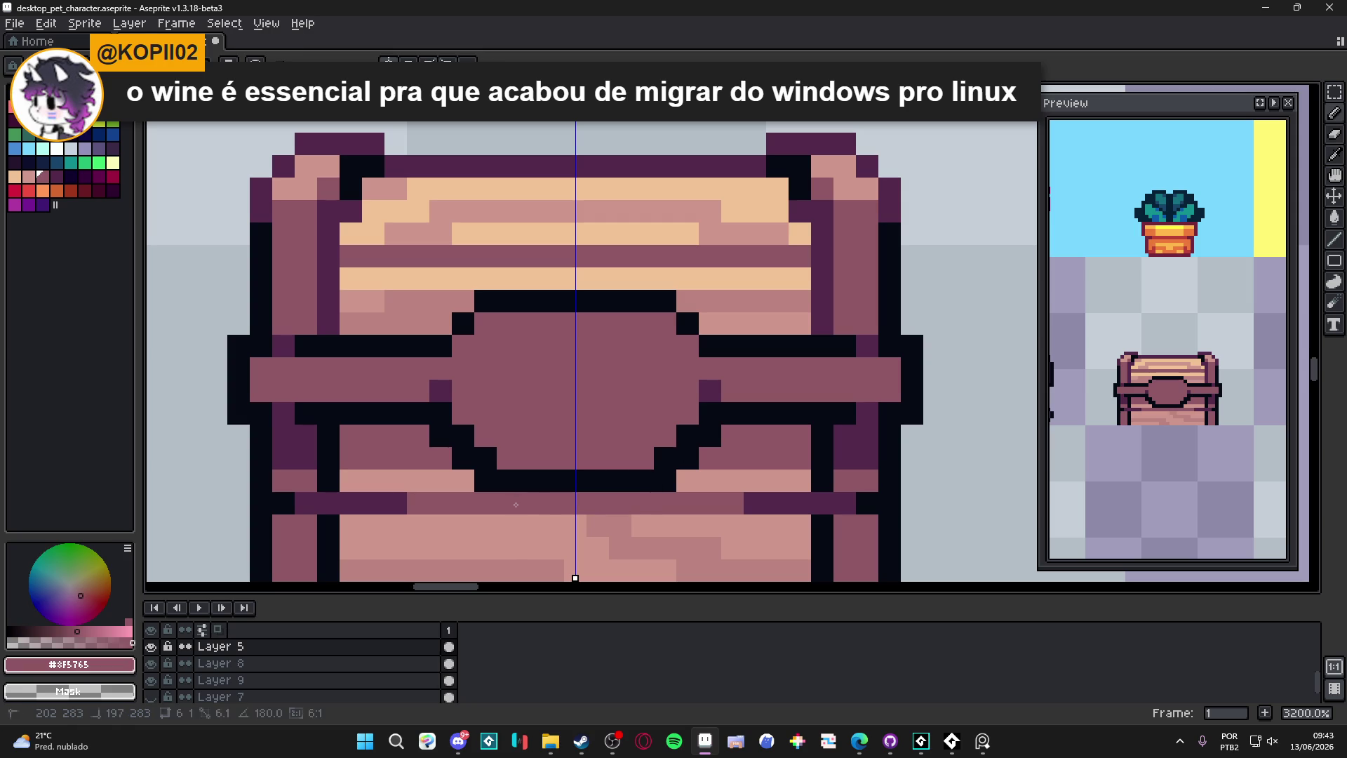
Step: Darken the lock plate's upper corner pixels with the outline colour
{"action": "scroll", "coordinate": [545, 390], "scroll_direction": "down", "scroll_amount": 2}
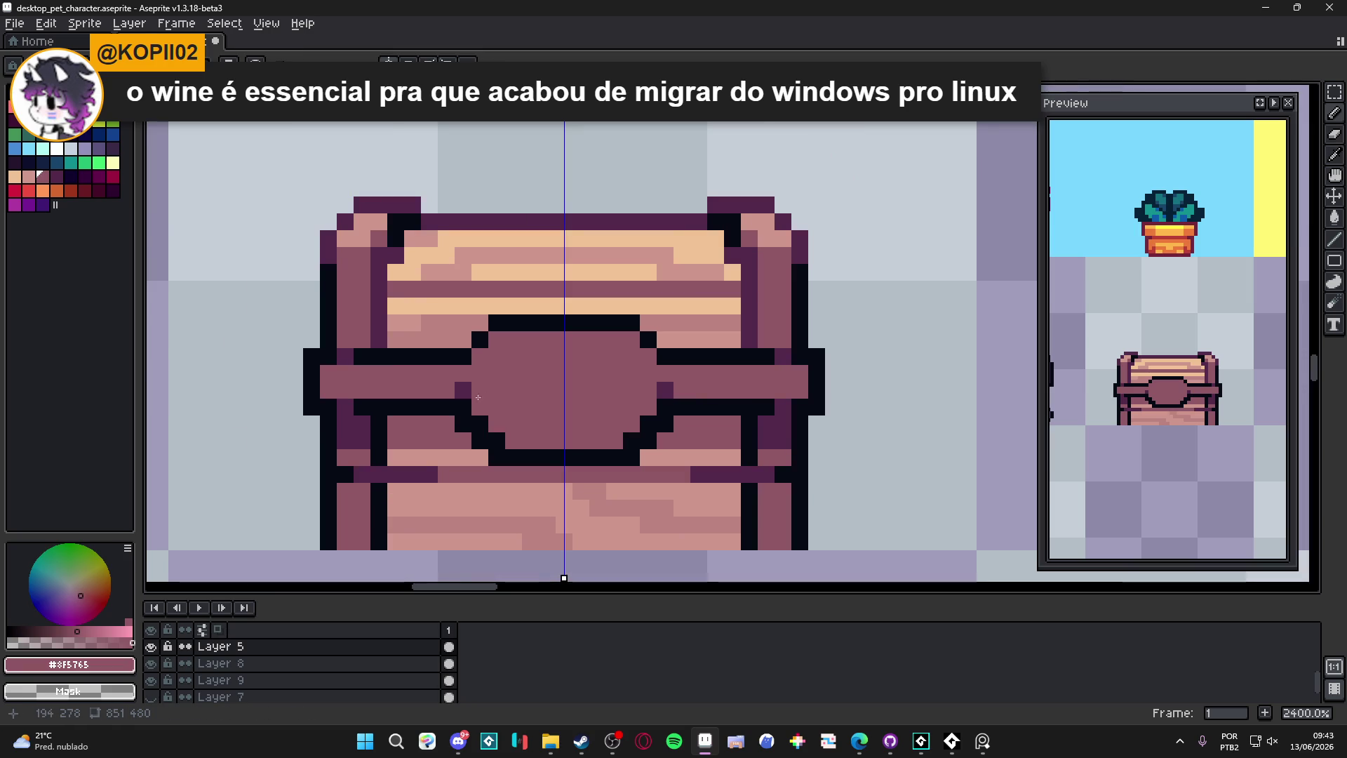
{"action": "scroll", "coordinate": [519, 371], "scroll_direction": "down", "scroll_amount": 1}
{"action": "scroll", "coordinate": [500, 360], "scroll_direction": "up", "scroll_amount": 3}
{"action": "left_click", "coordinate": [470, 352], "text": "alt"}
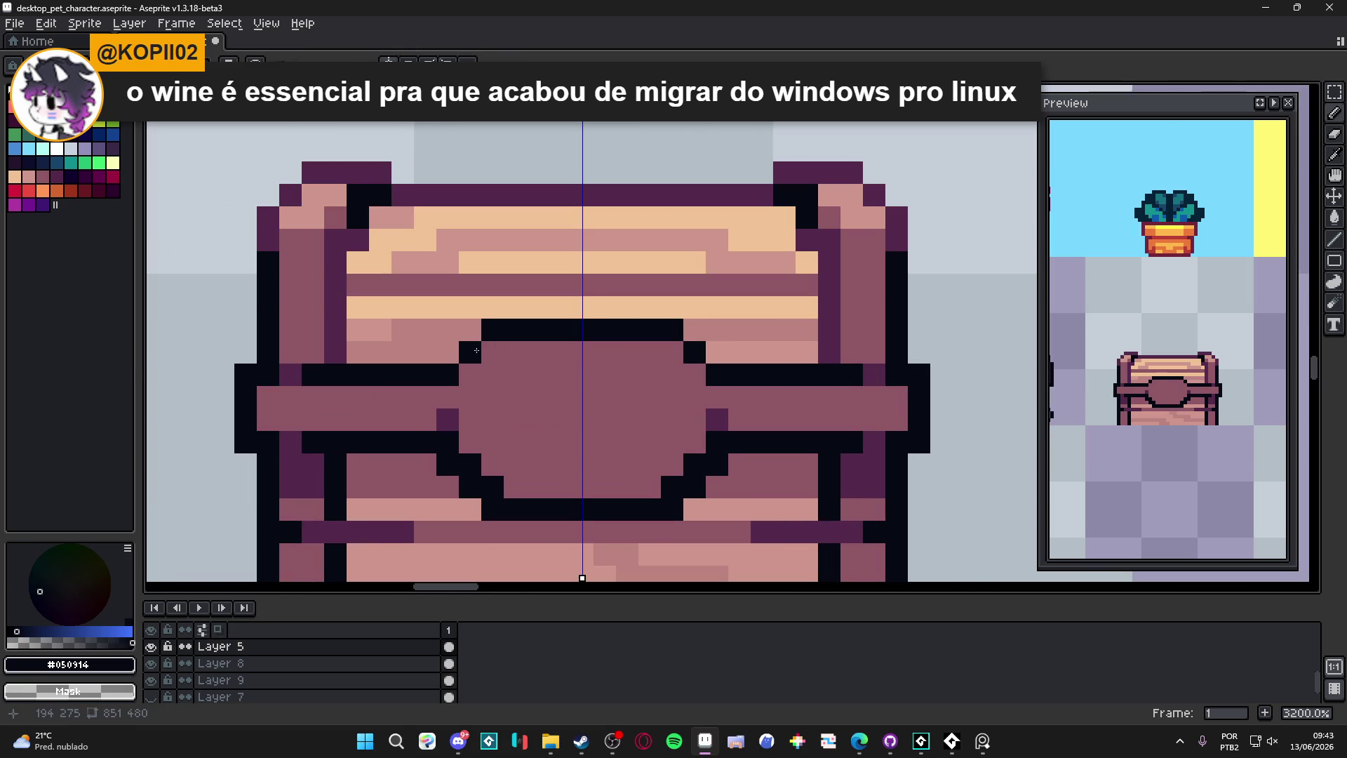
{"action": "left_click", "coordinate": [493, 352]}
{"action": "left_click", "coordinate": [474, 367]}
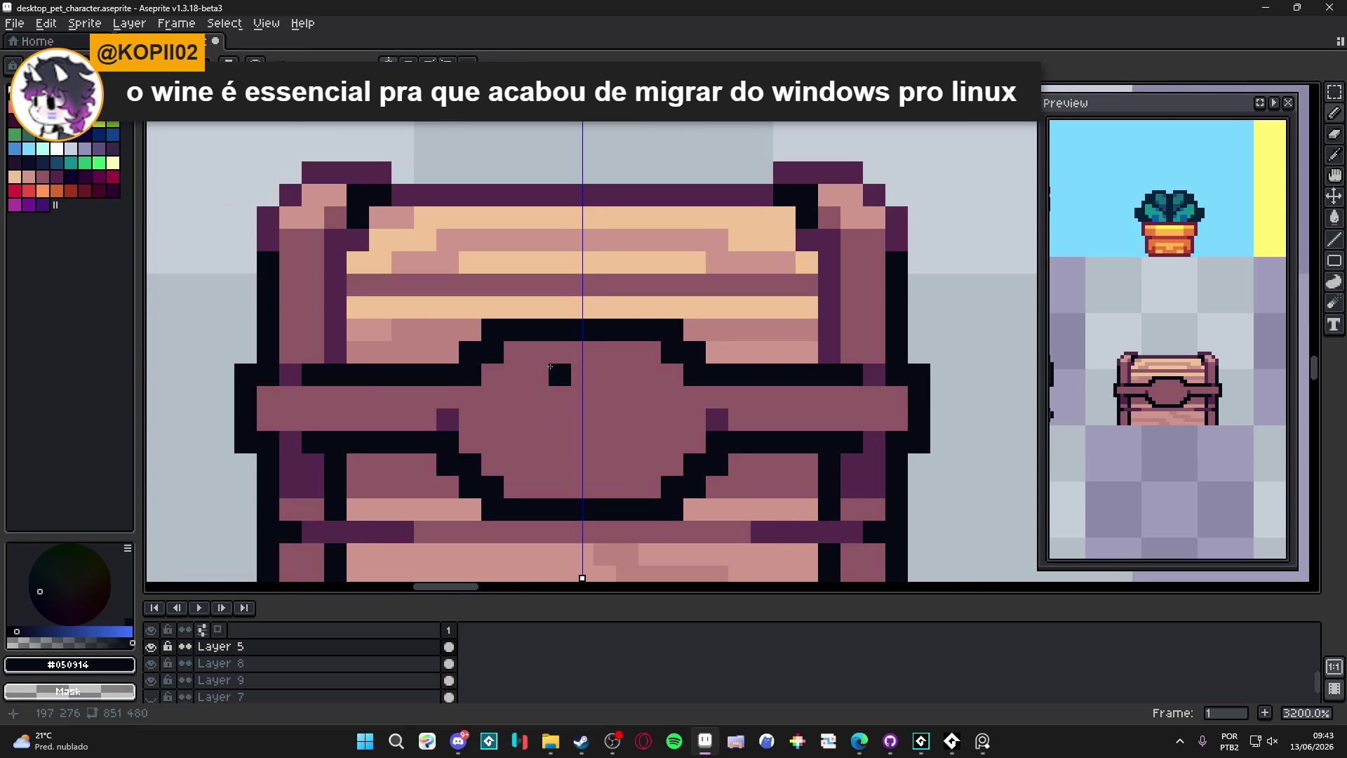
Step: Draw a tall black #050914 keyhole block in the centre of the lock plate
{"action": "scroll", "coordinate": [475, 370], "scroll_direction": "down", "scroll_amount": 3}
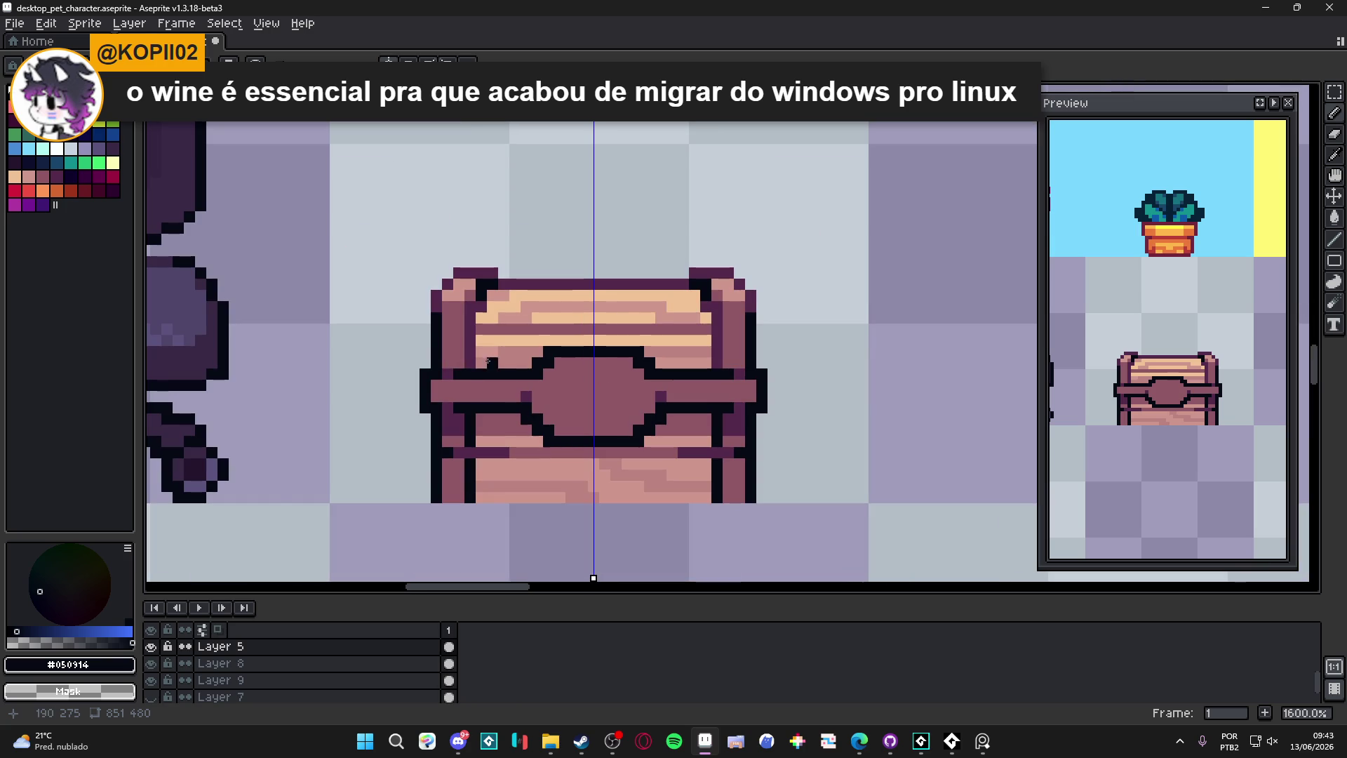
{"action": "left_click", "coordinate": [595, 391]}
{"action": "scroll", "coordinate": [597, 391], "scroll_direction": "down", "scroll_amount": 1}
{"action": "scroll", "coordinate": [600, 391], "scroll_direction": "up", "scroll_amount": 3}
{"action": "mouse_move", "coordinate": [603, 390]}
{"action": "left_mouse_down"}
{"action": "mouse_move", "coordinate": [579, 372]}
{"action": "mouse_move", "coordinate": [579, 417]}
{"action": "mouse_move", "coordinate": [608, 429]}
{"action": "left_mouse_up"}
{"action": "left_click", "coordinate": [608, 430]}
{"action": "left_click_drag", "start_coordinate": [586, 351], "coordinate": [609, 364]}
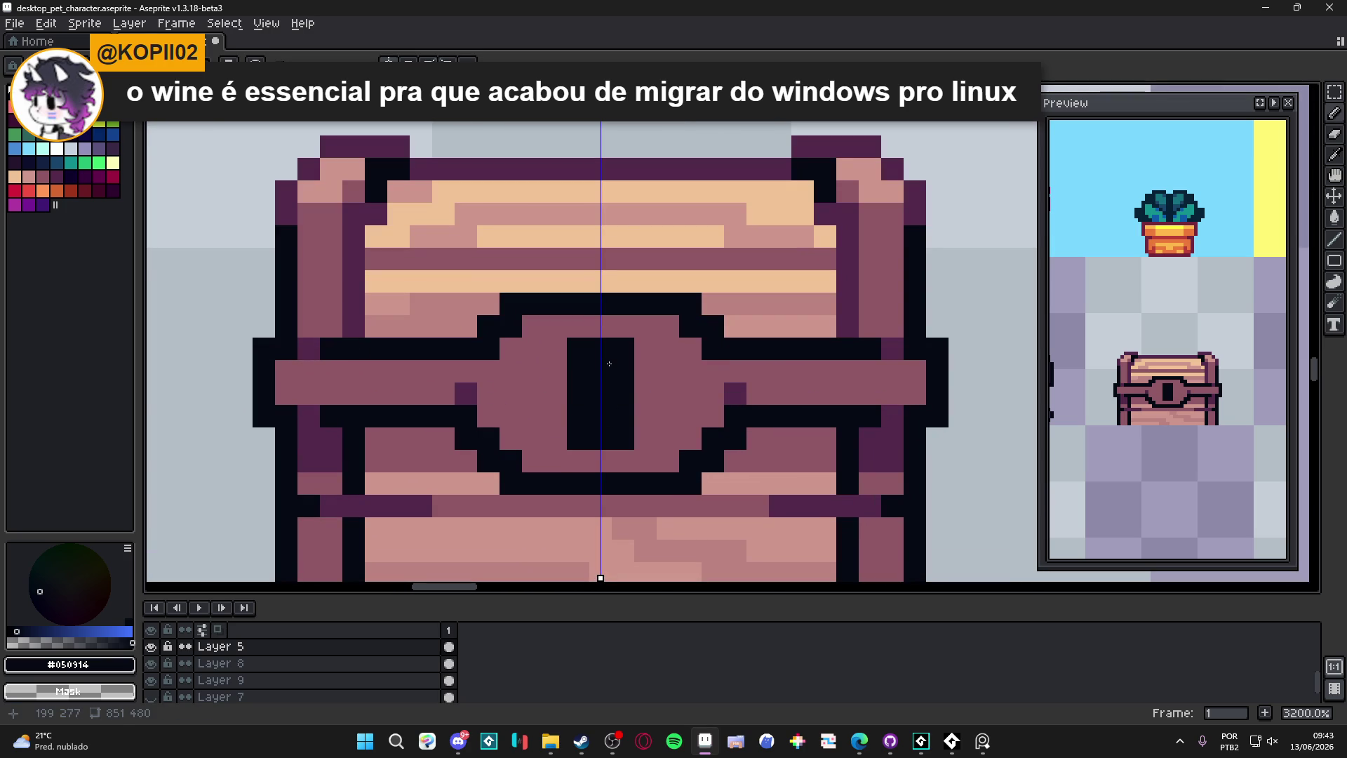
Step: Add dark pixels on both sides of the keyhole to widen its upper part
{"action": "left_click", "coordinate": [646, 394]}
{"action": "left_click", "coordinate": [645, 381]}
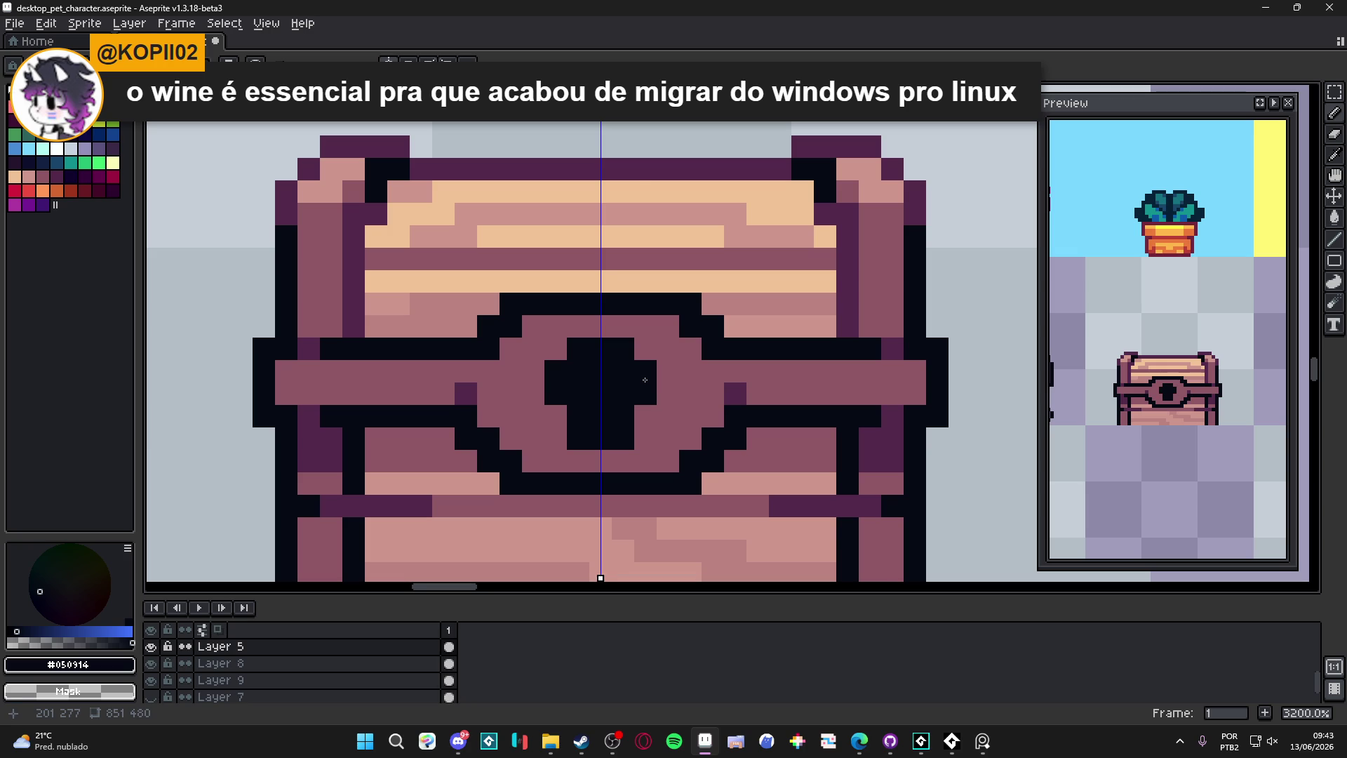
{"action": "scroll", "coordinate": [632, 400], "scroll_direction": "down", "scroll_amount": 5}
{"action": "scroll", "coordinate": [639, 414], "scroll_direction": "up", "scroll_amount": 3}
{"action": "scroll", "coordinate": [650, 421], "scroll_direction": "down", "scroll_amount": 3}
{"action": "scroll", "coordinate": [651, 399], "scroll_direction": "up", "scroll_amount": 3}
Step: Narrow the keyhole into a tapered tip using the mauve lock plate colour
{"action": "left_click", "coordinate": [638, 391], "text": "alt"}
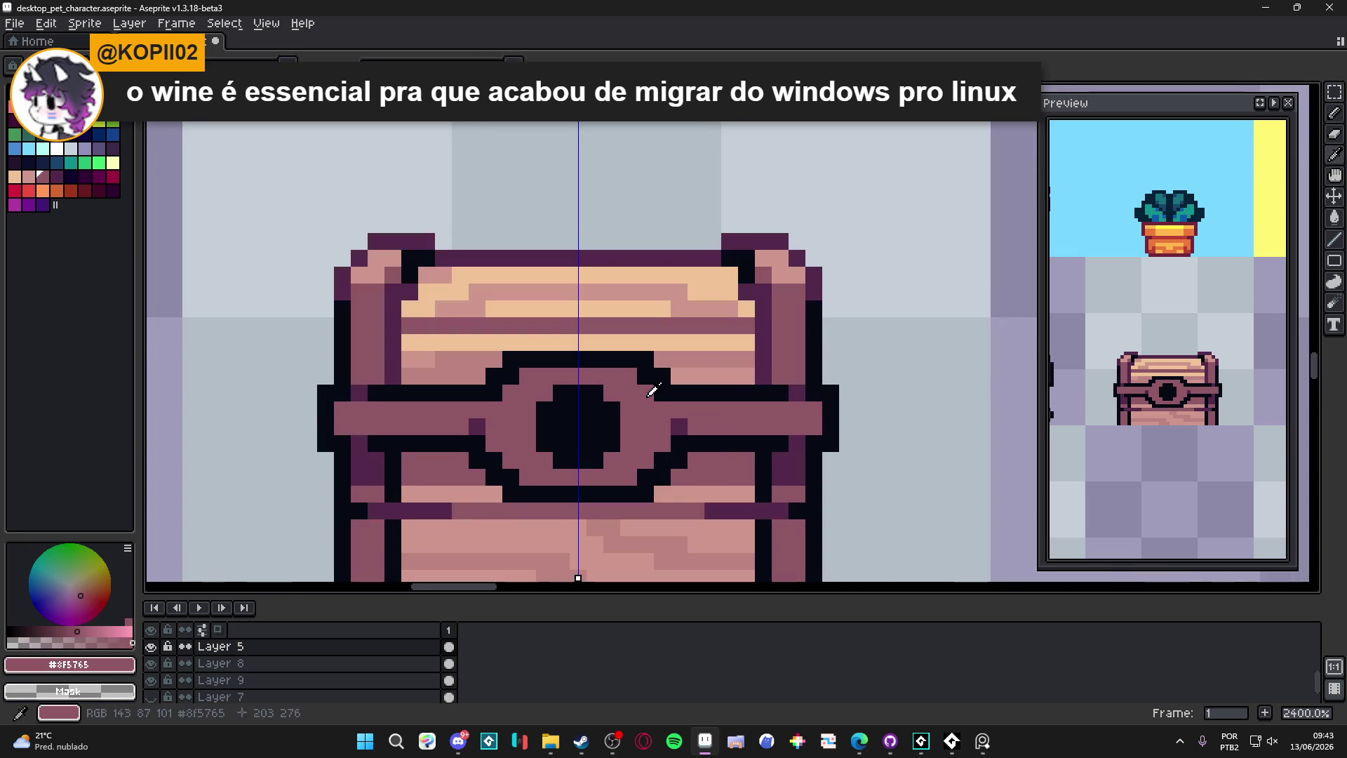
{"action": "left_click_drag", "start_coordinate": [612, 407], "coordinate": [604, 446]}
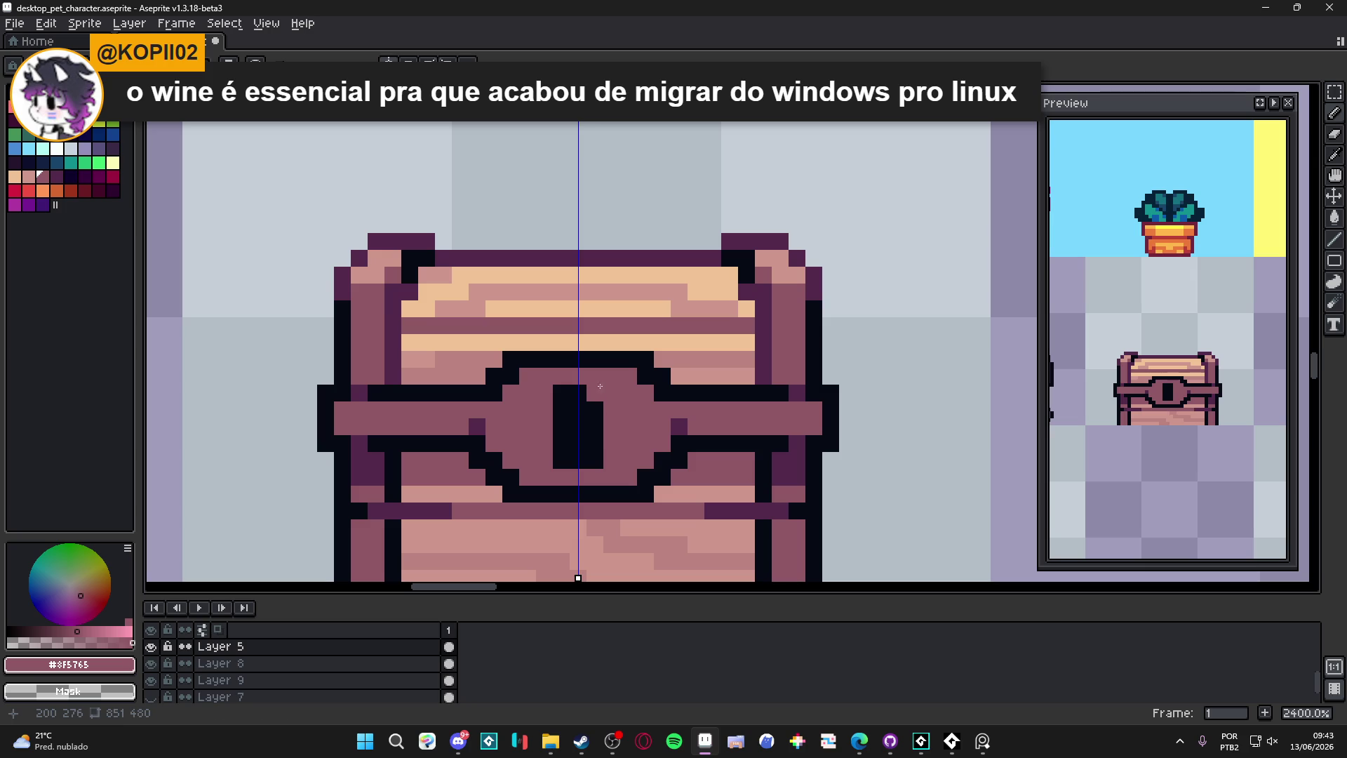
{"action": "right_click", "coordinate": [597, 388]}
{"action": "left_click", "coordinate": [595, 460]}
{"action": "left_click", "coordinate": [602, 447]}
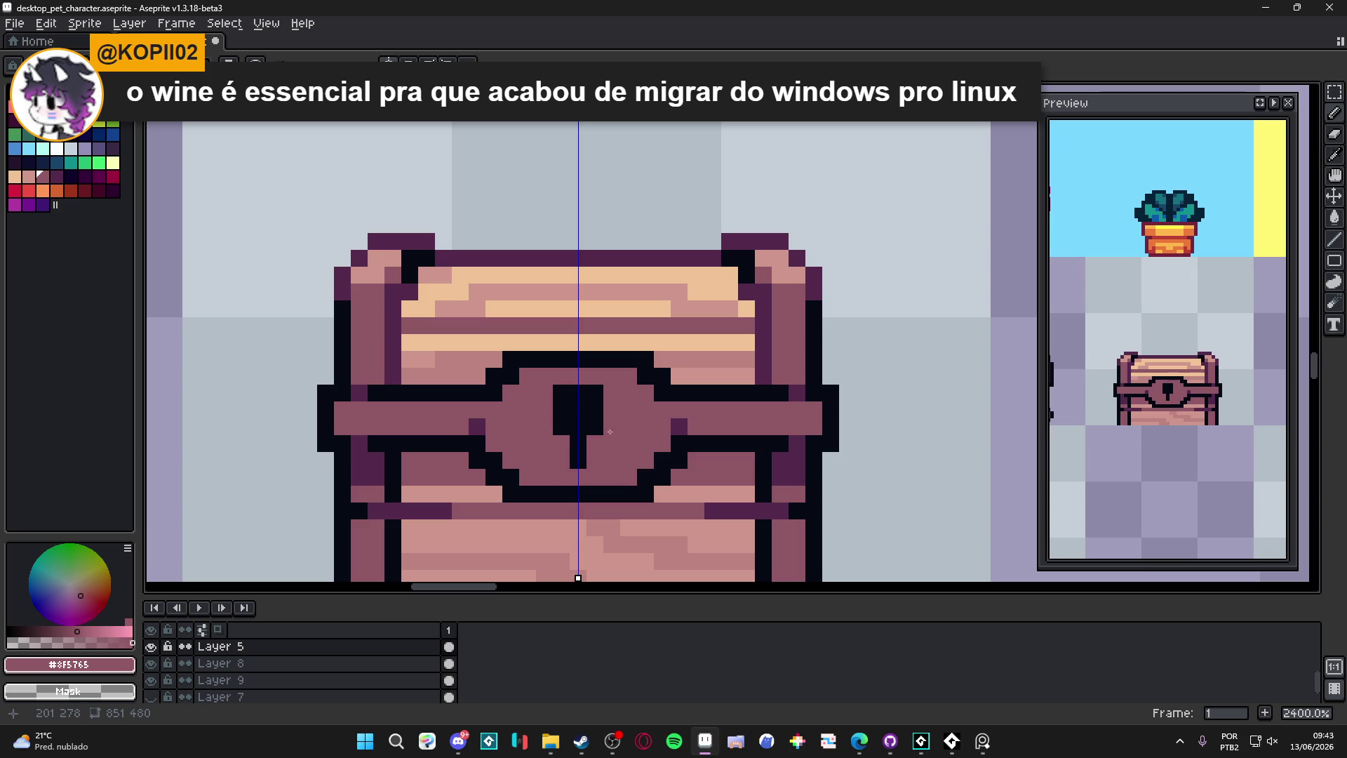
Step: Shade the keyhole and the plate's lower corner outline dark purple, dropping the top-corner pixels
{"action": "left_click", "coordinate": [681, 426], "text": "alt"}
{"action": "left_click", "coordinate": [590, 443]}
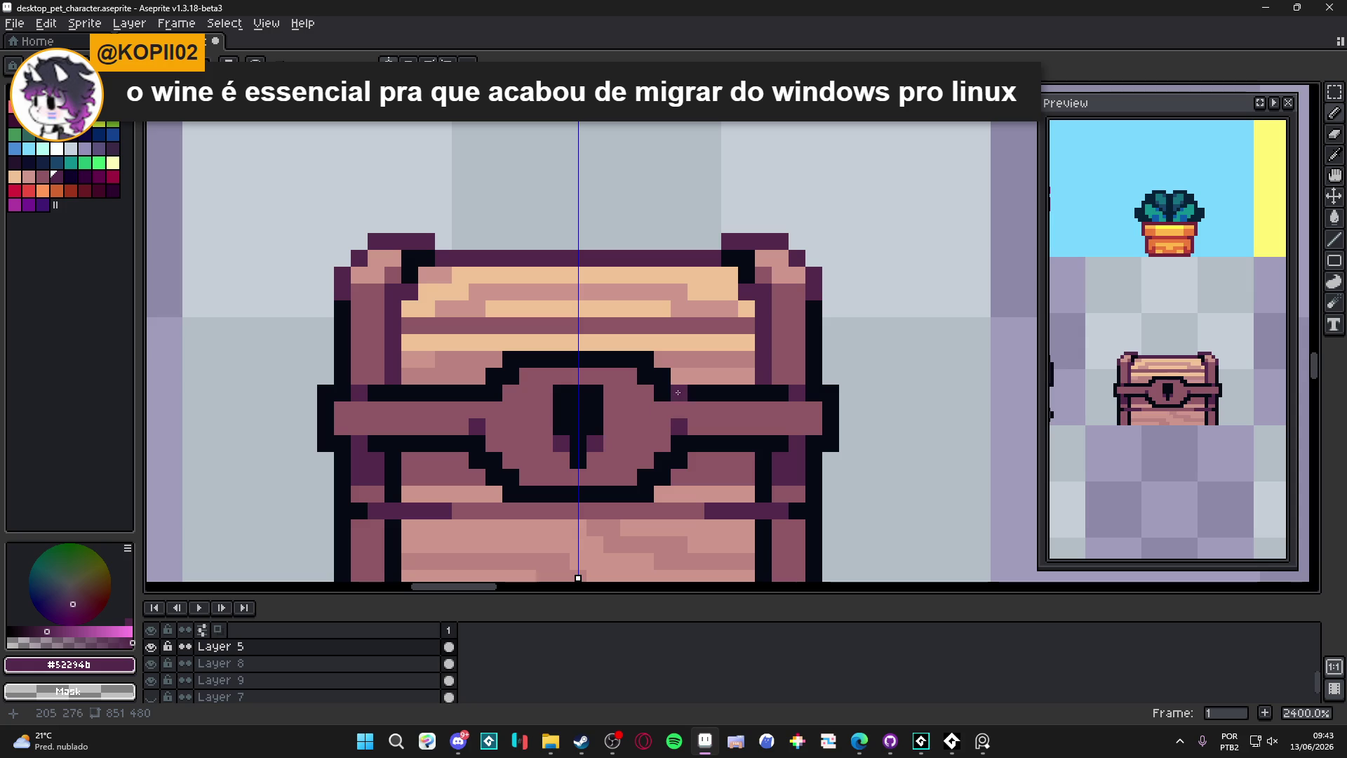
{"action": "left_click", "coordinate": [588, 370]}
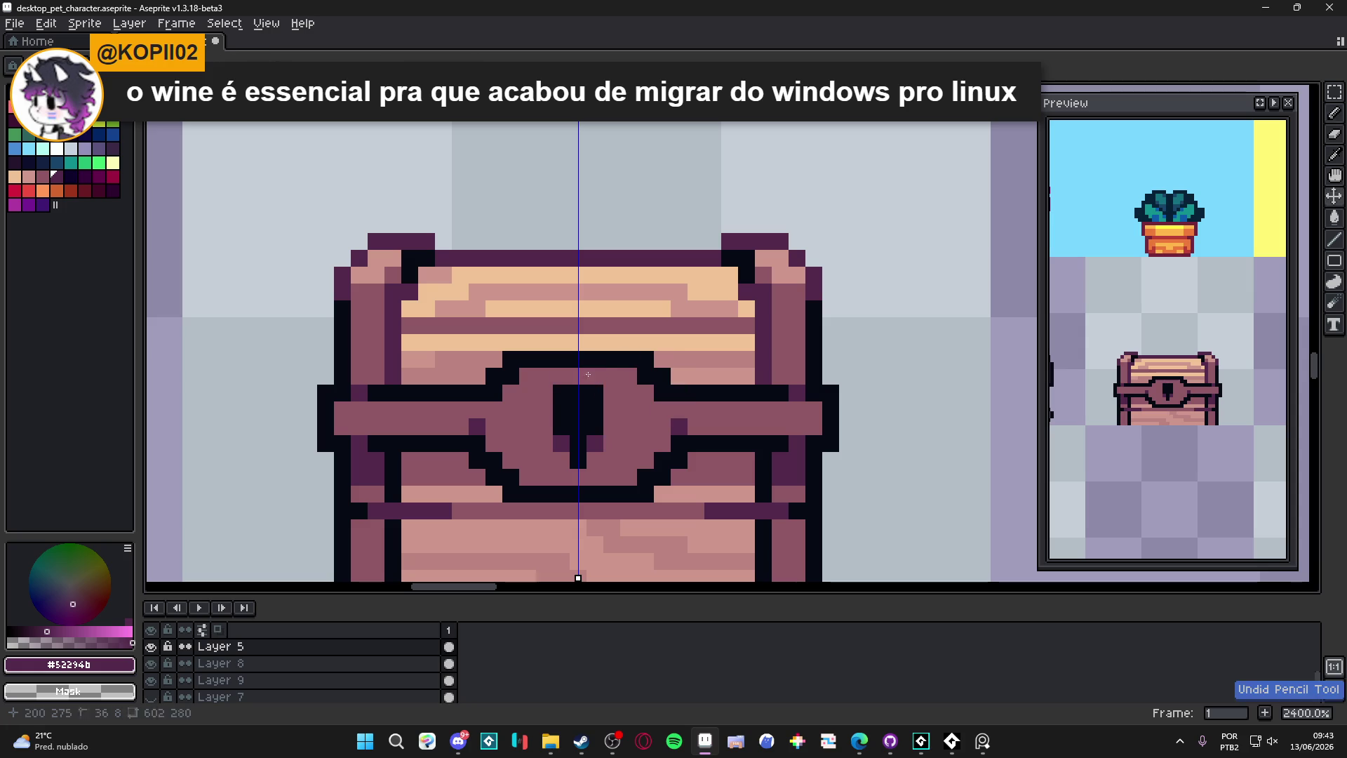
{"action": "key", "text": "ctrl+z"}
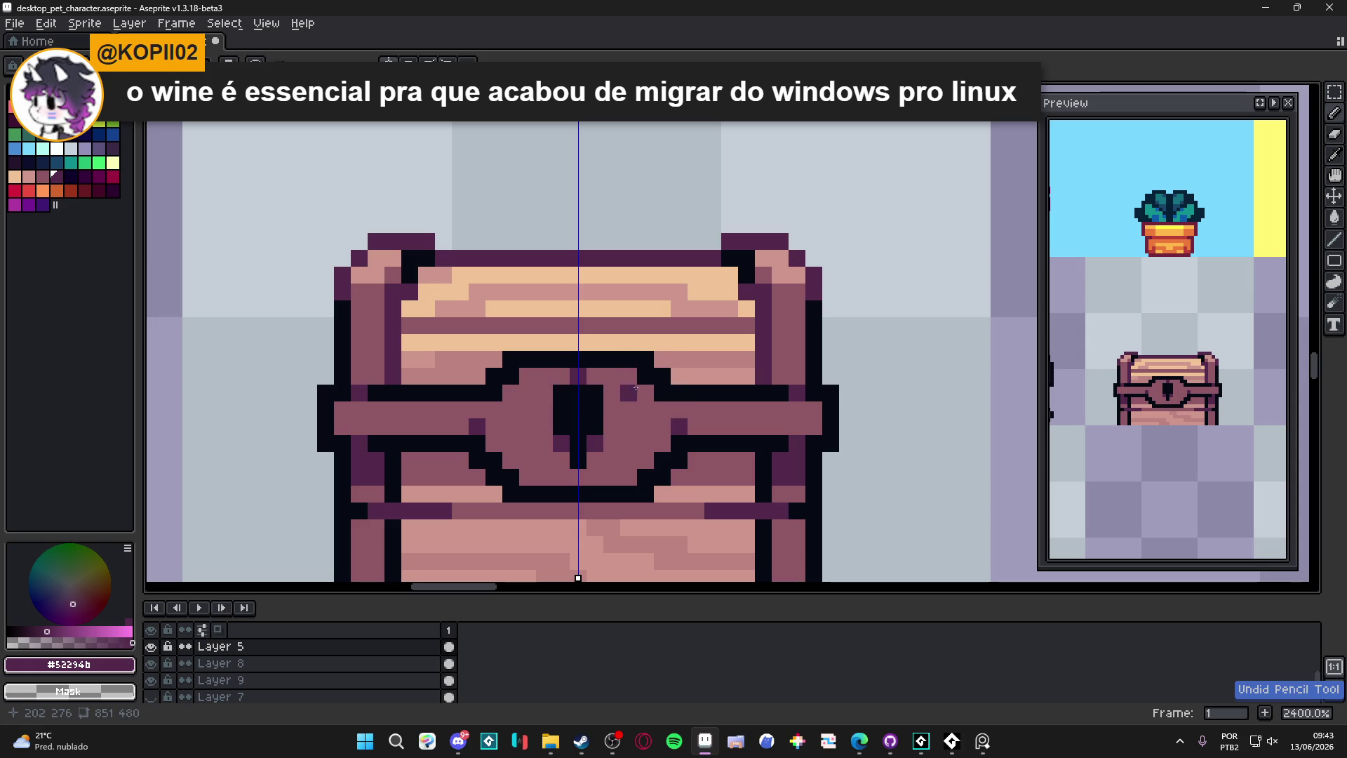
{"action": "left_click", "coordinate": [660, 459]}
{"action": "left_click", "coordinate": [646, 477]}
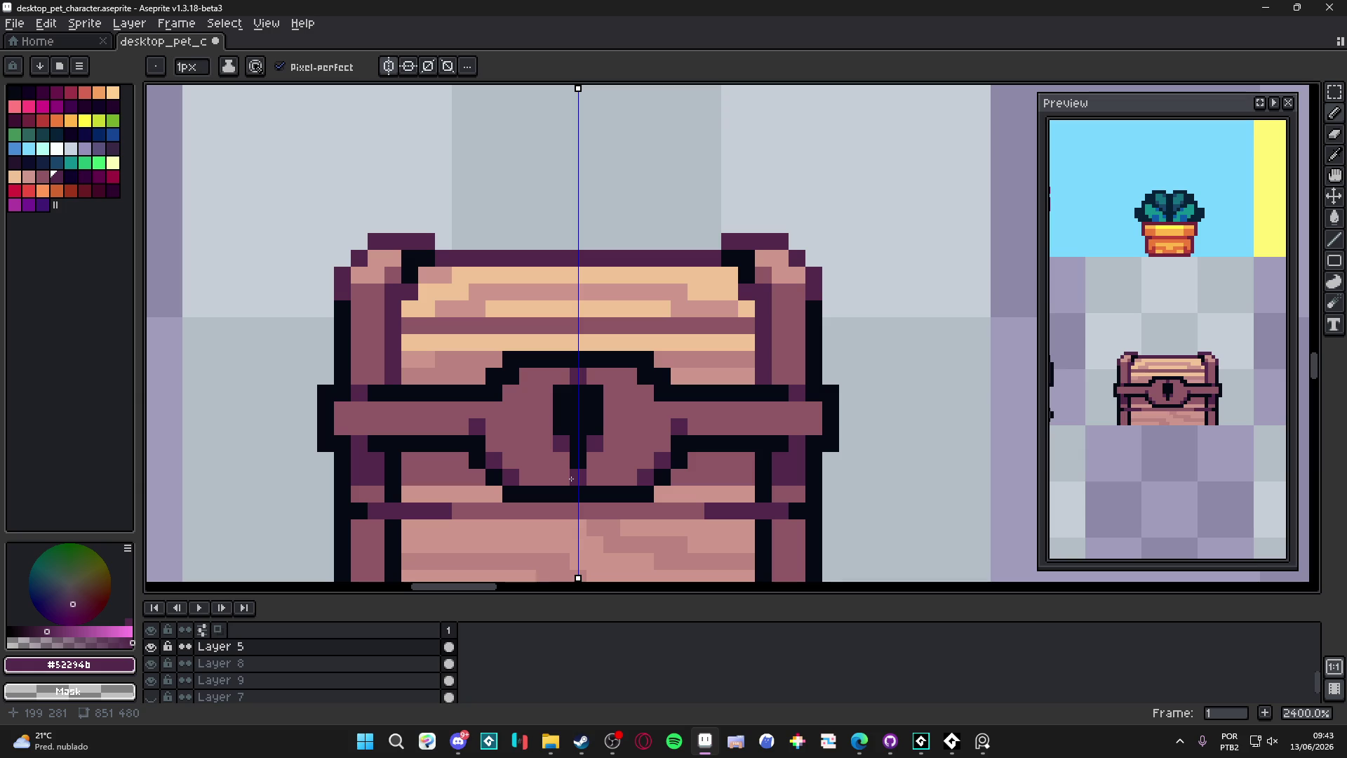
Step: Repaint the keyhole's lower purple pixels in the light salmon wood colour
{"action": "scroll", "coordinate": [621, 460], "scroll_direction": "up", "scroll_amount": 1}
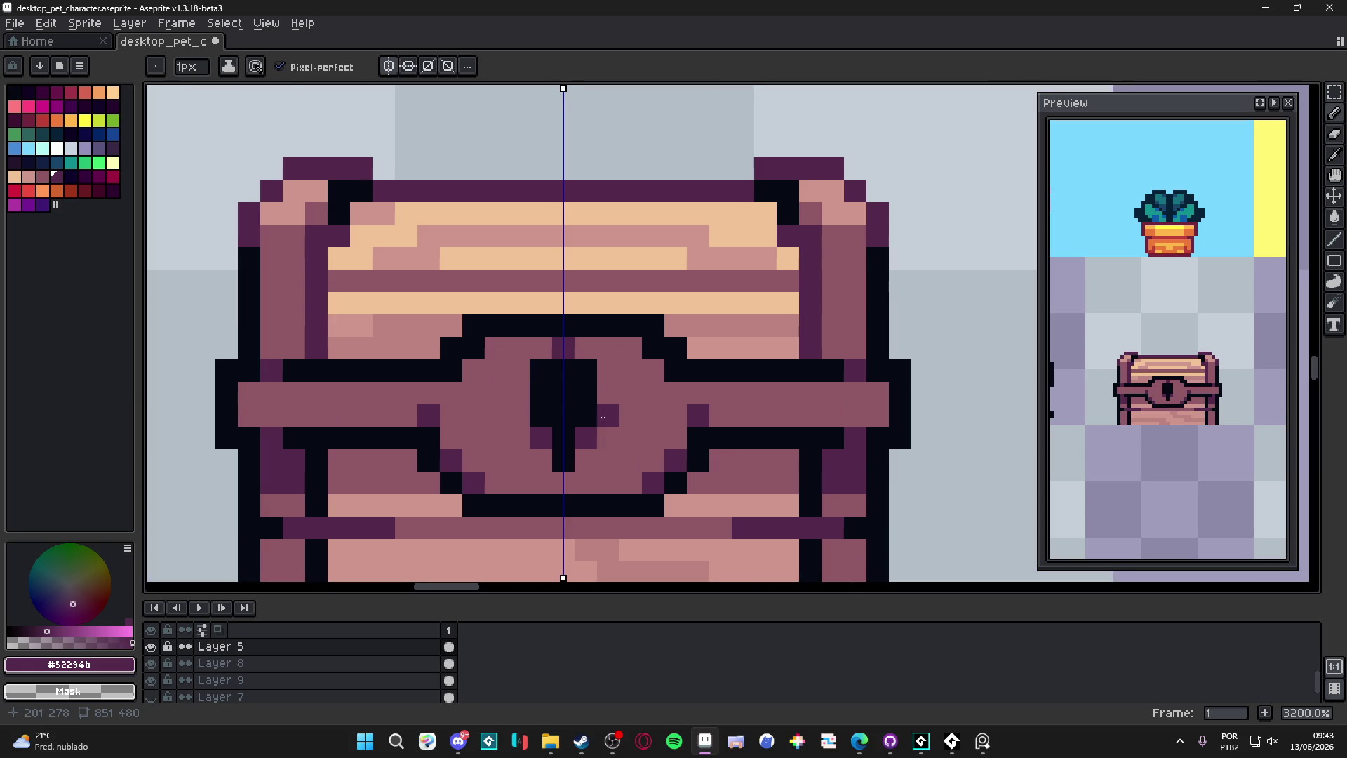
{"action": "left_click", "coordinate": [698, 327], "text": "alt"}
{"action": "left_click", "coordinate": [586, 438]}
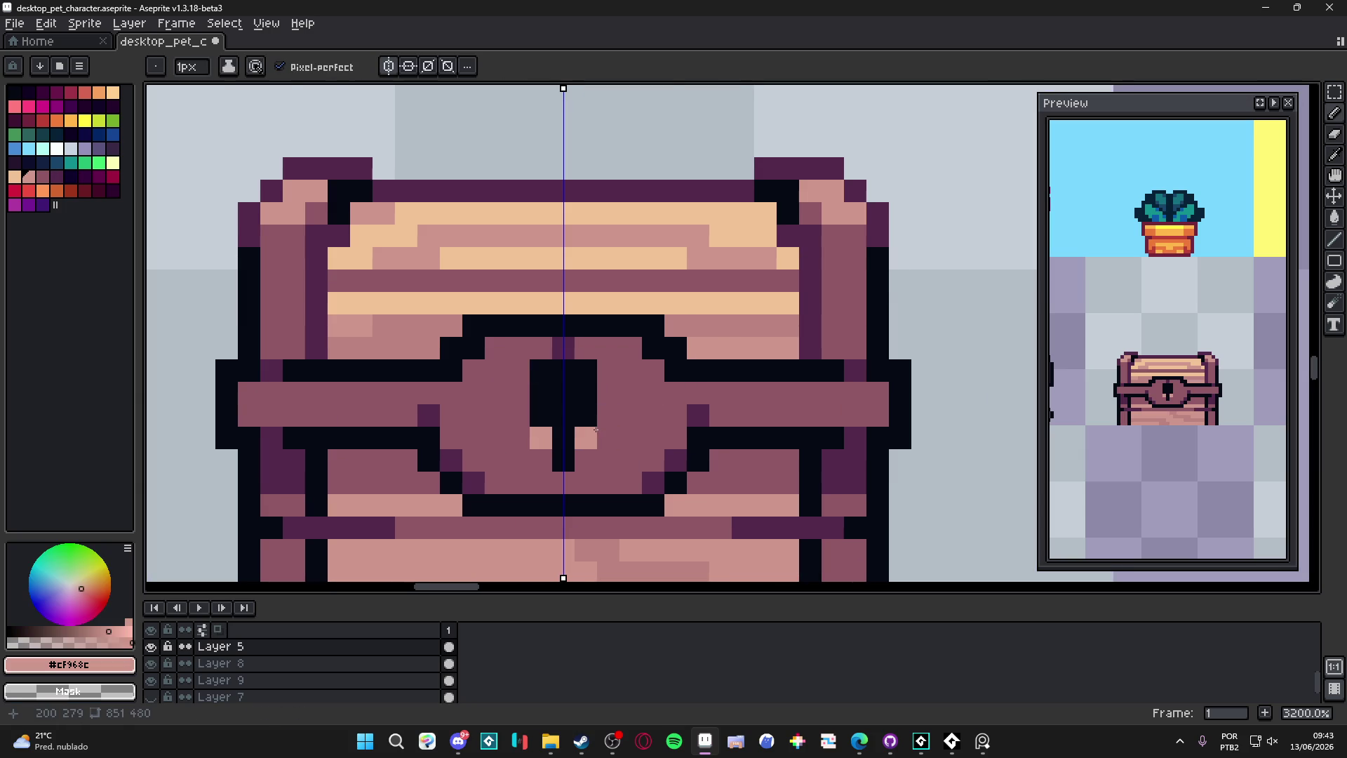
{"action": "scroll", "coordinate": [598, 434], "scroll_direction": "down", "scroll_amount": 2}
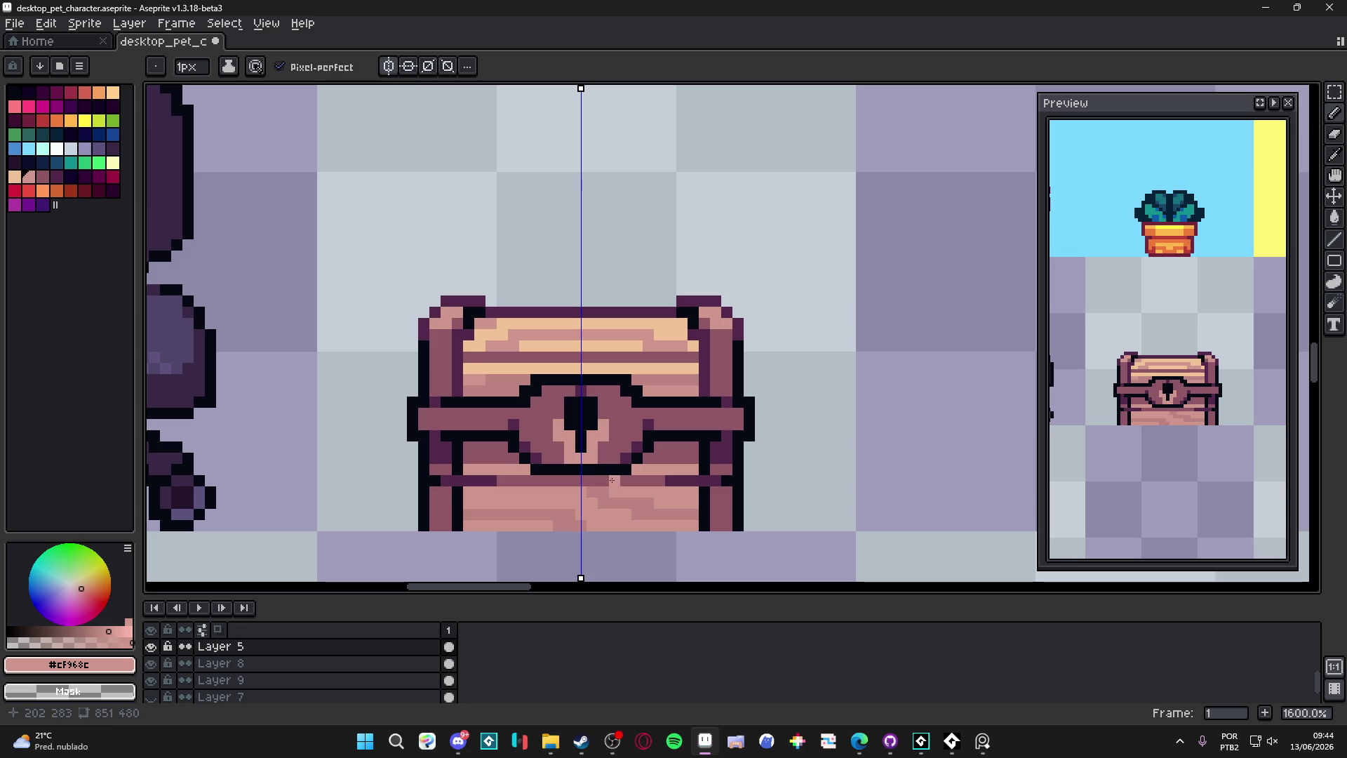
Step: Try dark purple beside the keyhole and on the chest front, then undo it
{"action": "left_click", "coordinate": [582, 313], "text": "alt"}
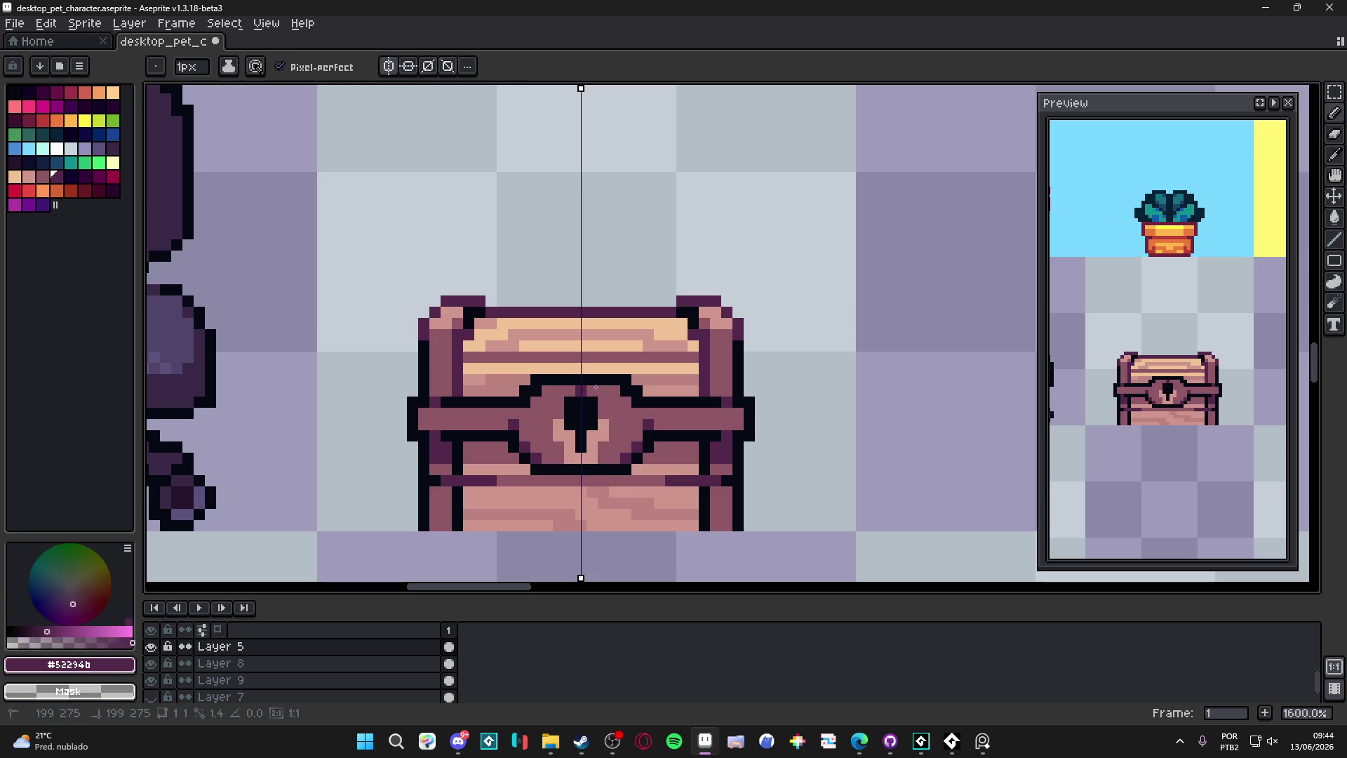
{"action": "left_click_drag", "start_coordinate": [604, 398], "coordinate": [604, 417]}
{"action": "left_click", "coordinate": [614, 493]}
{"action": "key", "text": "ctrl+z"}
{"action": "key", "text": "ctrl+z"}
{"action": "key", "text": "ctrl+z"}
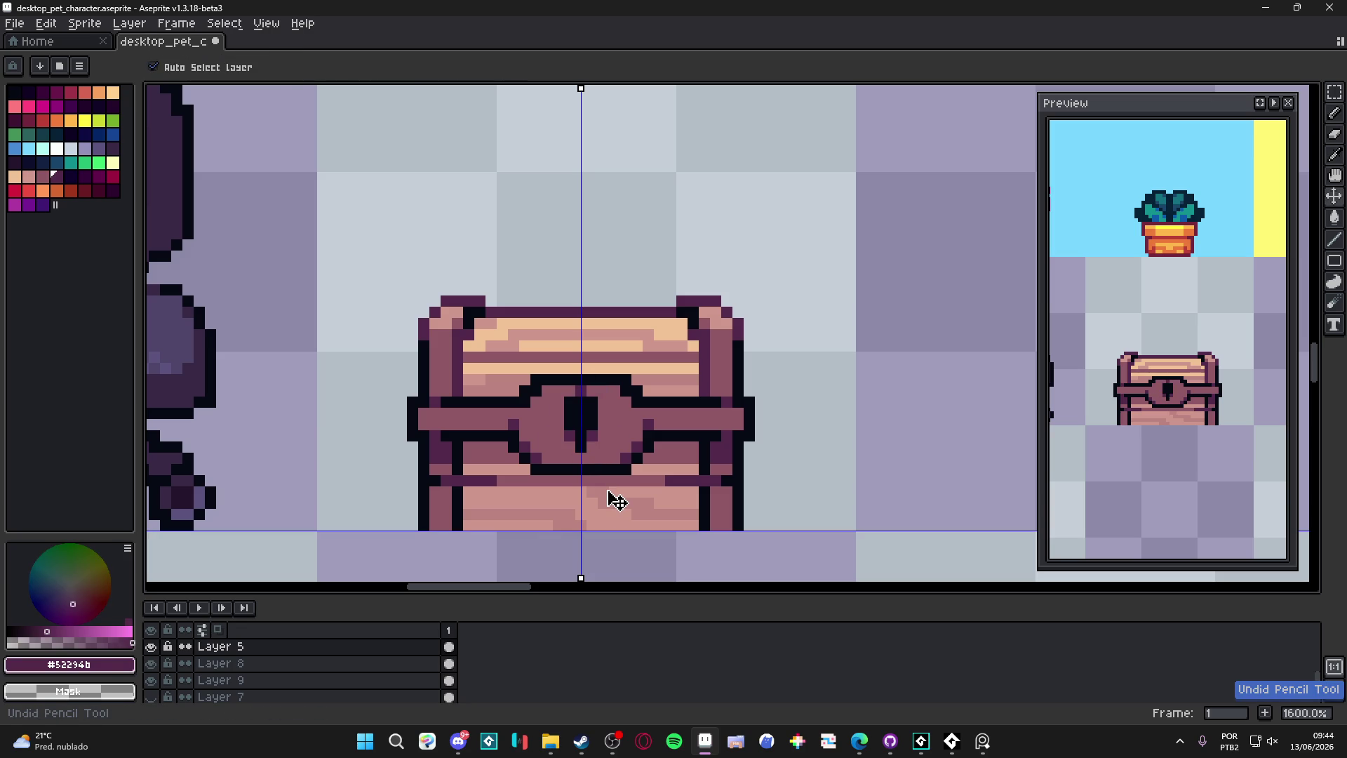
Step: Add a black pixel beside the keyhole and switch back to the mauve plate colour
{"action": "scroll", "coordinate": [593, 386], "scroll_direction": "up", "scroll_amount": 1}
{"action": "left_click", "coordinate": [584, 402], "text": "alt"}
{"action": "left_click", "coordinate": [619, 404]}
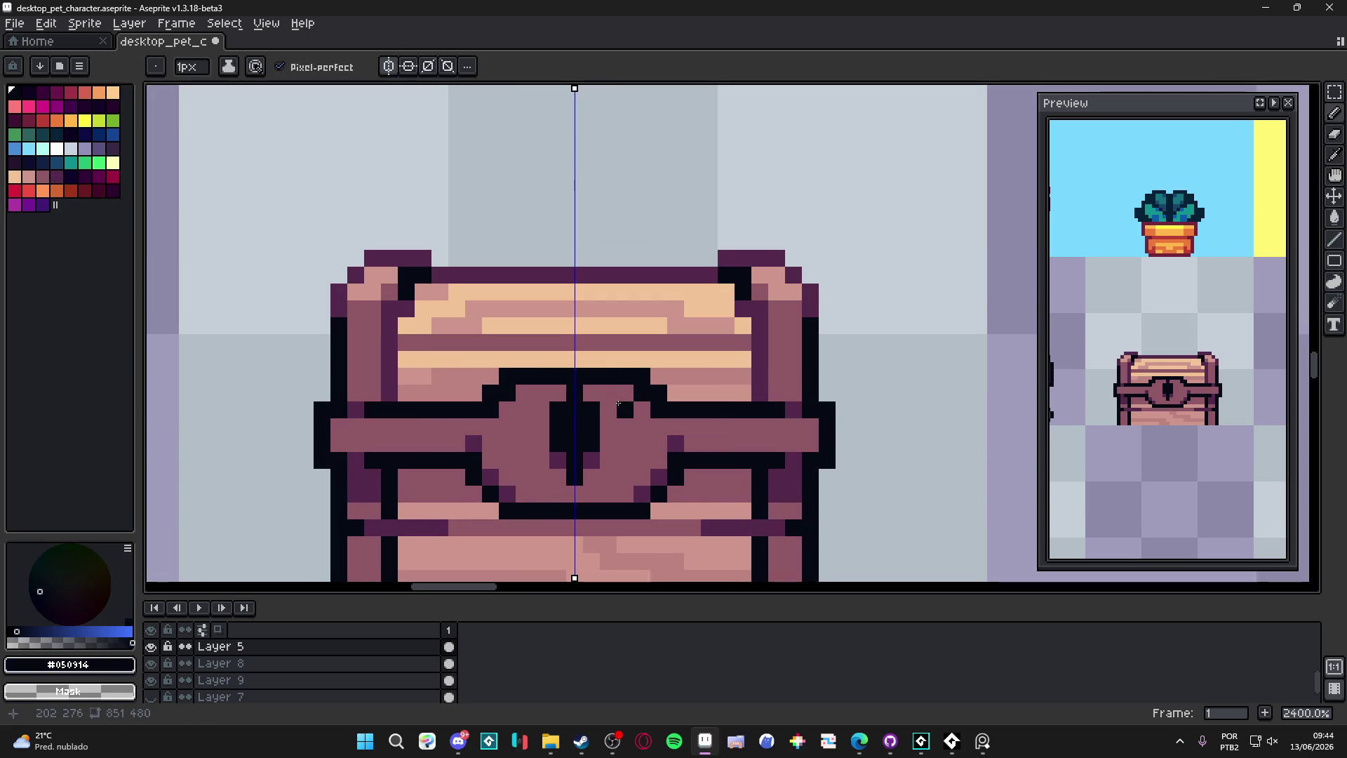
{"action": "left_click", "coordinate": [599, 385], "text": "alt"}
{"action": "scroll", "coordinate": [638, 417], "scroll_direction": "down", "scroll_amount": 2}
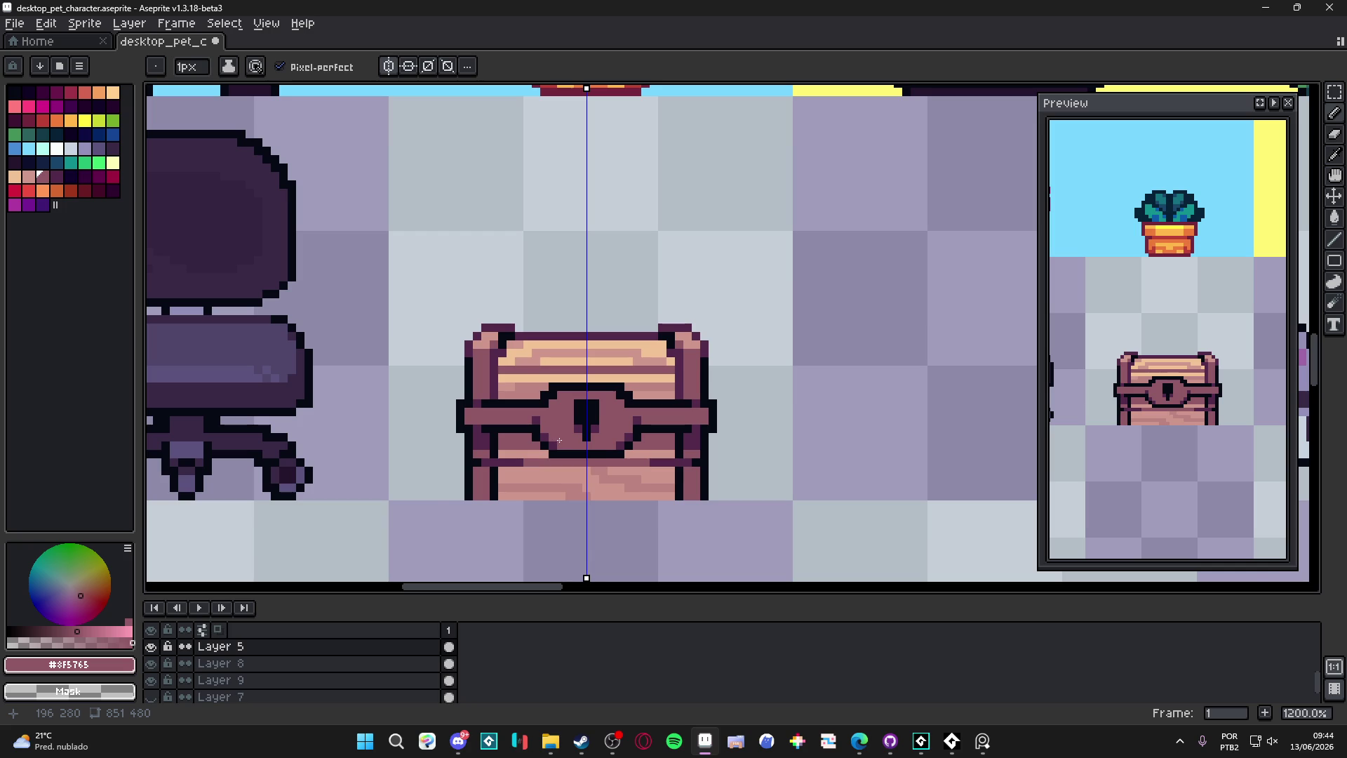
{"action": "scroll", "coordinate": [571, 434], "scroll_direction": "down", "scroll_amount": 4}
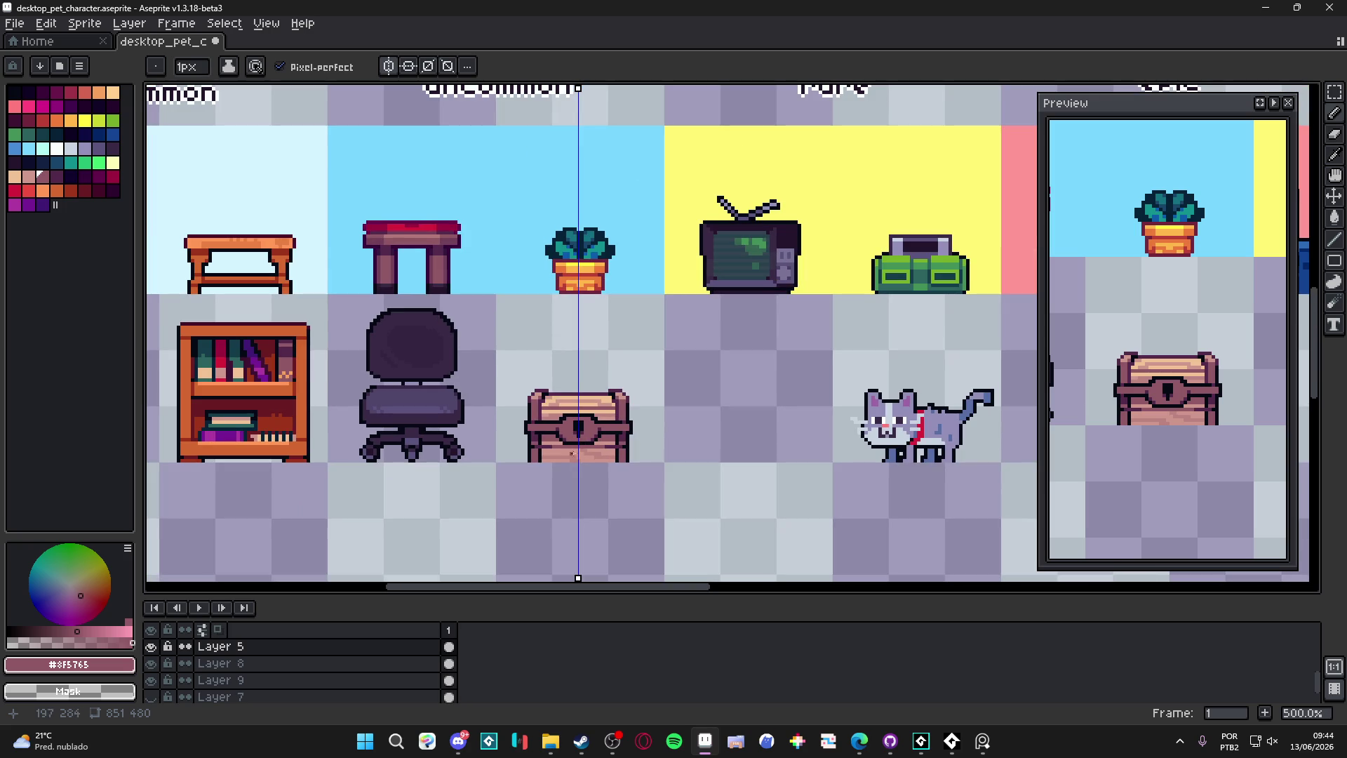
{"action": "scroll", "coordinate": [529, 445], "scroll_direction": "up", "scroll_amount": 3}
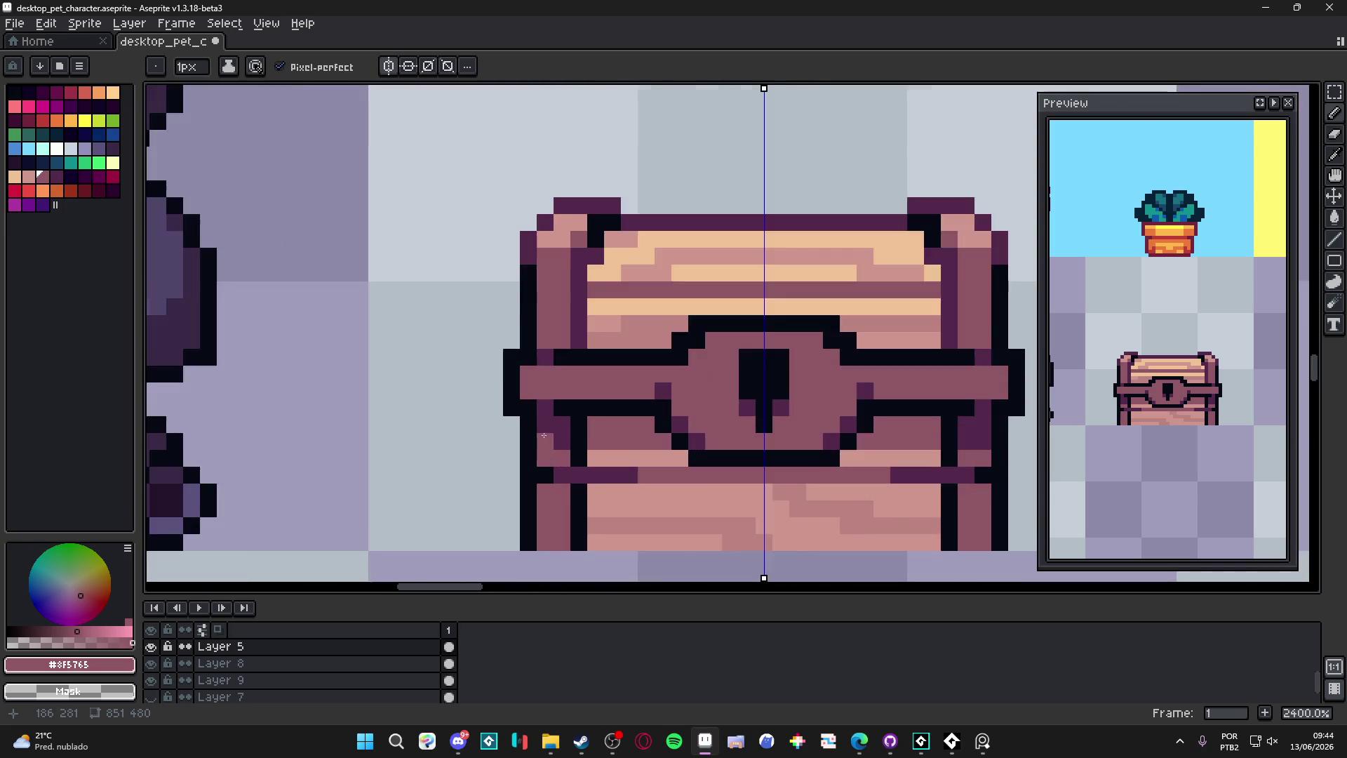
{"action": "scroll", "coordinate": [501, 392], "scroll_direction": "up", "scroll_amount": 2}
Step: Extend the chest's black leg lines downward and repaint the lower leg column mauve
{"action": "key", "text": "alt"}
{"action": "left_click", "coordinate": [501, 392], "text": "alt"}
{"action": "scroll", "coordinate": [512, 393], "scroll_direction": "down", "scroll_amount": 3}
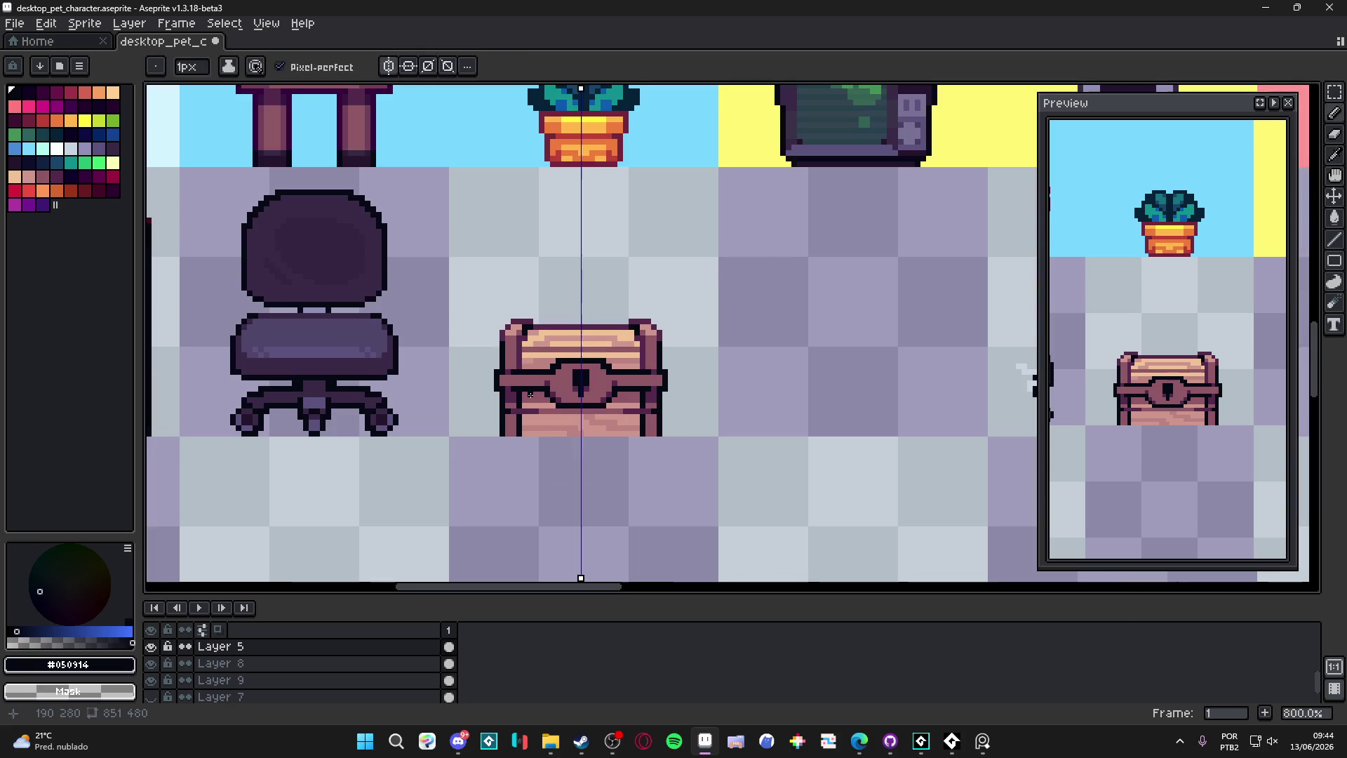
{"action": "scroll", "coordinate": [530, 394], "scroll_direction": "up", "scroll_amount": 2}
{"action": "mouse_move", "coordinate": [531, 407]}
{"action": "left_mouse_down"}
{"action": "mouse_move", "coordinate": [533, 471]}
{"action": "mouse_move", "coordinate": [511, 450]}
{"action": "mouse_move", "coordinate": [519, 435]}
{"action": "mouse_move", "coordinate": [522, 472]}
{"action": "left_mouse_up"}
{"action": "left_click", "coordinate": [491, 456], "text": "alt"}
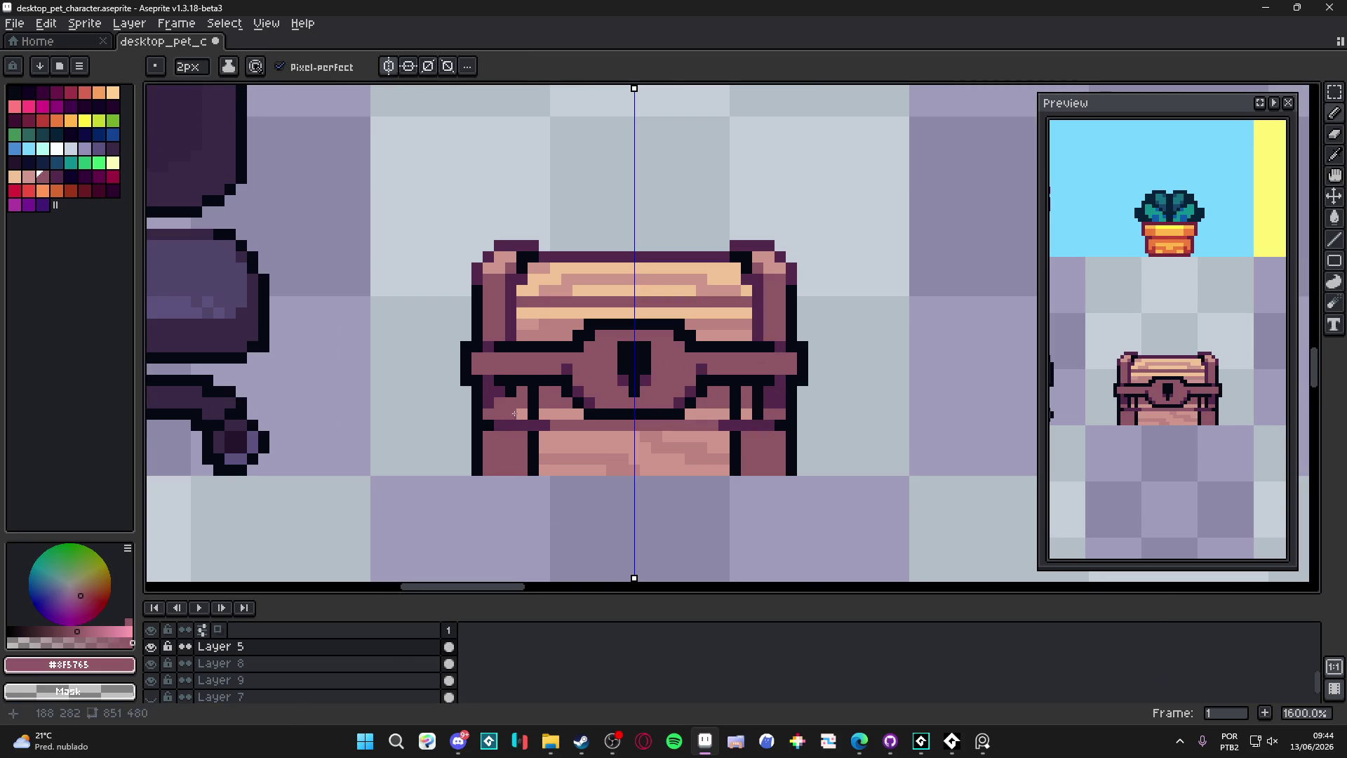
Step: Paint dark purple down the left leg, undo it at 1px, then add black leg pixels
{"action": "left_click", "coordinate": [521, 414]}
{"action": "left_click", "coordinate": [502, 395], "text": "alt"}
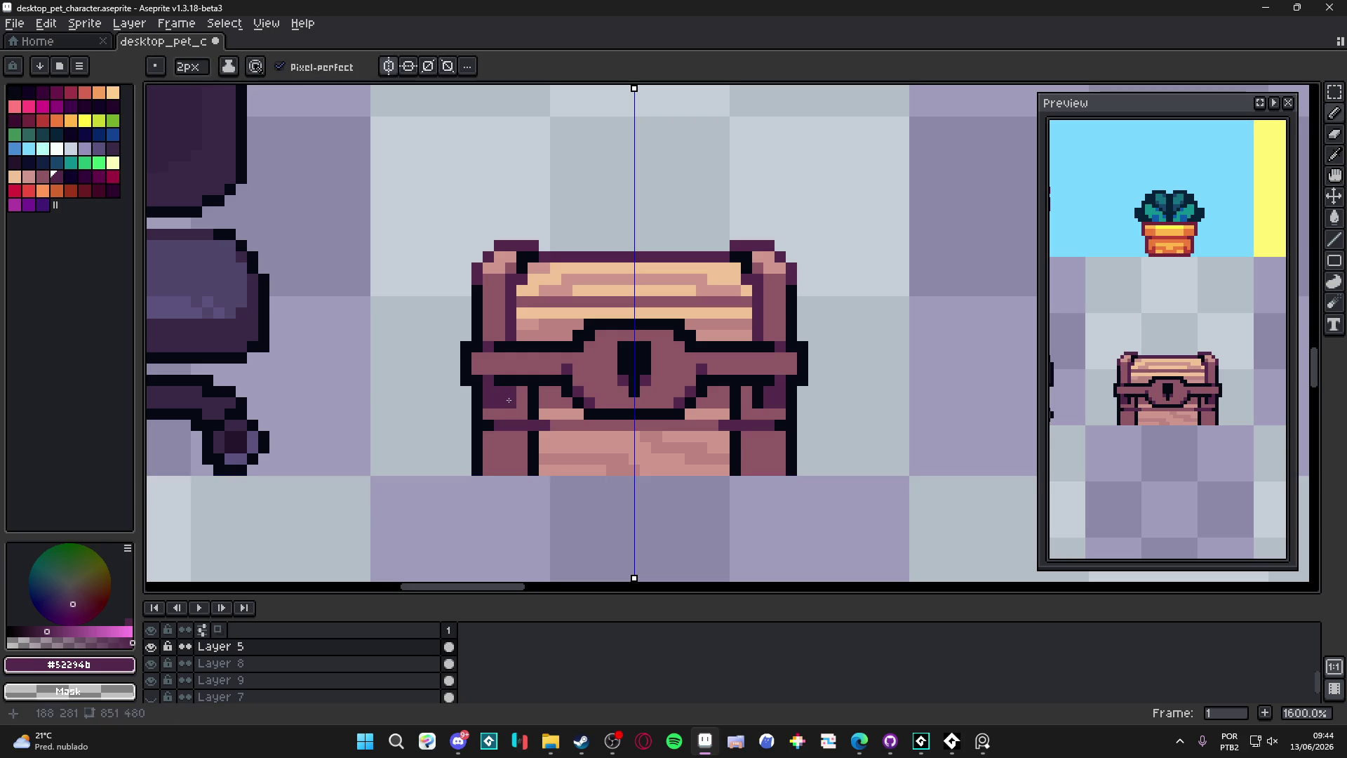
{"action": "left_click_drag", "start_coordinate": [523, 415], "coordinate": [520, 400]}
{"action": "key", "text": "minus"}
{"action": "scroll", "coordinate": [520, 400], "scroll_direction": "down", "scroll_amount": 3}
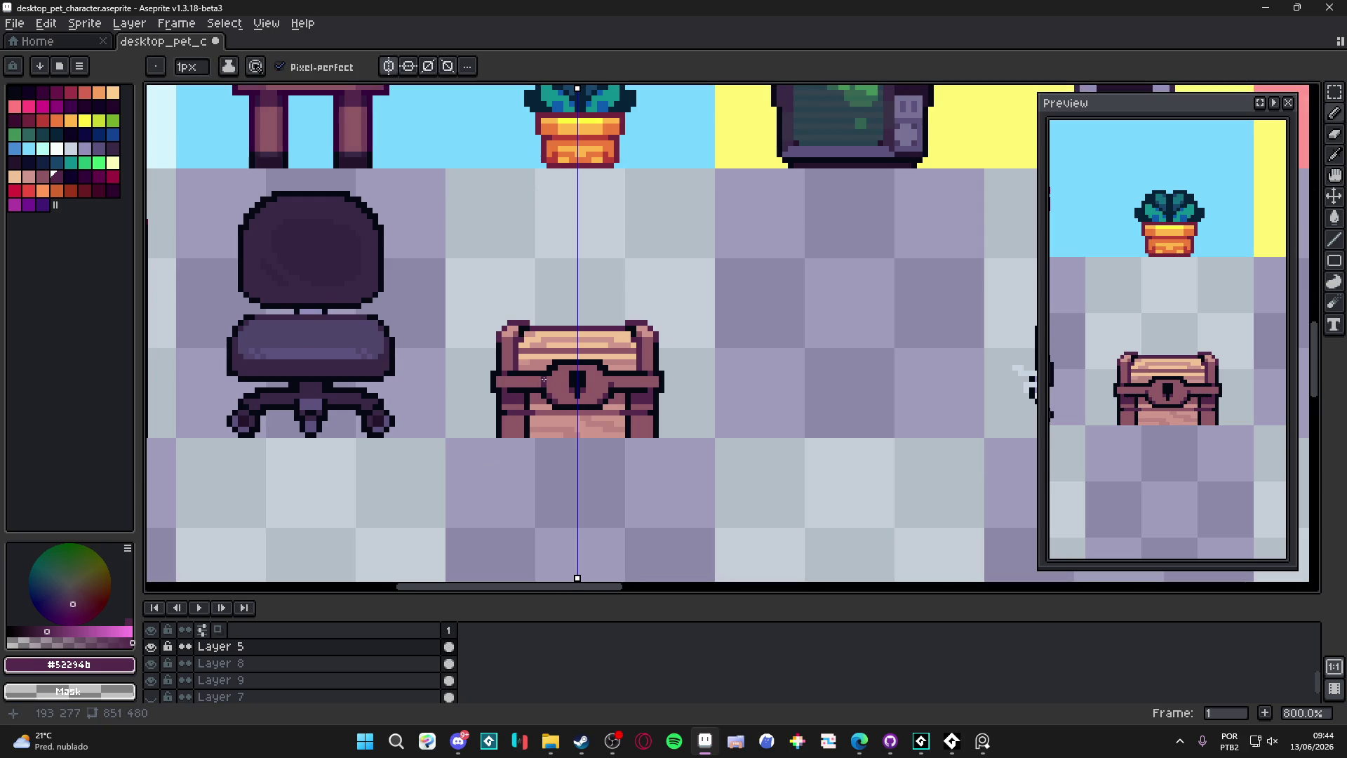
{"action": "scroll", "coordinate": [544, 380], "scroll_direction": "up", "scroll_amount": 3}
{"action": "key", "text": "ctrl+z"}
{"action": "key", "text": "ctrl+z"}
{"action": "key", "text": "ctrl+z"}
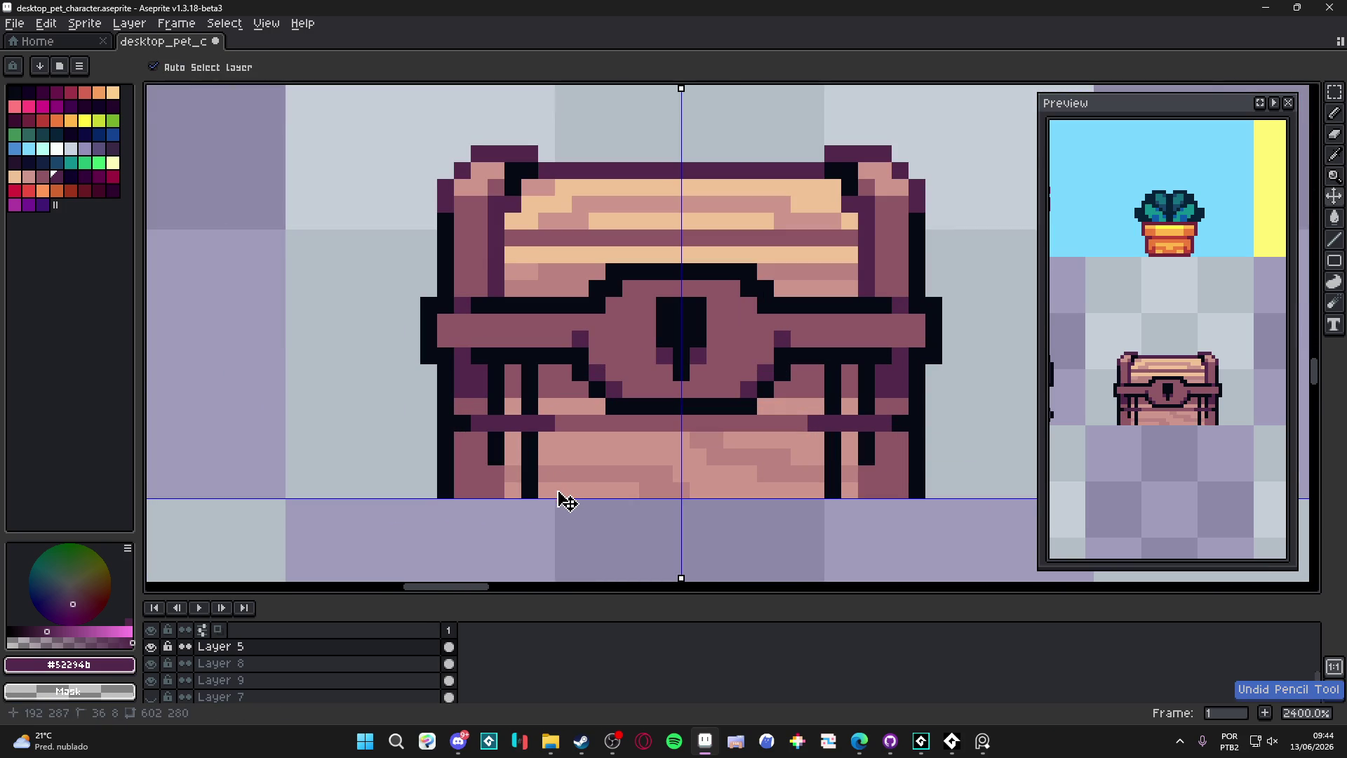
{"action": "key", "text": "ctrl+z"}
{"action": "key", "text": "ctrl+z"}
{"action": "key", "text": "ctrl+z"}
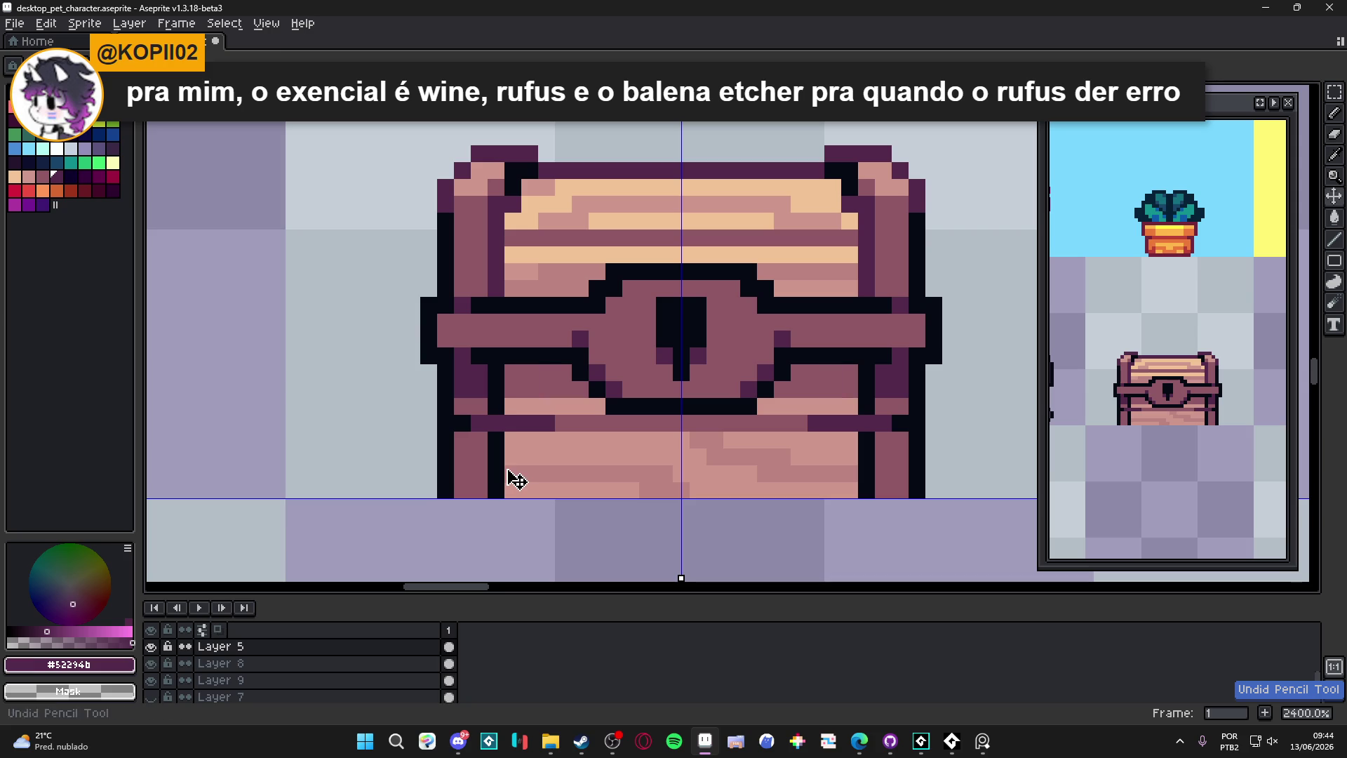
{"action": "left_click", "coordinate": [504, 452], "text": "alt"}
{"action": "left_click", "coordinate": [513, 440]}
Step: Draw black leg pixels along the chest bottom and recolour a leg column mauve
{"action": "mouse_move", "coordinate": [512, 440]}
{"action": "left_mouse_down"}
{"action": "mouse_move", "coordinate": [513, 490]}
{"action": "mouse_move", "coordinate": [494, 440]}
{"action": "left_mouse_up"}
{"action": "left_click", "coordinate": [478, 474], "text": "alt"}
{"action": "left_click", "coordinate": [494, 490]}
{"action": "left_click", "coordinate": [510, 408], "text": "alt"}
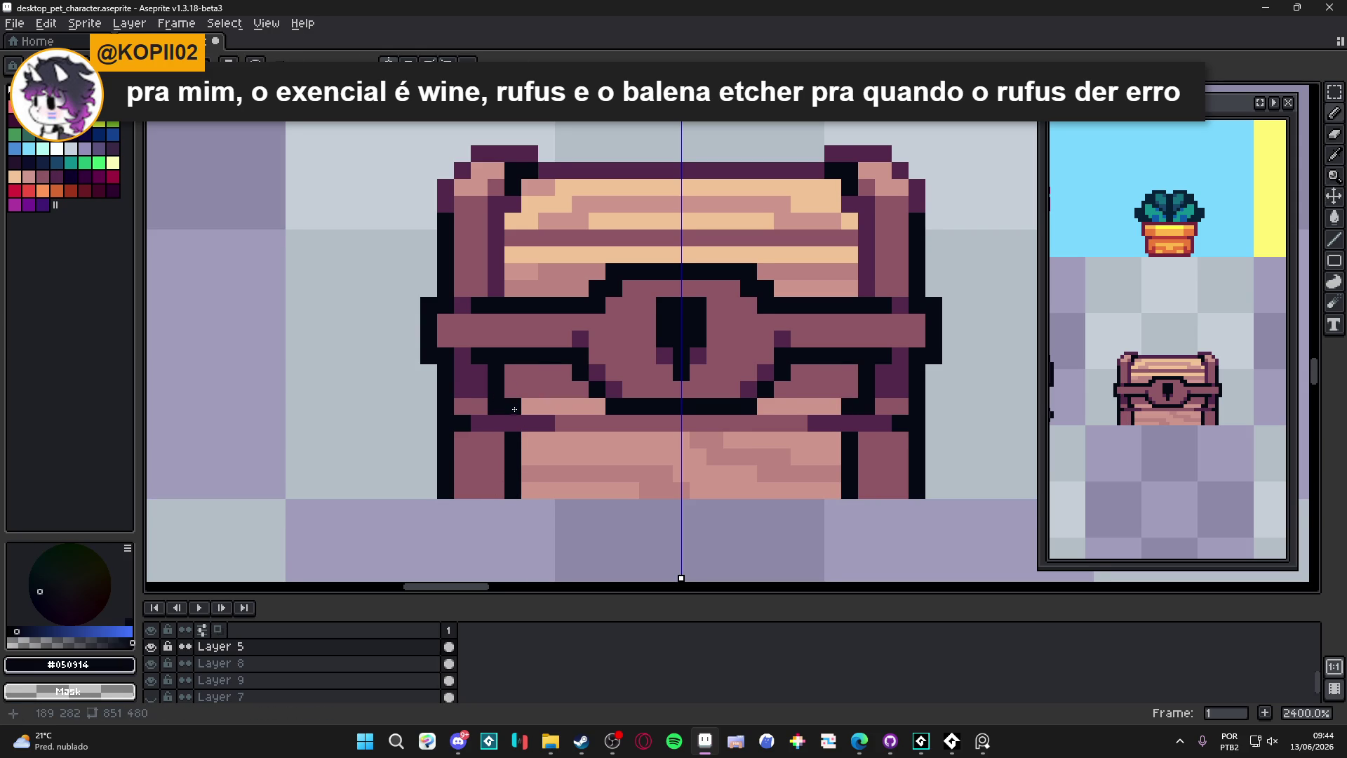
{"action": "scroll", "coordinate": [514, 409], "scroll_direction": "up", "scroll_amount": 1}
Step: Shift the left black outline up a row and inward, filling dark purple beside it
{"action": "left_click", "coordinate": [523, 402]}
{"action": "key", "text": "ctrl+z"}
{"action": "left_click", "coordinate": [525, 395]}
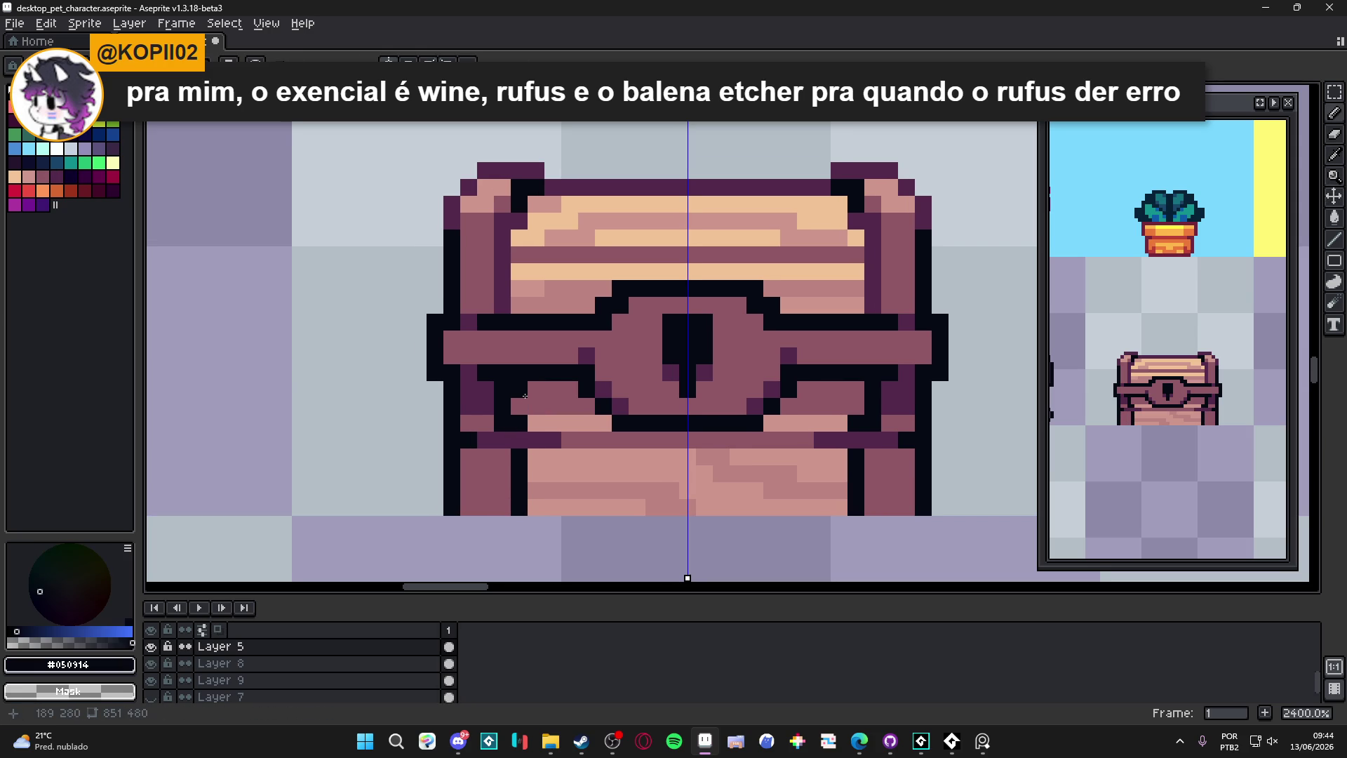
{"action": "mouse_move", "coordinate": [520, 390]}
{"action": "left_mouse_down"}
{"action": "mouse_move", "coordinate": [519, 407]}
{"action": "mouse_move", "coordinate": [502, 390]}
{"action": "left_mouse_up"}
{"action": "left_click", "coordinate": [484, 400], "text": "alt"}
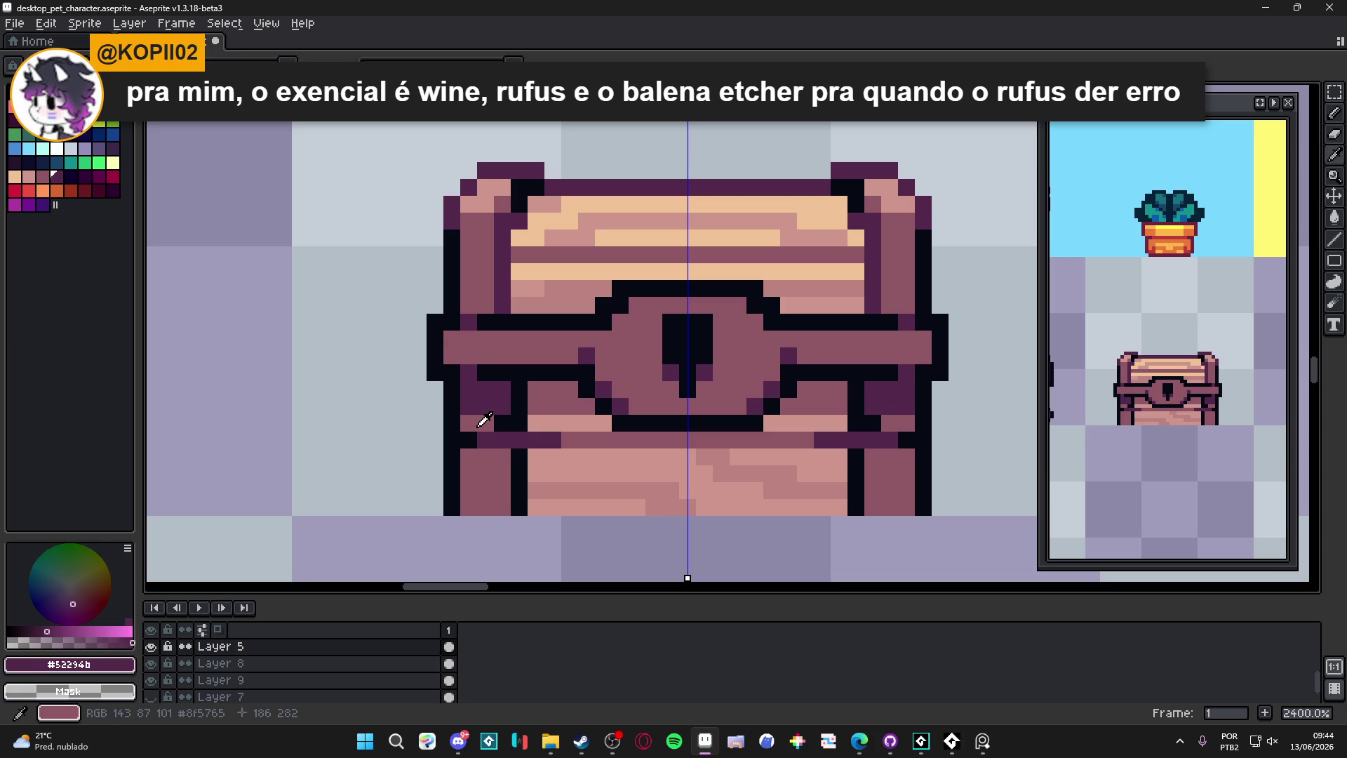
{"action": "left_click", "coordinate": [484, 419], "text": "alt"}
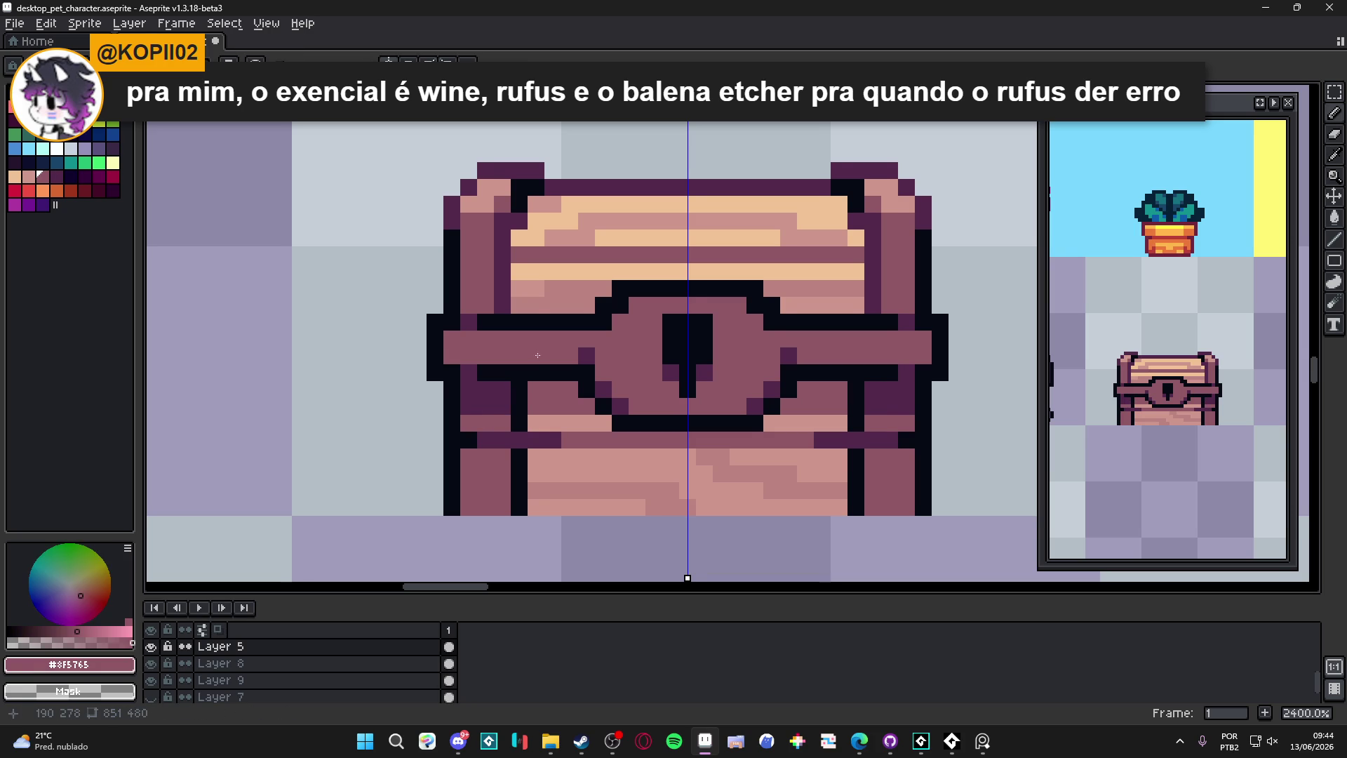
Step: Paint a dark purple column up the inner lid and repaint nearby lid pixels mauve
{"action": "left_click_drag", "start_coordinate": [538, 356], "coordinate": [538, 369]}
{"action": "left_click", "coordinate": [503, 309], "text": "alt"}
{"action": "mouse_move", "coordinate": [520, 309]}
{"action": "left_mouse_down"}
{"action": "mouse_move", "coordinate": [520, 246]}
{"action": "mouse_move", "coordinate": [537, 219]}
{"action": "mouse_move", "coordinate": [503, 254]}
{"action": "mouse_move", "coordinate": [503, 321]}
{"action": "left_mouse_up"}
{"action": "left_click", "coordinate": [477, 246], "text": "alt"}
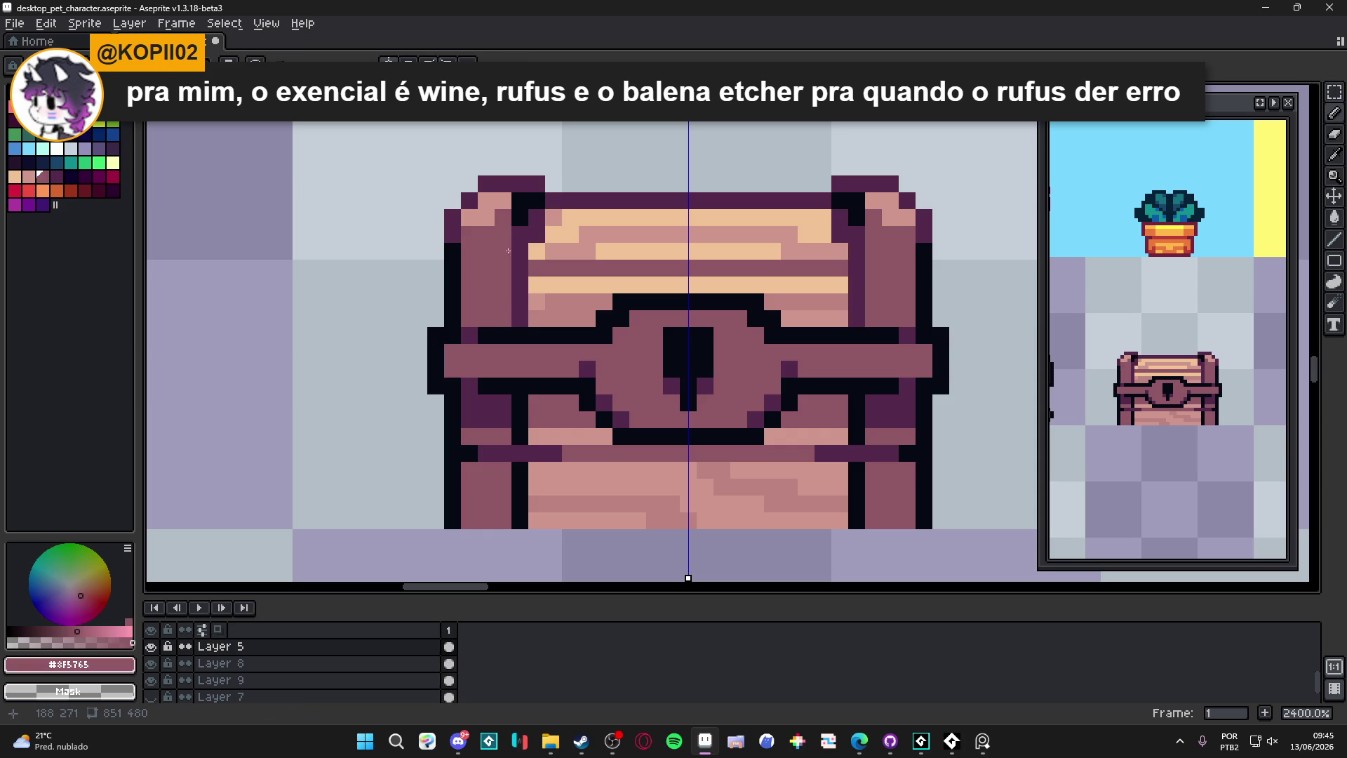
{"action": "left_click_drag", "start_coordinate": [513, 231], "coordinate": [537, 200]}
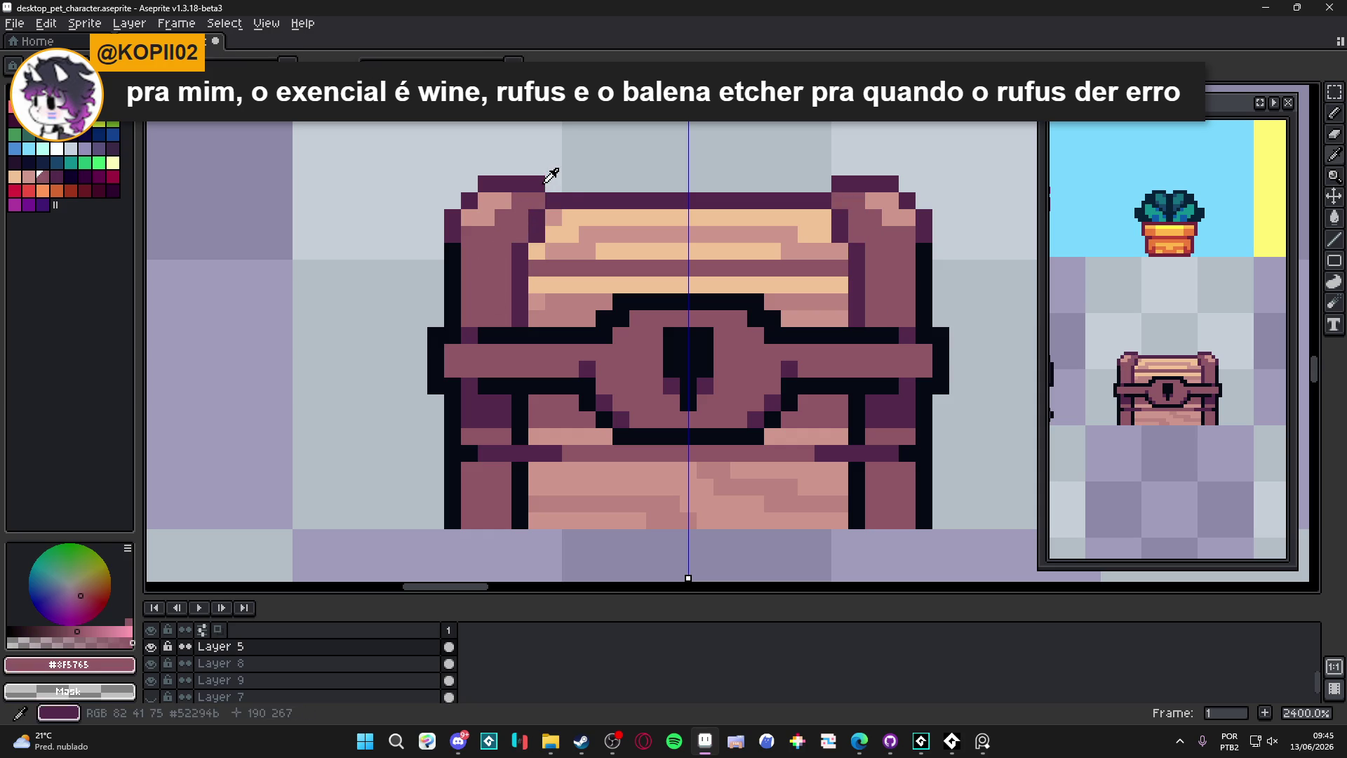
Step: Step dark diagonal outline pixels down the lid's inner top corners
{"action": "left_click", "coordinate": [539, 184], "text": "alt"}
{"action": "left_click", "coordinate": [554, 189]}
{"action": "scroll", "coordinate": [605, 246], "scroll_direction": "down", "scroll_amount": 3}
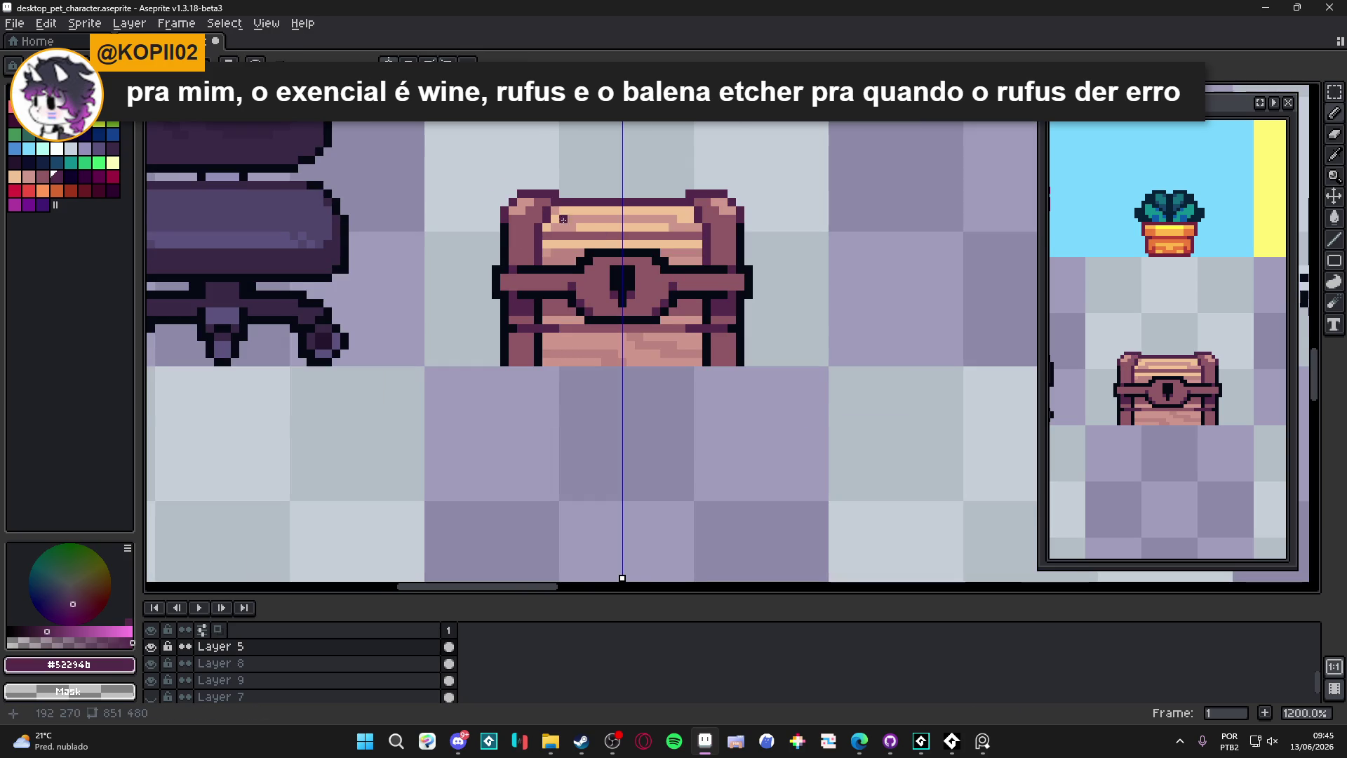
{"action": "scroll", "coordinate": [569, 225], "scroll_direction": "up", "scroll_amount": 1}
{"action": "left_click", "coordinate": [536, 282], "text": "alt"}
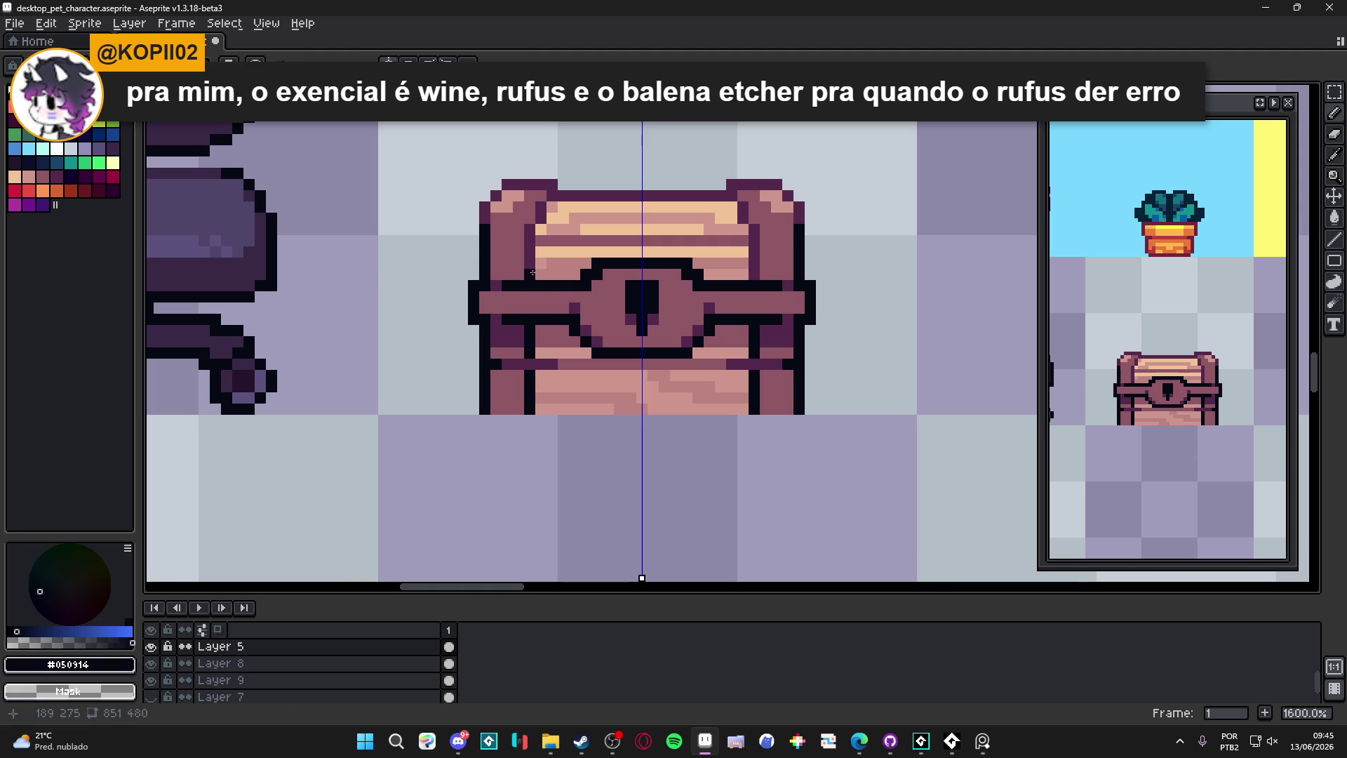
{"action": "left_click_drag", "start_coordinate": [541, 218], "coordinate": [552, 196]}
{"action": "left_click", "coordinate": [558, 195]}
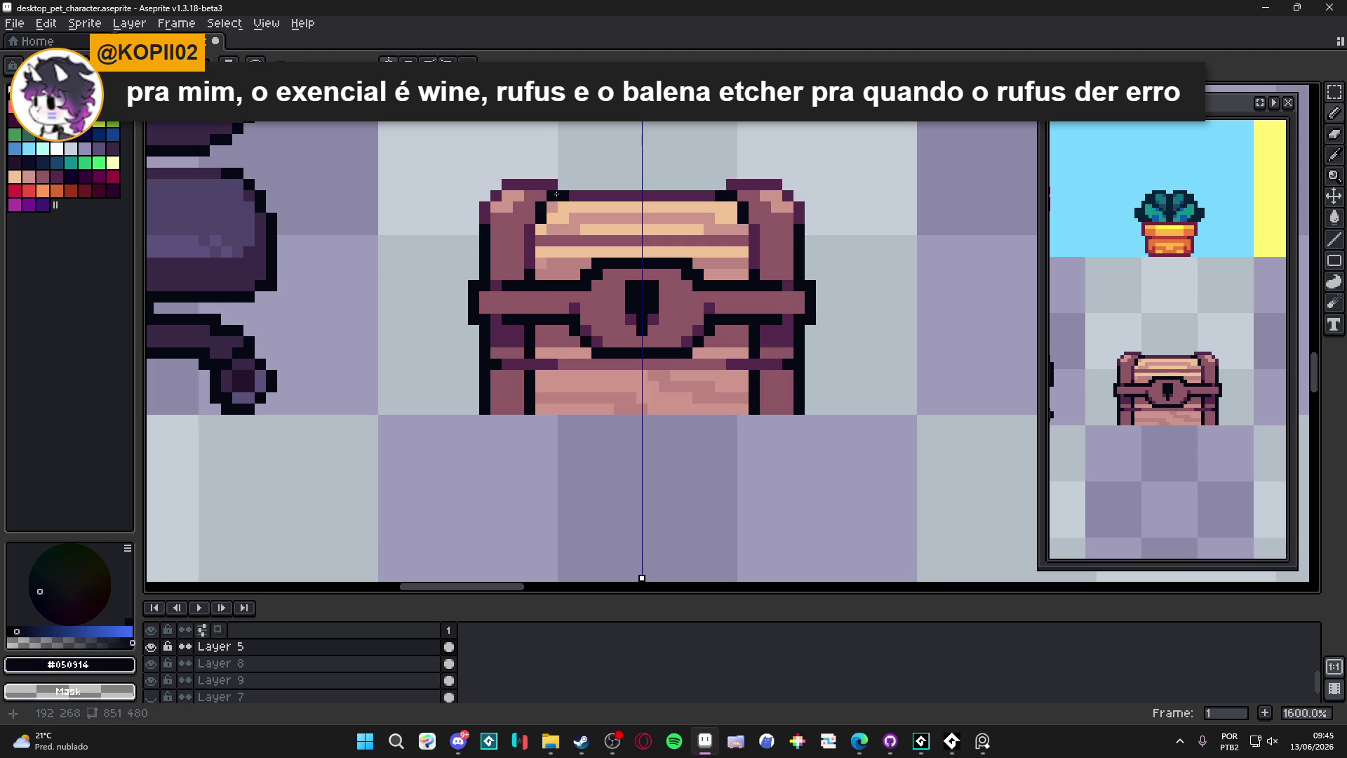
{"action": "left_click", "coordinate": [550, 208]}
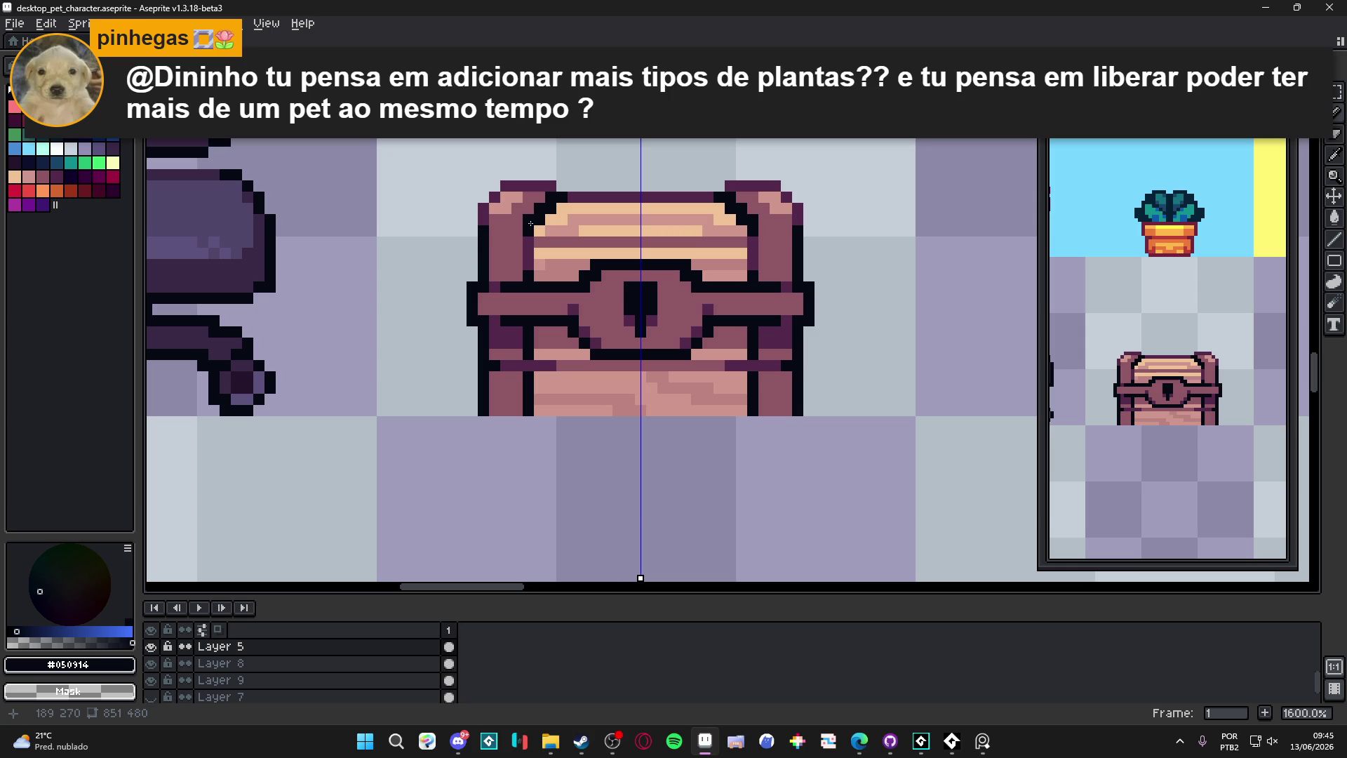
Step: Pan around the chest and sample the mauve body colour
{"action": "scroll", "coordinate": [676, 363], "scroll_direction": "down", "scroll_amount": 5}
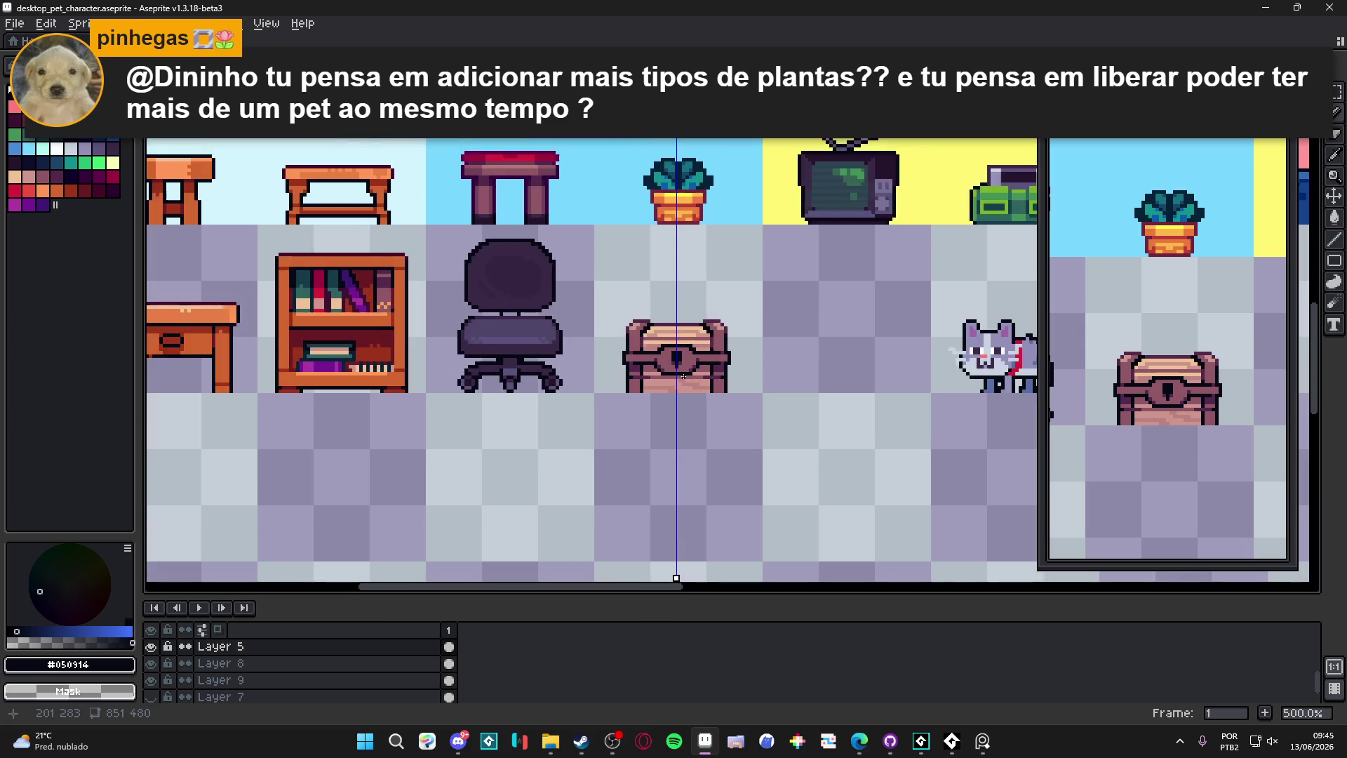
{"action": "scroll", "coordinate": [663, 345], "scroll_direction": "down", "scroll_amount": 1}
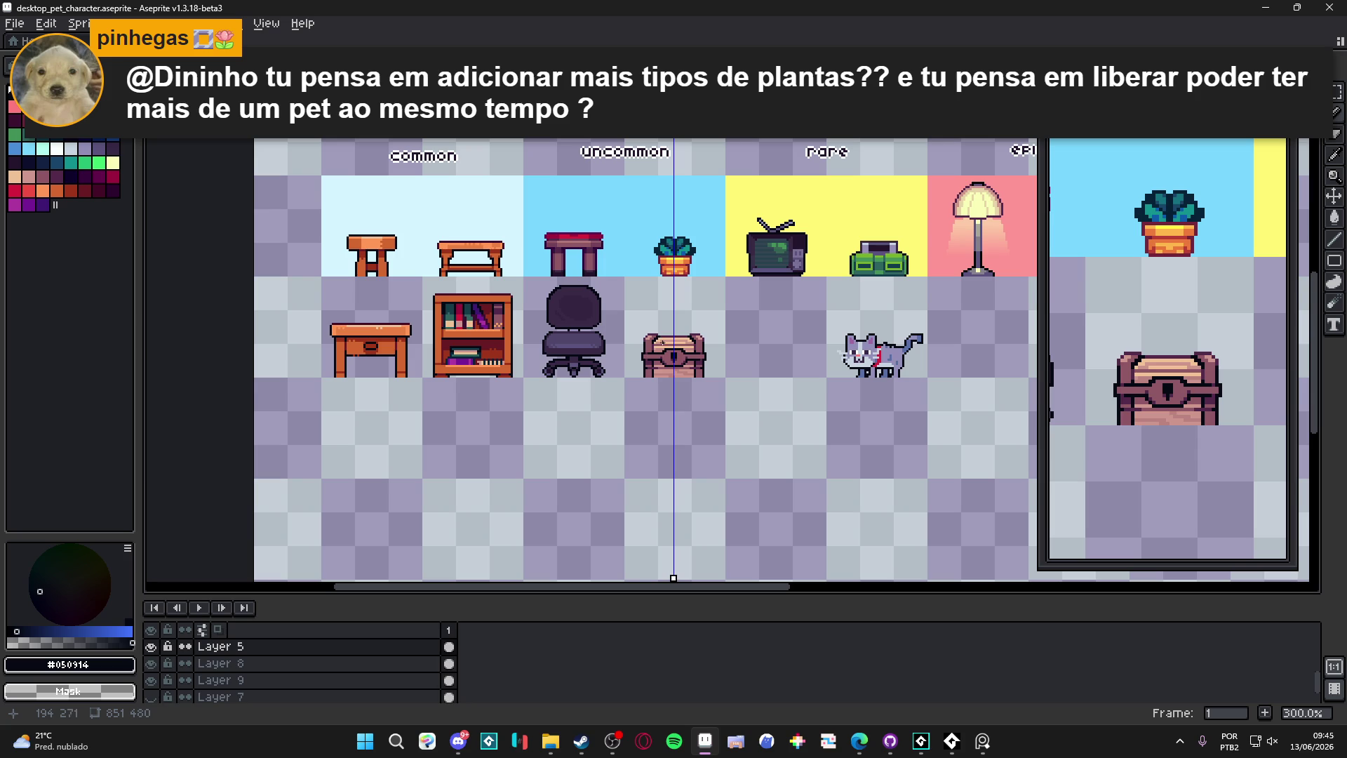
{"action": "scroll", "coordinate": [620, 363], "scroll_direction": "up", "scroll_amount": 2}
{"action": "scroll", "coordinate": [491, 351], "scroll_direction": "down", "scroll_amount": 2}
{"action": "scroll", "coordinate": [576, 351], "scroll_direction": "right", "scroll_amount": 2}
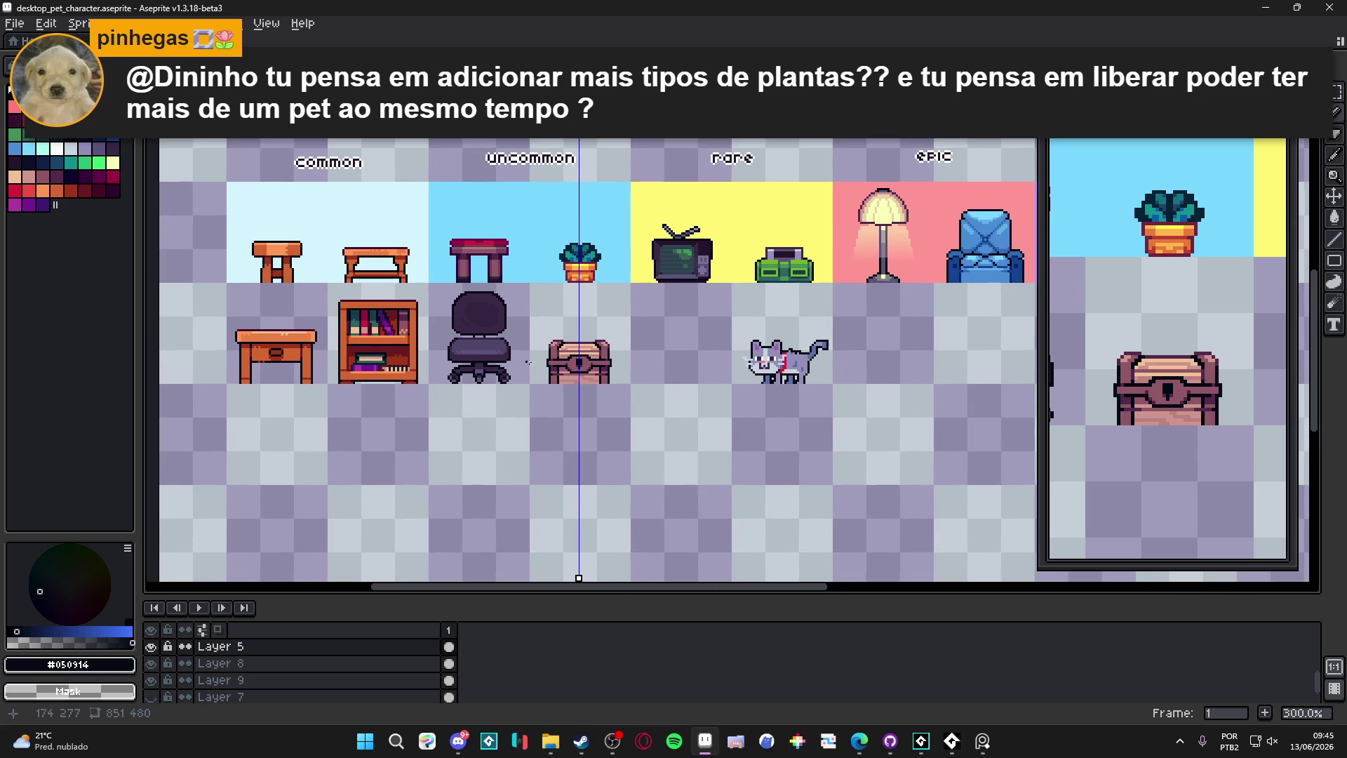
{"action": "scroll", "coordinate": [522, 365], "scroll_direction": "up", "scroll_amount": 3}
{"action": "scroll", "coordinate": [597, 346], "scroll_direction": "down", "scroll_amount": 2}
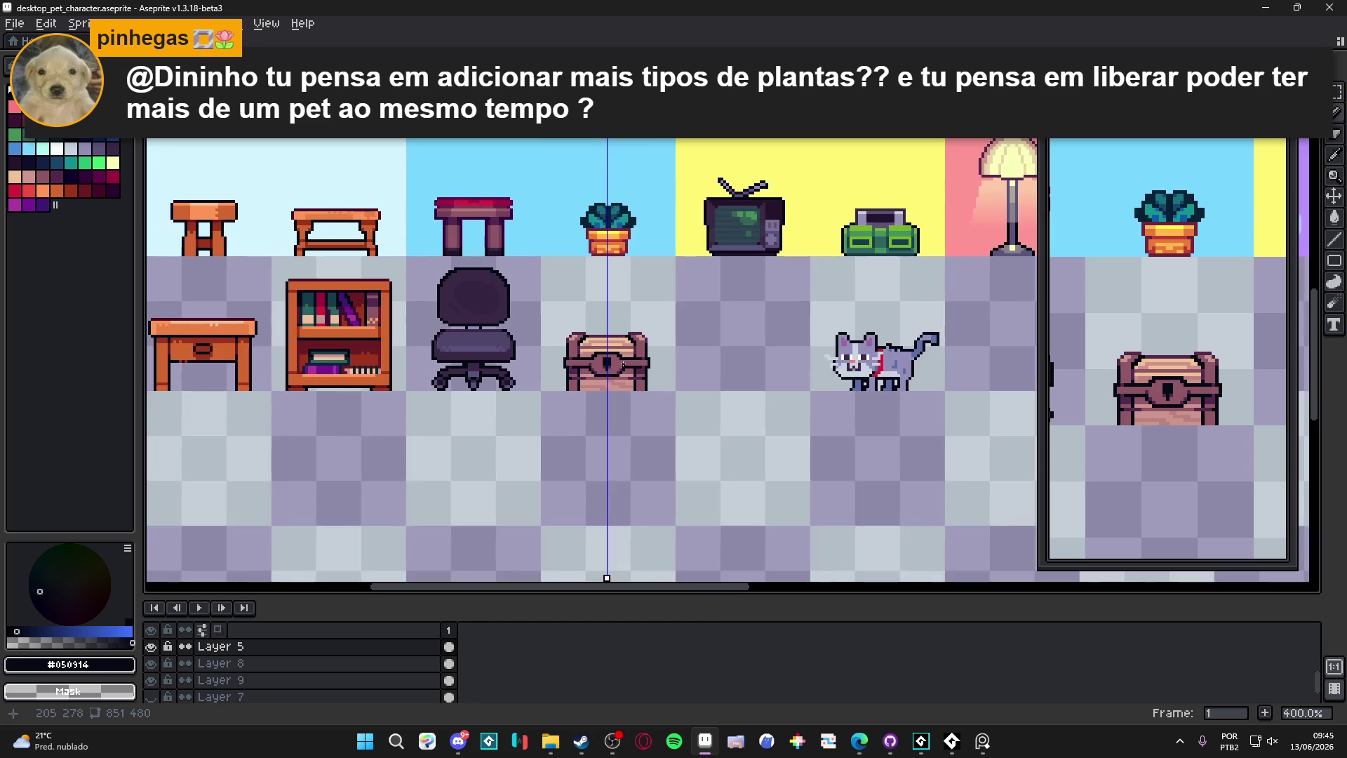
{"action": "scroll", "coordinate": [593, 358], "scroll_direction": "down", "scroll_amount": 1}
{"action": "scroll", "coordinate": [586, 377], "scroll_direction": "up", "scroll_amount": 4}
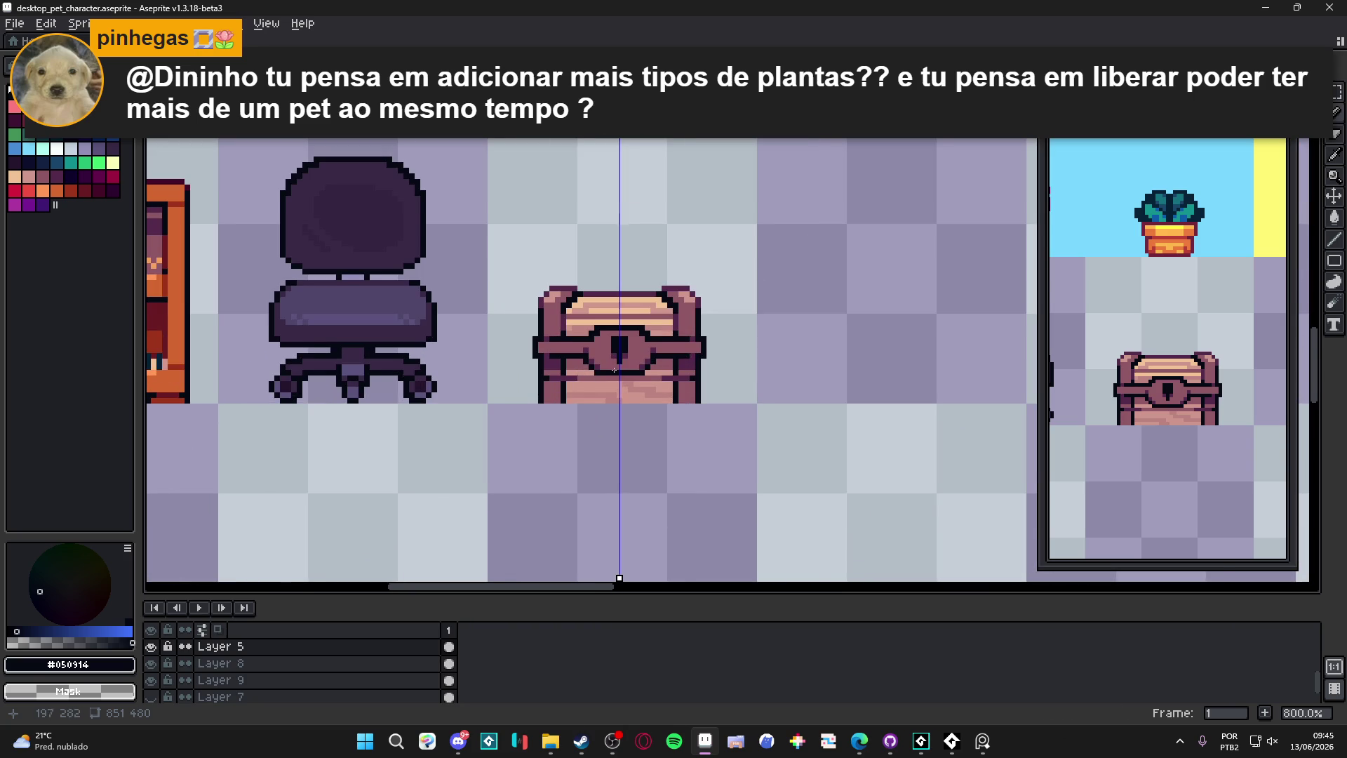
{"action": "scroll", "coordinate": [662, 365], "scroll_direction": "up", "scroll_amount": 1}
{"action": "left_click", "coordinate": [659, 362], "text": "alt"}
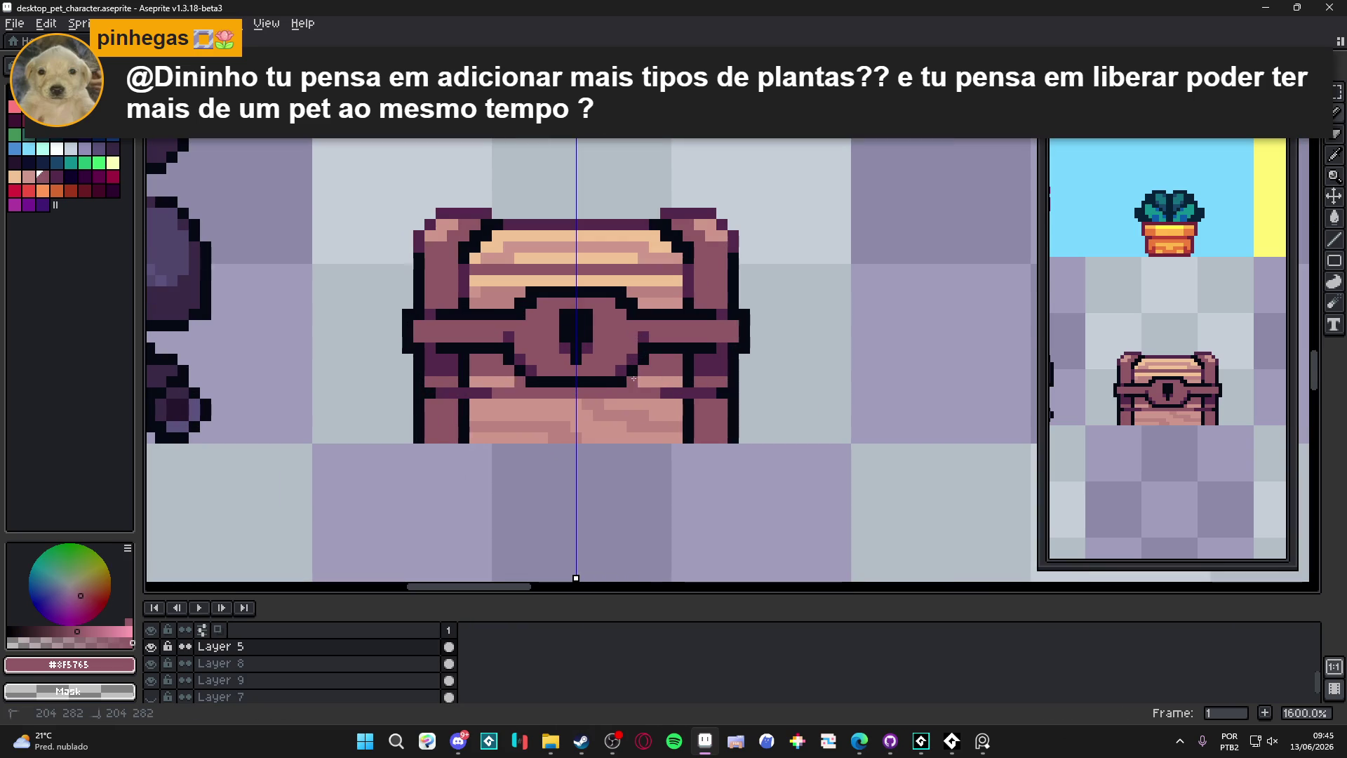
Step: Sample the dark purple from the chest side and undo the last pencil stroke
{"action": "scroll", "coordinate": [659, 365], "scroll_direction": "down", "scroll_amount": 4}
{"action": "scroll", "coordinate": [651, 378], "scroll_direction": "up", "scroll_amount": 3}
{"action": "scroll", "coordinate": [652, 379], "scroll_direction": "up", "scroll_amount": 1}
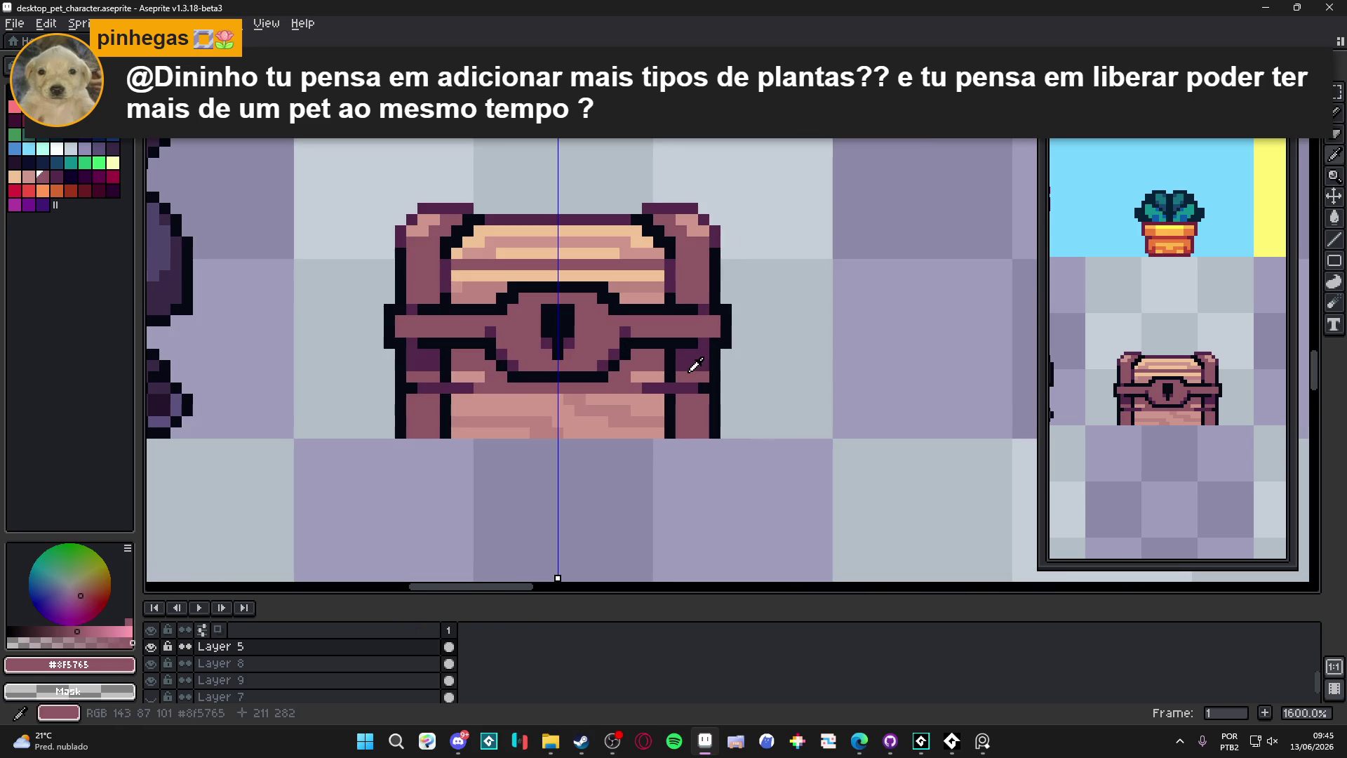
{"action": "left_click", "coordinate": [684, 364], "text": "alt"}
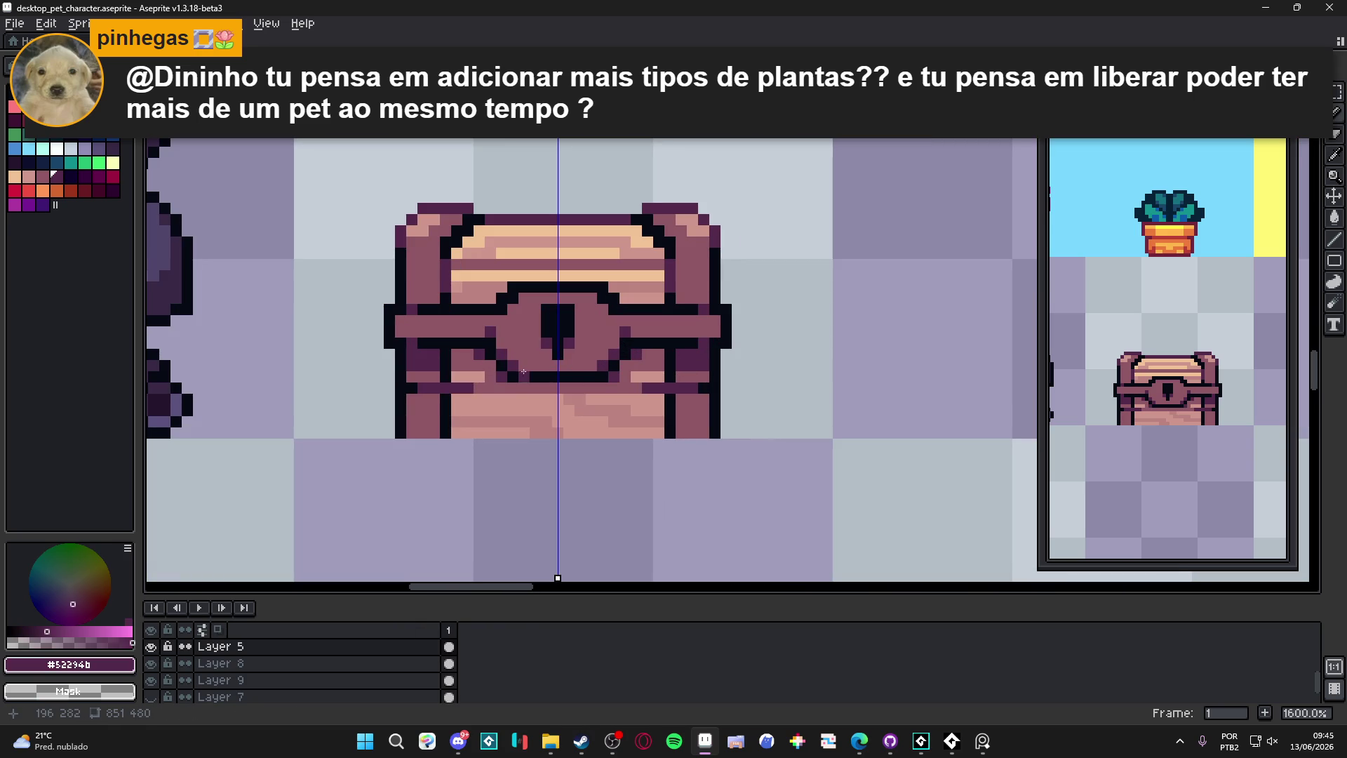
{"action": "scroll", "coordinate": [693, 379], "scroll_direction": "down", "scroll_amount": 3}
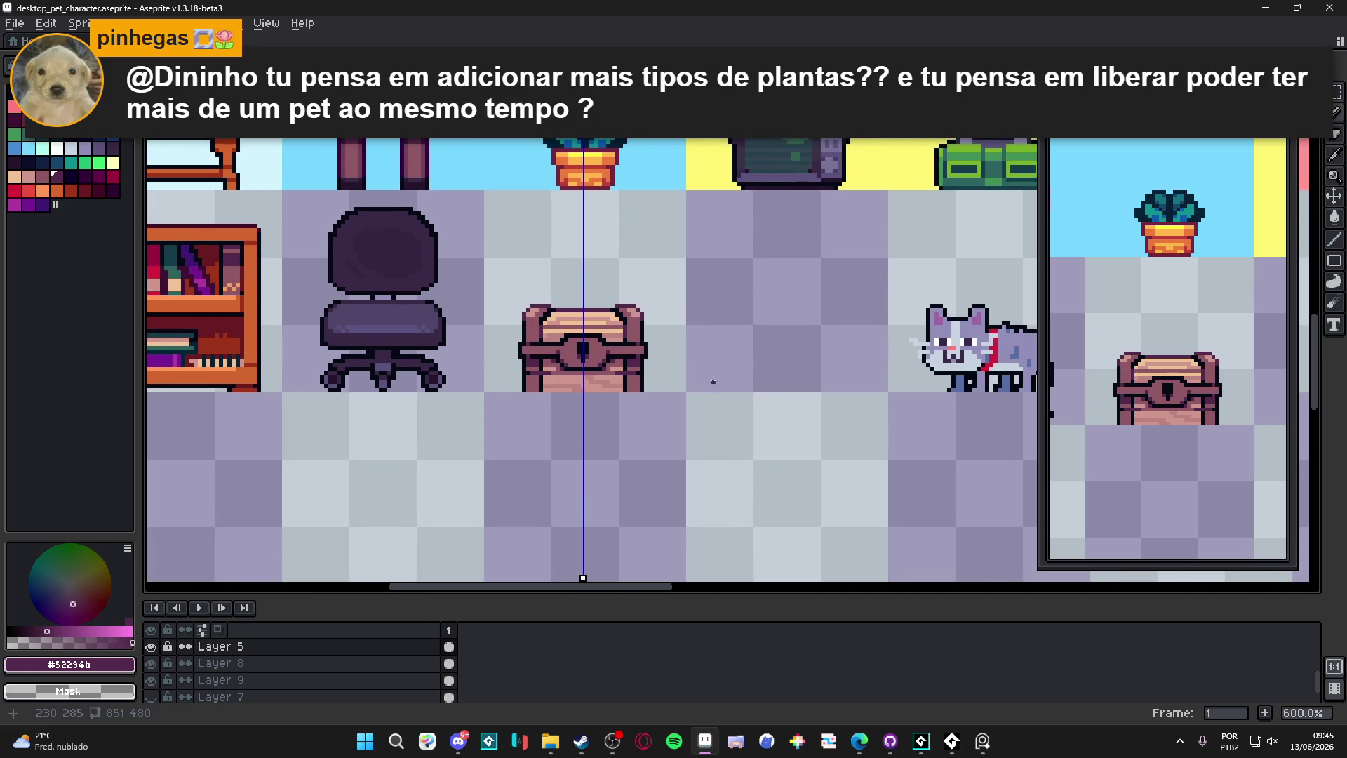
{"action": "scroll", "coordinate": [664, 379], "scroll_direction": "up", "scroll_amount": 3}
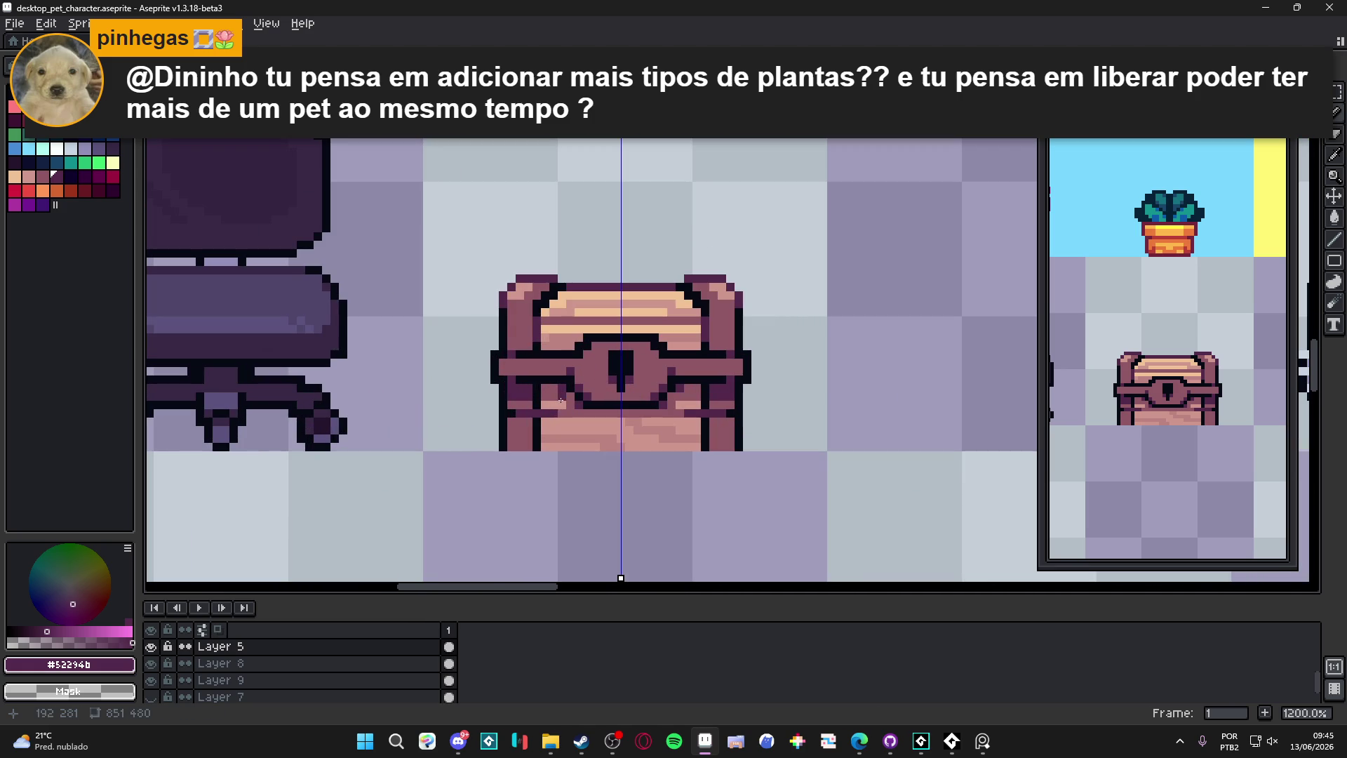
{"action": "scroll", "coordinate": [671, 390], "scroll_direction": "down", "scroll_amount": 2}
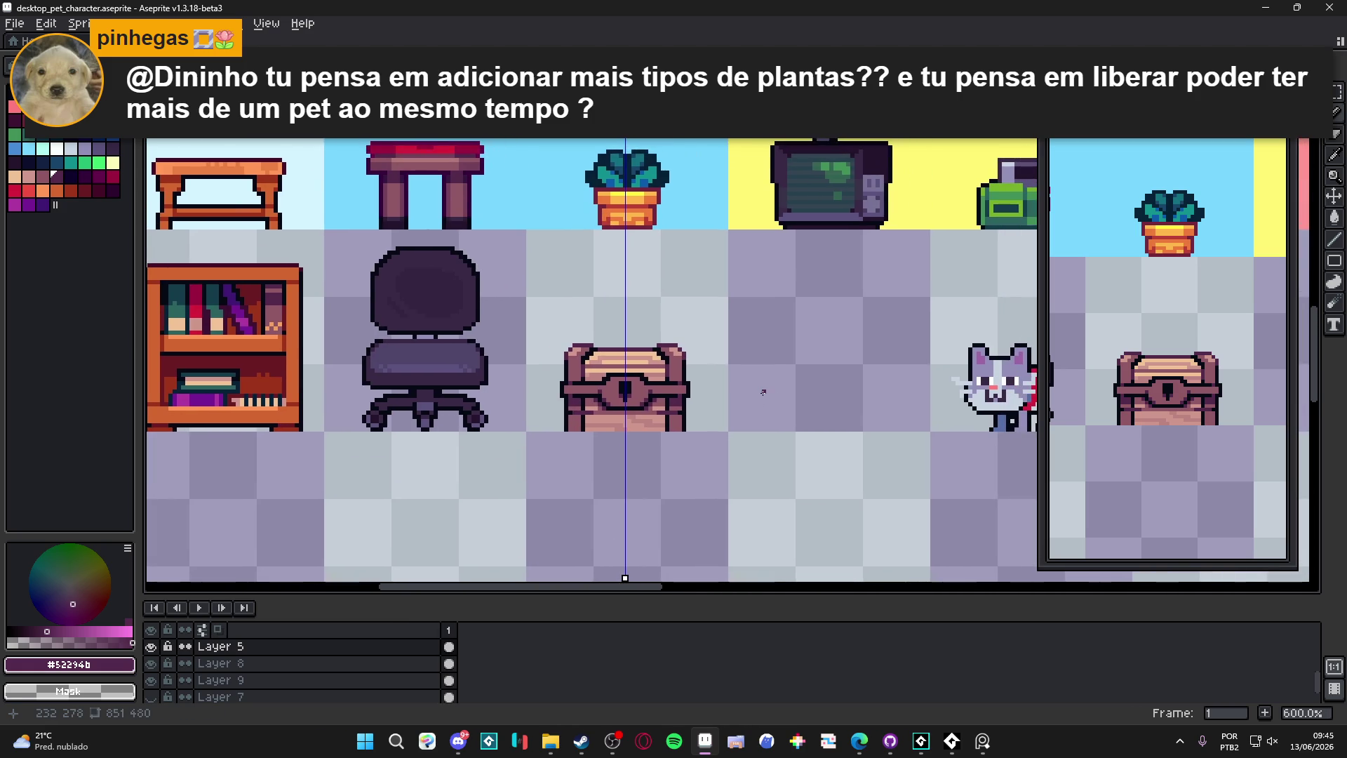
{"action": "key", "text": "ctrl+z"}
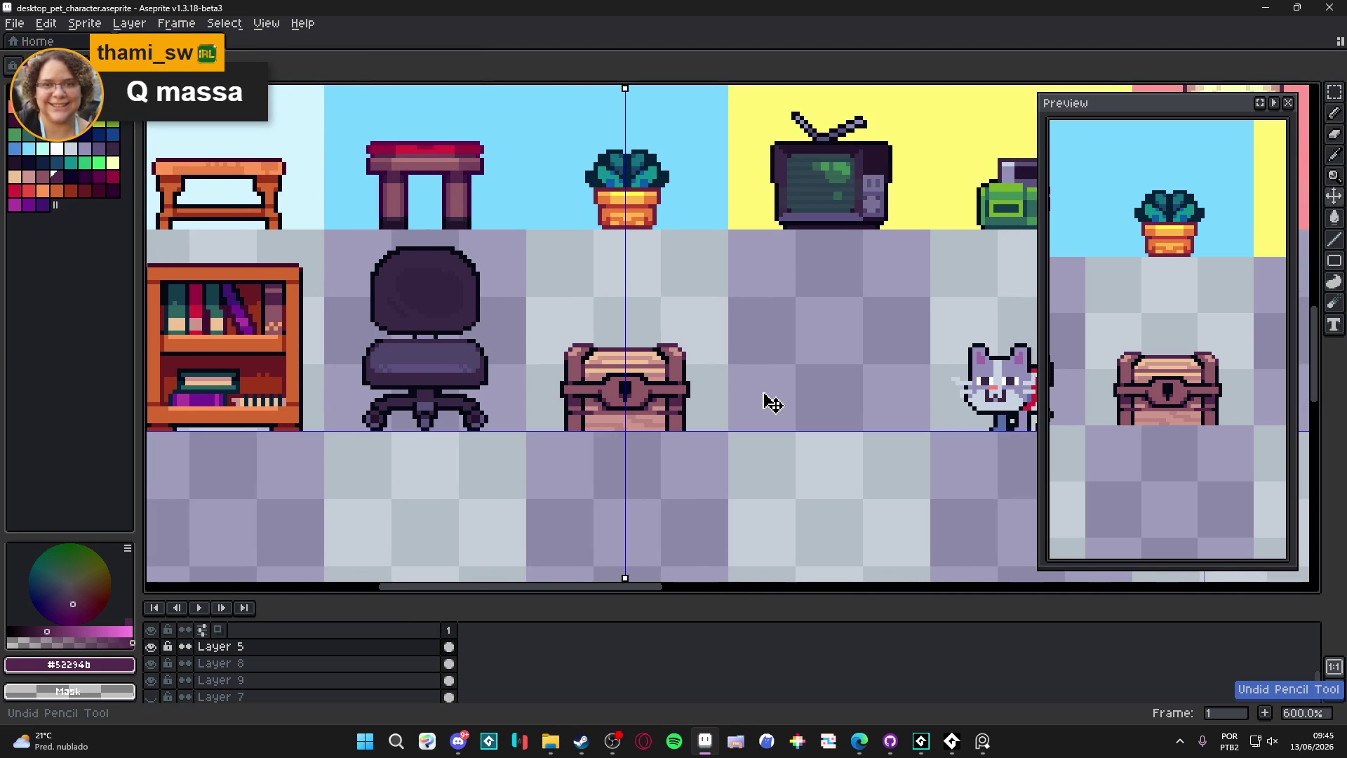
Step: Touch up pixels along the lock plate's lower outline, then undo the edit
{"action": "scroll", "coordinate": [653, 393], "scroll_direction": "up", "scroll_amount": 3}
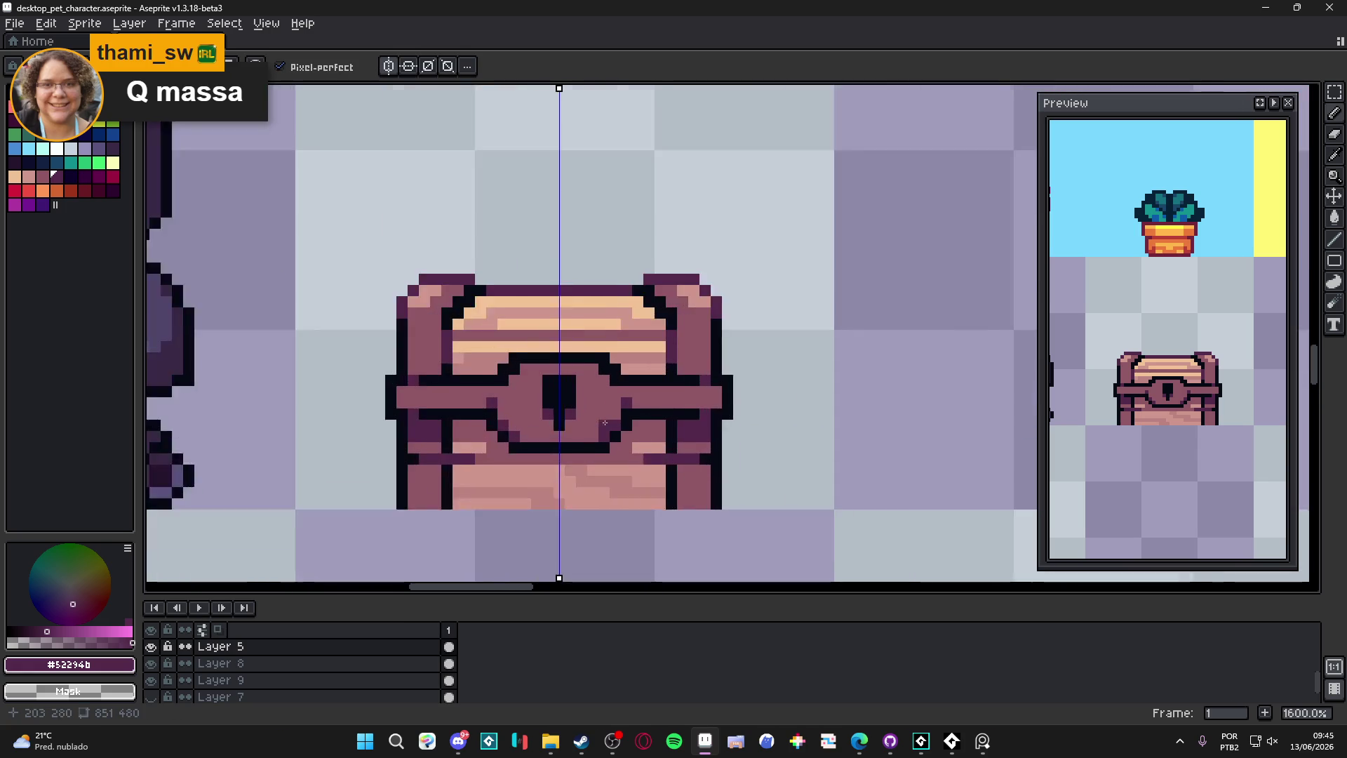
{"action": "left_click", "coordinate": [604, 444]}
{"action": "left_click", "coordinate": [620, 460]}
{"action": "left_click", "coordinate": [603, 460]}
{"action": "left_click", "coordinate": [621, 427]}
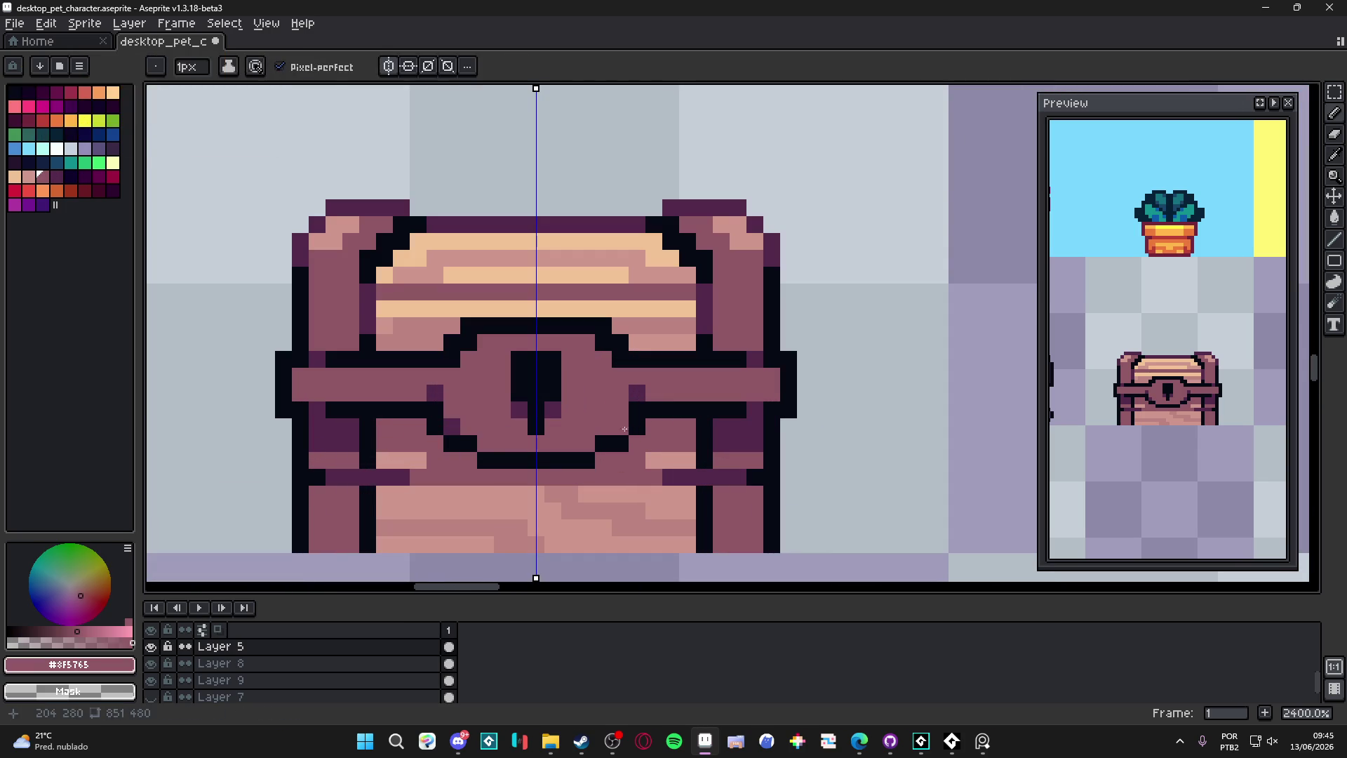
{"action": "scroll", "coordinate": [581, 446], "scroll_direction": "down", "scroll_amount": 3}
{"action": "key", "text": "ctrl+z"}
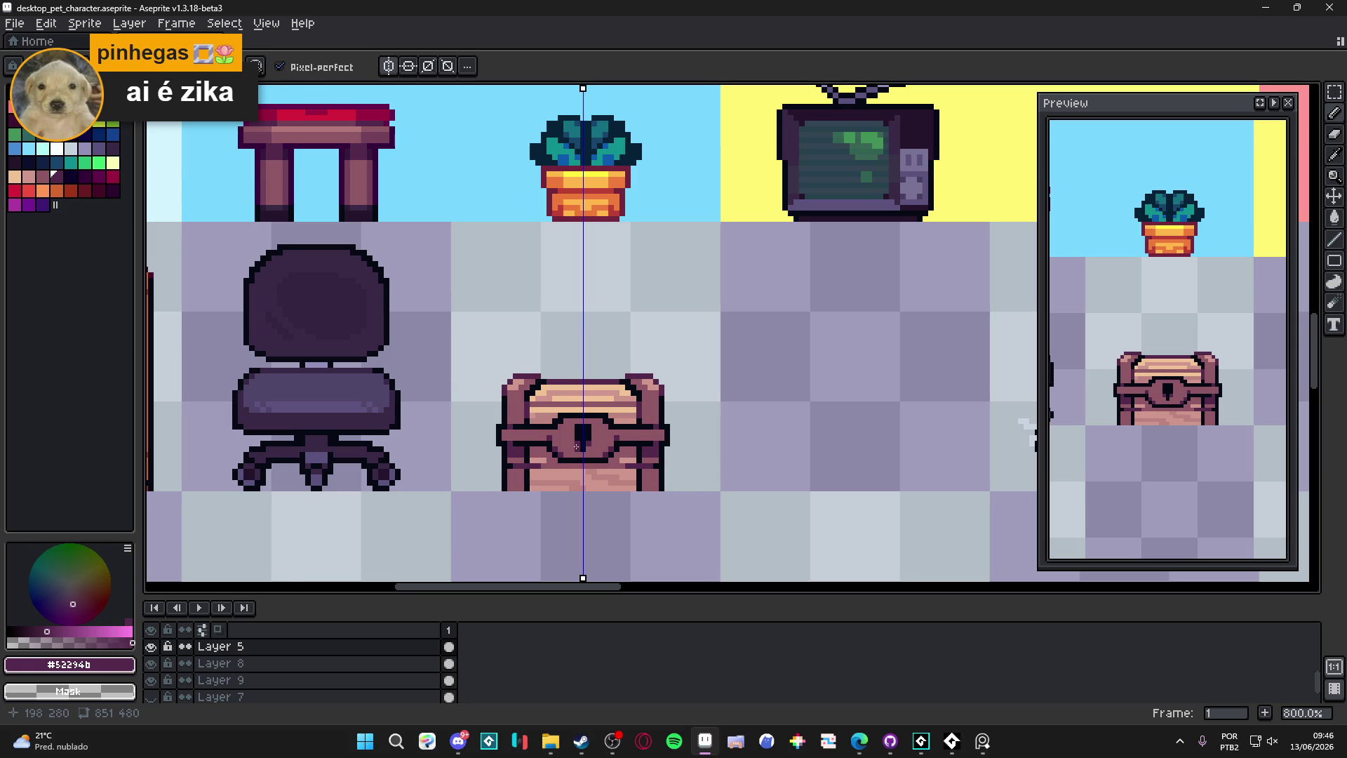
Step: Switch to the GameMaker desktop_pet project from the taskbar
{"action": "scroll", "coordinate": [577, 449], "scroll_direction": "down", "scroll_amount": 1}
{"action": "scroll", "coordinate": [625, 406], "scroll_direction": "down", "scroll_amount": 1}
{"action": "scroll", "coordinate": [625, 406], "scroll_direction": "down", "scroll_amount": 1}
{"action": "scroll", "coordinate": [625, 406], "scroll_direction": "up", "scroll_amount": 1}
{"action": "mouse_move", "coordinate": [931, 744]}
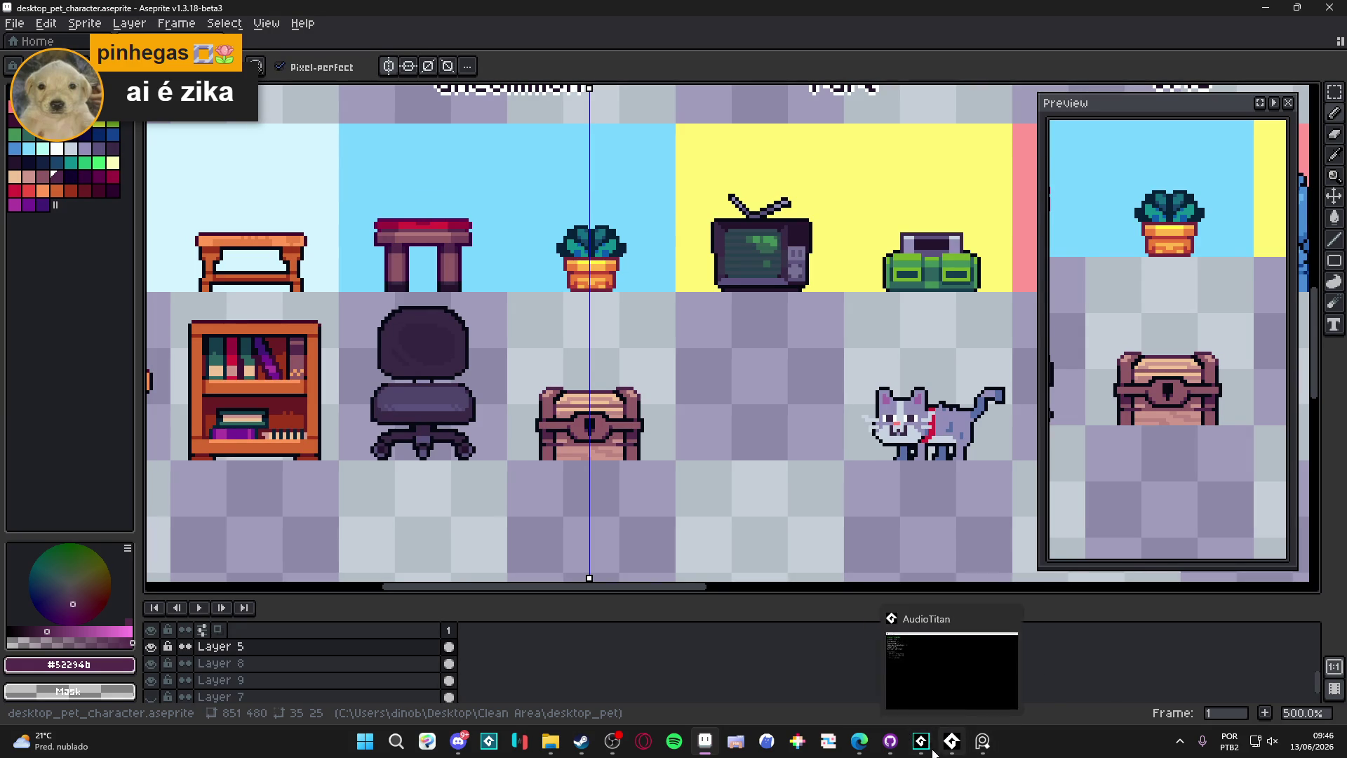
{"action": "left_click", "coordinate": [933, 742]}
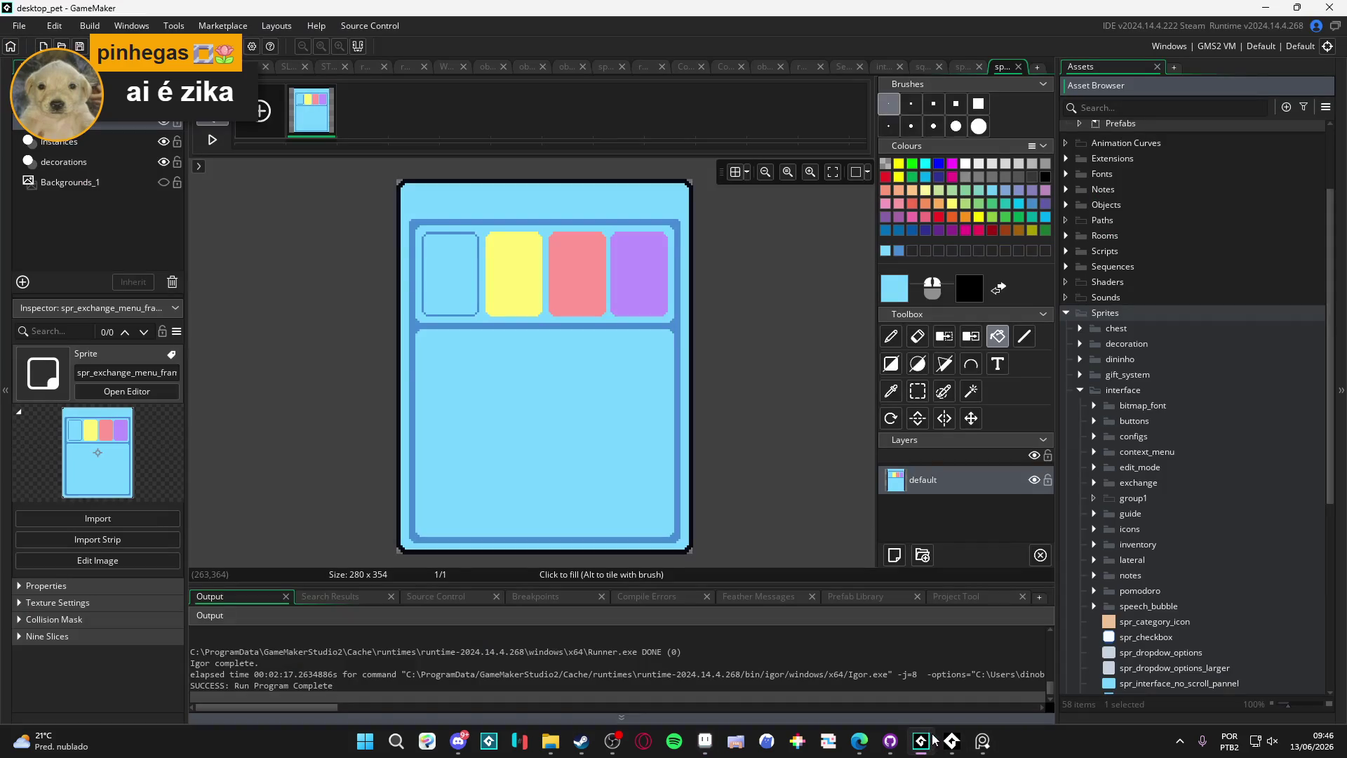
Step: Open the Async - Steam event and inspect the lobby cases, selecting lobby_join_requested
{"action": "left_click", "coordinate": [327, 69]}
{"action": "left_click", "coordinate": [346, 85]}
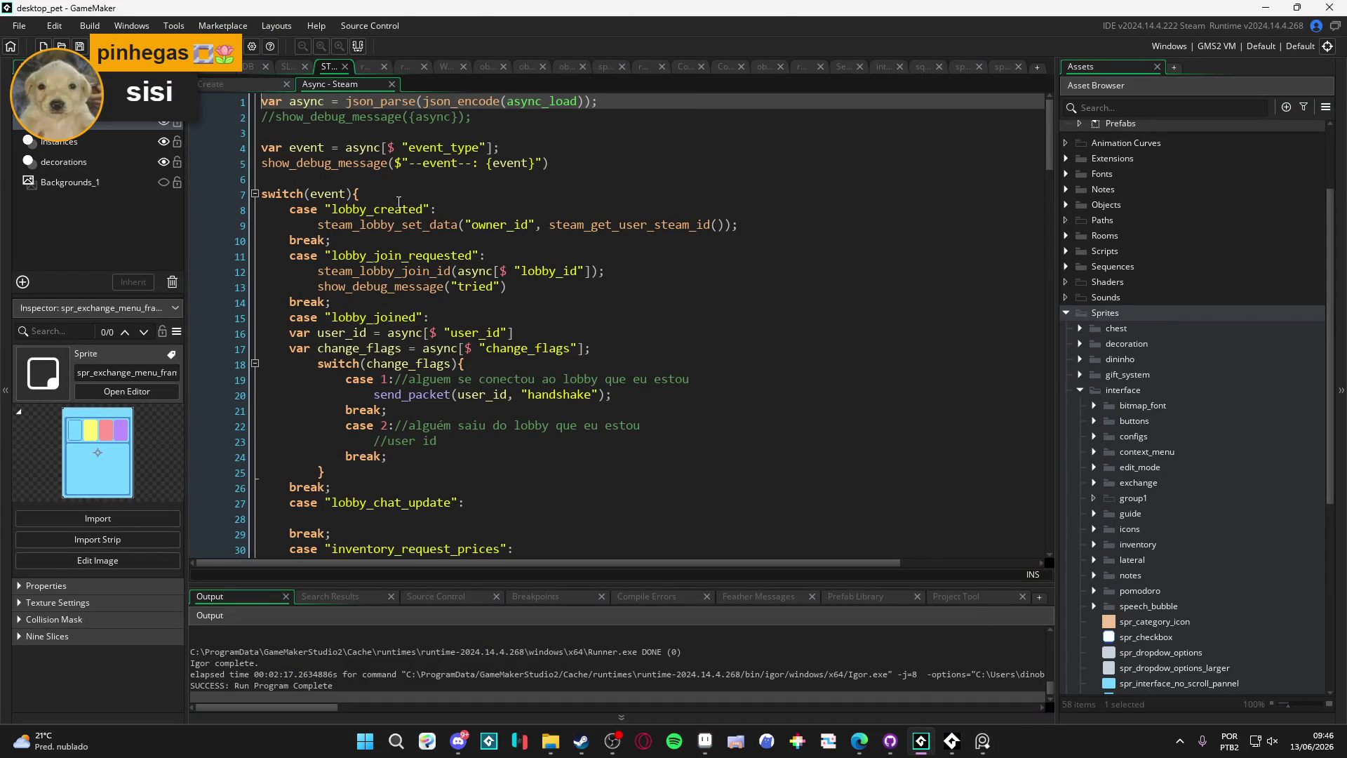
{"action": "left_click", "coordinate": [390, 164]}
{"action": "scroll", "coordinate": [389, 169], "scroll_direction": "down", "scroll_amount": 1}
{"action": "left_click", "coordinate": [391, 181]}
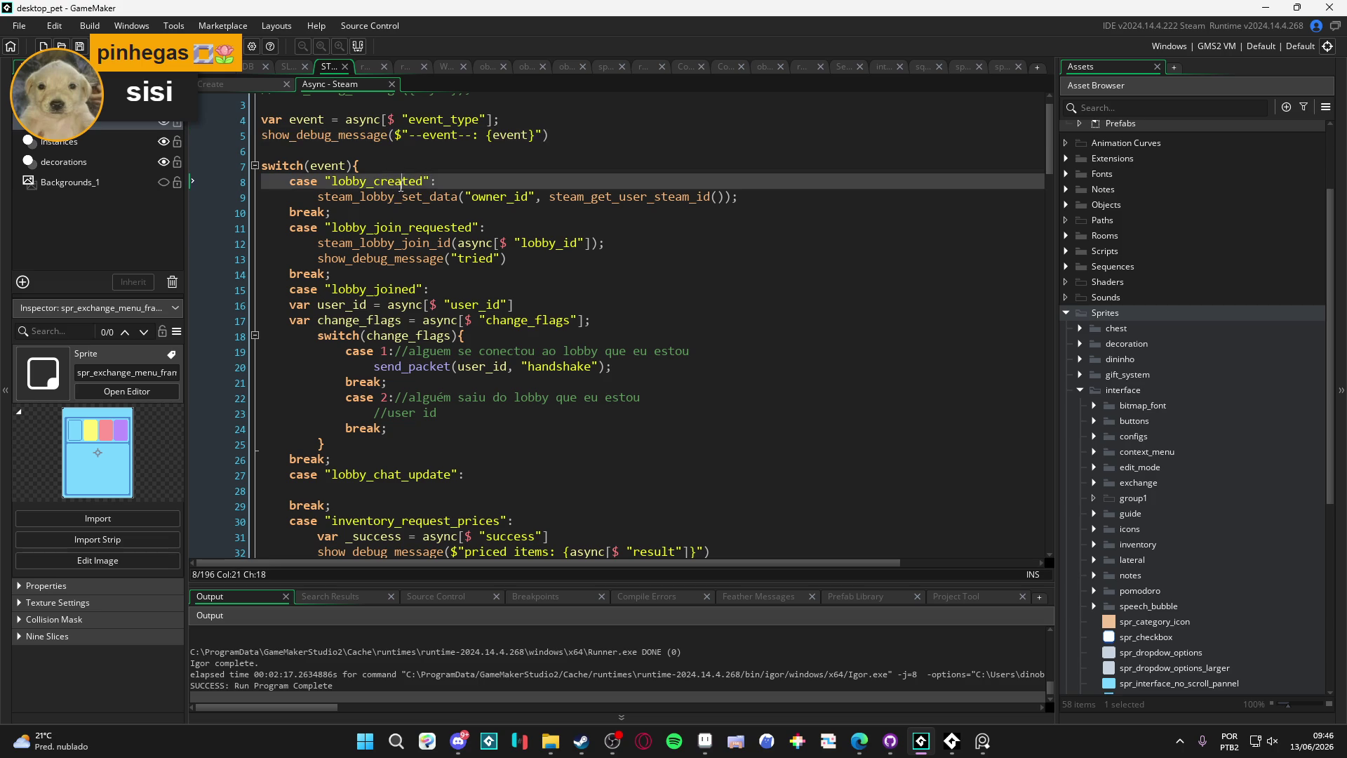
{"action": "left_click", "coordinate": [430, 227]}
{"action": "double_click", "coordinate": [354, 228]}
Step: Scroll through the Steam event code and inspect the case 1 and case 2 comments
{"action": "scroll", "coordinate": [501, 317], "scroll_direction": "down", "scroll_amount": 6}
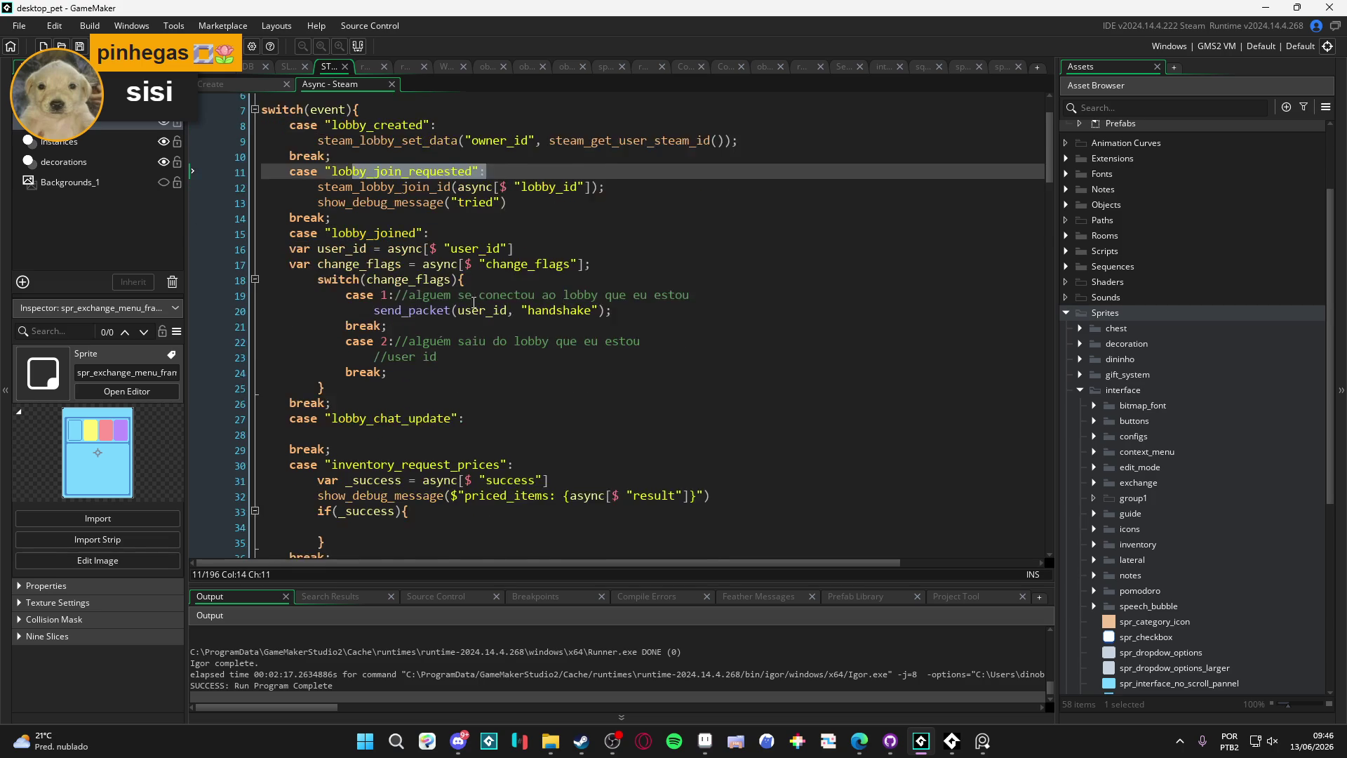
{"action": "scroll", "coordinate": [583, 272], "scroll_direction": "down", "scroll_amount": 2}
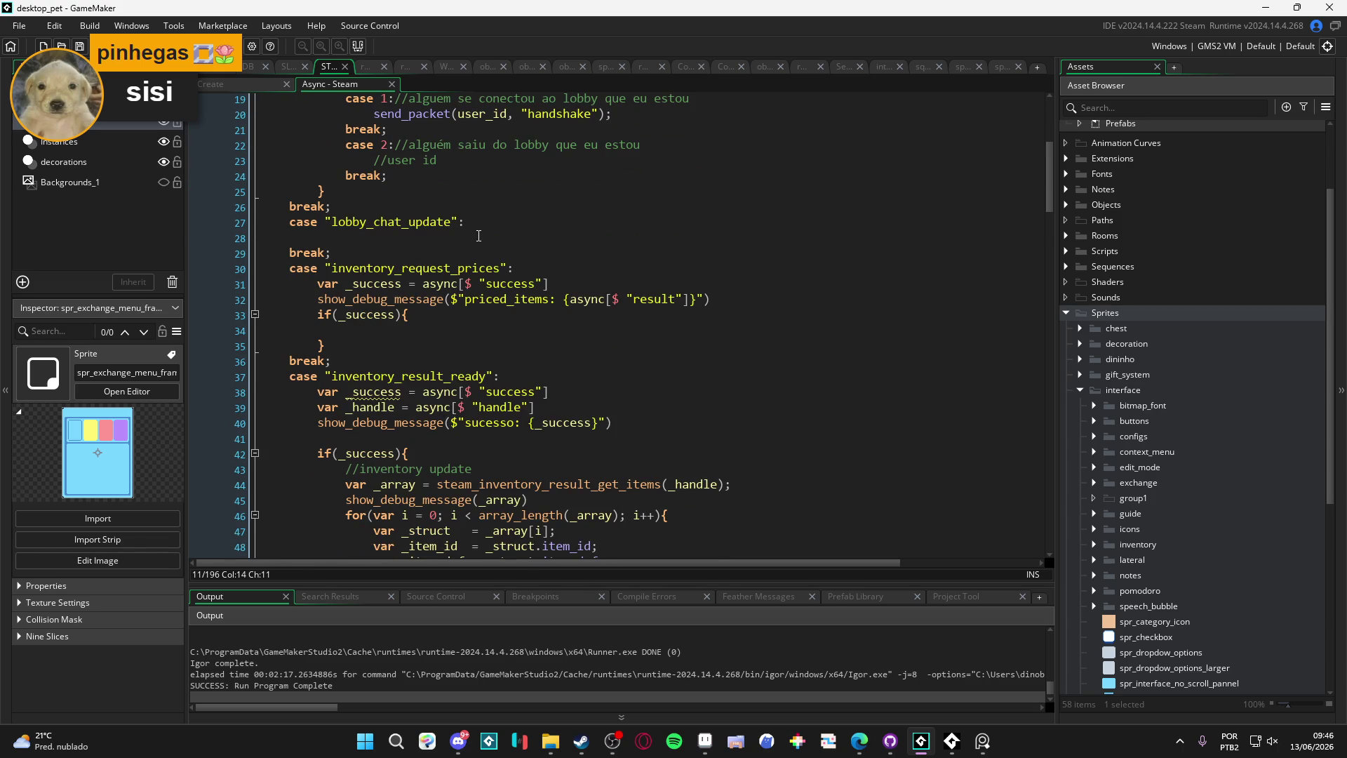
{"action": "scroll", "coordinate": [479, 236], "scroll_direction": "up", "scroll_amount": 9}
{"action": "left_click", "coordinate": [421, 179]}
{"action": "left_click", "coordinate": [421, 333]}
{"action": "left_click", "coordinate": [535, 379]}
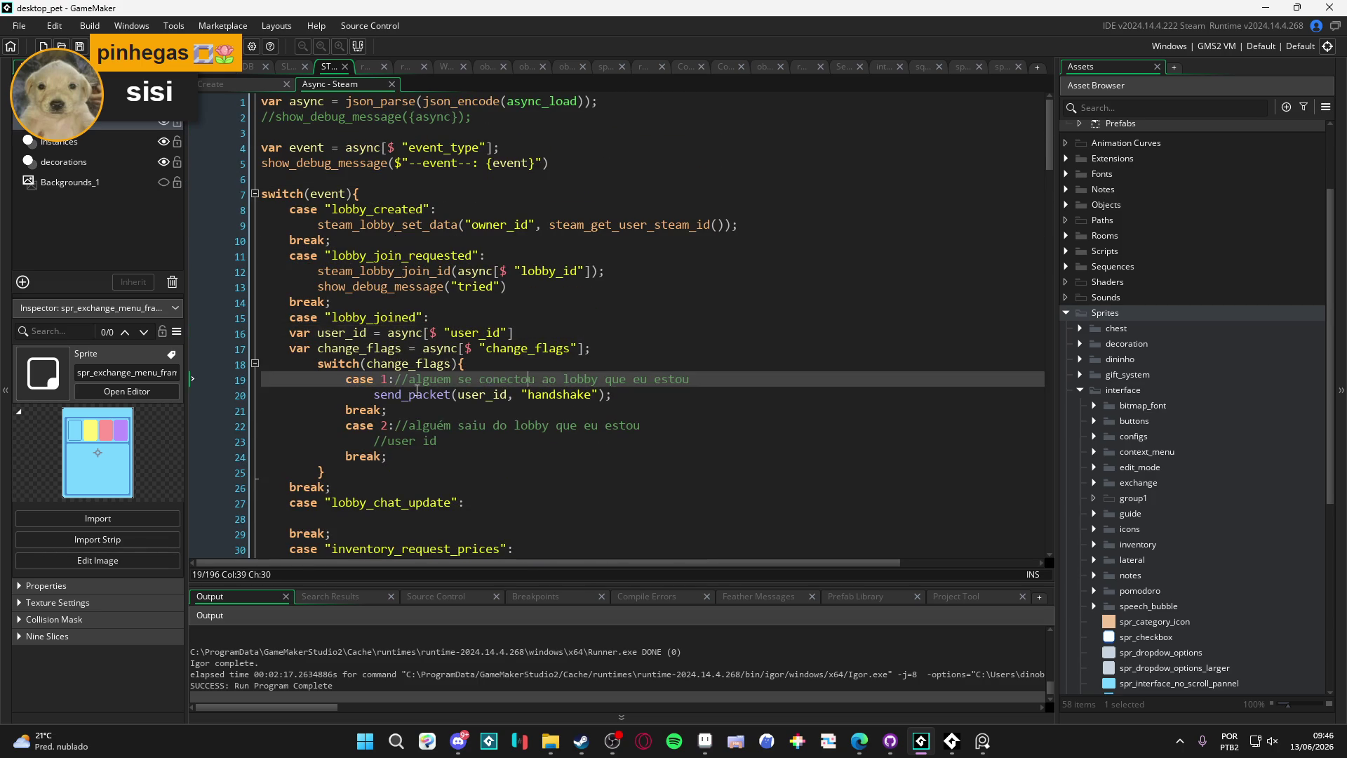
{"action": "left_click_drag", "start_coordinate": [464, 425], "coordinate": [612, 425]}
{"action": "left_click", "coordinate": [534, 426]}
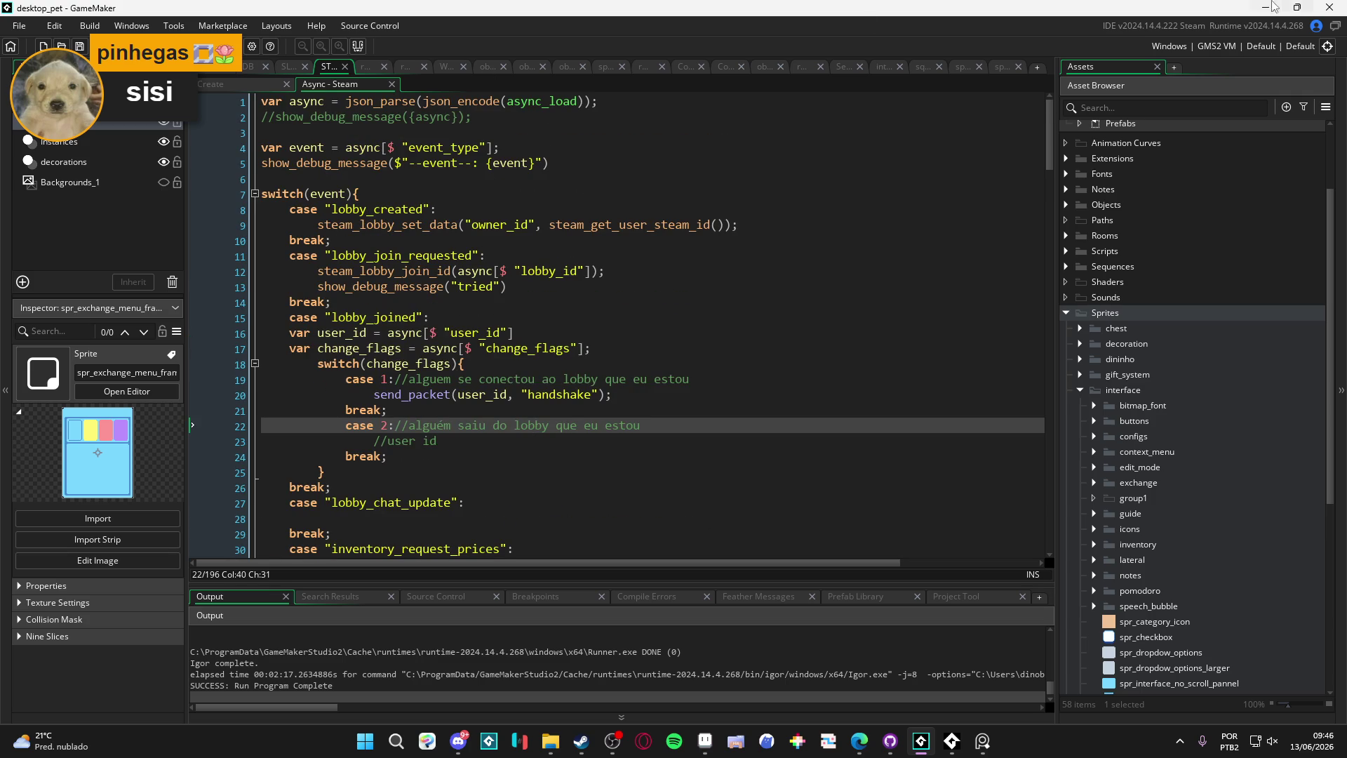
Step: Show the Key Press - F7 event code, then minimize GameMaker
{"action": "left_click", "coordinate": [291, 69]}
{"action": "left_click", "coordinate": [250, 71]}
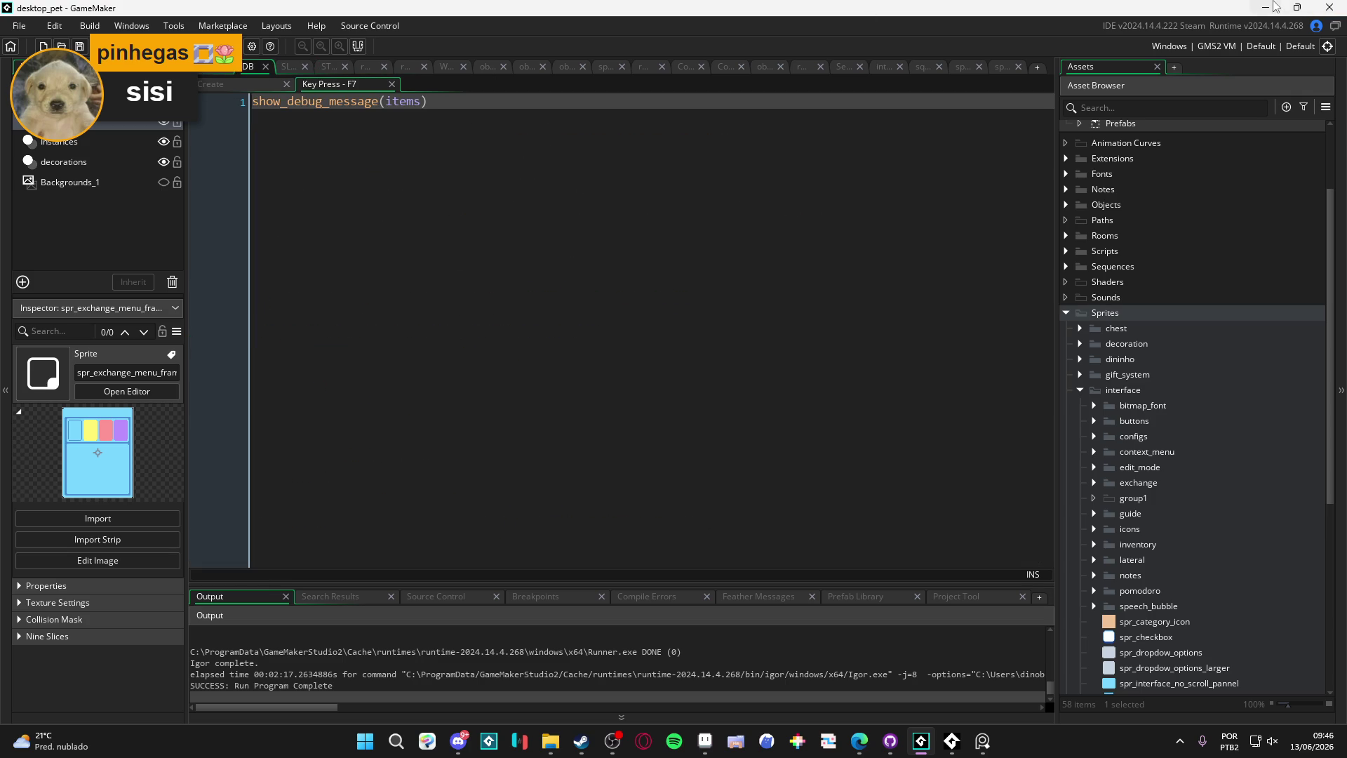
{"action": "left_click", "coordinate": [1266, 7]}
Step: Save the furniture sheet with Ctrl+S, zoom around the chest, and turn off the symmetry axis
{"action": "scroll", "coordinate": [491, 386], "scroll_direction": "down", "scroll_amount": 1}
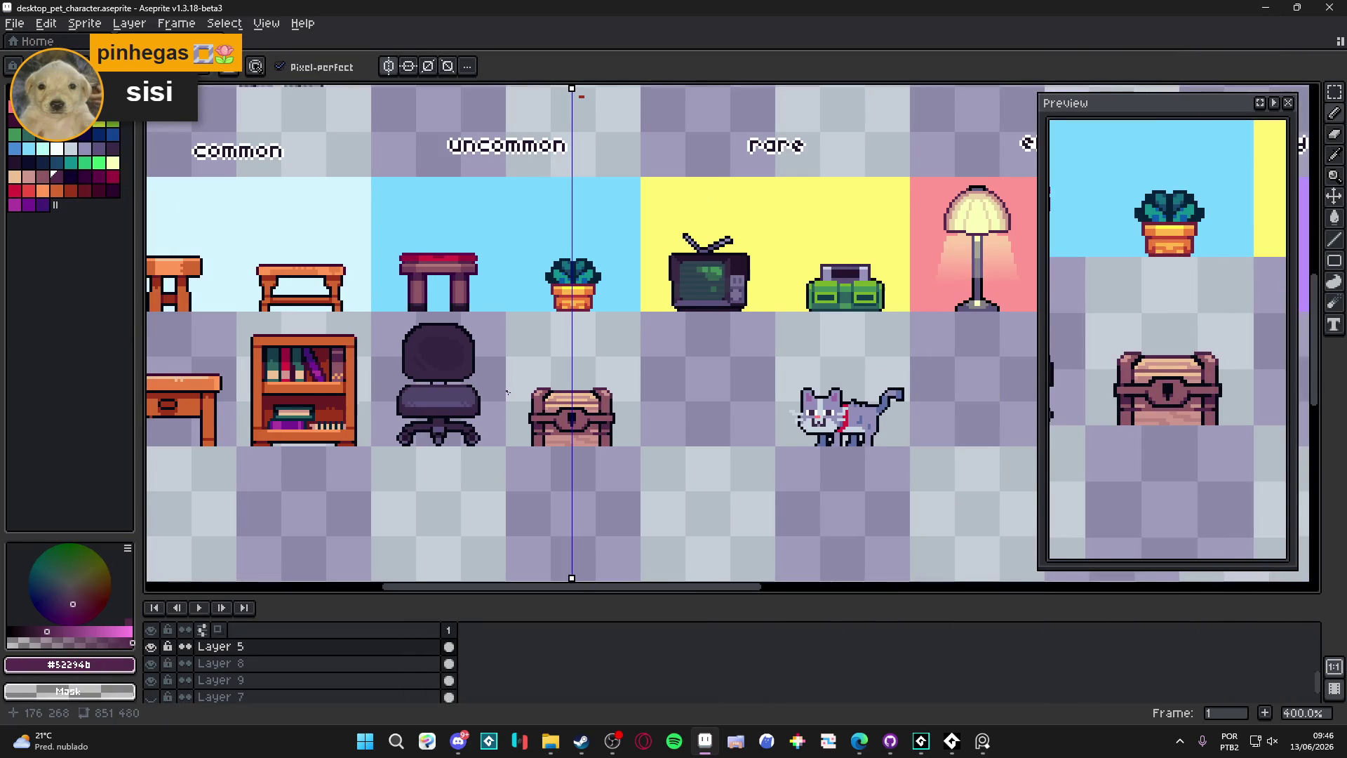
{"action": "key", "text": "ctrl+s"}
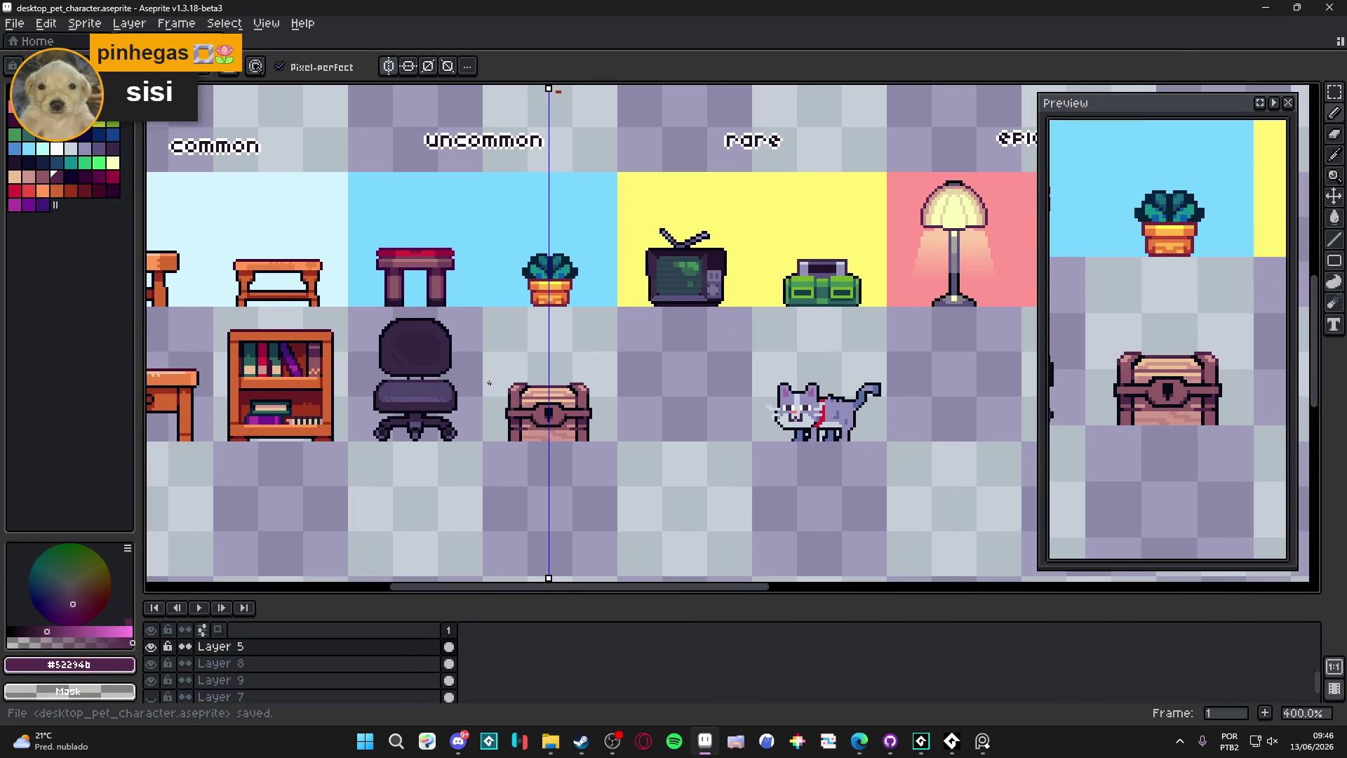
{"action": "scroll", "coordinate": [489, 383], "scroll_direction": "down", "scroll_amount": 2}
{"action": "scroll", "coordinate": [533, 397], "scroll_direction": "up", "scroll_amount": 1}
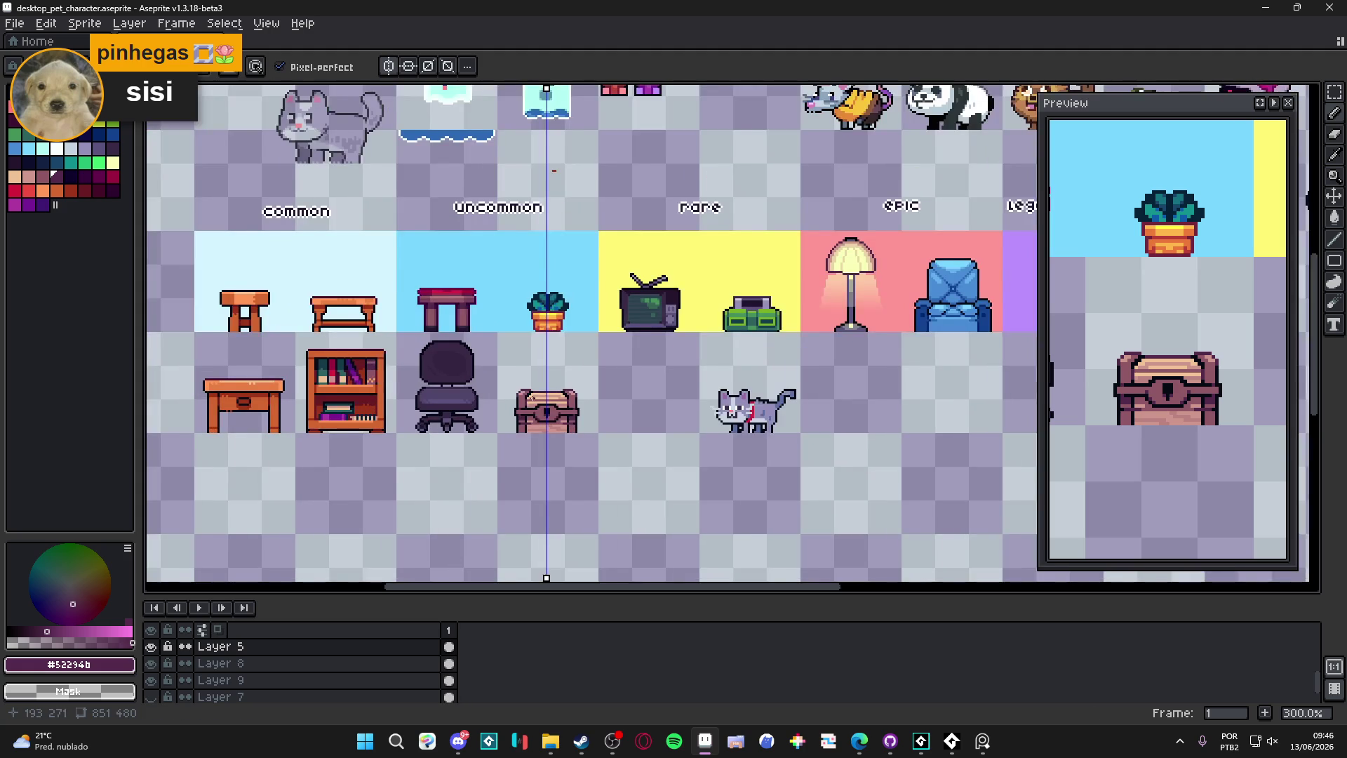
{"action": "scroll", "coordinate": [532, 397], "scroll_direction": "down", "scroll_amount": 1}
{"action": "scroll", "coordinate": [656, 367], "scroll_direction": "right", "scroll_amount": 1}
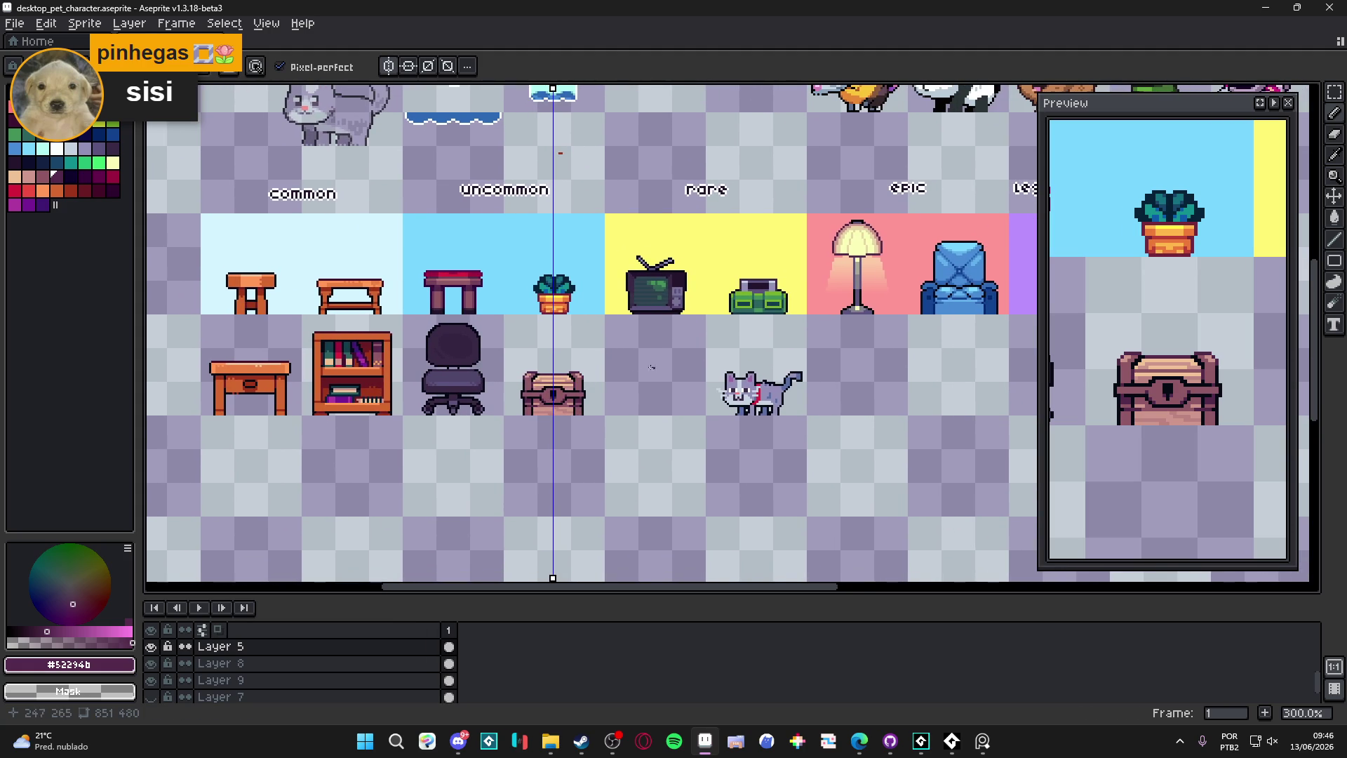
{"action": "scroll", "coordinate": [545, 381], "scroll_direction": "up", "scroll_amount": 4}
{"action": "scroll", "coordinate": [545, 381], "scroll_direction": "down", "scroll_amount": 2}
{"action": "scroll", "coordinate": [545, 381], "scroll_direction": "down", "scroll_amount": 2}
{"action": "scroll", "coordinate": [545, 381], "scroll_direction": "up", "scroll_amount": 4}
{"action": "scroll", "coordinate": [545, 381], "scroll_direction": "down", "scroll_amount": 1}
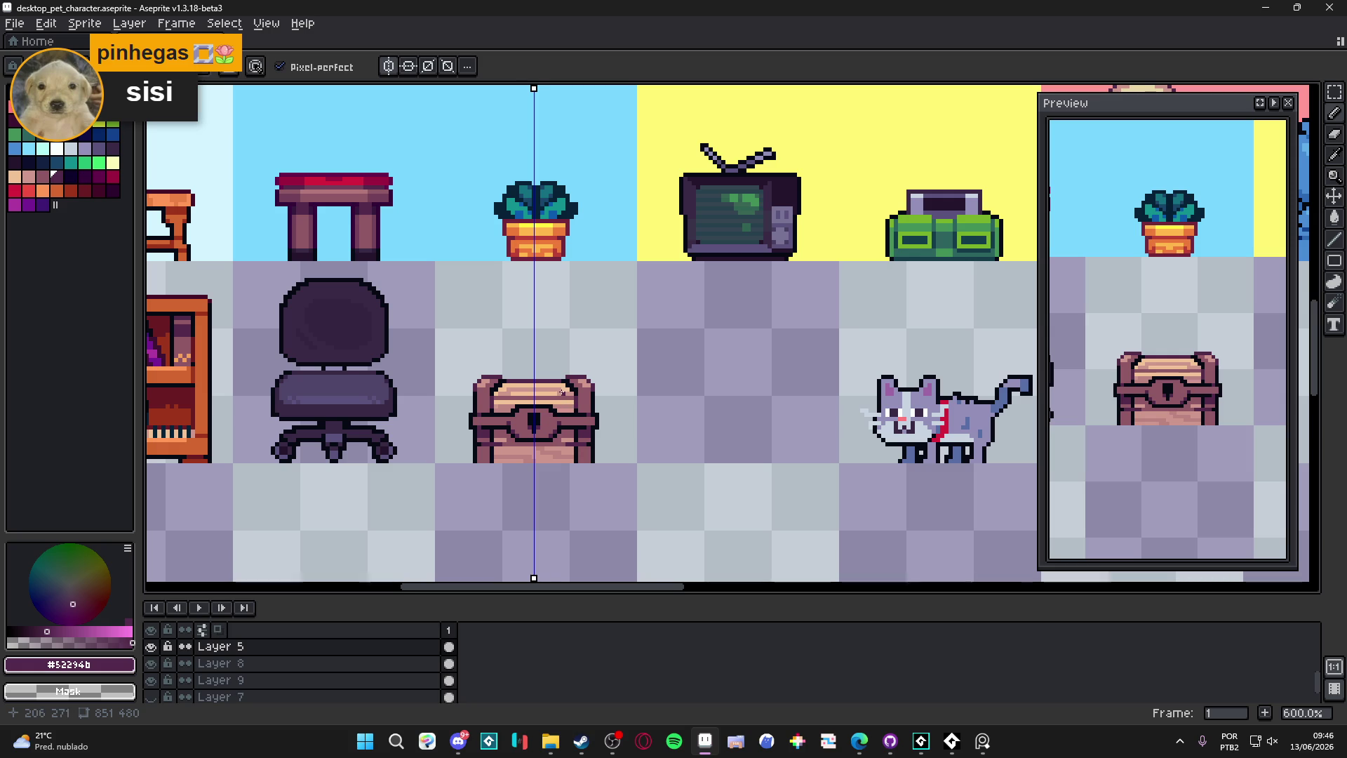
{"action": "scroll", "coordinate": [563, 394], "scroll_direction": "down", "scroll_amount": 3}
{"action": "scroll", "coordinate": [552, 416], "scroll_direction": "up", "scroll_amount": 2}
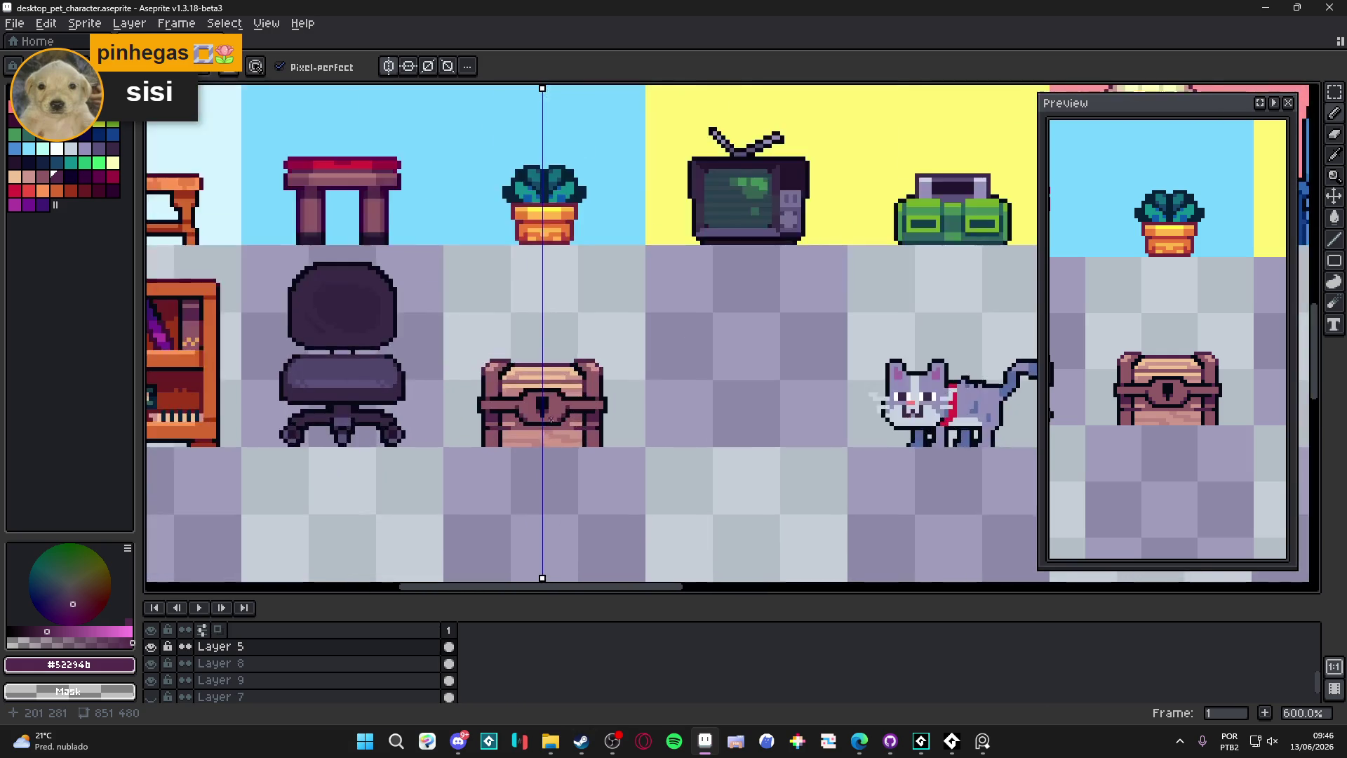
{"action": "scroll", "coordinate": [551, 417], "scroll_direction": "down", "scroll_amount": 2}
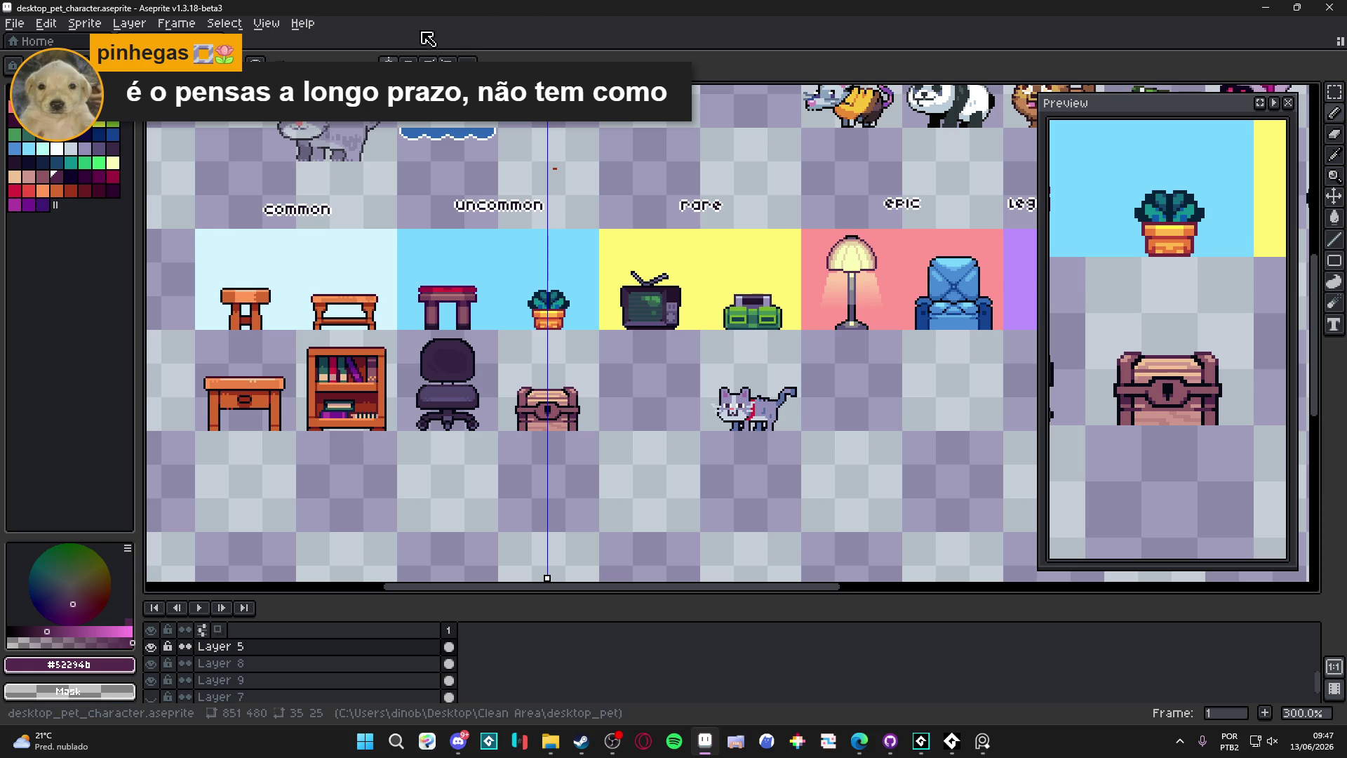
{"action": "key", "text": "Escape"}
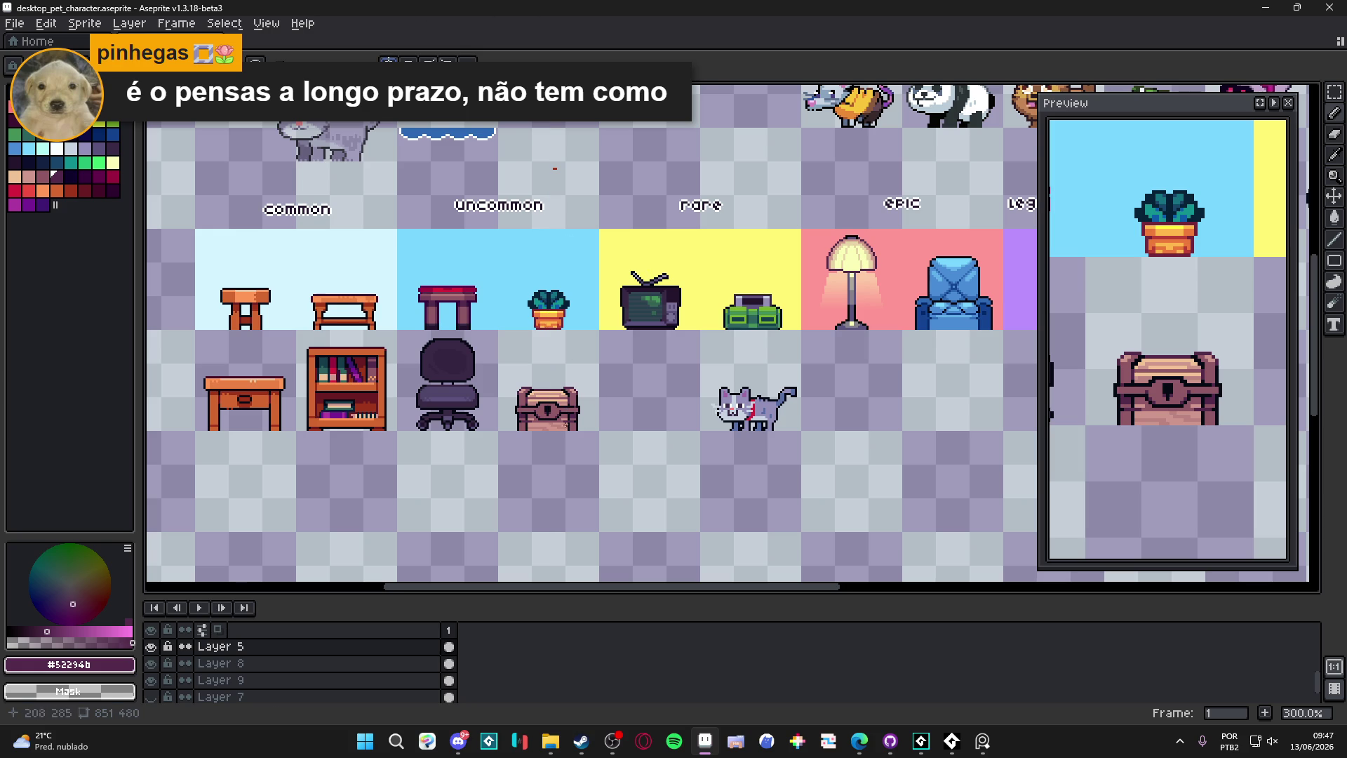
Step: Pick the mauve wood and dark purple outline colours, enable vertical symmetry, and undo the last stroke
{"action": "scroll", "coordinate": [554, 418], "scroll_direction": "up", "scroll_amount": 2}
{"action": "scroll", "coordinate": [554, 417], "scroll_direction": "up", "scroll_amount": 4}
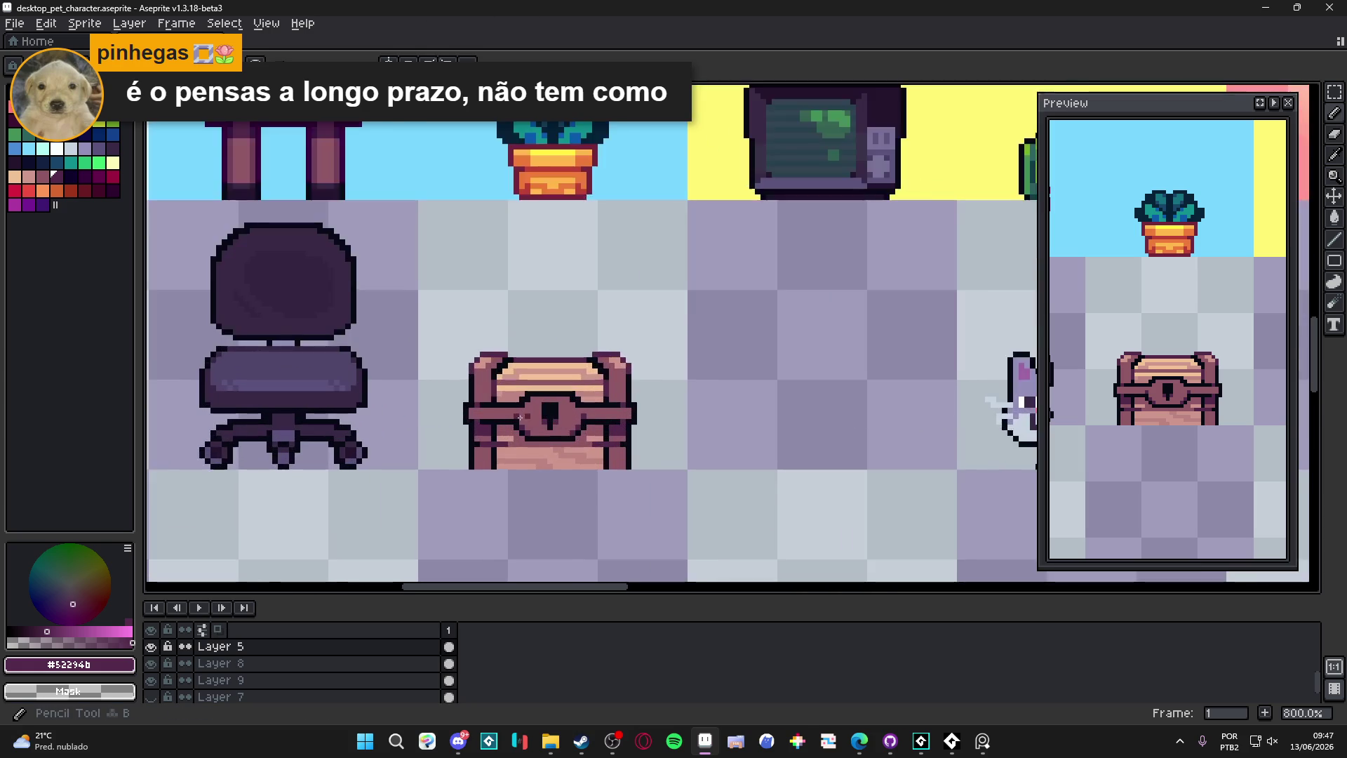
{"action": "left_click", "coordinate": [527, 414], "text": "alt"}
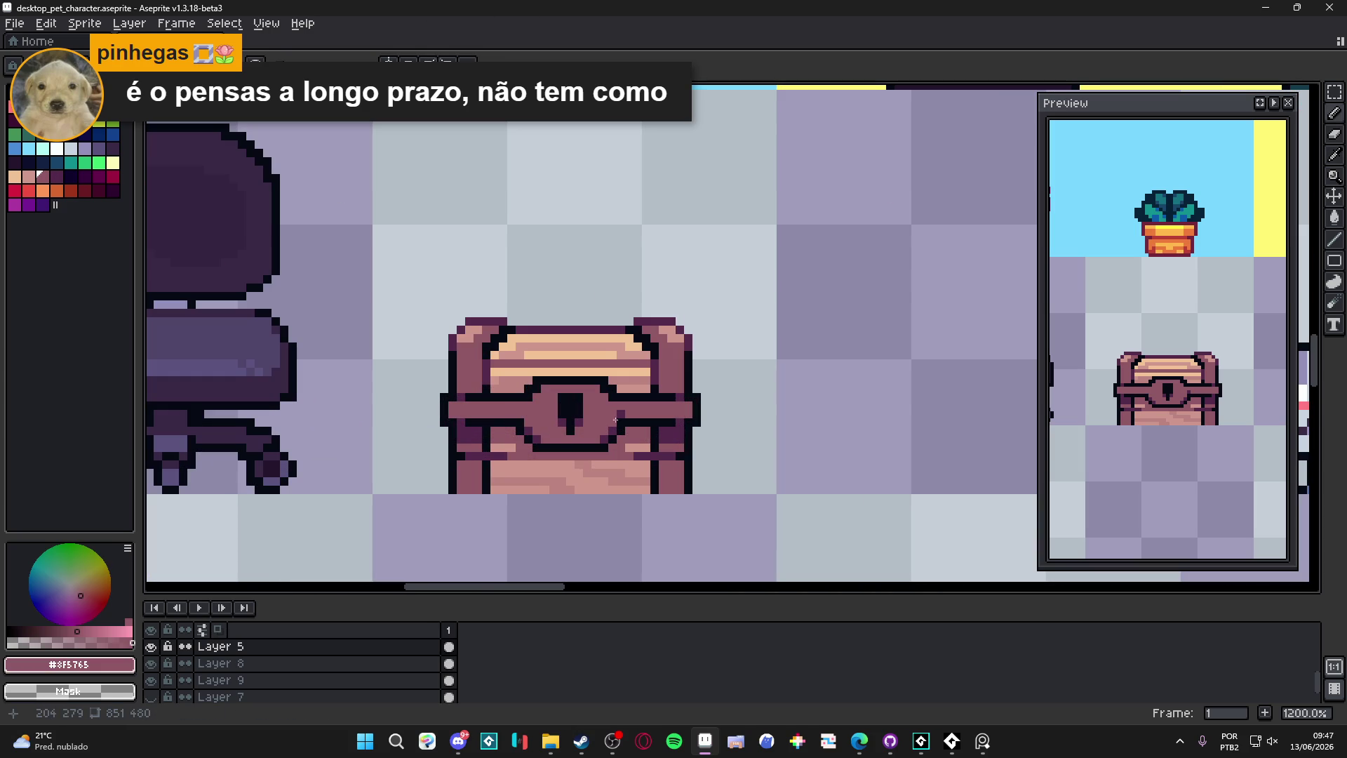
{"action": "left_click", "coordinate": [616, 421], "text": "alt"}
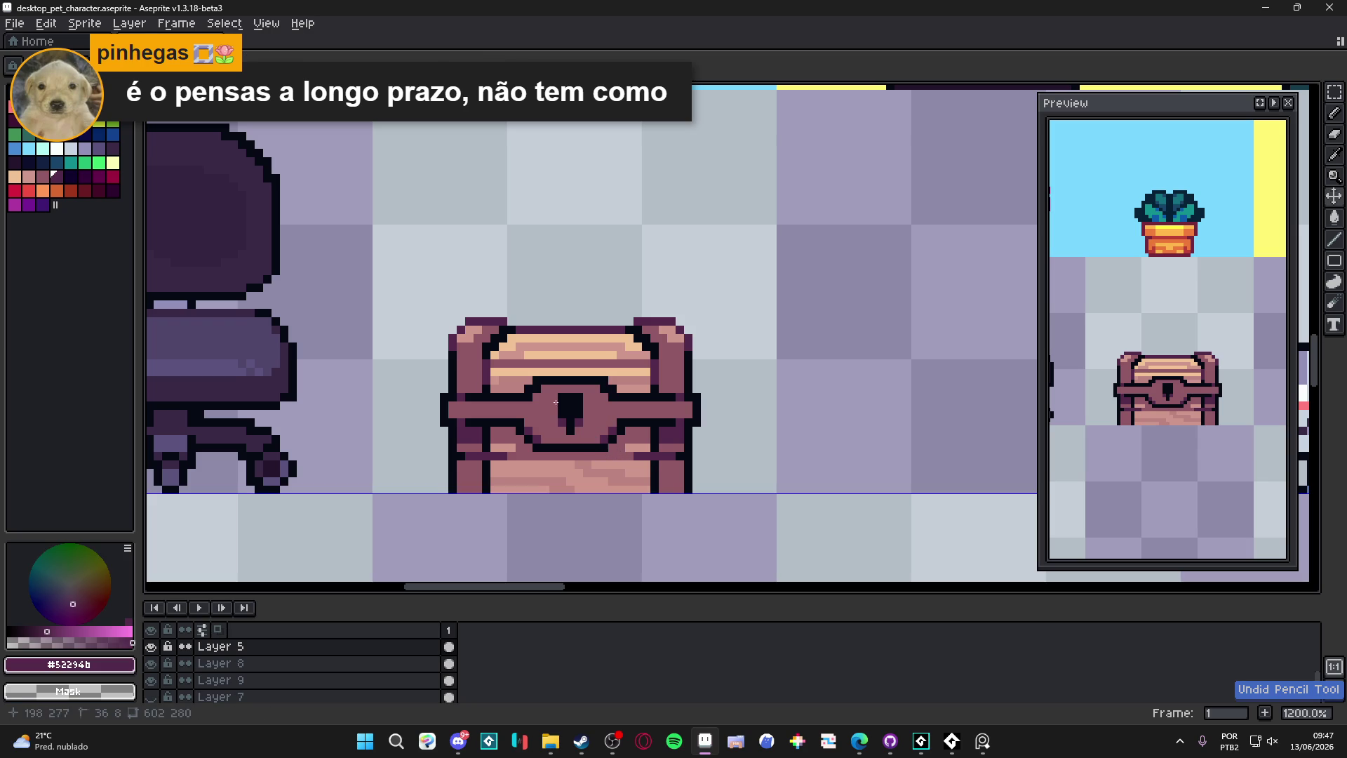
{"action": "left_click", "coordinate": [388, 62]}
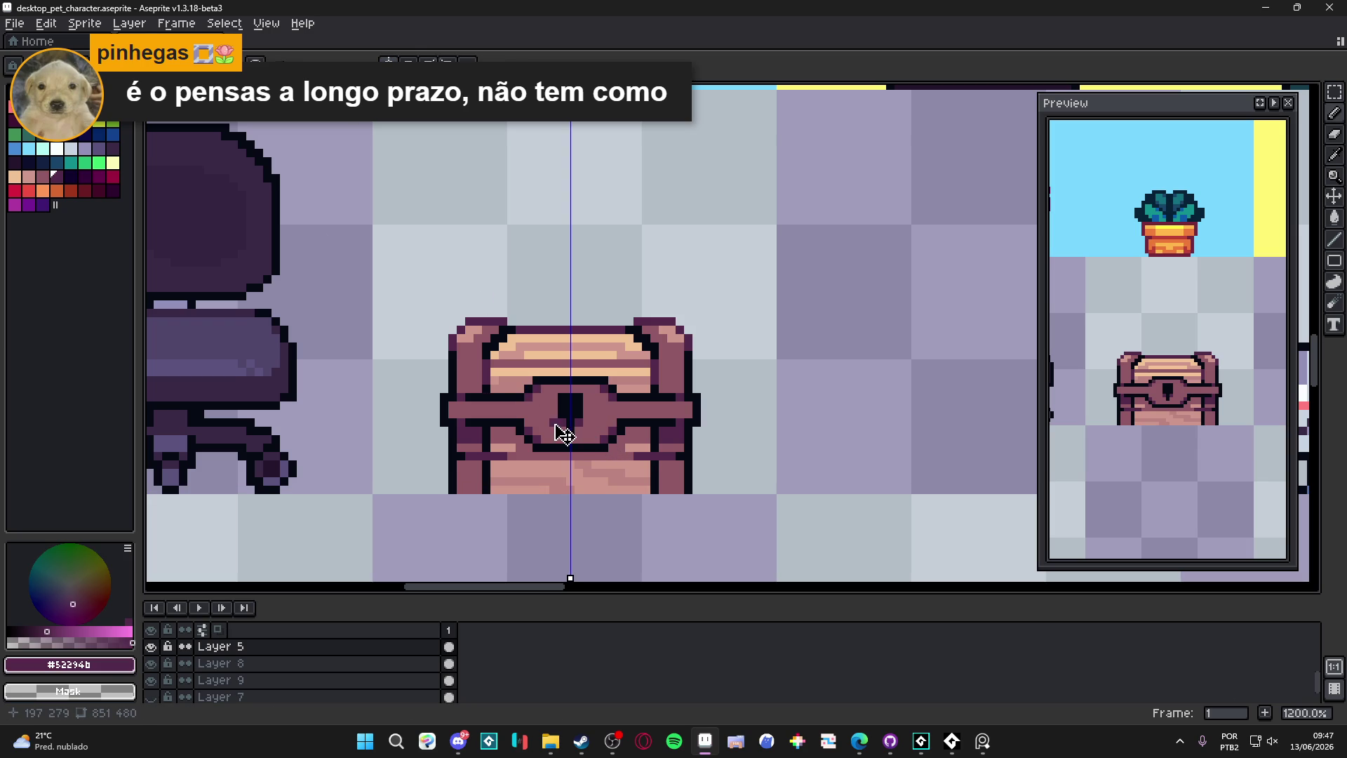
{"action": "key", "text": "ctrl+z"}
Step: Save desktop_pet_character.aseprite
{"action": "scroll", "coordinate": [565, 433], "scroll_direction": "down", "scroll_amount": 3}
{"action": "key", "text": "ctrl+s"}
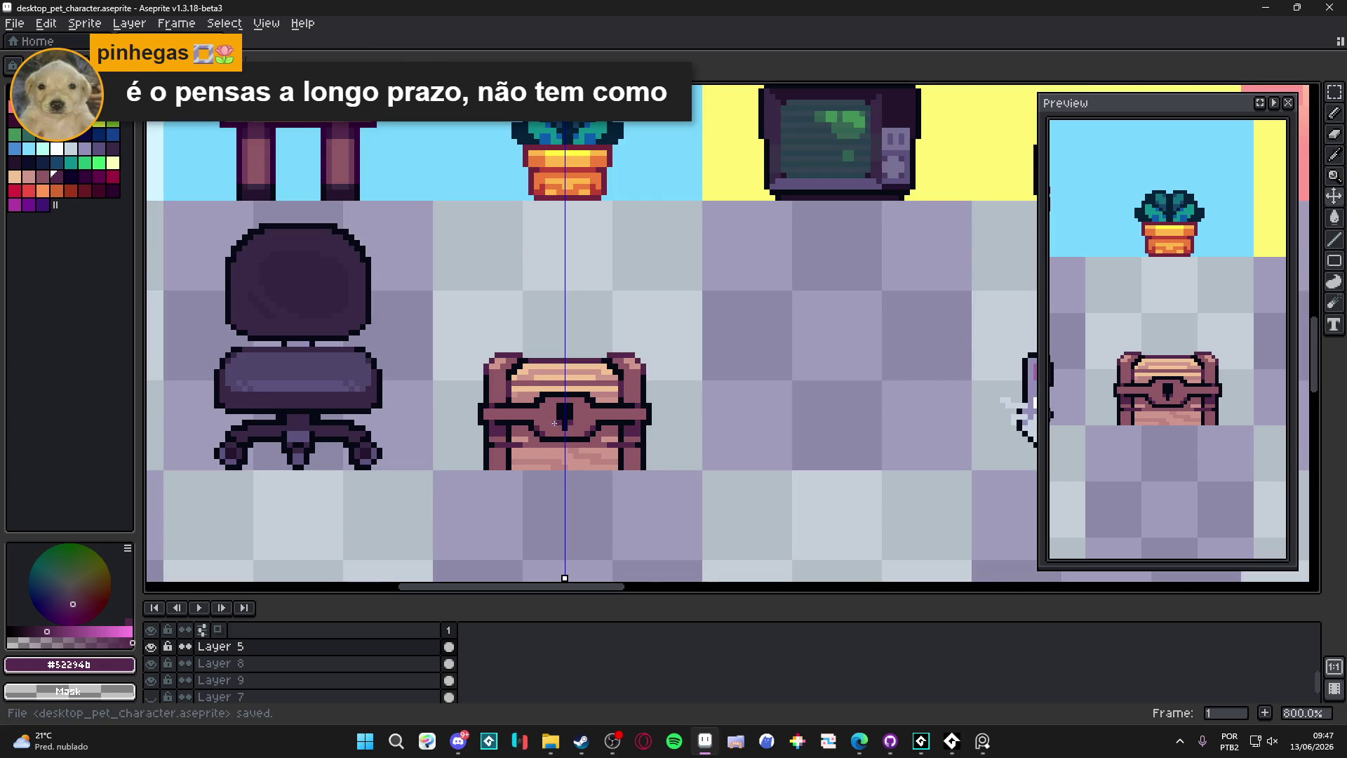
{"action": "scroll", "coordinate": [536, 426], "scroll_direction": "down", "scroll_amount": 2}
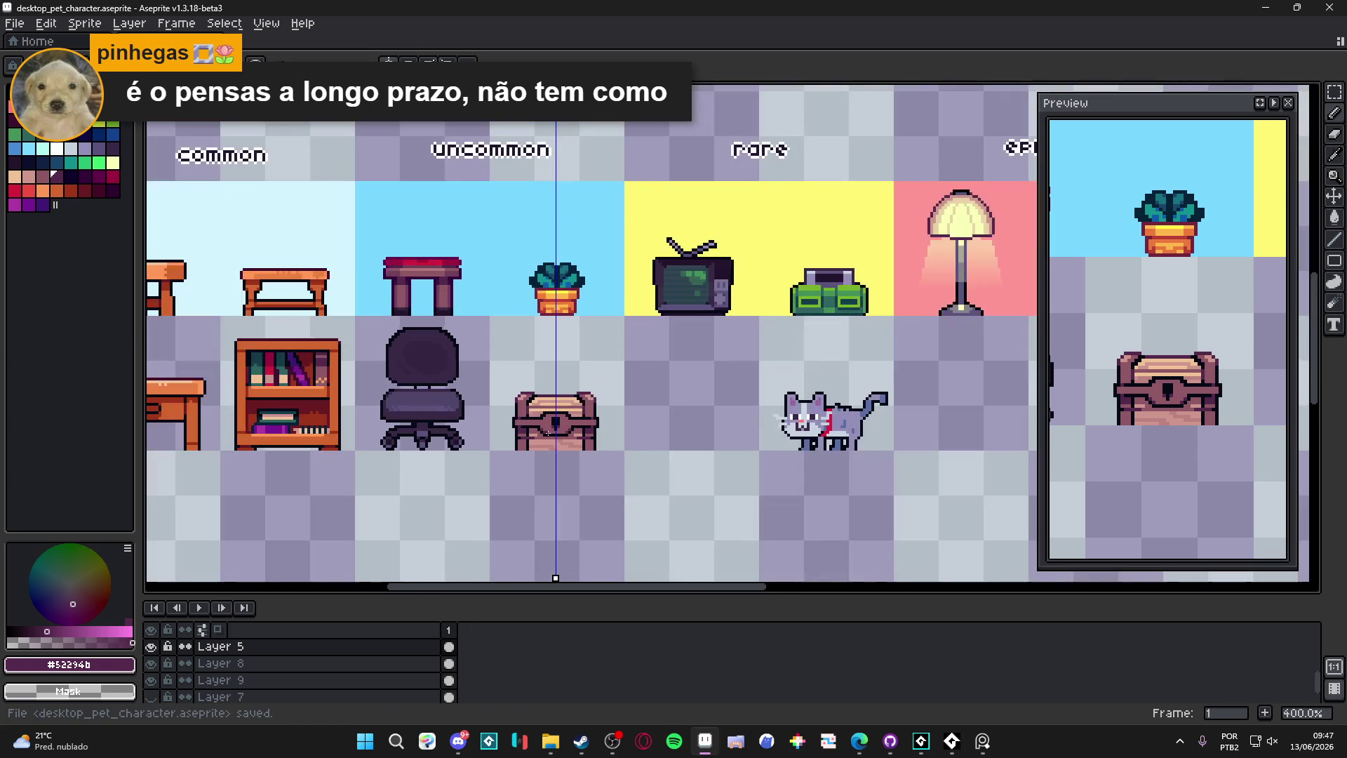
{"action": "scroll", "coordinate": [554, 383], "scroll_direction": "down", "scroll_amount": 1}
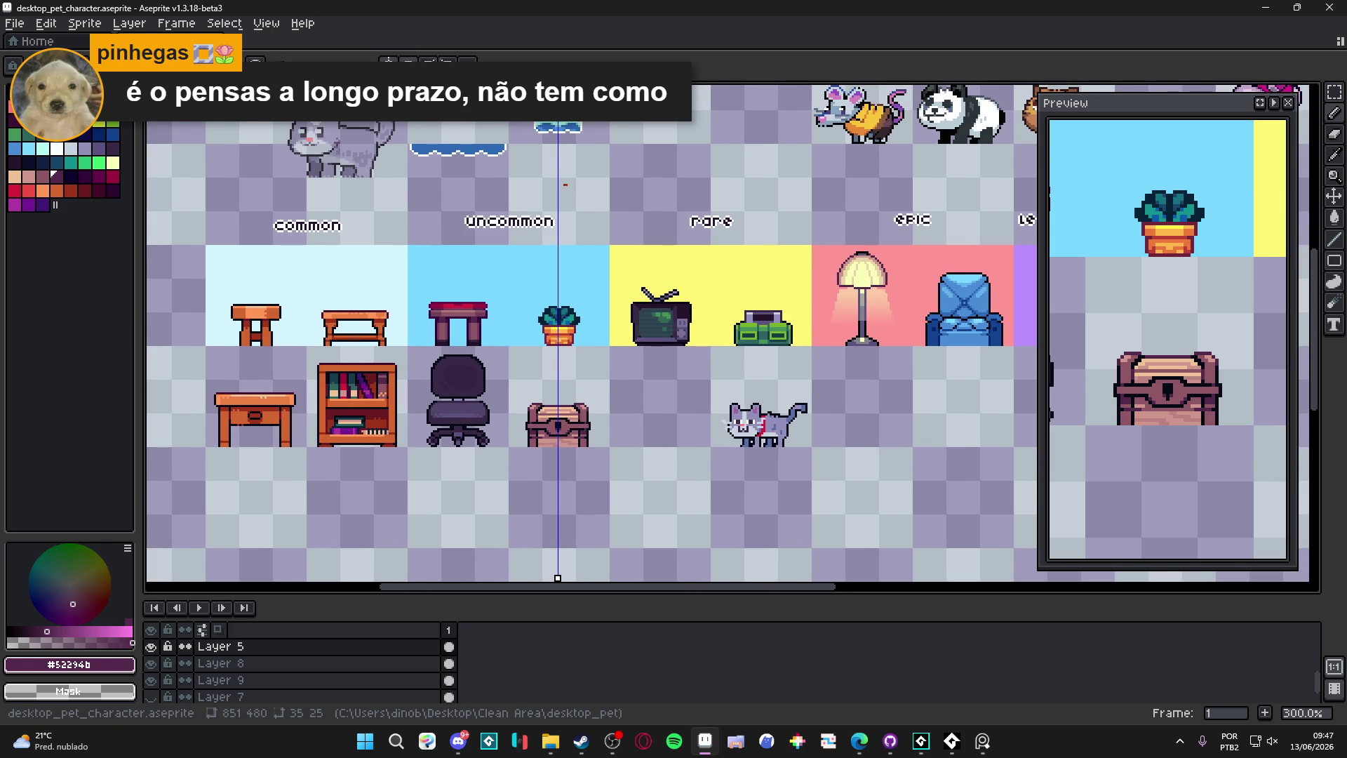
{"action": "scroll", "coordinate": [609, 395], "scroll_direction": "up", "scroll_amount": 4}
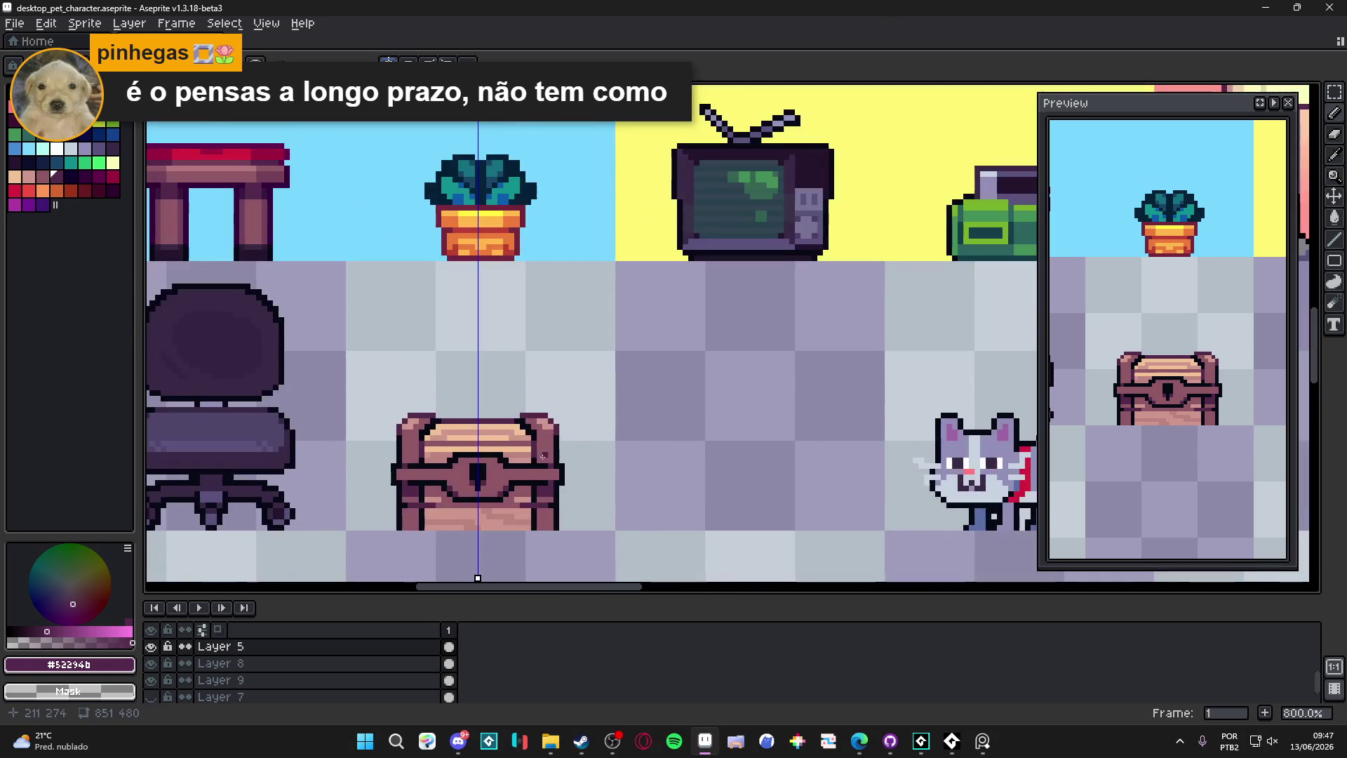
Step: Paint a mirrored pair of dark purple outline pixels on the chest
{"action": "scroll", "coordinate": [533, 483], "scroll_direction": "up", "scroll_amount": 5}
{"action": "scroll", "coordinate": [525, 485], "scroll_direction": "down", "scroll_amount": 7}
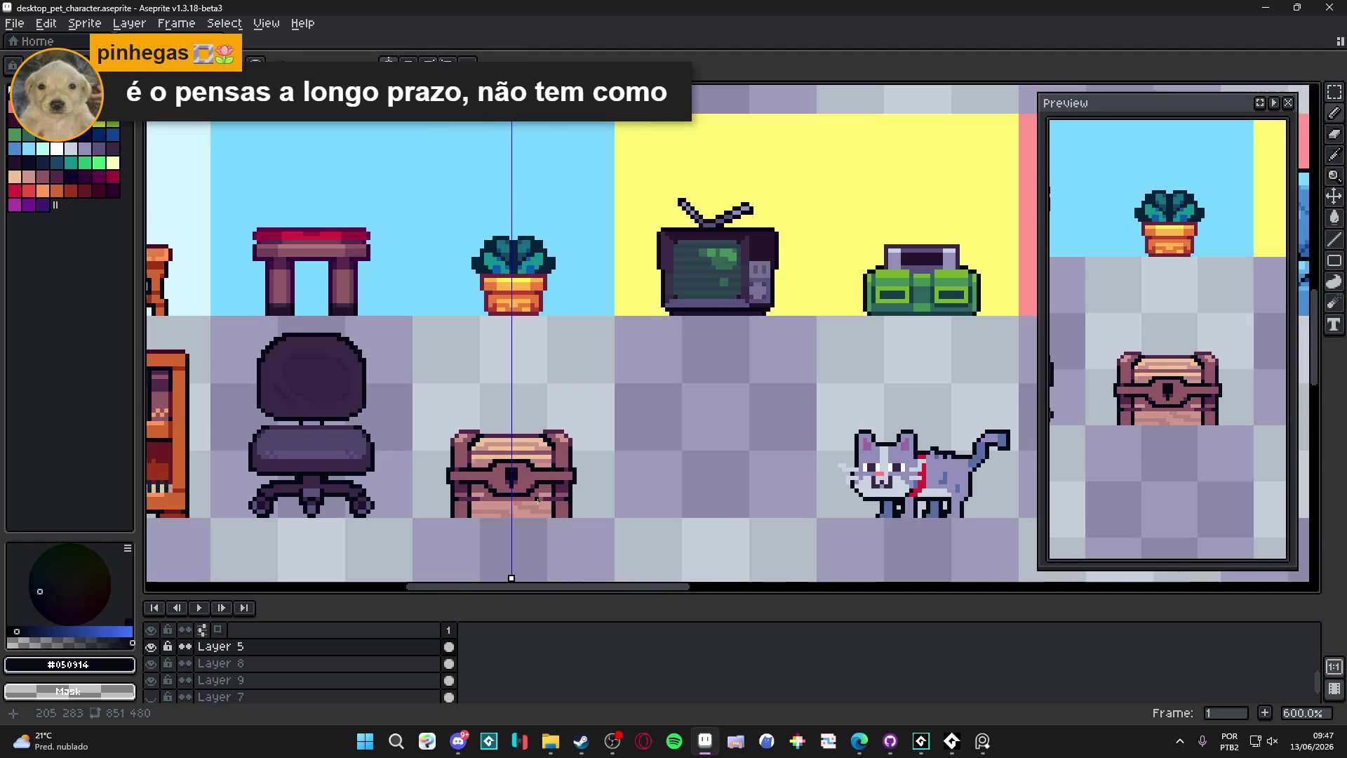
{"action": "scroll", "coordinate": [501, 503], "scroll_direction": "up", "scroll_amount": 1}
{"action": "scroll", "coordinate": [500, 503], "scroll_direction": "up", "scroll_amount": 7}
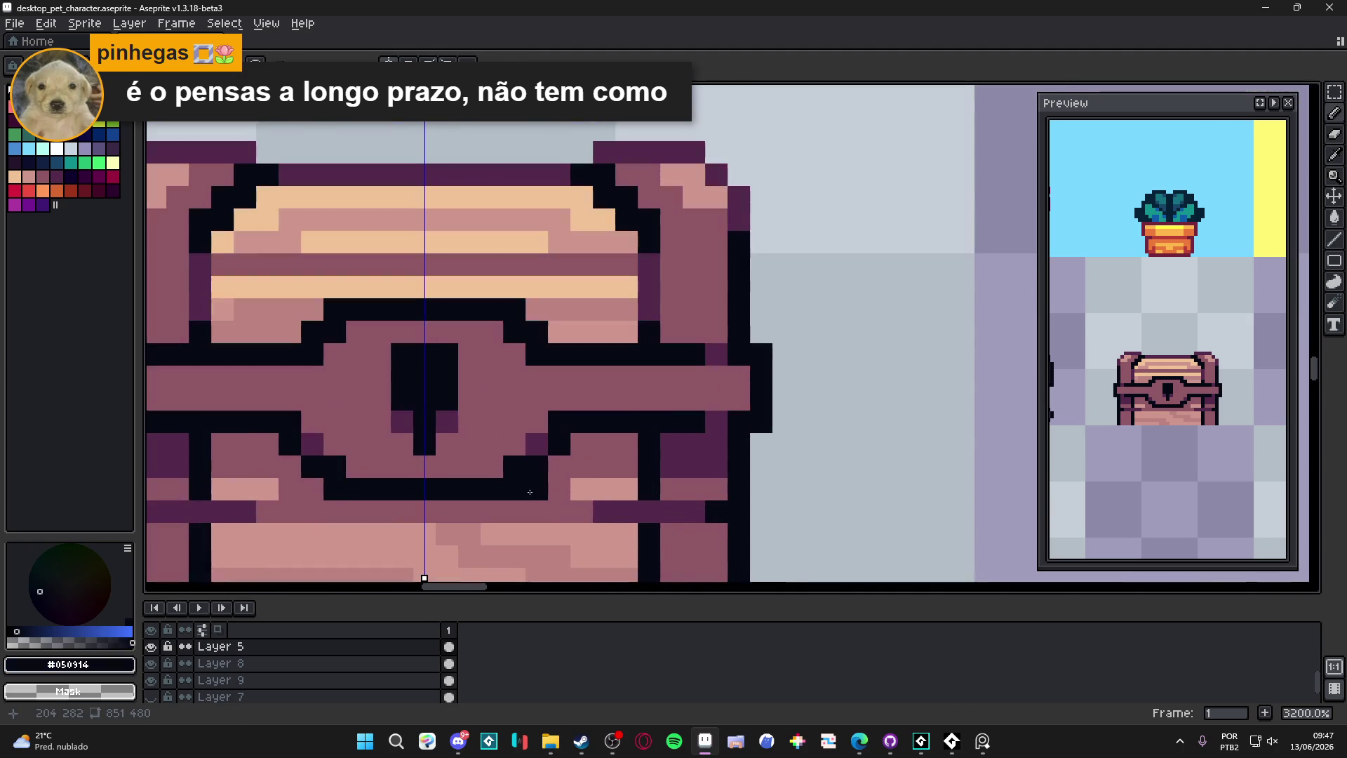
{"action": "left_click", "coordinate": [537, 444], "text": "alt"}
{"action": "left_click", "coordinate": [515, 489]}
Step: Pick the near-black keyhole colour and save the sprite sheet
{"action": "scroll", "coordinate": [517, 488], "scroll_direction": "down", "scroll_amount": 6}
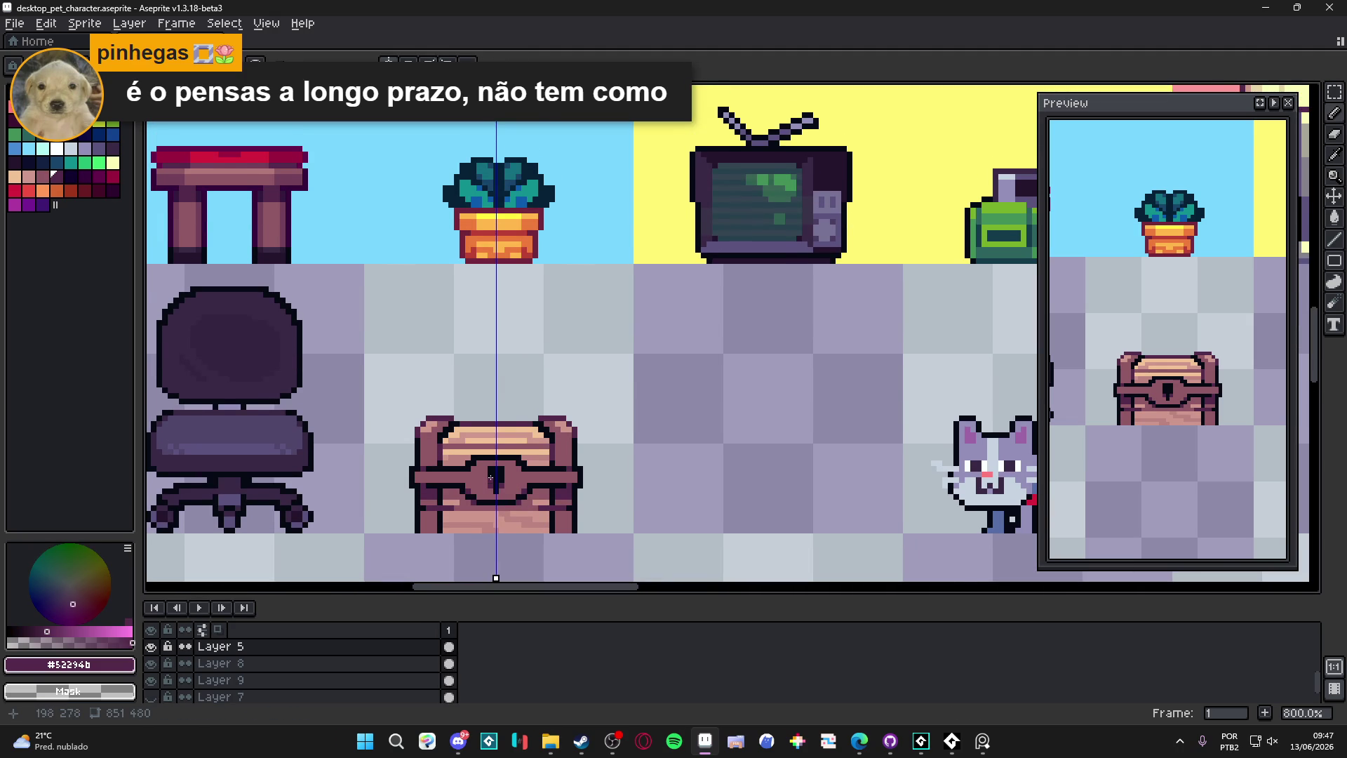
{"action": "scroll", "coordinate": [463, 491], "scroll_direction": "up", "scroll_amount": 5}
{"action": "left_click", "coordinate": [452, 511], "text": "alt"}
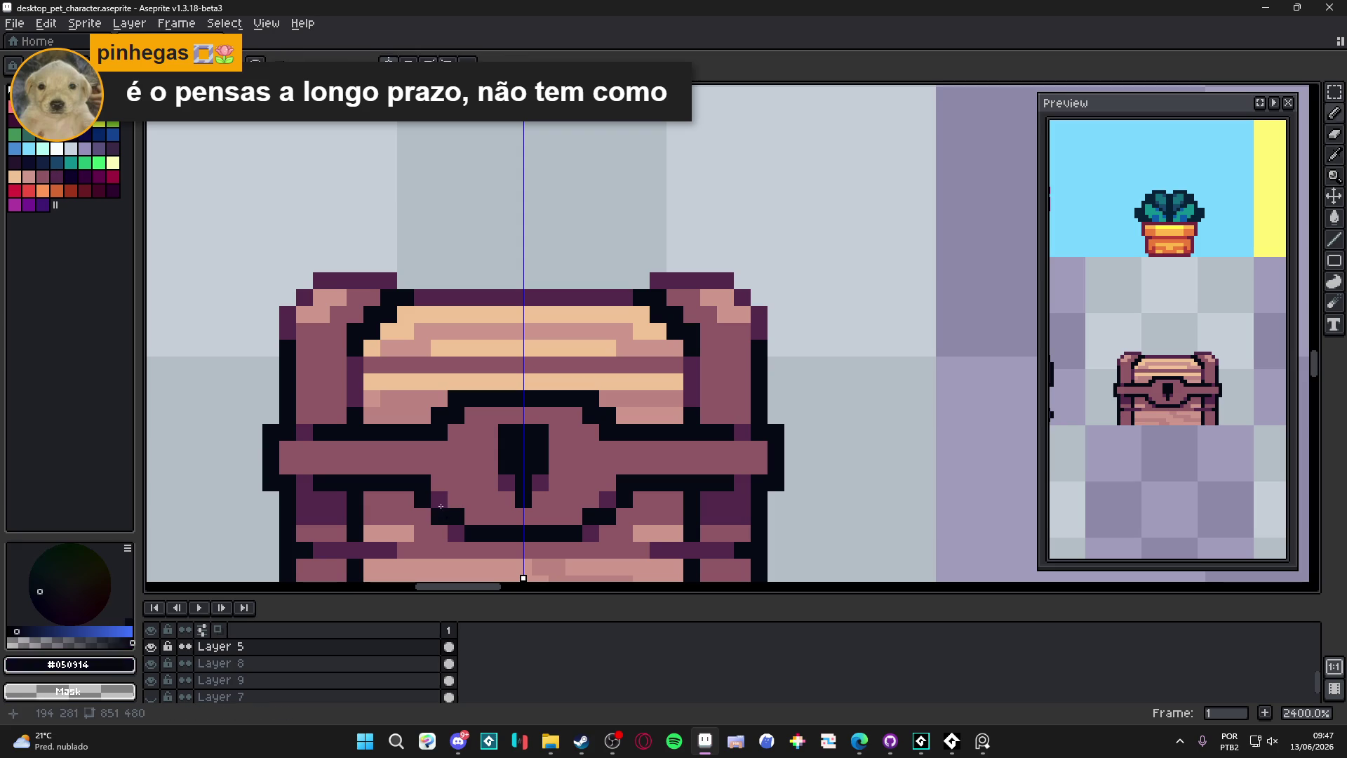
{"action": "scroll", "coordinate": [548, 528], "scroll_direction": "down", "scroll_amount": 3}
{"action": "scroll", "coordinate": [538, 449], "scroll_direction": "down", "scroll_amount": 3}
{"action": "key", "text": "ctrl+s"}
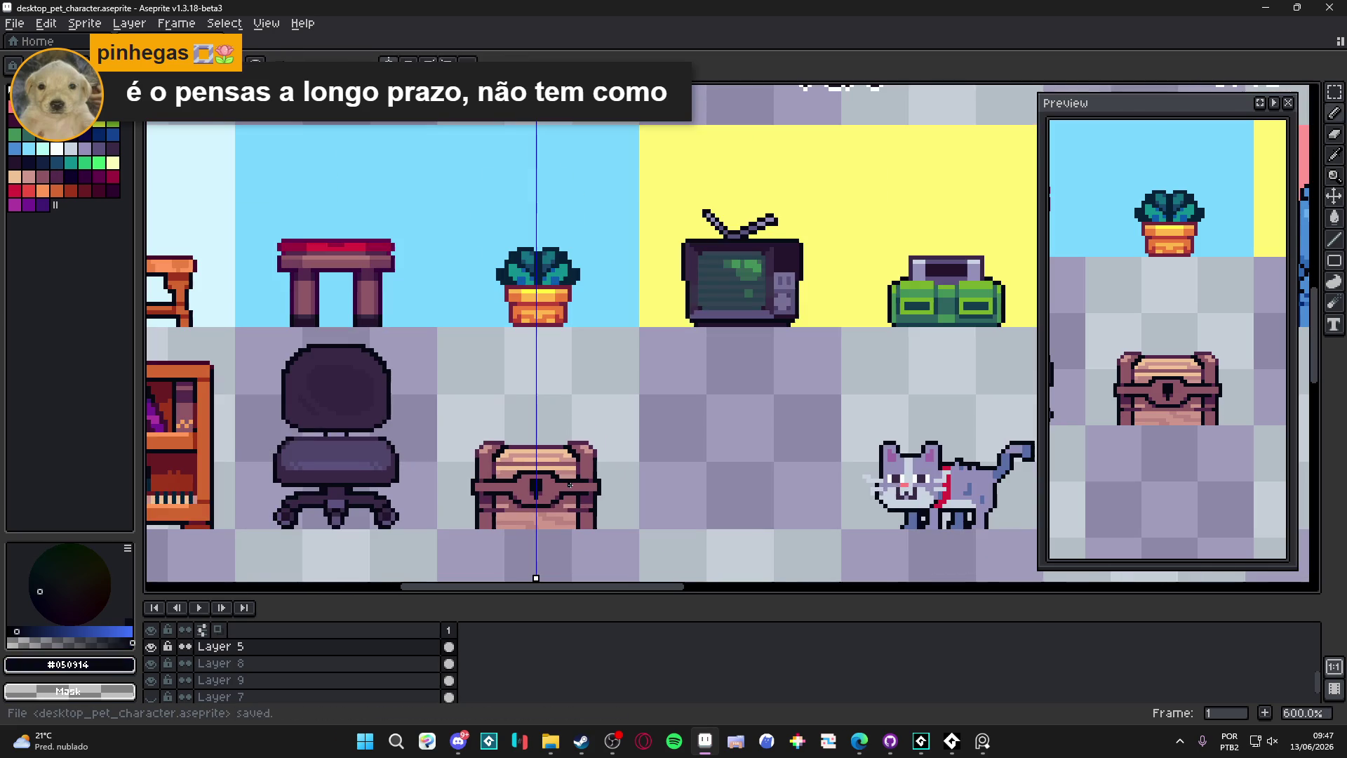
Step: Save the sheet again and shift the vertical symmetry axis to the right
{"action": "scroll", "coordinate": [539, 447], "scroll_direction": "down", "scroll_amount": 3}
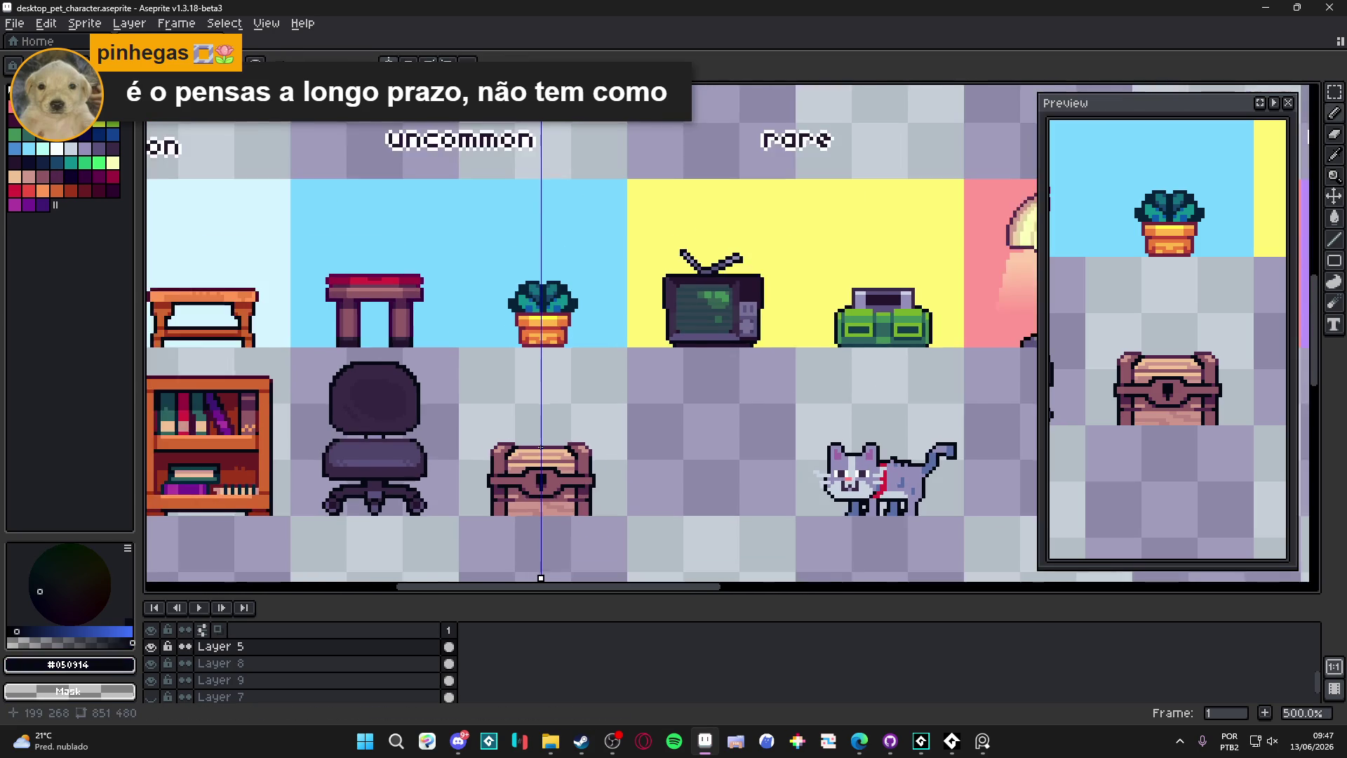
{"action": "scroll", "coordinate": [554, 414], "scroll_direction": "down", "scroll_amount": 2}
{"action": "key", "text": "ctrl+s"}
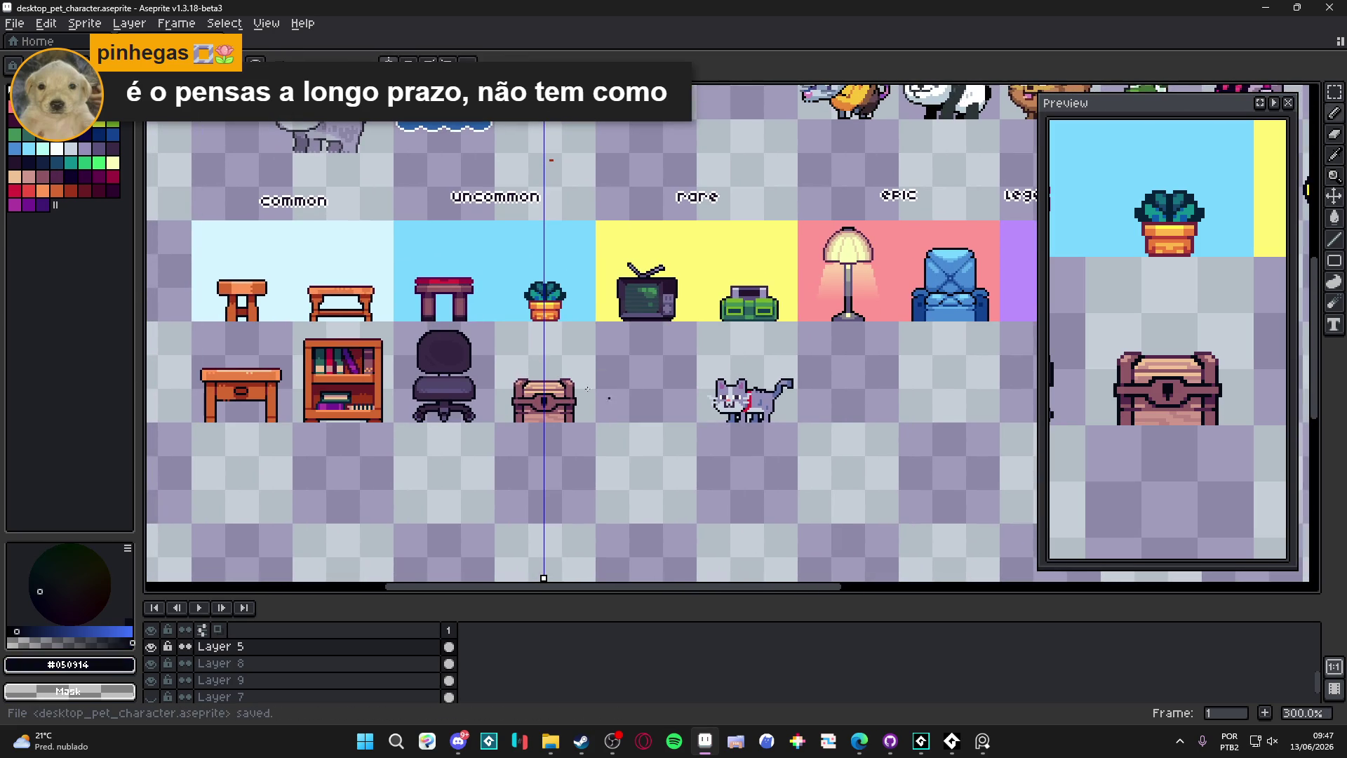
{"action": "left_click_drag", "start_coordinate": [544, 126], "coordinate": [646, 126]}
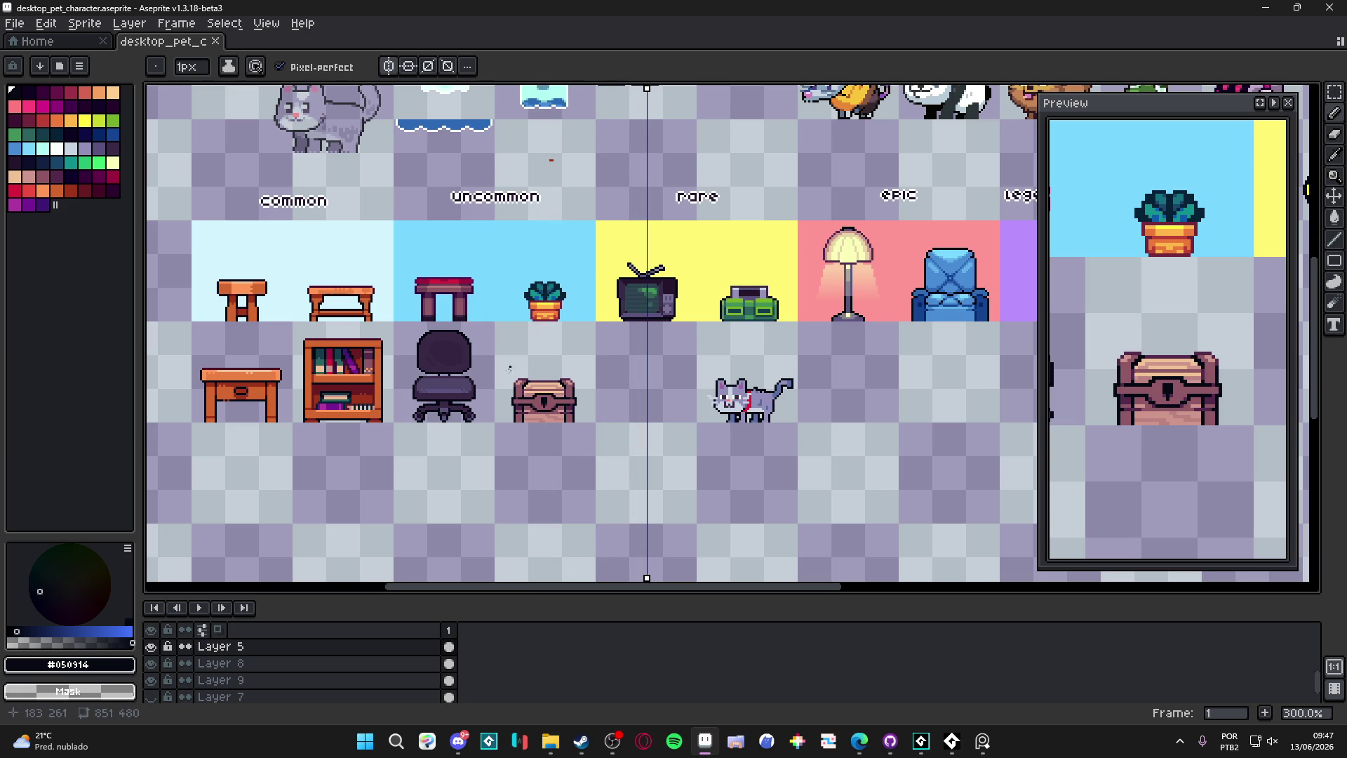
Step: Redo the undone pencil stroke and centre the symmetry axis on the chest
{"action": "scroll", "coordinate": [561, 393], "scroll_direction": "up", "scroll_amount": 9}
{"action": "scroll", "coordinate": [604, 370], "scroll_direction": "down", "scroll_amount": 6}
{"action": "key", "text": "ctrl+y"}
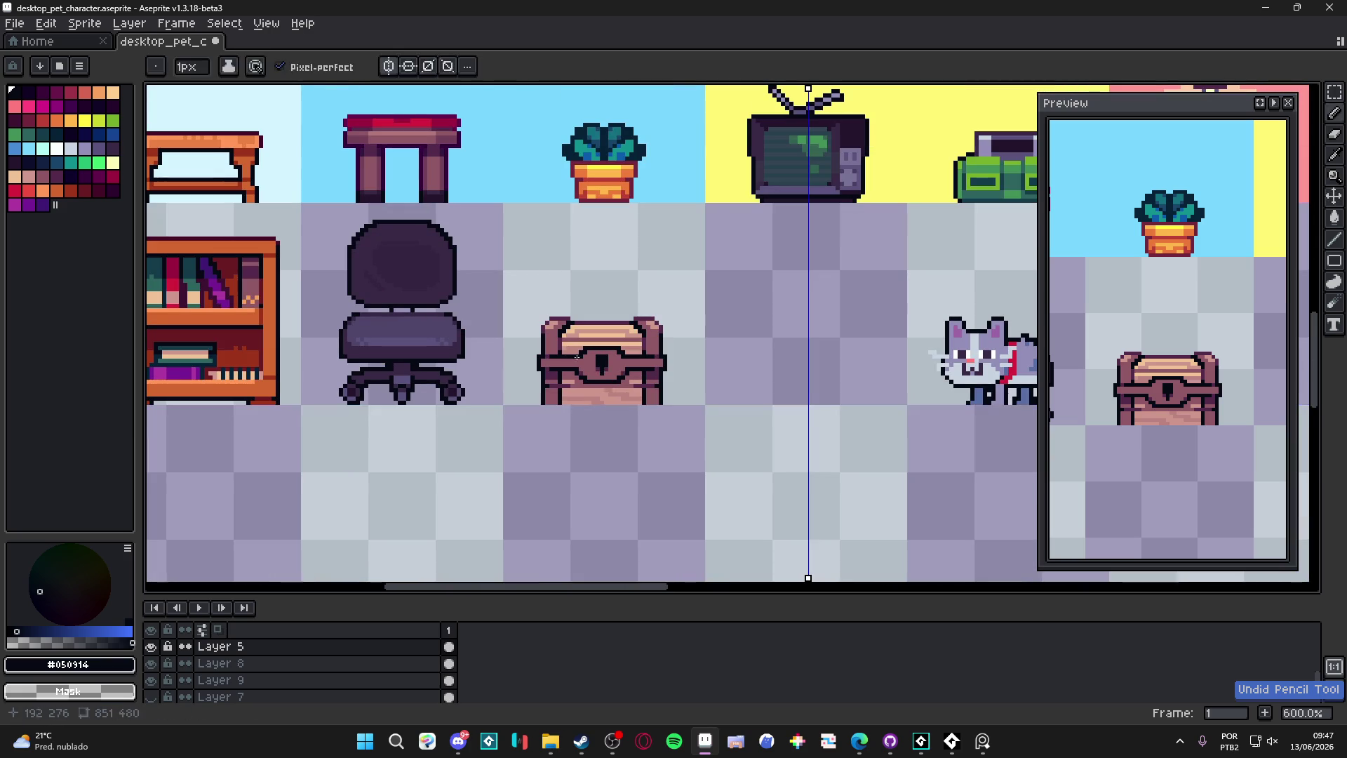
{"action": "mouse_move", "coordinate": [810, 84]}
{"action": "left_mouse_down"}
{"action": "mouse_move", "coordinate": [801, 105]}
{"action": "mouse_move", "coordinate": [636, 154]}
{"action": "mouse_move", "coordinate": [602, 203]}
{"action": "left_mouse_up"}
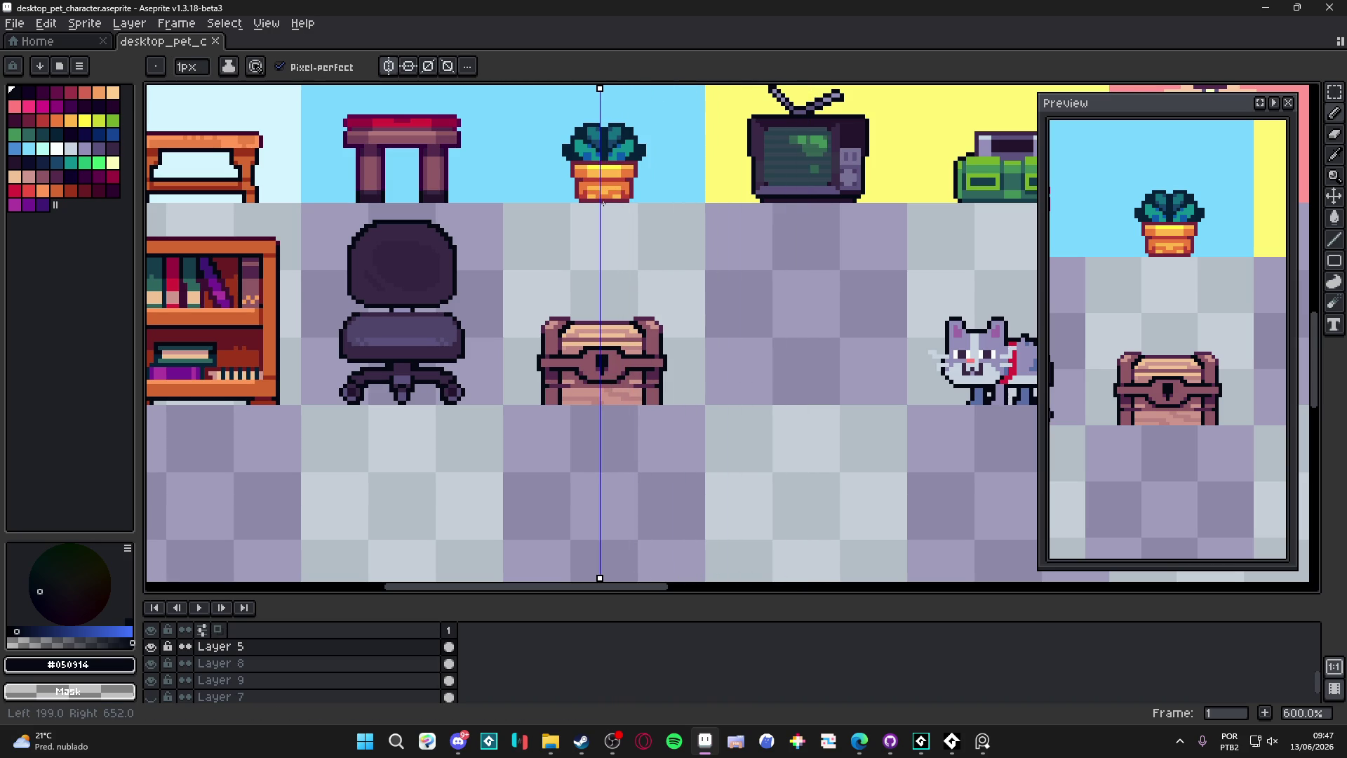
Step: Draw a mirrored dark outline row on the chest with a #8F5765 row above it
{"action": "scroll", "coordinate": [583, 365], "scroll_direction": "up", "scroll_amount": 5}
{"action": "left_click_drag", "start_coordinate": [563, 285], "coordinate": [414, 290]}
{"action": "left_click", "coordinate": [582, 277], "text": "alt"}
{"action": "left_click_drag", "start_coordinate": [558, 277], "coordinate": [430, 278]}
Step: Move the symmetry axis off the chest
{"action": "scroll", "coordinate": [523, 347], "scroll_direction": "down", "scroll_amount": 6}
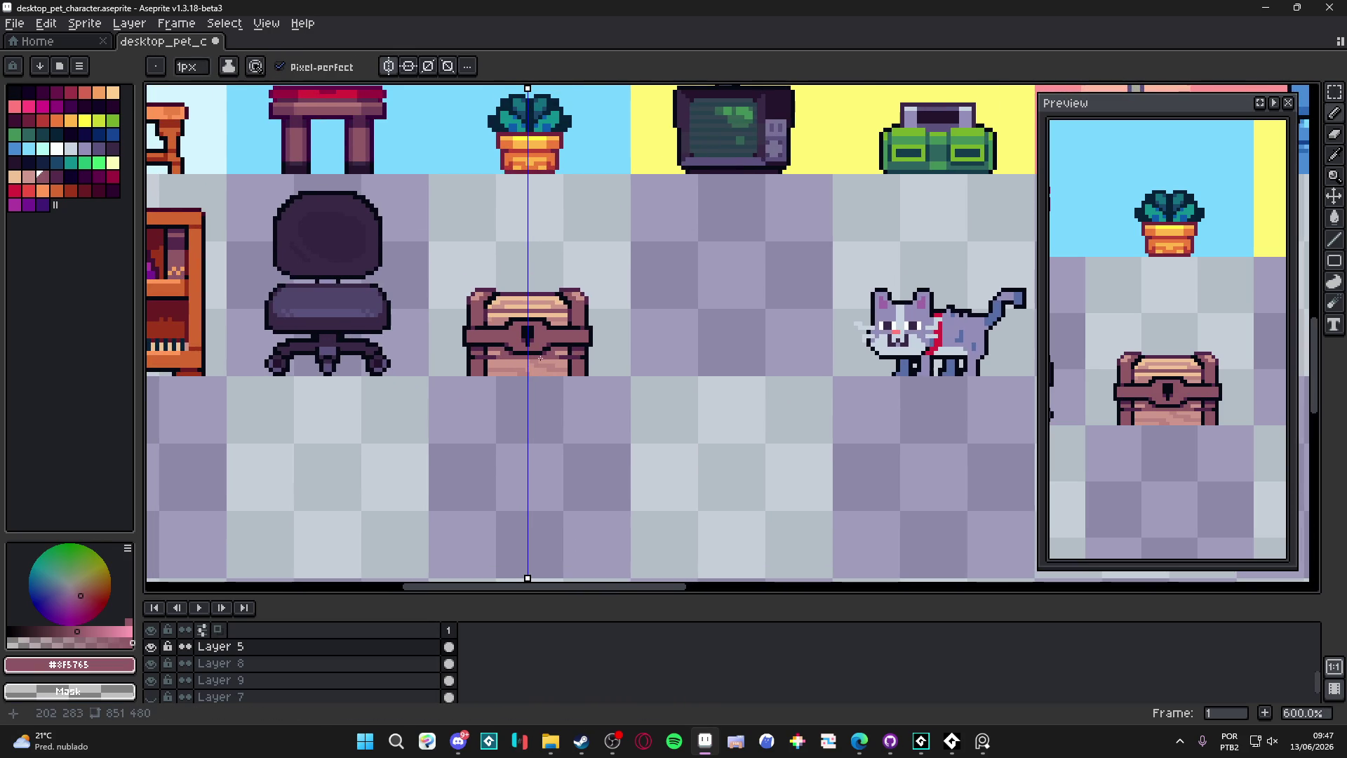
{"action": "scroll", "coordinate": [539, 358], "scroll_direction": "down", "scroll_amount": 2}
{"action": "scroll", "coordinate": [448, 370], "scroll_direction": "up", "scroll_amount": 5}
{"action": "scroll", "coordinate": [449, 370], "scroll_direction": "up", "scroll_amount": 1}
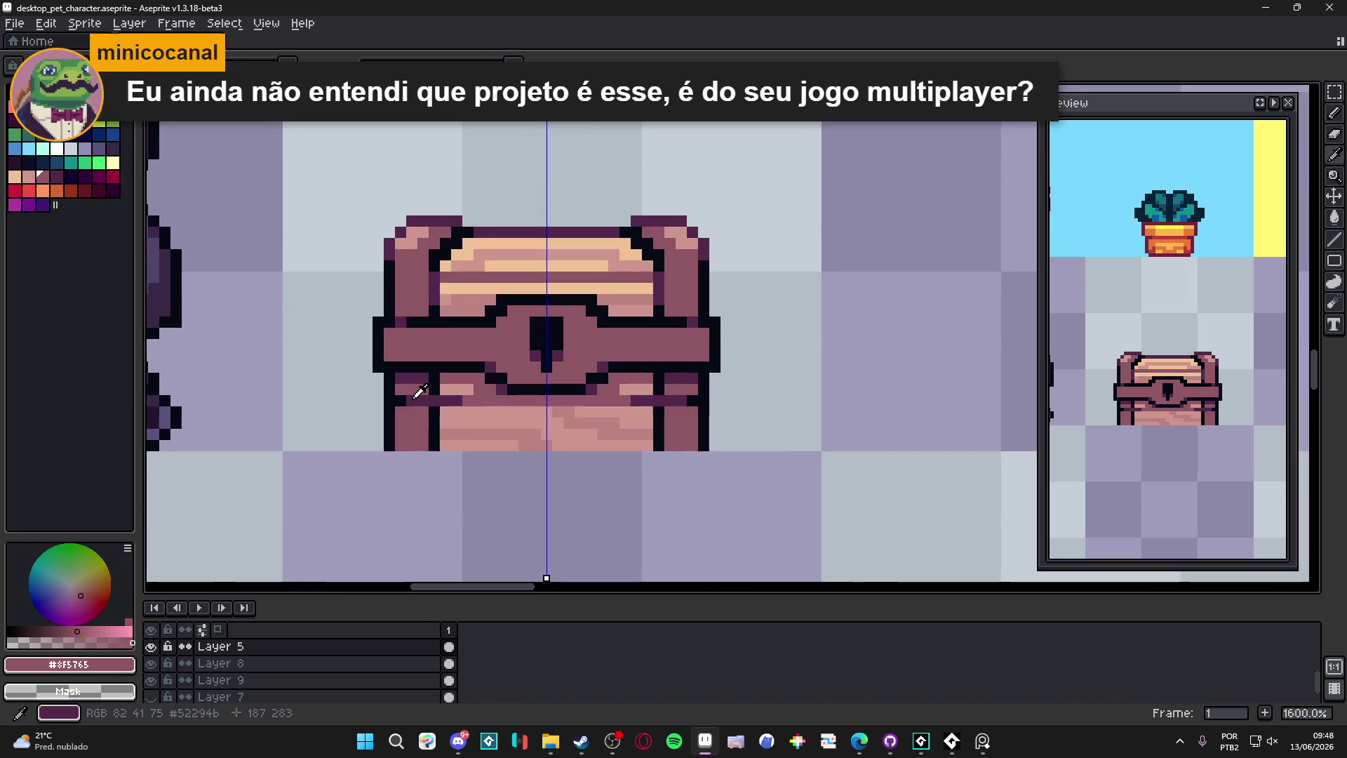
{"action": "scroll", "coordinate": [494, 408], "scroll_direction": "down", "scroll_amount": 4}
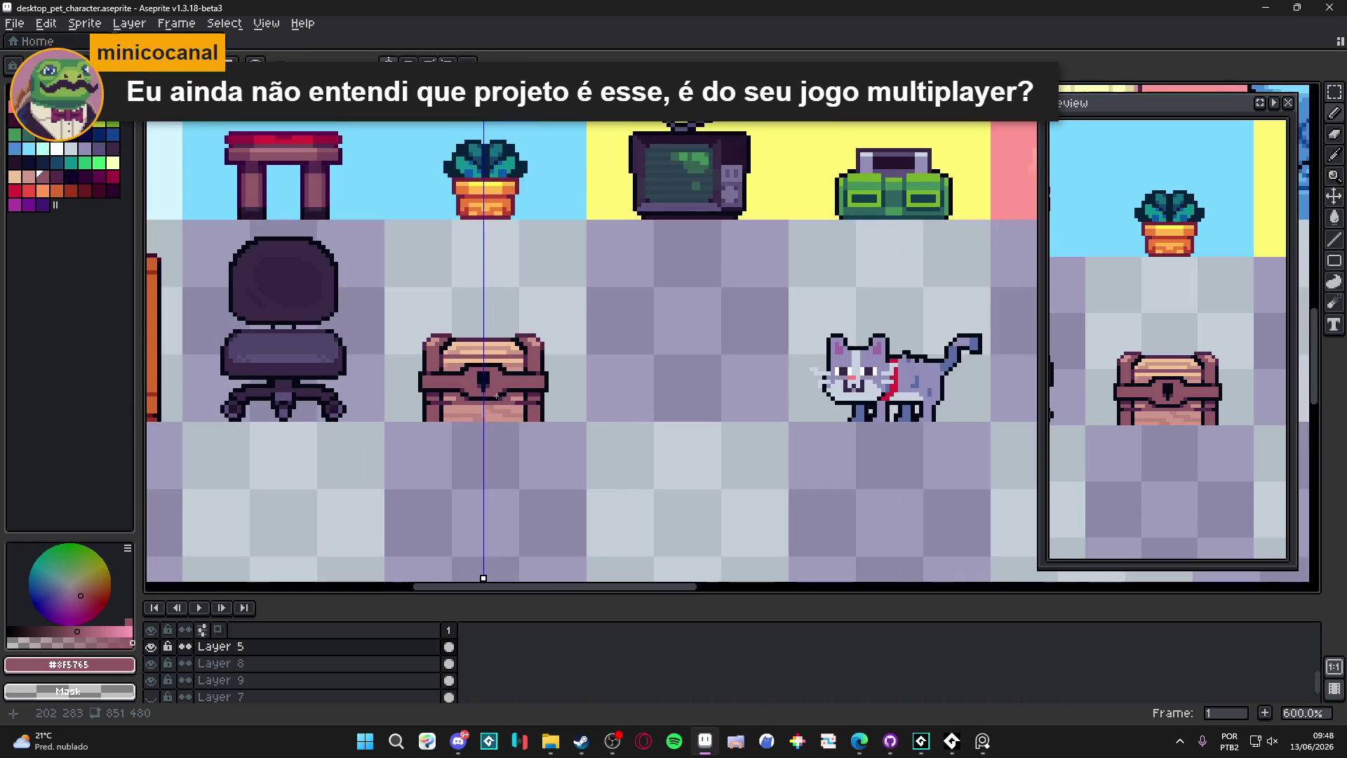
{"action": "mouse_move", "coordinate": [484, 184]}
{"action": "left_mouse_down"}
{"action": "mouse_move", "coordinate": [710, 184]}
{"action": "mouse_move", "coordinate": [686, 185]}
{"action": "left_mouse_up"}
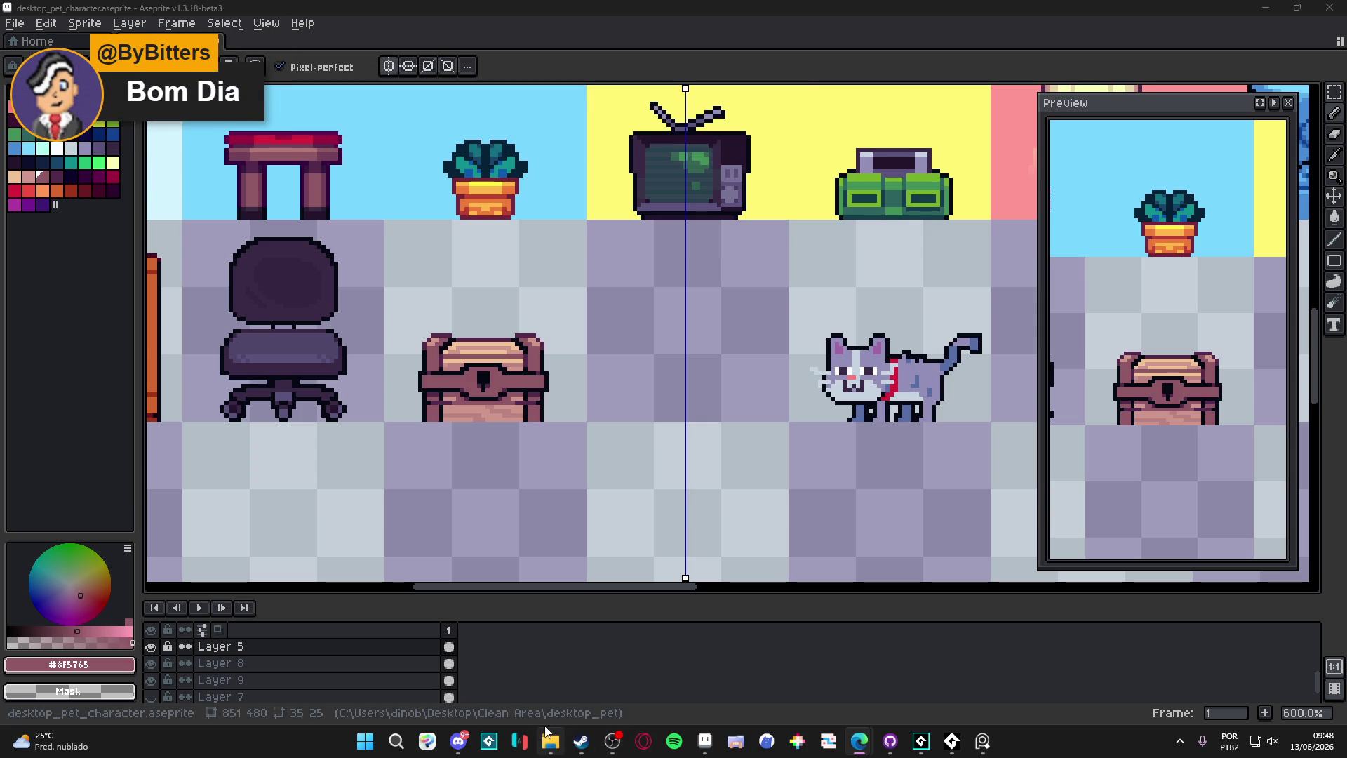
Step: Close GameMaker and maximize the Steam window showing the My Desktop Friend store page
{"action": "scroll", "coordinate": [589, 436], "scroll_direction": "down", "scroll_amount": 2}
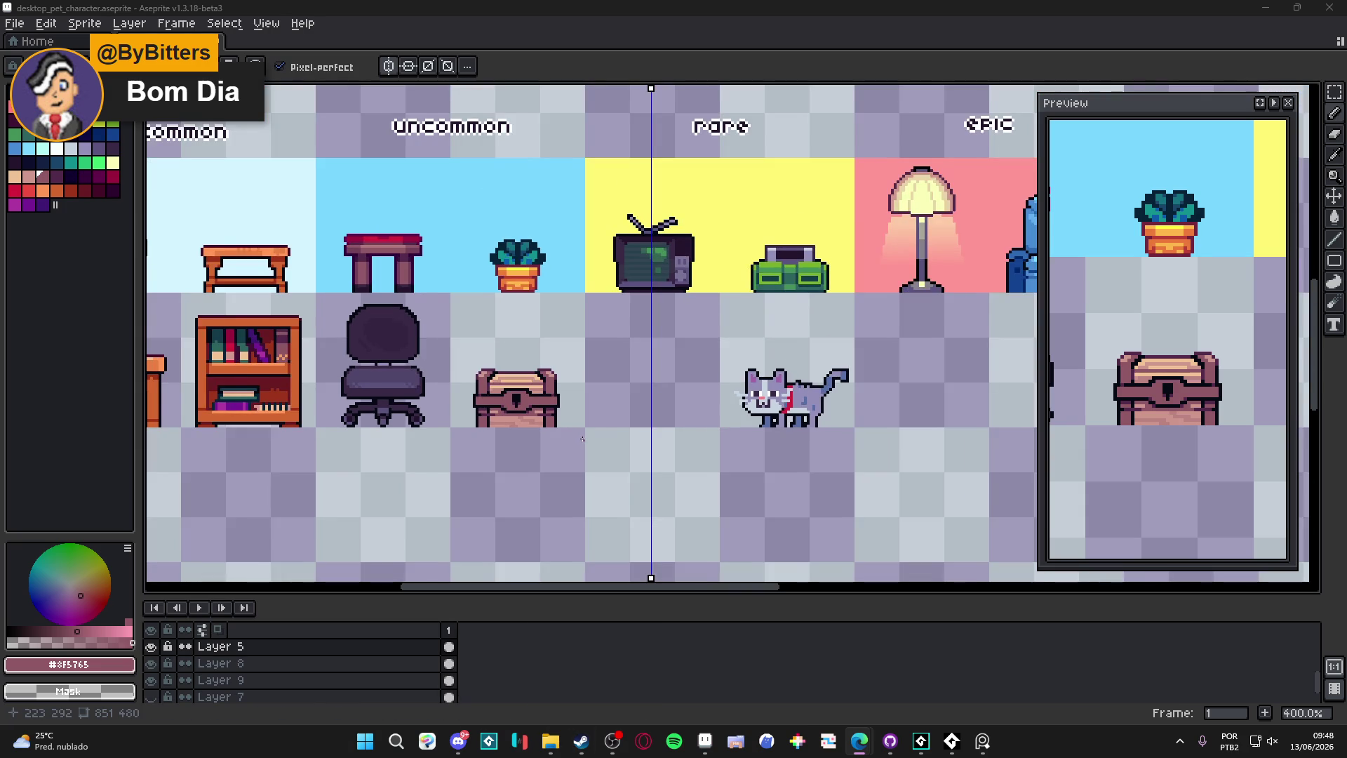
{"action": "left_click", "coordinate": [922, 740]}
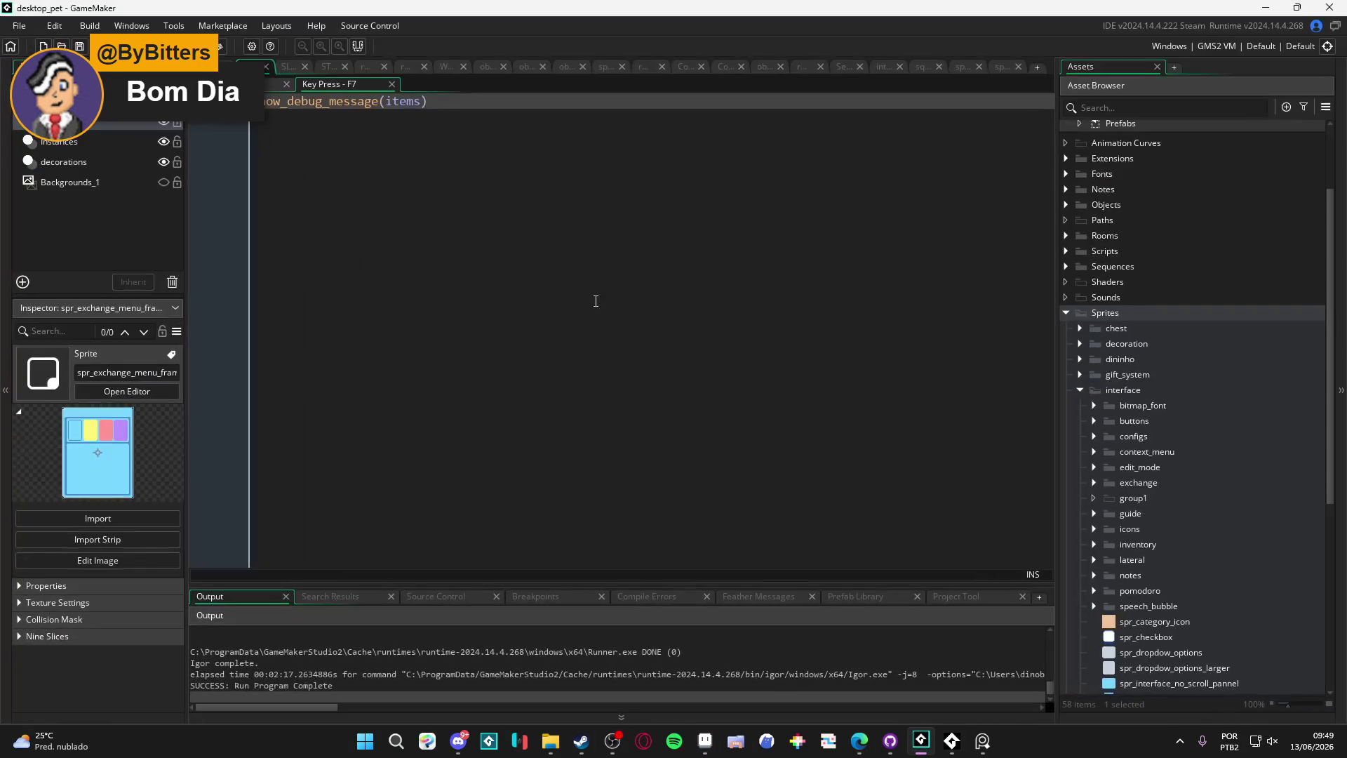
{"action": "left_click", "coordinate": [1324, 7]}
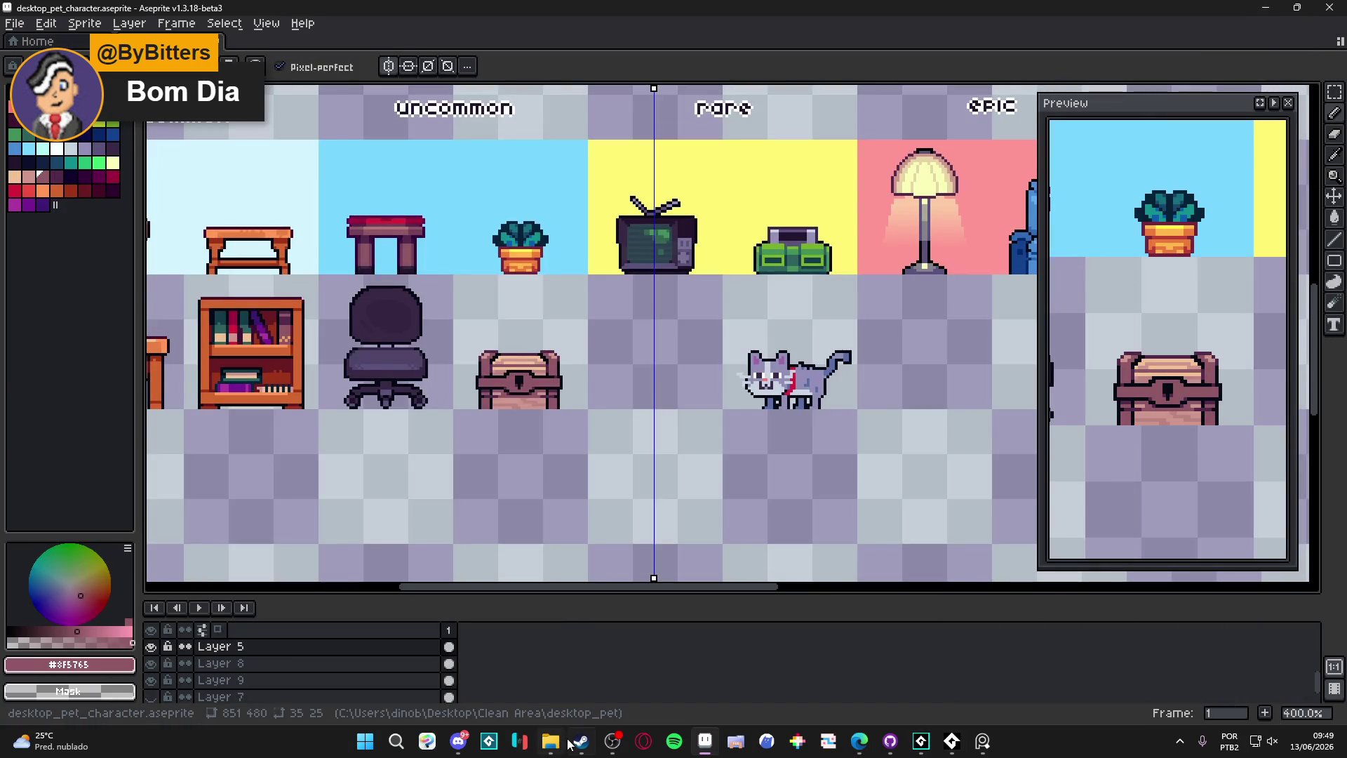
{"action": "left_click", "coordinate": [572, 742]}
{"action": "double_click", "coordinate": [521, 45]}
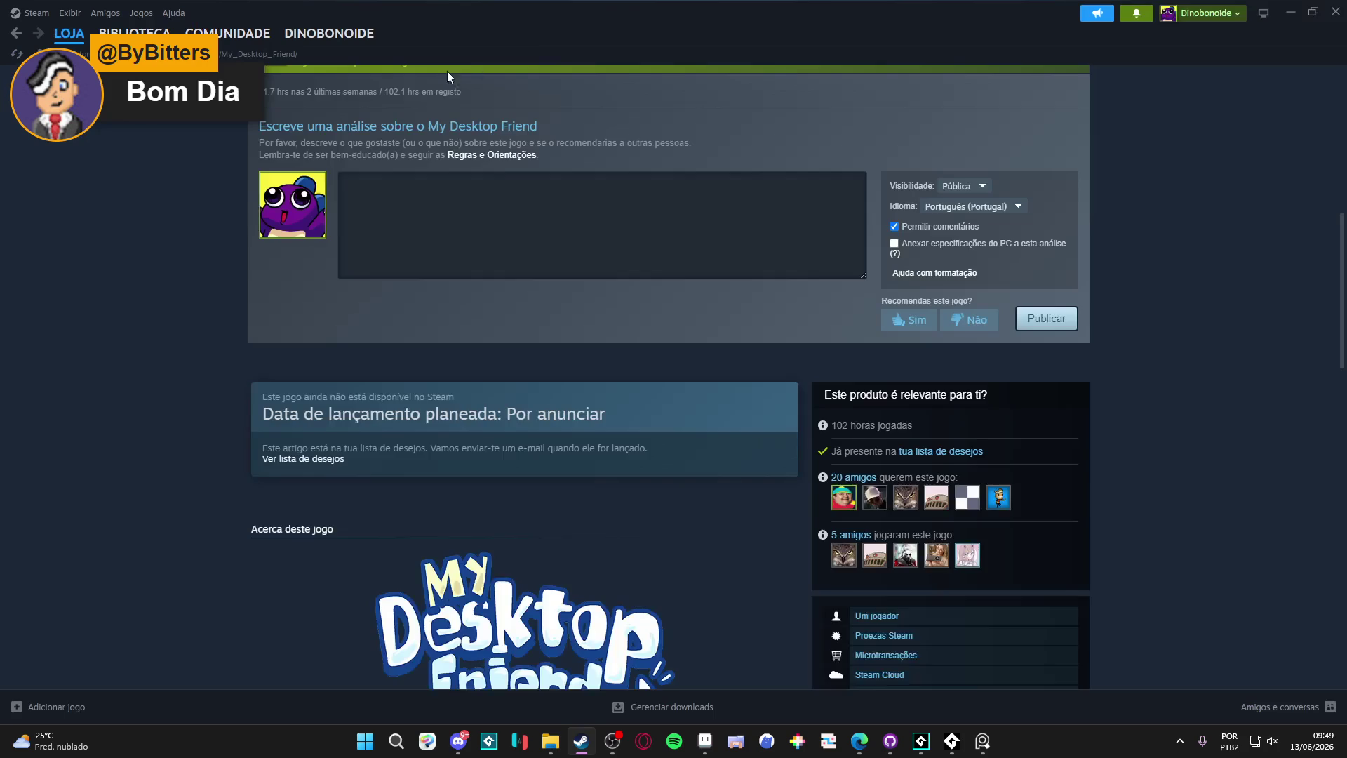
Step: Launch My Desktop Friend from the BIBLIOTECA library tile
{"action": "left_click", "coordinate": [134, 33]}
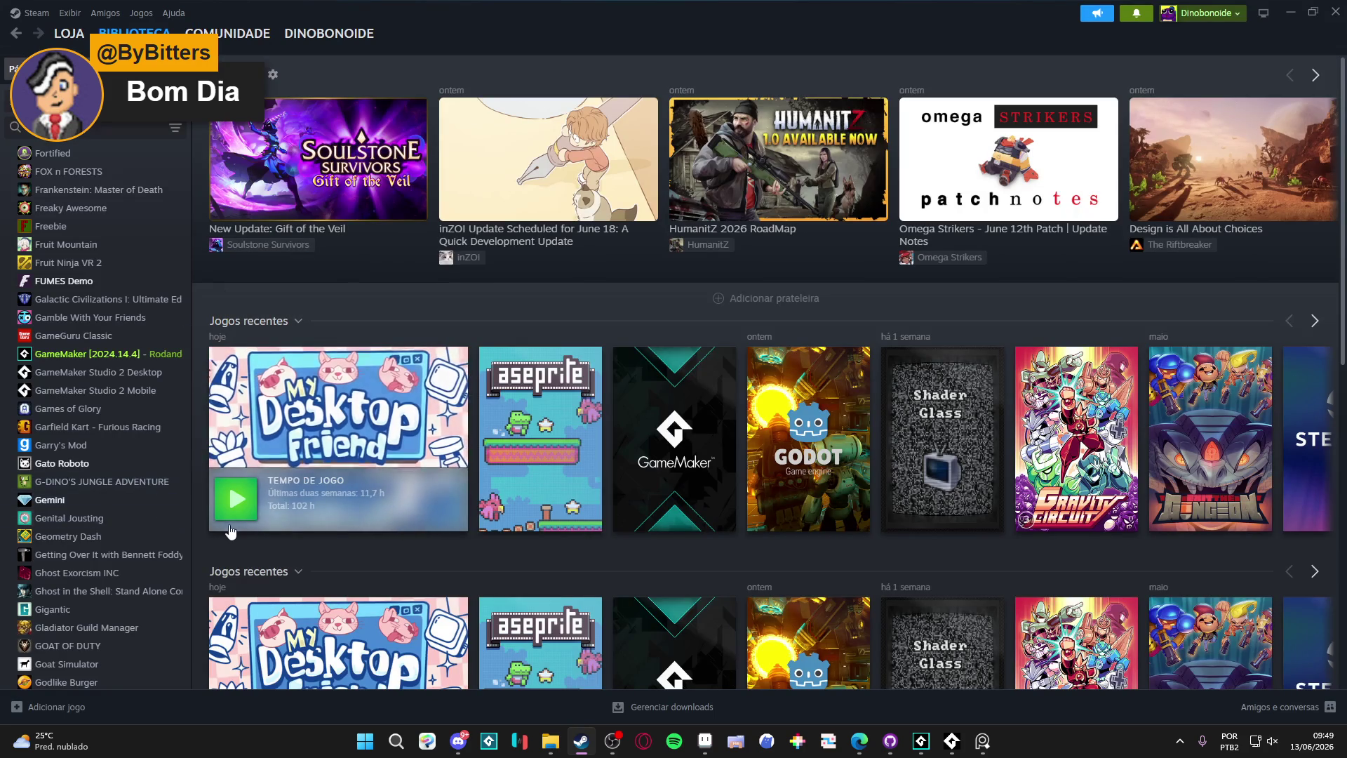
{"action": "left_click", "coordinate": [237, 513]}
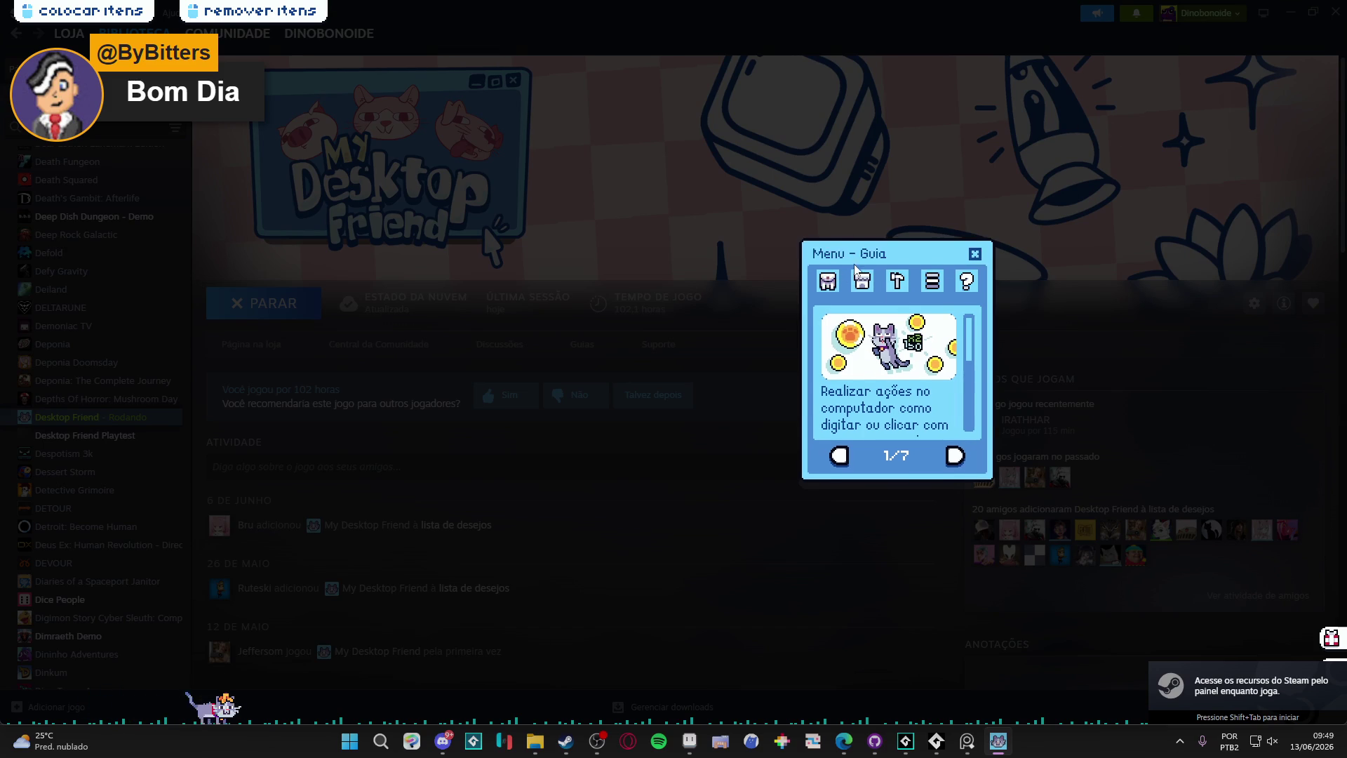
Step: View the pet's Inventário item window, then close it
{"action": "left_click", "coordinate": [818, 280]}
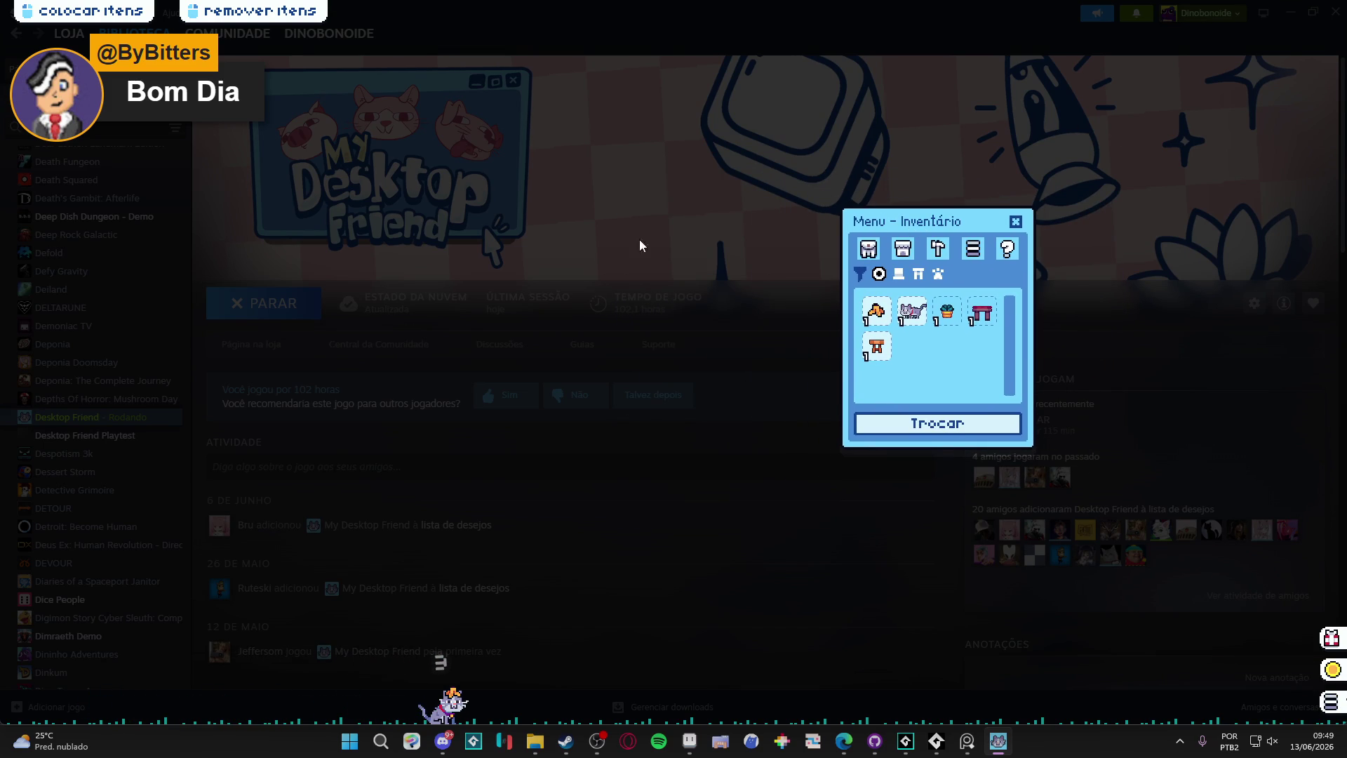
{"action": "left_click_drag", "start_coordinate": [939, 228], "coordinate": [933, 242]}
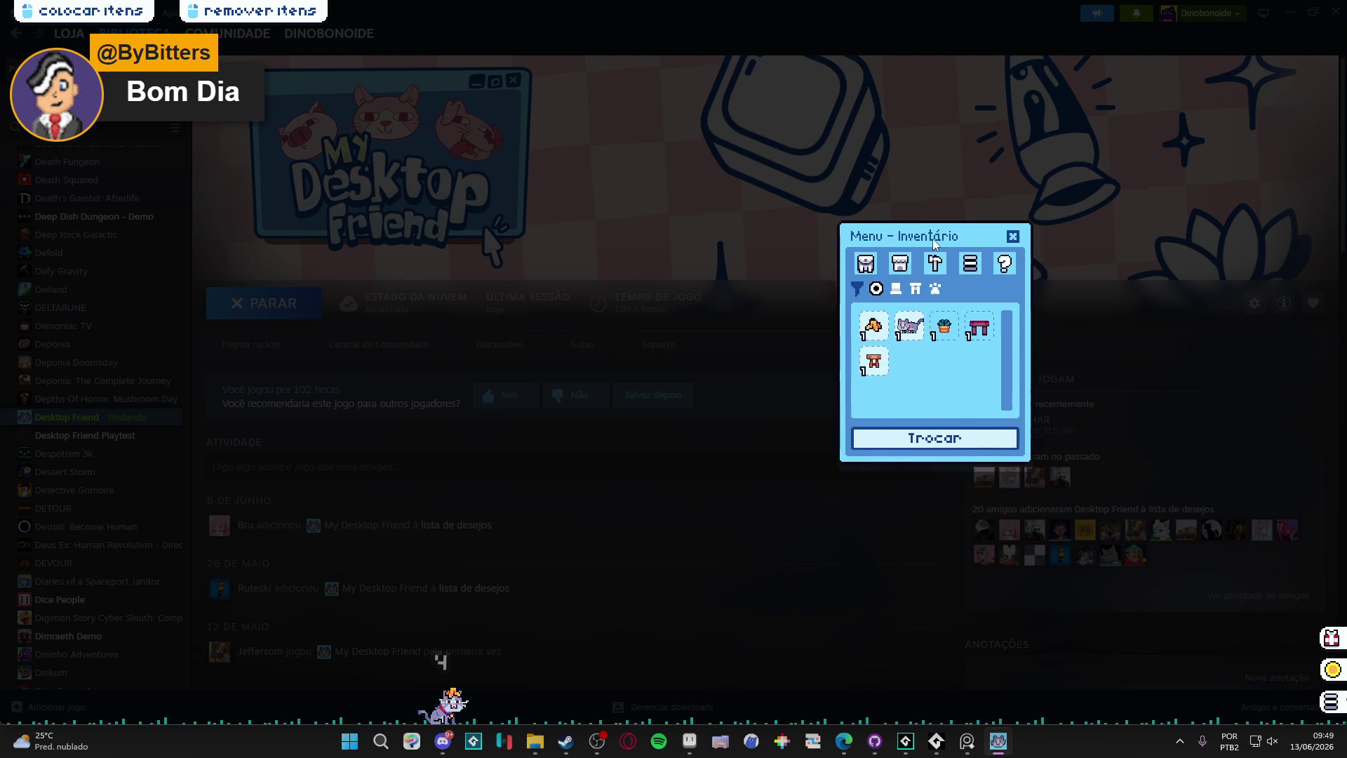
{"action": "left_click", "coordinate": [1011, 236]}
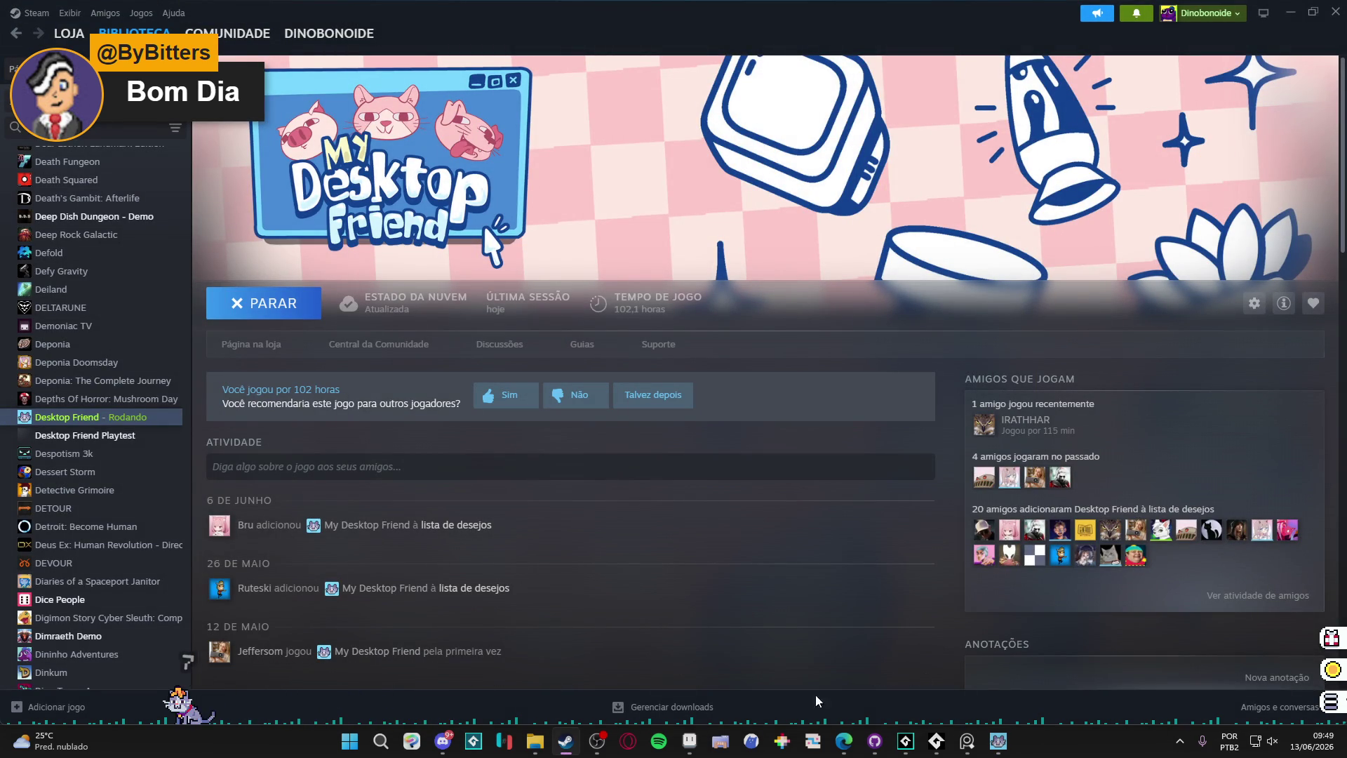
Step: Set Opacidade do Combo to maximum in Configurações, then close the menu and Steam friends list
{"action": "left_click", "coordinate": [1331, 702]}
{"action": "left_click", "coordinate": [937, 265]}
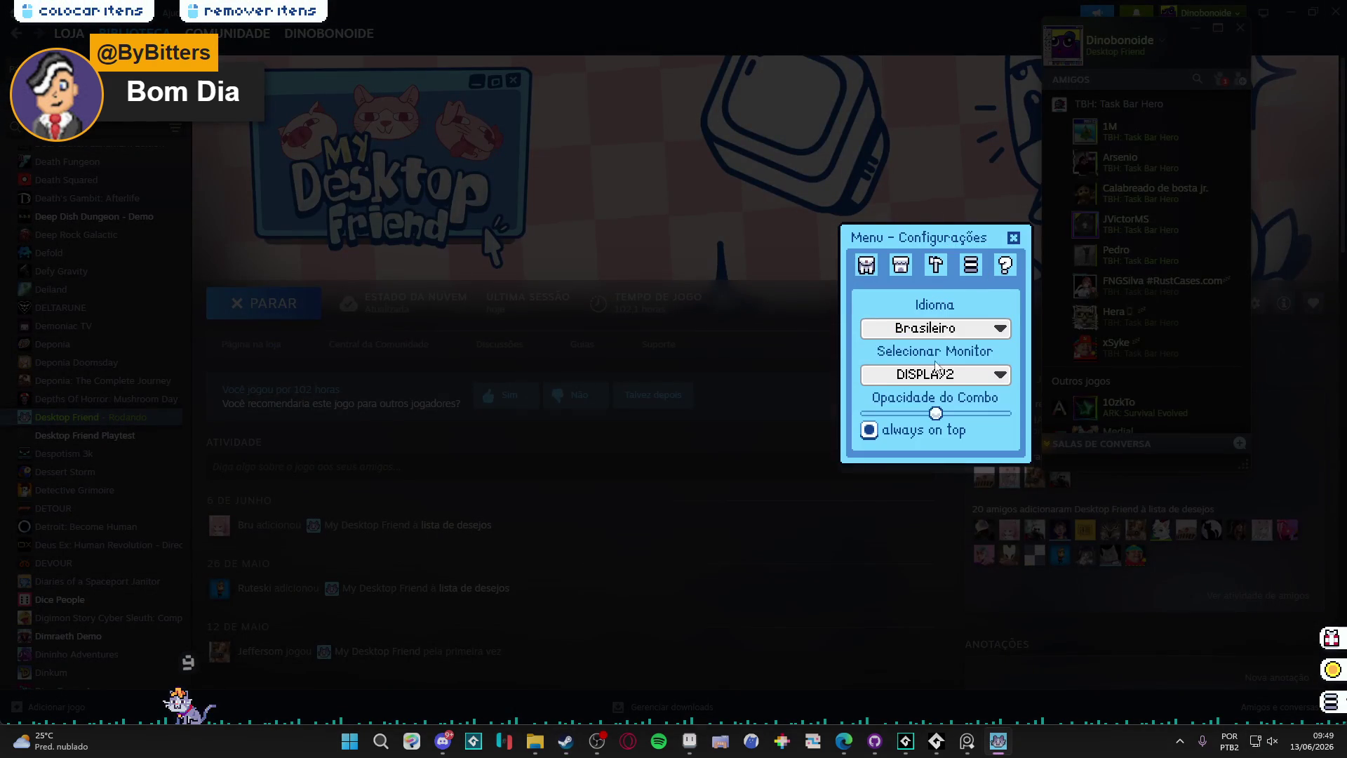
{"action": "left_click_drag", "start_coordinate": [935, 413], "coordinate": [1011, 412]}
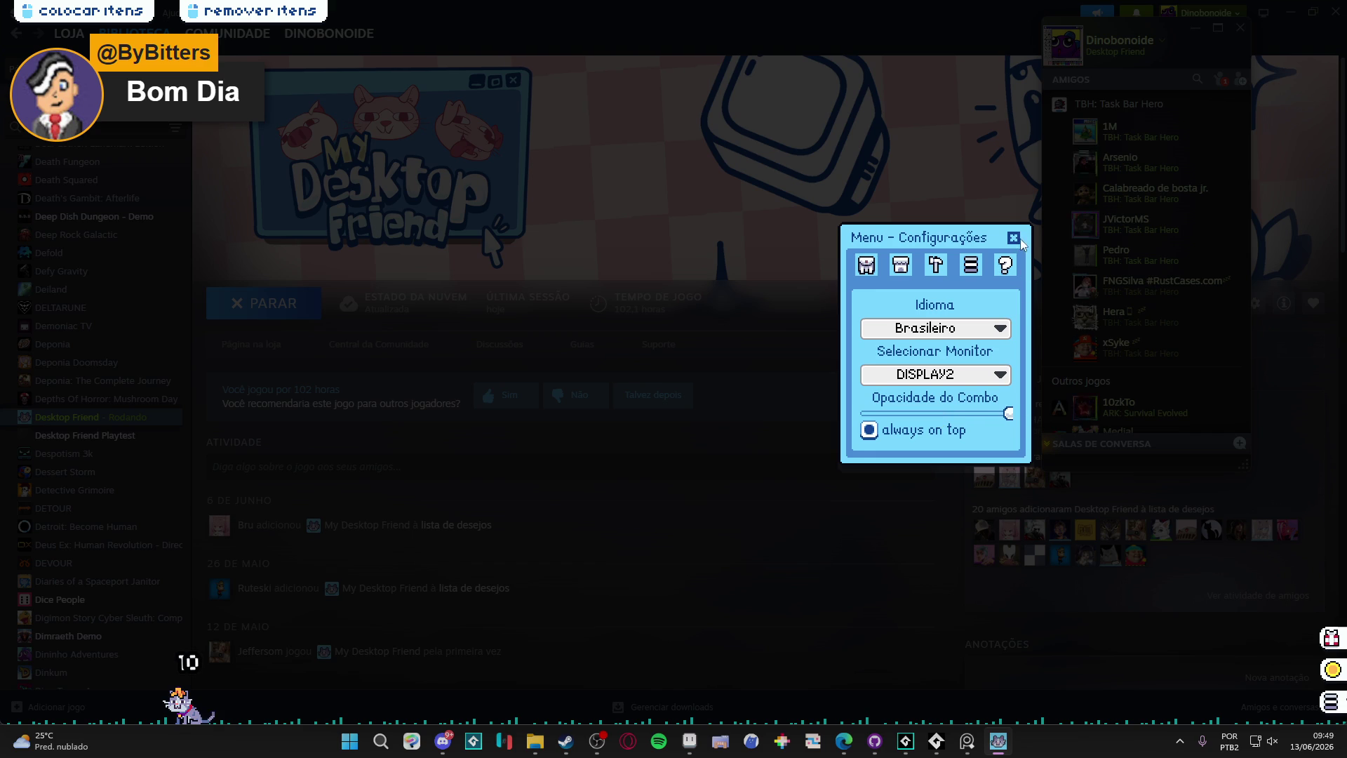
{"action": "left_click", "coordinate": [1013, 237]}
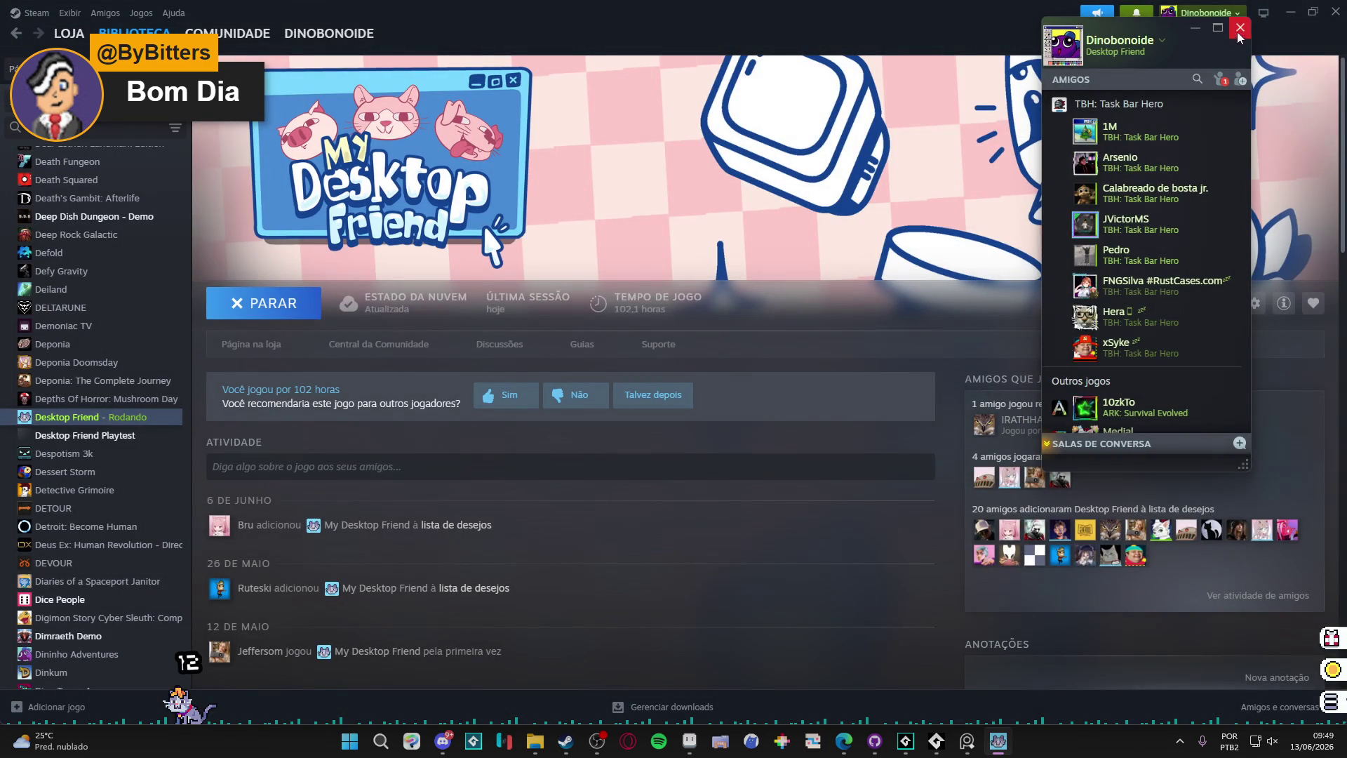
{"action": "left_click", "coordinate": [1241, 27]}
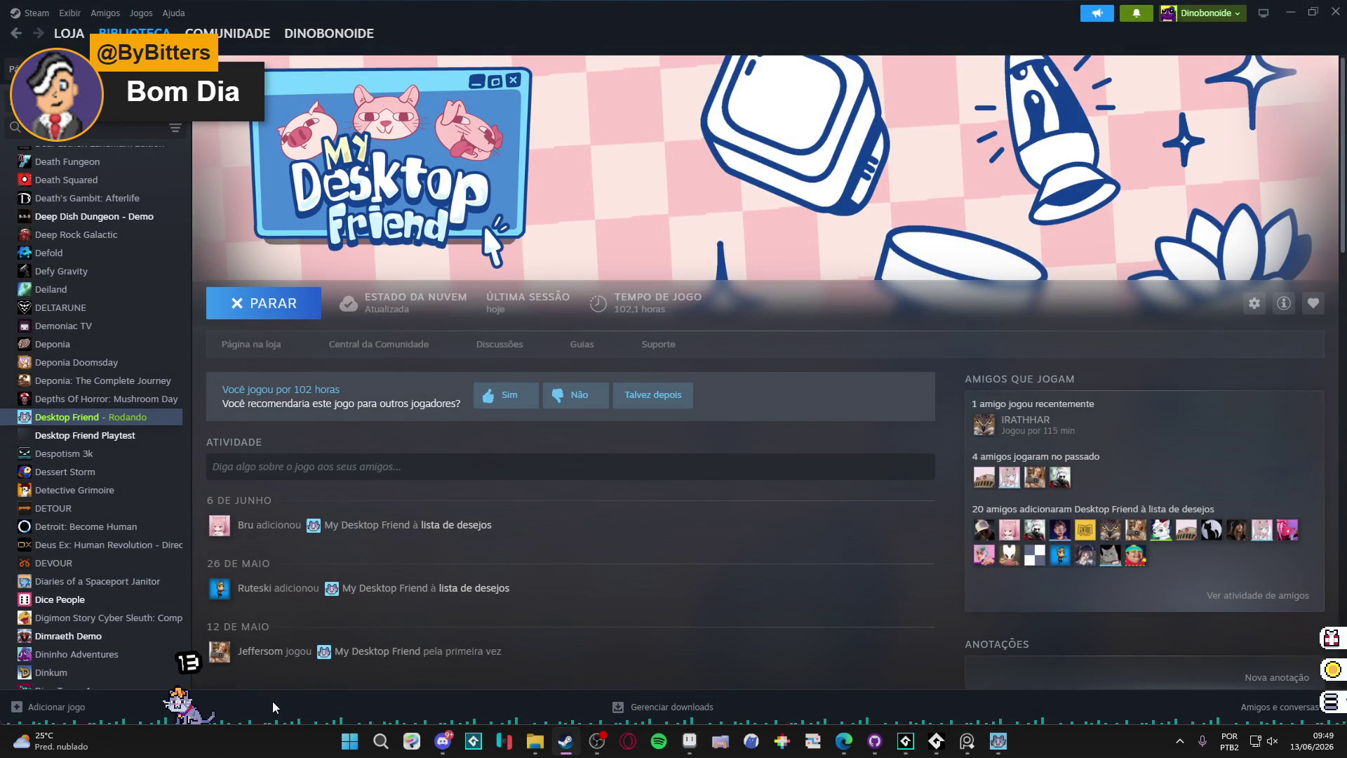
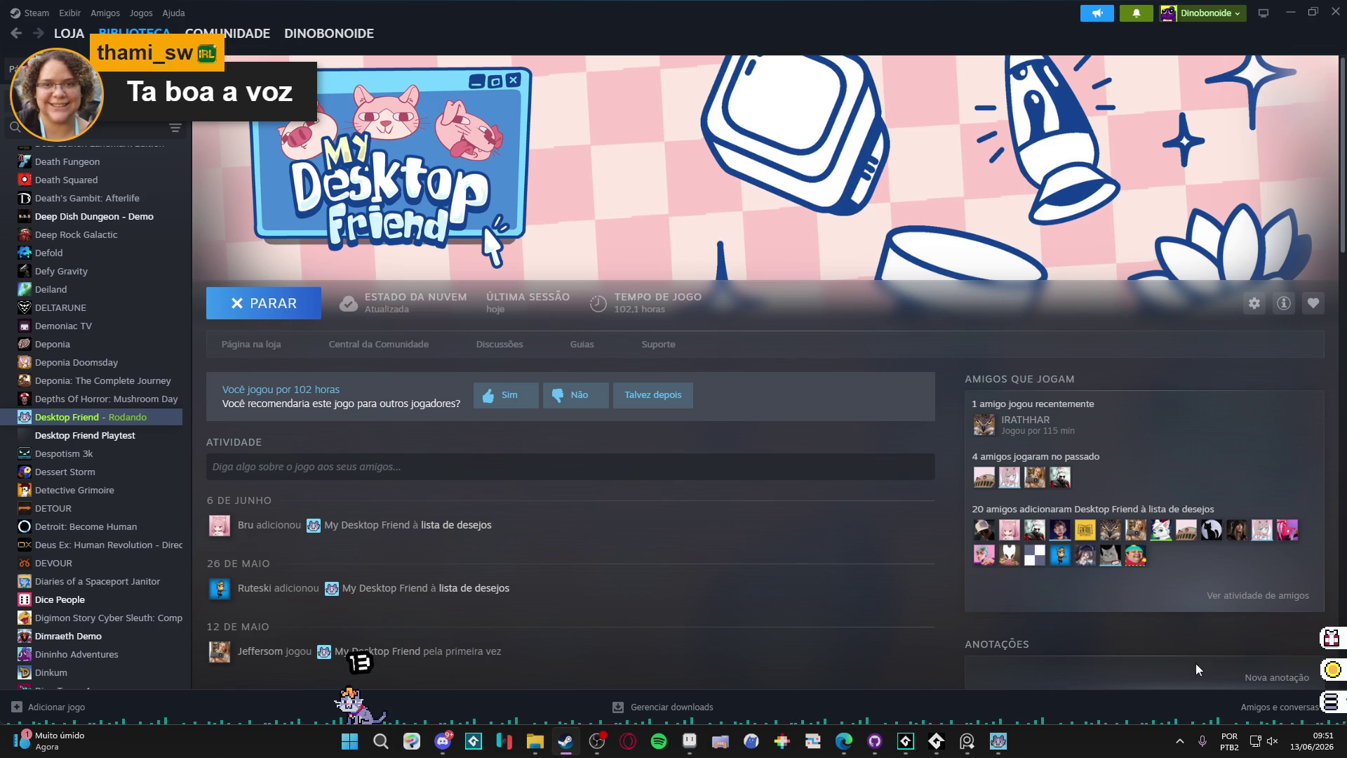
Step: Check the desktop pet's inventory, close it, and bring the GameMaker project back to the front
{"action": "left_click", "coordinate": [1331, 702]}
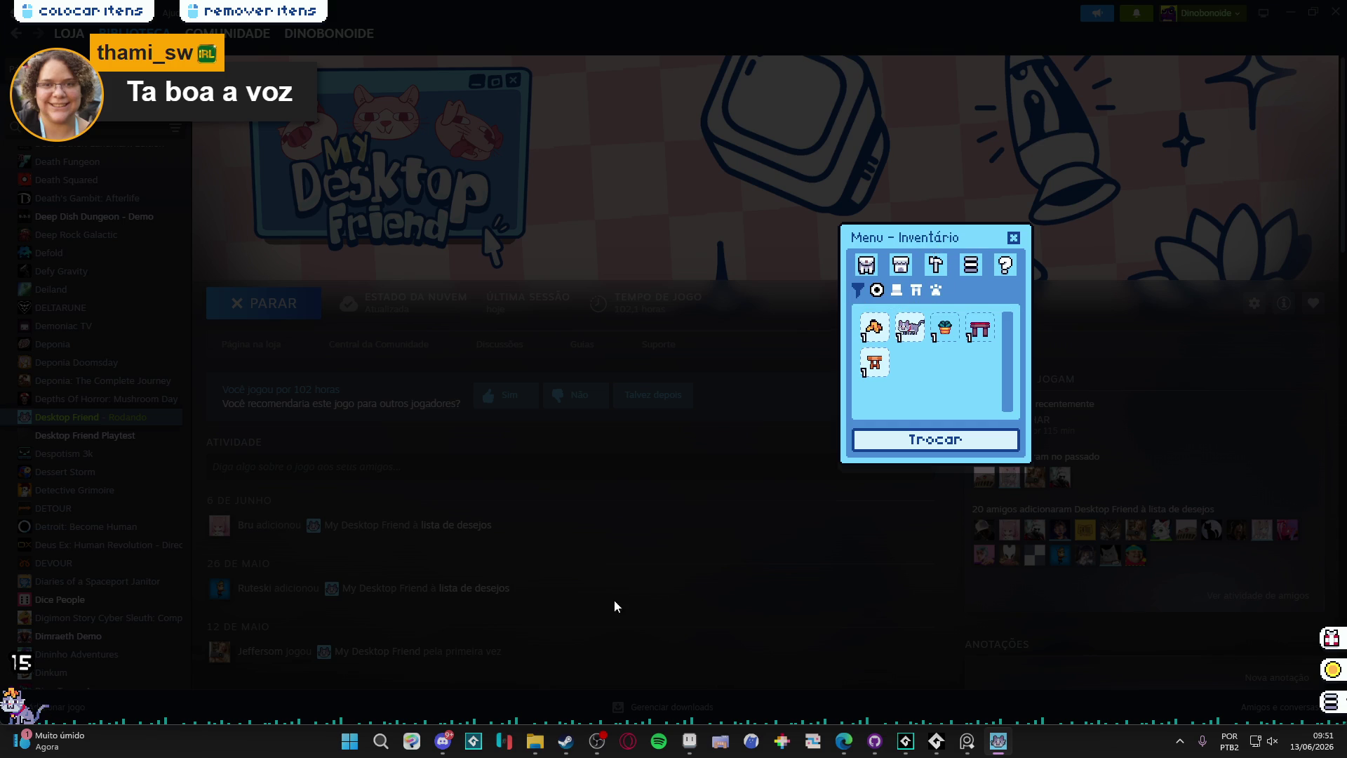
{"action": "left_click", "coordinate": [1013, 237]}
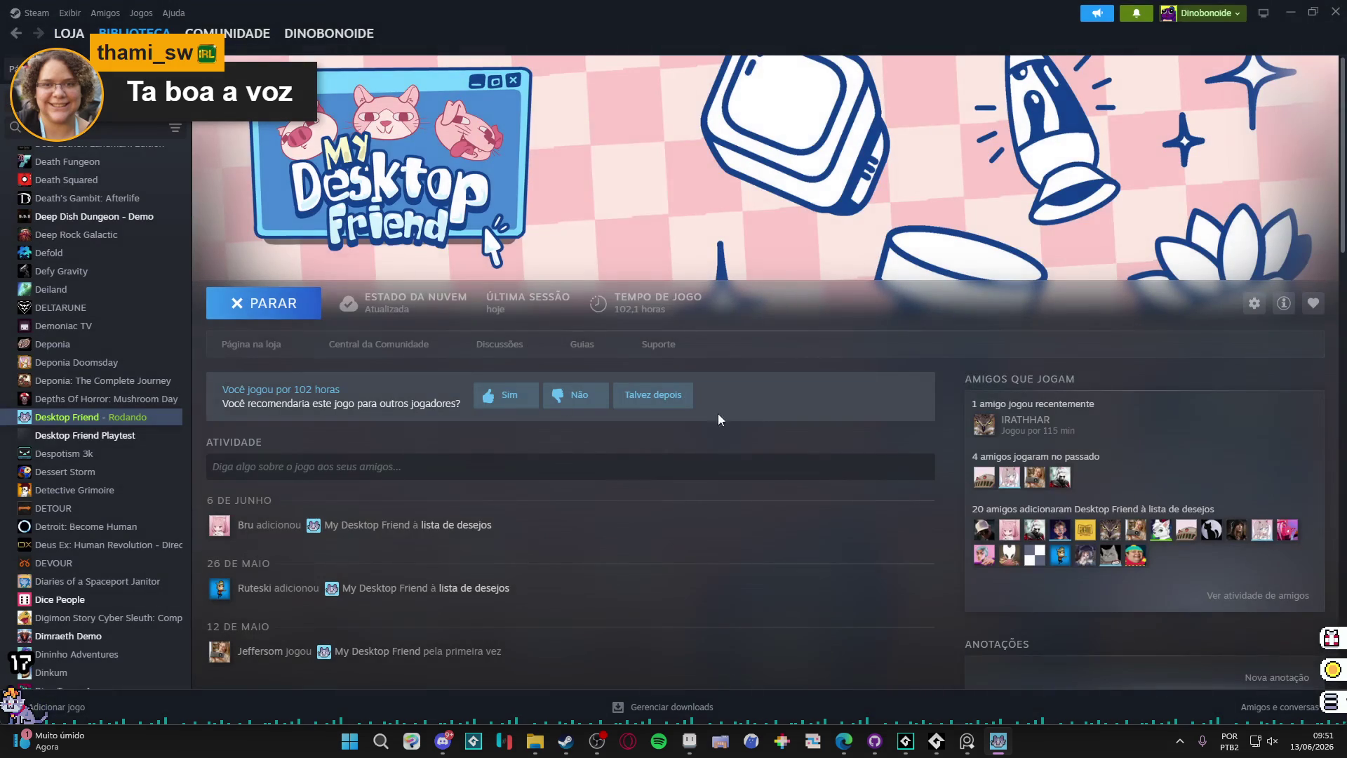
{"action": "left_click", "coordinate": [905, 740]}
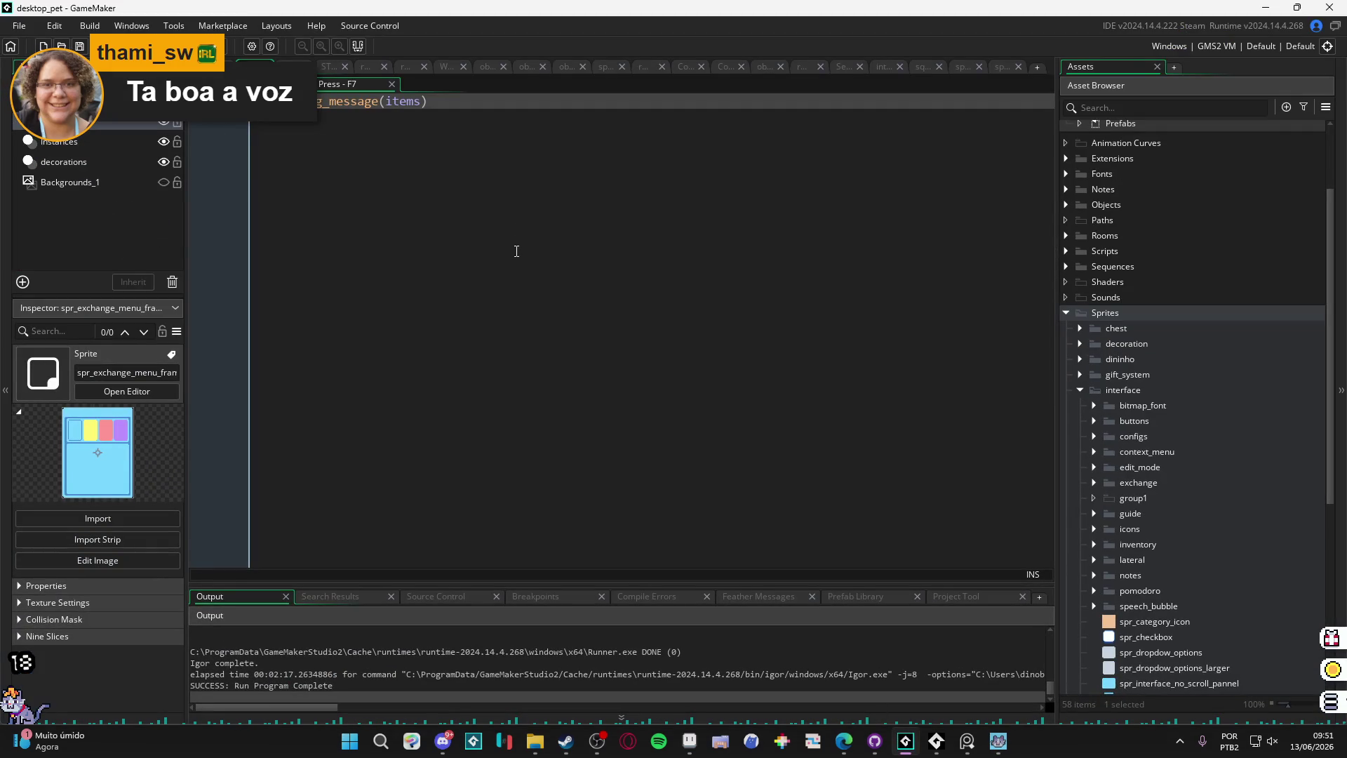
Step: Add blank lines below the debug message and type random test text on line 5, retyping it twice
{"action": "key", "text": "Return"}
{"action": "key", "text": "Return"}
{"action": "key", "text": "Return"}
{"action": "type", "text": "asihiuaehruiahuiruiahruiaheiurhauiehruiashduiahuieraerr"}
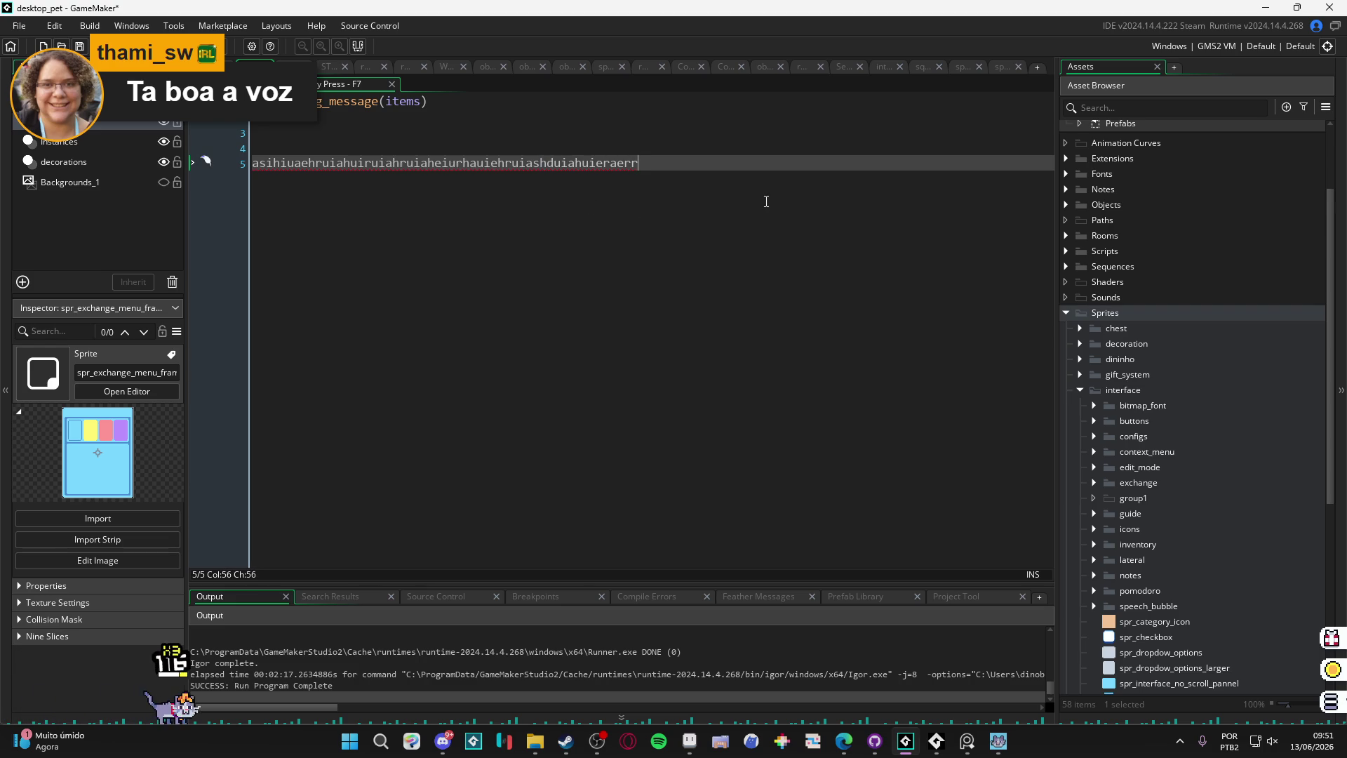
{"action": "left_click_drag", "start_coordinate": [639, 163], "coordinate": [235, 197]}
{"action": "type", "text": "iau"}
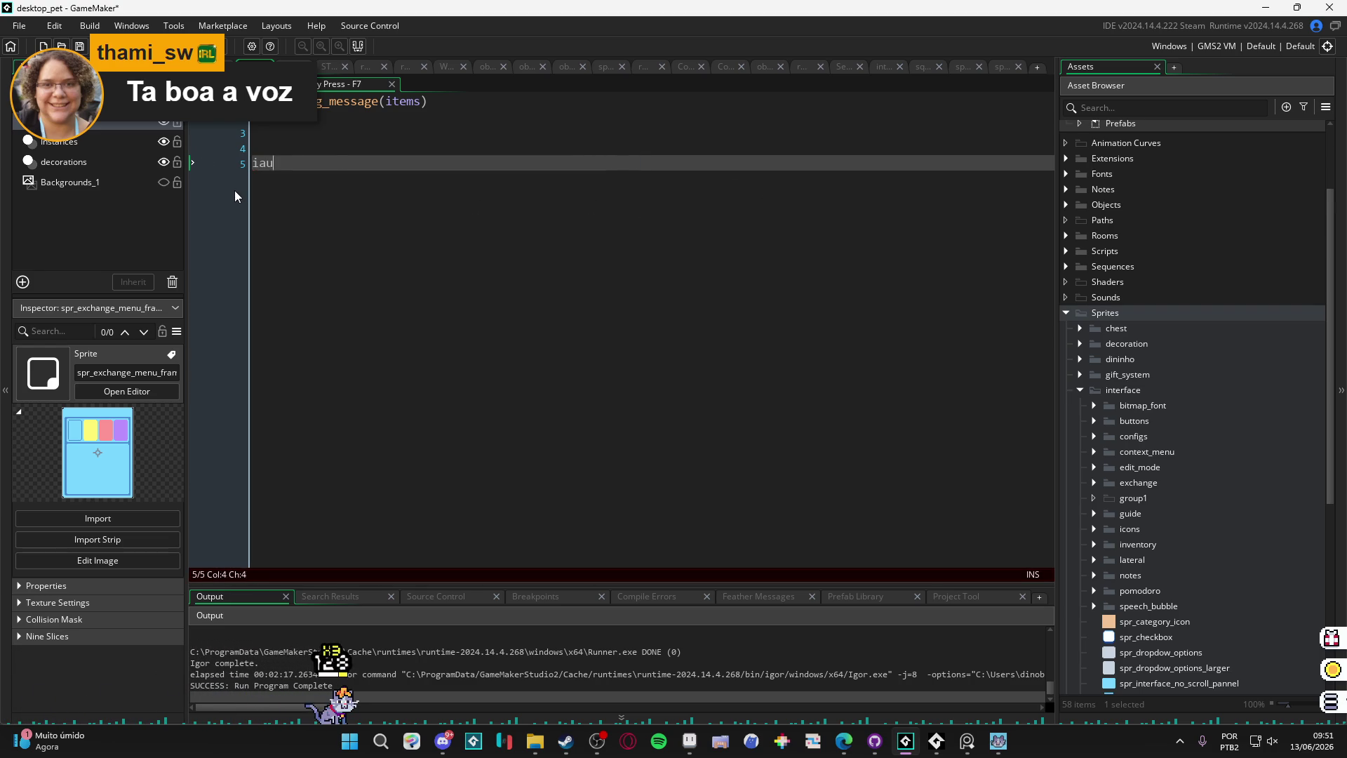
{"action": "type", "text": "heriuhaneuirhsjidnaiuoehrnaiu"}
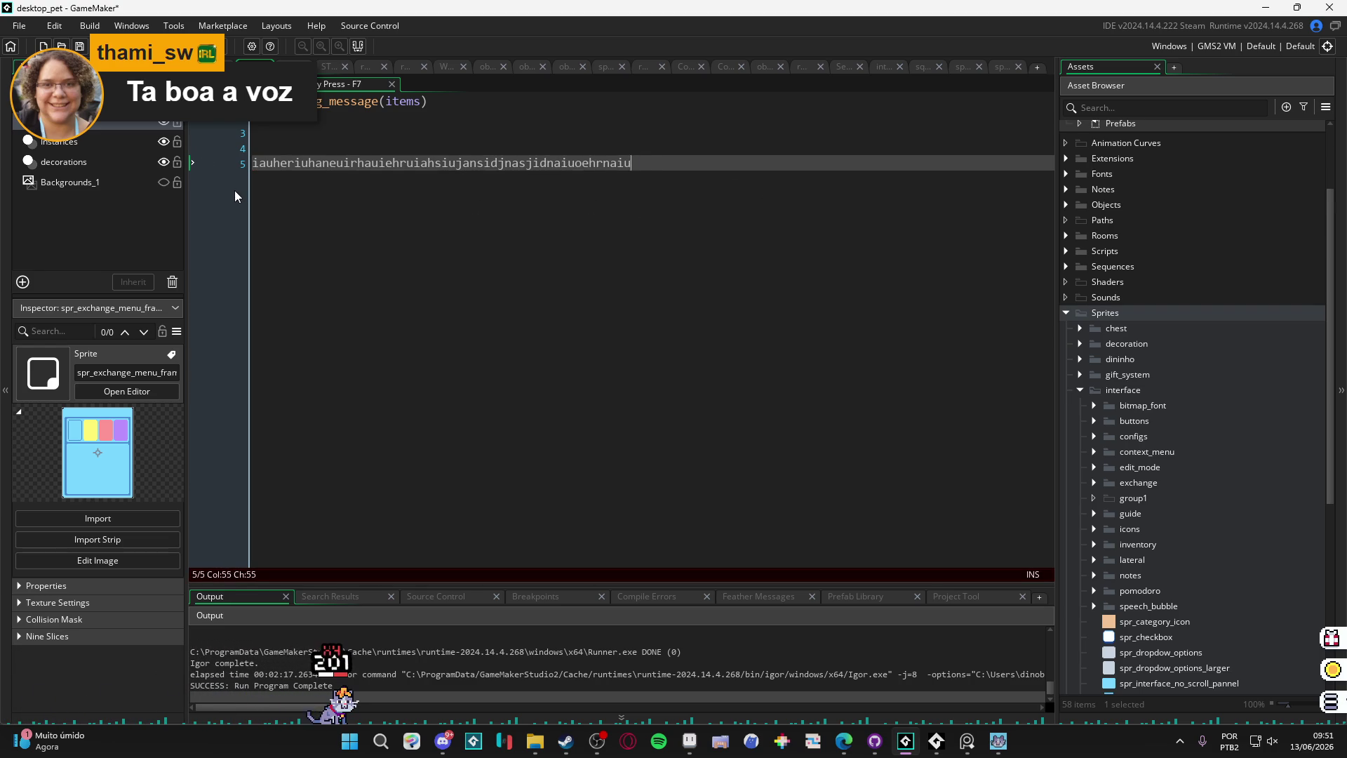
{"action": "type", "text": "hnsdjkansdkjhsjdnaiuehrnaiuh"}
{"action": "key", "text": "shift+Home"}
{"action": "key", "text": "BackSpace"}
{"action": "type", "text": "aoijioahjeriohajsdhaiushdiuahsduiahsuidhasda"}
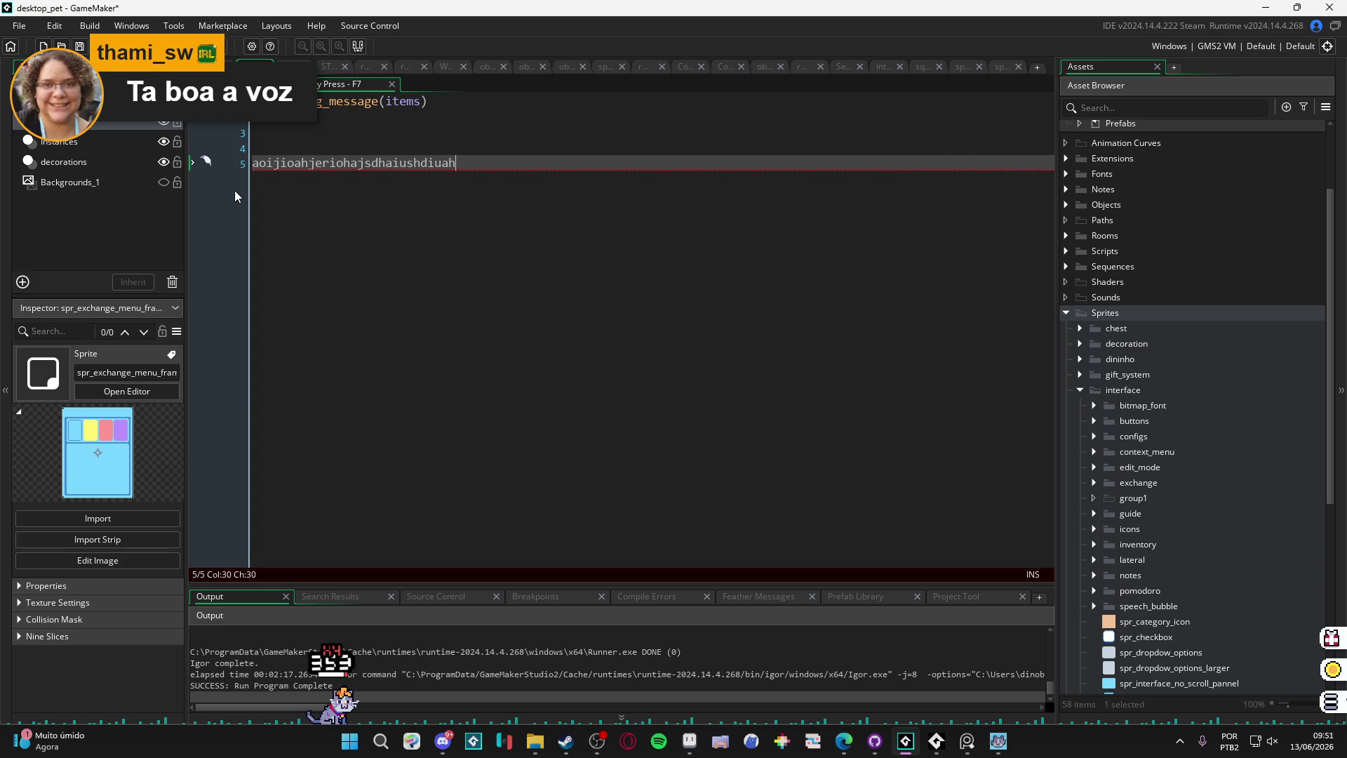
Step: Type about ten more lines of random gibberish below it
{"action": "key", "text": "Return"}
{"action": "type", "text": "sdaoushduoahsduiashdiuasd"}
{"action": "key", "text": "Return"}
{"action": "type", "text": "asuodhasioudhasd"}
{"action": "key", "text": "Return"}
{"action": "type", "text": "asuodhaosud"}
{"action": "key", "text": "Return"}
{"action": "type", "text": "asduoas-"}
{"action": "key", "text": "Return"}
{"action": "type", "text": "da0suidhoahjdoia"}
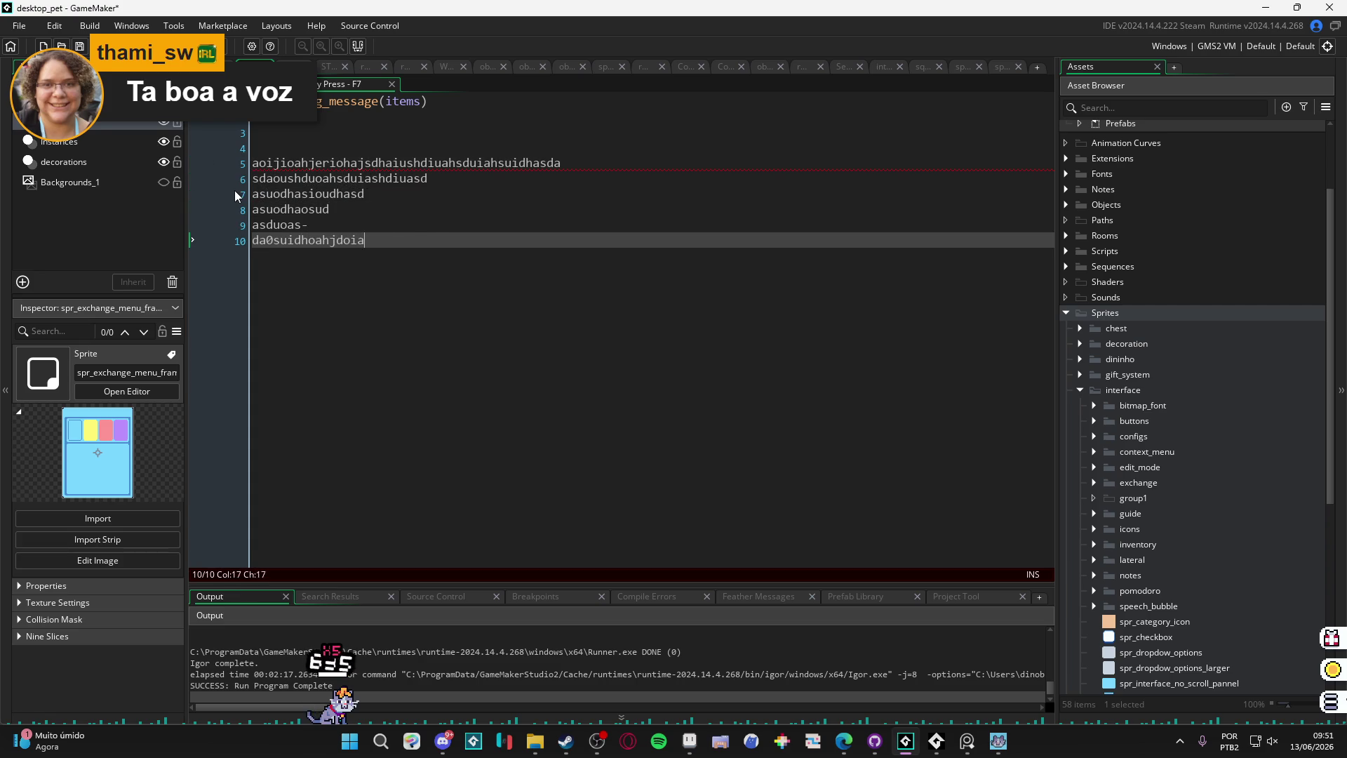
{"action": "type", "text": "ehjgfaohjsiodajsiodjmnaiodfnaoishda"}
{"action": "key", "text": "Return"}
{"action": "type", "text": "s"}
{"action": "key", "text": "Return"}
{"action": "type", "text": "aouihsdoahnsuohfgaueoihfguoaihsfduhas"}
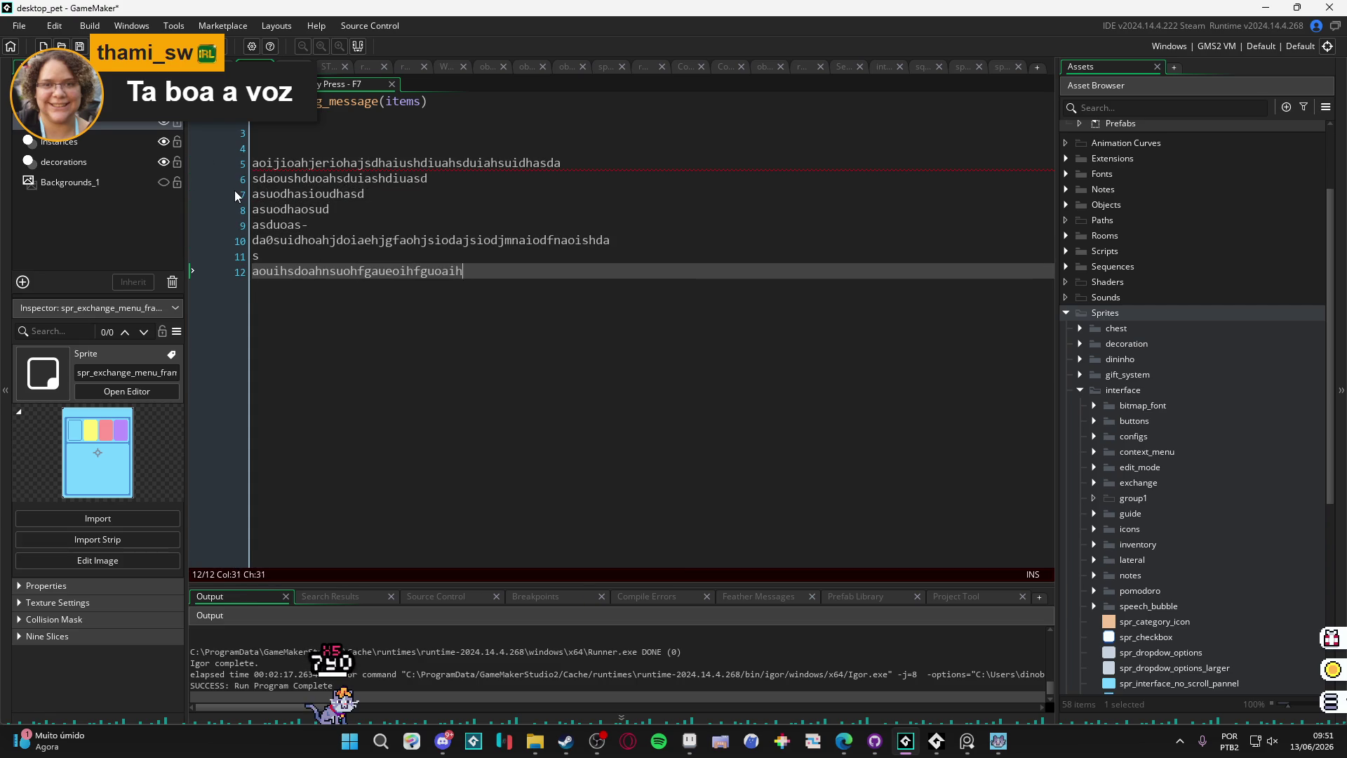
{"action": "key", "text": "Return"}
{"action": "type", "text": "daieubgaiohfuoiahnfa"}
{"action": "key", "text": "Return"}
{"action": "type", "text": "-"}
{"action": "key", "text": "Return"}
{"action": "type", "text": "iouahsfuoiaugiohahfiauhfuihasufoa-"}
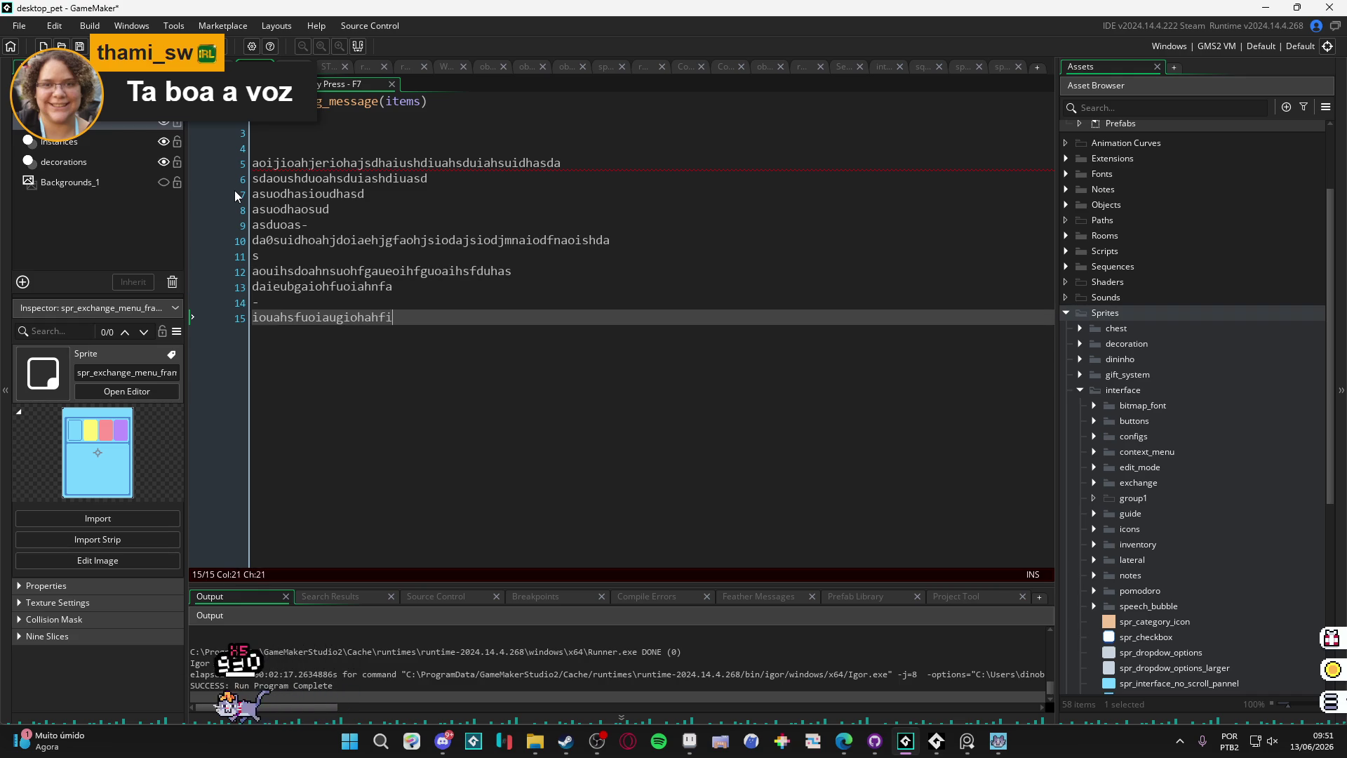
{"action": "key", "text": "Return"}
{"action": "type", "text": "gfaiujshguioahsguihag"}
{"action": "key", "text": "Return"}
{"action": "type", "text": "asgoujiahbugihasuighuai"}
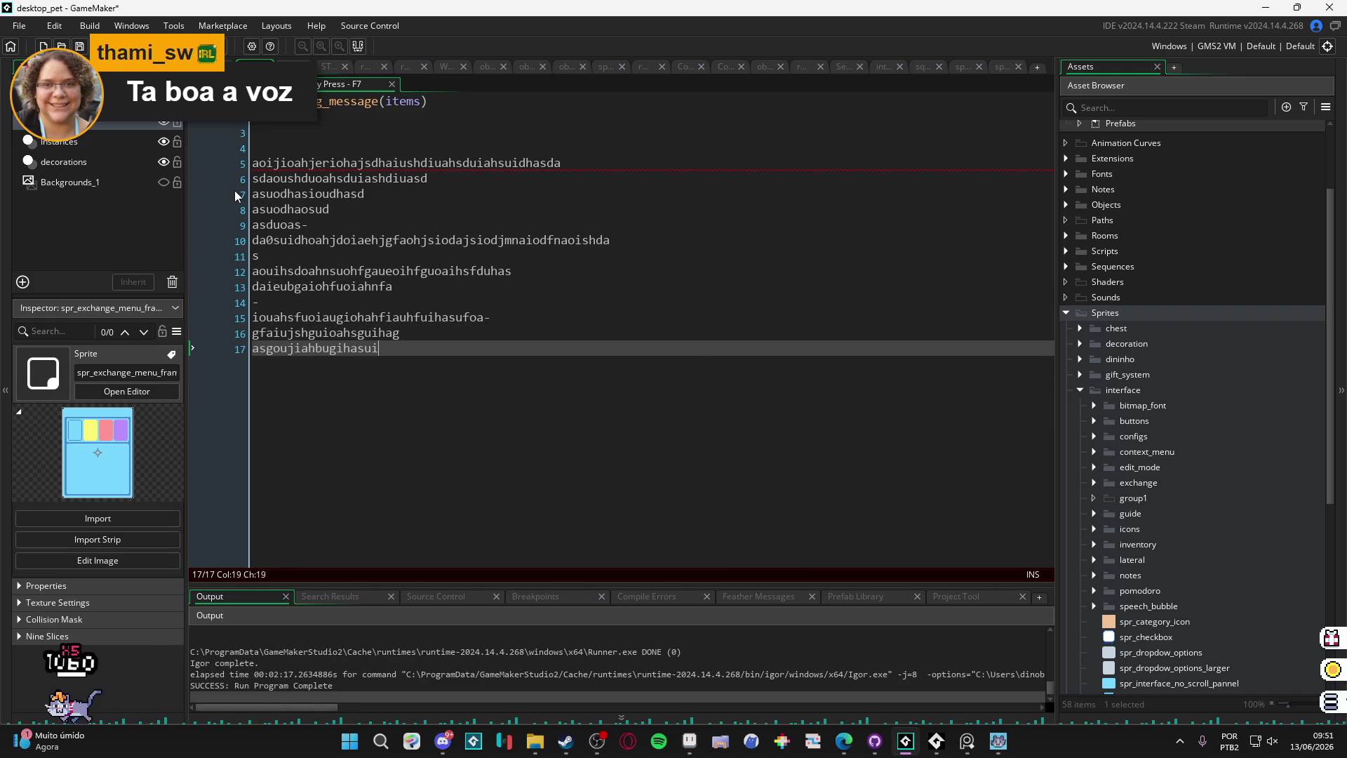
Step: Overwrite the selected gibberish lines with new text, then delete the text on lines 5 and 6
{"action": "key", "text": "shift+Up"}
{"action": "key", "text": "shift+Up"}
{"action": "key", "text": "shift+Up"}
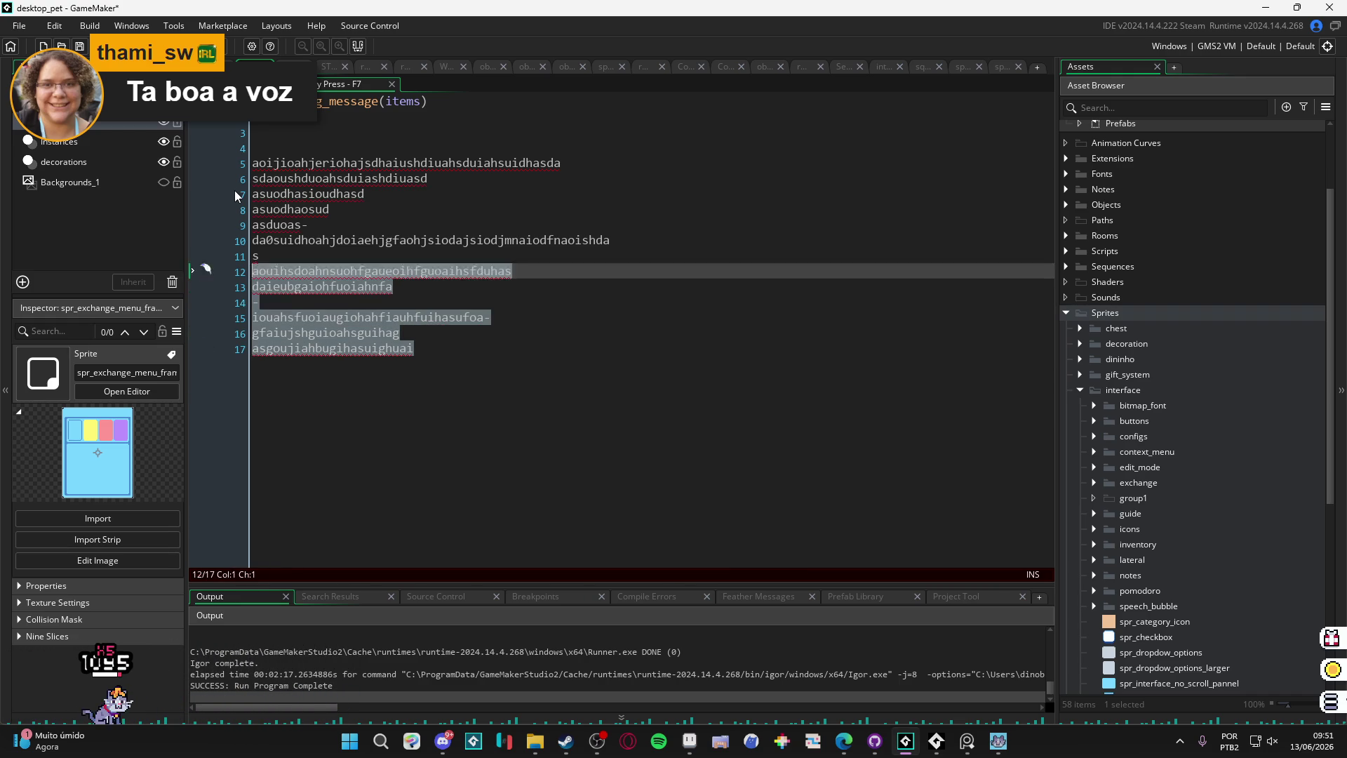
{"action": "key", "text": "shift+Home"}
{"action": "type", "text": "oiajsiuodauishduiashduiaherui"}
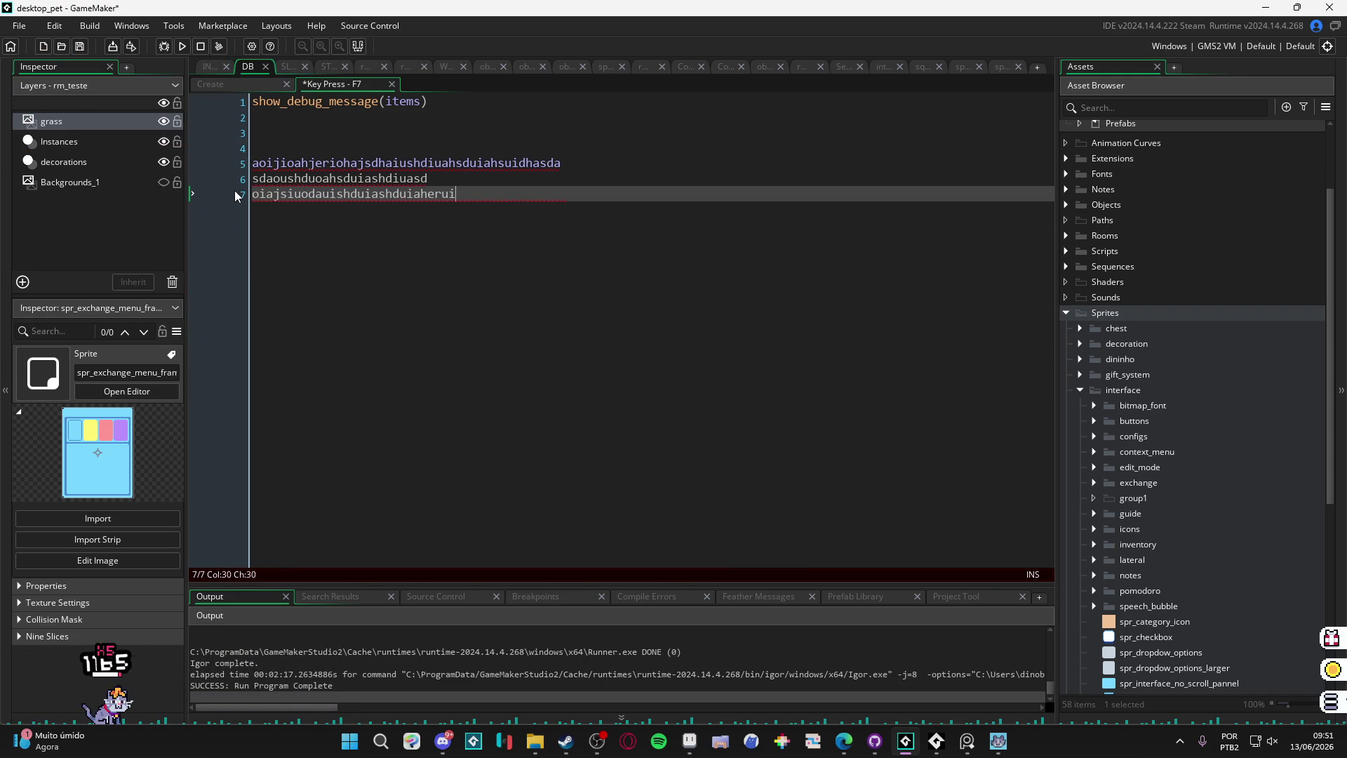
{"action": "type", "text": "hasuidhauiehrtauihsduiahruiaheuirhauihduiahuiaeraraiuehfuiaheruiah"}
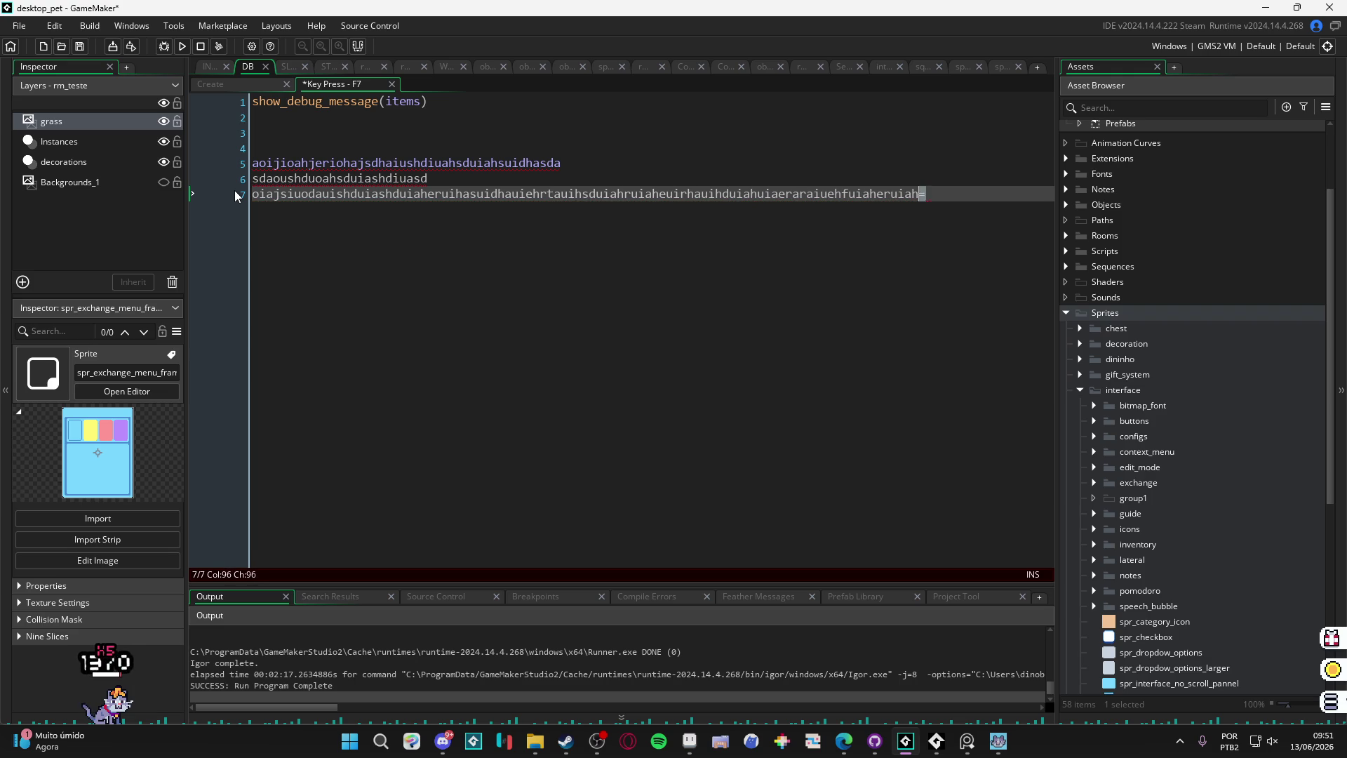
{"action": "key", "text": "shift+Home"}
{"action": "key", "text": "shift+Up"}
{"action": "type", "text": "oiajsdoiajeiorjaoisdhaiuoehr"}
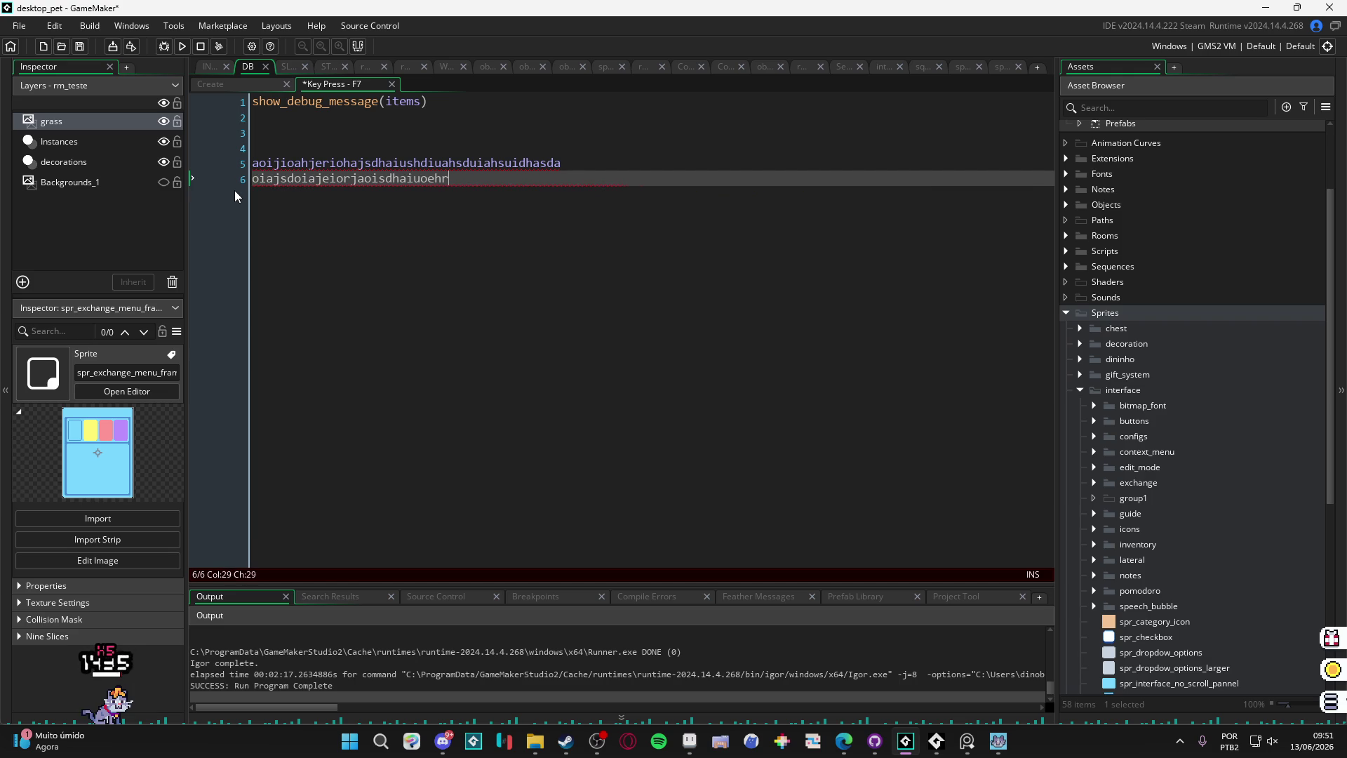
{"action": "type", "text": "uiahsduifhaueirthauishdauiheruiahsduihaeurihauisduiaehr"}
{"action": "key", "text": "shift+Home"}
{"action": "key", "text": "shift+Up"}
{"action": "key", "text": "BackSpace"}
Step: Type fresh gibberish lines from line 5 down to a lone 'e' on line 13, dismissing autocomplete
{"action": "type", "text": "aiujshnuiahnertuiahnsuihaueithauishduiahsduiahsduihasda"}
{"action": "key", "text": "Return"}
{"action": "type", "text": "sdaouisghbdui"}
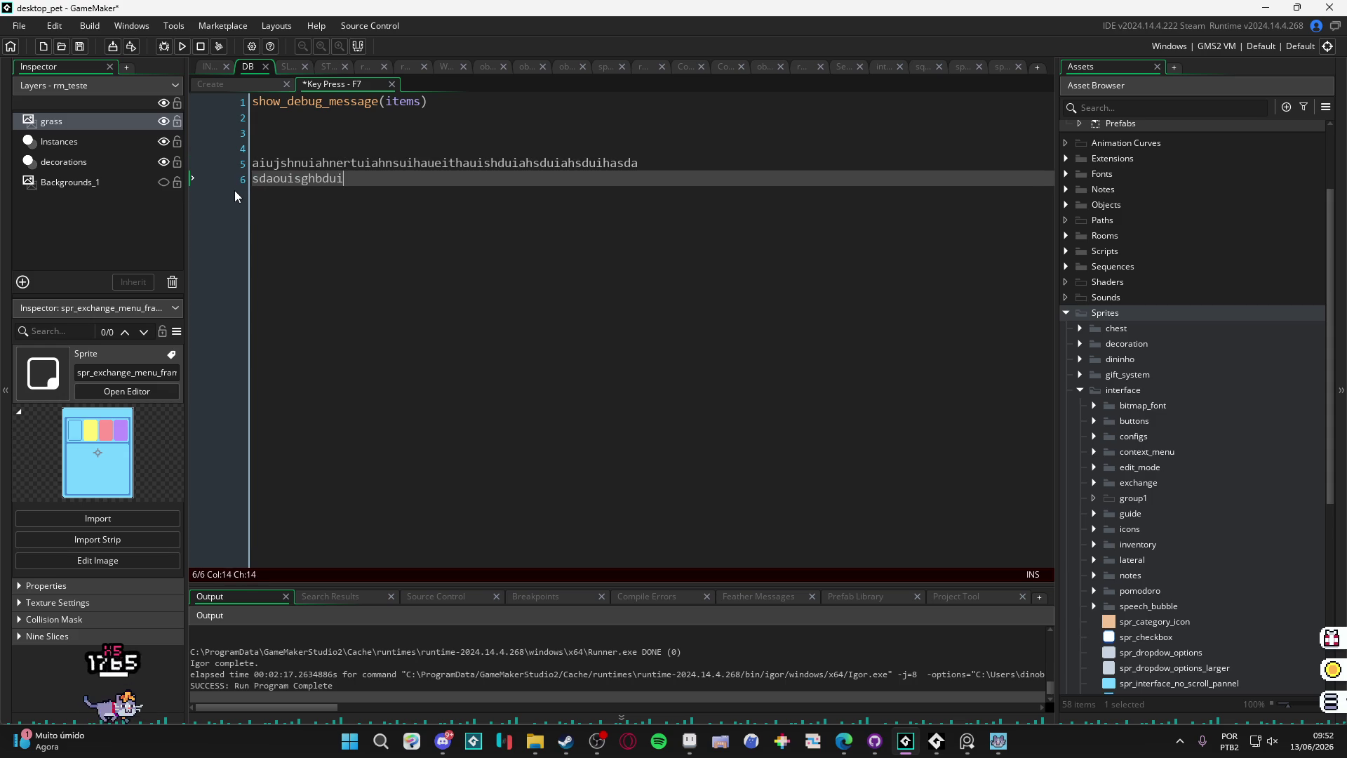
{"action": "type", "text": "aeuiahda"}
{"action": "key", "text": "Return"}
{"action": "type", "text": "sdiuaheruias"}
{"action": "key", "text": "Return"}
{"action": "type", "text": "daiouehfaosd"}
{"action": "key", "text": "Return"}
{"action": "type", "text": "aefuiohasd"}
{"action": "key", "text": "Return"}
{"action": "type", "text": "aeruiohas-"}
{"action": "key", "text": "Return"}
{"action": "type", "text": "daeuoi"}
{"action": "type", "text": "riuaoshda"}
{"action": "key", "text": "Return"}
{"action": "type", "text": "e"}
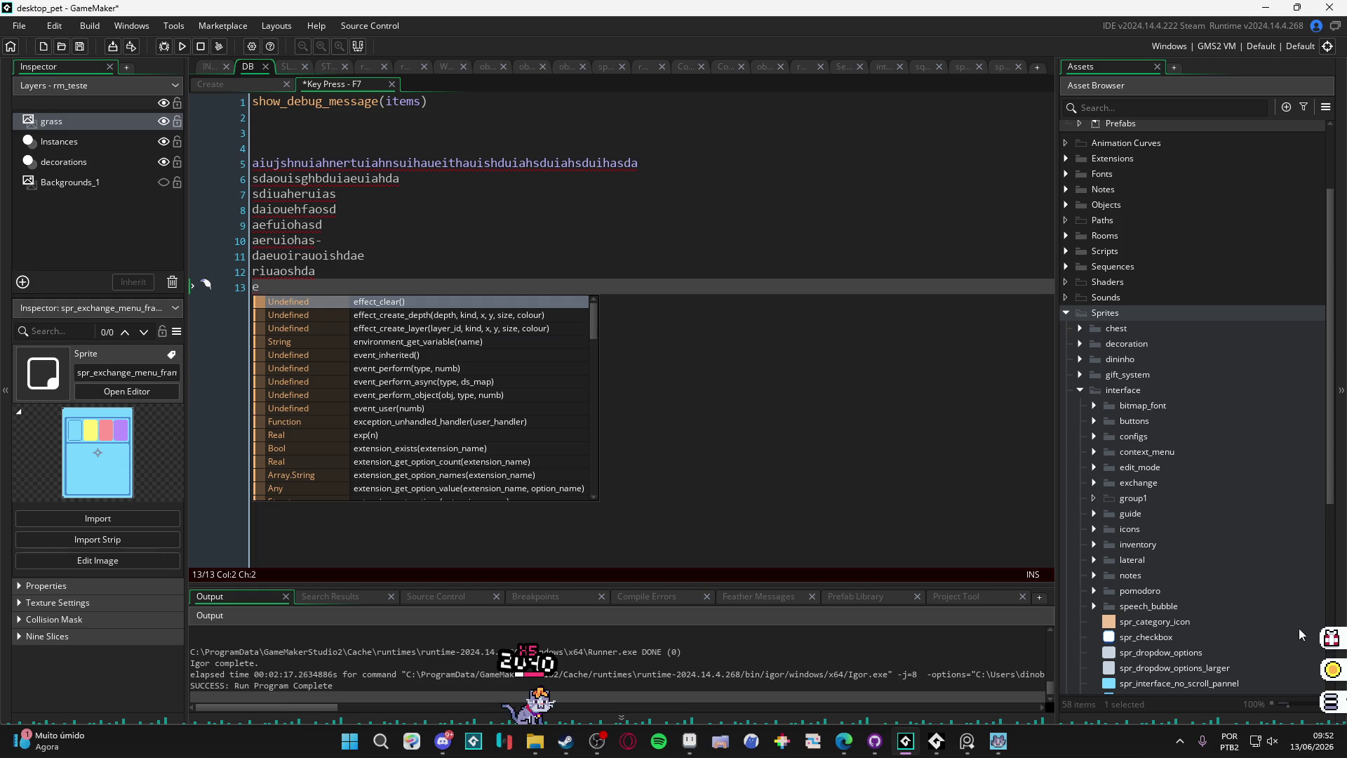
{"action": "key", "text": "Escape"}
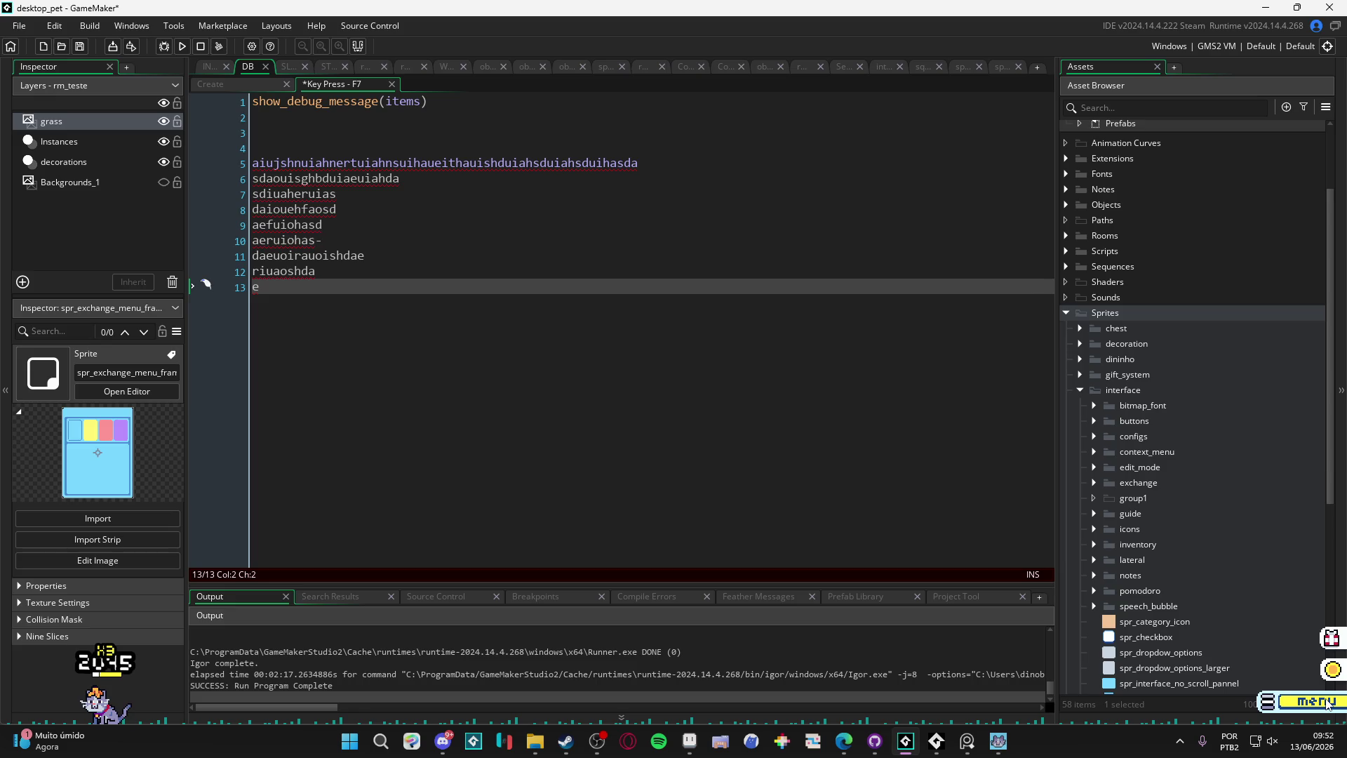
Step: Drag the red cushion bench and potted plant from the inventory to the desktop's bottom-right, then close the inventory
{"action": "left_click", "coordinate": [1327, 703]}
{"action": "mouse_move", "coordinate": [980, 328]}
{"action": "left_mouse_down"}
{"action": "mouse_move", "coordinate": [461, 444]}
{"action": "mouse_move", "coordinate": [590, 346]}
{"action": "mouse_move", "coordinate": [617, 340]}
{"action": "left_mouse_up"}
{"action": "mouse_move", "coordinate": [945, 328]}
{"action": "left_mouse_down"}
{"action": "mouse_move", "coordinate": [622, 526]}
{"action": "mouse_move", "coordinate": [611, 512]}
{"action": "mouse_move", "coordinate": [604, 544]}
{"action": "left_mouse_up"}
{"action": "mouse_move", "coordinate": [608, 696]}
{"action": "left_mouse_down"}
{"action": "mouse_move", "coordinate": [797, 622]}
{"action": "mouse_move", "coordinate": [1209, 667]}
{"action": "left_mouse_up"}
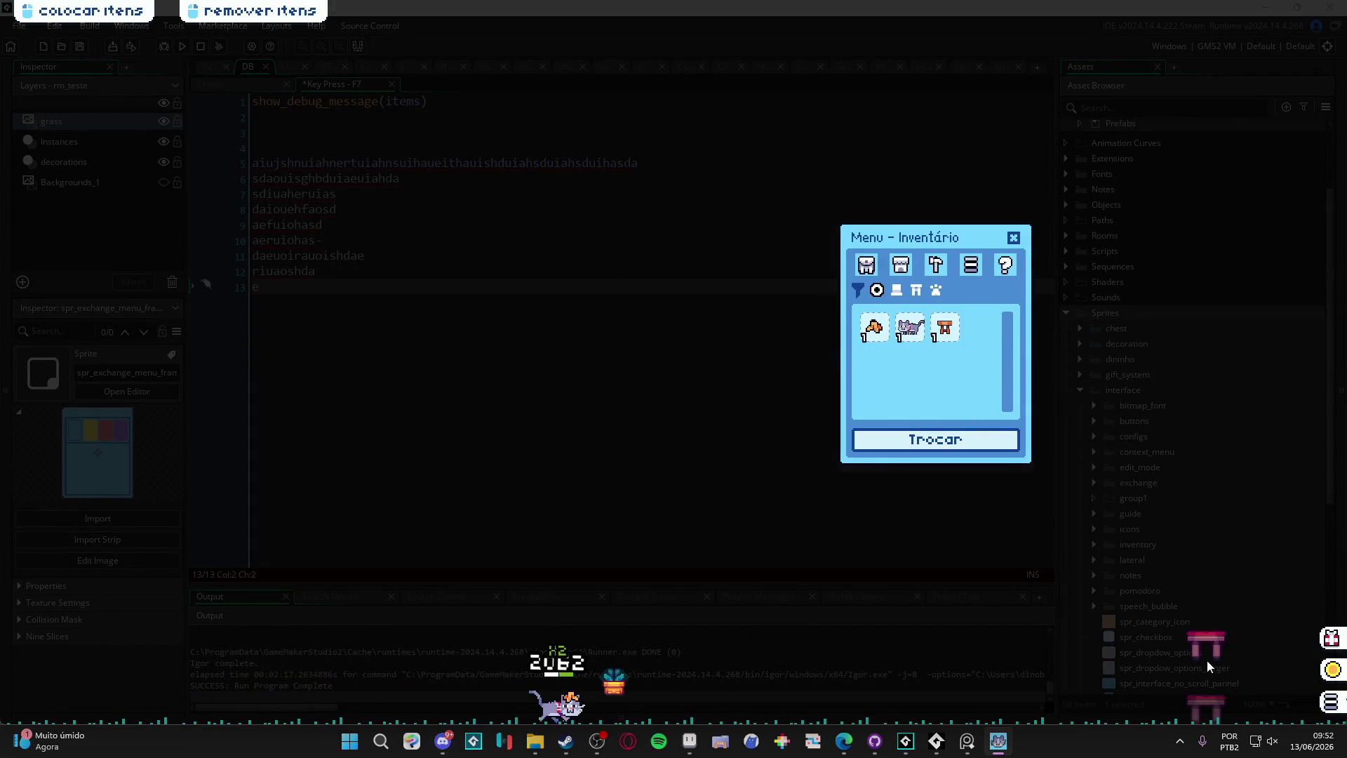
{"action": "left_click_drag", "start_coordinate": [614, 681], "coordinate": [1197, 658]}
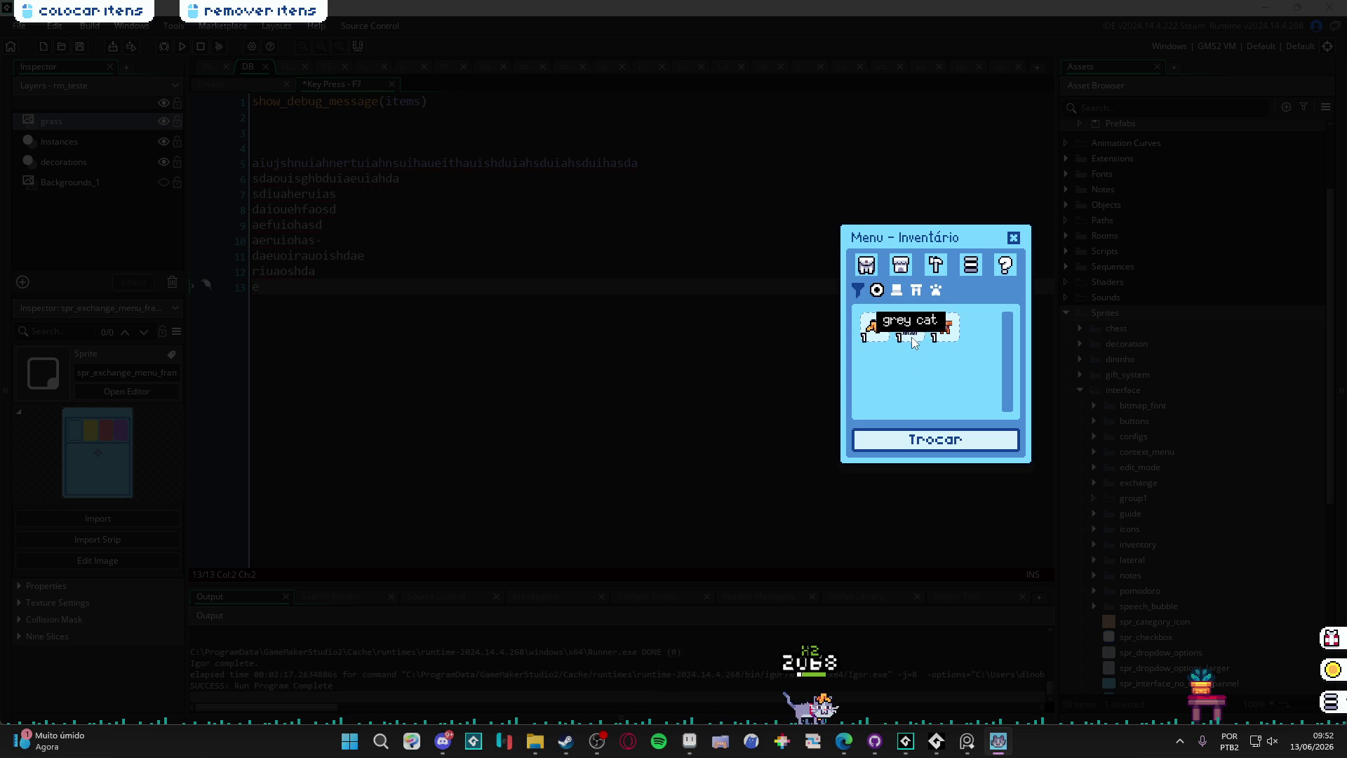
{"action": "left_click", "coordinate": [874, 328]}
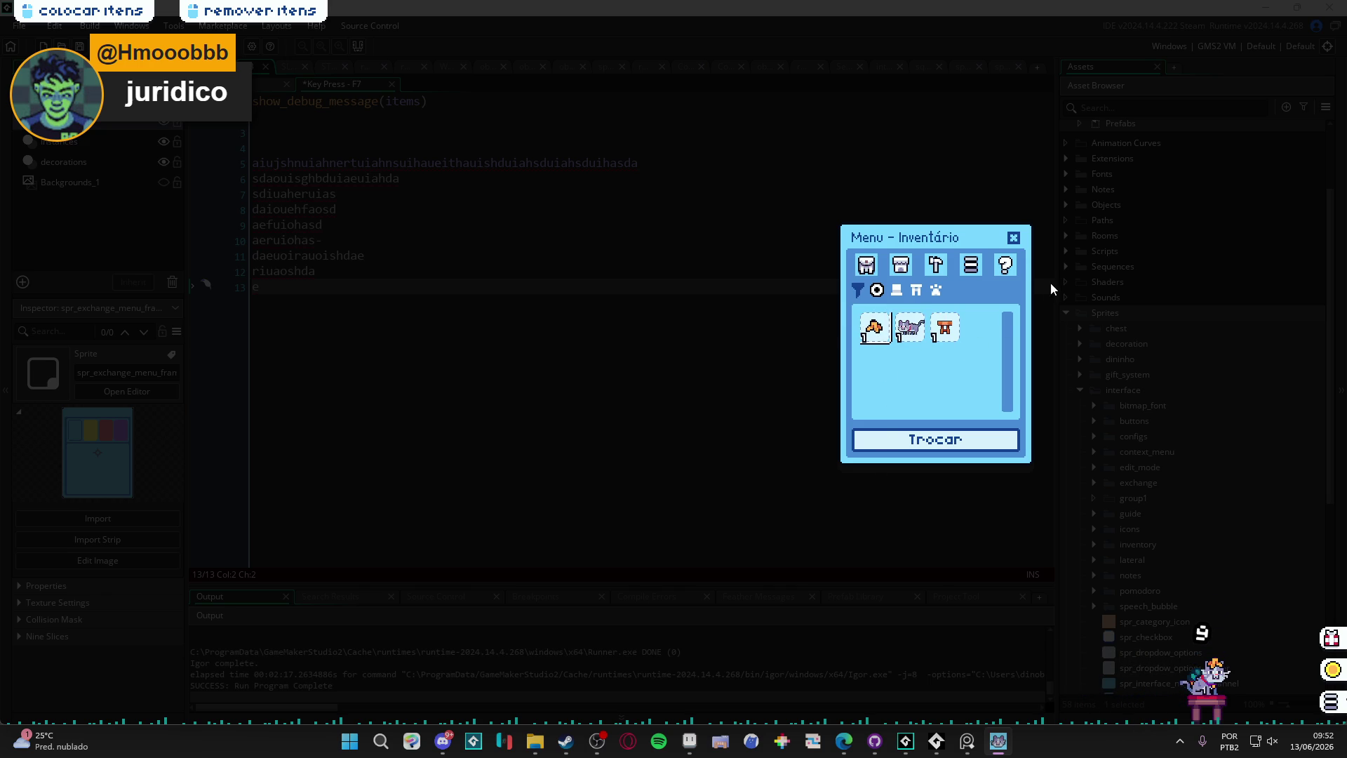
{"action": "left_click", "coordinate": [1015, 240]}
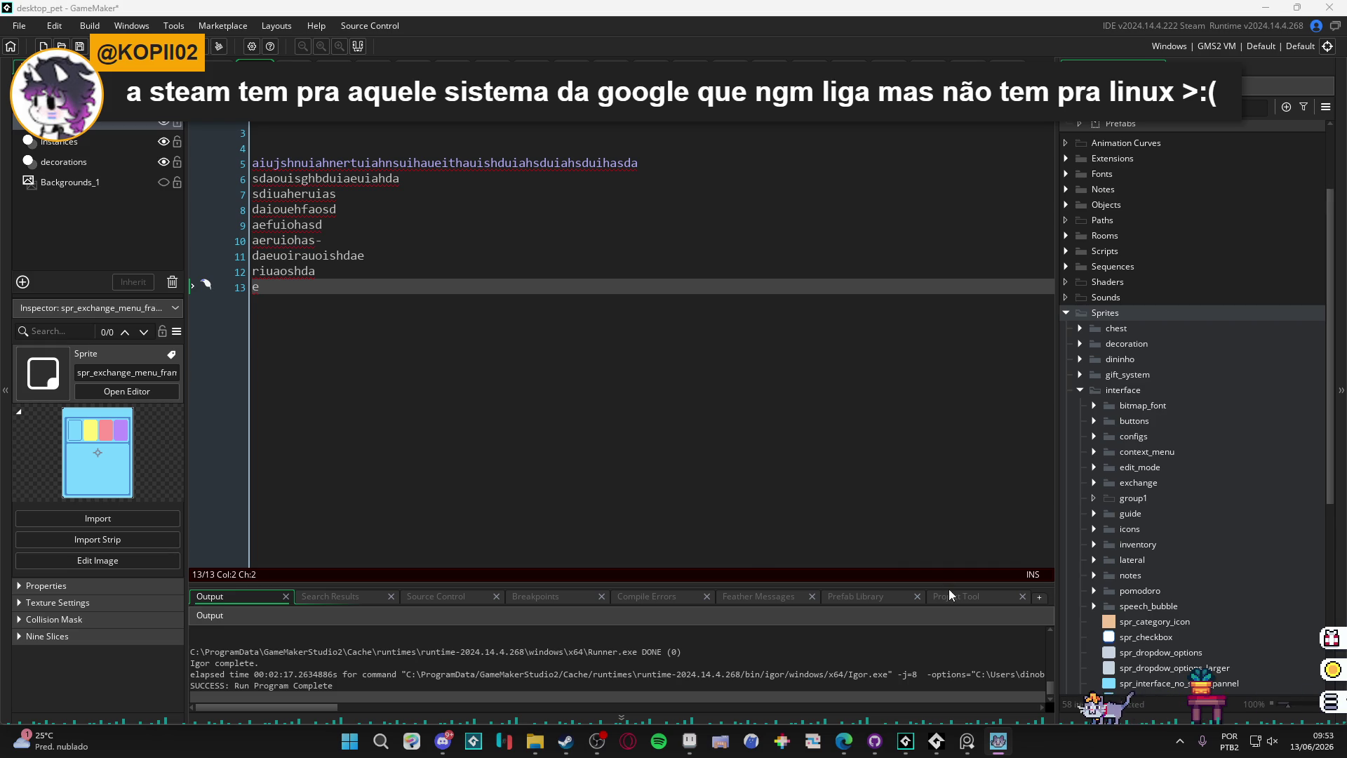
Step: Select and delete lines 6 to 13 of filler text, then add two empty lines
{"action": "mouse_move", "coordinate": [598, 321]}
{"action": "left_mouse_down"}
{"action": "mouse_move", "coordinate": [314, 174]}
{"action": "mouse_move", "coordinate": [242, 164]}
{"action": "left_mouse_up"}
{"action": "key", "text": "BackSpace"}
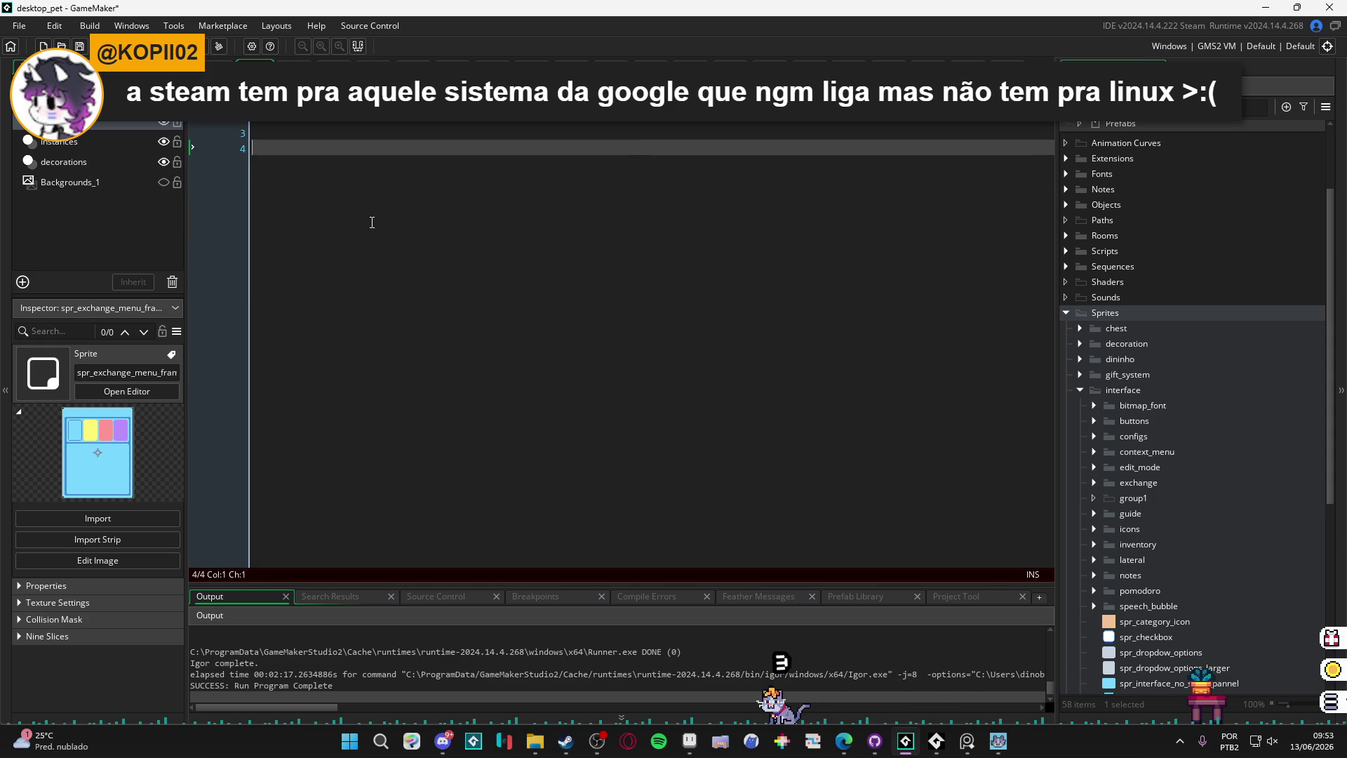
{"action": "key", "text": "Return"}
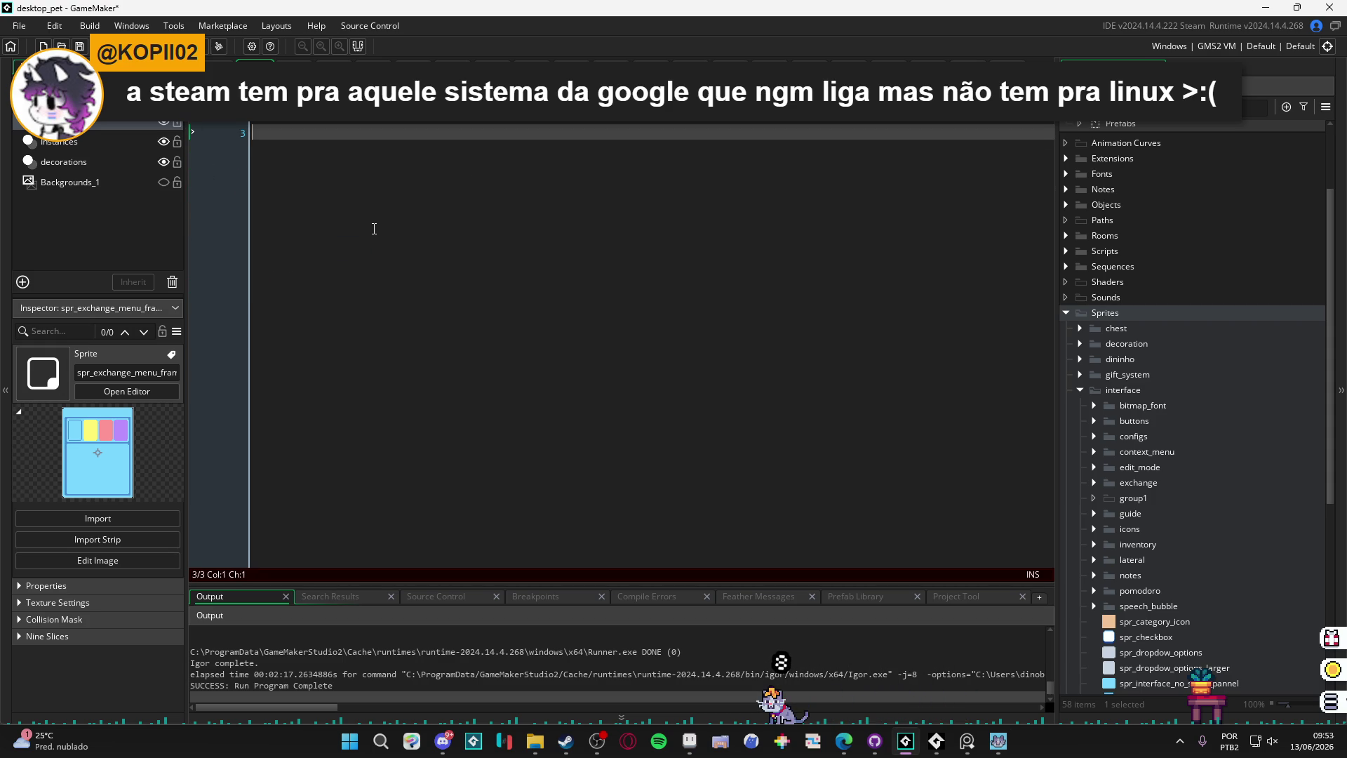
{"action": "key", "text": "Return"}
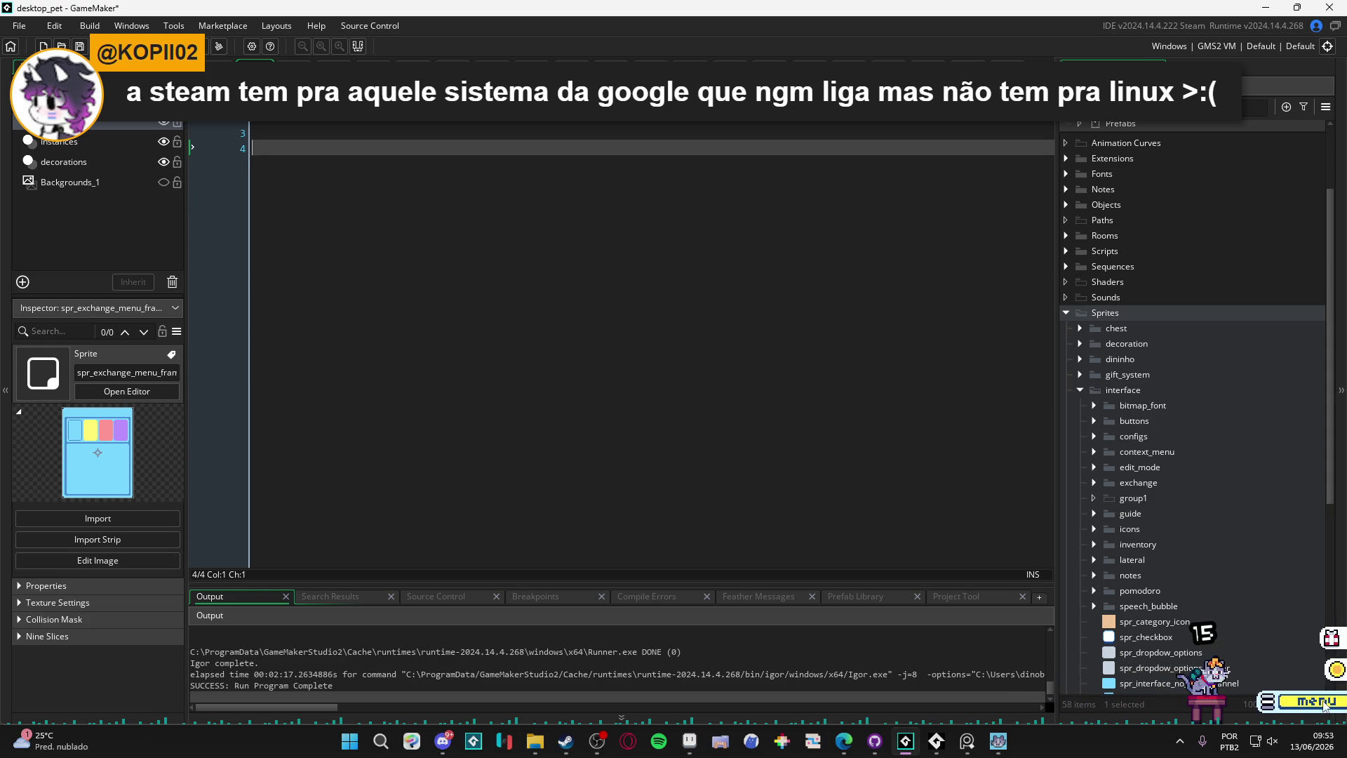
Step: Open the pet's notes list from its tools page and delete the three saved notes
{"action": "left_click", "coordinate": [833, 468]}
{"action": "mouse_move", "coordinate": [960, 239]}
{"action": "left_mouse_down"}
{"action": "mouse_move", "coordinate": [926, 301]}
{"action": "mouse_move", "coordinate": [952, 313]}
{"action": "mouse_move", "coordinate": [1028, 237]}
{"action": "left_mouse_up"}
{"action": "left_click", "coordinate": [941, 339]}
{"action": "left_click", "coordinate": [1028, 309]}
{"action": "left_click_drag", "start_coordinate": [939, 237], "coordinate": [532, 247]}
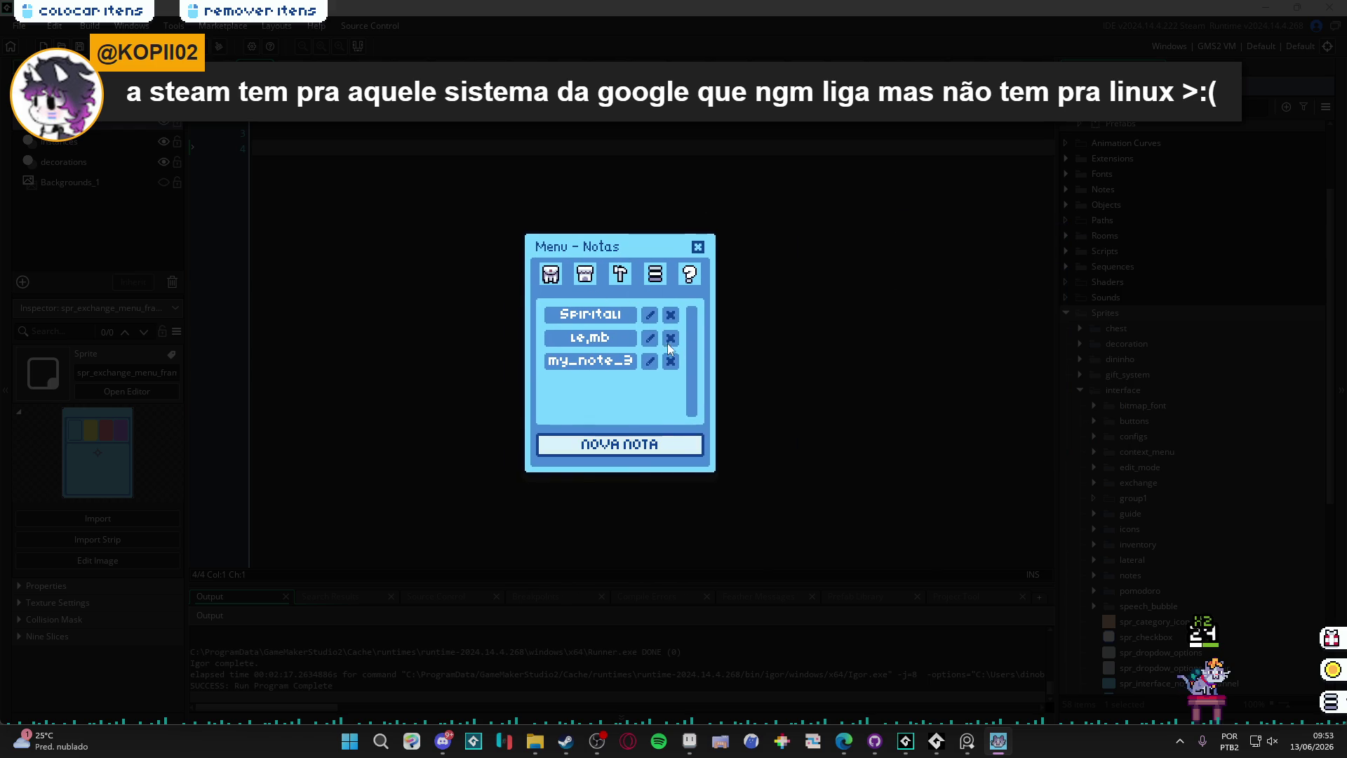
{"action": "left_click", "coordinate": [675, 314]}
{"action": "left_click", "coordinate": [675, 314]}
{"action": "left_click", "coordinate": [675, 313]}
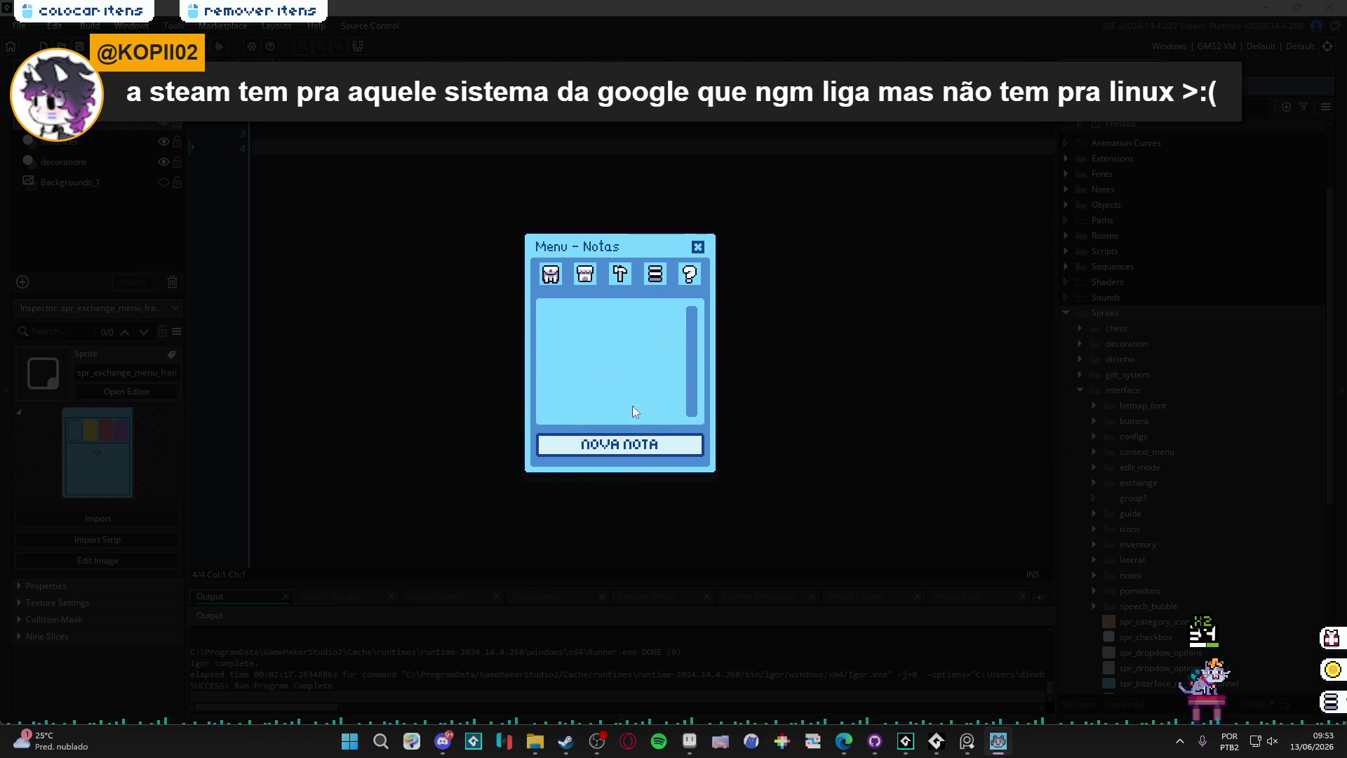
Step: Create a new note titled 'lembrete' with the body 'bmrar de algo'
{"action": "left_click", "coordinate": [667, 444]}
{"action": "left_click", "coordinate": [641, 320]}
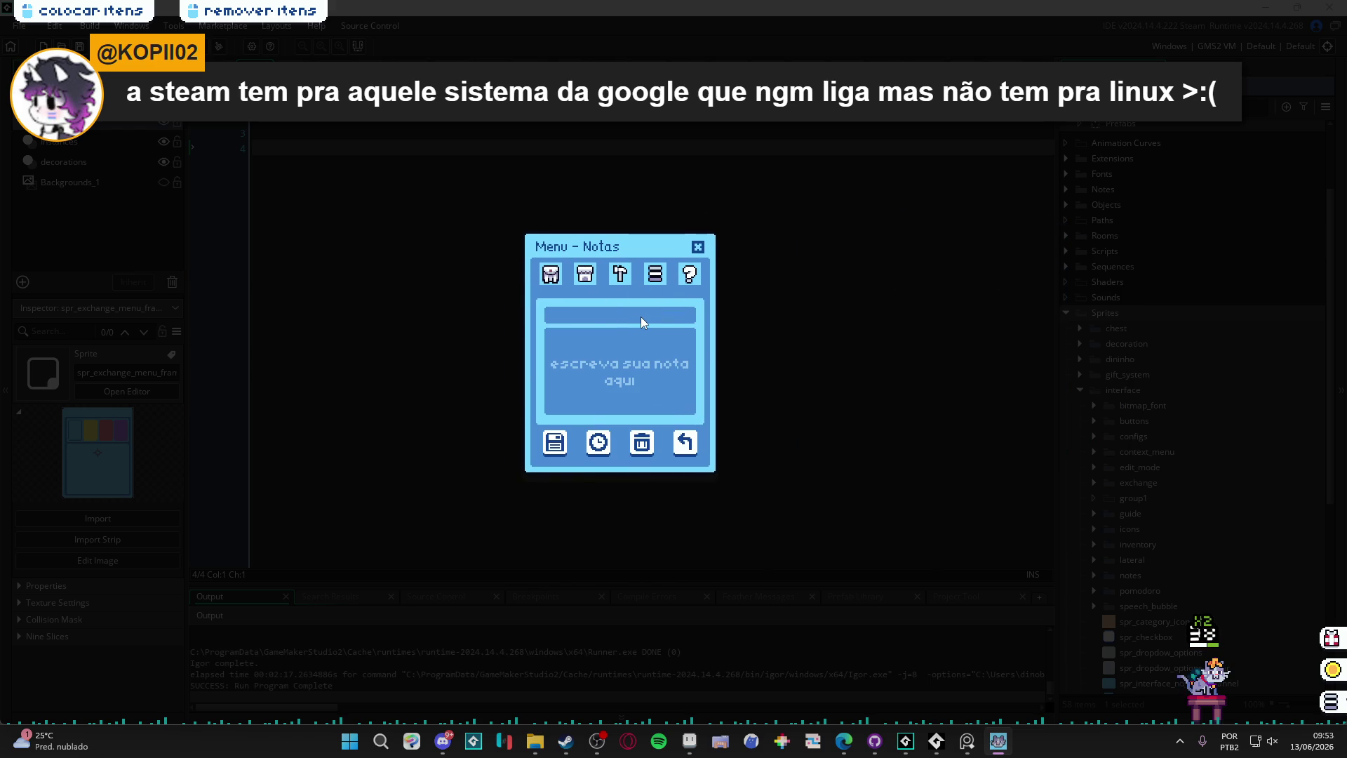
{"action": "type", "text": "kl"}
{"action": "key", "text": "BackSpace"}
{"action": "key", "text": "BackSpace"}
{"action": "type", "text": "lembrete"}
{"action": "left_click", "coordinate": [642, 377]}
{"action": "type", "text": "bmrar de algo"}
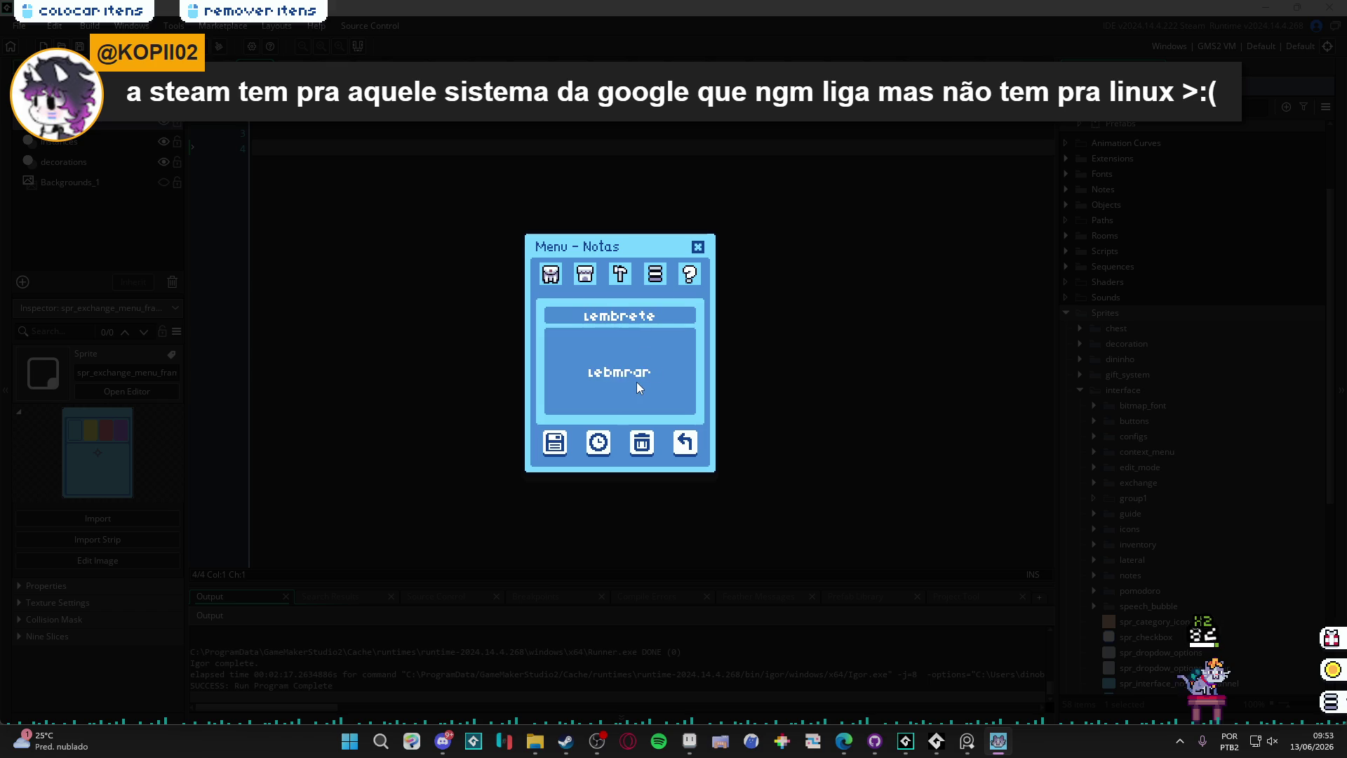
Step: Set the note's alarm minute to 54, apply it, and close the notes menu
{"action": "left_click", "coordinate": [598, 443]}
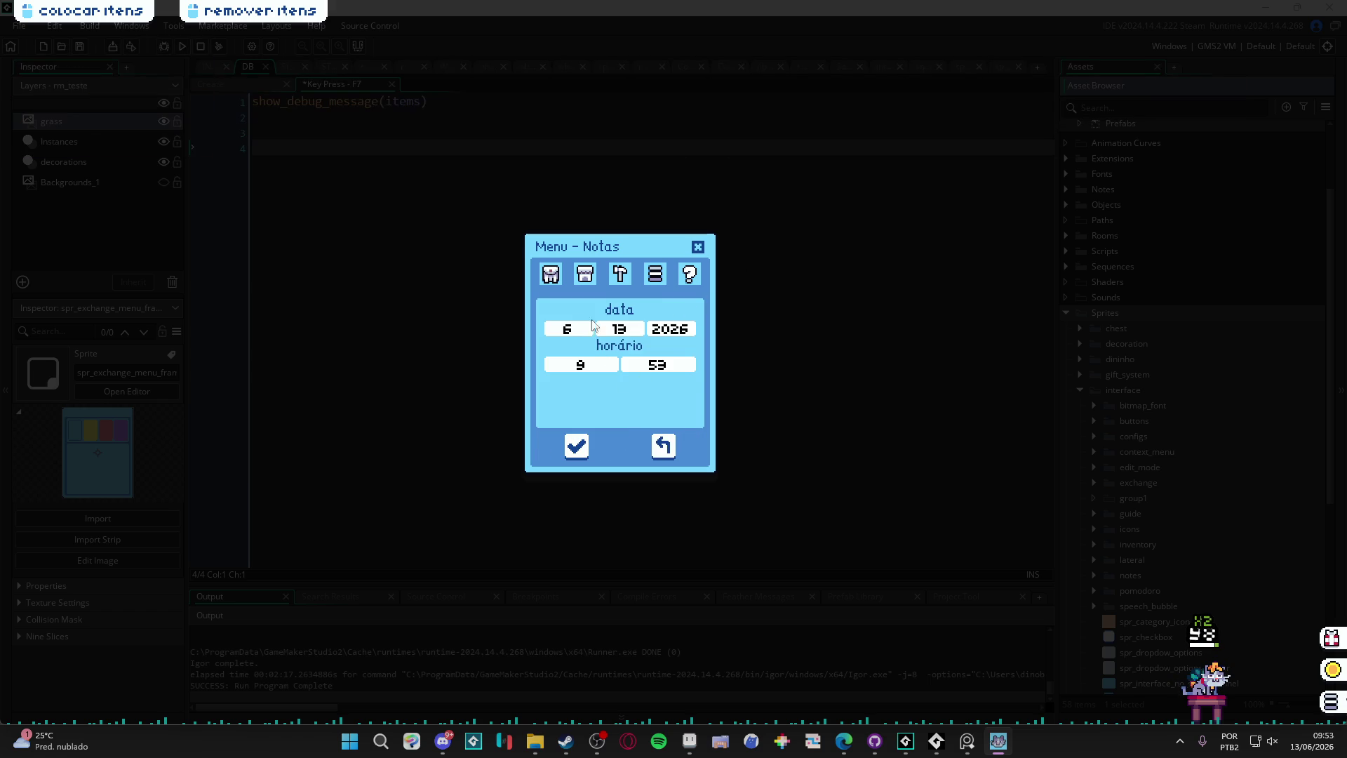
{"action": "left_click", "coordinate": [675, 363]}
{"action": "scroll", "coordinate": [673, 386], "scroll_direction": "down", "scroll_amount": 5}
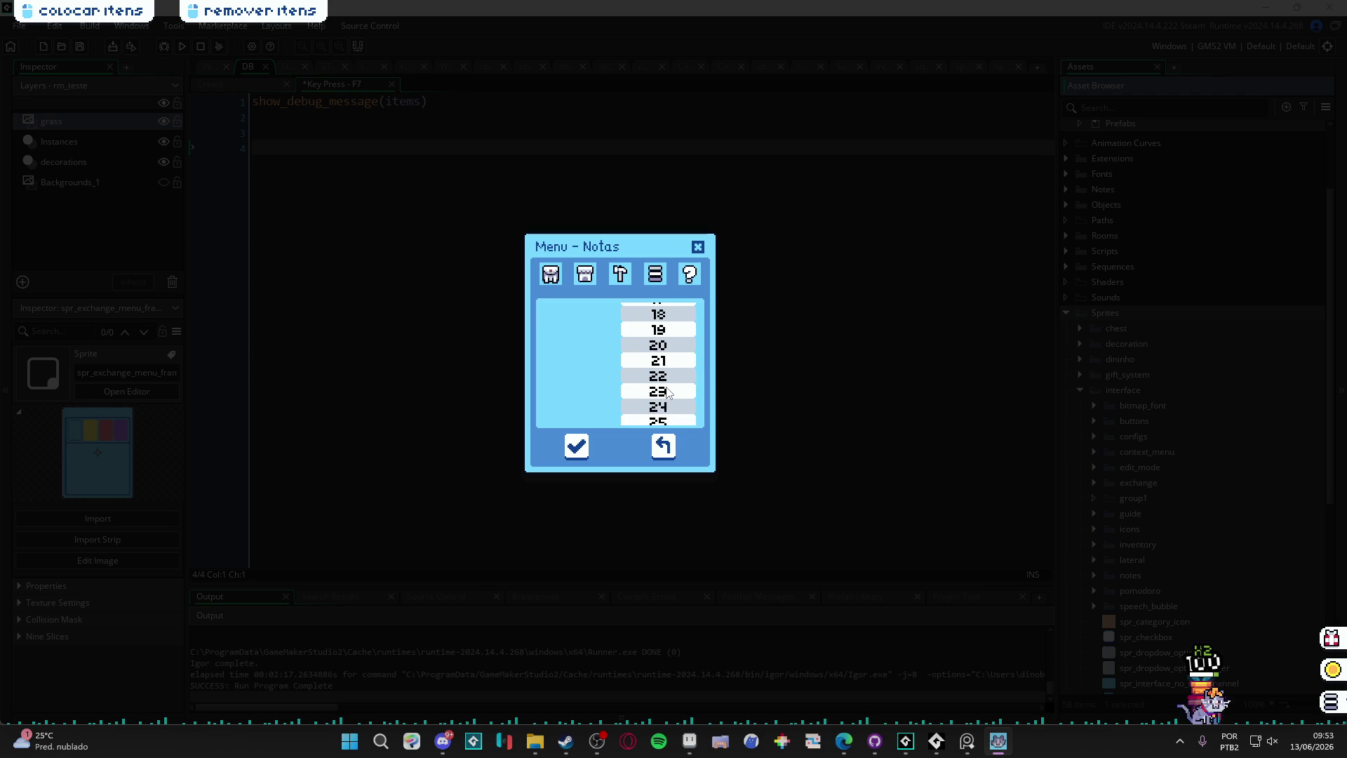
{"action": "scroll", "coordinate": [673, 400], "scroll_direction": "down", "scroll_amount": 3}
{"action": "scroll", "coordinate": [664, 366], "scroll_direction": "down", "scroll_amount": 10}
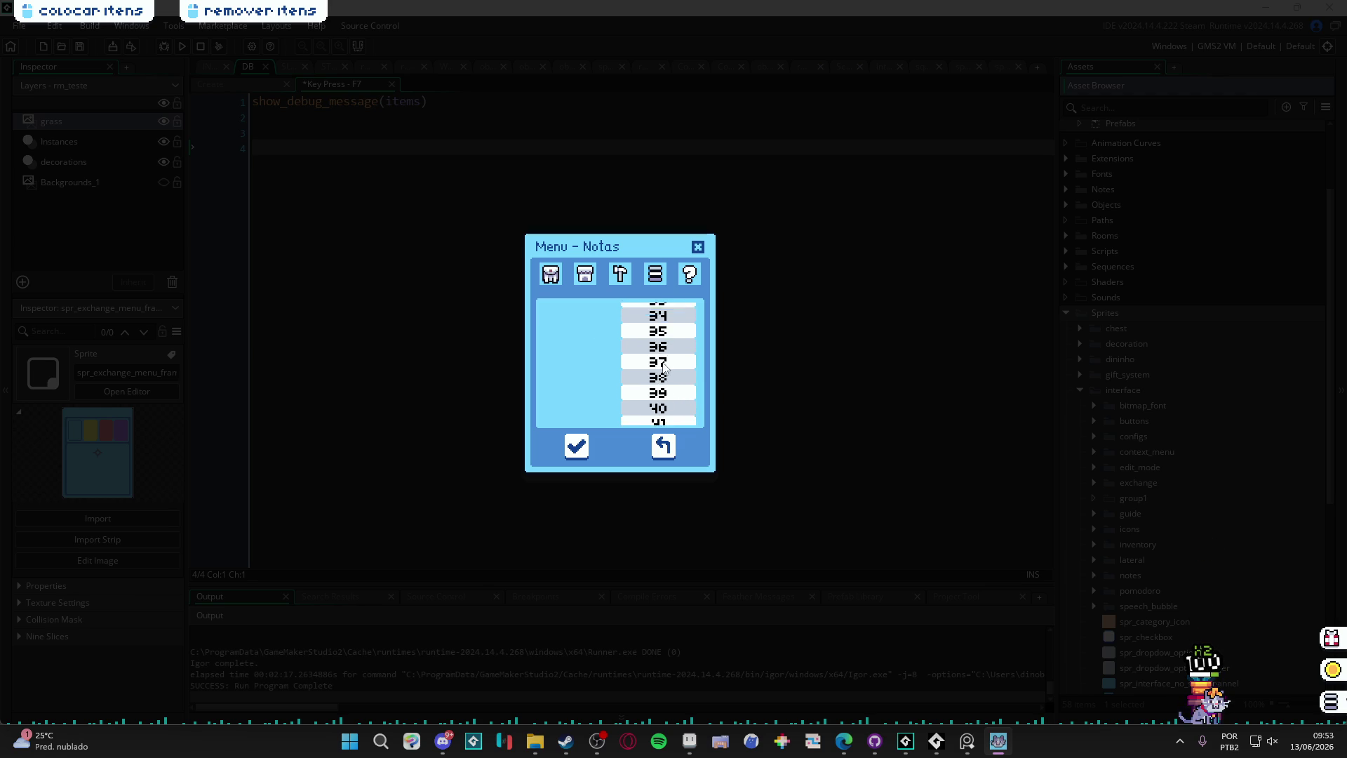
{"action": "scroll", "coordinate": [668, 398], "scroll_direction": "down", "scroll_amount": 3}
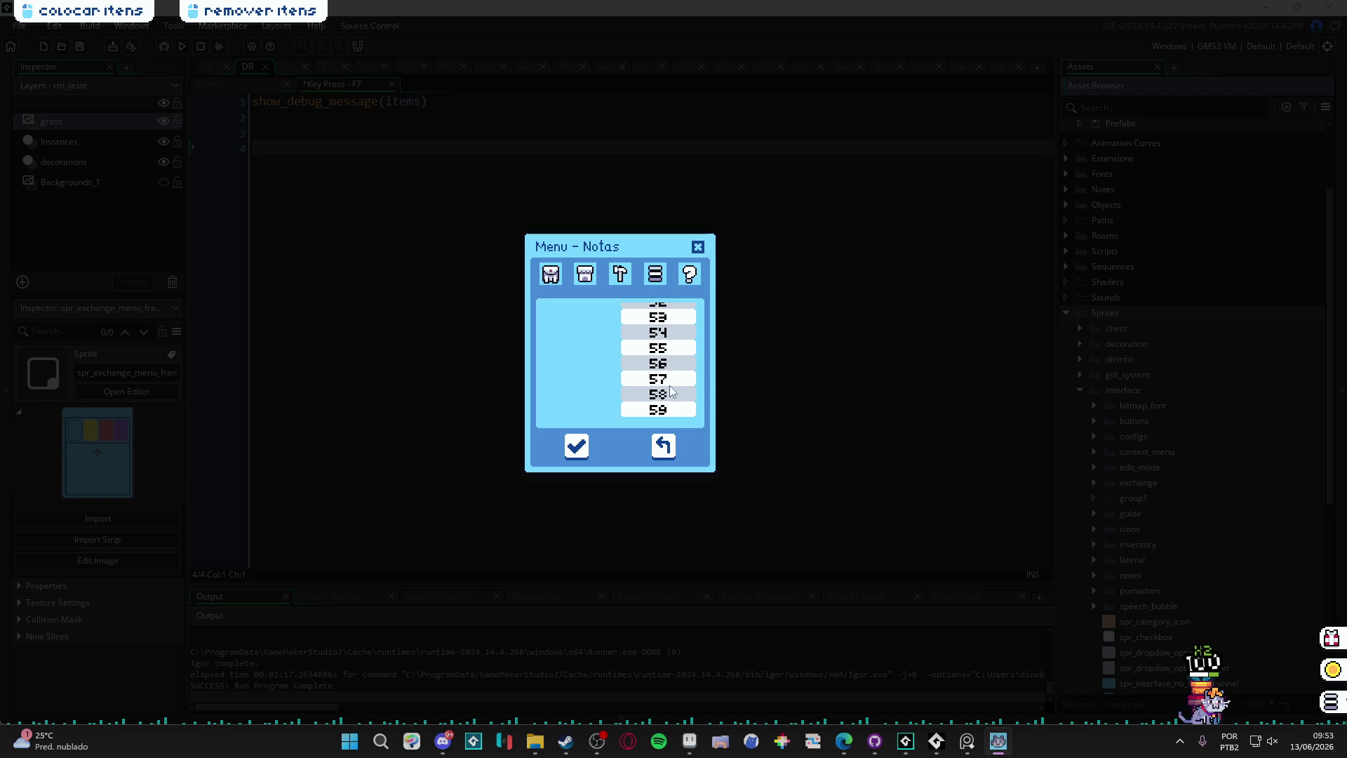
{"action": "left_click", "coordinate": [658, 334]}
{"action": "left_click", "coordinate": [577, 448]}
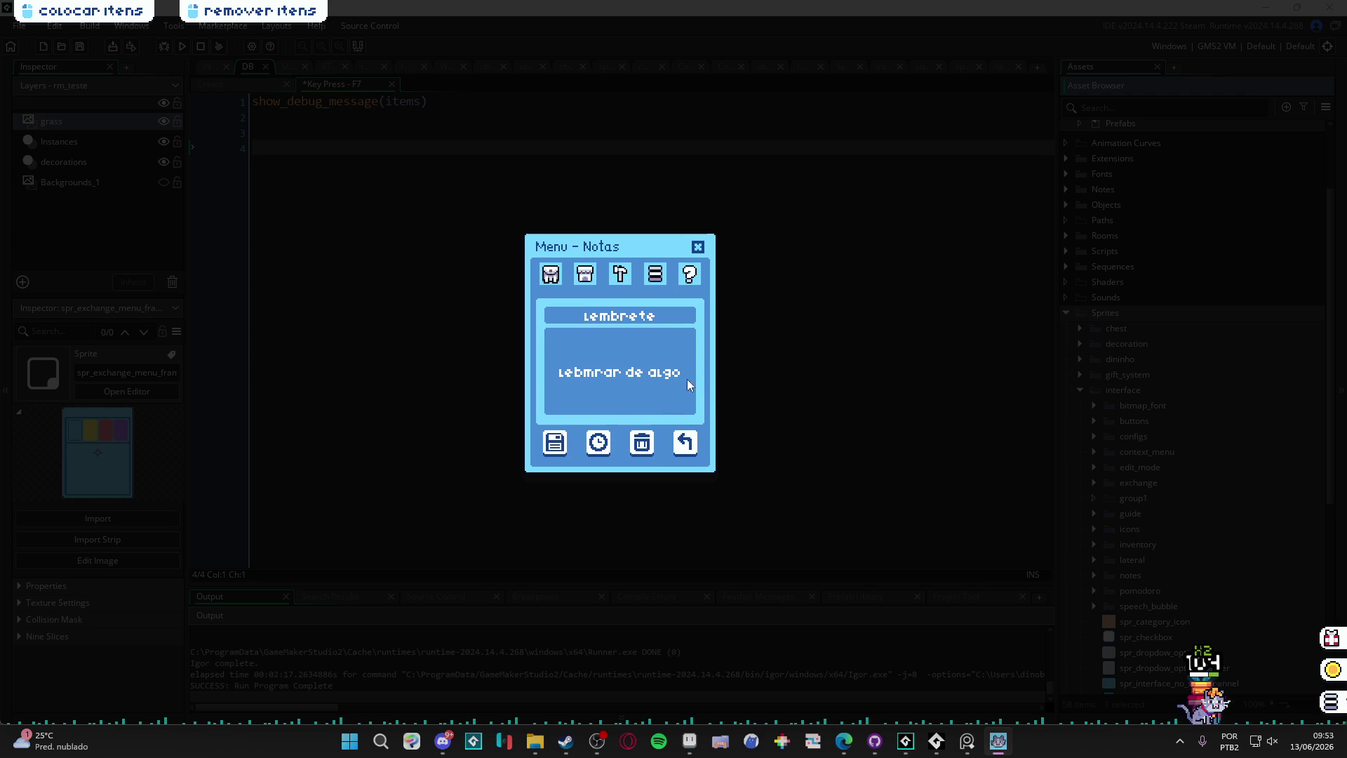
{"action": "left_click", "coordinate": [698, 248]}
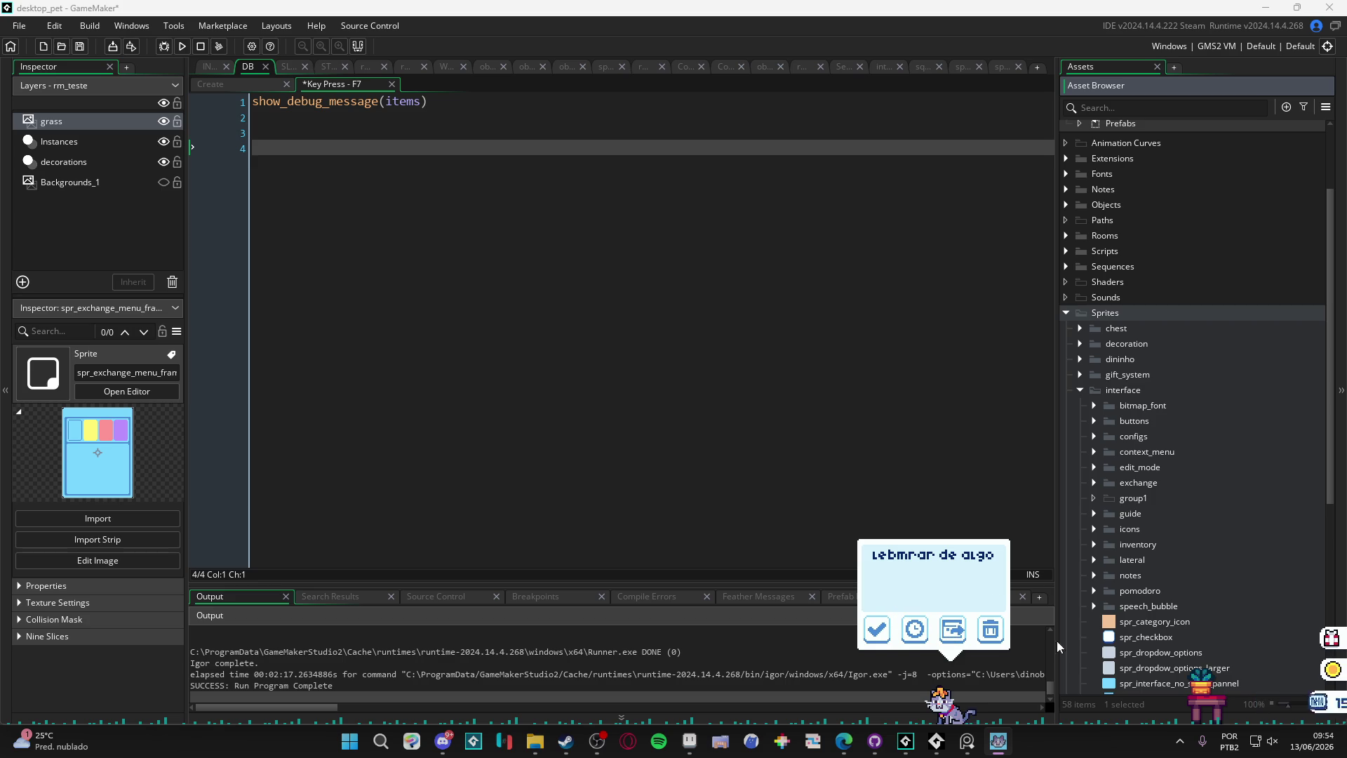
Step: Delete the reminder when it pops up, then move the inventory window further right
{"action": "left_click", "coordinate": [991, 633]}
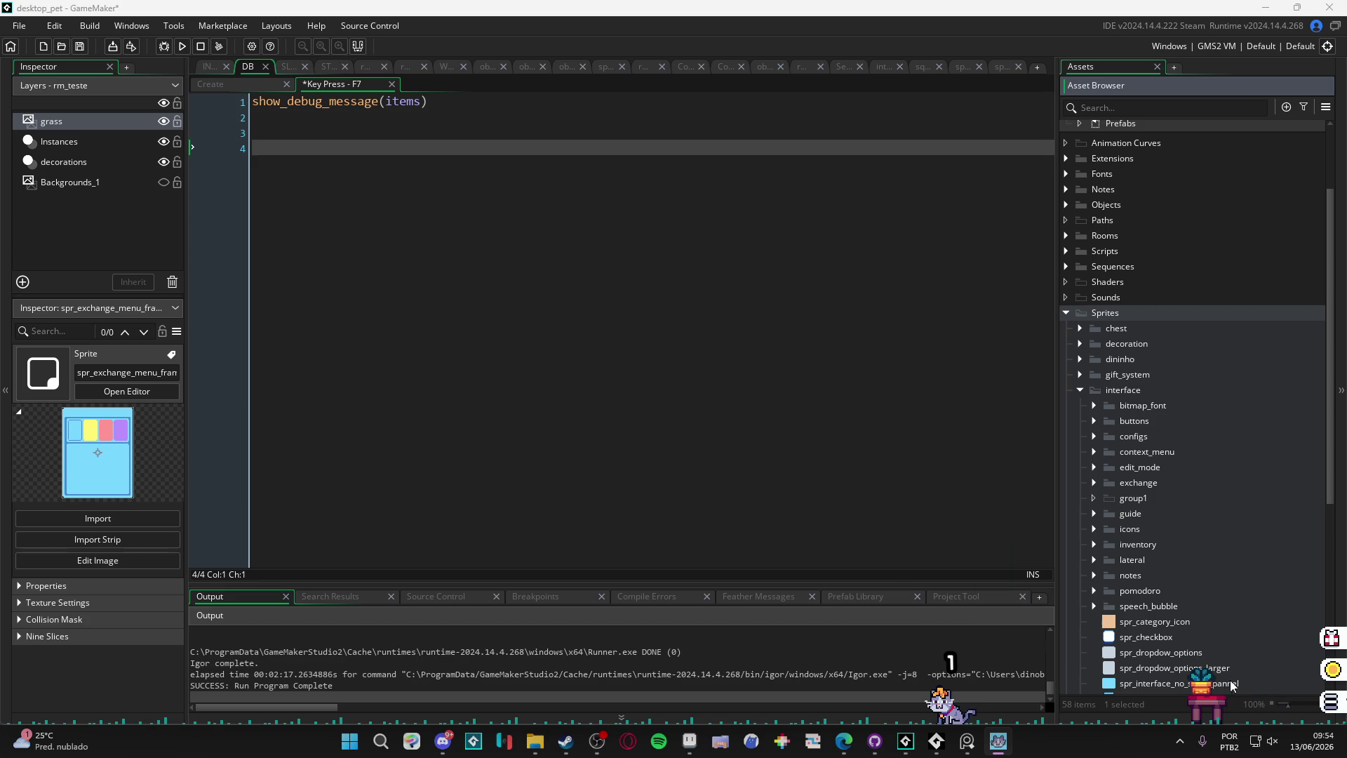
{"action": "left_click", "coordinate": [1331, 702]}
{"action": "mouse_move", "coordinate": [684, 249]}
{"action": "left_mouse_down"}
{"action": "mouse_move", "coordinate": [900, 287]}
{"action": "mouse_move", "coordinate": [965, 275]}
{"action": "left_mouse_up"}
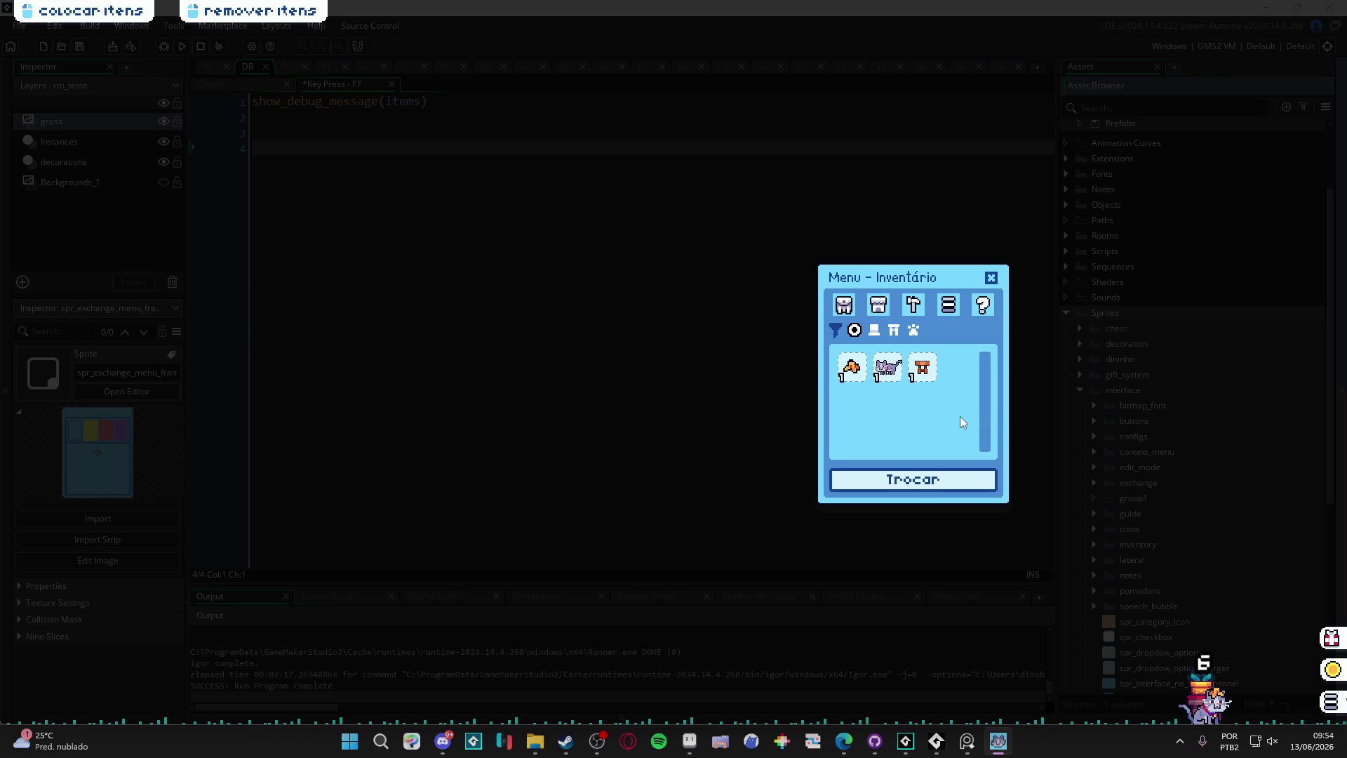
Step: Store the pink table and plant pot from the desktop in the inventory
{"action": "left_click", "coordinate": [928, 473]}
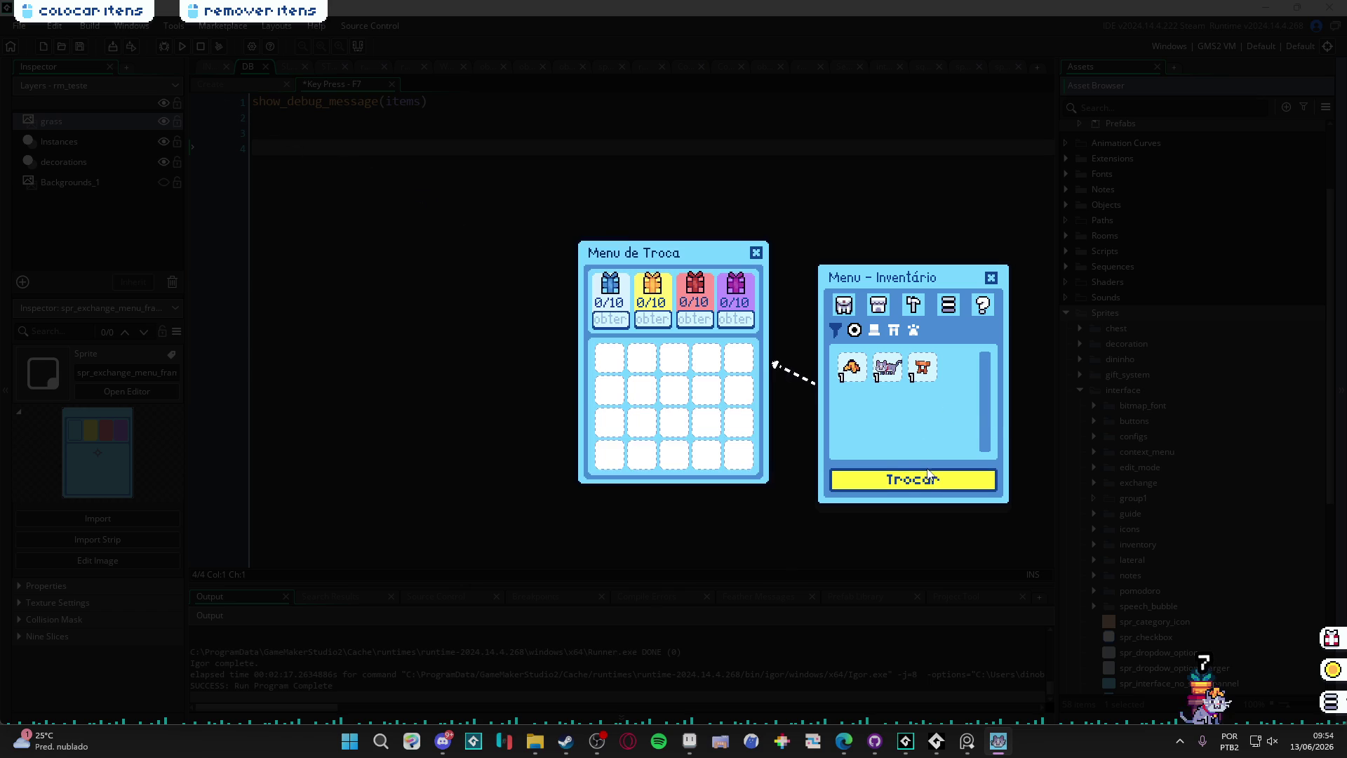
{"action": "left_click_drag", "start_coordinate": [896, 287], "coordinate": [939, 269]}
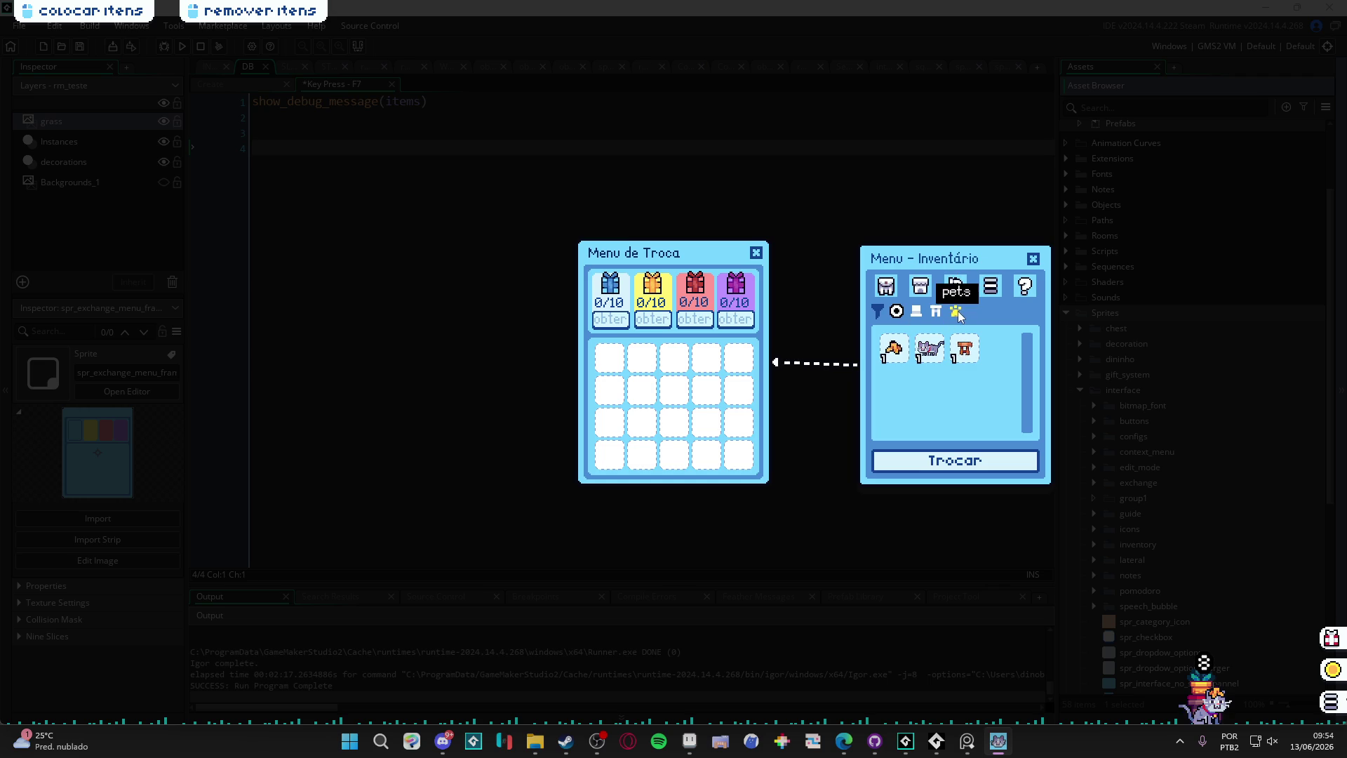
{"action": "left_click", "coordinate": [1033, 257]}
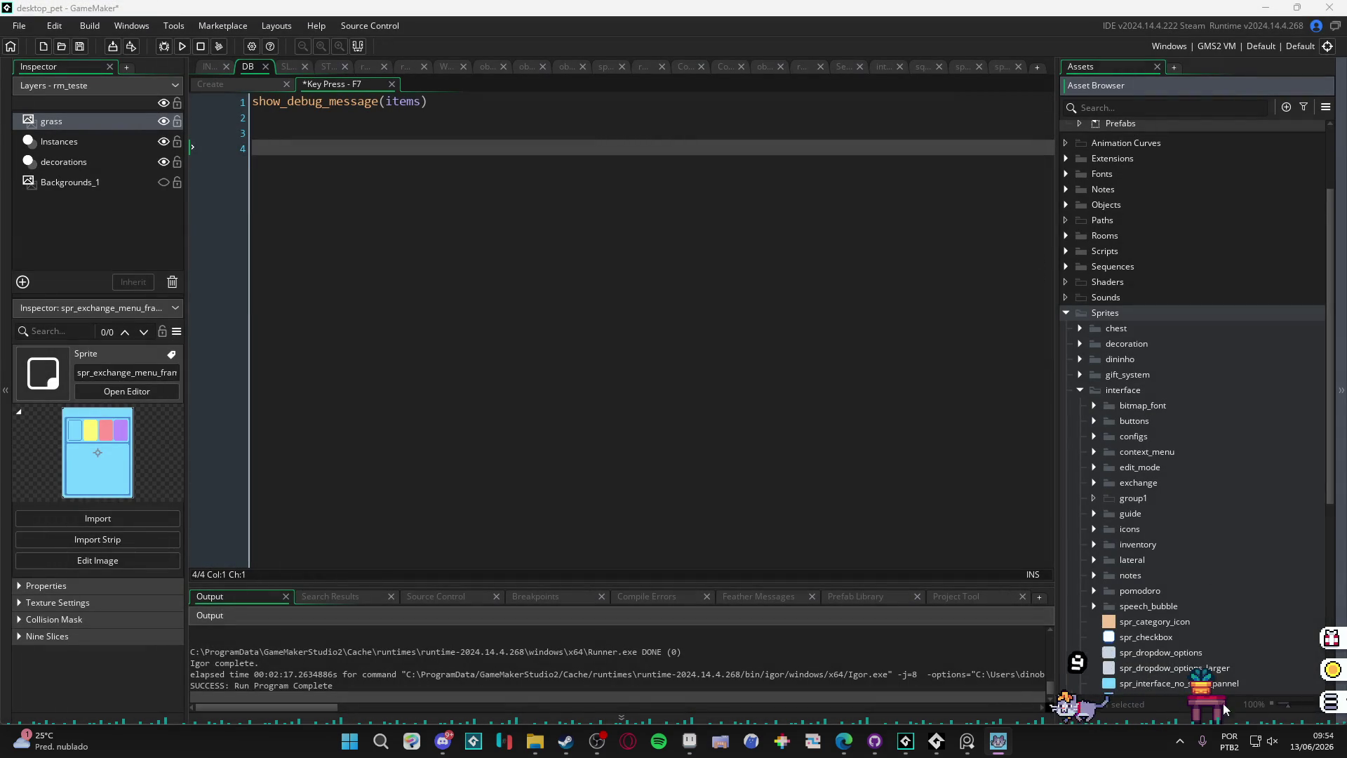
{"action": "left_click", "coordinate": [1211, 700]}
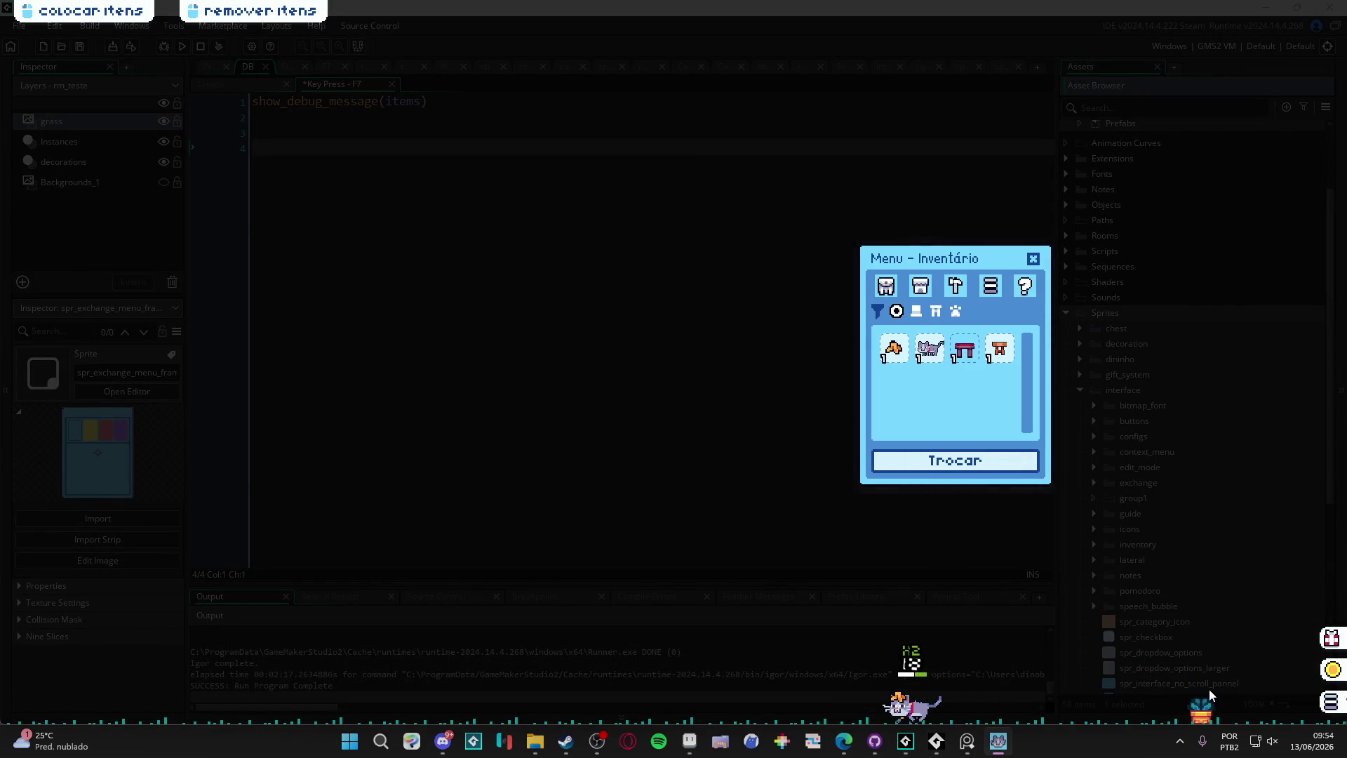
{"action": "left_click", "coordinate": [1210, 691]}
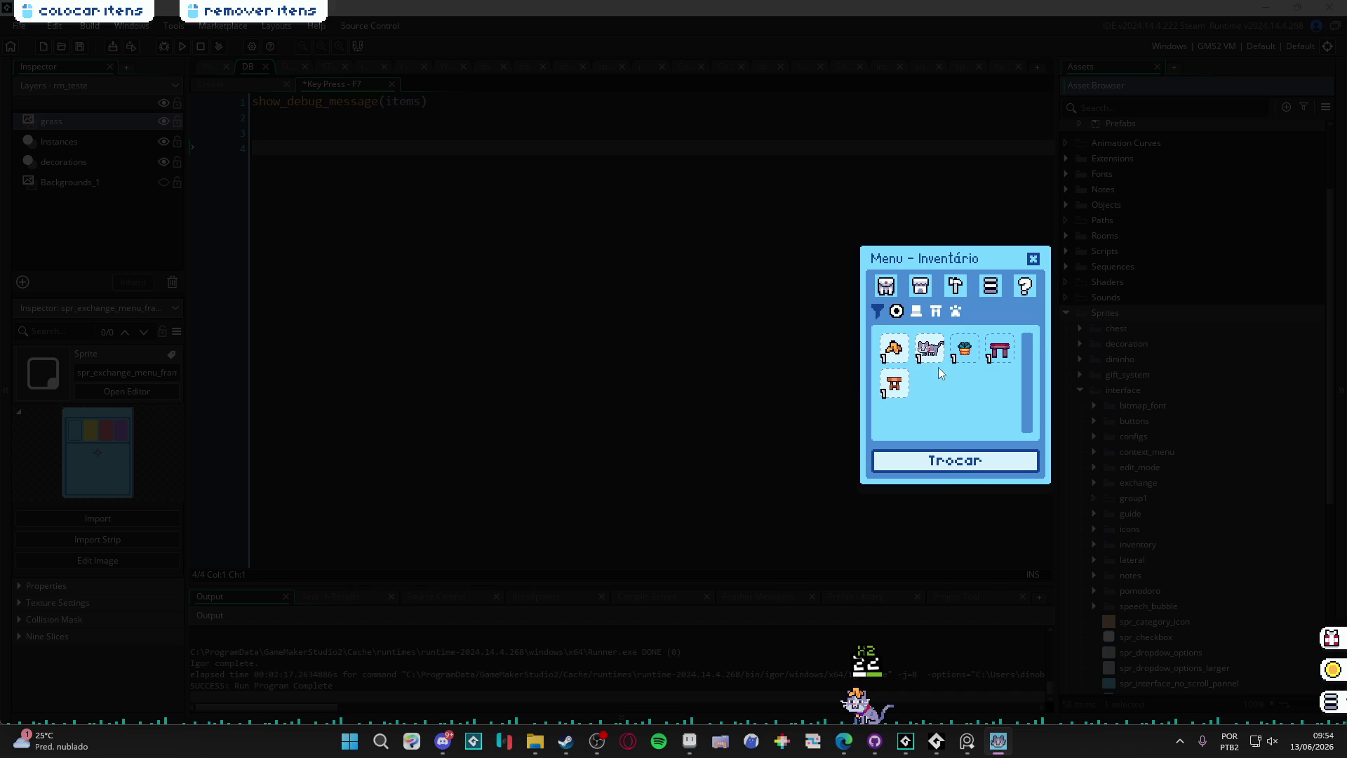
Step: Put the wooden stool, plant pot and red bench into the trade grid, then return all three
{"action": "left_click", "coordinate": [955, 463]}
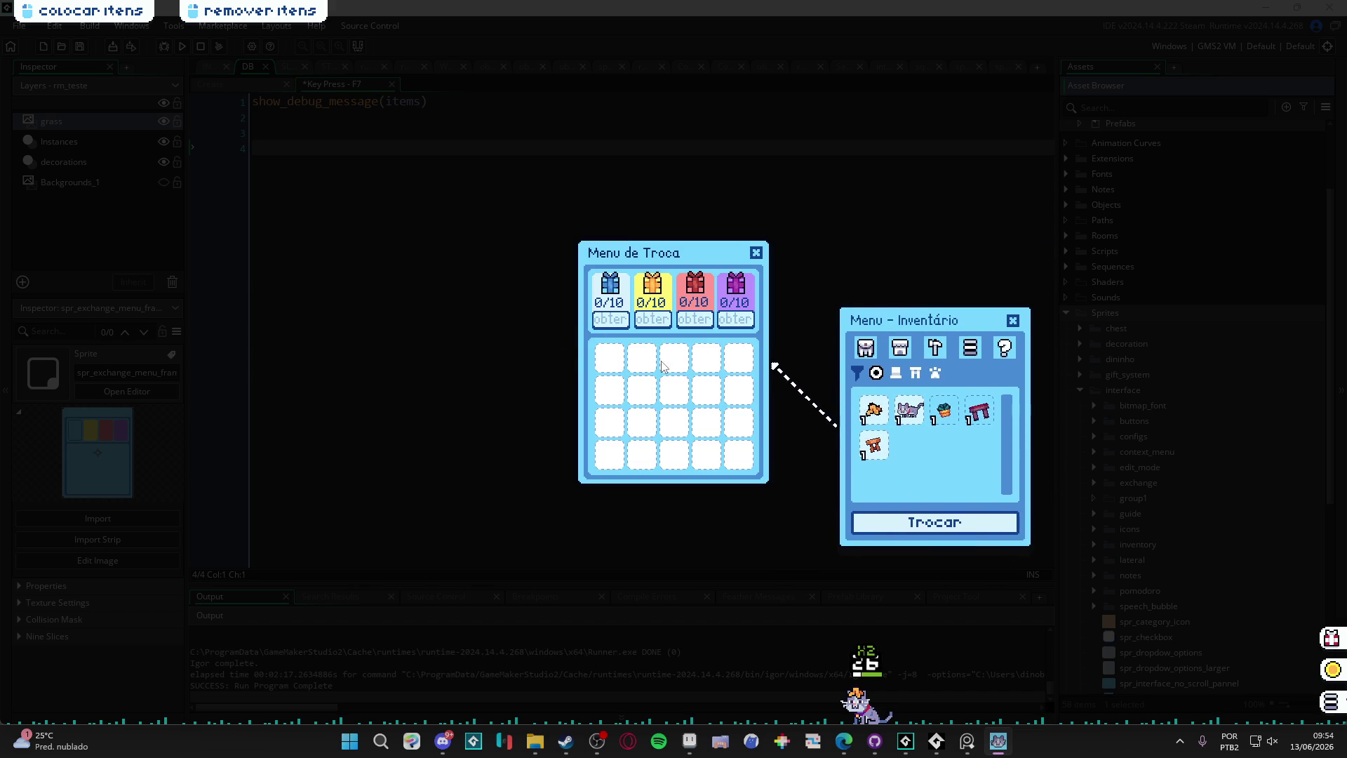
{"action": "left_click", "coordinate": [875, 444]}
{"action": "left_click", "coordinate": [948, 412]}
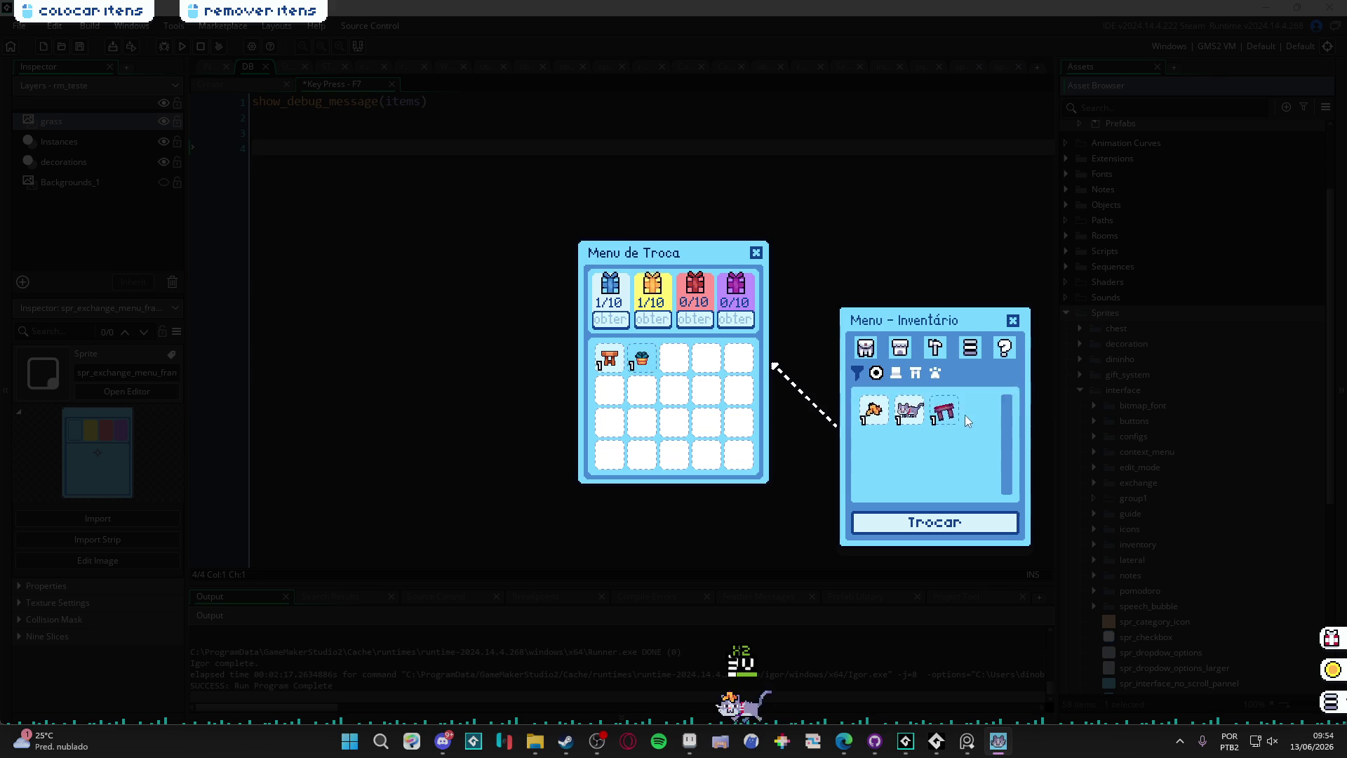
{"action": "left_click", "coordinate": [961, 414]}
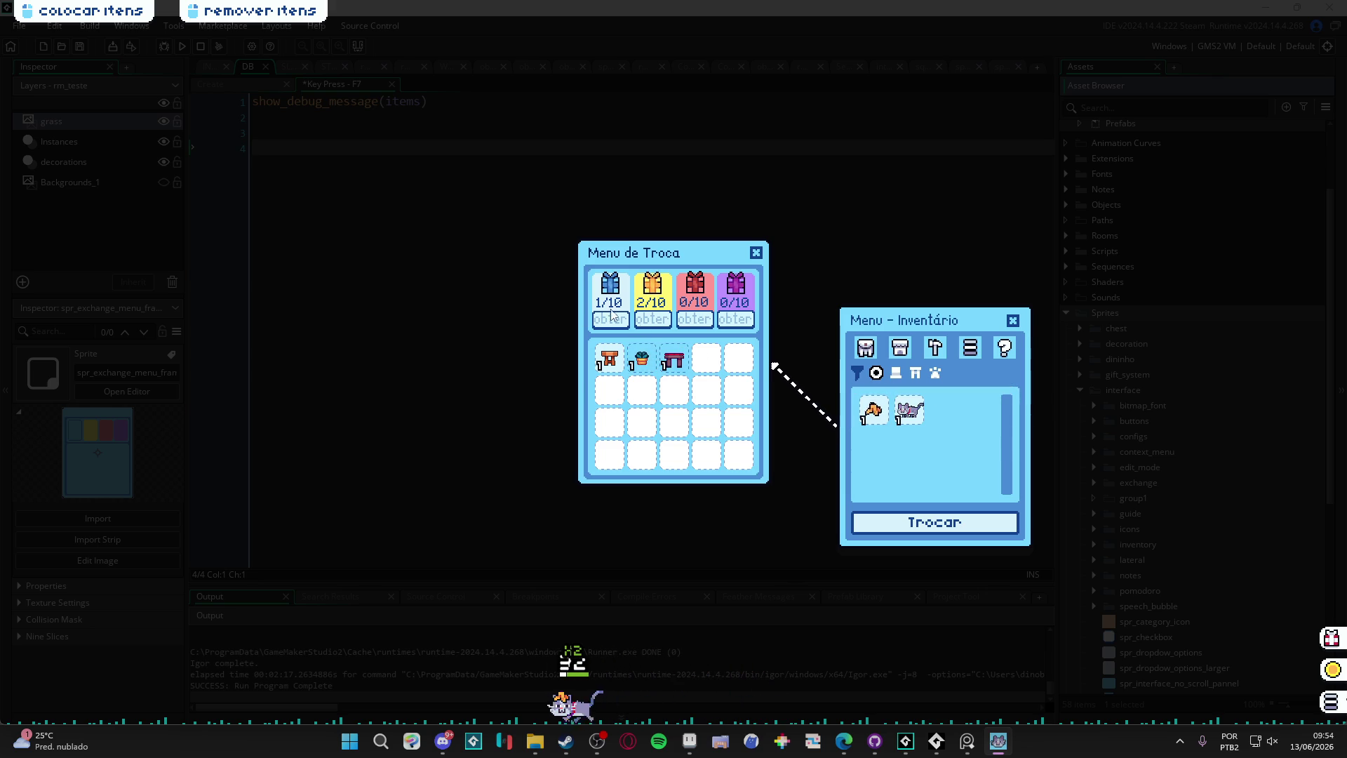
{"action": "left_click", "coordinate": [673, 359]}
{"action": "left_click", "coordinate": [642, 359]}
{"action": "left_click", "coordinate": [610, 359]}
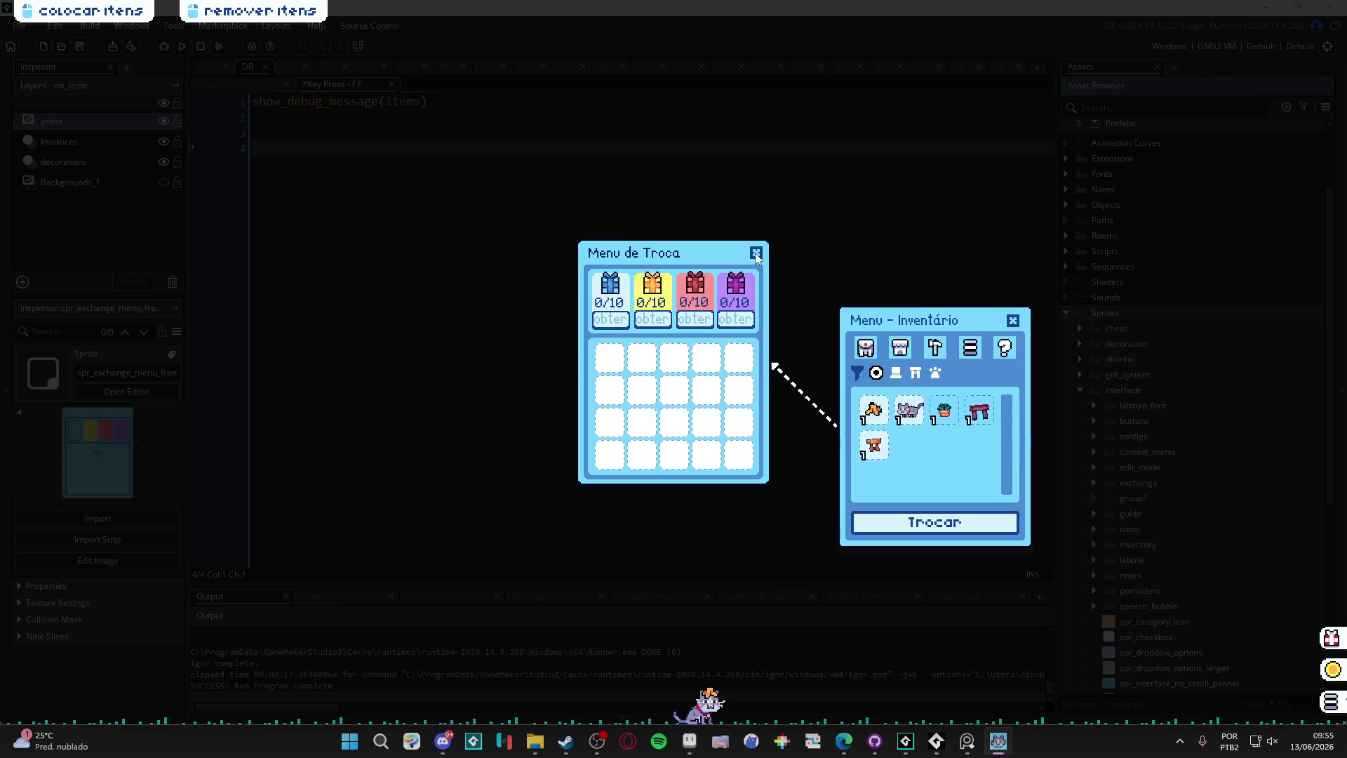
Step: Close the trade and inventory menus, then reopen the inventory
{"action": "left_click", "coordinate": [756, 256]}
{"action": "left_click", "coordinate": [1013, 325]}
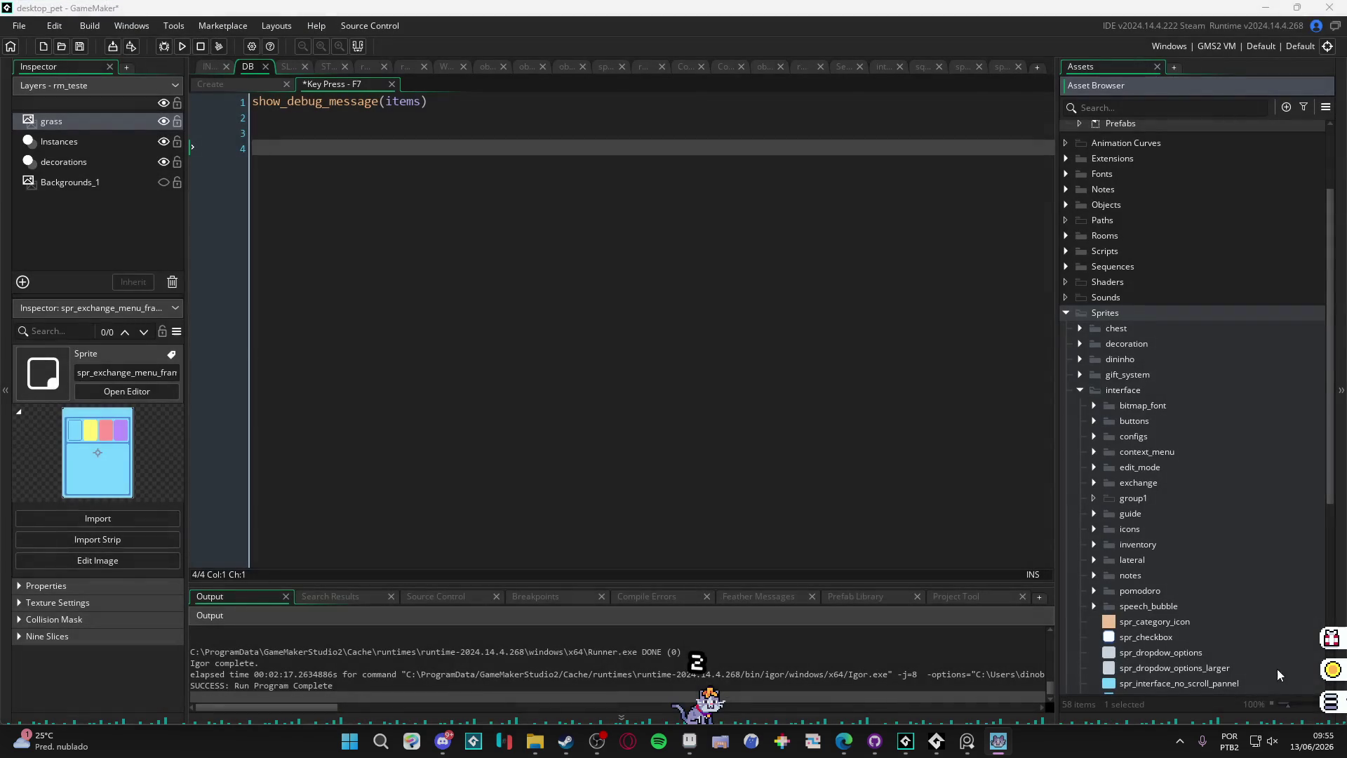
{"action": "left_click", "coordinate": [1334, 701]}
{"action": "left_click", "coordinate": [1013, 322]}
{"action": "left_click", "coordinate": [1333, 702]}
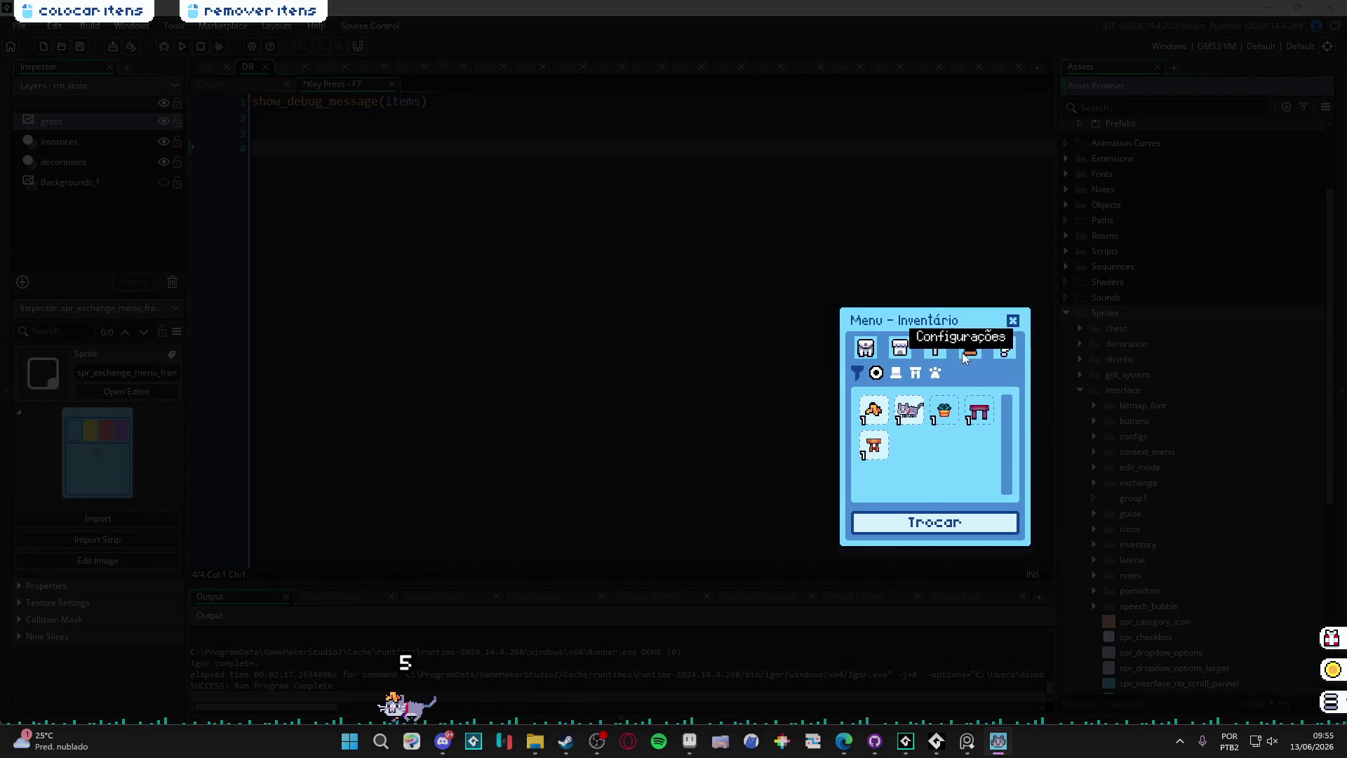
Step: Check the monitor setting on the pet's settings page, keeping DISPLAY2
{"action": "left_click", "coordinate": [969, 351]}
{"action": "left_click", "coordinate": [938, 461]}
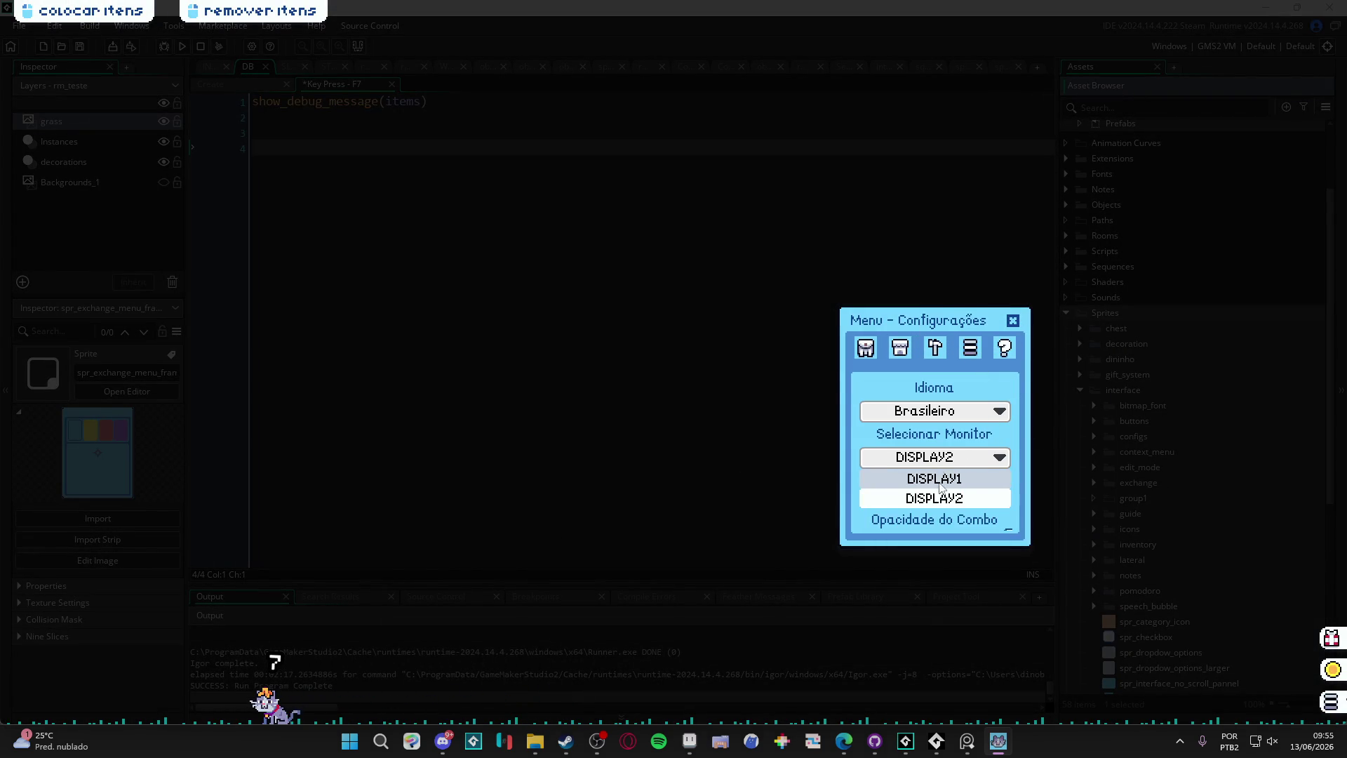
{"action": "scroll", "coordinate": [964, 461], "scroll_direction": "up", "scroll_amount": 1}
{"action": "left_click", "coordinate": [944, 462]}
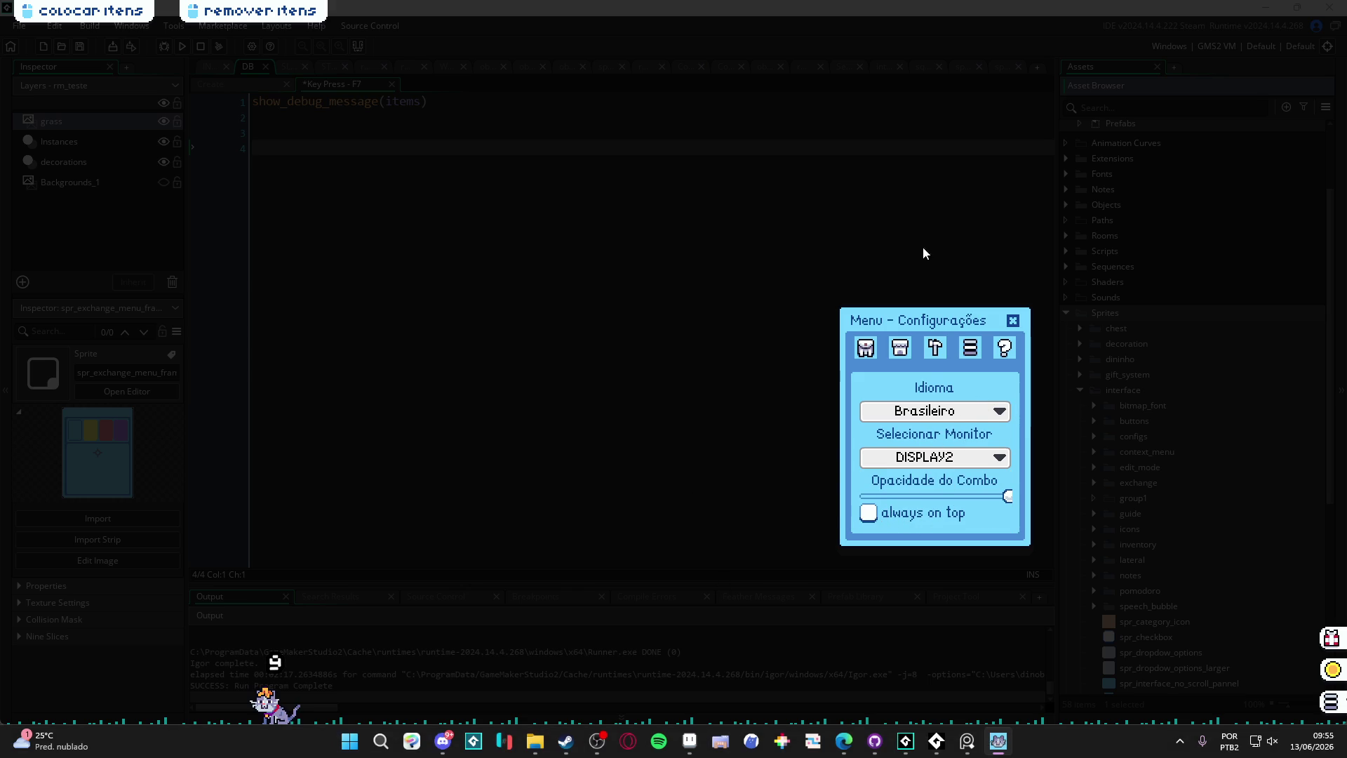
{"action": "left_click", "coordinate": [1013, 322]}
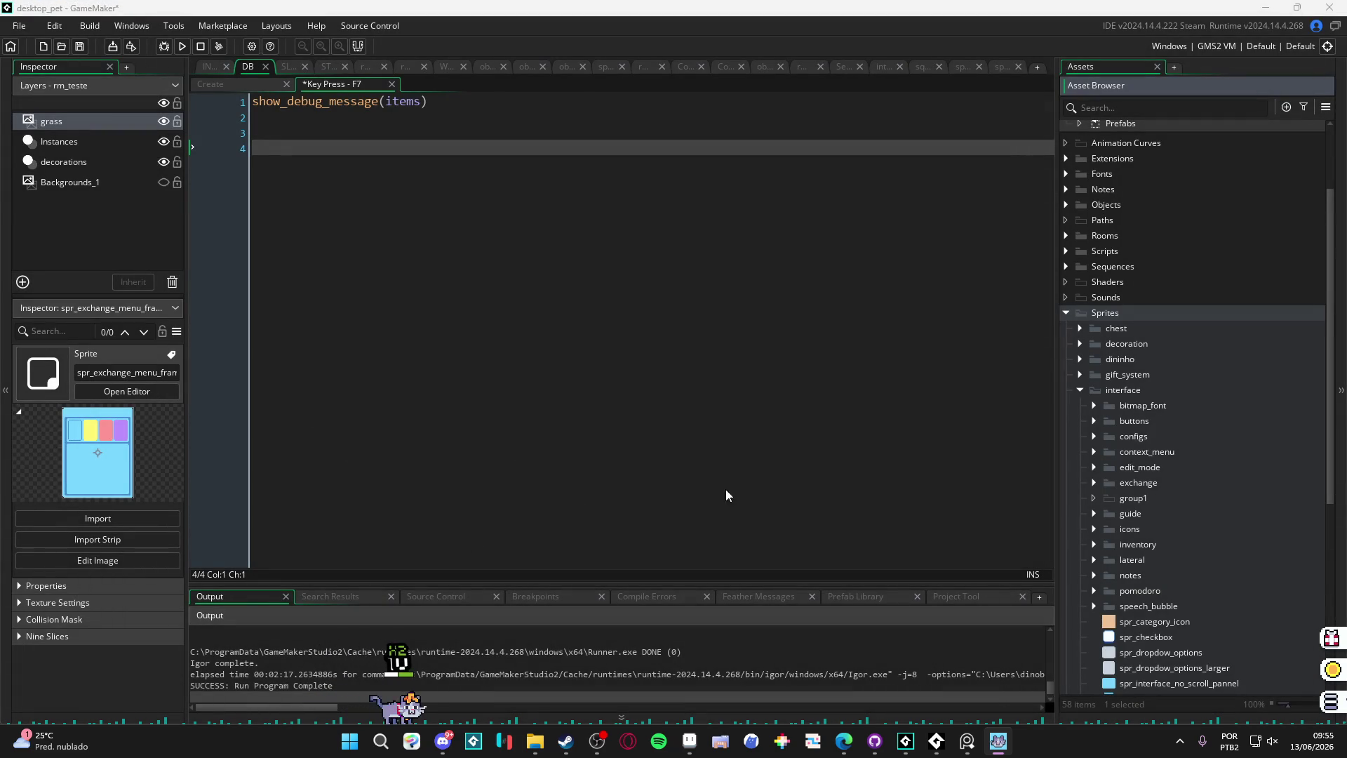
Step: Switch between GameMaker and the pet, then reopen the pet's menu over the editor
{"action": "left_click", "coordinate": [758, 243]}
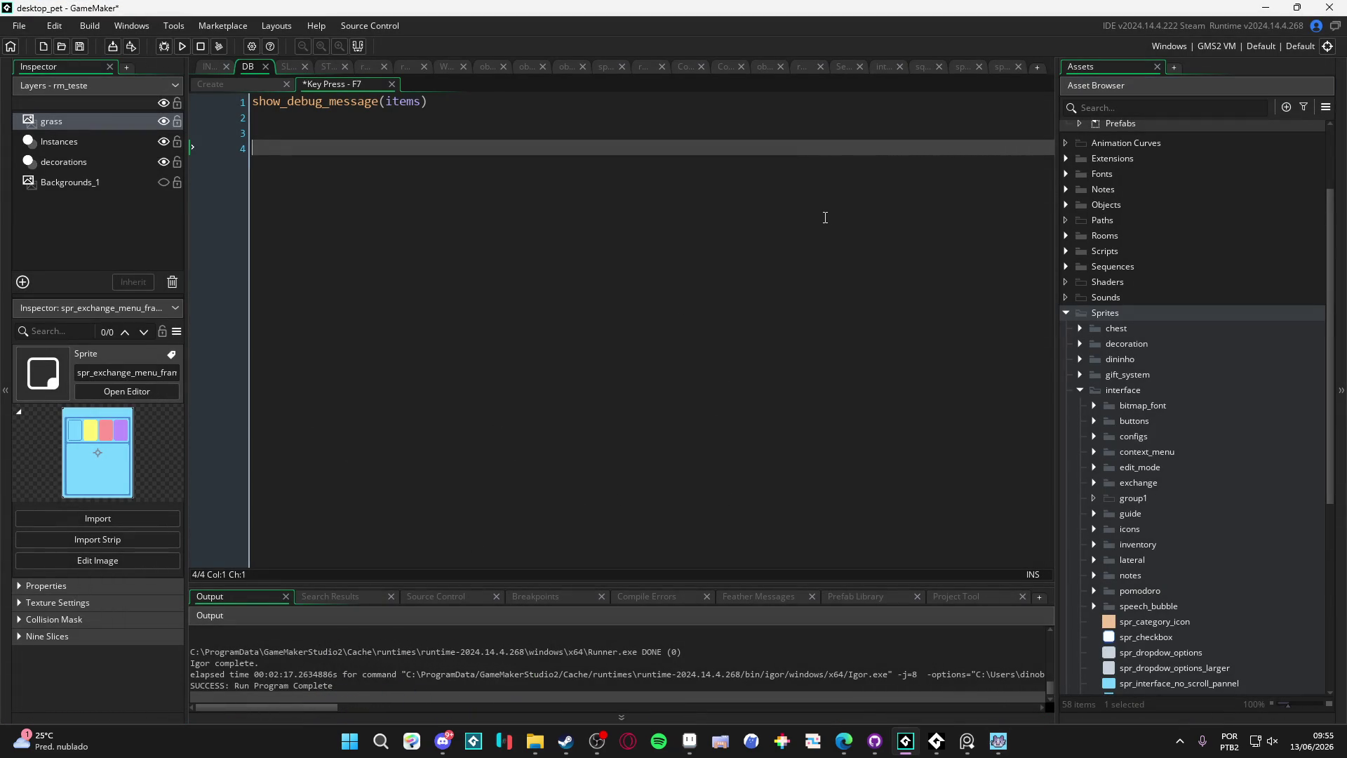
{"action": "left_click", "coordinate": [998, 741]}
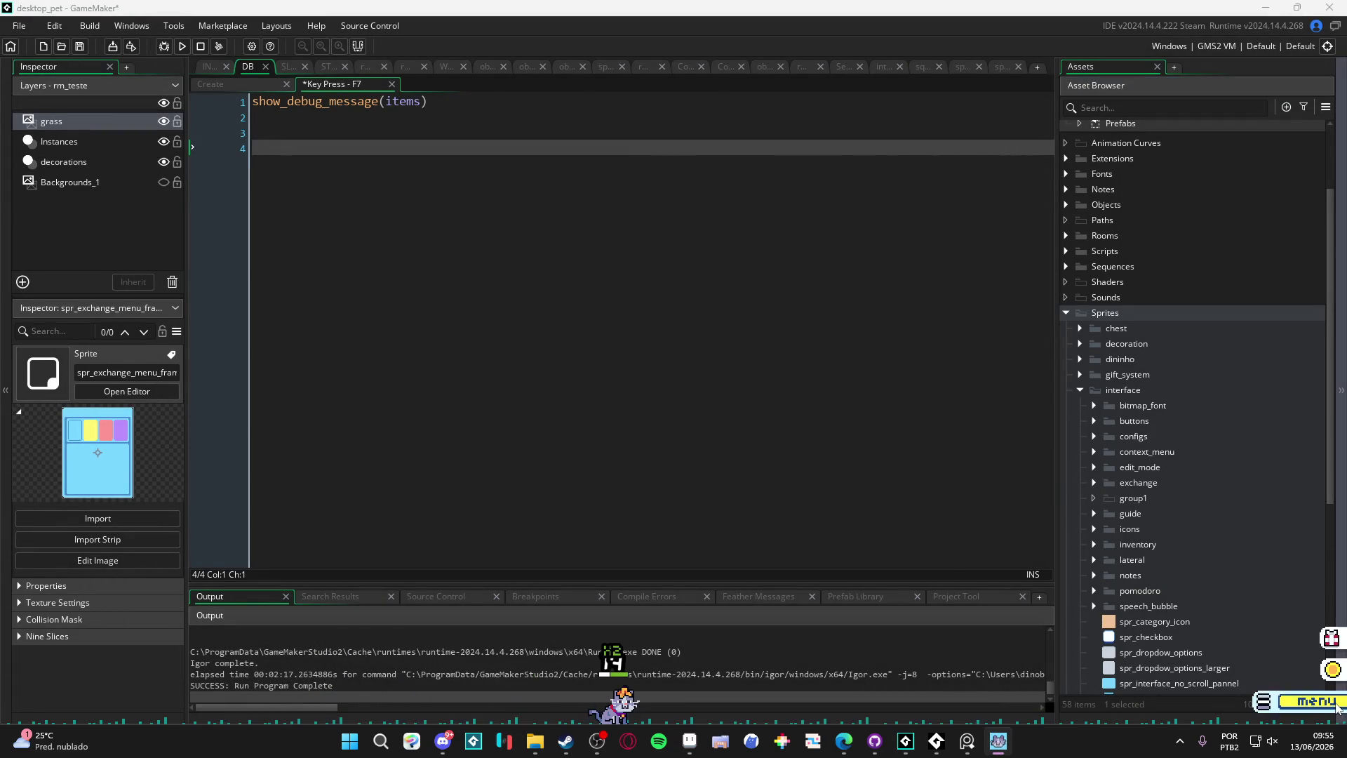
{"action": "left_click", "coordinate": [1261, 695]}
{"action": "left_click", "coordinate": [971, 348]}
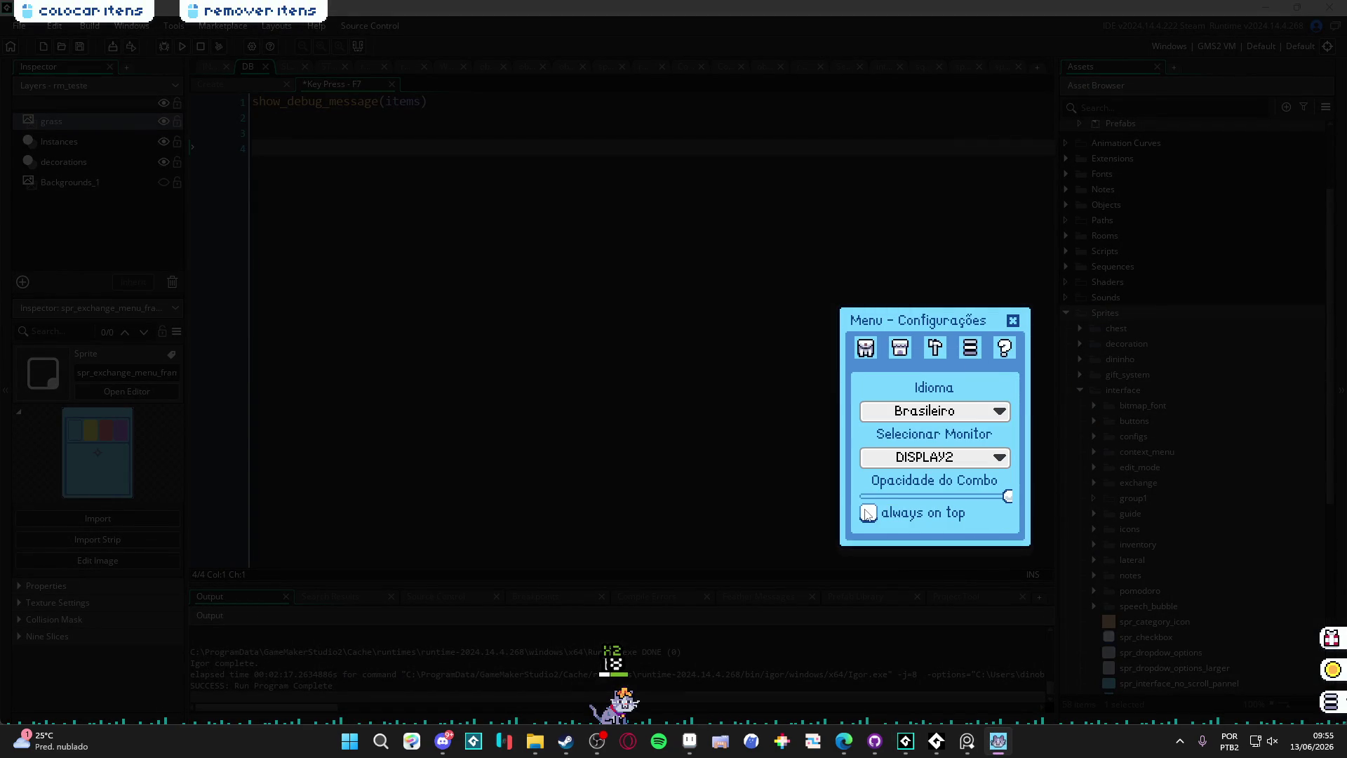
{"action": "left_click", "coordinate": [1013, 322]}
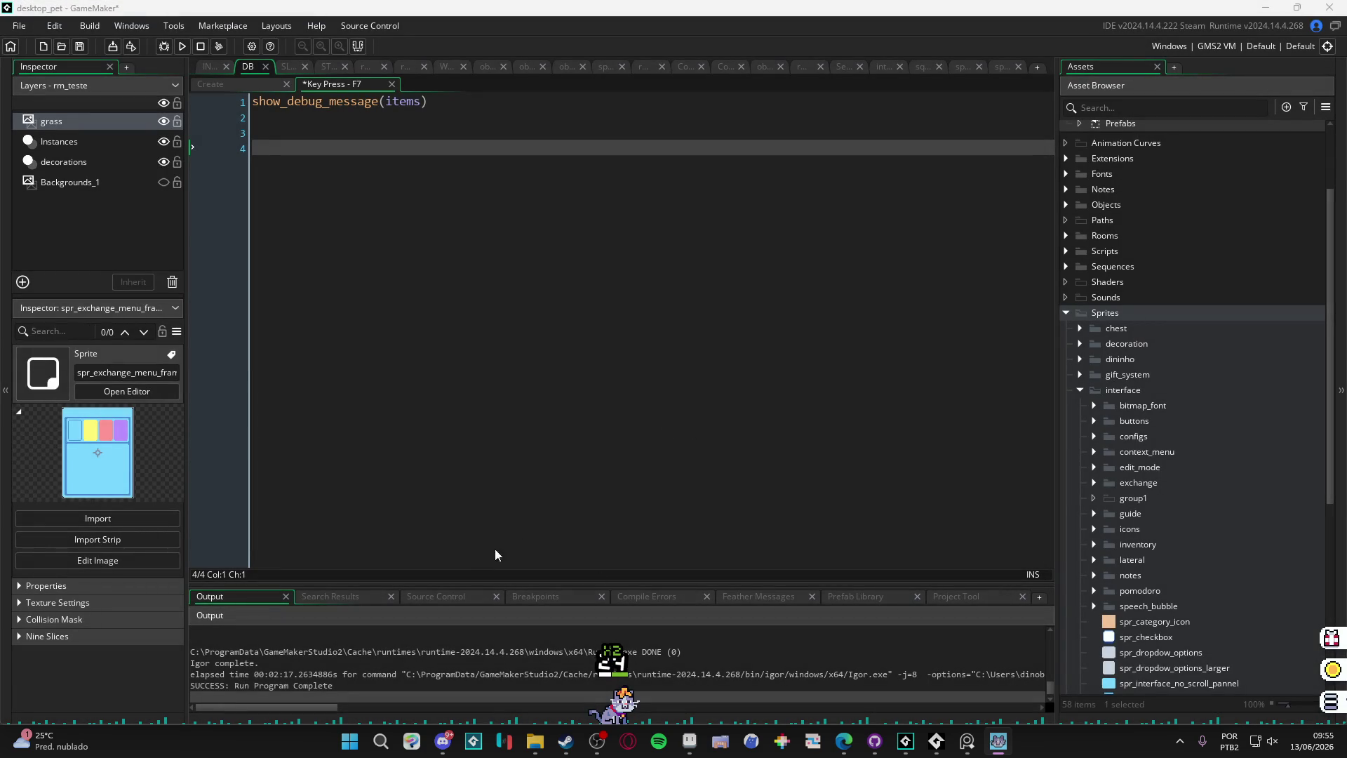
{"action": "left_click", "coordinate": [820, 294]}
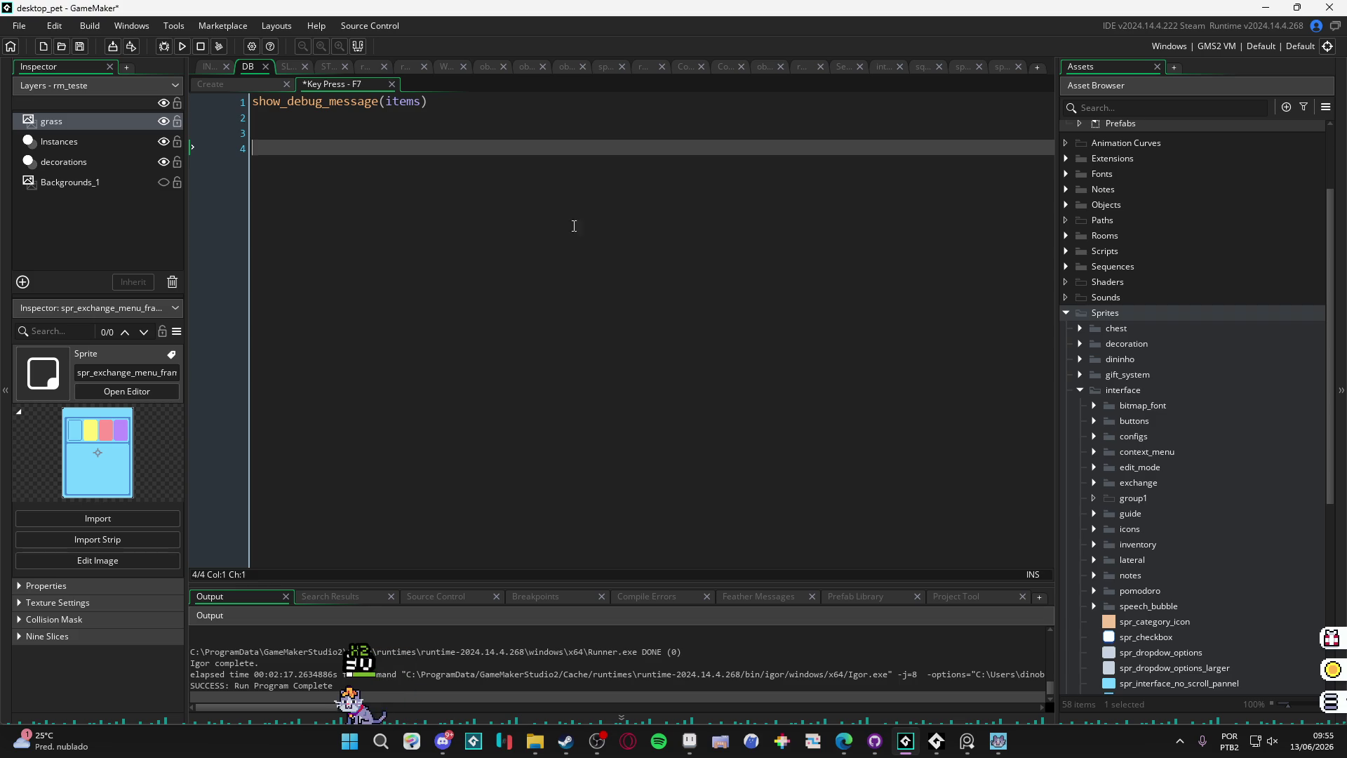
{"action": "left_click", "coordinate": [1332, 701]}
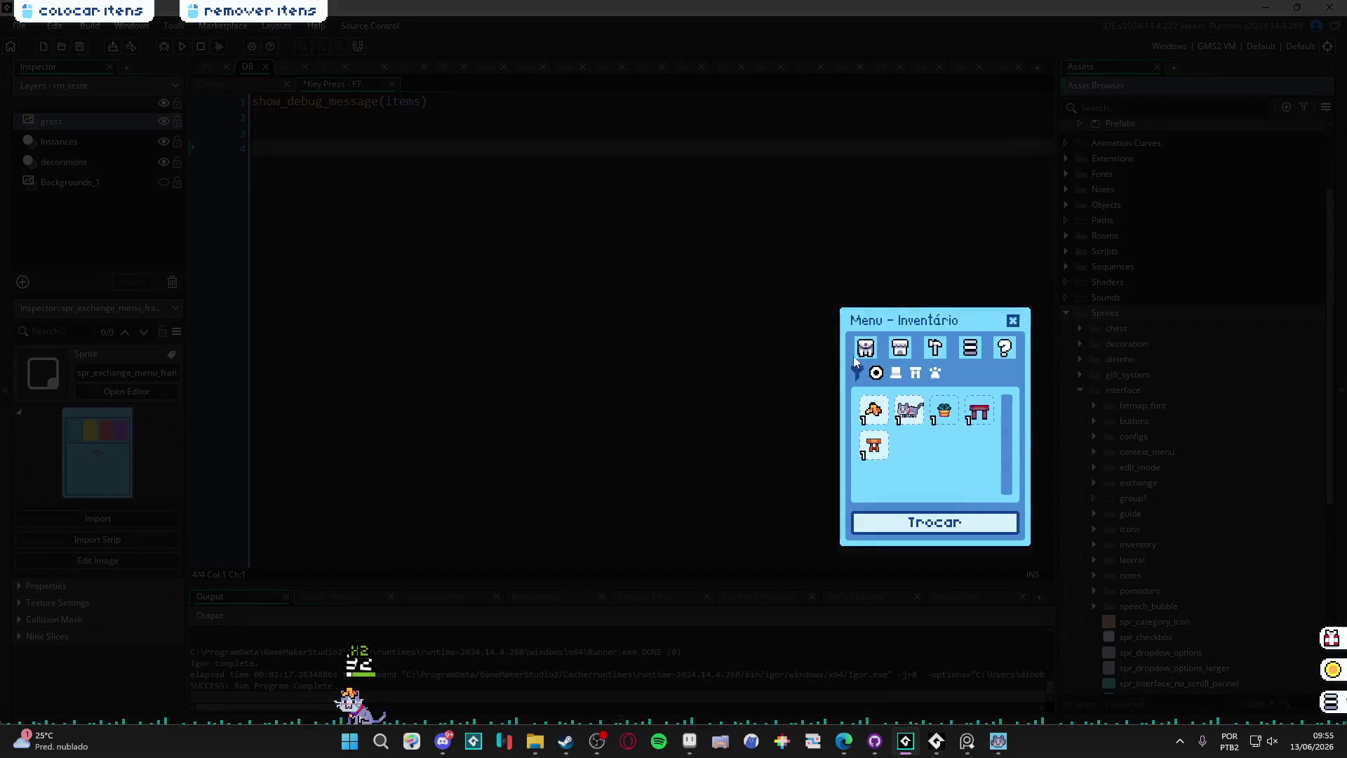
Step: Open the pomodoro timer from the pet's tools, place it beside the editor, and set 15:00
{"action": "left_click", "coordinate": [938, 360]}
{"action": "left_click", "coordinate": [925, 430]}
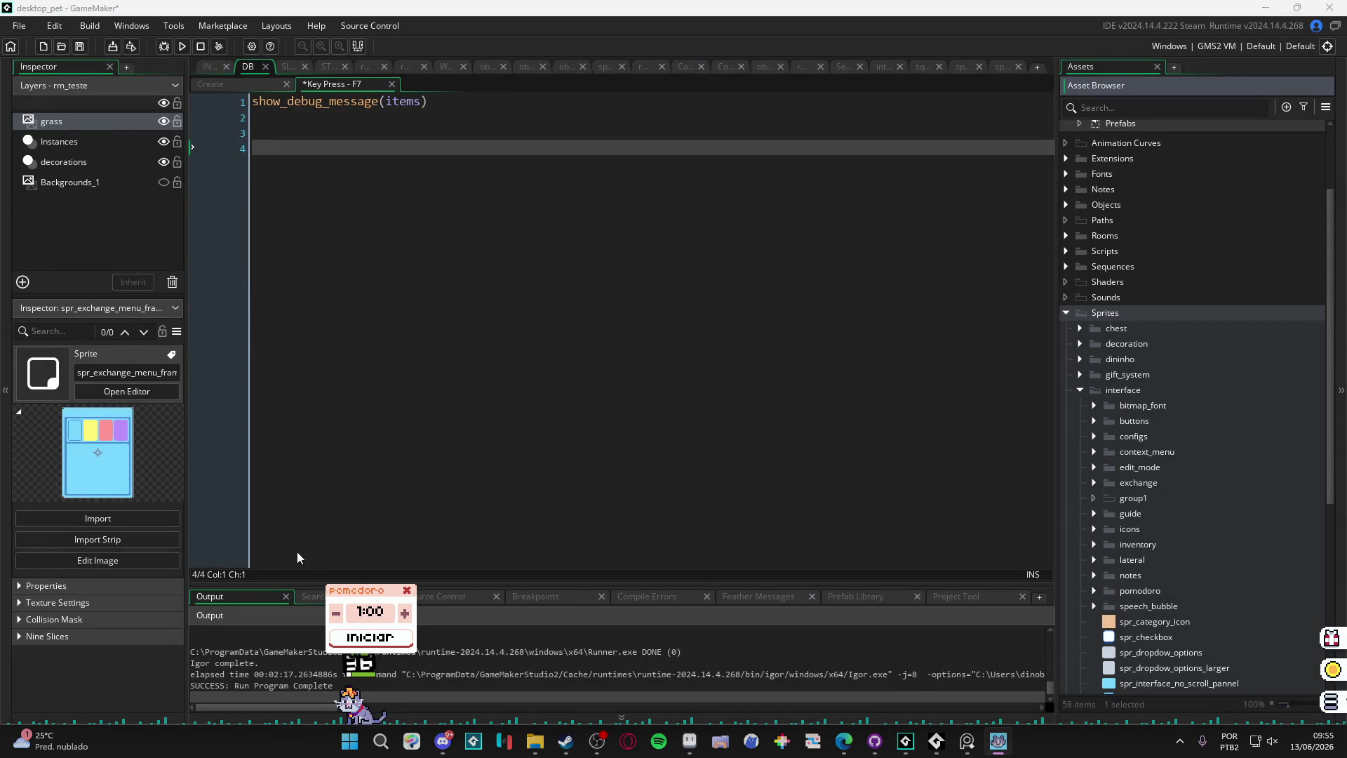
{"action": "mouse_move", "coordinate": [366, 601]}
{"action": "left_mouse_down"}
{"action": "mouse_move", "coordinate": [219, 245]}
{"action": "mouse_move", "coordinate": [215, 179]}
{"action": "left_mouse_up"}
{"action": "left_click", "coordinate": [244, 194]}
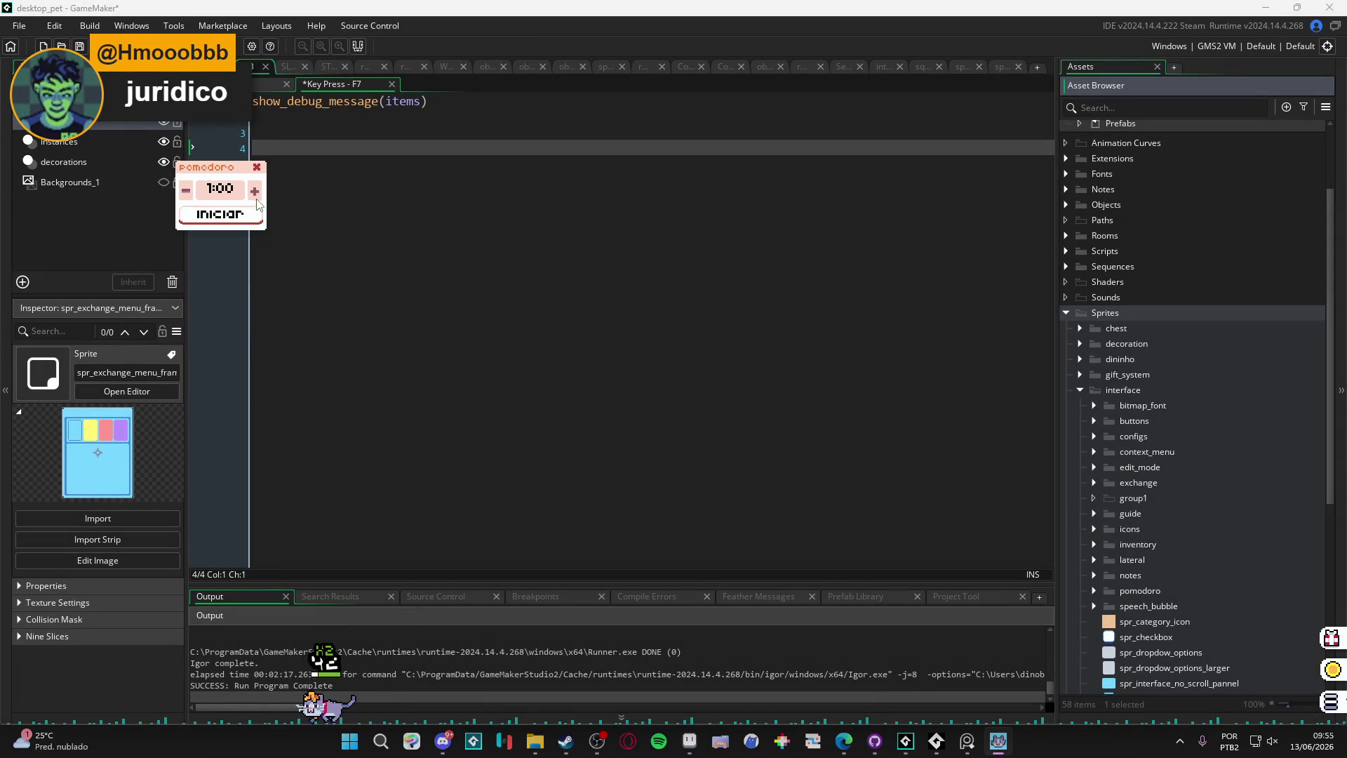
{"action": "left_click", "coordinate": [244, 194]}
{"action": "left_click", "coordinate": [245, 194]}
{"action": "left_click", "coordinate": [245, 194]}
{"action": "left_click", "coordinate": [244, 194]}
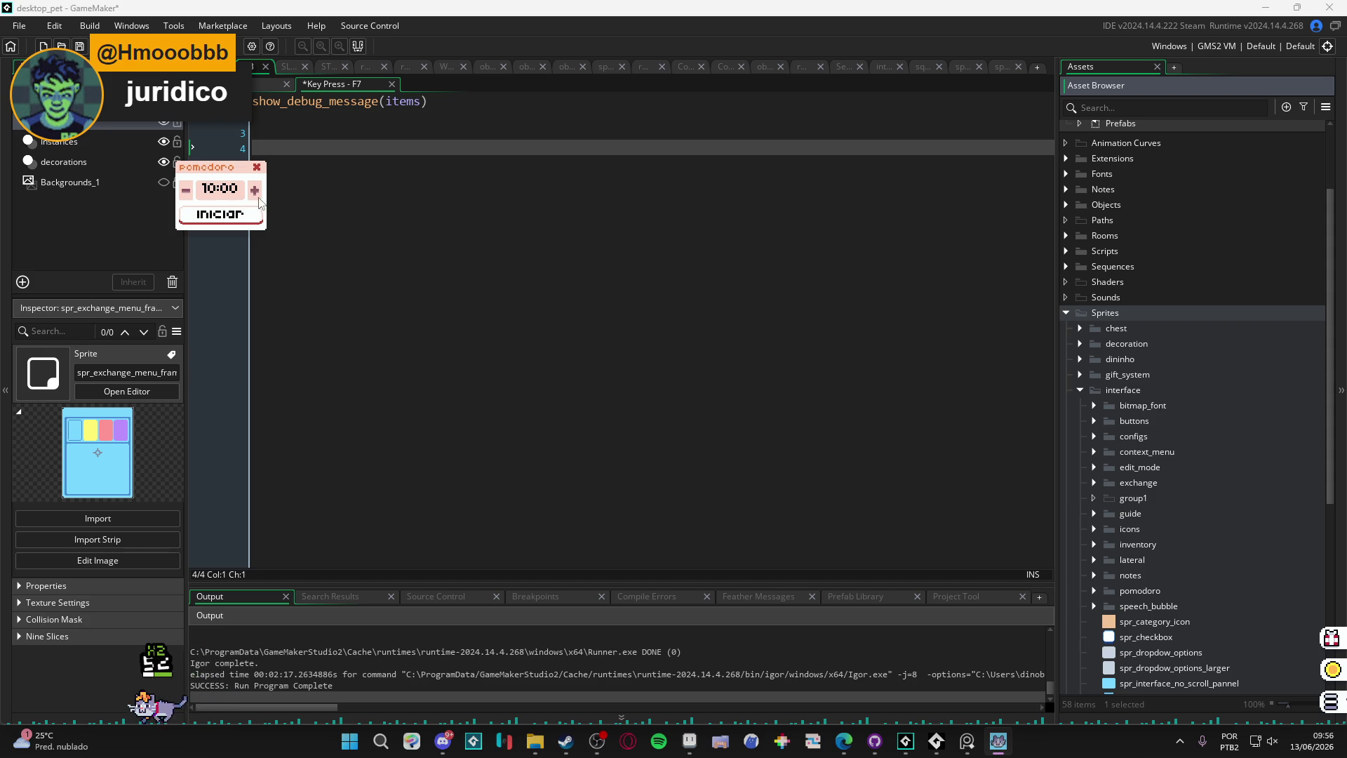
{"action": "left_click", "coordinate": [186, 190]}
{"action": "left_click", "coordinate": [255, 193]}
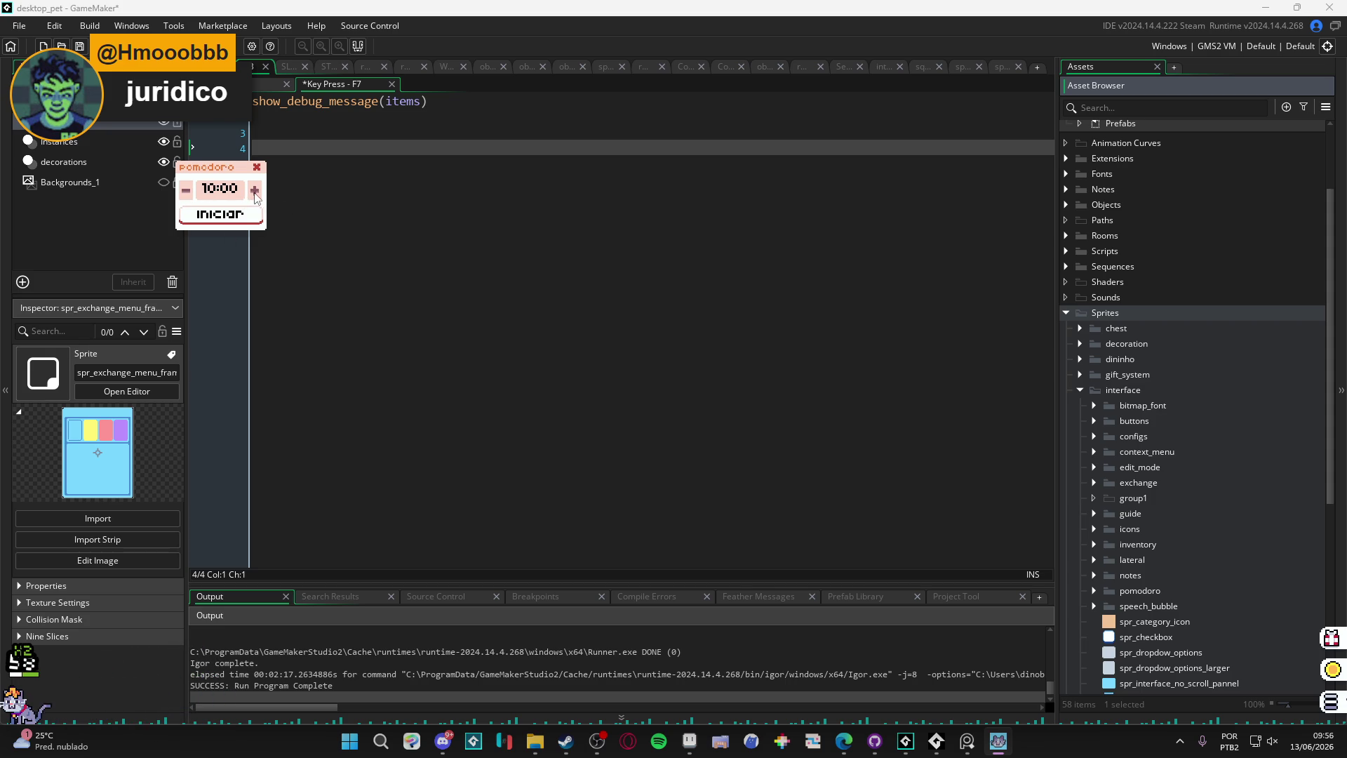
{"action": "left_click_drag", "start_coordinate": [218, 166], "coordinate": [240, 105]}
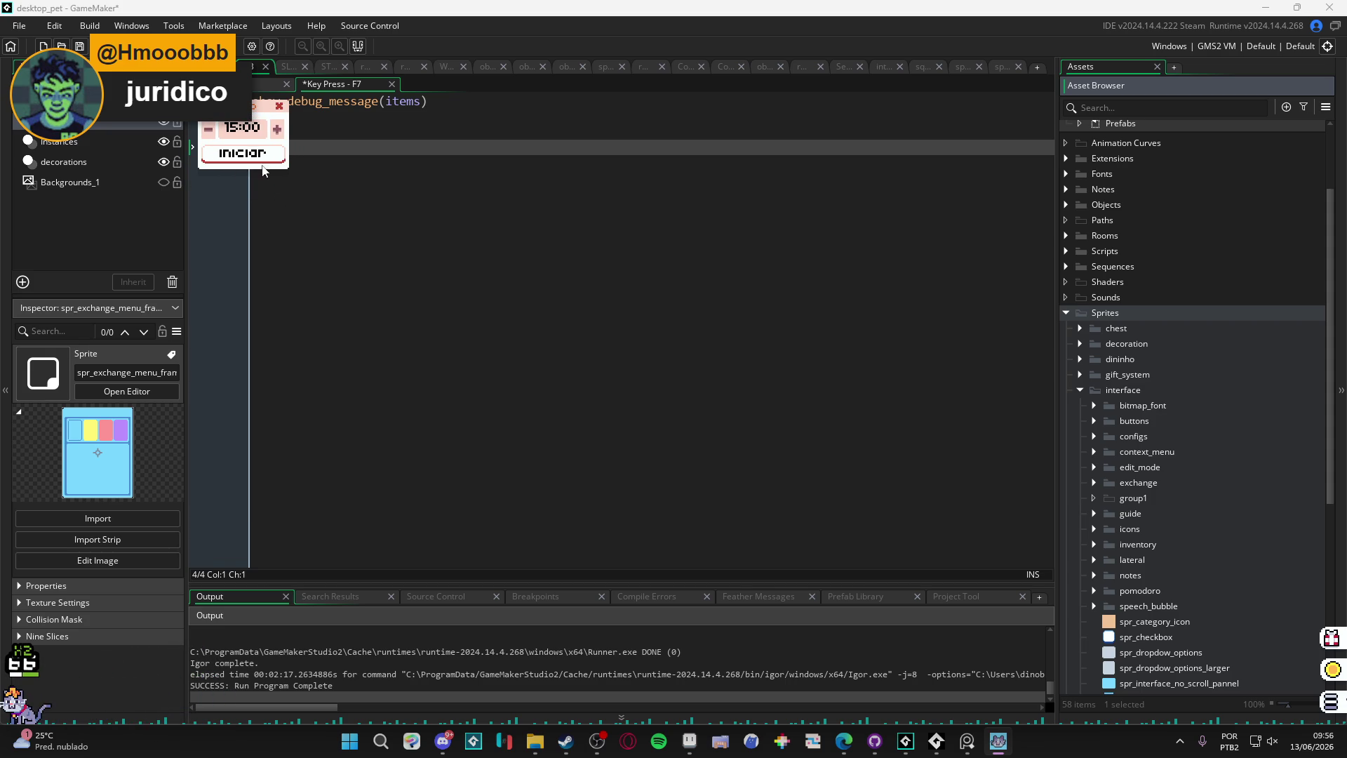
Step: Start the 15:00 countdown, try the short and long break modes, then collapse it to a corner counter
{"action": "left_click", "coordinate": [262, 160]}
{"action": "left_click_drag", "start_coordinate": [256, 117], "coordinate": [155, 193]}
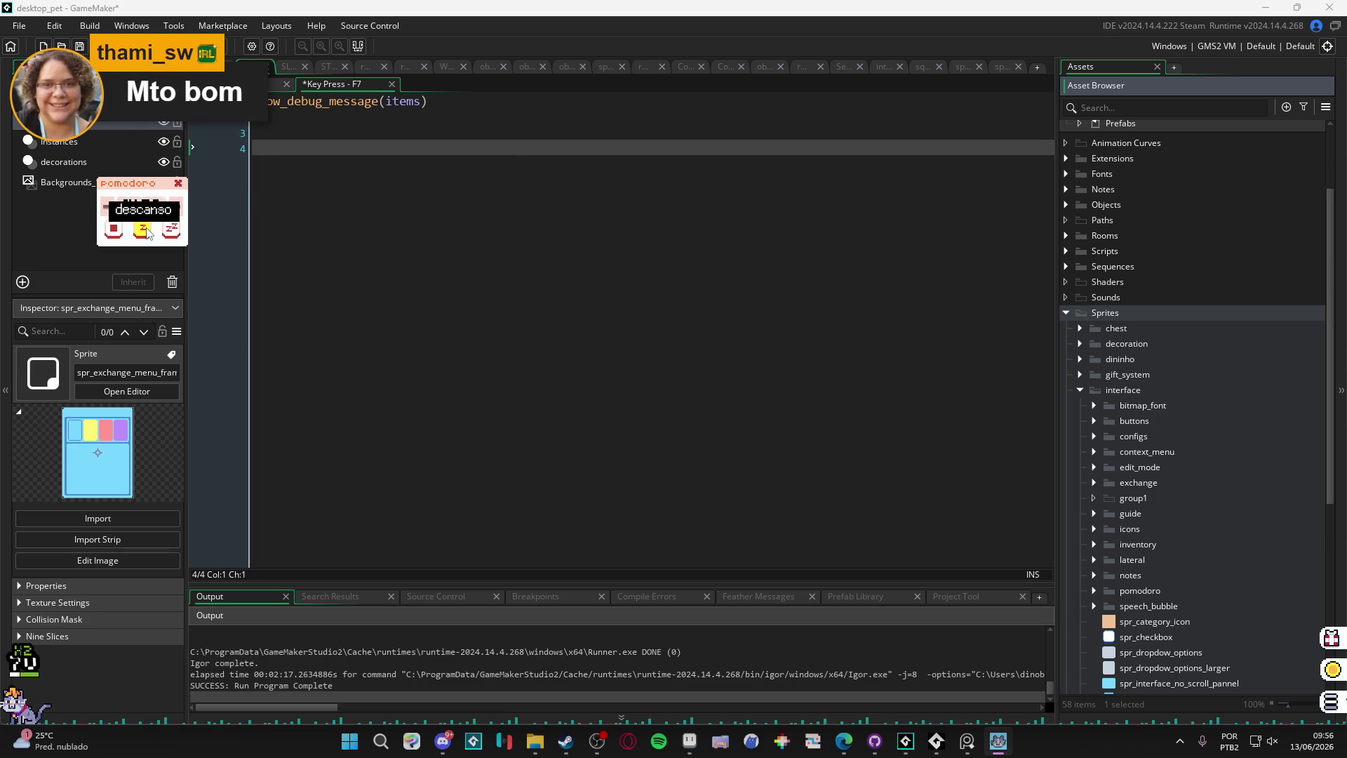
{"action": "left_click", "coordinate": [143, 228]}
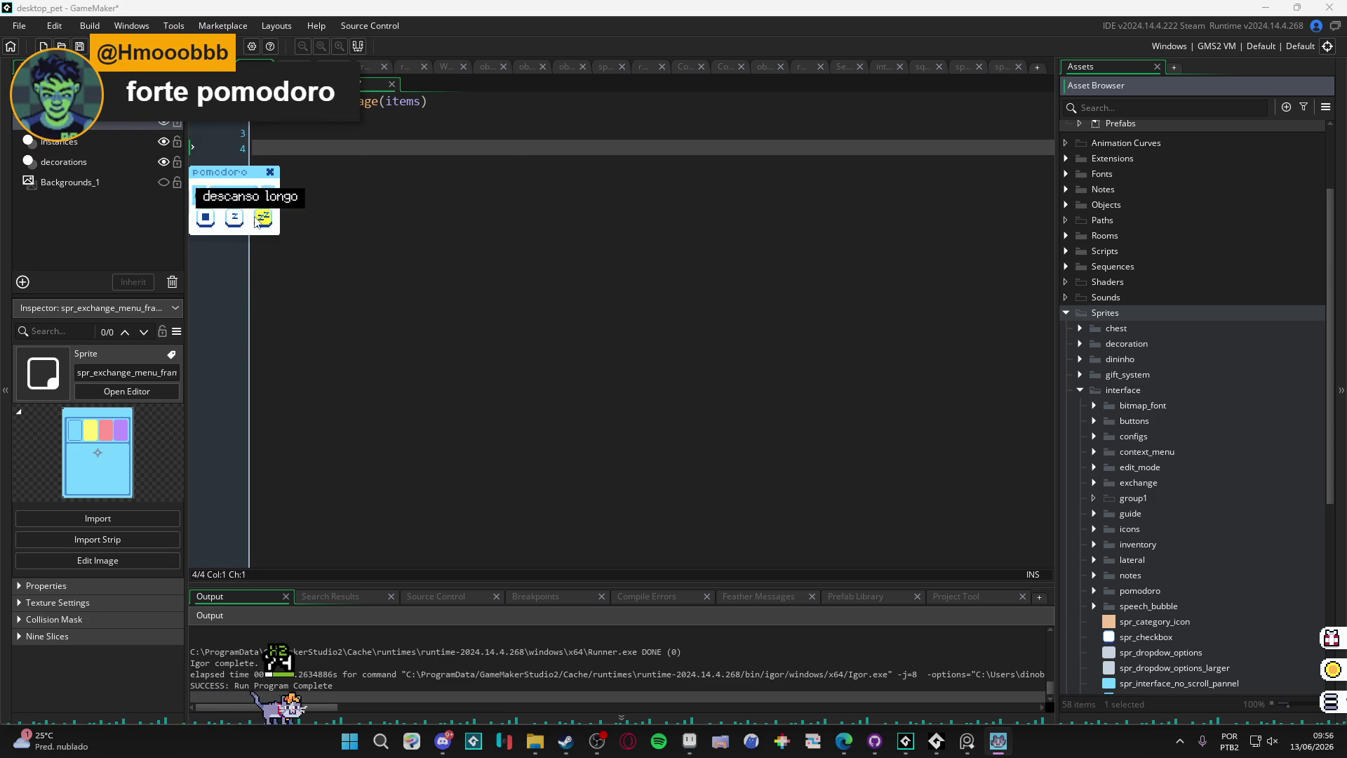
{"action": "left_click", "coordinate": [263, 218]}
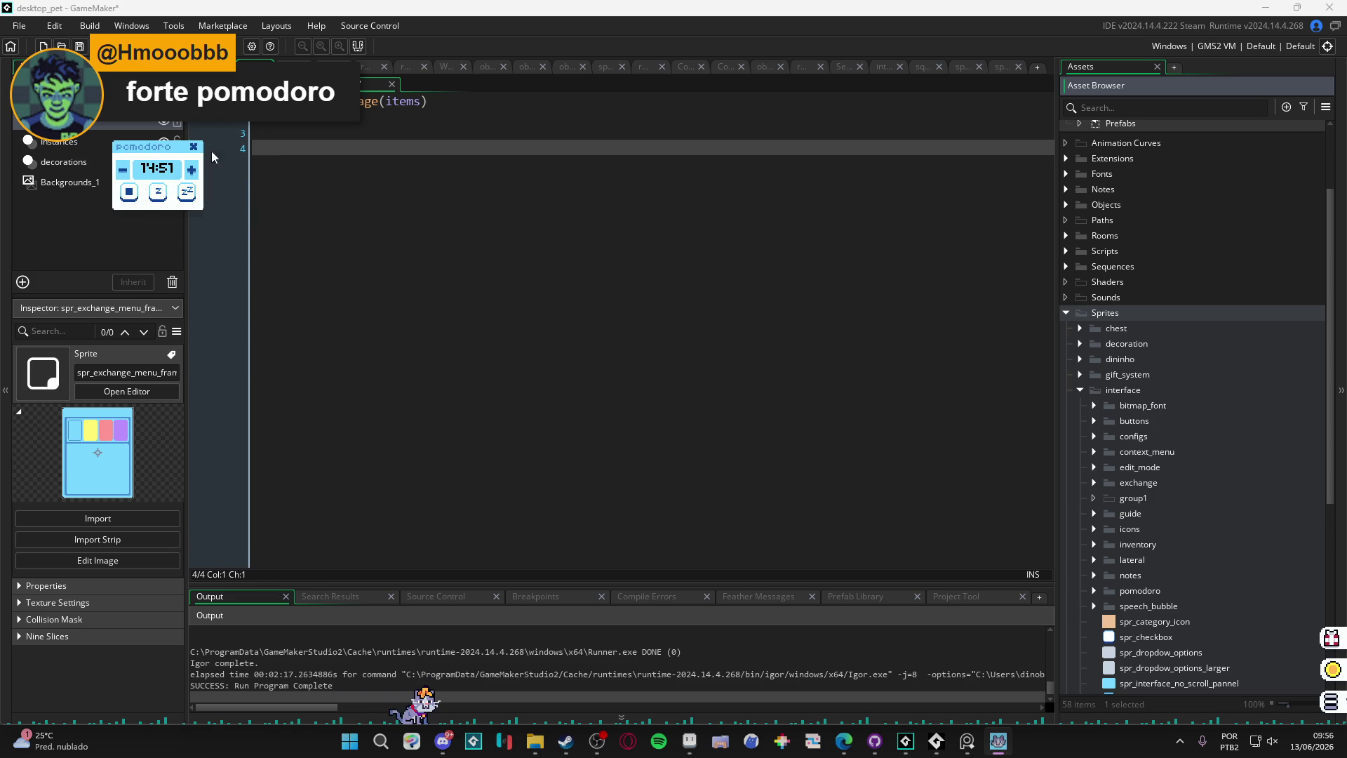
{"action": "left_click", "coordinate": [158, 192]}
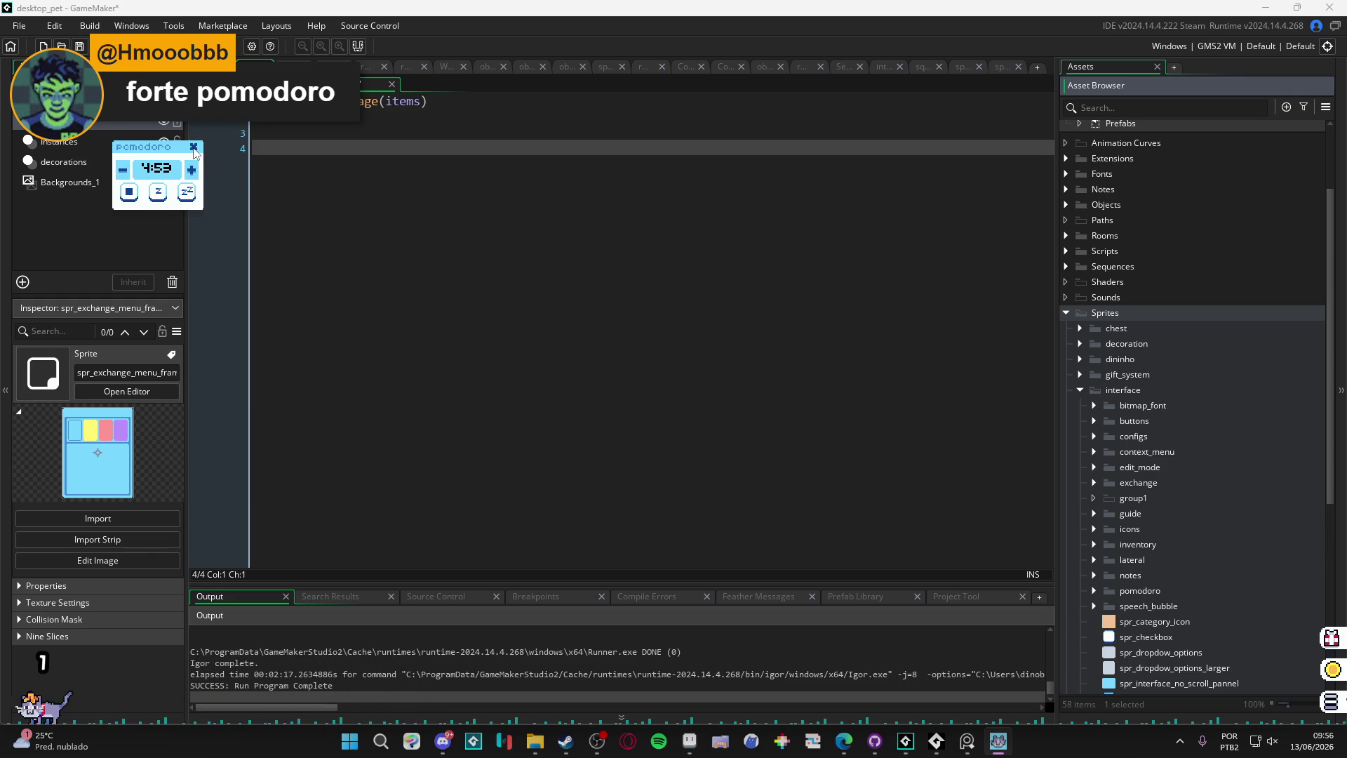
{"action": "mouse_move", "coordinate": [168, 158]}
{"action": "left_mouse_down"}
{"action": "mouse_move", "coordinate": [247, 184]}
{"action": "mouse_move", "coordinate": [254, 123]}
{"action": "left_mouse_up"}
{"action": "left_click", "coordinate": [281, 122]}
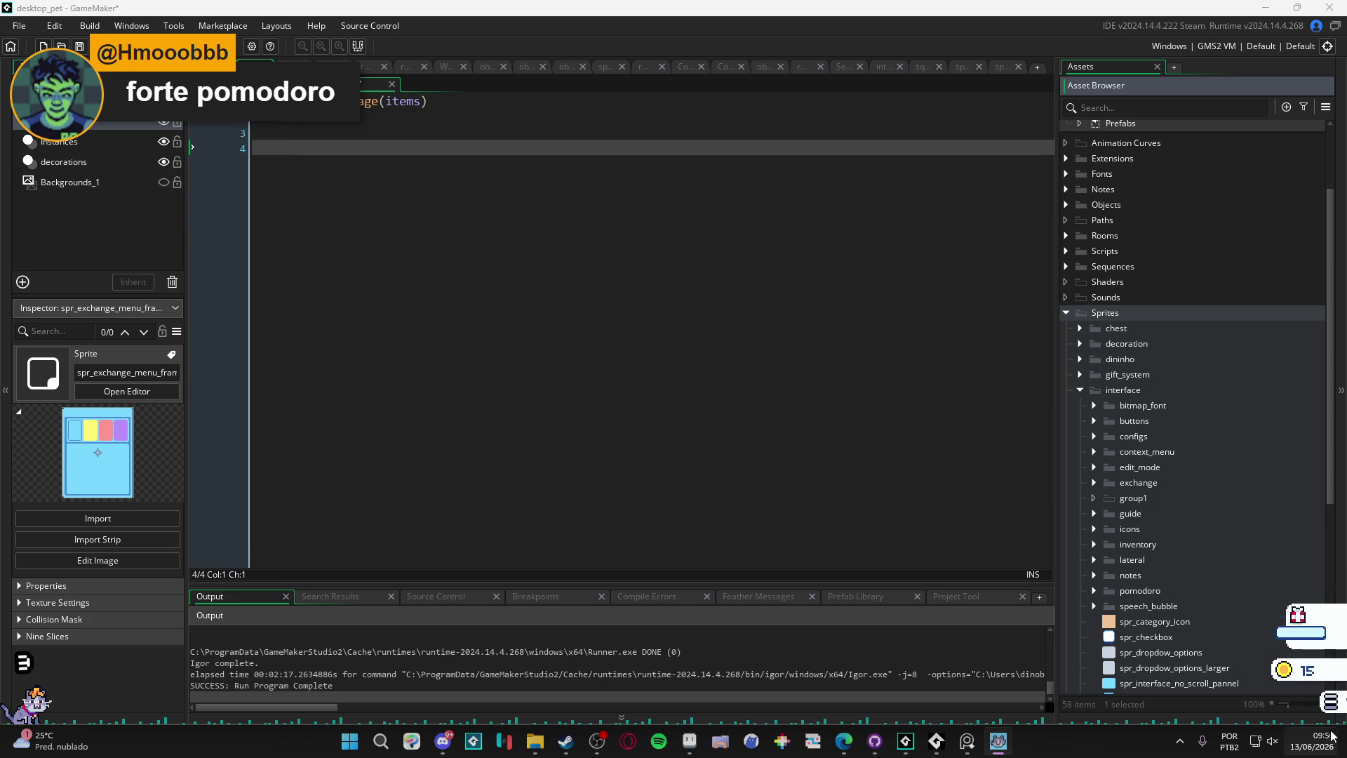
Step: Close the pet's Inventário menu, restore the Assets dock beside the code, and switch to Steam
{"action": "left_click", "coordinate": [1332, 701]}
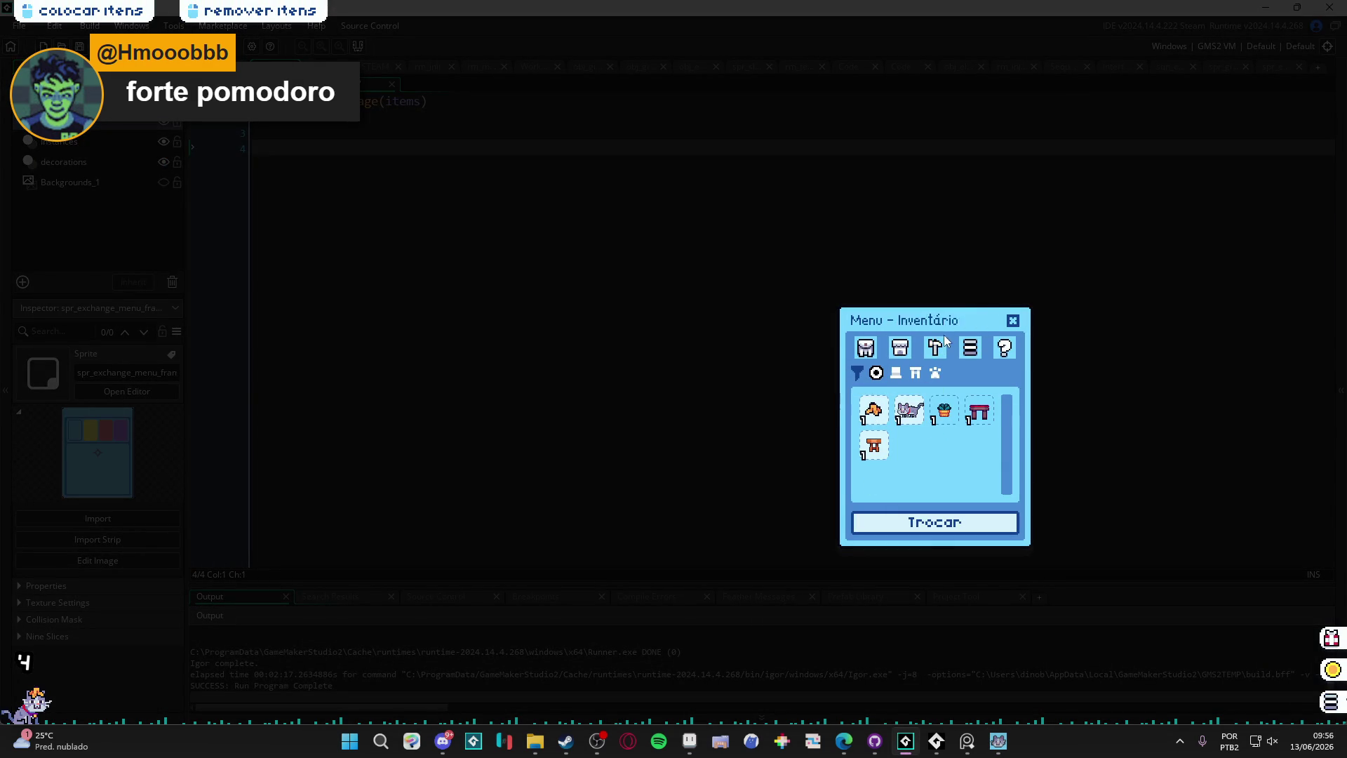
{"action": "left_click", "coordinate": [1012, 322]}
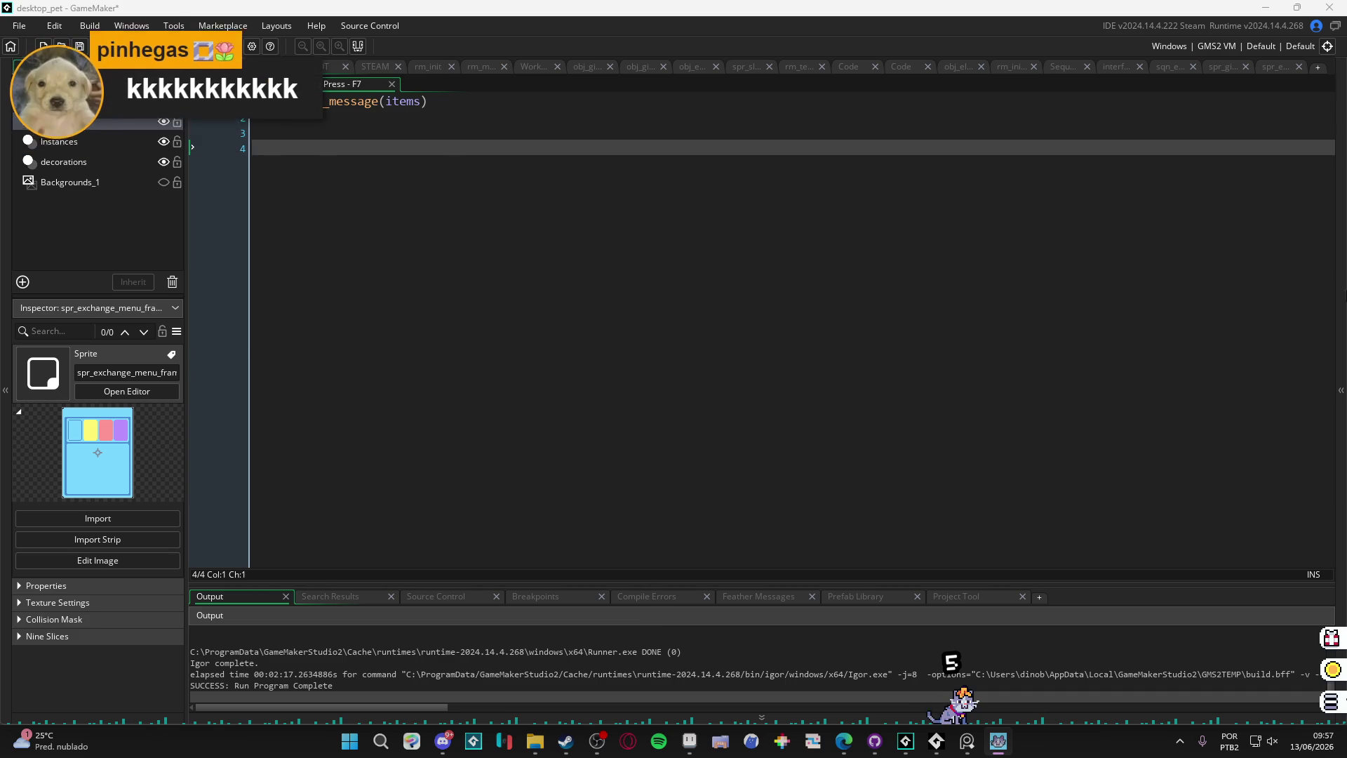
{"action": "left_click", "coordinate": [1341, 308]}
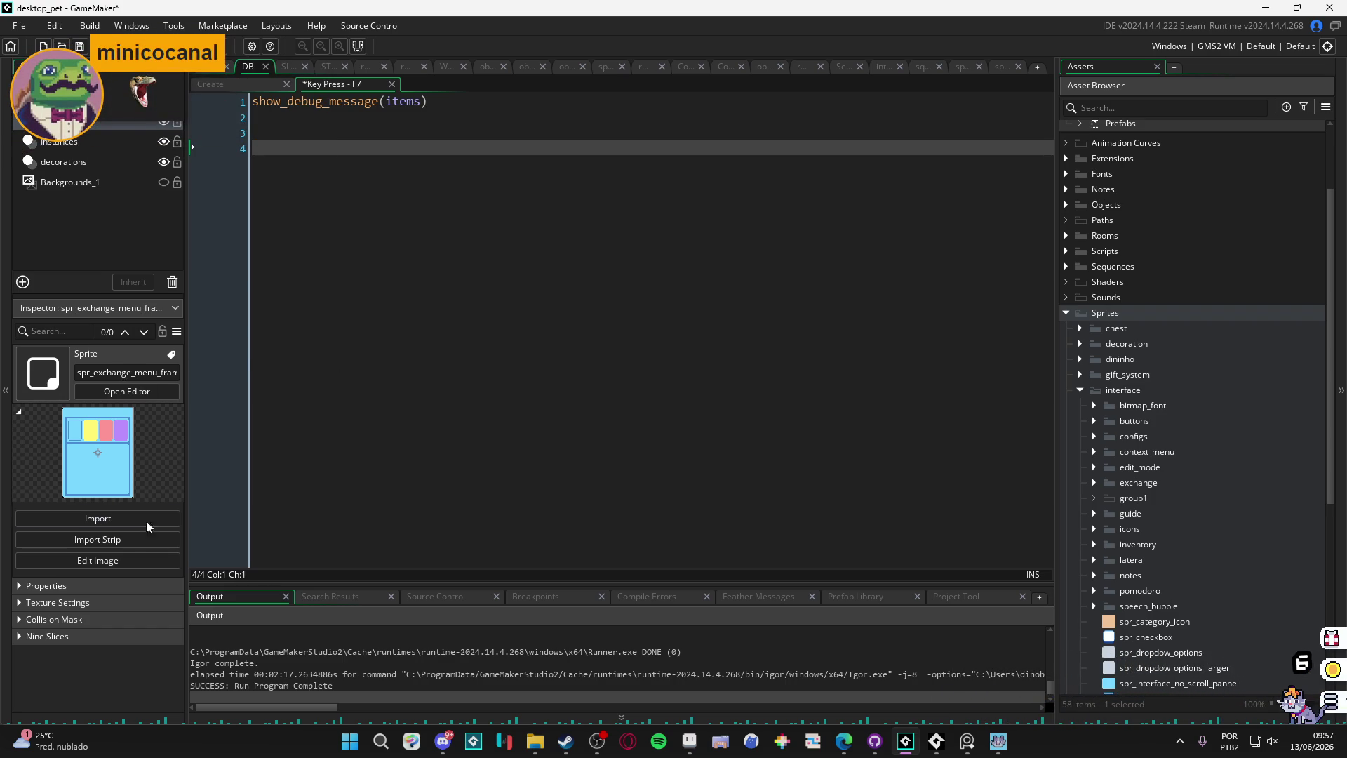
{"action": "left_click", "coordinate": [567, 739]}
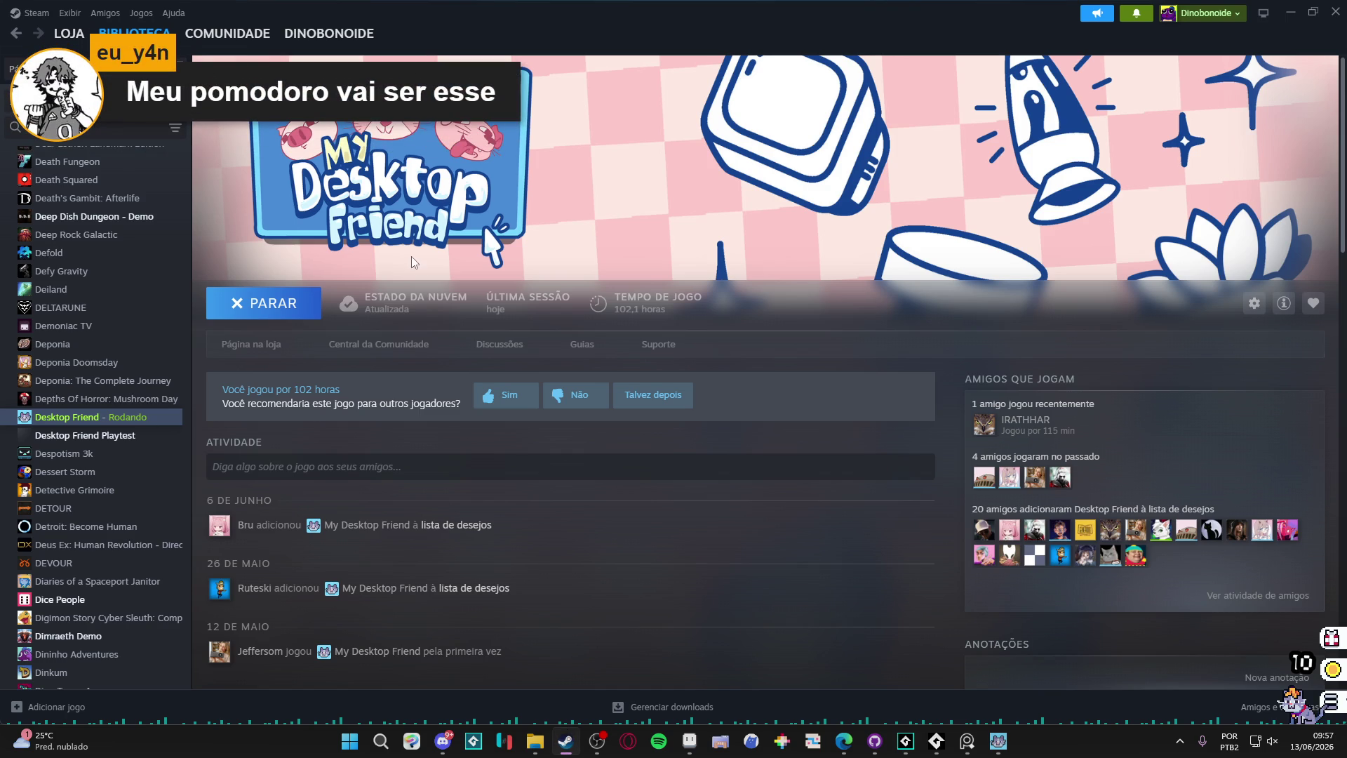
Step: Open the My Desktop Friend store page and copy its page address
{"action": "left_click", "coordinate": [79, 33]}
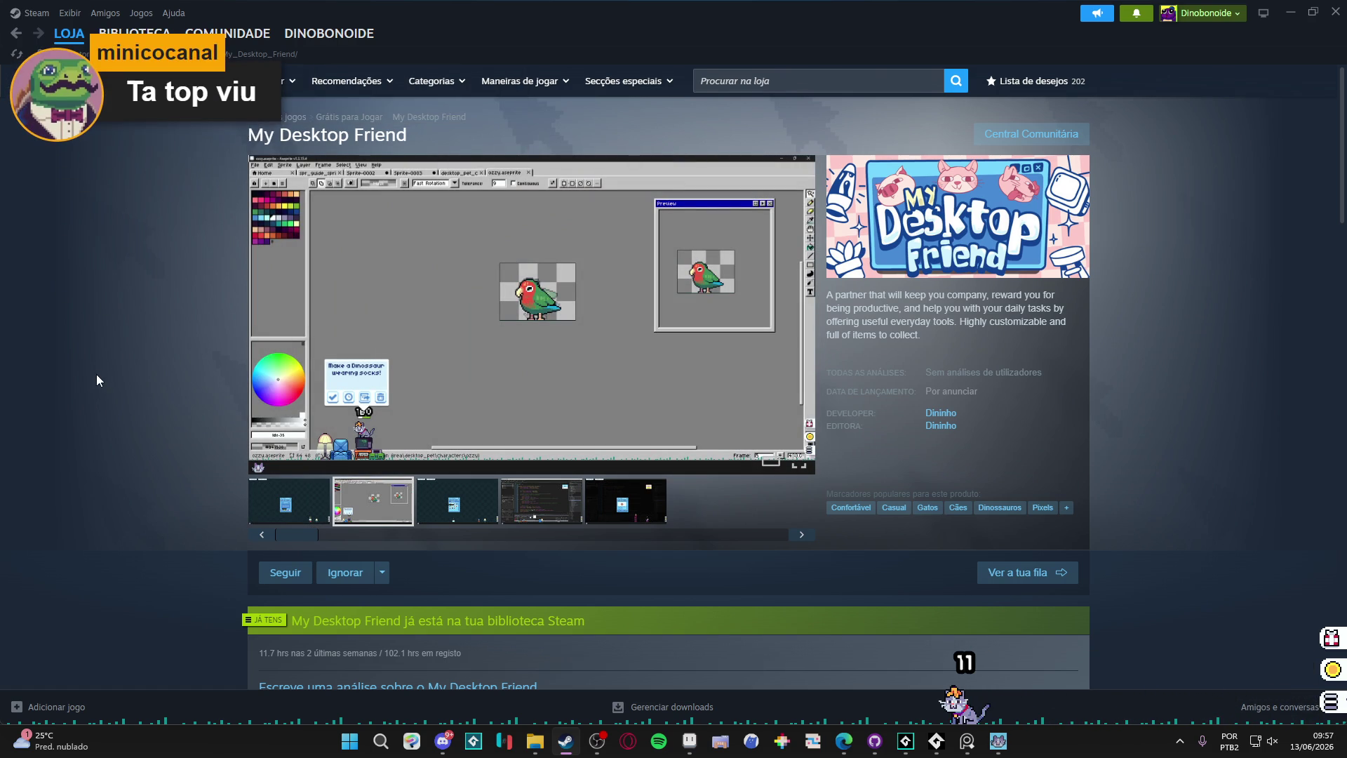
{"action": "right_click", "coordinate": [164, 528]}
{"action": "left_click", "coordinate": [233, 609]}
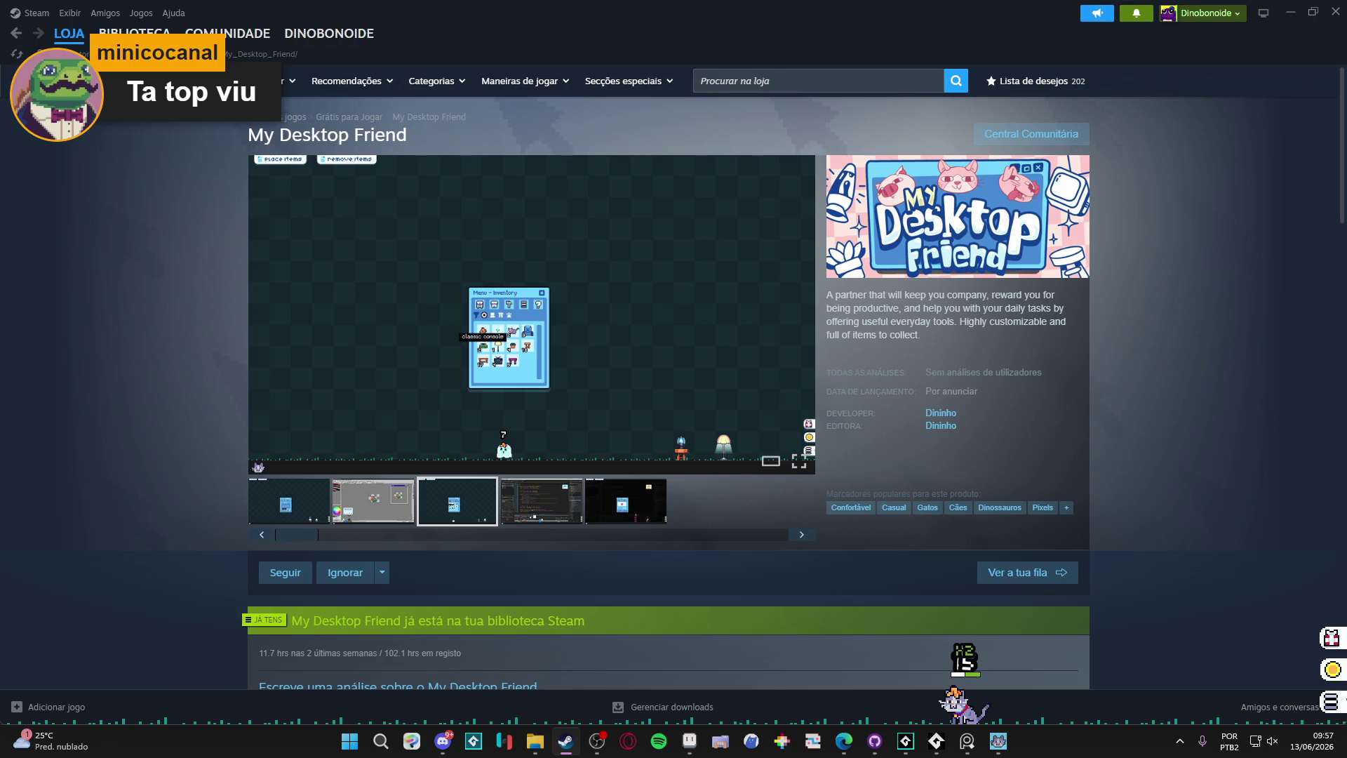
{"action": "key", "text": "alt+Tab"}
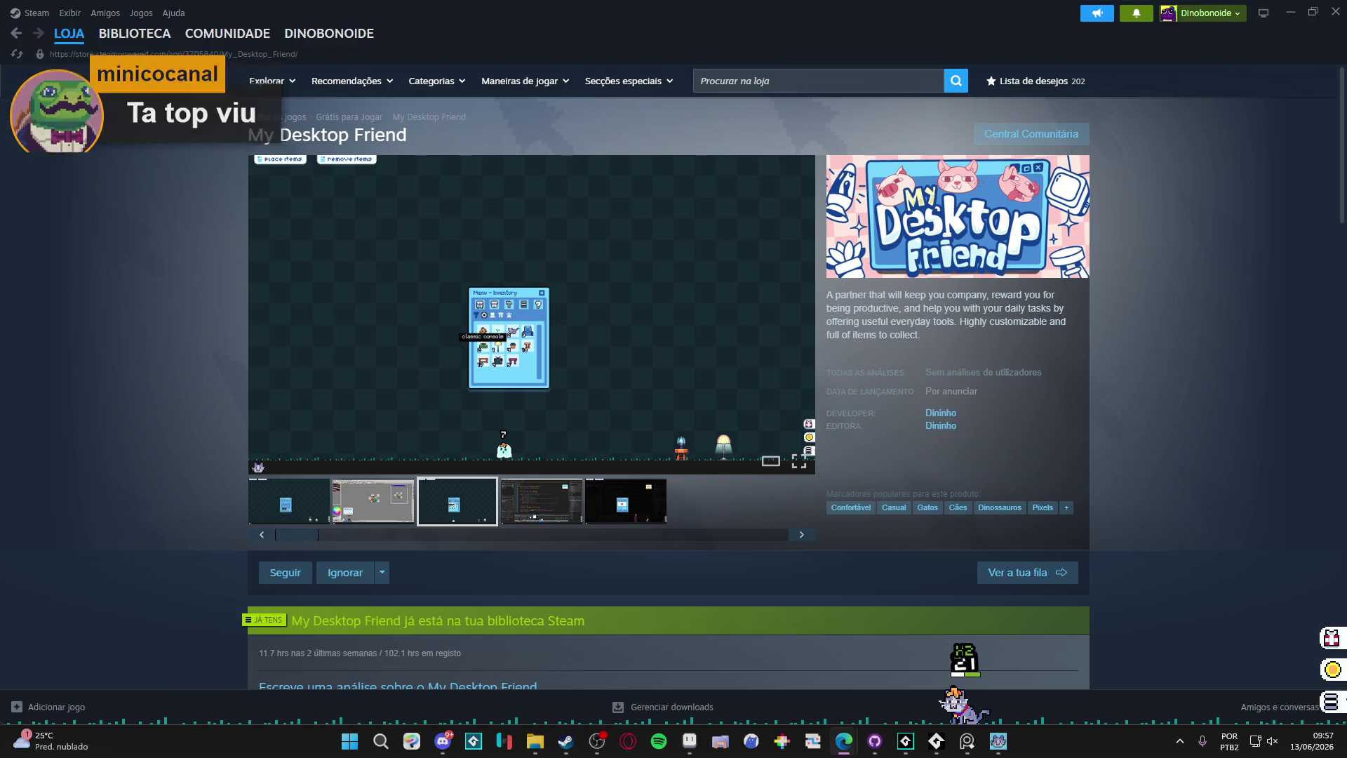
Step: Page through the store screenshots to the fifth one, then minimize Steam
{"action": "left_click", "coordinate": [391, 512]}
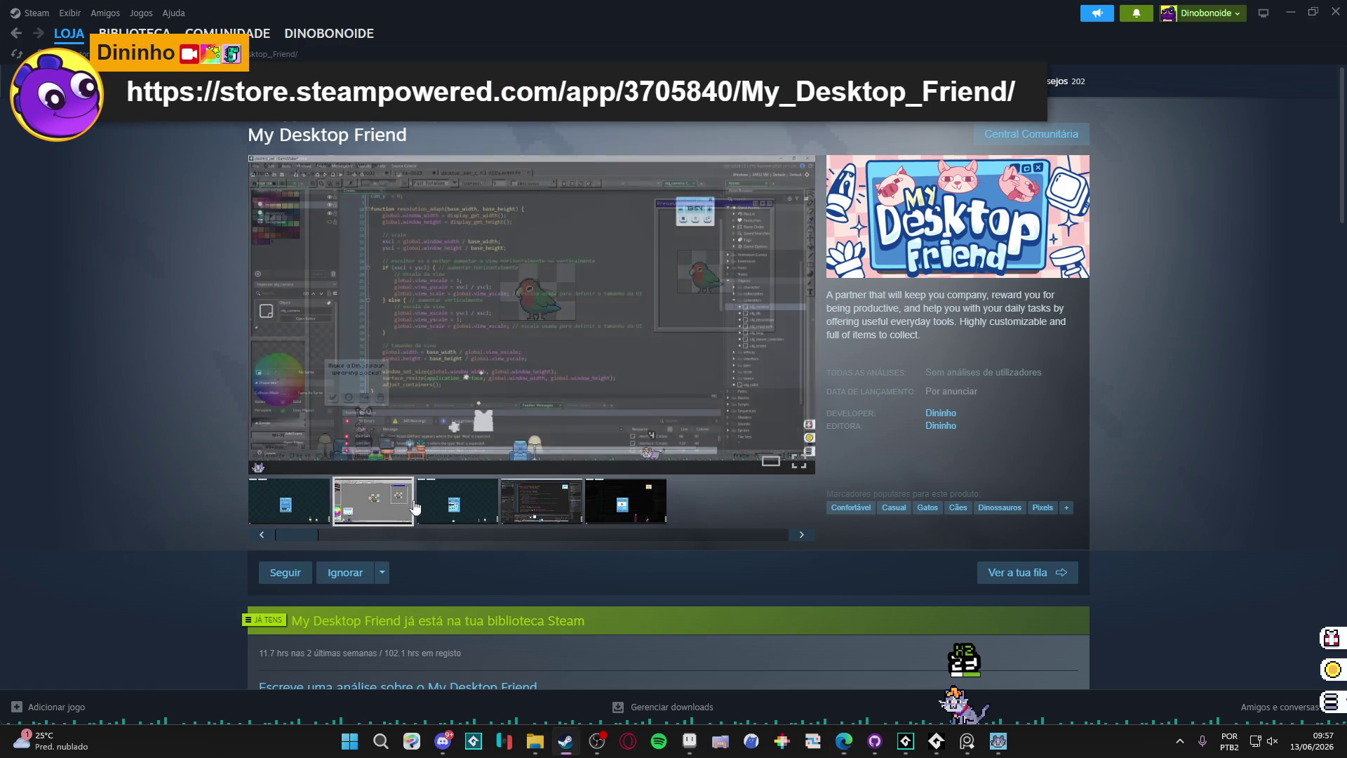
{"action": "left_click", "coordinate": [351, 512]}
{"action": "left_click", "coordinate": [459, 516]}
{"action": "left_click", "coordinate": [541, 515]}
{"action": "left_click", "coordinate": [593, 515]}
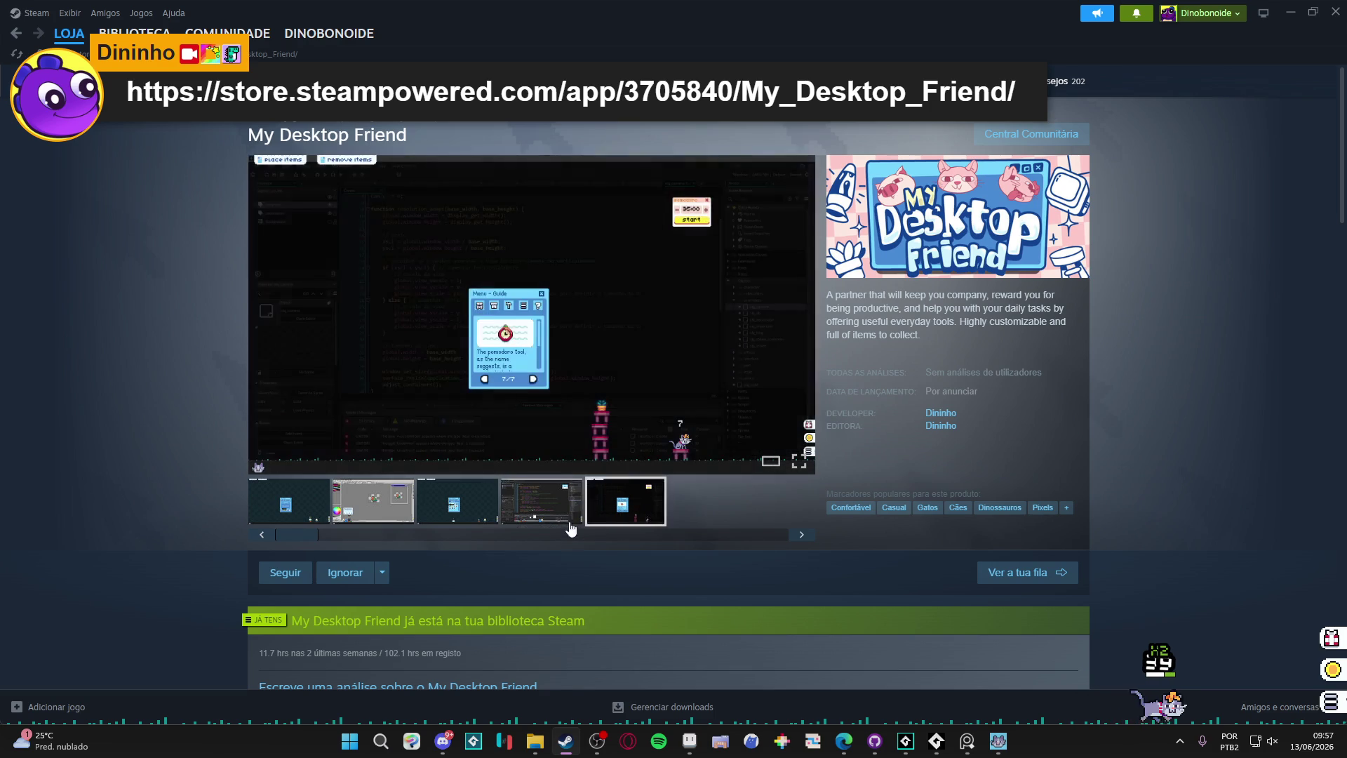
{"action": "left_click", "coordinate": [1292, 12]}
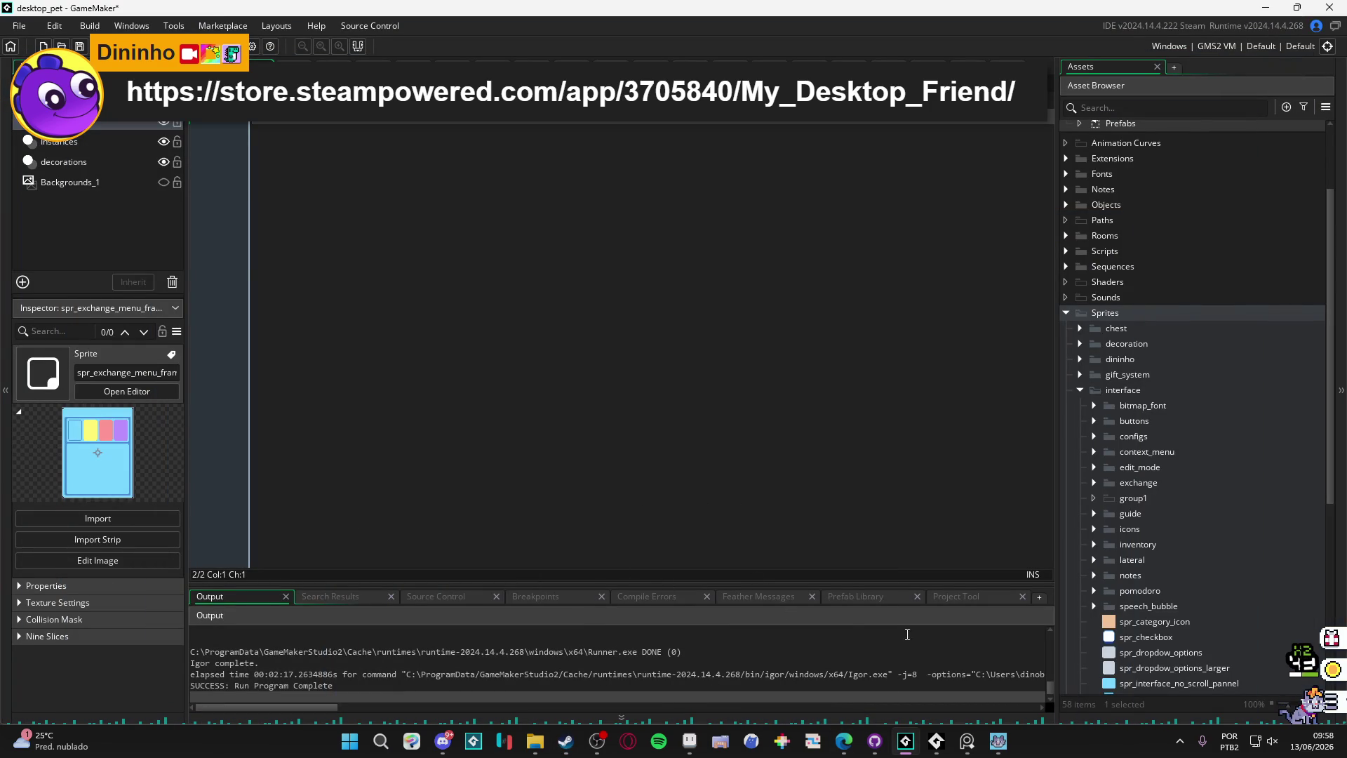
{"action": "left_click", "coordinate": [689, 741]}
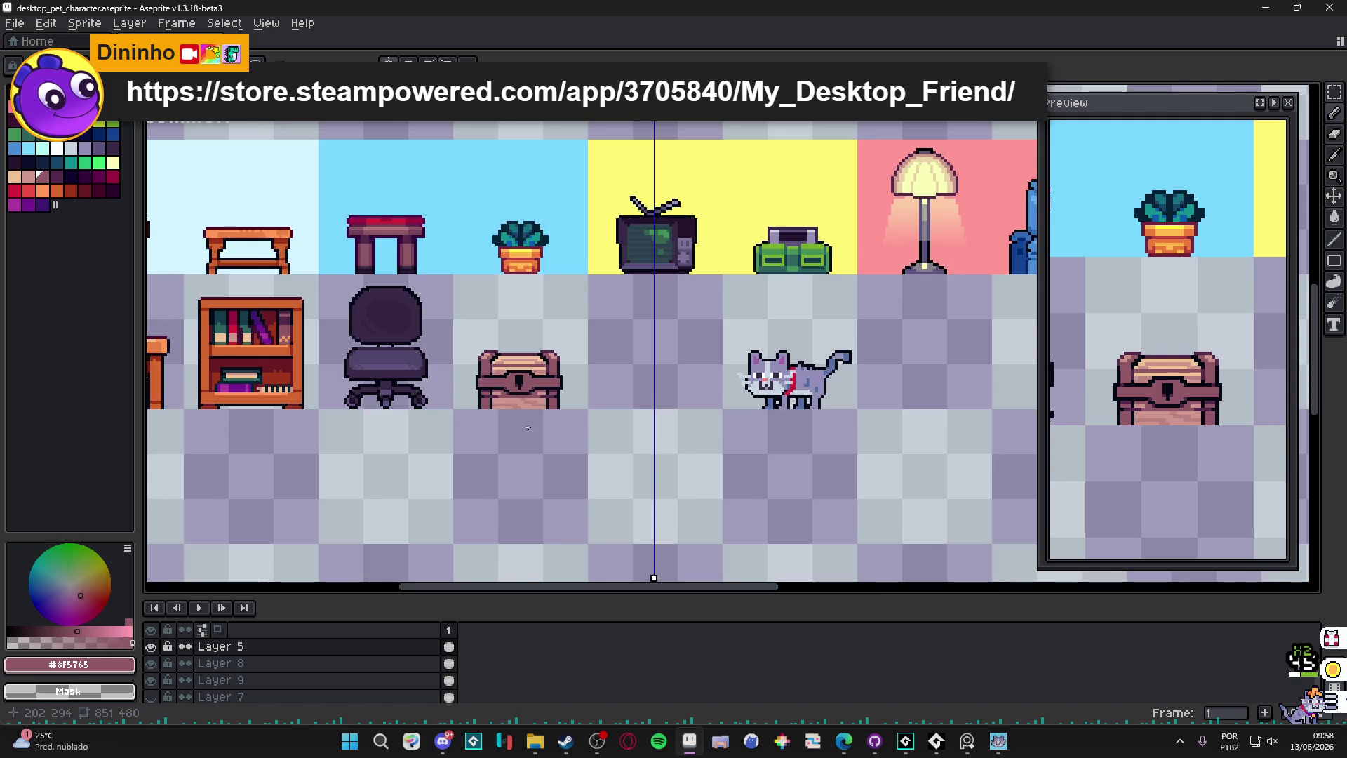
{"action": "scroll", "coordinate": [569, 347], "scroll_direction": "down", "scroll_amount": 1}
{"action": "scroll", "coordinate": [569, 347], "scroll_direction": "down", "scroll_amount": 1}
{"action": "scroll", "coordinate": [554, 355], "scroll_direction": "up", "scroll_amount": 1}
{"action": "scroll", "coordinate": [554, 355], "scroll_direction": "up", "scroll_amount": 2}
{"action": "scroll", "coordinate": [632, 294], "scroll_direction": "down", "scroll_amount": 2}
{"action": "scroll", "coordinate": [716, 233], "scroll_direction": "down", "scroll_amount": 1}
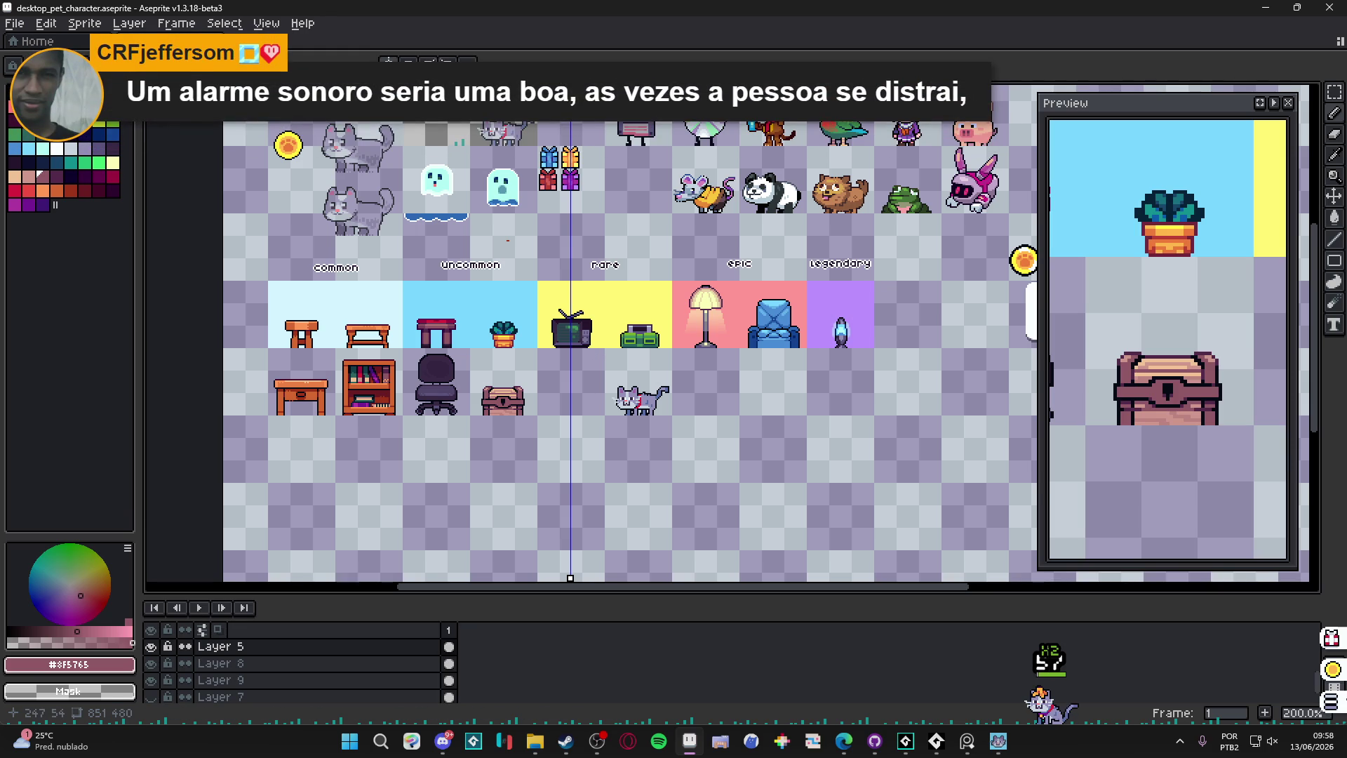
{"action": "scroll", "coordinate": [560, 198], "scroll_direction": "up", "scroll_amount": 1}
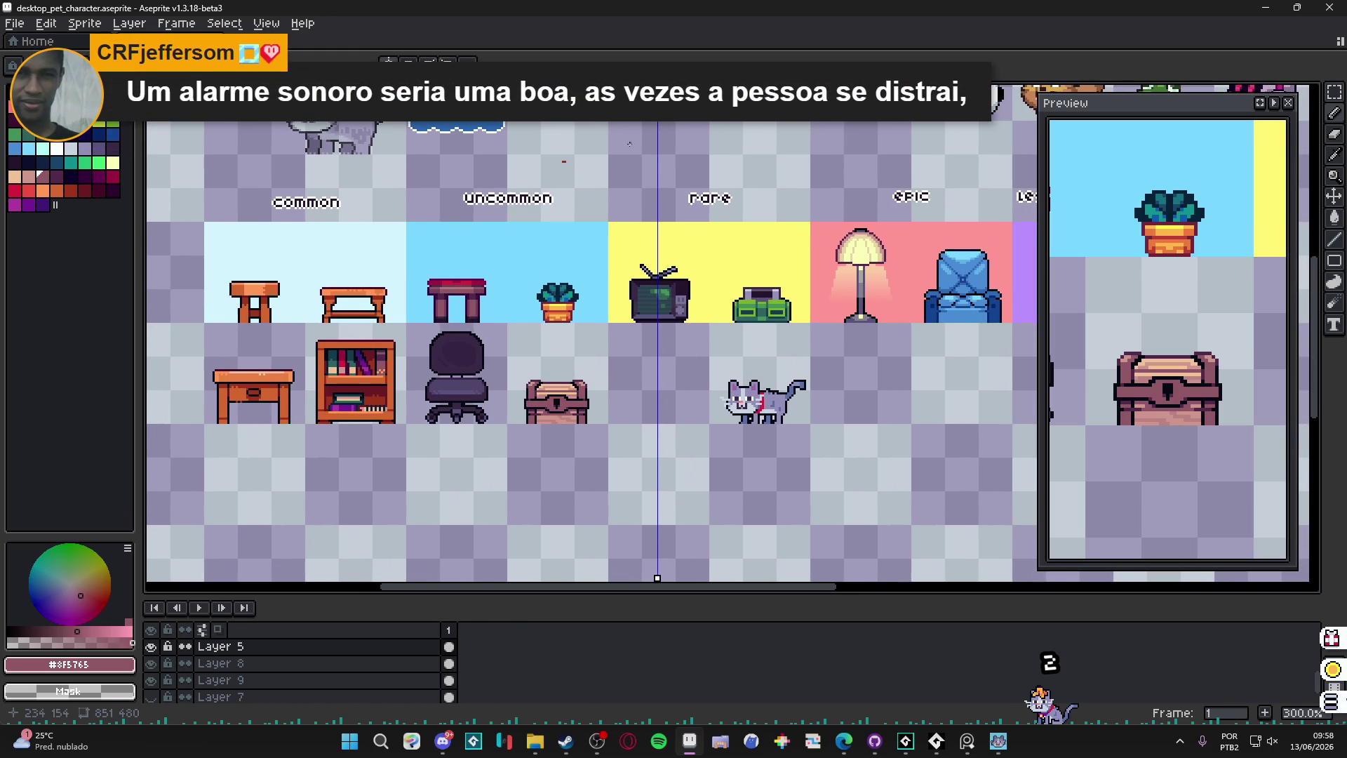
{"action": "left_click_drag", "start_coordinate": [629, 144], "coordinate": [655, 197]}
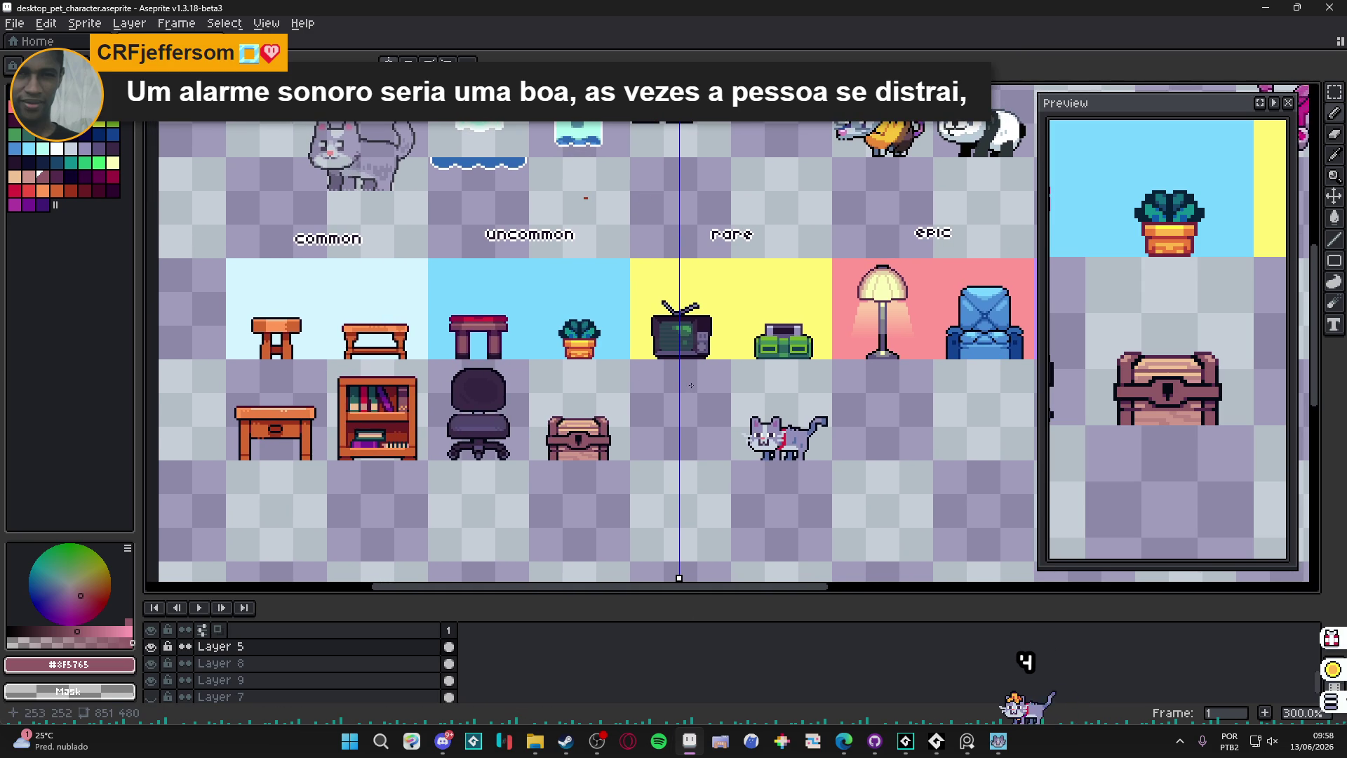
{"action": "scroll", "coordinate": [685, 384], "scroll_direction": "down", "scroll_amount": 1}
{"action": "scroll", "coordinate": [686, 384], "scroll_direction": "right", "scroll_amount": 3}
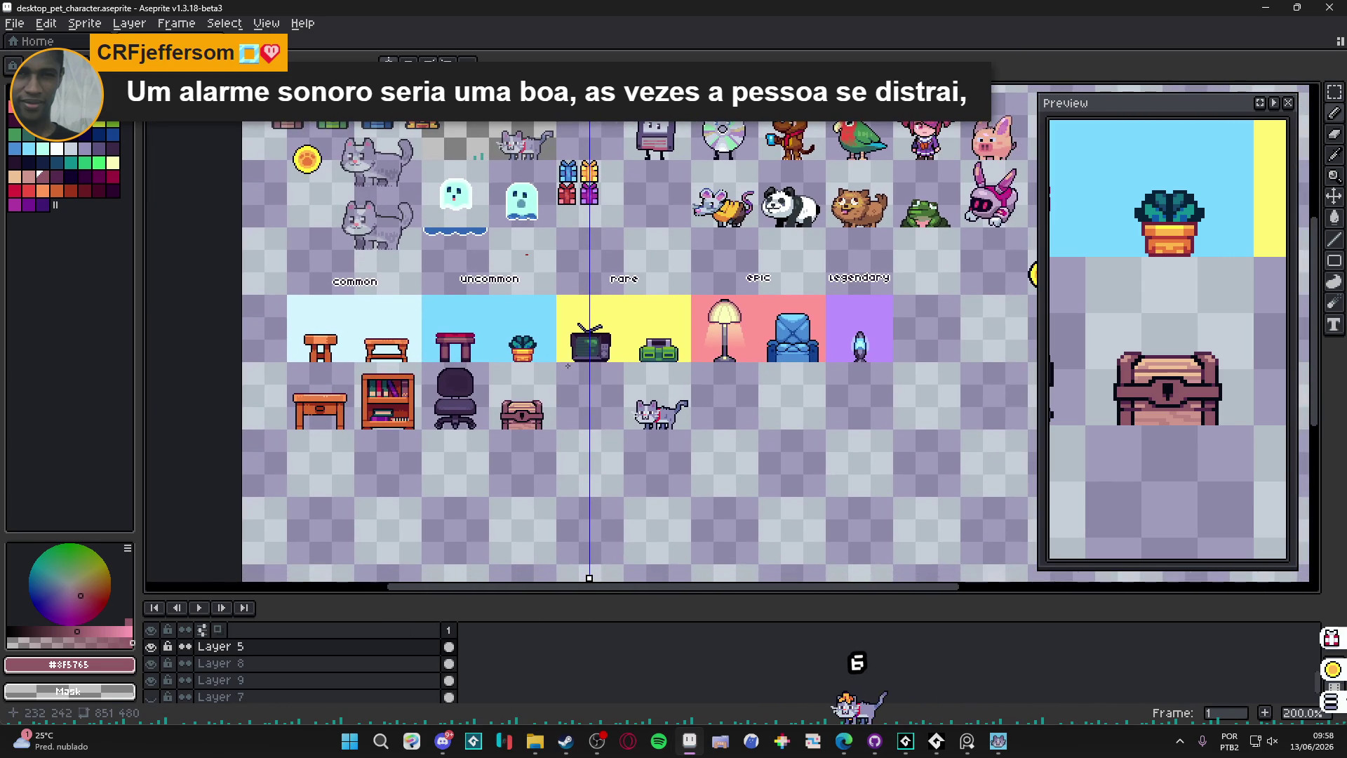
{"action": "scroll", "coordinate": [654, 438], "scroll_direction": "up", "scroll_amount": 1}
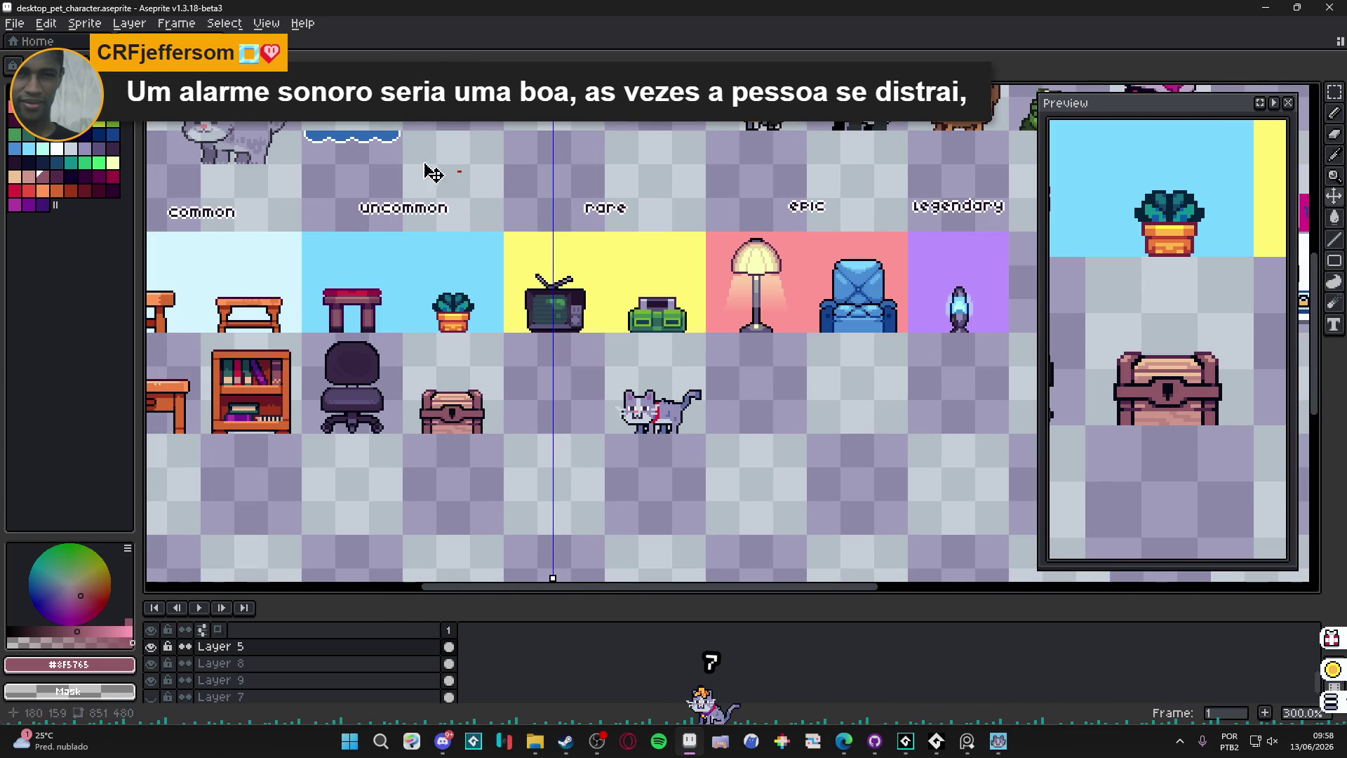
{"action": "key", "text": "b"}
{"action": "left_click_drag", "start_coordinate": [616, 356], "coordinate": [705, 429]}
{"action": "mouse_move", "coordinate": [603, 420]}
{"action": "left_mouse_down"}
{"action": "mouse_move", "coordinate": [679, 418]}
{"action": "mouse_move", "coordinate": [589, 484]}
{"action": "mouse_move", "coordinate": [579, 518]}
{"action": "left_mouse_up"}
{"action": "left_click", "coordinate": [678, 419]}
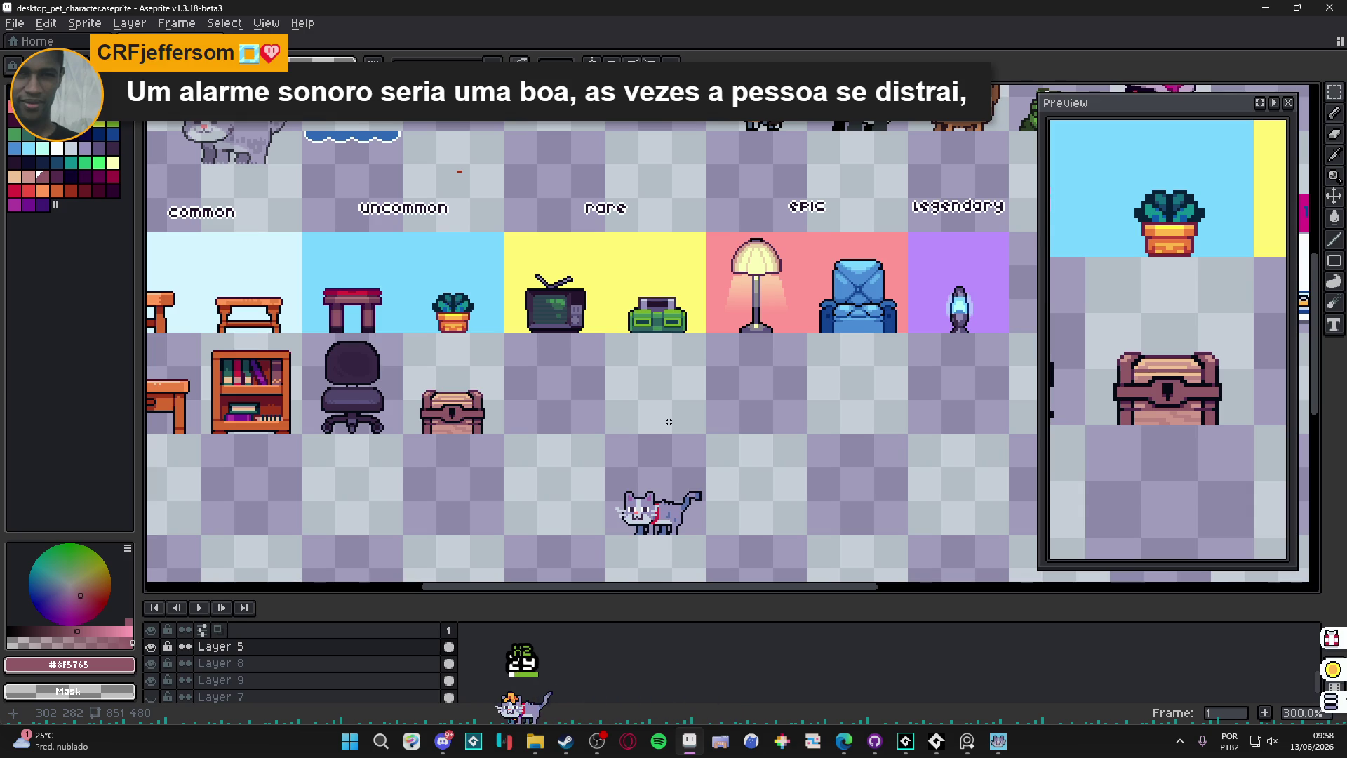
{"action": "scroll", "coordinate": [621, 434], "scroll_direction": "down", "scroll_amount": 1}
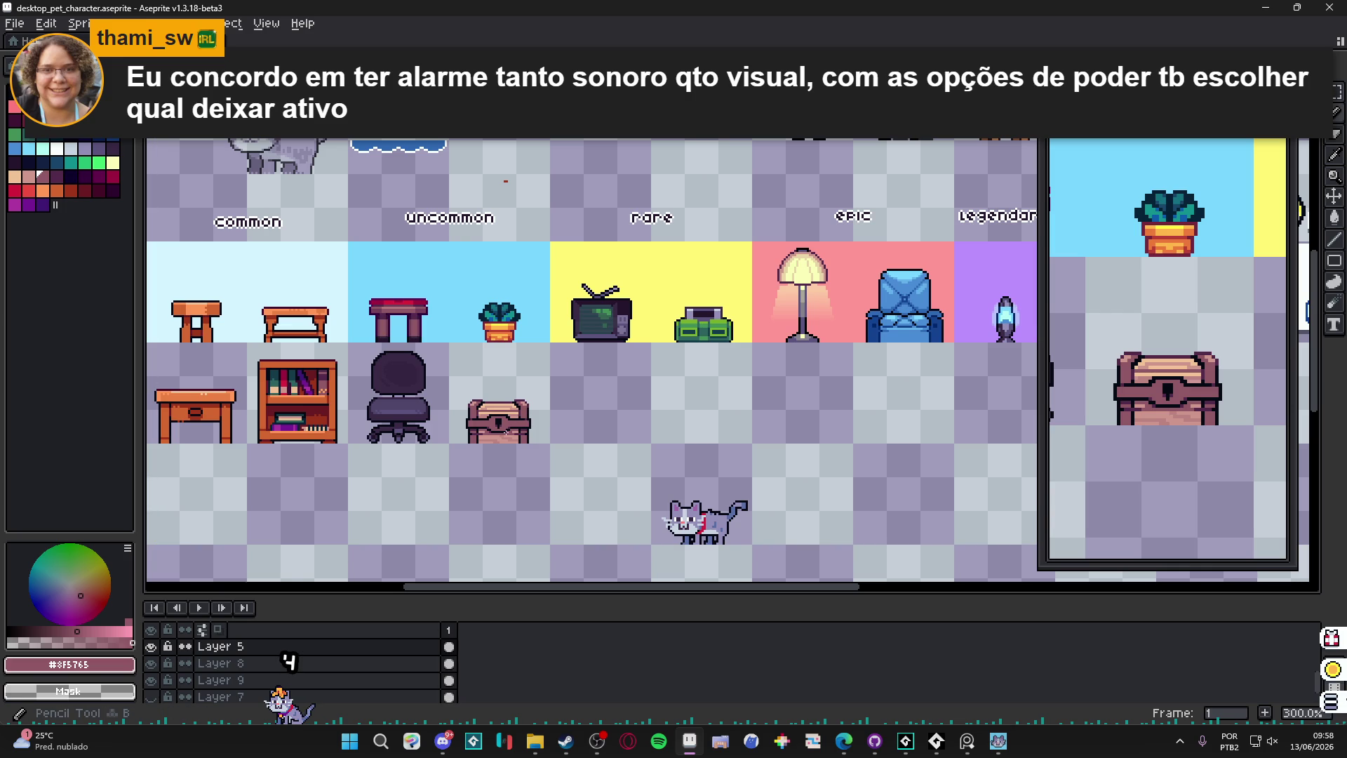
{"action": "scroll", "coordinate": [506, 431], "scroll_direction": "up", "scroll_amount": 1}
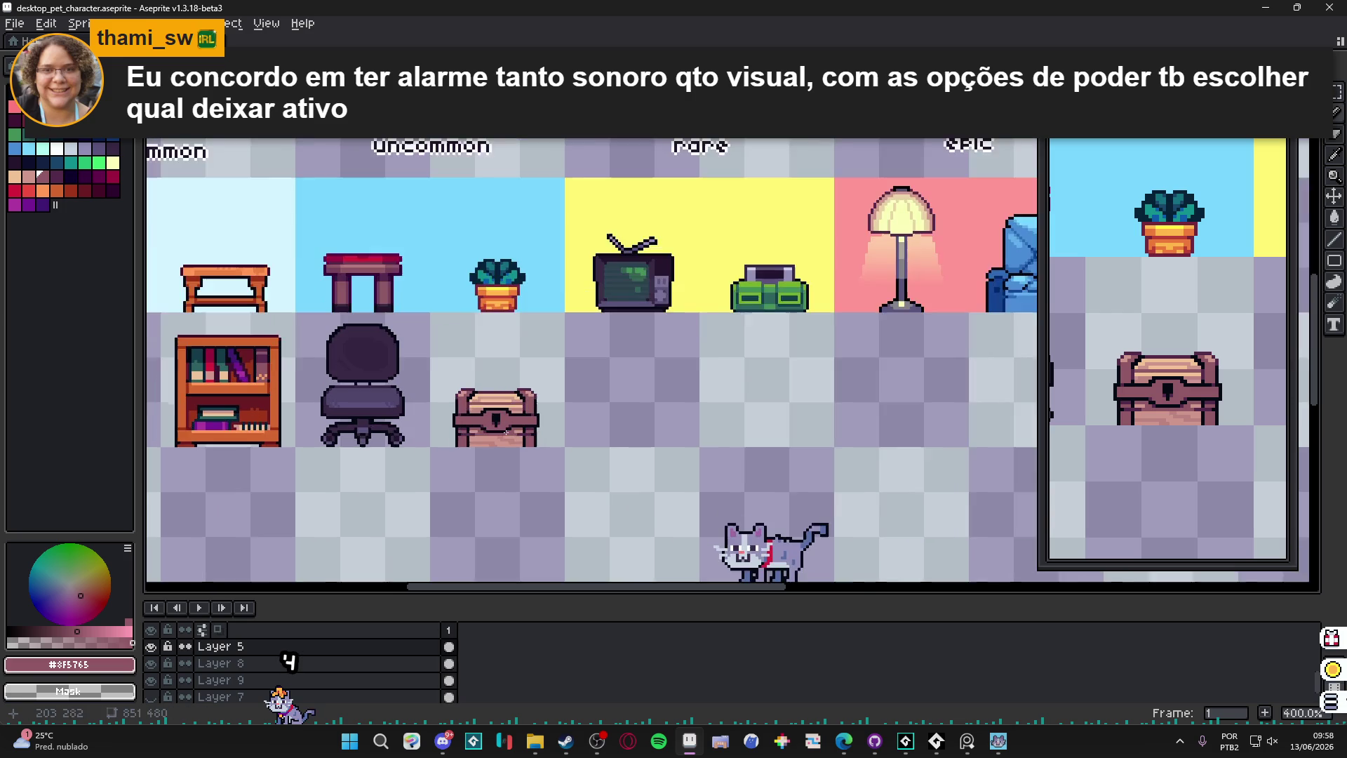
{"action": "scroll", "coordinate": [491, 414], "scroll_direction": "down", "scroll_amount": 1}
{"action": "mouse_move", "coordinate": [466, 425]}
{"action": "left_mouse_down"}
{"action": "mouse_move", "coordinate": [563, 400]}
{"action": "mouse_move", "coordinate": [462, 373]}
{"action": "left_mouse_up"}
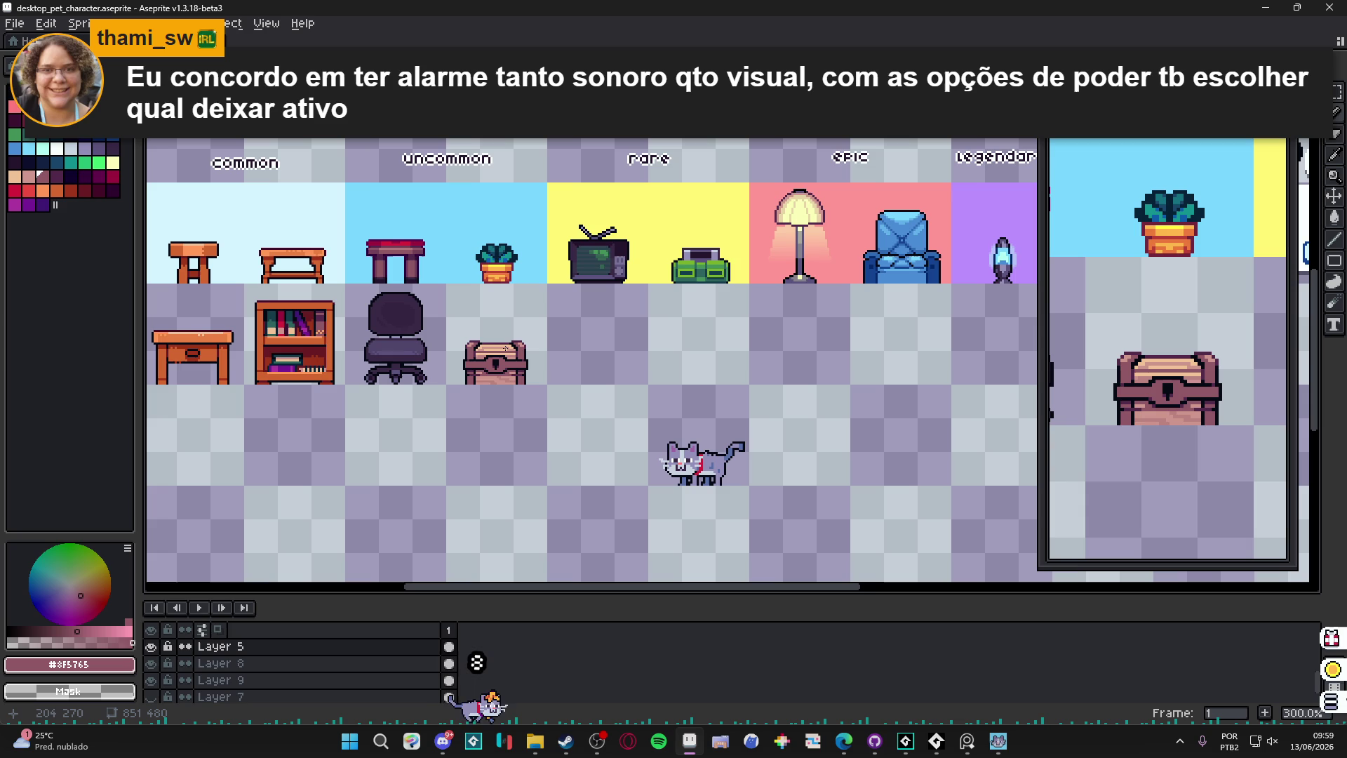
{"action": "mouse_move", "coordinate": [459, 327]}
{"action": "left_mouse_down"}
{"action": "mouse_move", "coordinate": [541, 349]}
{"action": "mouse_move", "coordinate": [436, 339]}
{"action": "left_mouse_up"}
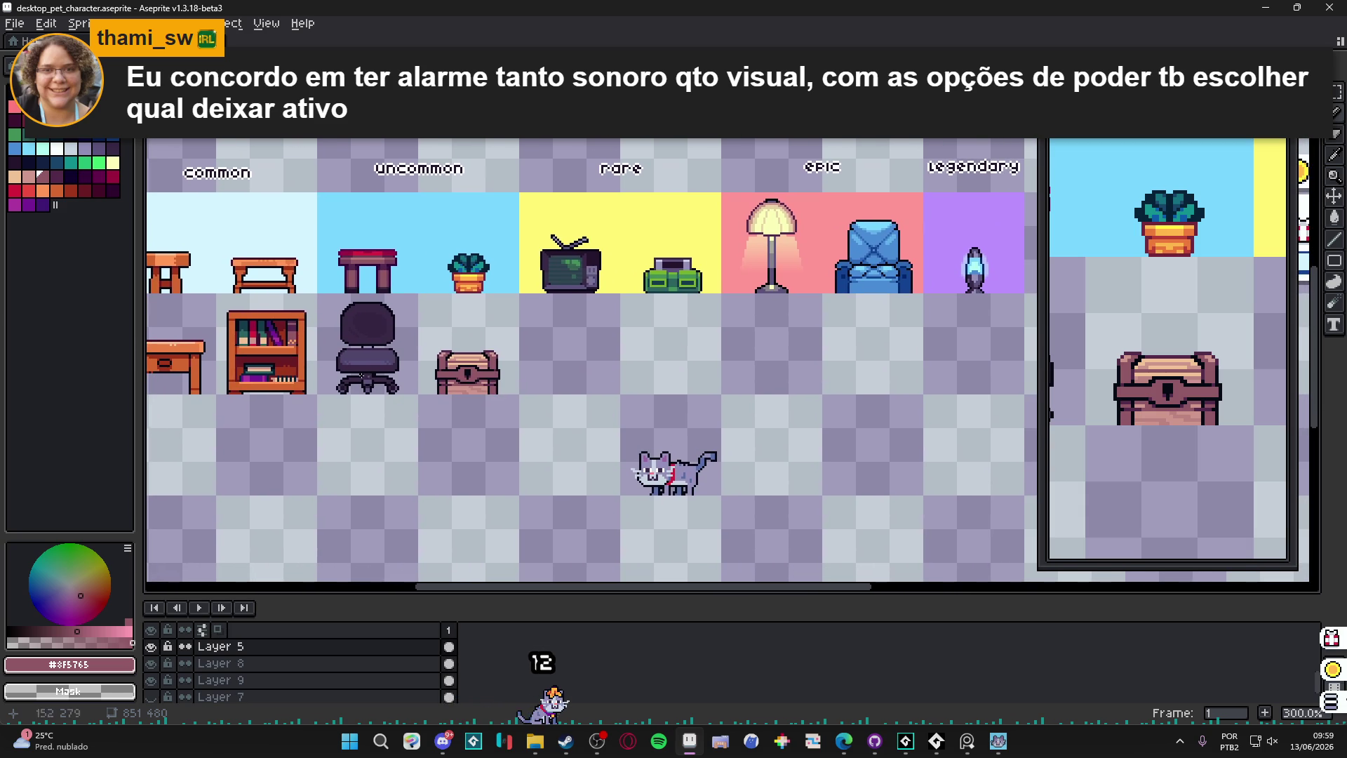
{"action": "scroll", "coordinate": [560, 353], "scroll_direction": "up", "scroll_amount": 4}
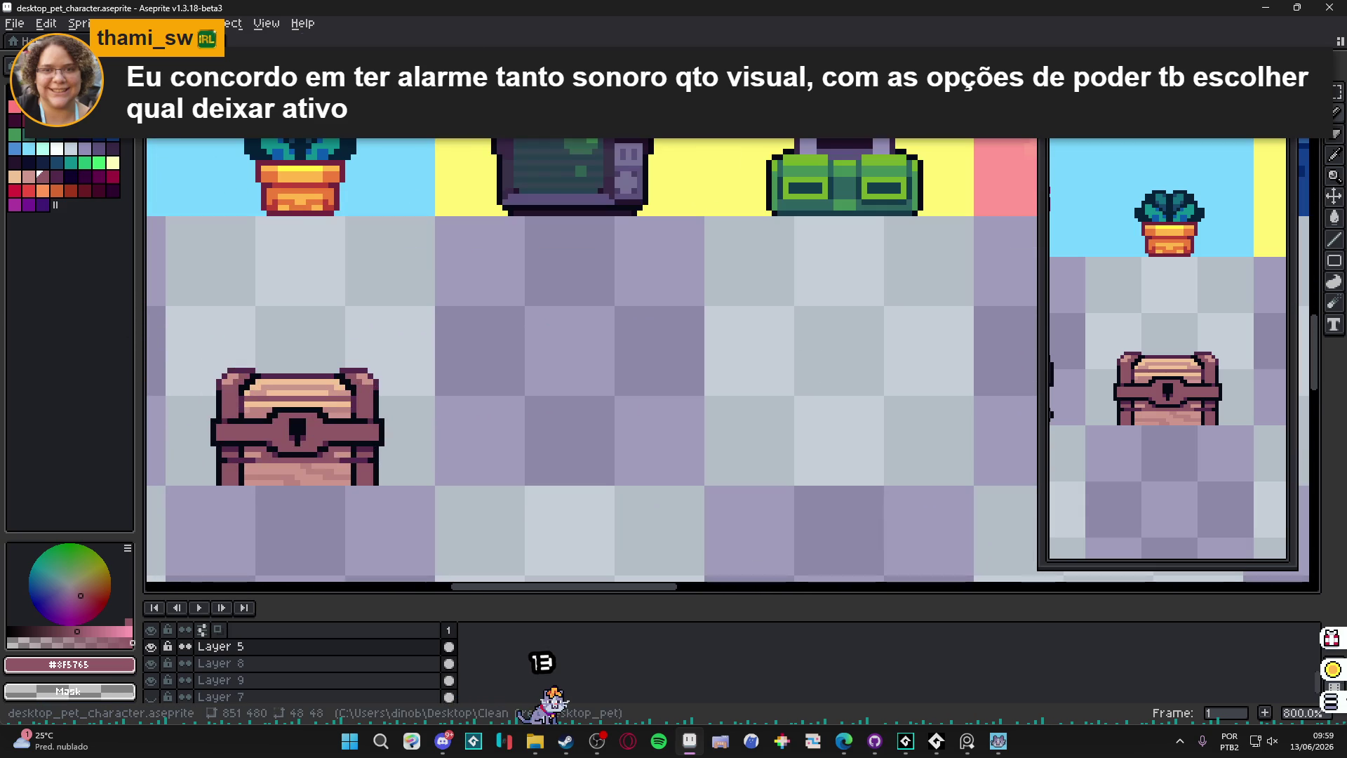
Step: Choose the Ellipse tool and black (palette index 0), then zoom in near the chest
{"action": "left_click_drag", "start_coordinate": [1335, 261], "coordinate": [1263, 264]}
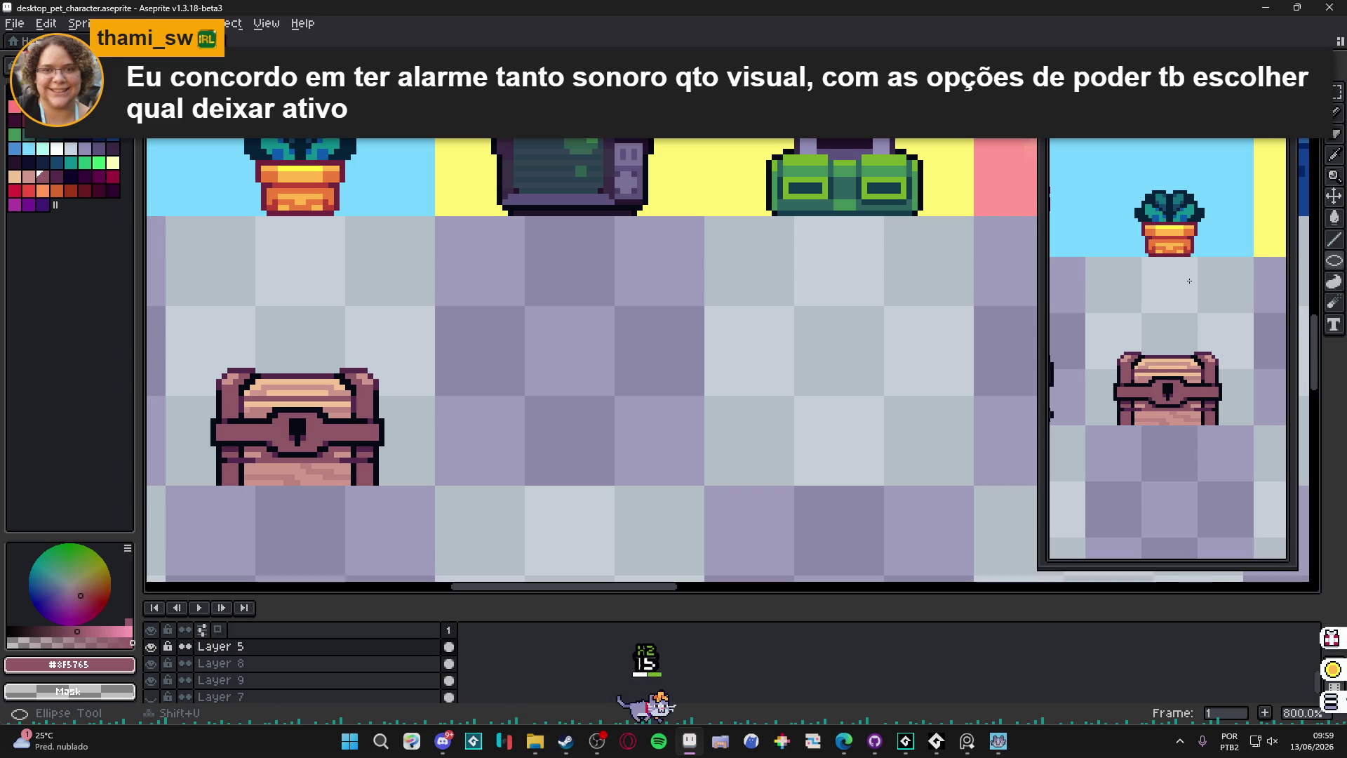
{"action": "left_click", "coordinate": [567, 331], "text": "alt"}
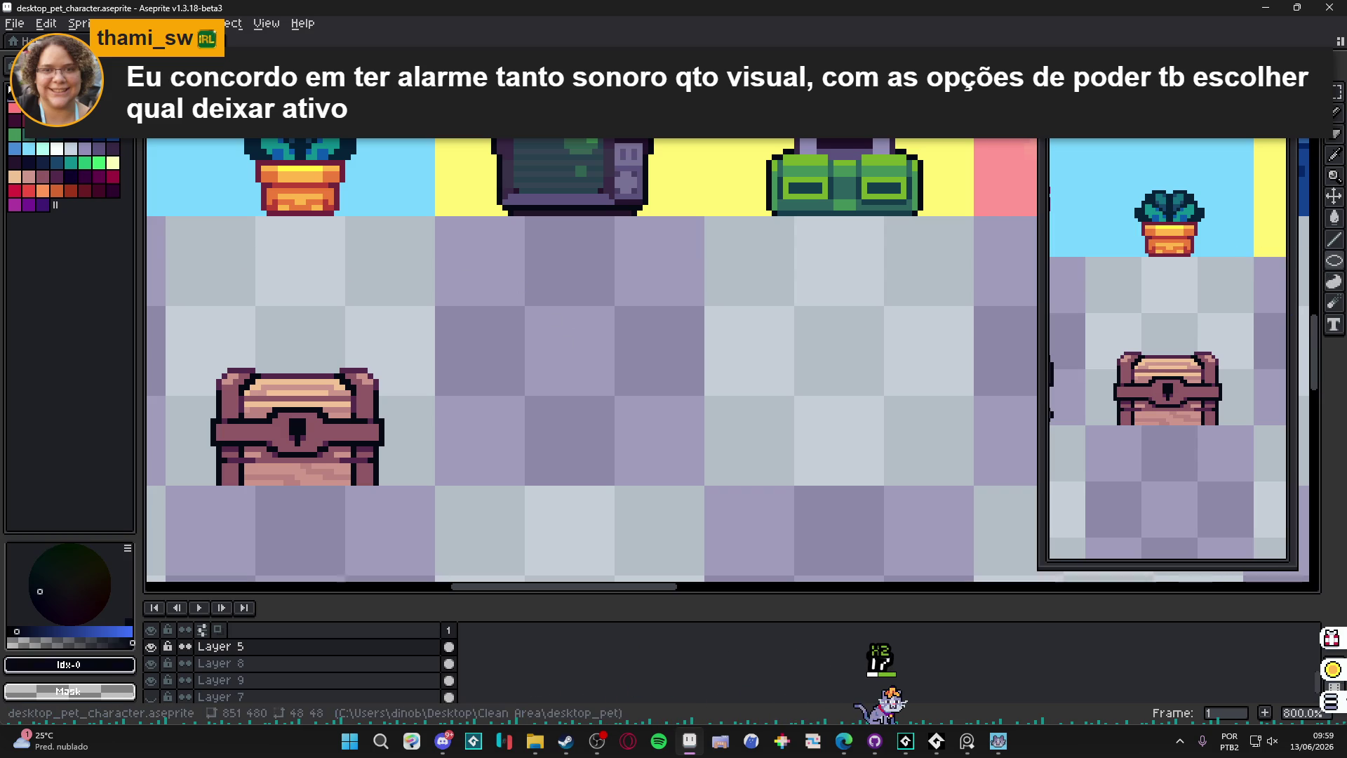
{"action": "key", "text": "alt+Tab"}
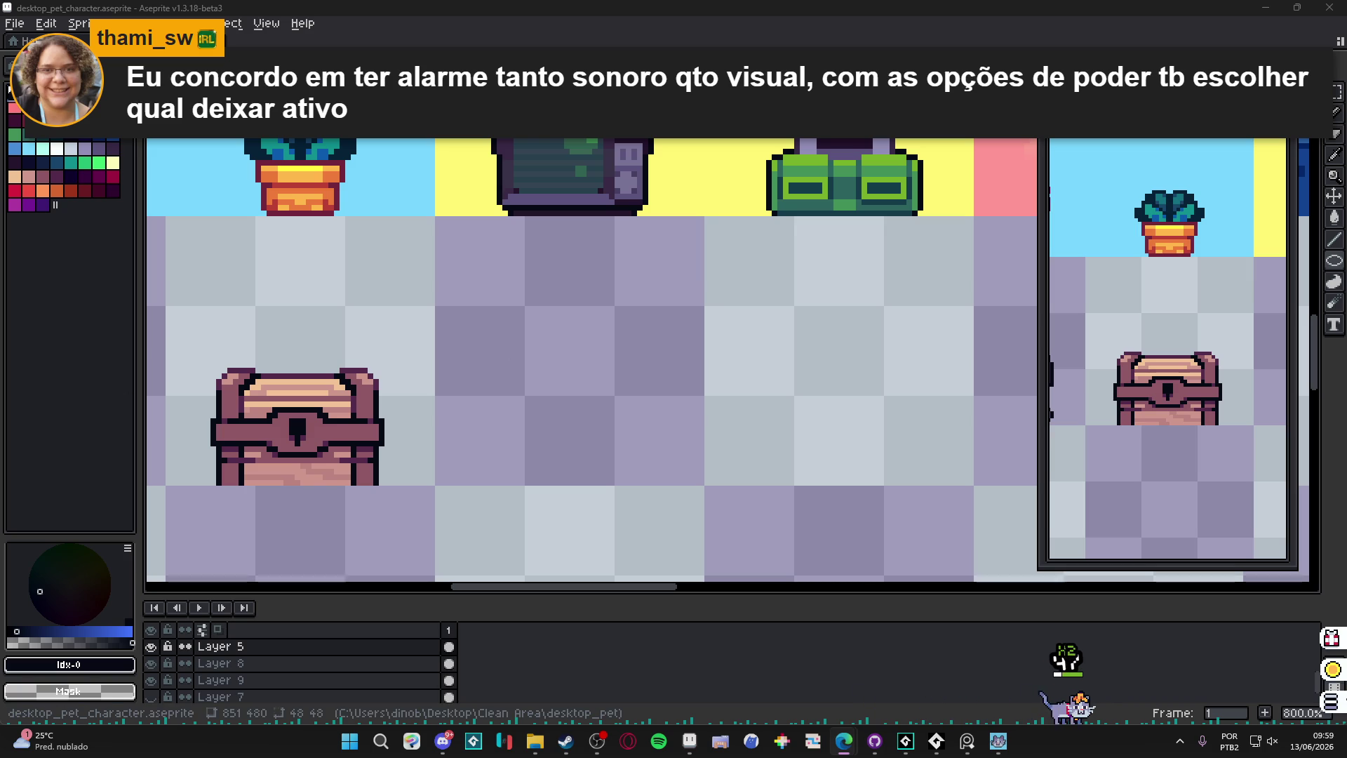
{"action": "left_click", "coordinate": [807, 634]}
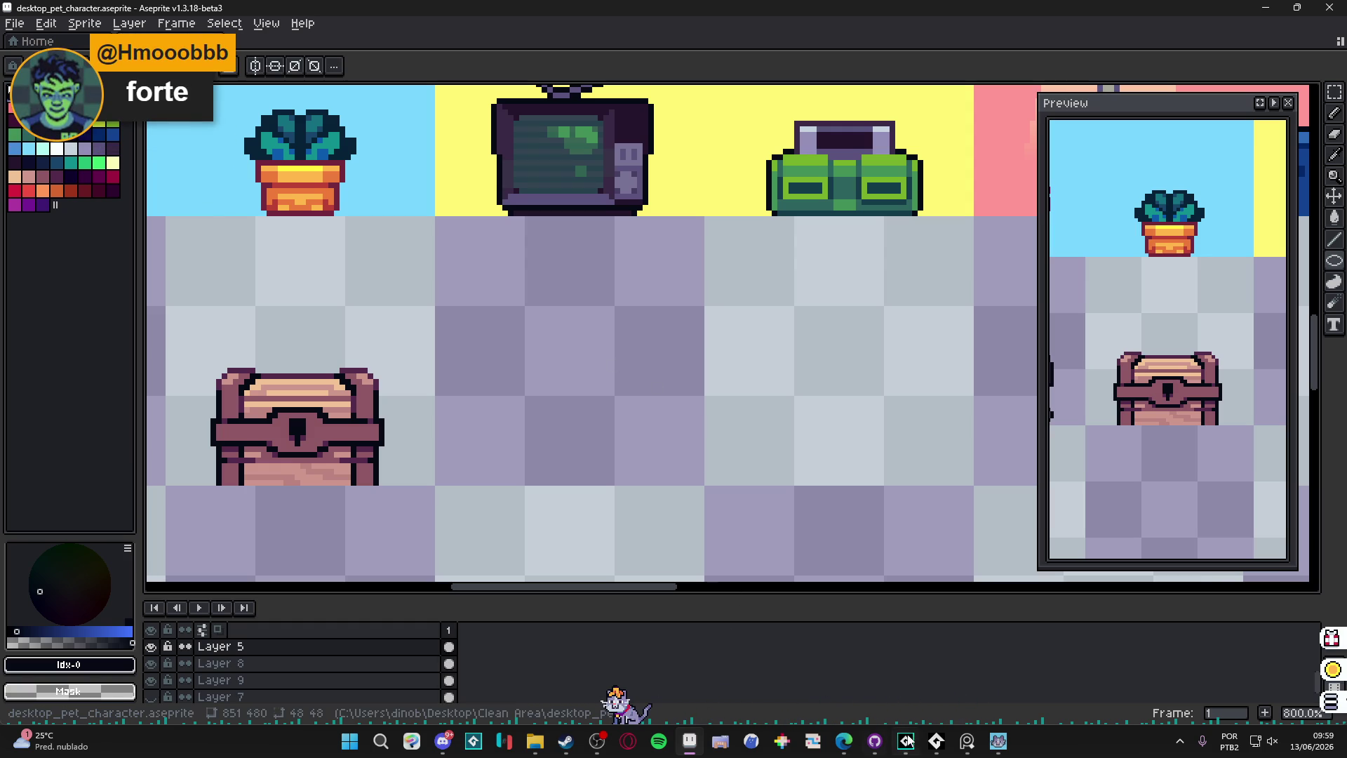
{"action": "left_click", "coordinate": [967, 743]}
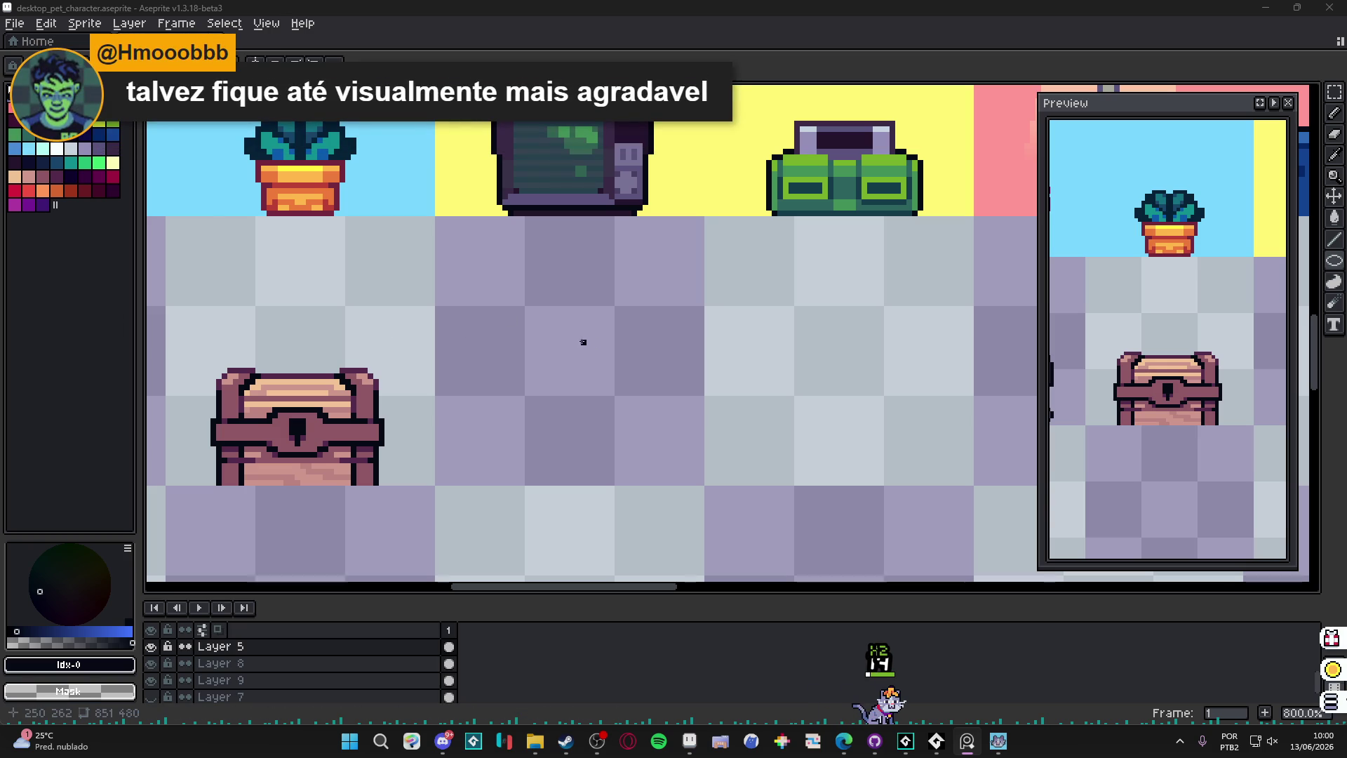
{"action": "scroll", "coordinate": [571, 330], "scroll_direction": "up", "scroll_amount": 2}
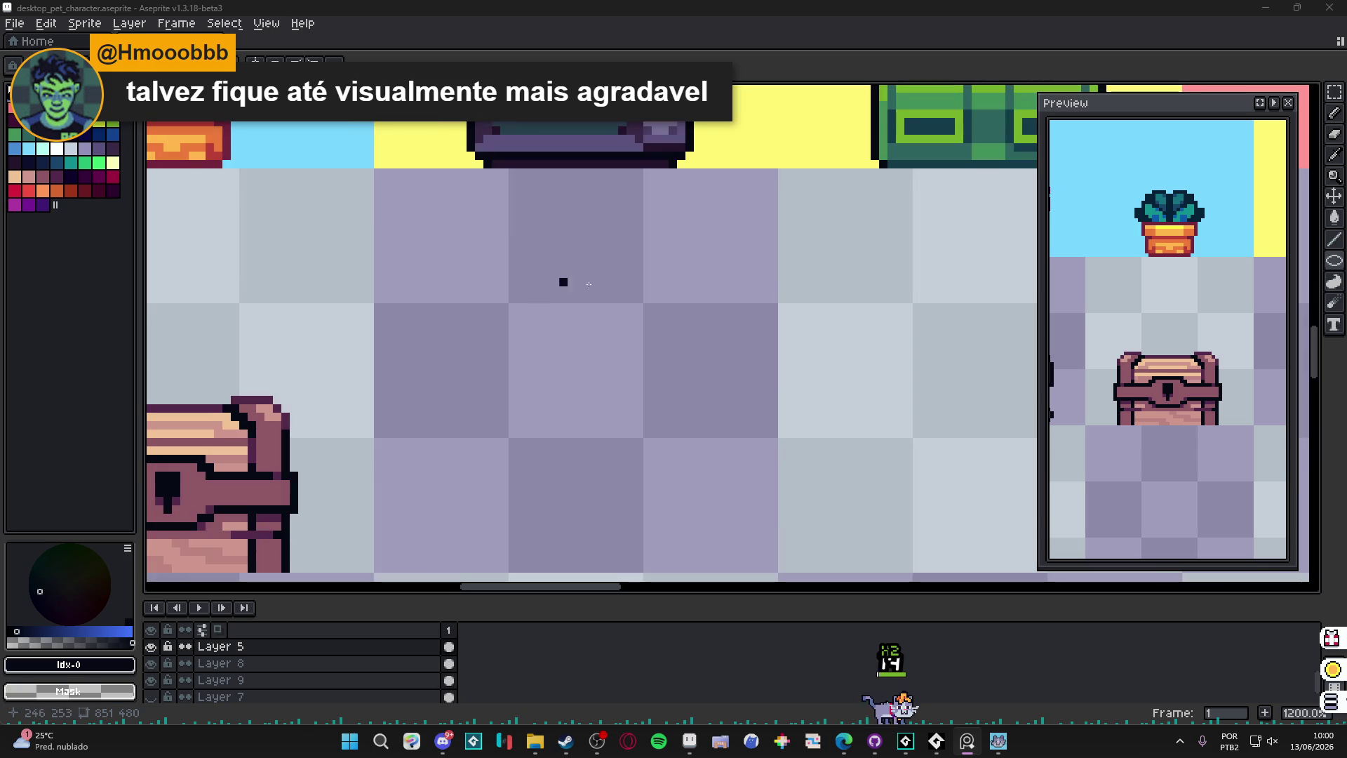
Step: Draw a black circle outline to the right of the chest
{"action": "left_click", "coordinate": [1335, 266]}
{"action": "mouse_move", "coordinate": [470, 265]}
{"action": "left_mouse_down"}
{"action": "mouse_move", "coordinate": [696, 495]}
{"action": "mouse_move", "coordinate": [667, 471]}
{"action": "left_mouse_up"}
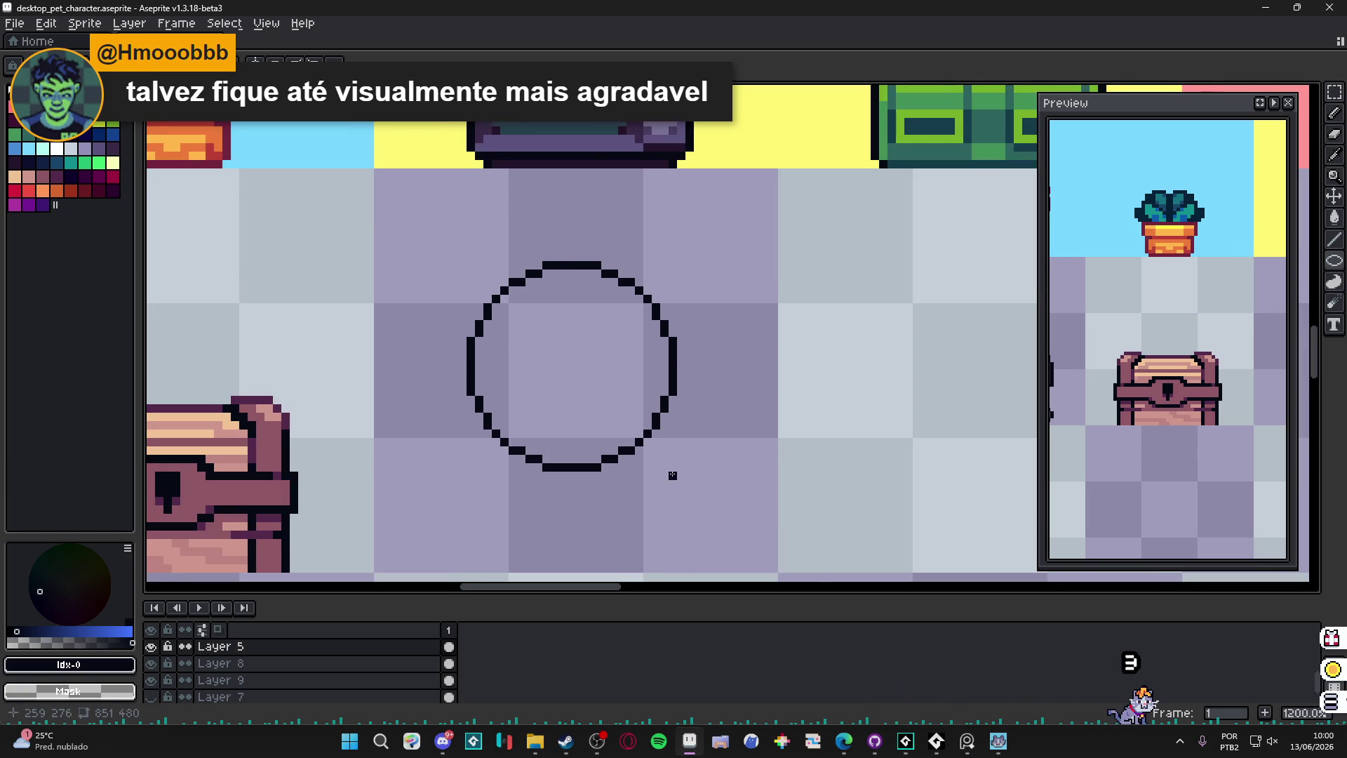
{"action": "scroll", "coordinate": [665, 473], "scroll_direction": "down", "scroll_amount": 4}
{"action": "scroll", "coordinate": [648, 472], "scroll_direction": "up", "scroll_amount": 4}
Step: Marquee-select the circle and nudge it slightly lower
{"action": "key", "text": "m"}
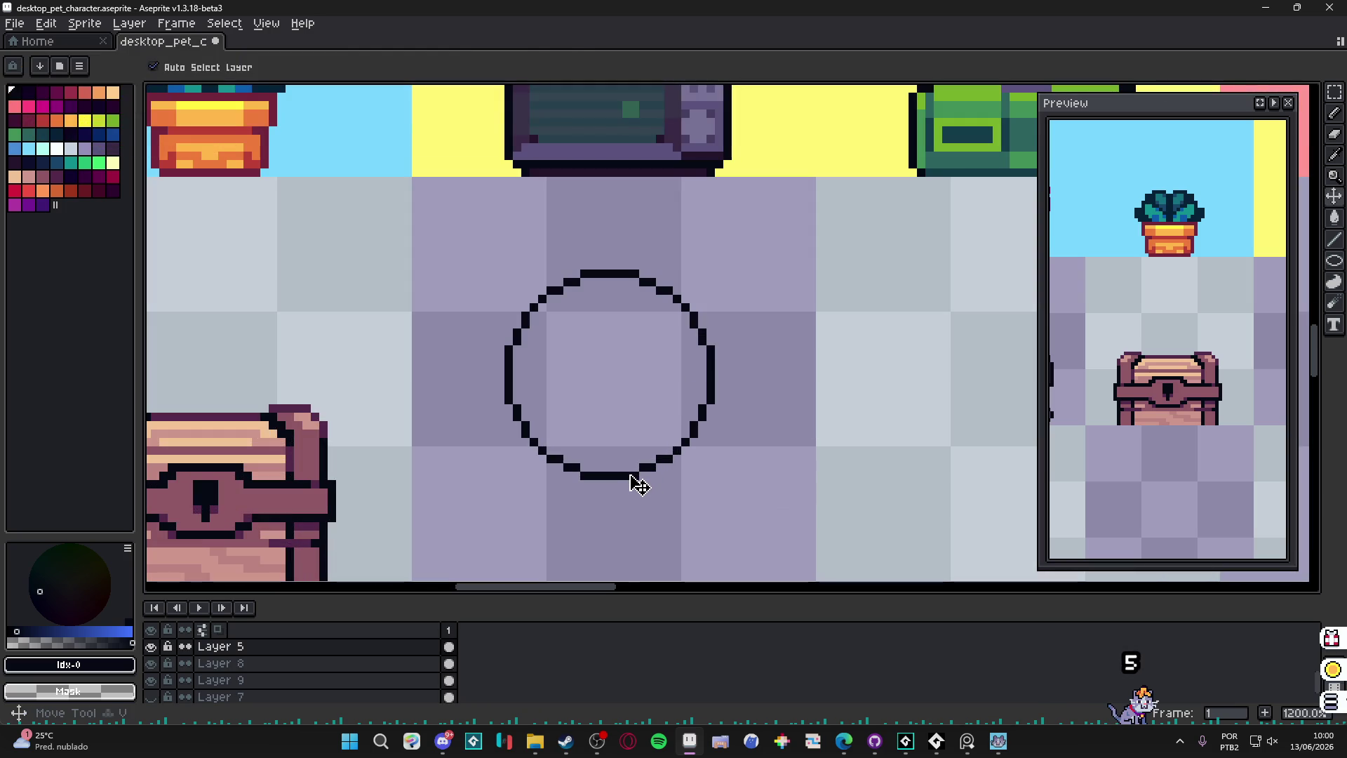
{"action": "mouse_move", "coordinate": [468, 236]}
{"action": "left_mouse_down"}
{"action": "mouse_move", "coordinate": [752, 516]}
{"action": "mouse_move", "coordinate": [683, 388]}
{"action": "left_mouse_up"}
{"action": "mouse_move", "coordinate": [593, 344]}
{"action": "left_mouse_down"}
{"action": "mouse_move", "coordinate": [597, 384]}
{"action": "mouse_move", "coordinate": [593, 365]}
{"action": "left_mouse_up"}
{"action": "scroll", "coordinate": [594, 364], "scroll_direction": "up", "scroll_amount": 2}
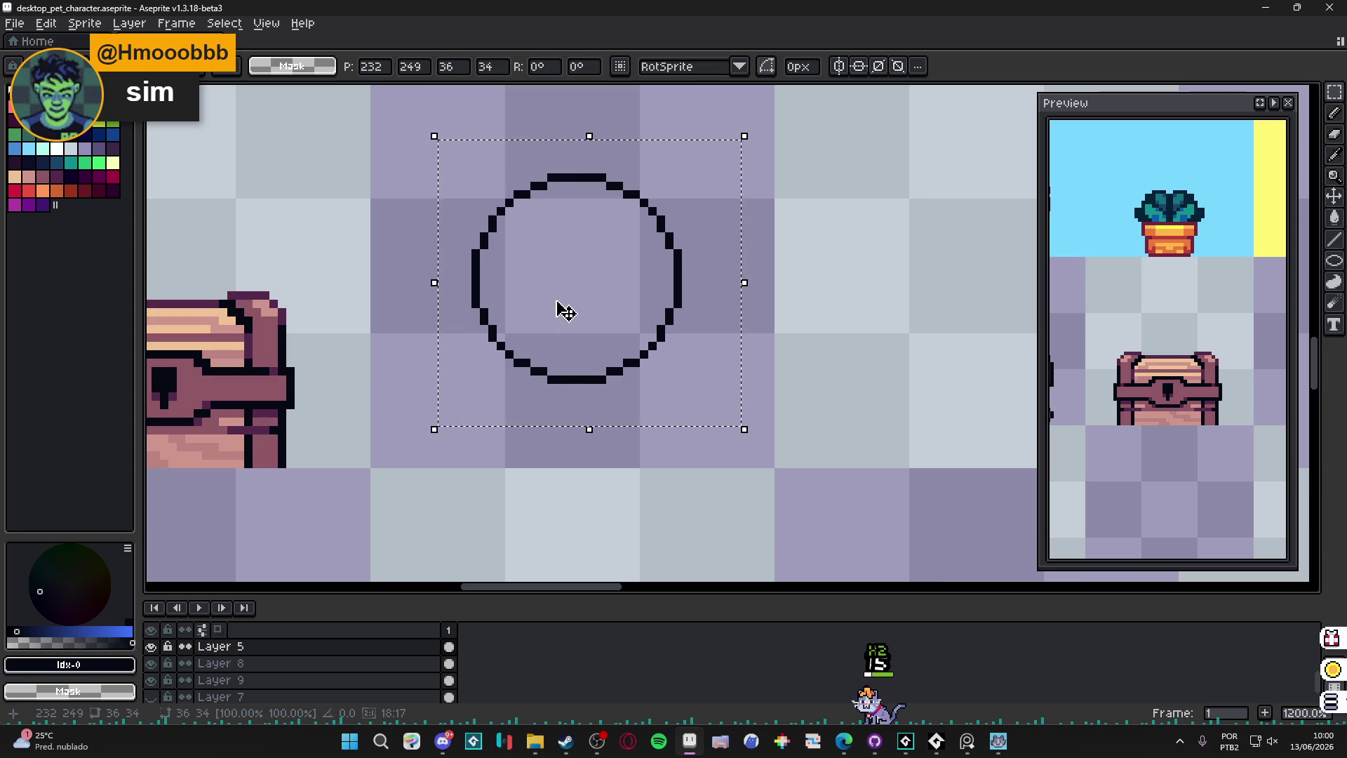
{"action": "key", "text": "ctrl+d"}
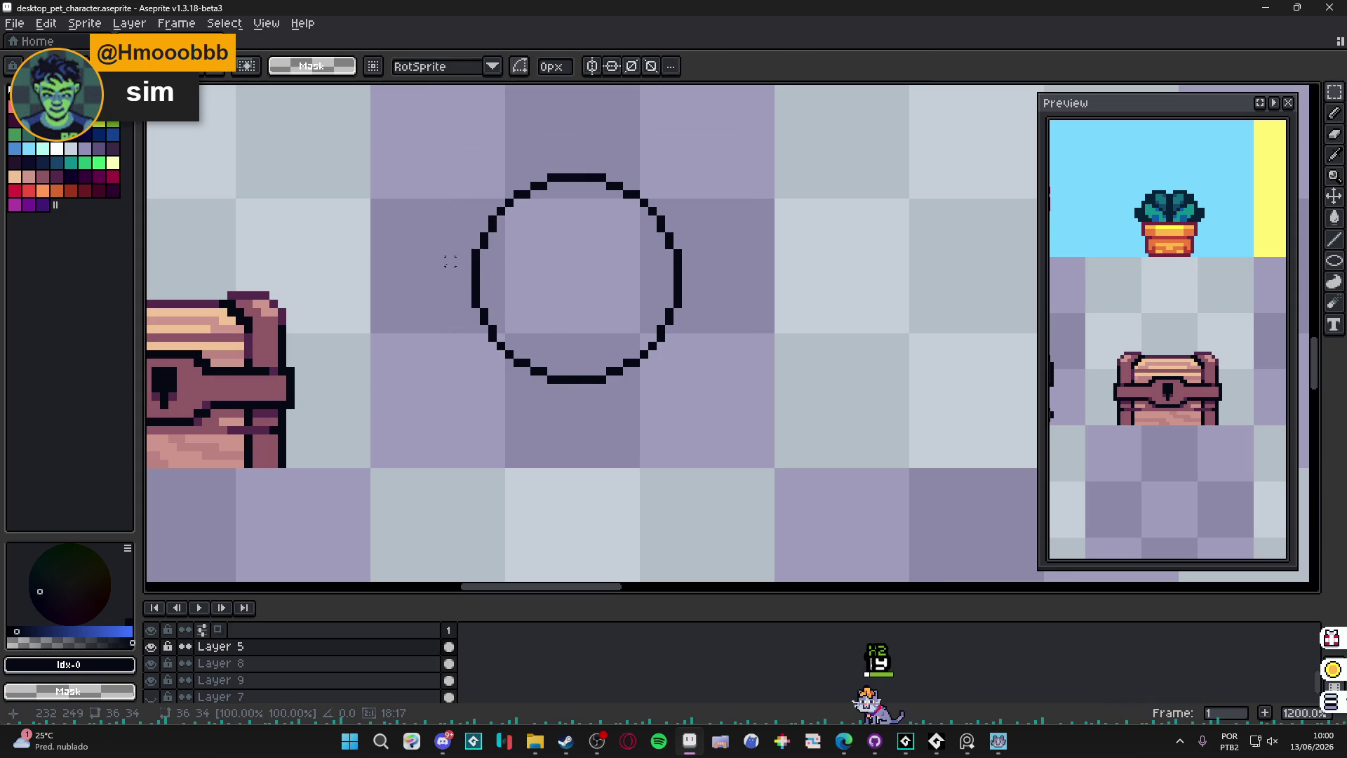
Step: Turn on vertical mirror symmetry with its axis centred on the circle
{"action": "left_click_drag", "start_coordinate": [424, 170], "coordinate": [685, 413]}
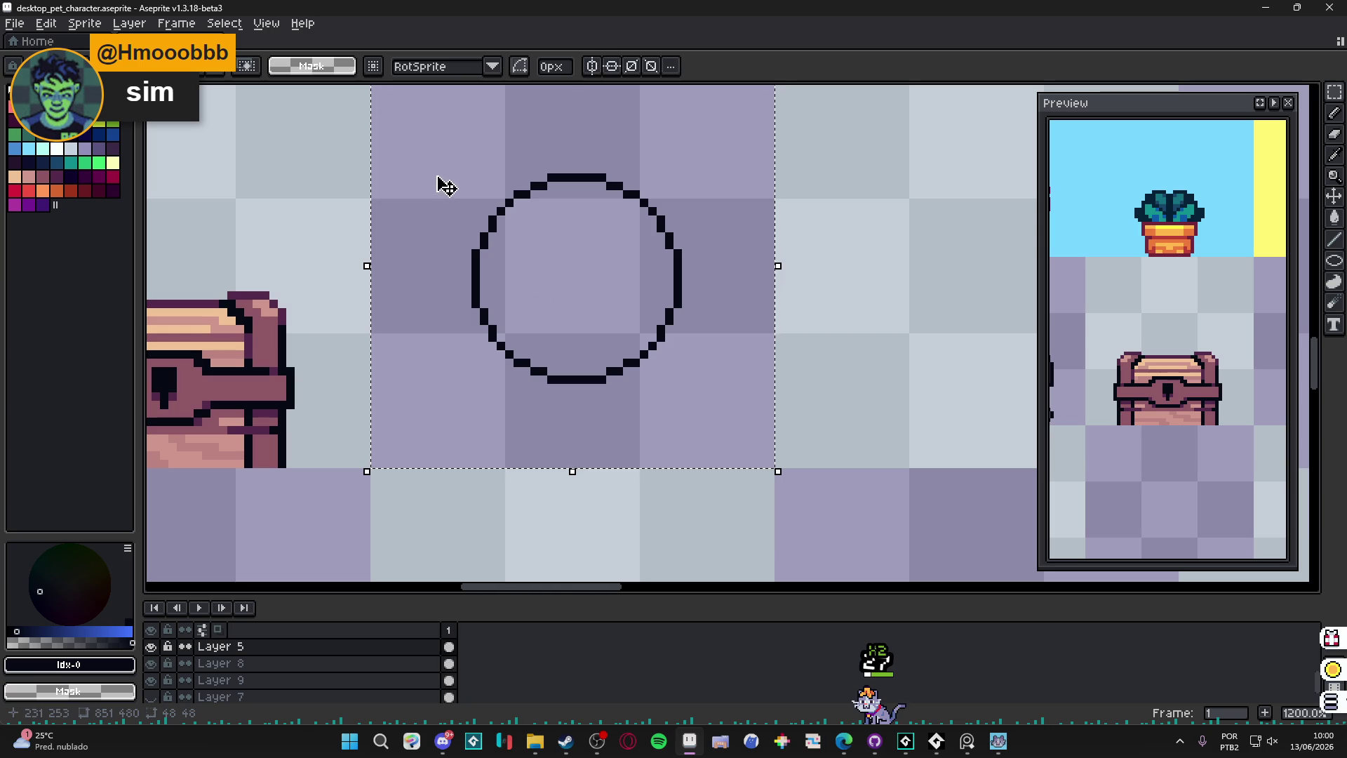
{"action": "left_click", "coordinate": [593, 67]}
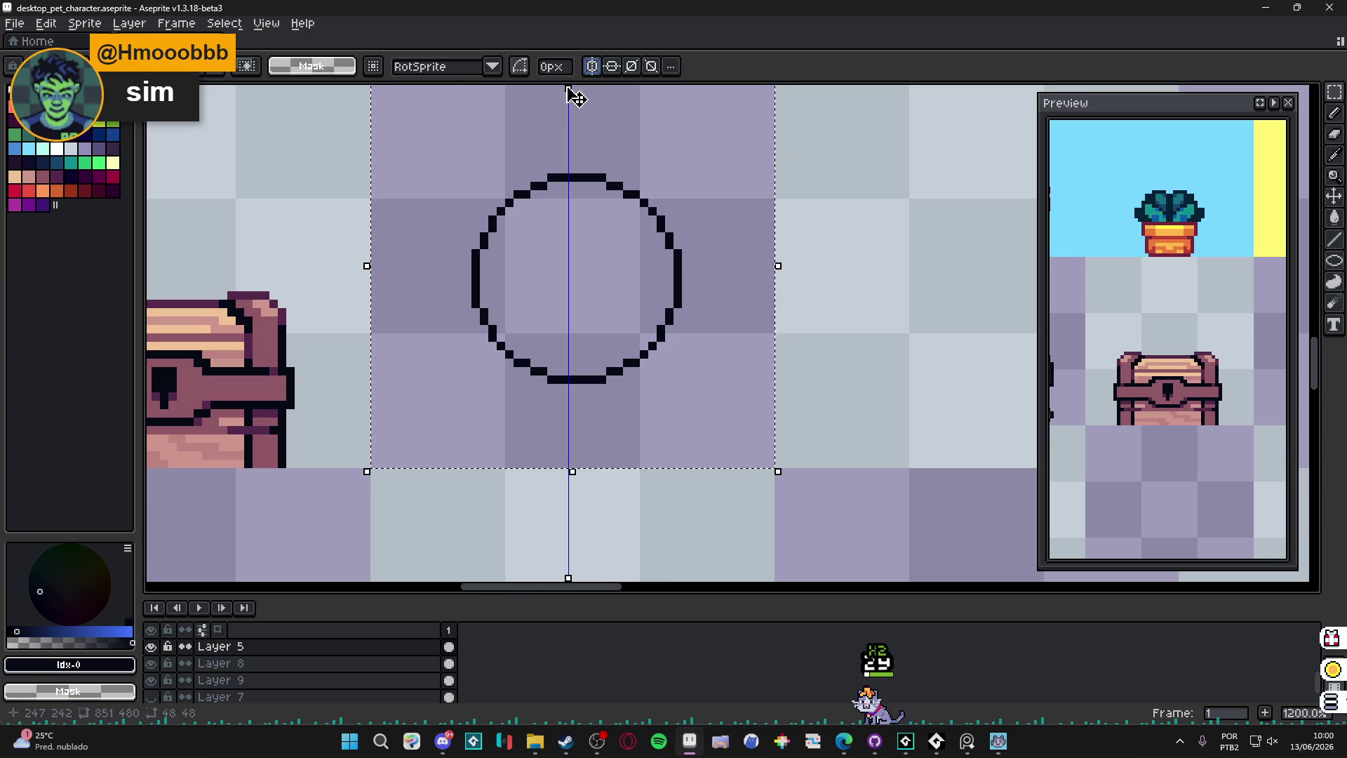
{"action": "left_click_drag", "start_coordinate": [568, 88], "coordinate": [577, 90]}
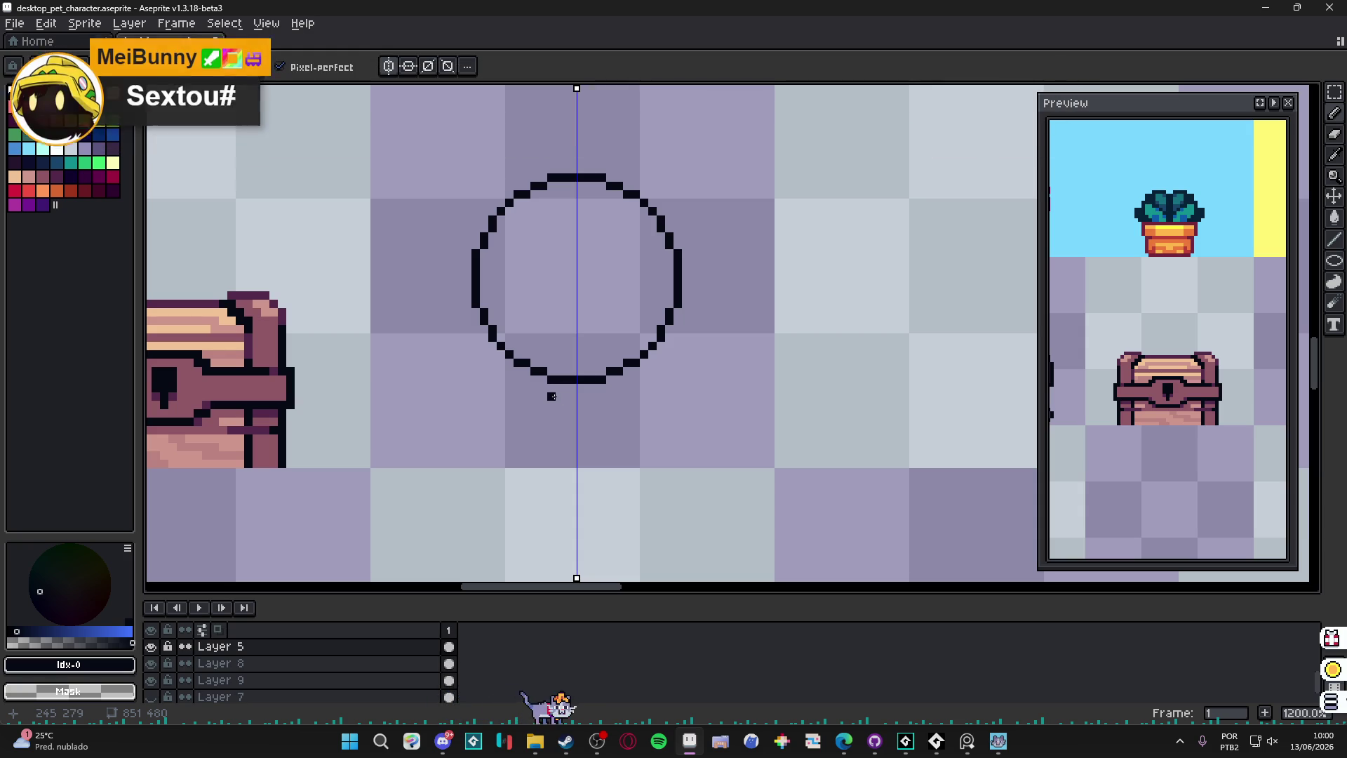
Step: Pencil two mirrored legs under the circle, trimming their ends and angling them outward
{"action": "left_click_drag", "start_coordinate": [551, 383], "coordinate": [550, 423]}
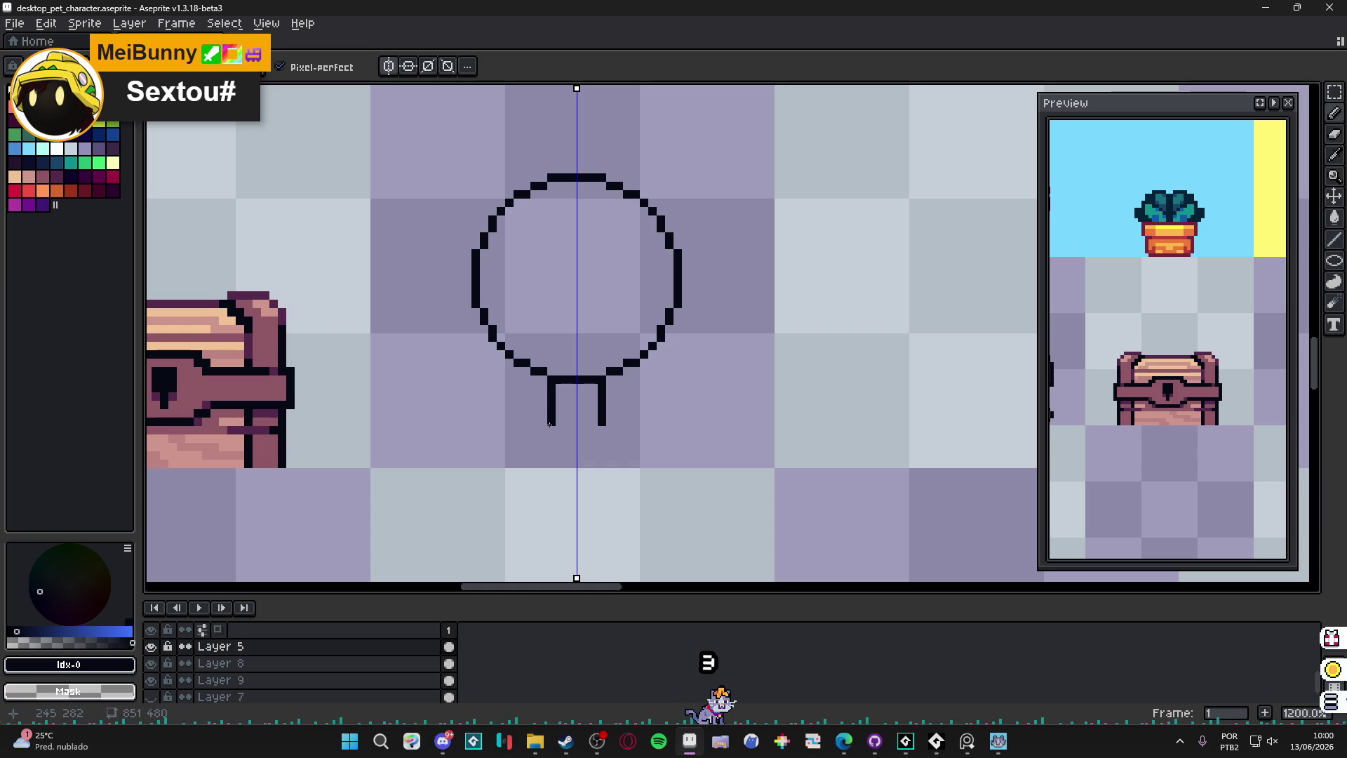
{"action": "key", "text": "e"}
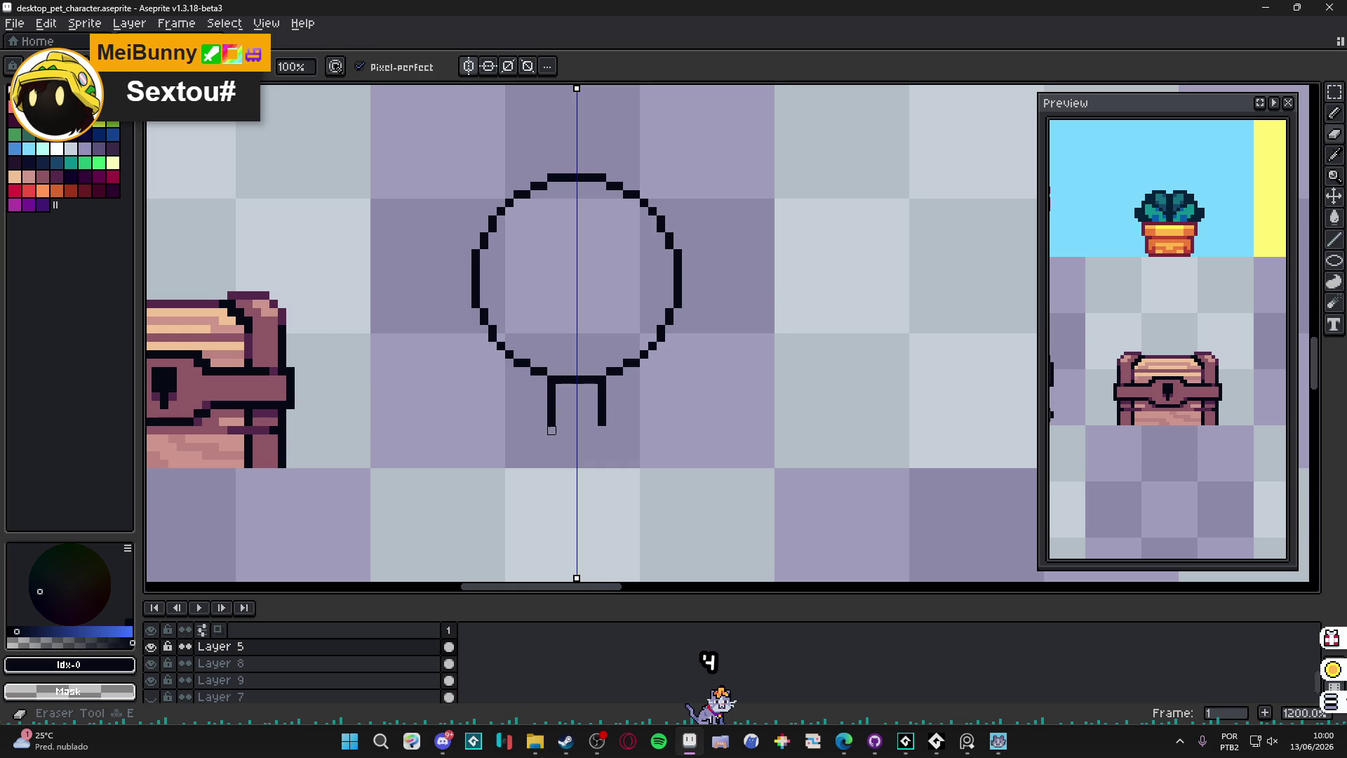
{"action": "left_click_drag", "start_coordinate": [551, 426], "coordinate": [552, 413]}
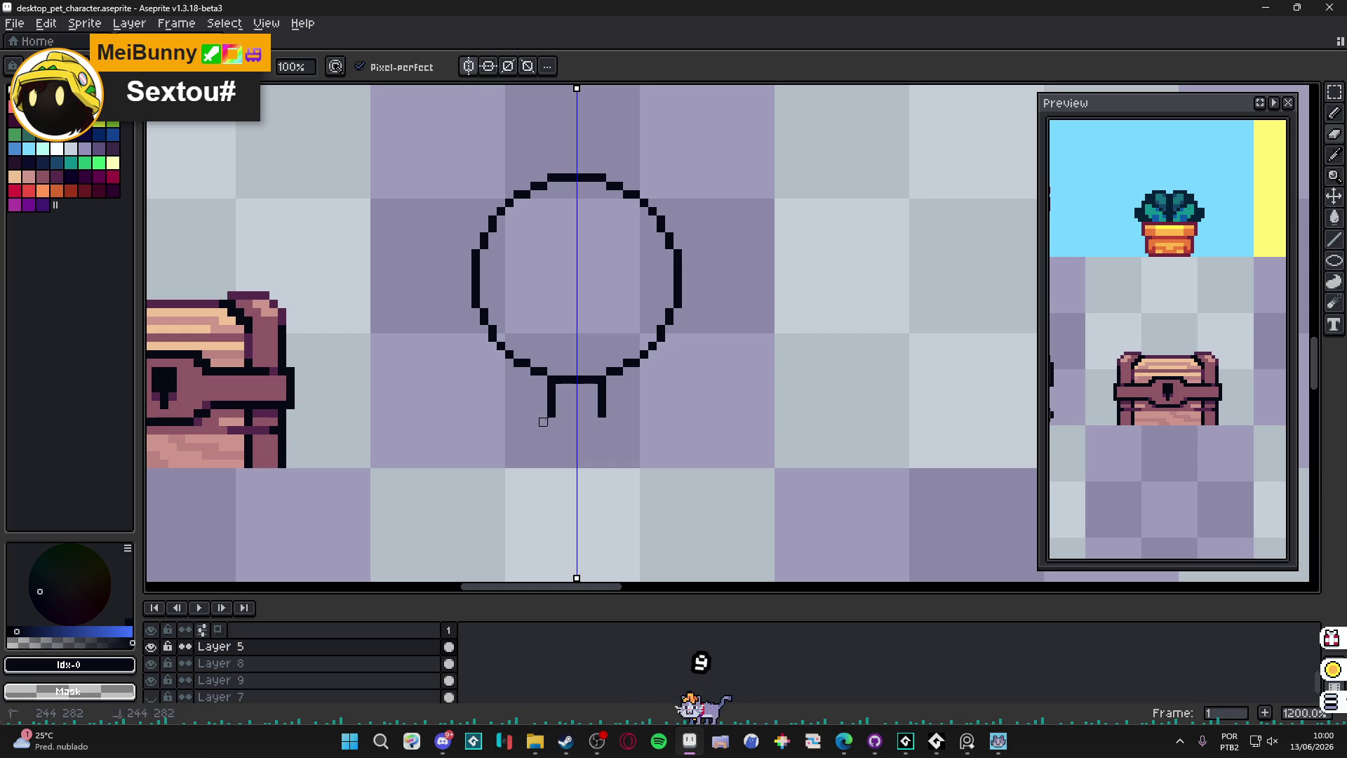
{"action": "key", "text": "b"}
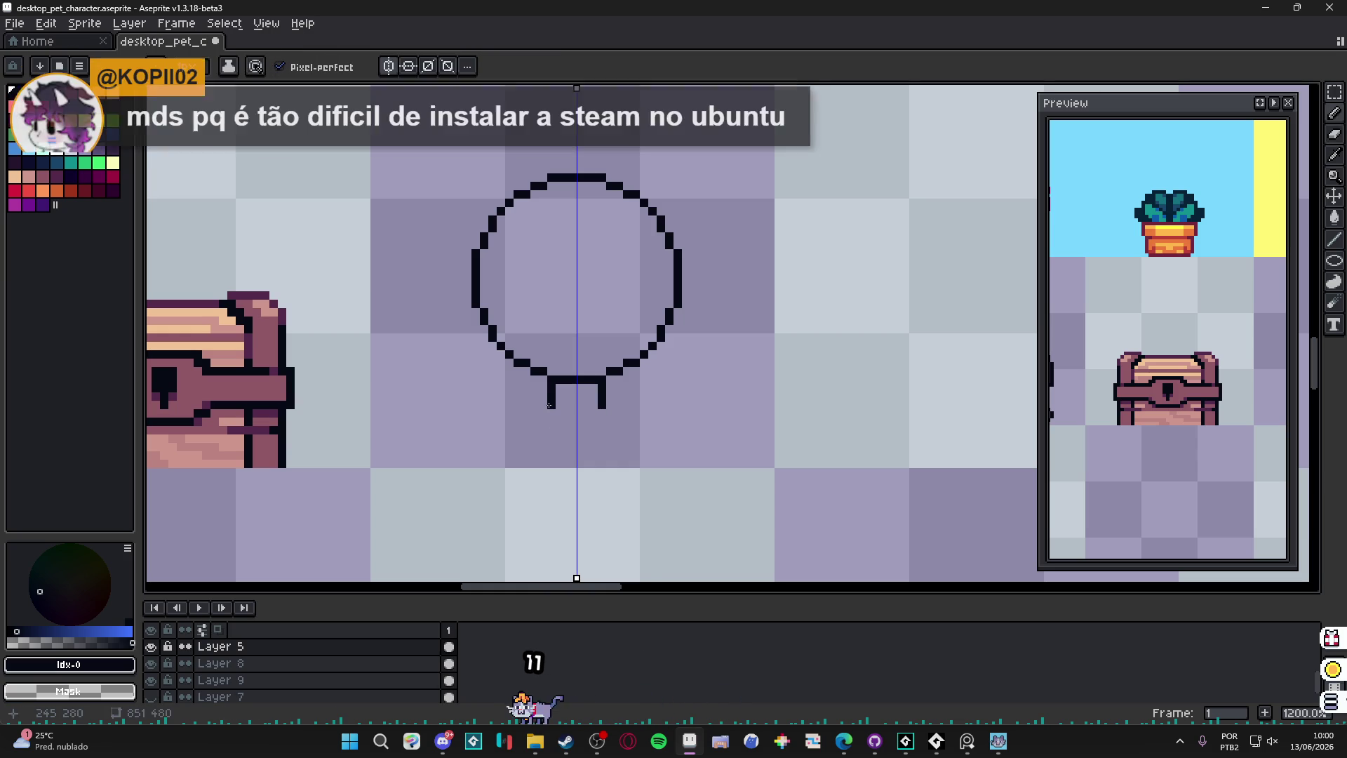
{"action": "left_click_drag", "start_coordinate": [549, 405], "coordinate": [489, 446]}
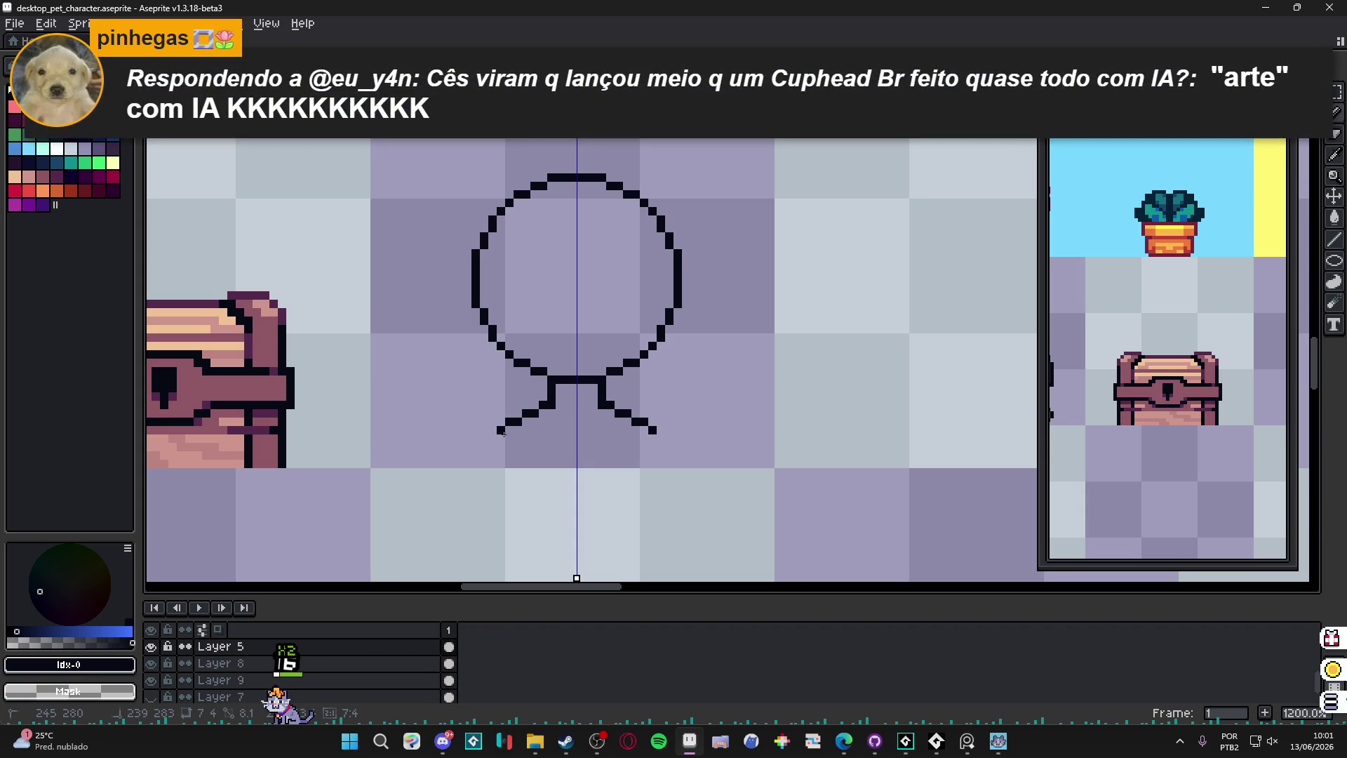
Step: Draw the stand's flared lower sides and flat base, then fill it solid black
{"action": "mouse_move", "coordinate": [503, 432]}
{"action": "left_mouse_down"}
{"action": "mouse_move", "coordinate": [502, 457]}
{"action": "mouse_move", "coordinate": [534, 442]}
{"action": "mouse_move", "coordinate": [515, 447]}
{"action": "mouse_move", "coordinate": [516, 464]}
{"action": "mouse_move", "coordinate": [673, 463]}
{"action": "left_mouse_up"}
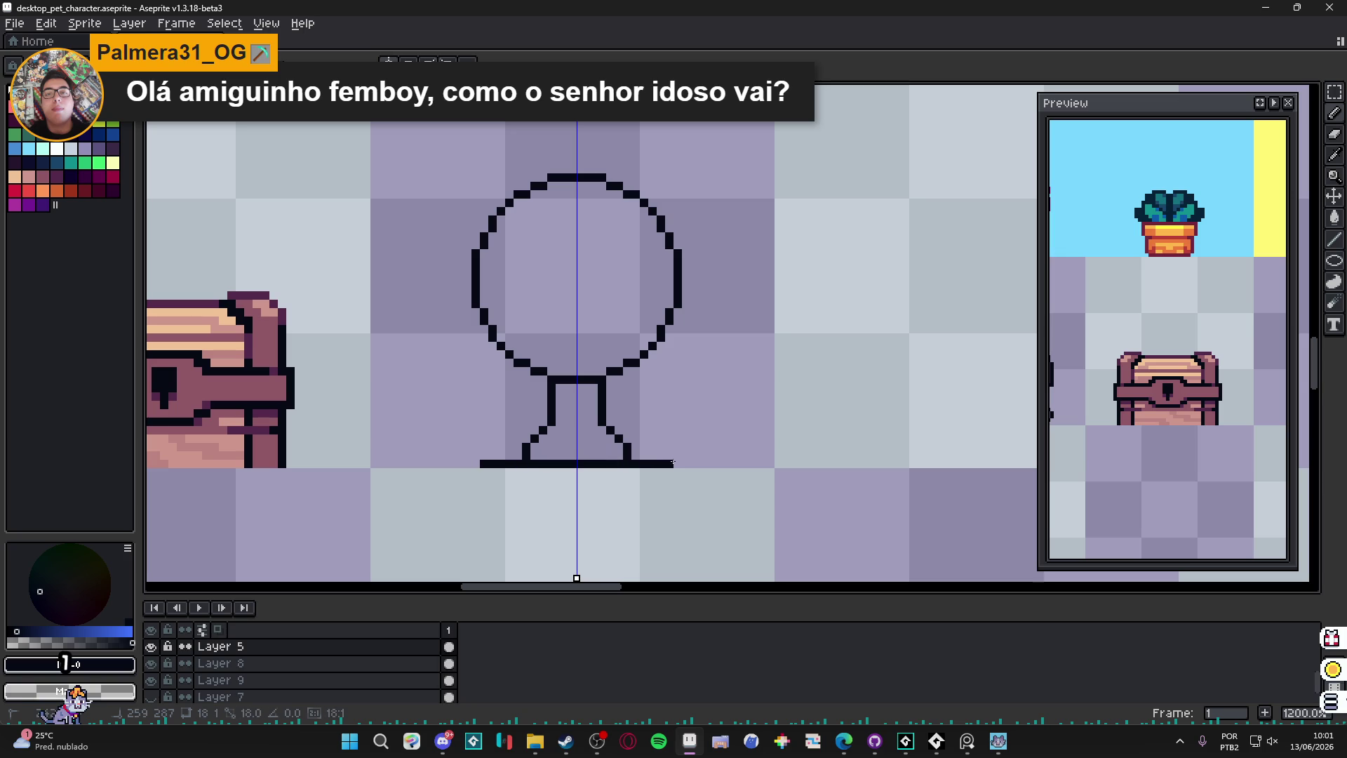
{"action": "left_click_drag", "start_coordinate": [577, 469], "coordinate": [597, 461]}
{"action": "left_click", "coordinate": [593, 447]}
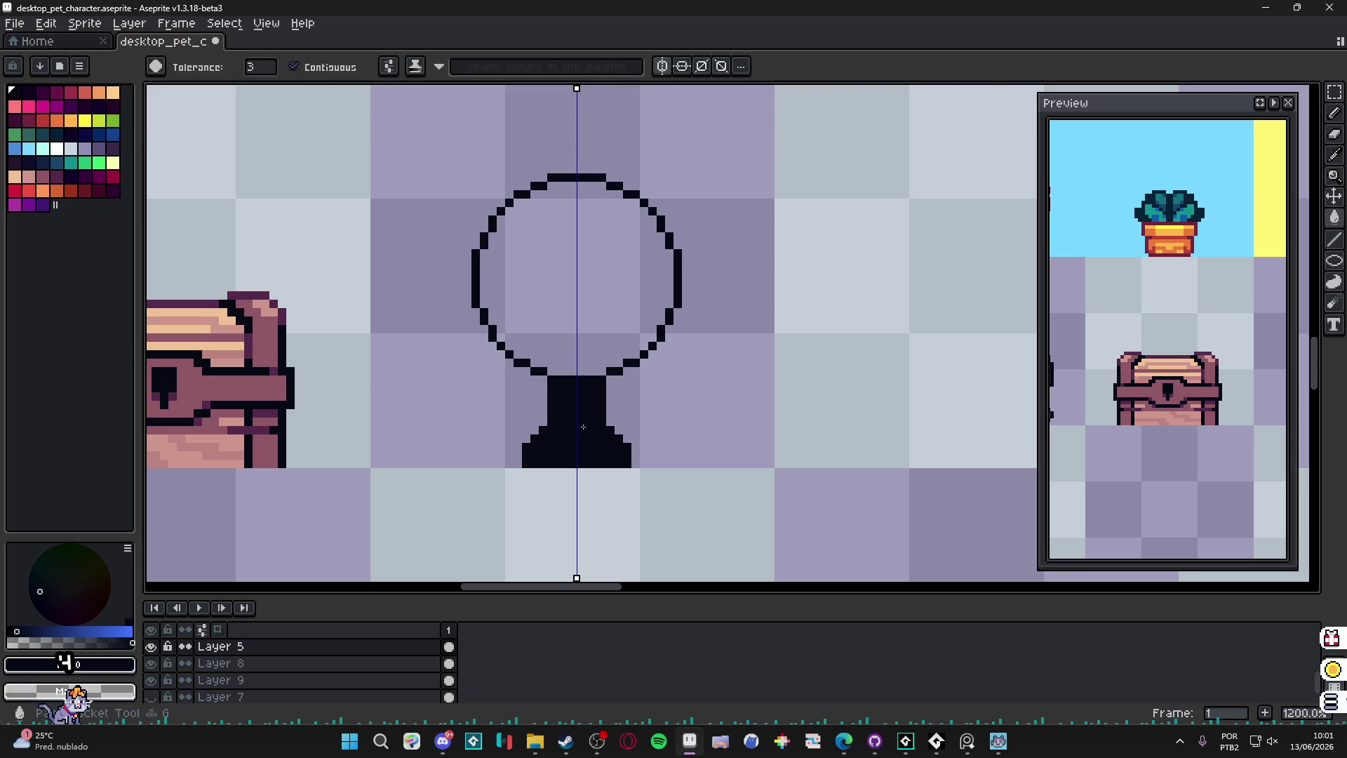
Step: Turn off symmetry and erase the dark fill inside the circle, leaving a thin ring
{"action": "mouse_move", "coordinate": [562, 298]}
{"action": "left_mouse_down"}
{"action": "mouse_move", "coordinate": [588, 293]}
{"action": "mouse_move", "coordinate": [569, 277]}
{"action": "mouse_move", "coordinate": [580, 282]}
{"action": "left_mouse_up"}
{"action": "left_click", "coordinate": [389, 62]}
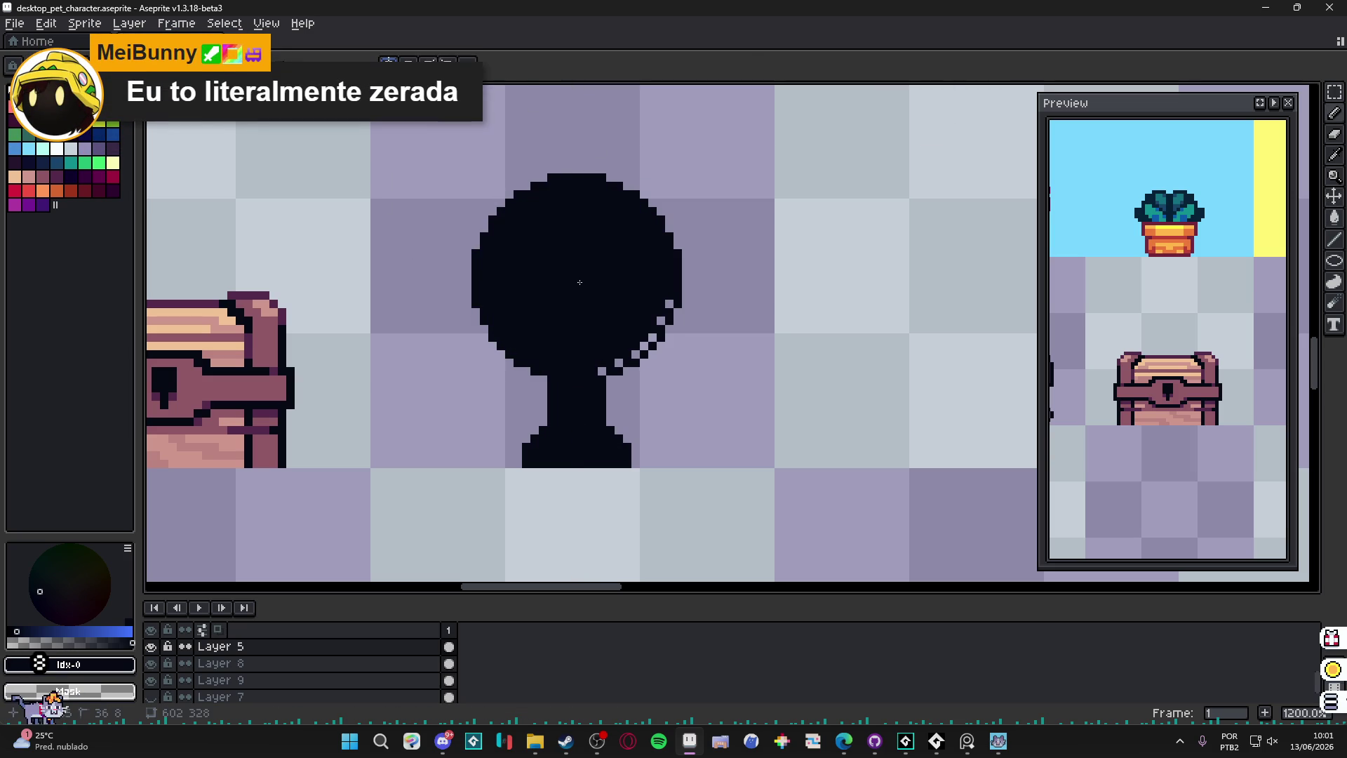
{"action": "key", "text": "e"}
{"action": "scroll", "coordinate": [576, 279], "scroll_direction": "up", "scroll_amount": 5}
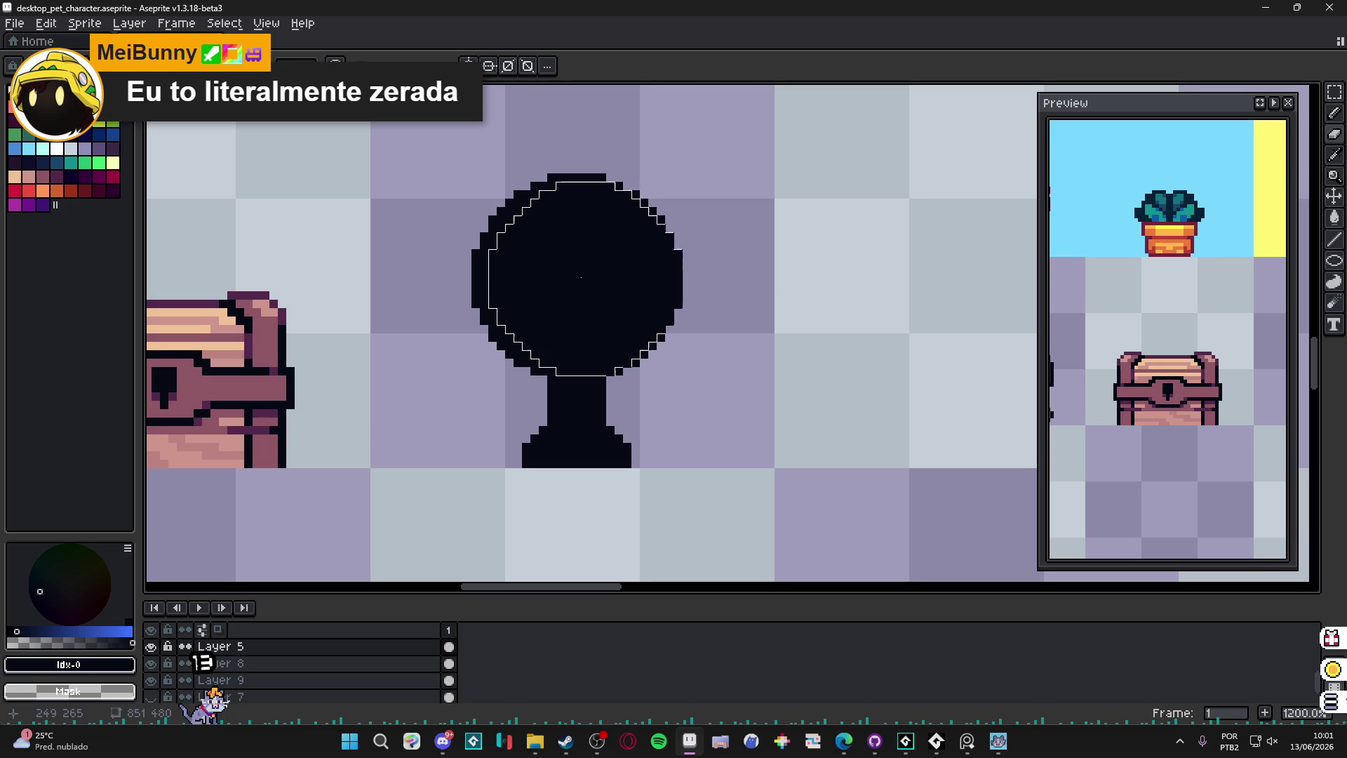
{"action": "scroll", "coordinate": [580, 278], "scroll_direction": "down", "scroll_amount": 1}
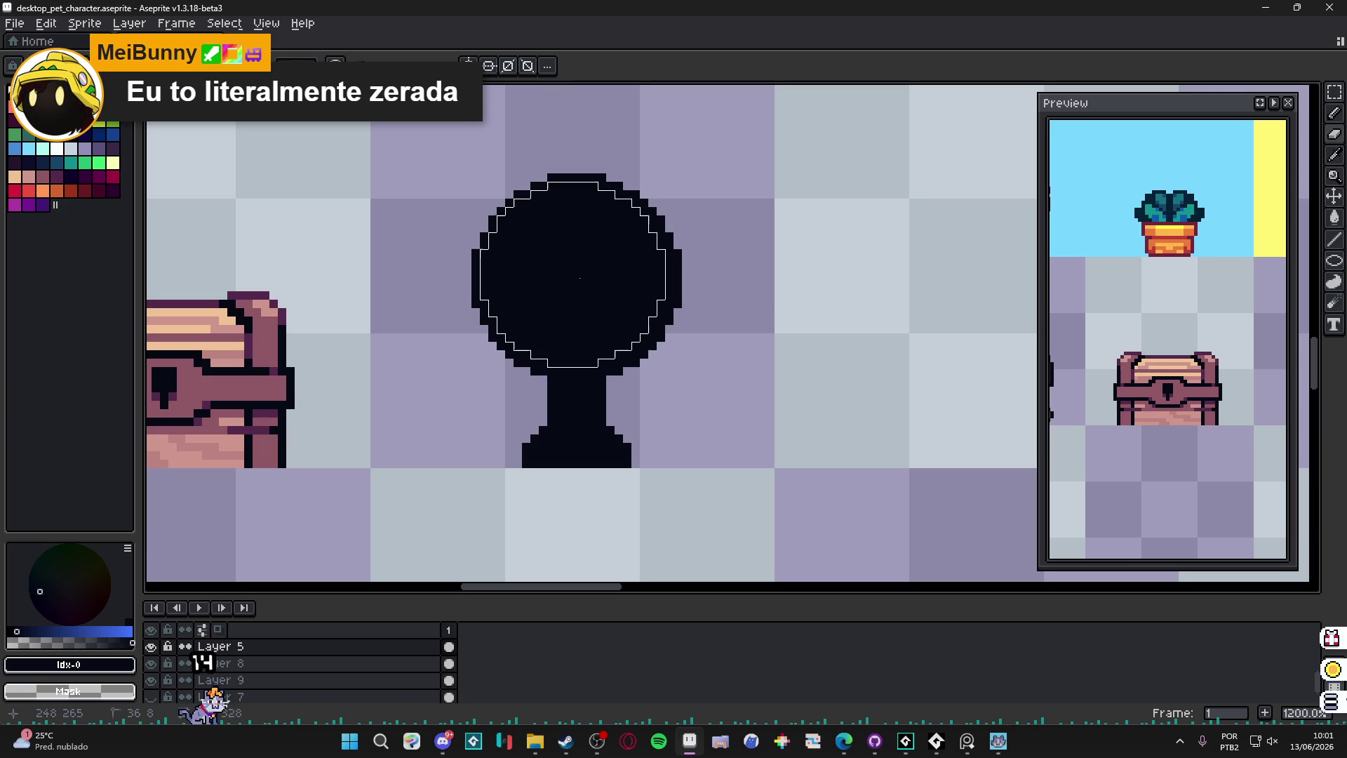
{"action": "left_click", "coordinate": [580, 279]}
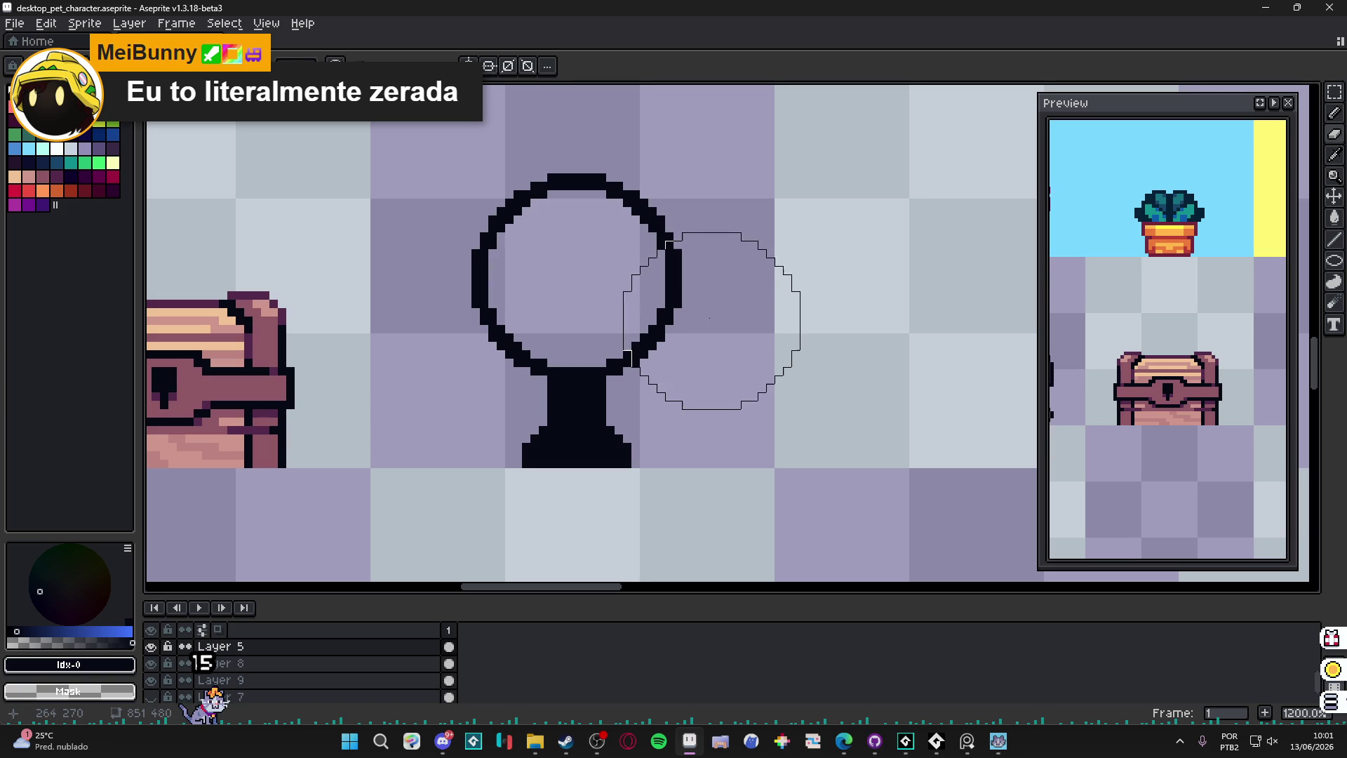
{"action": "key", "text": "b"}
{"action": "scroll", "coordinate": [653, 393], "scroll_direction": "down", "scroll_amount": 8}
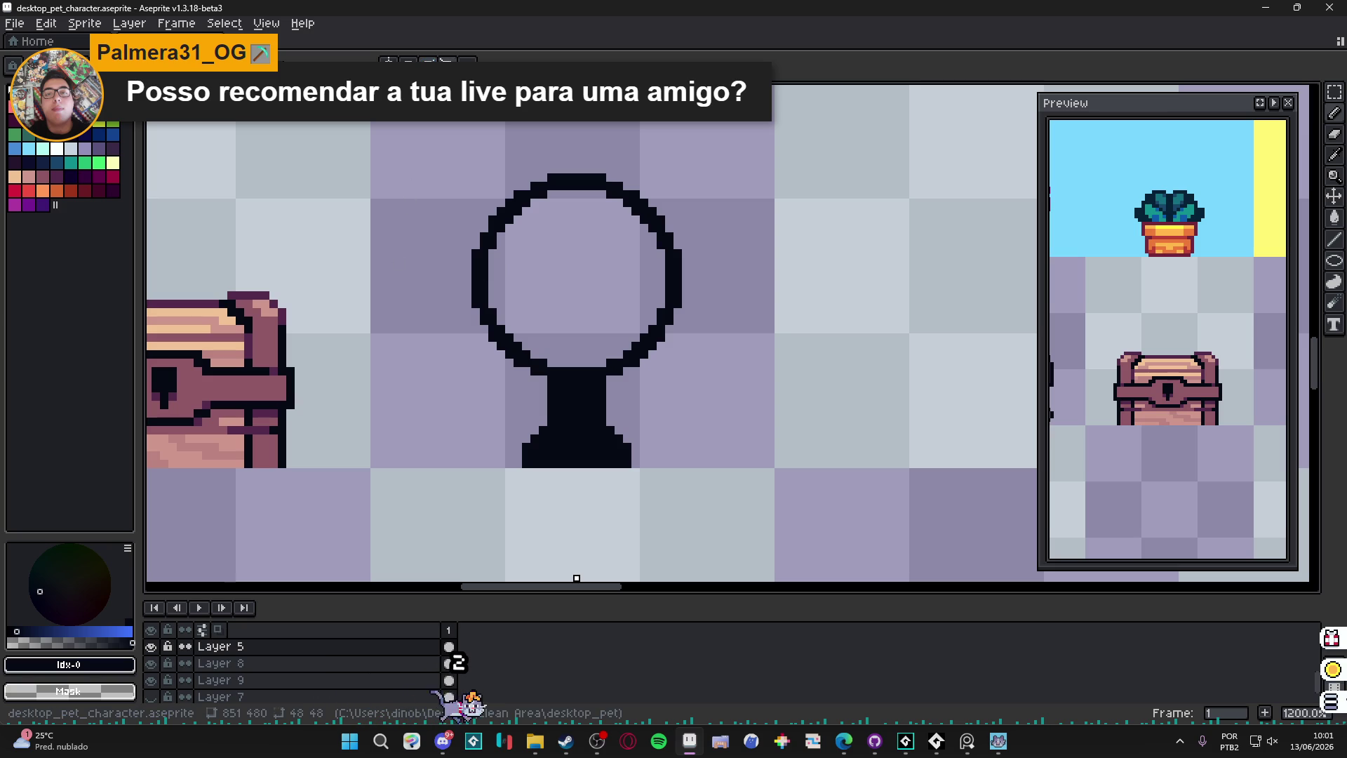
Step: Fill the gap in the ring's top-right outline
{"action": "left_click", "coordinate": [644, 186]}
{"action": "scroll", "coordinate": [650, 195], "scroll_direction": "down", "scroll_amount": 5}
{"action": "scroll", "coordinate": [635, 253], "scroll_direction": "up", "scroll_amount": 2}
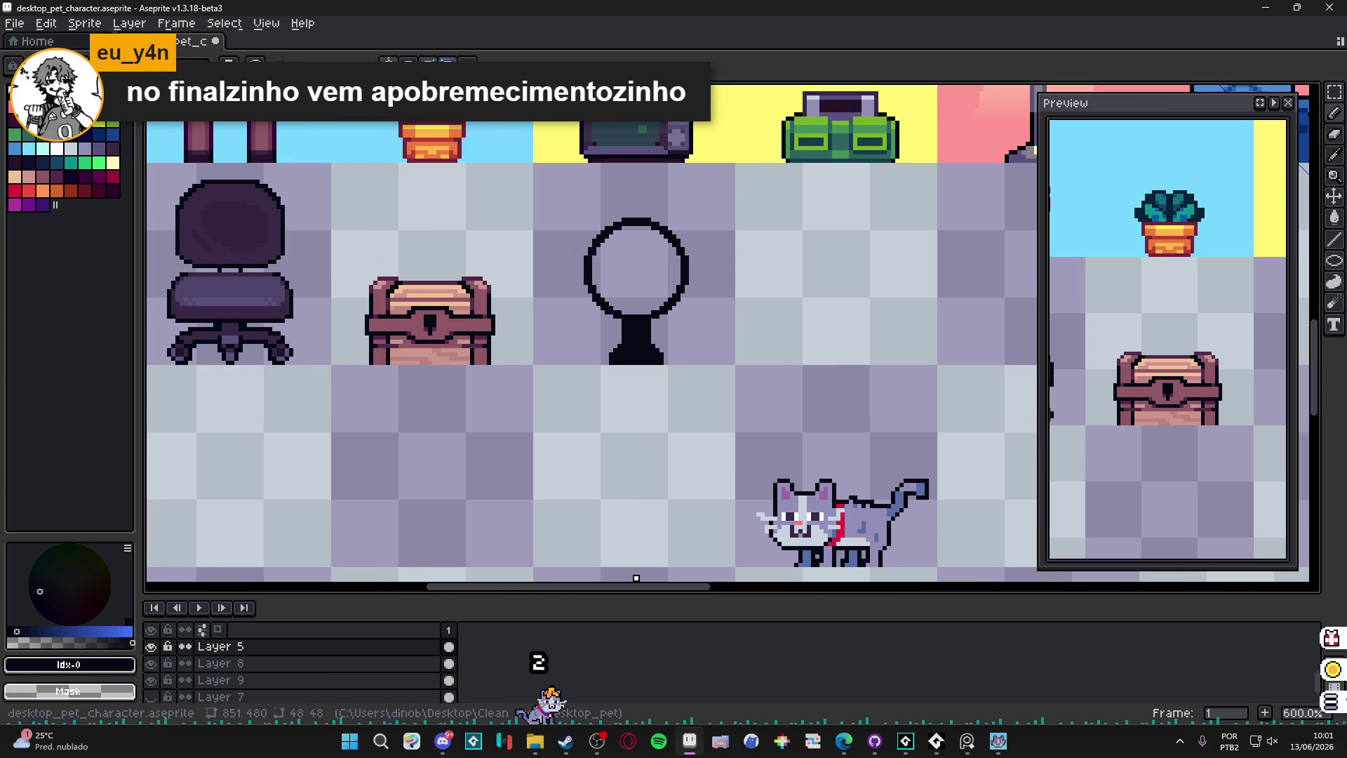
{"action": "scroll", "coordinate": [646, 257], "scroll_direction": "down", "scroll_amount": 4}
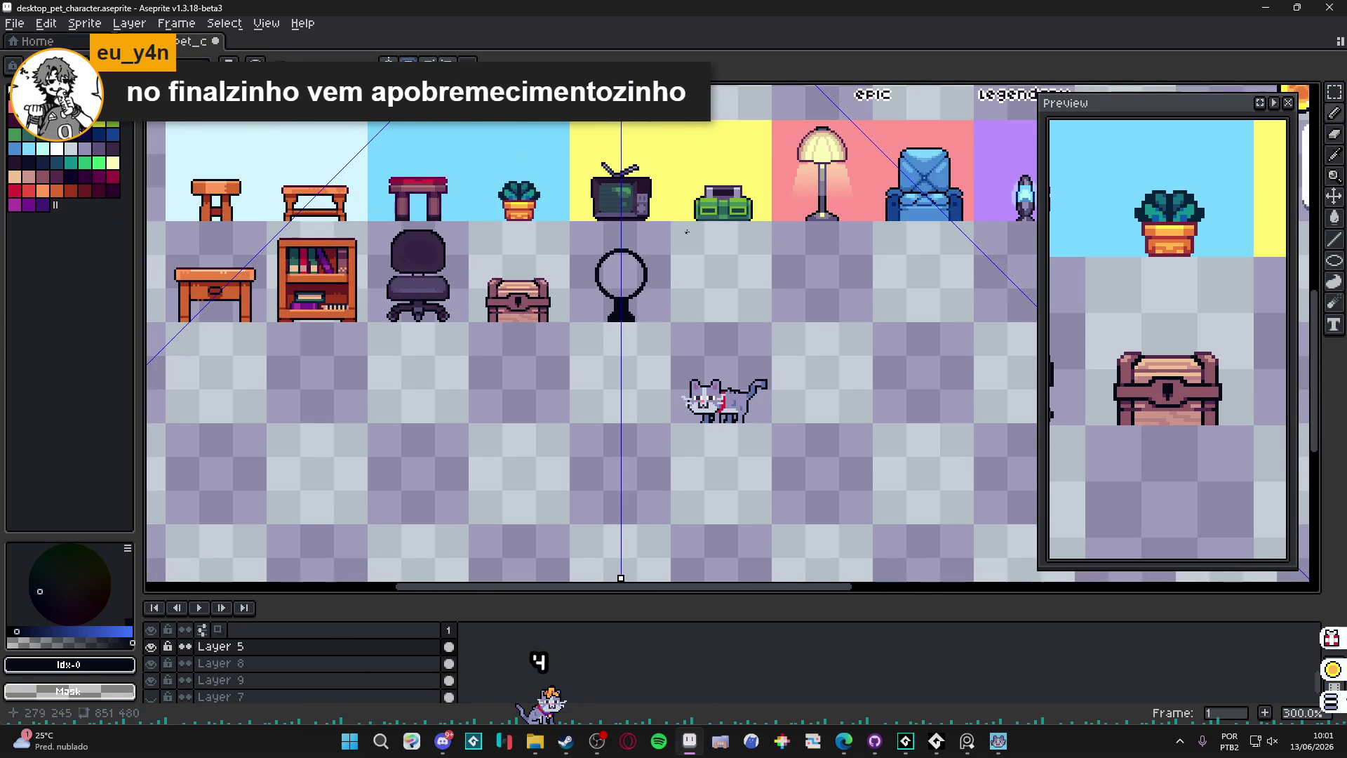
{"action": "scroll", "coordinate": [586, 215], "scroll_direction": "down", "scroll_amount": 3}
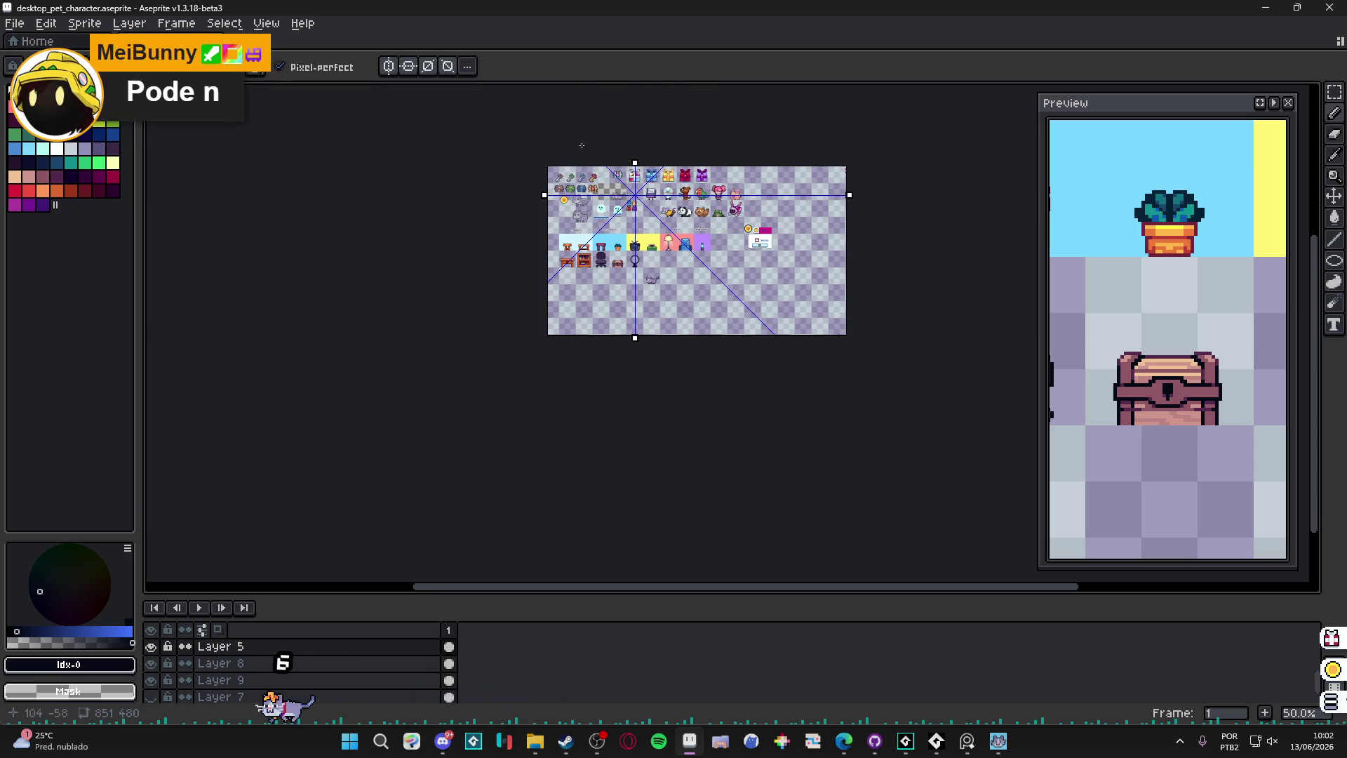
{"action": "scroll", "coordinate": [556, 185], "scroll_direction": "up", "scroll_amount": 1}
Step: Move the horizontal mirror line and symmetry centre onto the ring's centre
{"action": "left_click_drag", "start_coordinate": [537, 207], "coordinate": [537, 330]}
{"action": "scroll", "coordinate": [713, 328], "scroll_direction": "up", "scroll_amount": 6}
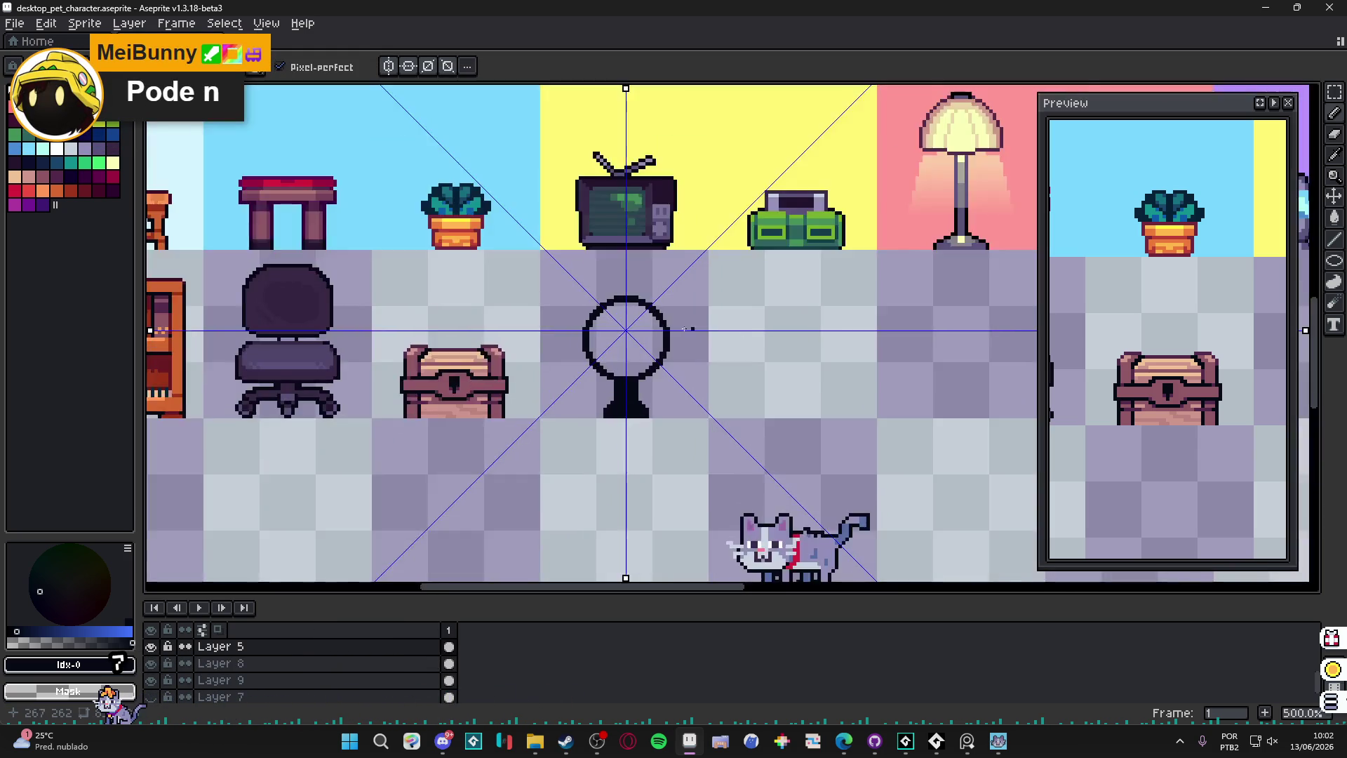
{"action": "left_click_drag", "start_coordinate": [151, 337], "coordinate": [151, 350]}
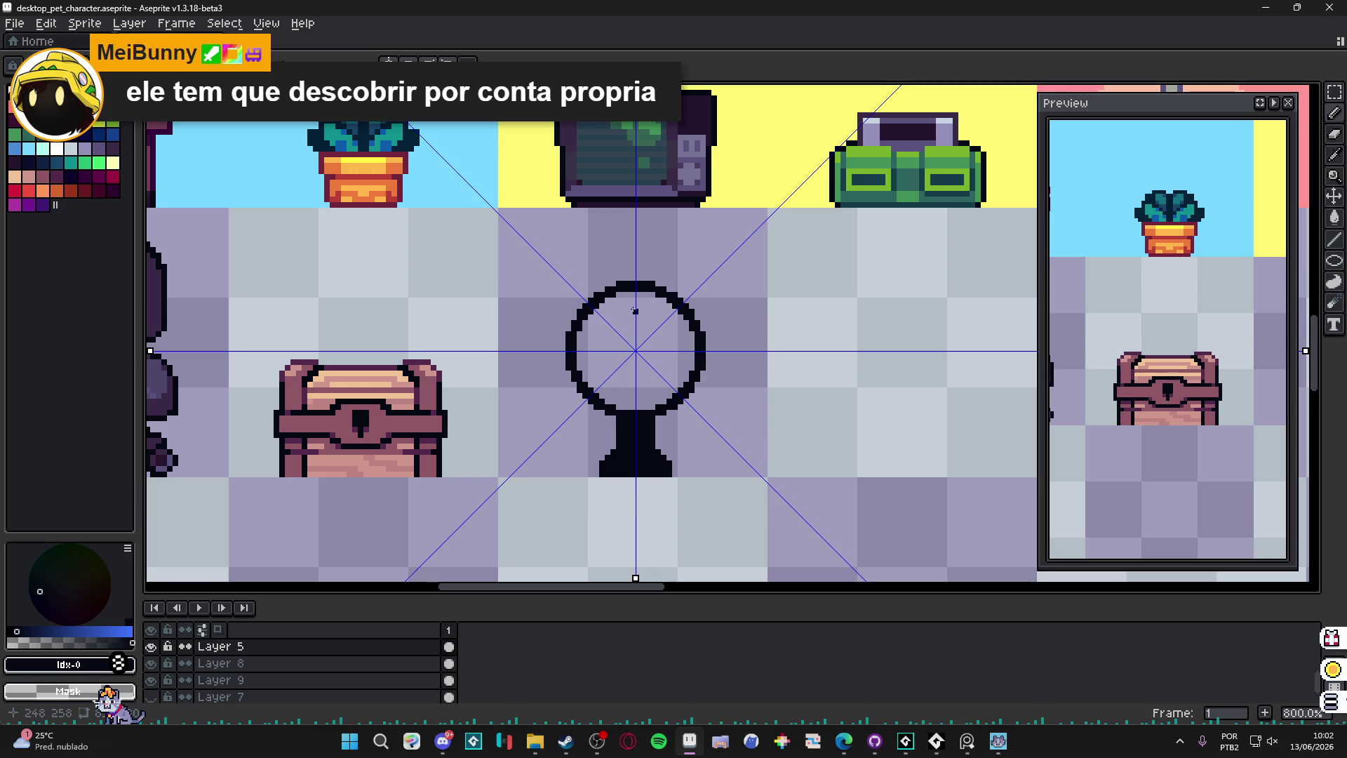
Step: Pencil a thick mirrored cross of blades inside the ring
{"action": "scroll", "coordinate": [640, 310], "scroll_direction": "up", "scroll_amount": 5}
{"action": "left_click", "coordinate": [645, 323]}
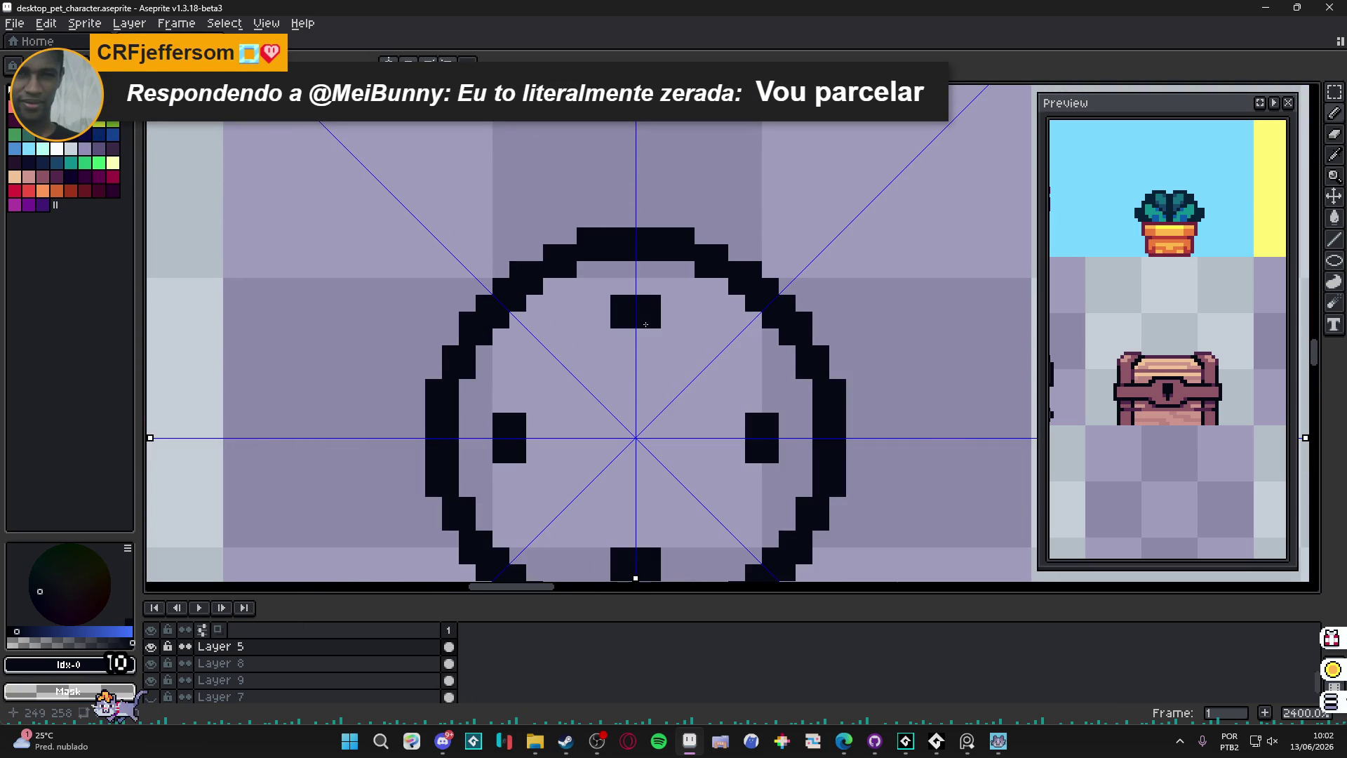
{"action": "left_click", "coordinate": [662, 334]}
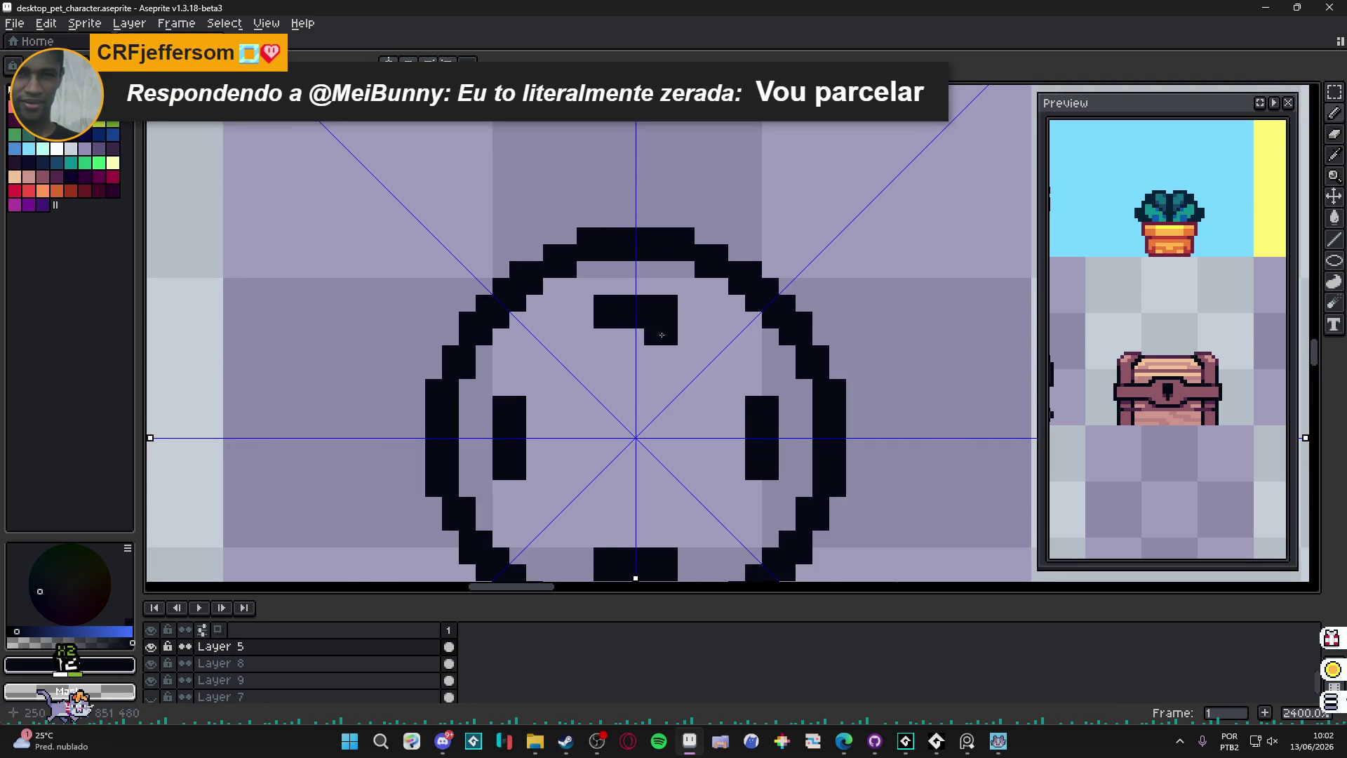
{"action": "left_click_drag", "start_coordinate": [660, 337], "coordinate": [634, 444]}
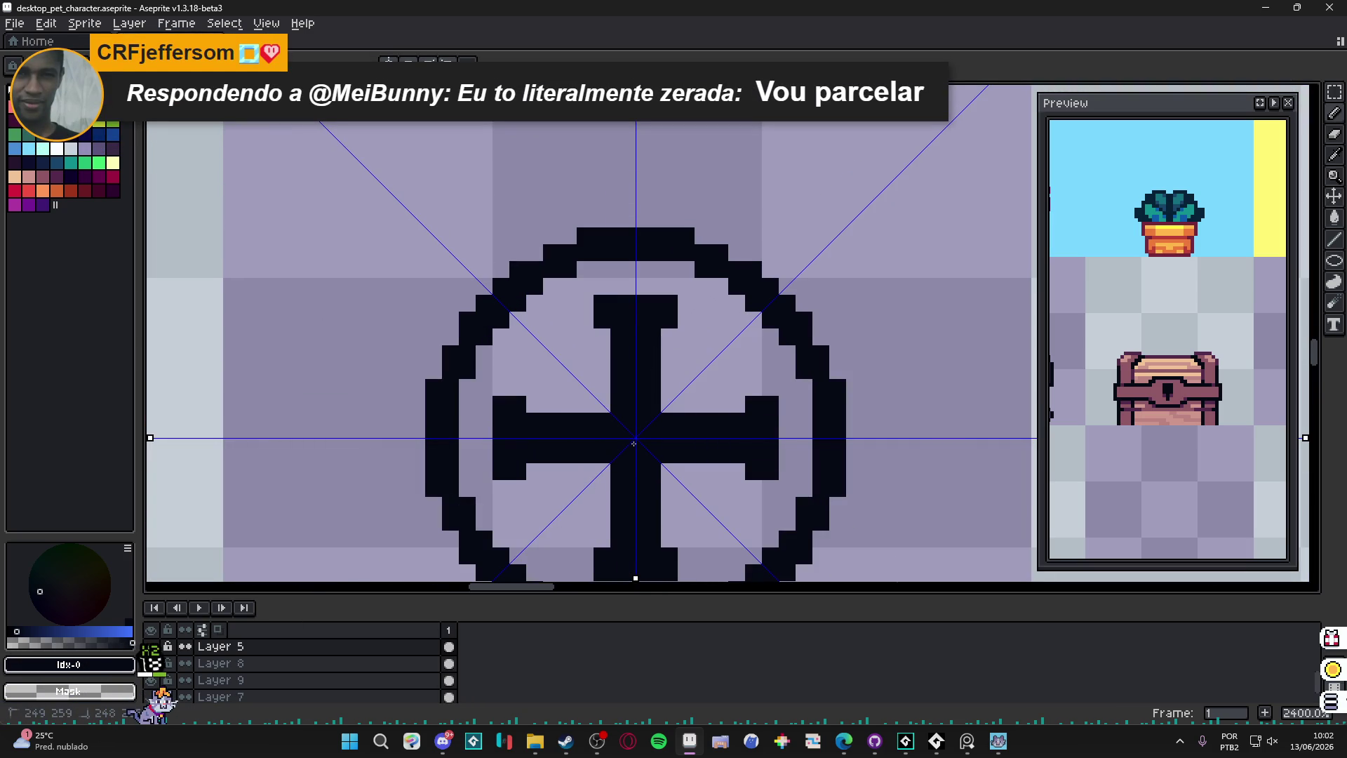
Step: Widen the blade tips and thicken them toward the centre, then turn off horizontal mirroring
{"action": "left_click", "coordinate": [670, 339]}
{"action": "left_click", "coordinate": [639, 307]}
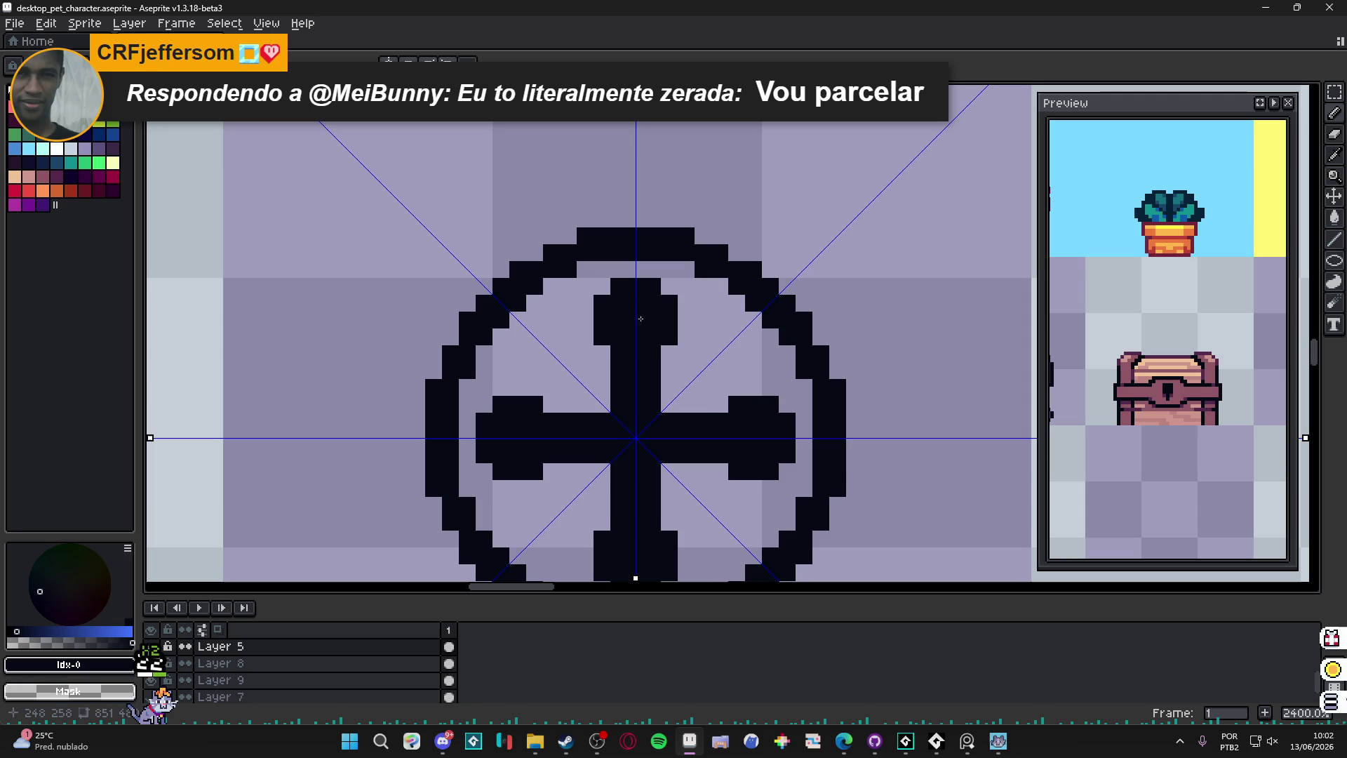
{"action": "left_click_drag", "start_coordinate": [664, 358], "coordinate": [664, 372]}
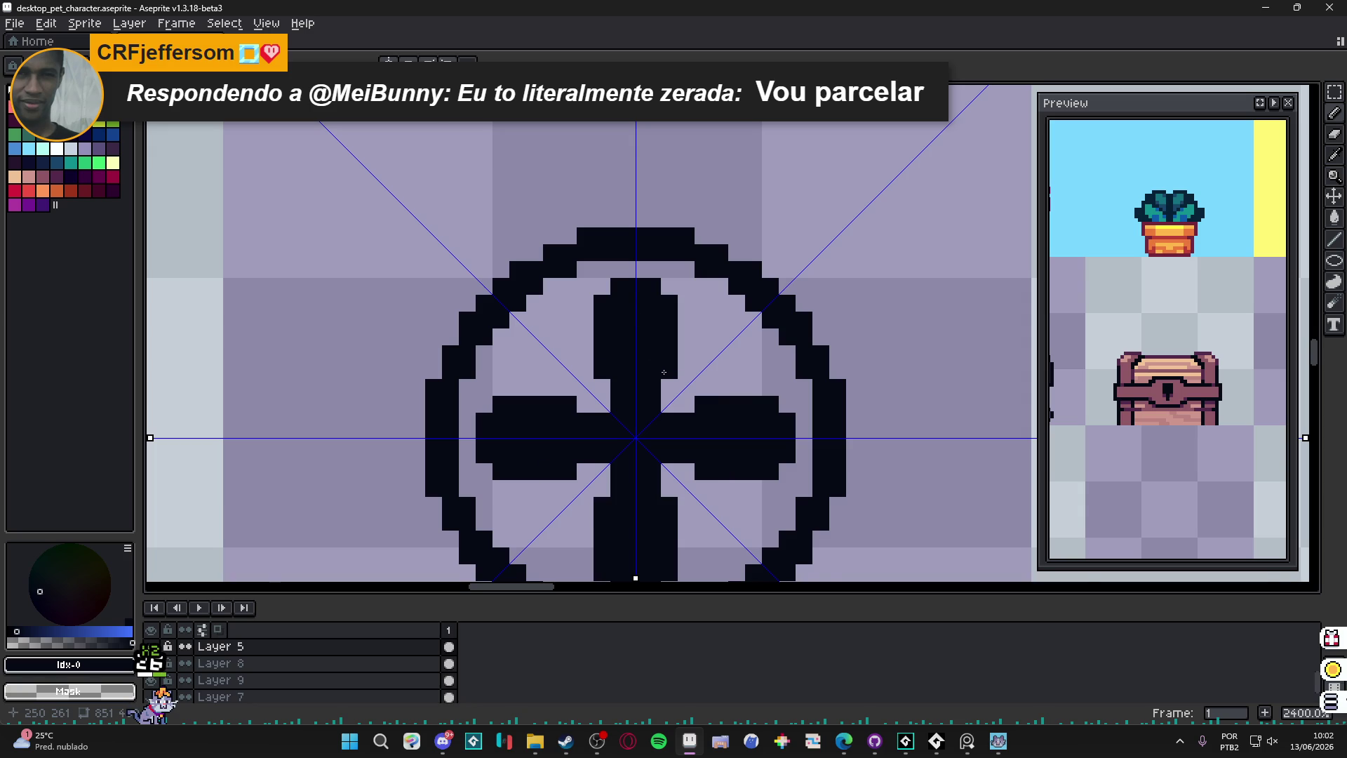
{"action": "scroll", "coordinate": [664, 373], "scroll_direction": "down", "scroll_amount": 5}
{"action": "scroll", "coordinate": [700, 389], "scroll_direction": "up", "scroll_amount": 3}
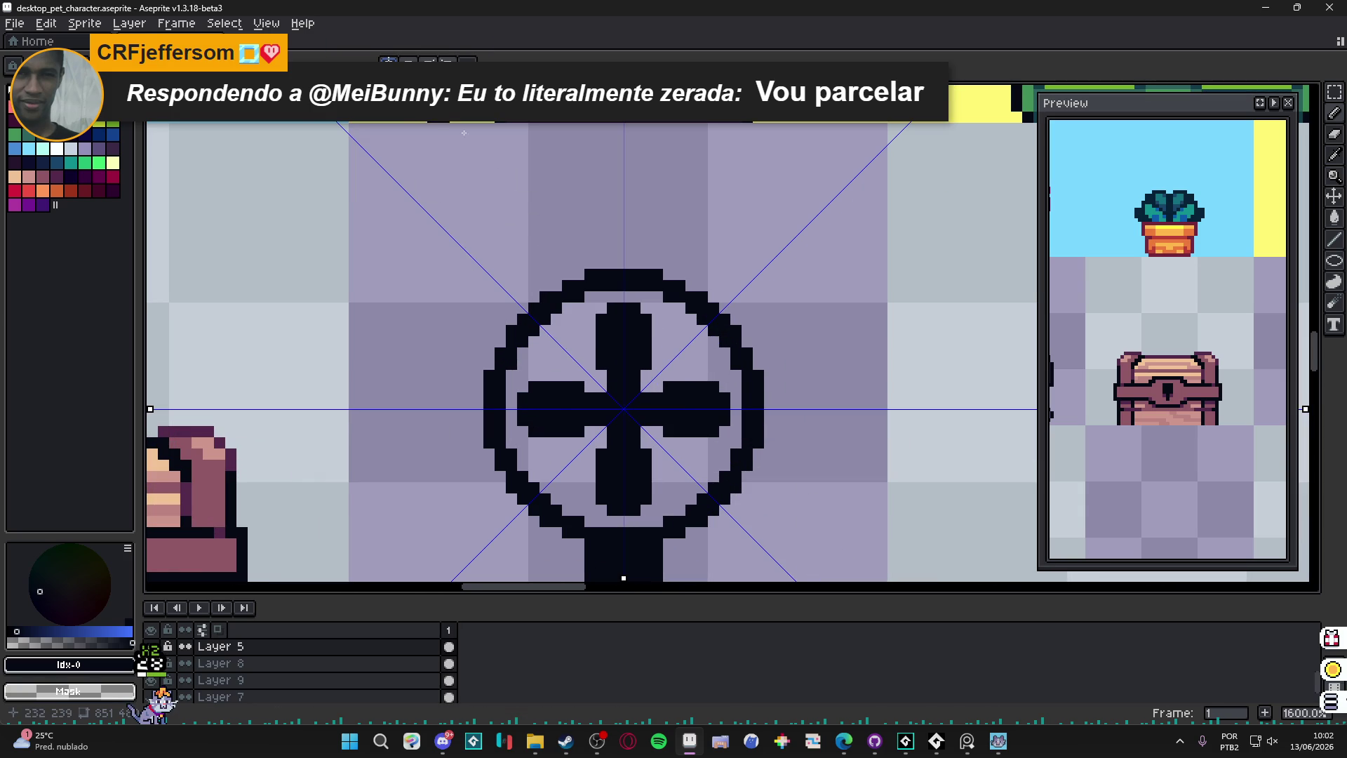
{"action": "scroll", "coordinate": [769, 373], "scroll_direction": "down", "scroll_amount": 3}
{"action": "scroll", "coordinate": [761, 373], "scroll_direction": "up", "scroll_amount": 3}
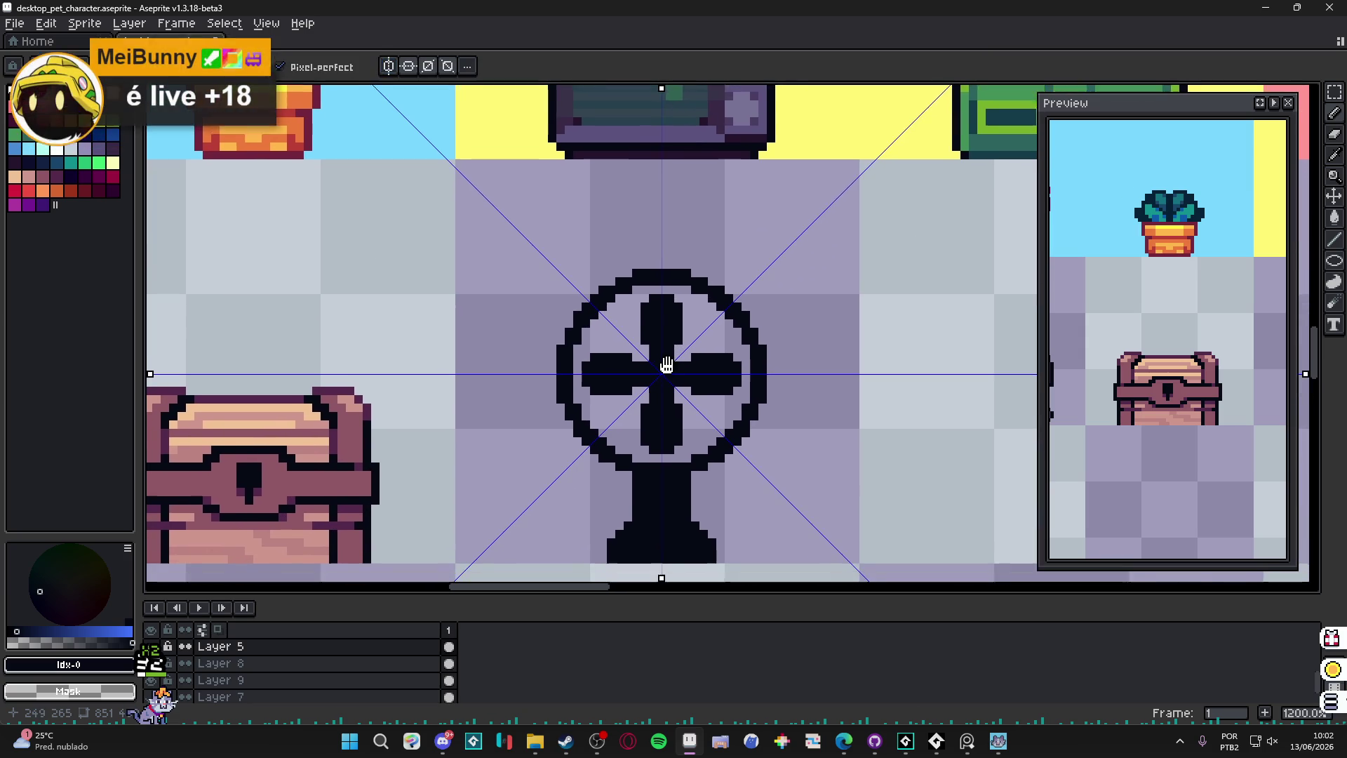
{"action": "left_click", "coordinate": [408, 66]}
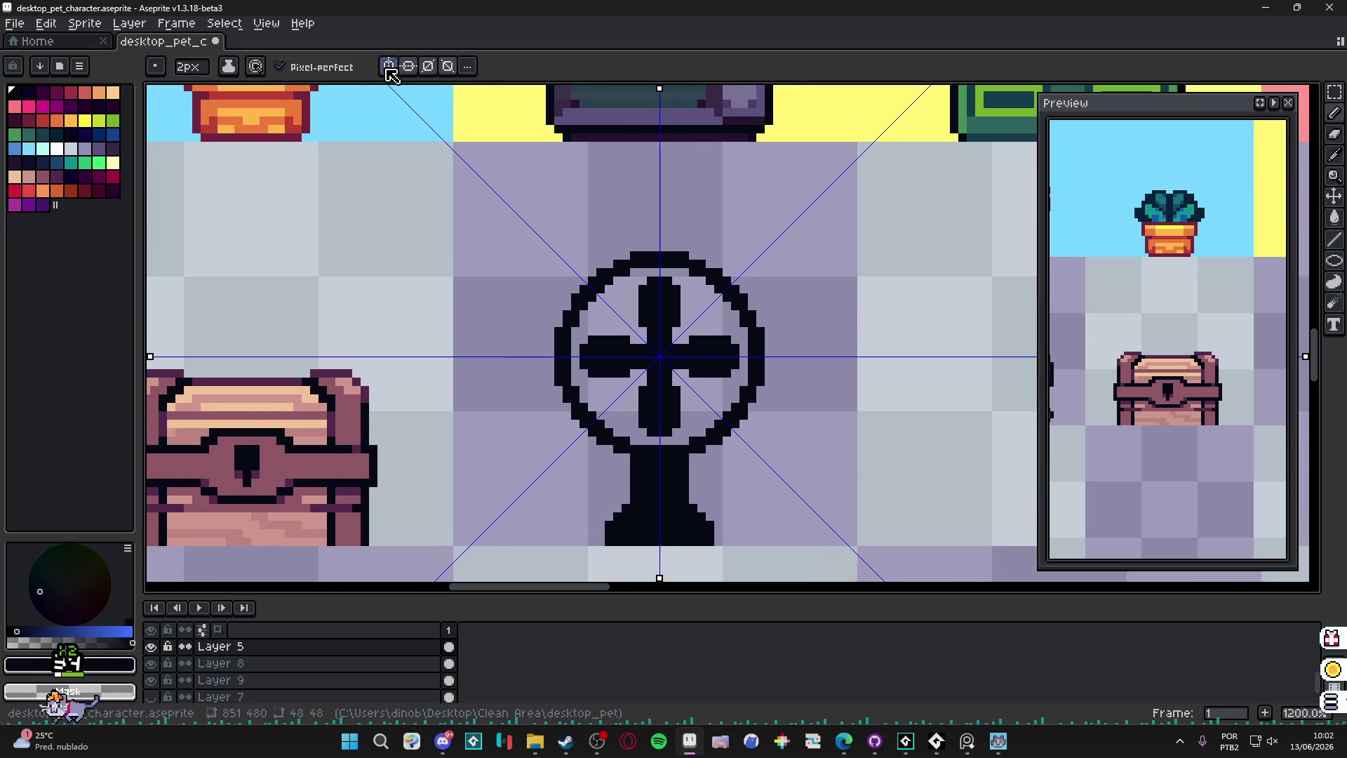
Step: Turn off diagonal mirroring and nudge the fan's head and blades slightly lower
{"action": "left_click", "coordinate": [428, 61]}
{"action": "left_click", "coordinate": [447, 62]}
{"action": "key", "text": "m"}
{"action": "left_click_drag", "start_coordinate": [512, 218], "coordinate": [844, 474]}
{"action": "key", "text": "Down"}
{"action": "key", "text": "Down"}
{"action": "key", "text": "Down"}
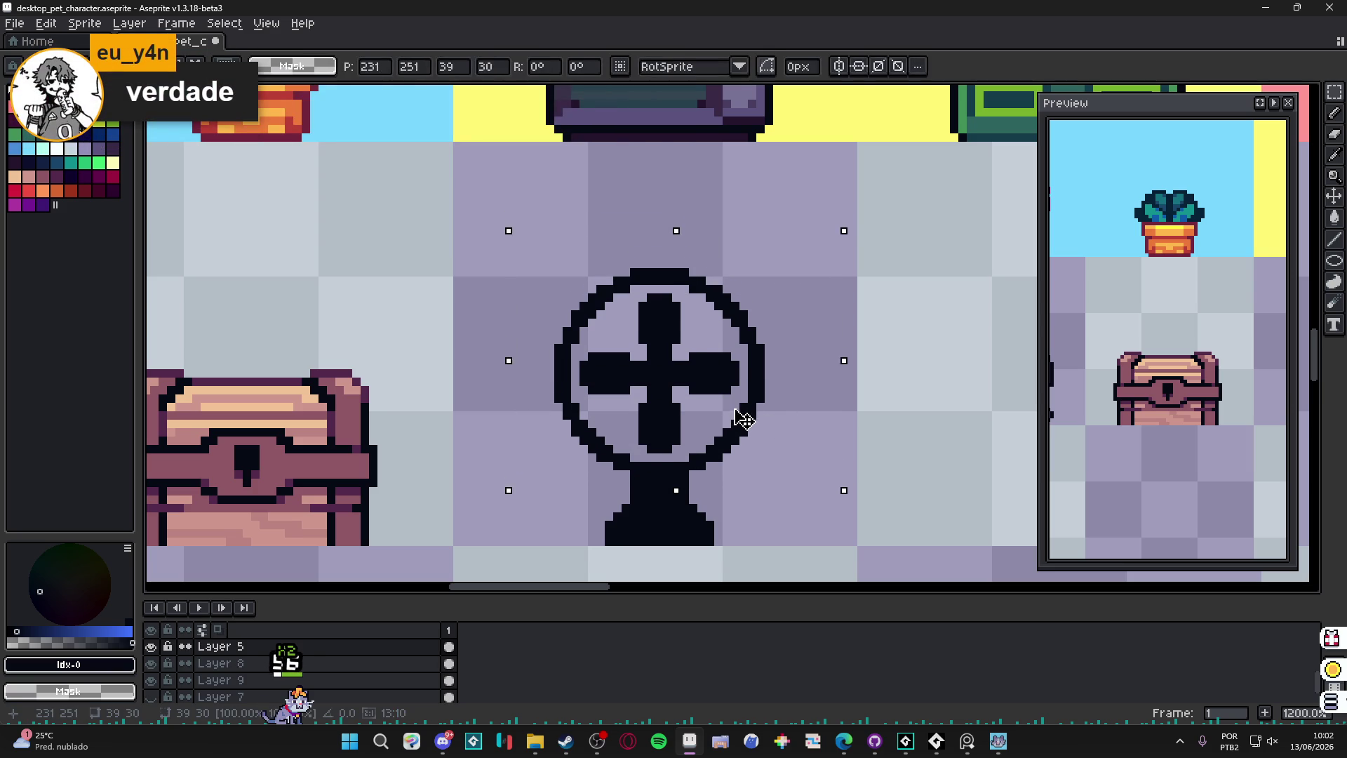
{"action": "left_click_drag", "start_coordinate": [734, 416], "coordinate": [735, 406]}
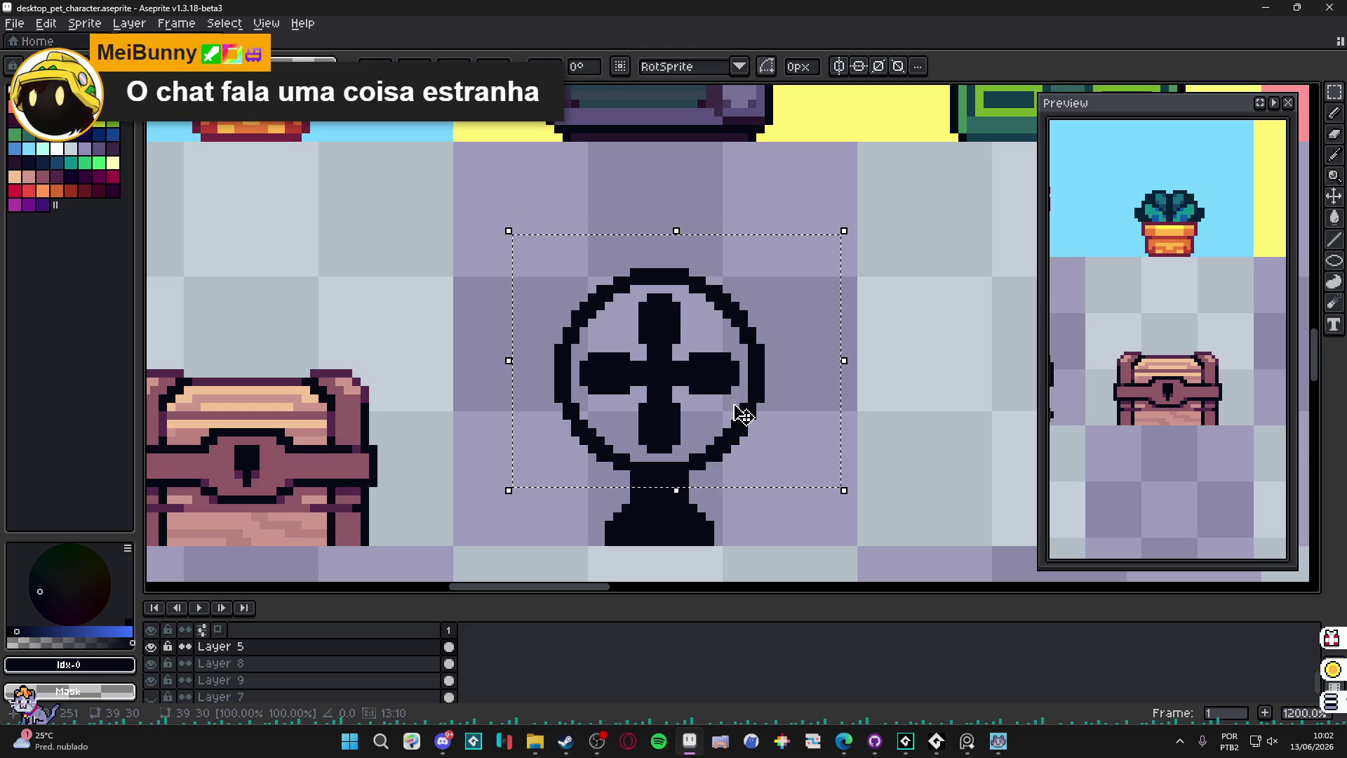
{"action": "key", "text": "ctrl+d"}
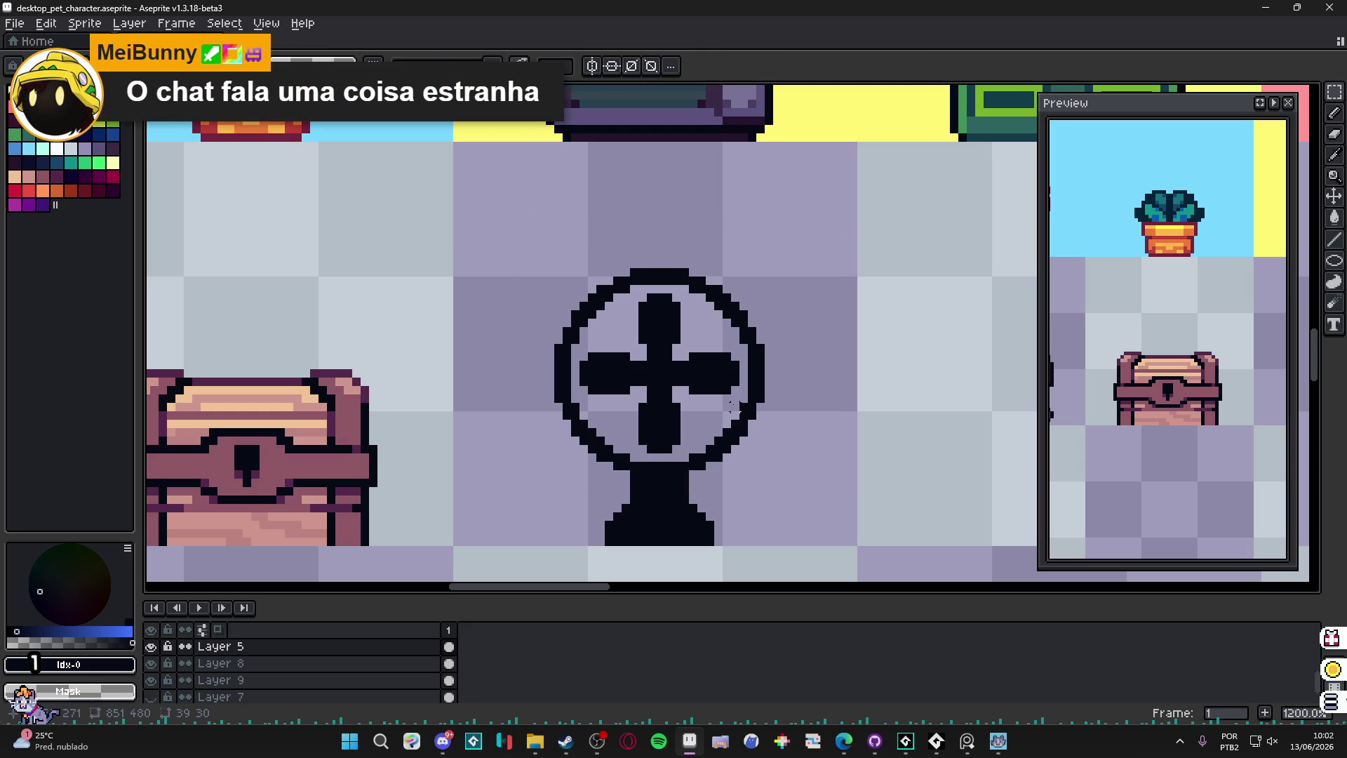
Step: Reselect the whole fan including its stand and shift it two pixels left
{"action": "key", "text": "u"}
{"action": "left_click_drag", "start_coordinate": [513, 235], "coordinate": [827, 548]}
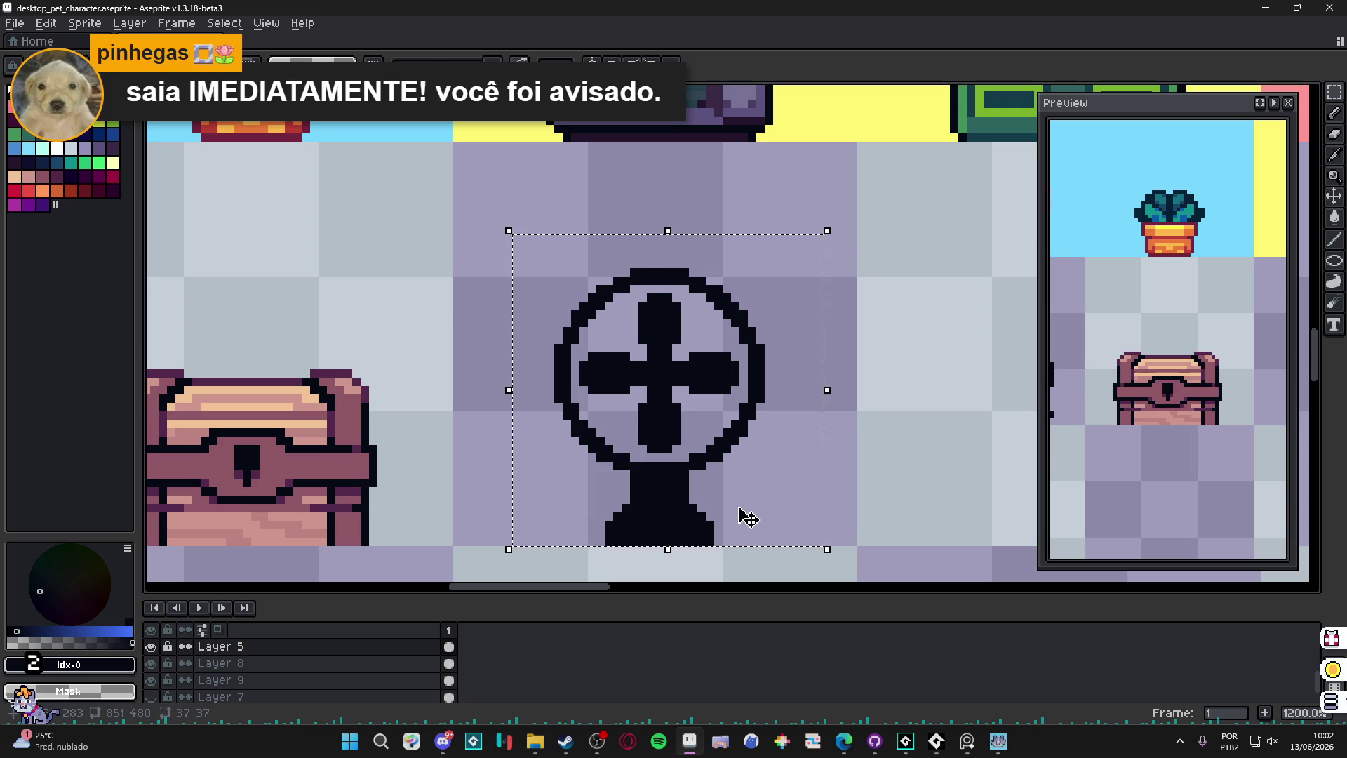
{"action": "left_click_drag", "start_coordinate": [733, 510], "coordinate": [741, 515]}
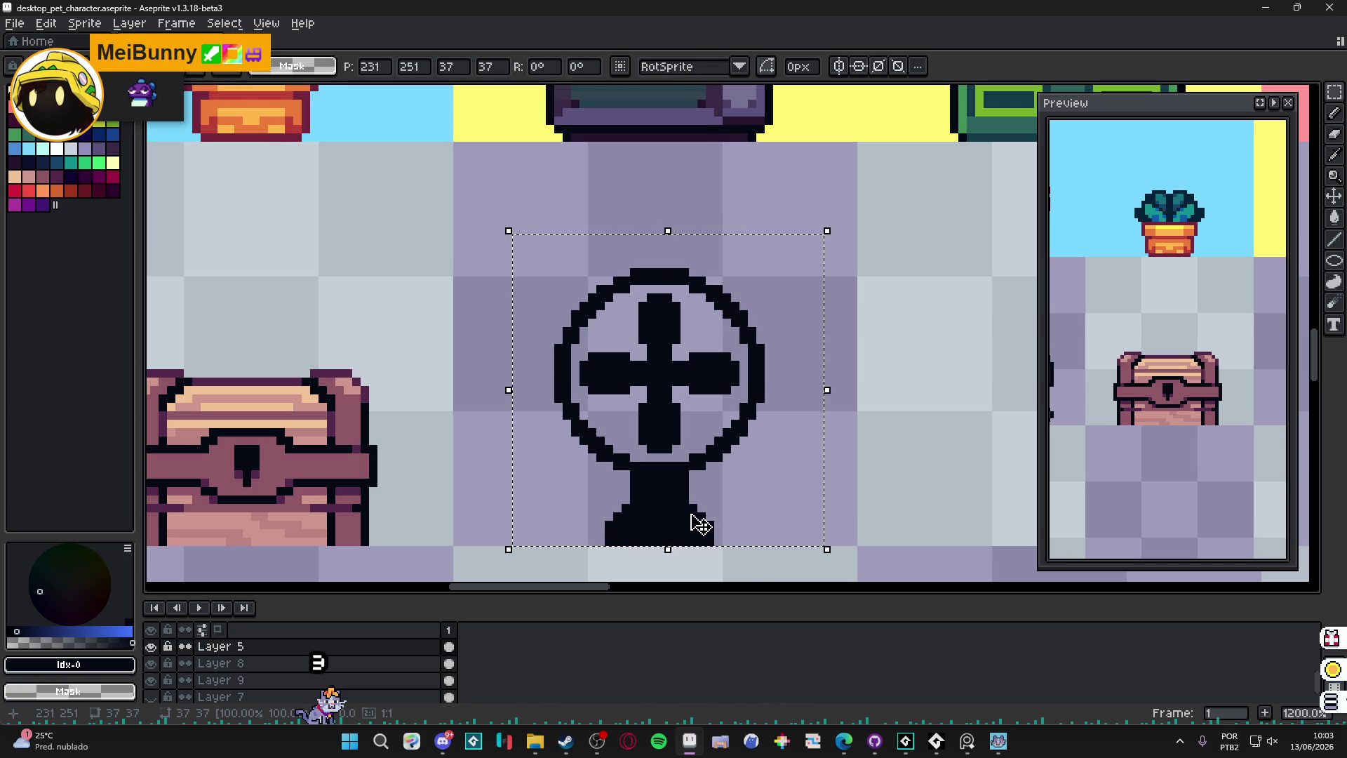
{"action": "left_click_drag", "start_coordinate": [686, 525], "coordinate": [678, 517]}
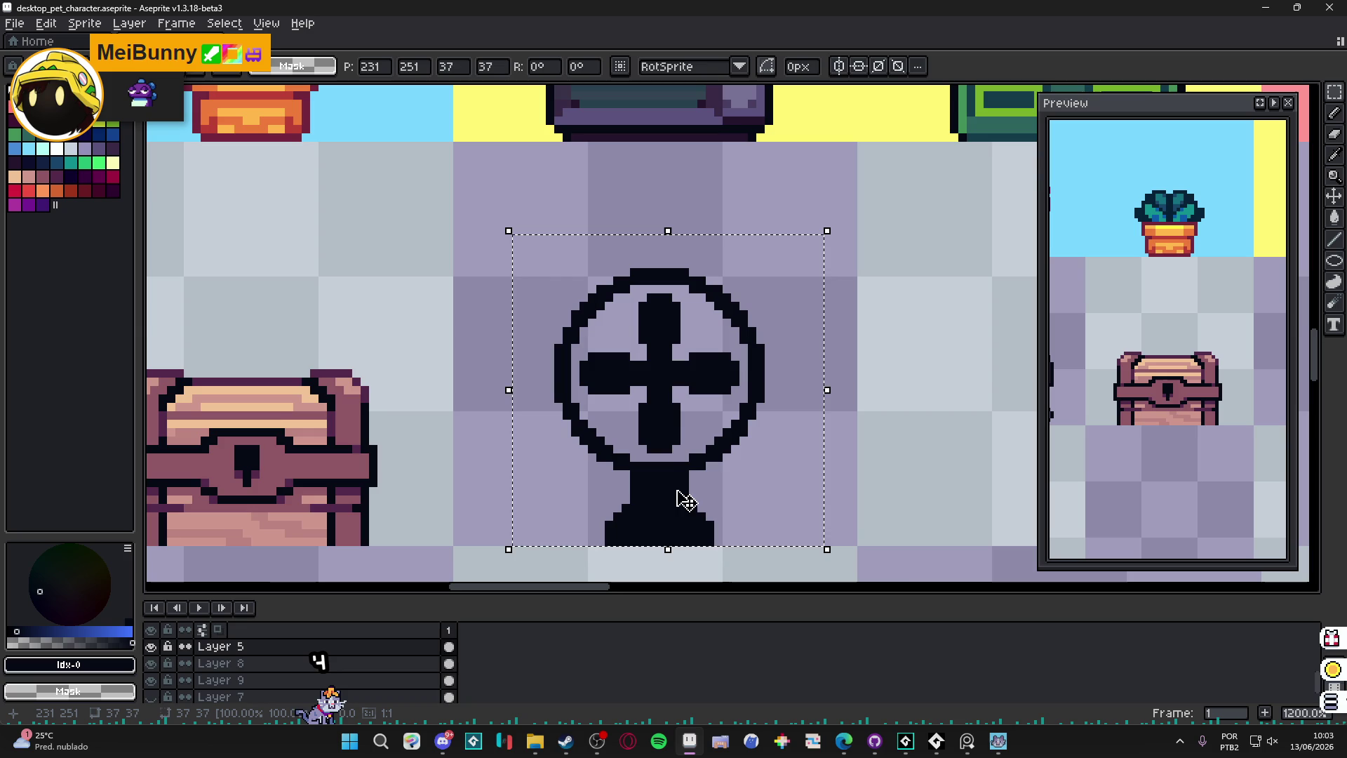
{"action": "scroll", "coordinate": [694, 496], "scroll_direction": "up", "scroll_amount": 1}
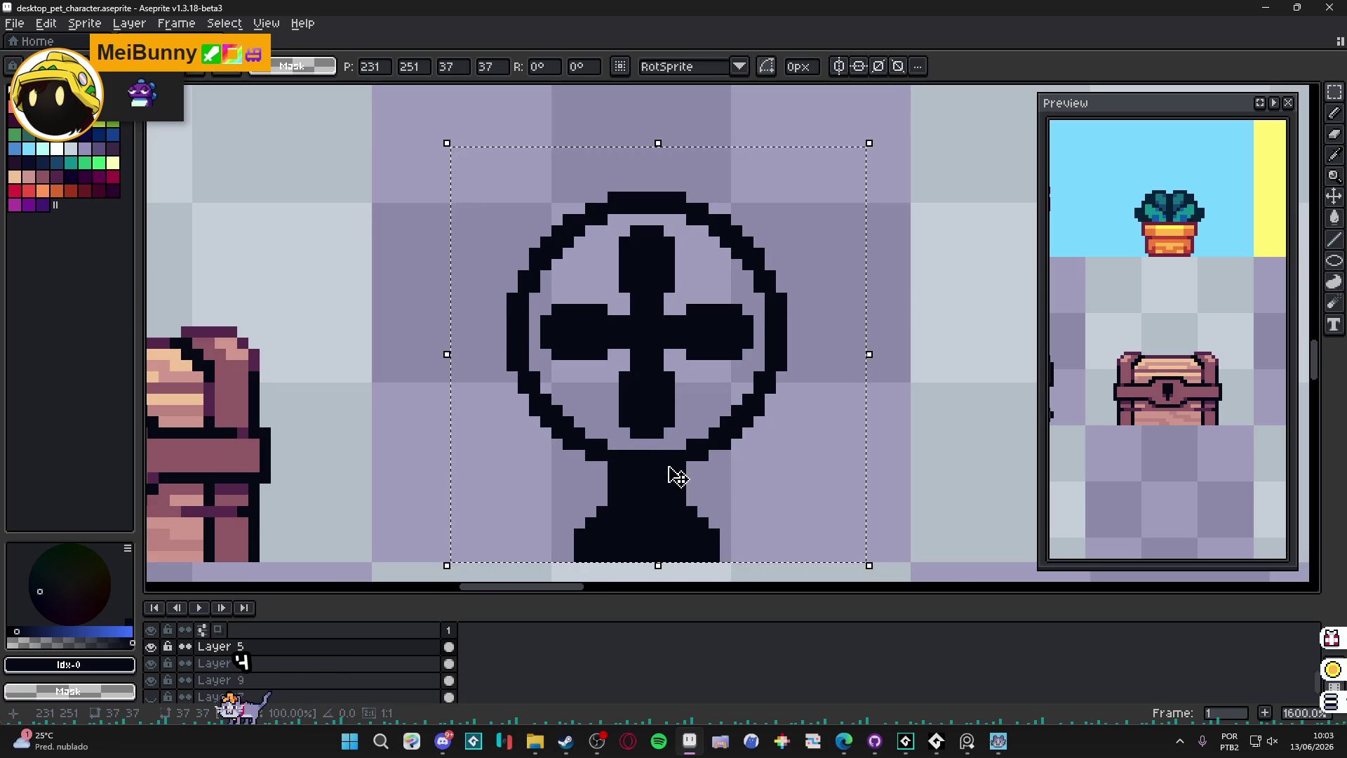
{"action": "key", "text": "b"}
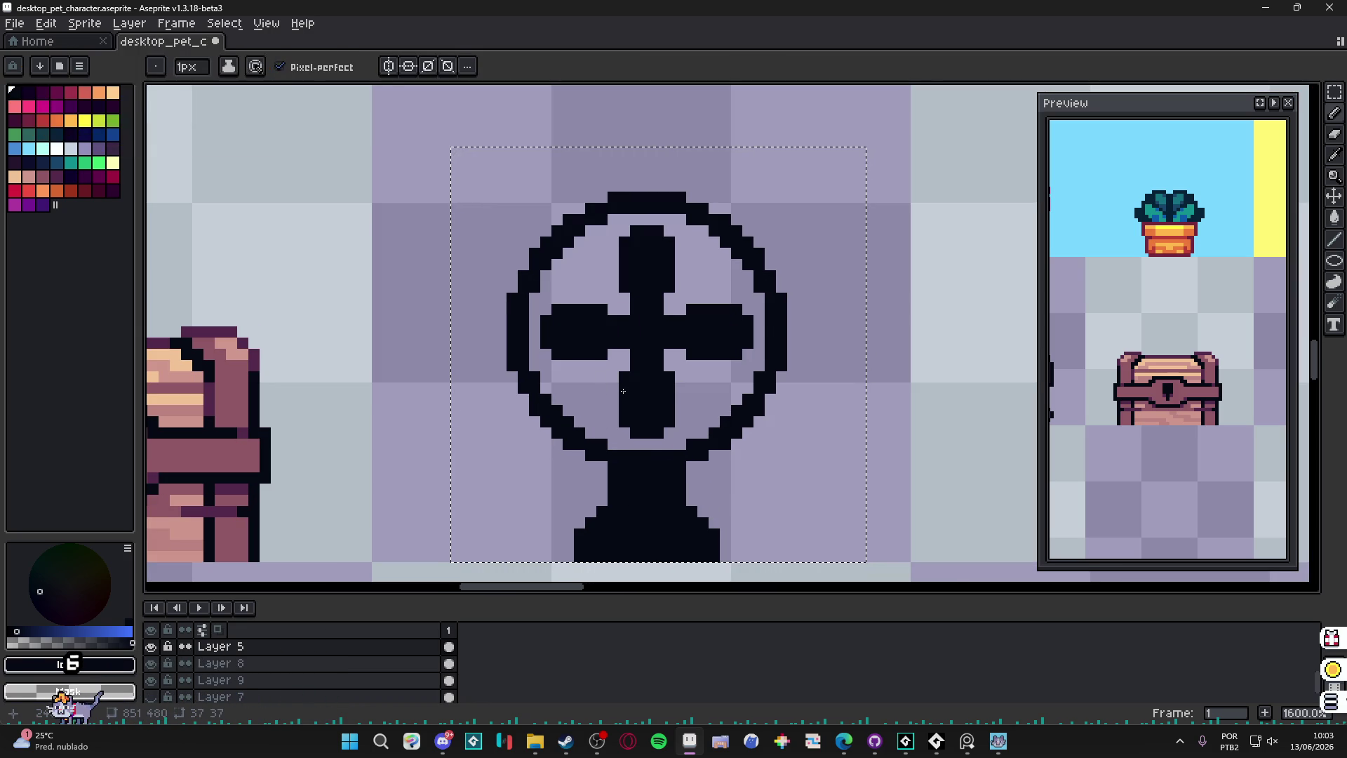